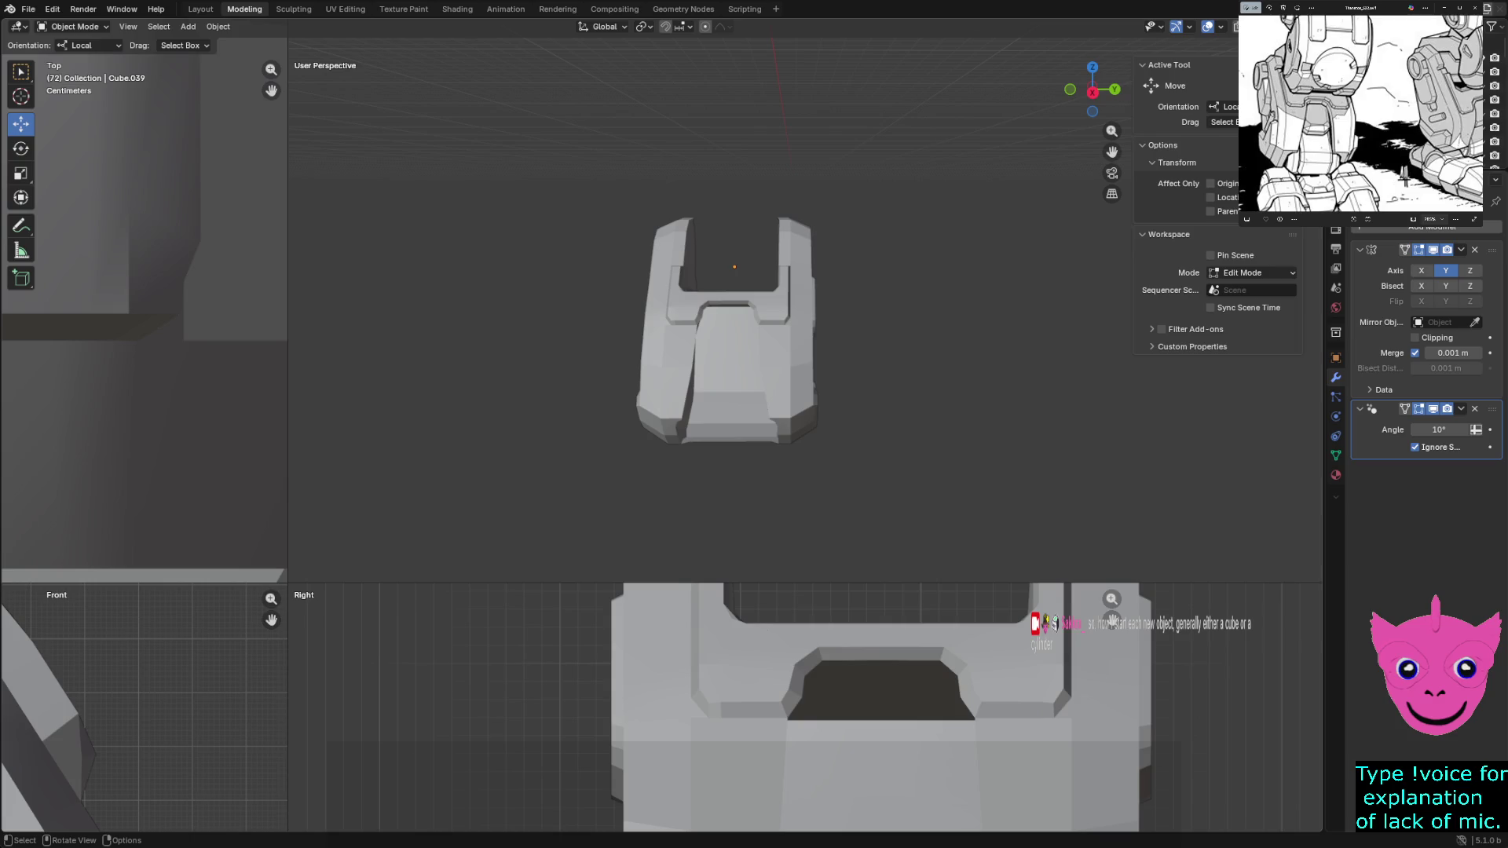
# Add a circle and then a new cube mesh to the scene beside the mech foot part
pyautogui.moveTo(730, 355); pyautogui.dragTo(708, 360, button='middle')
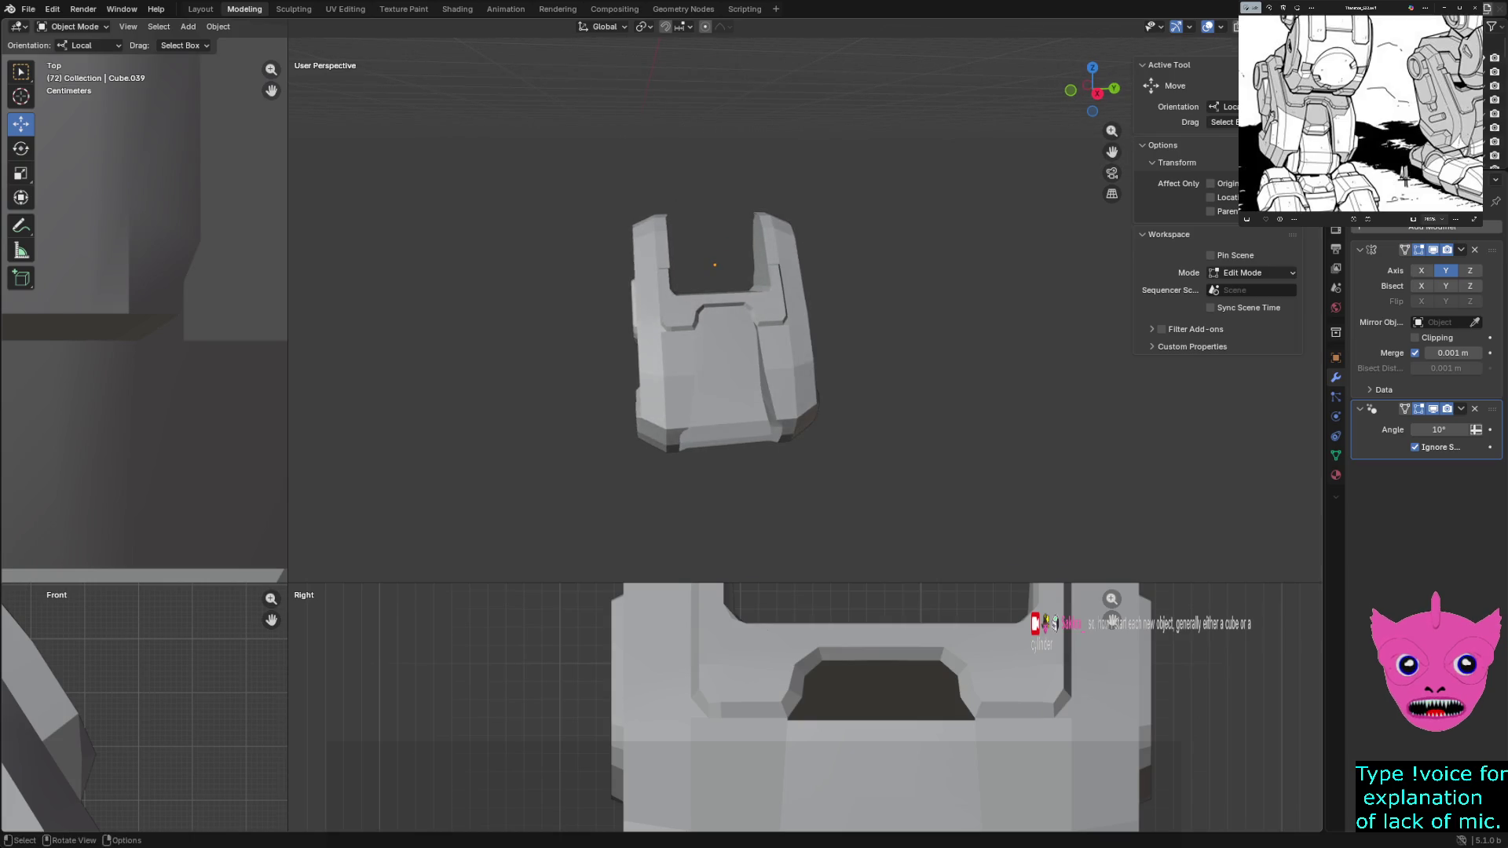
pyautogui.click(188, 27)
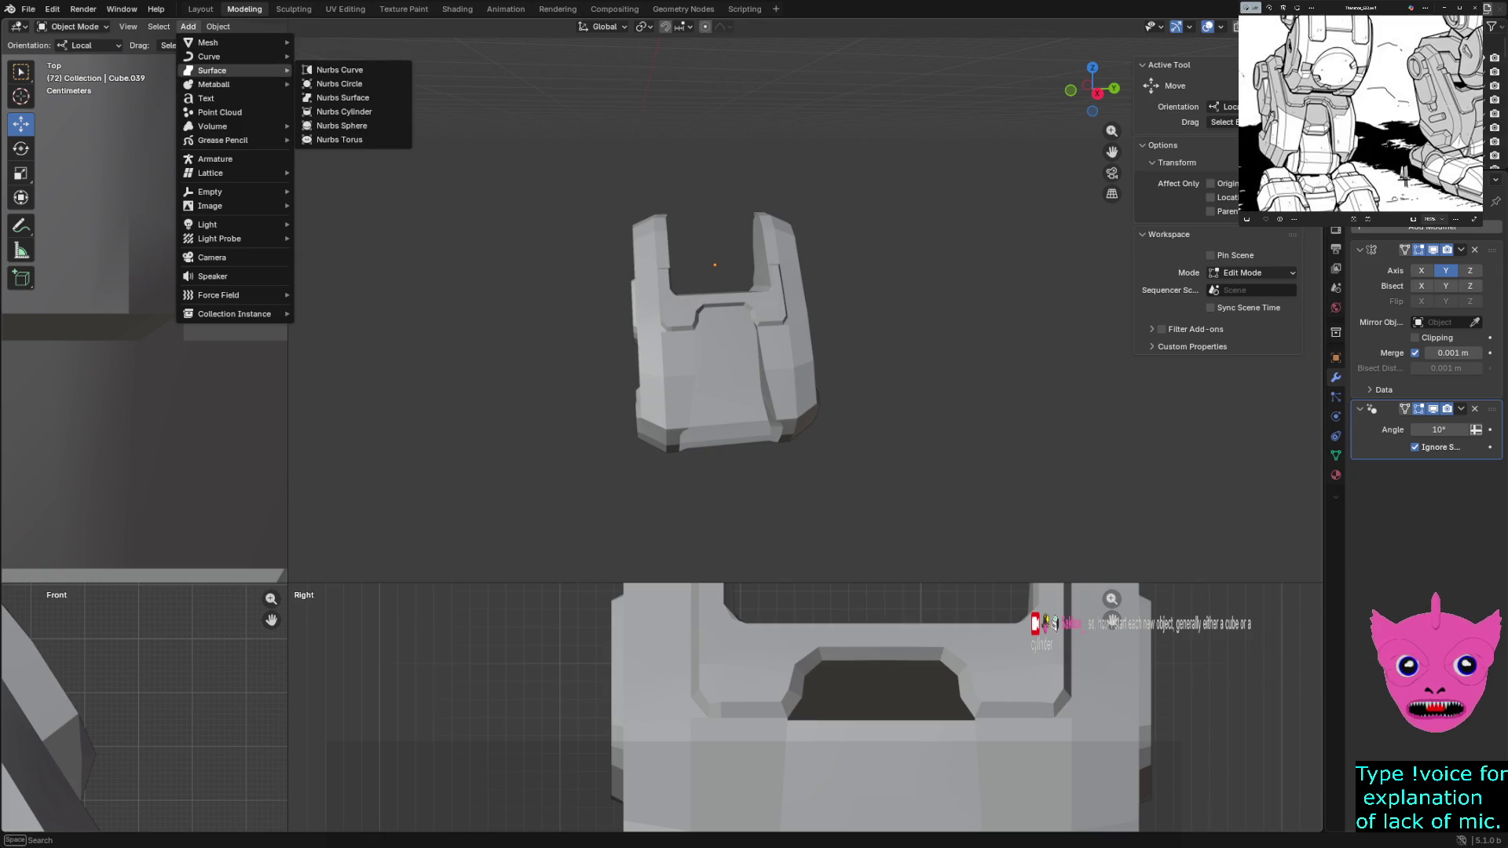
pyautogui.moveTo(209, 42)
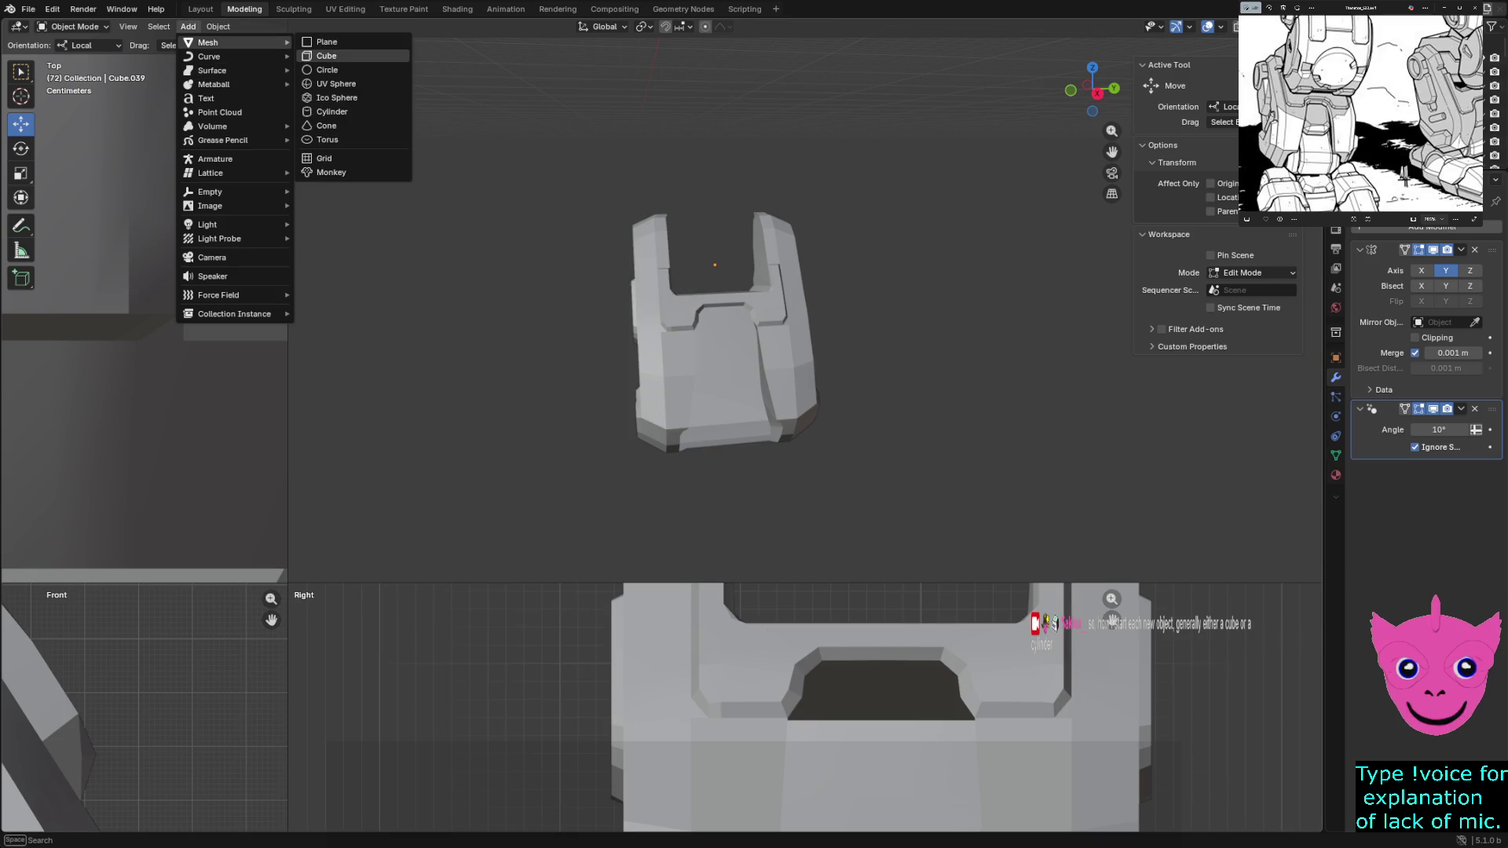
pyautogui.click(326, 69)
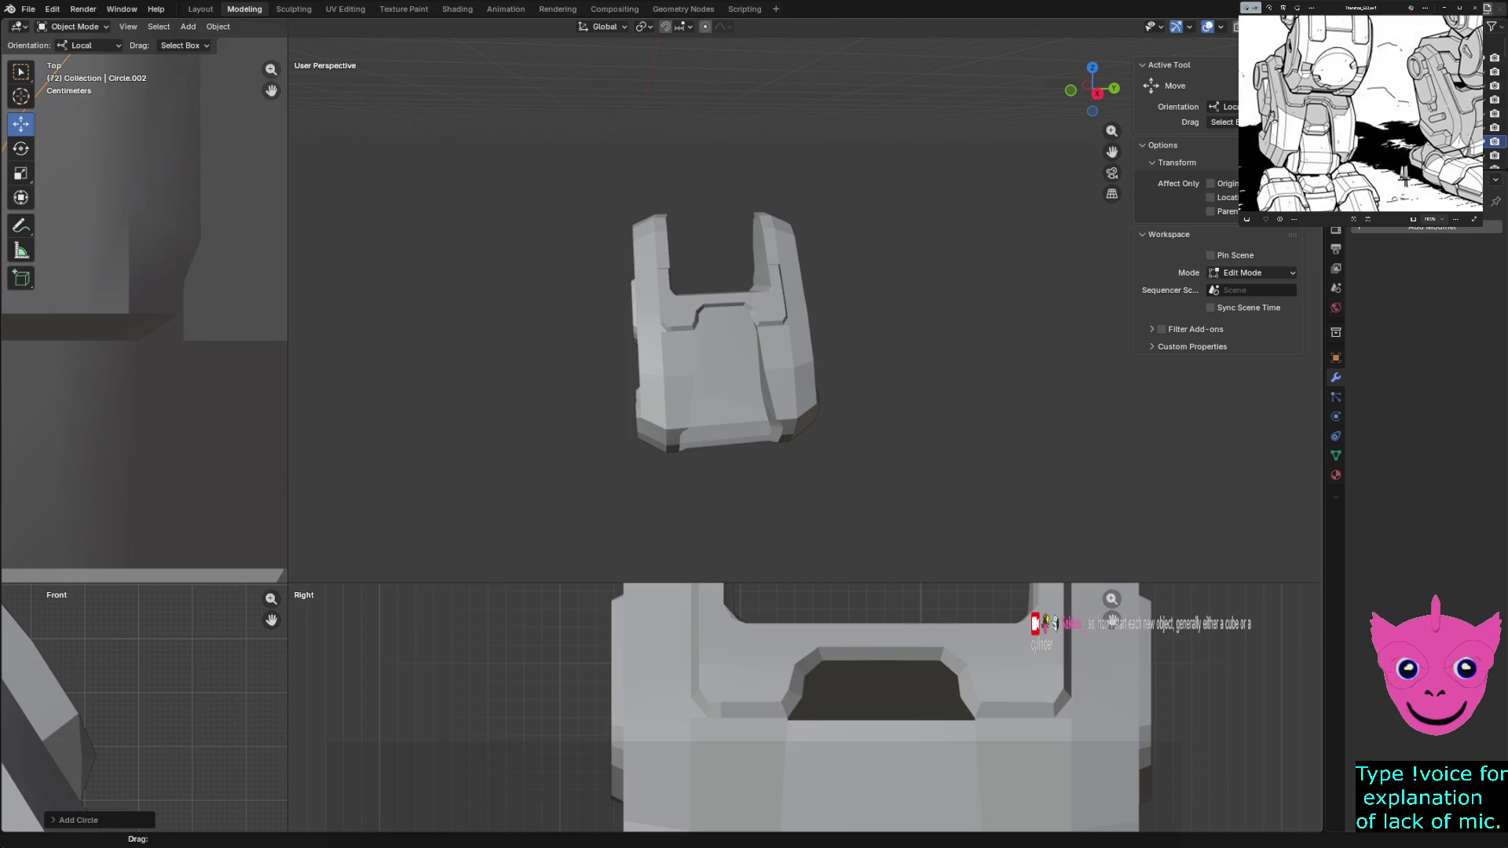
pyautogui.click(188, 26)
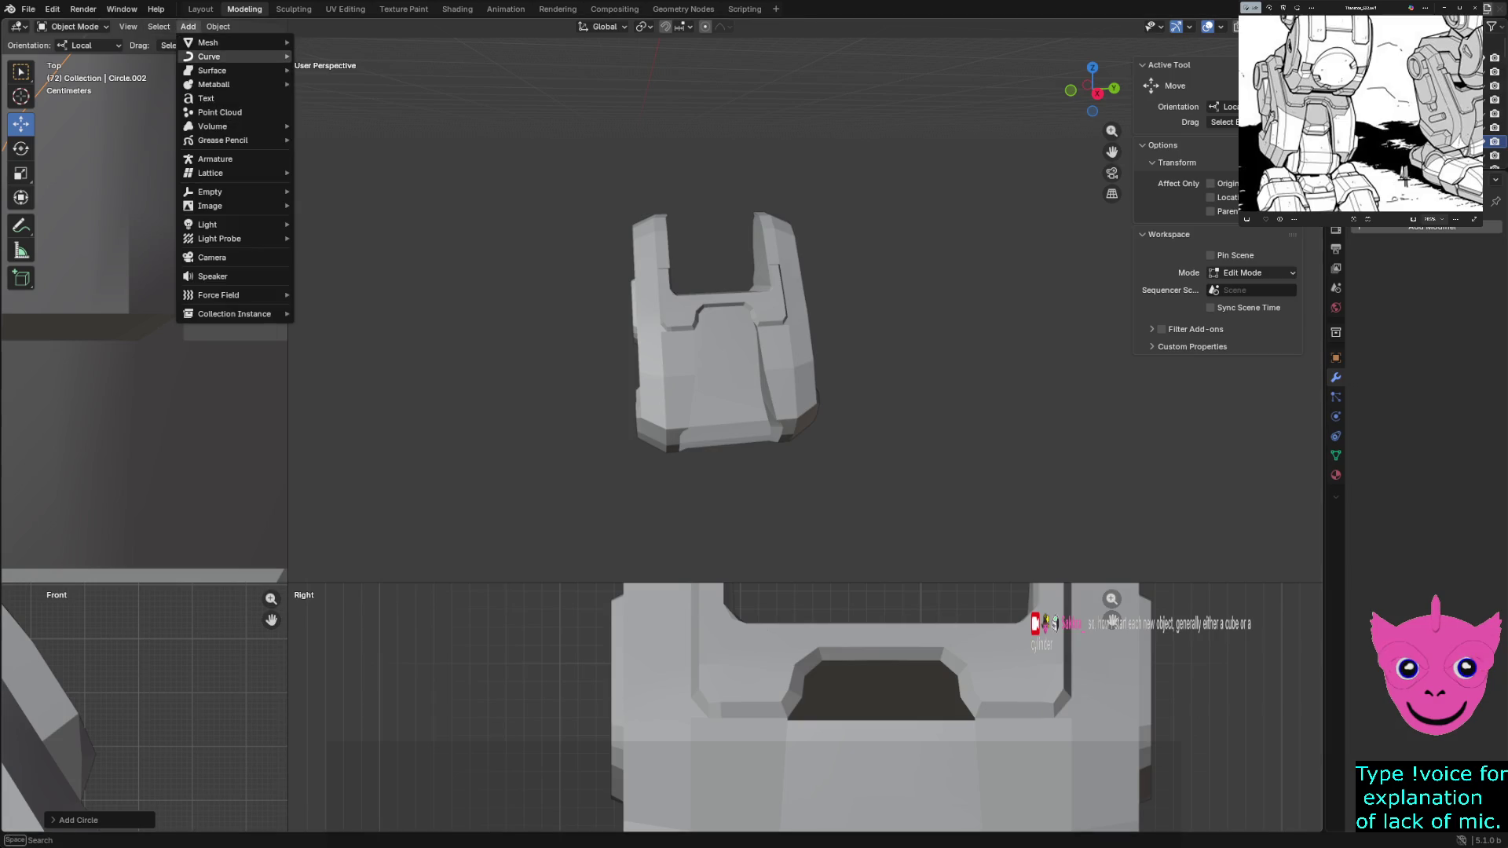
pyautogui.moveTo(209, 43)
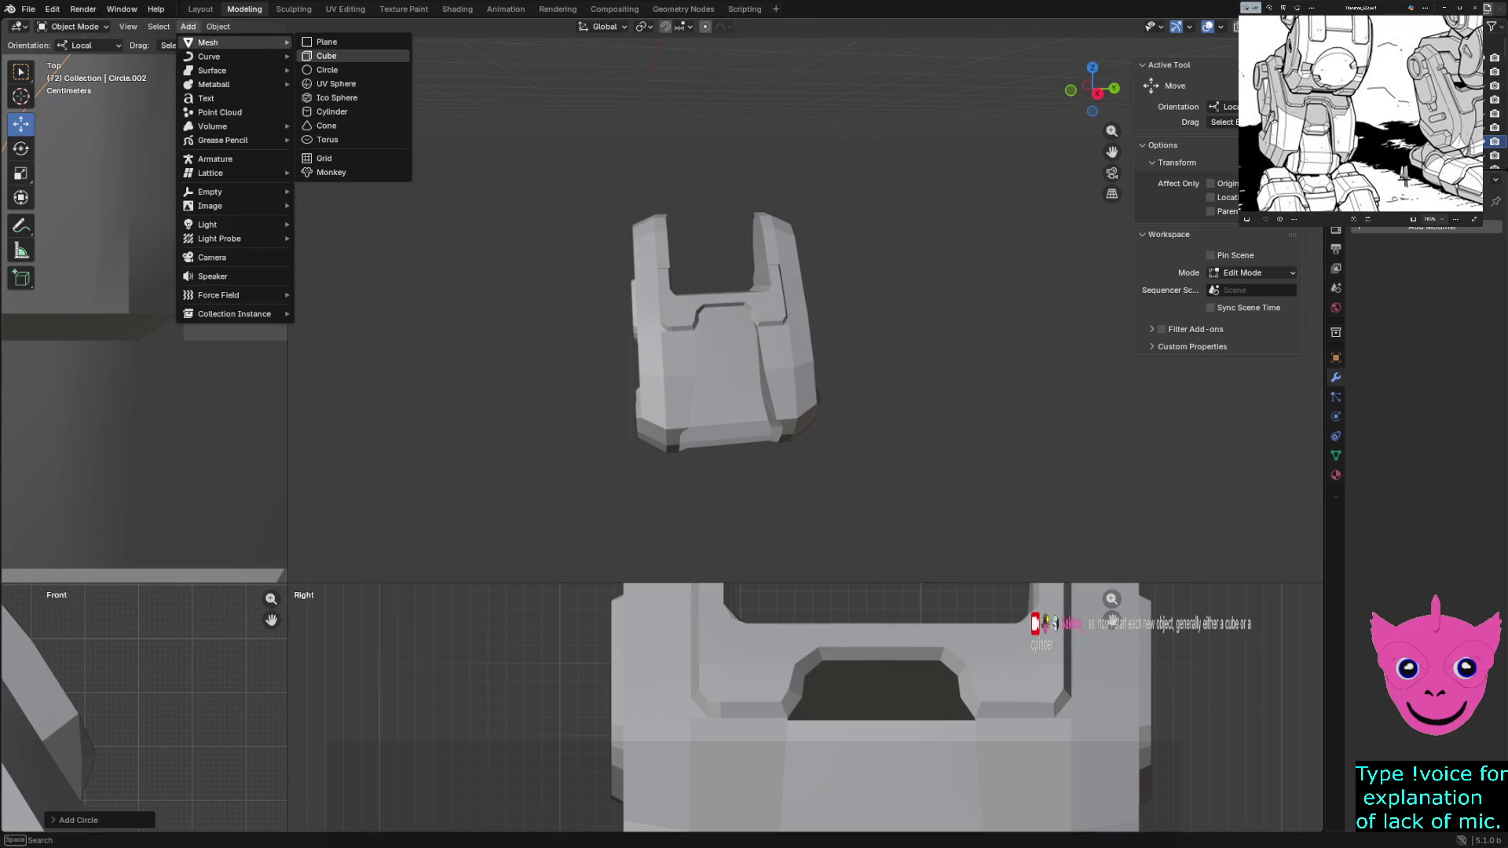
pyautogui.click(320, 55)
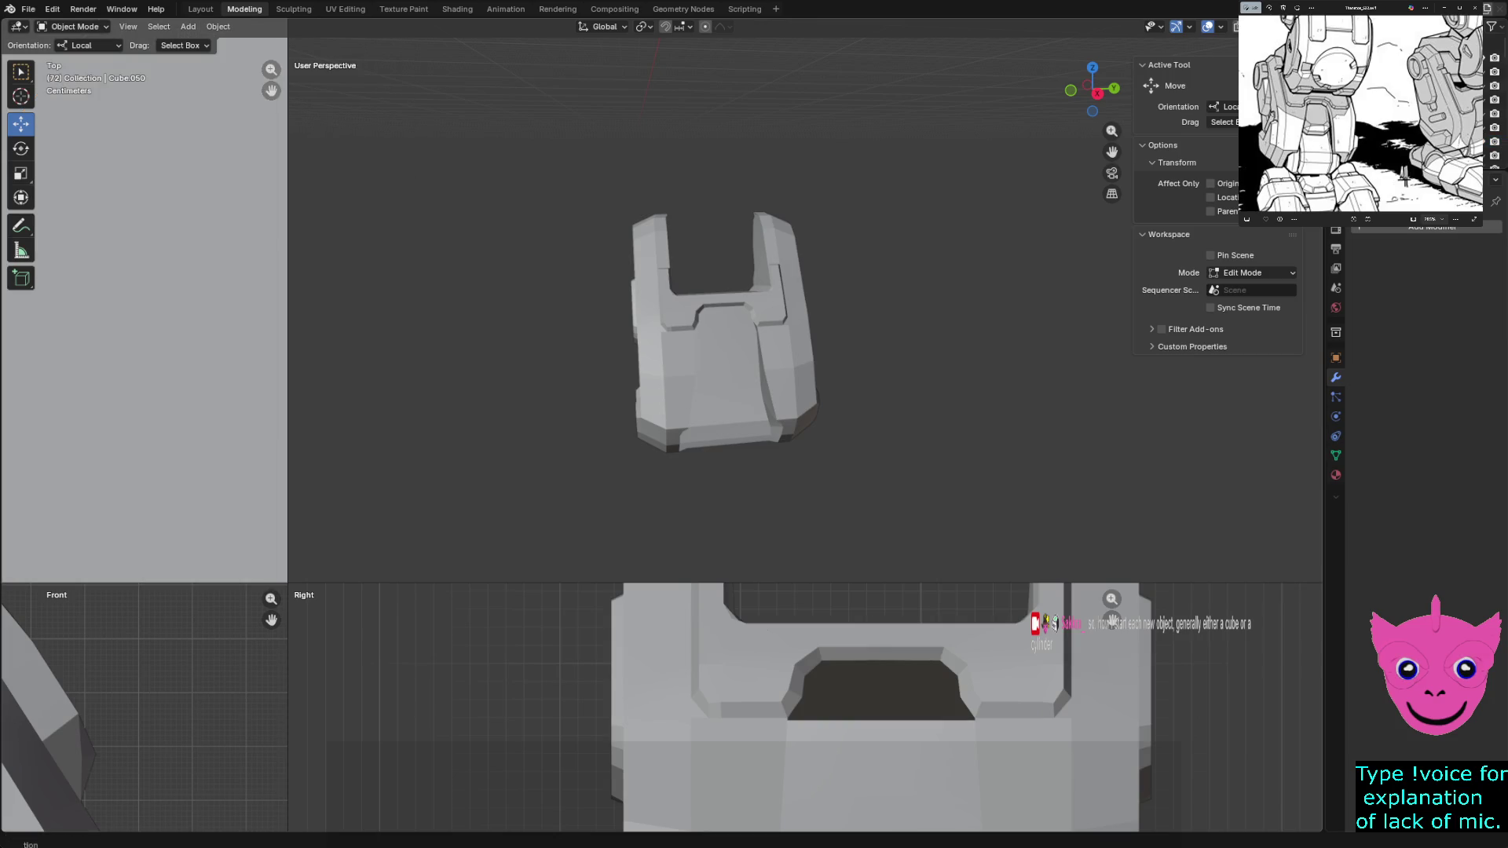
pyautogui.scroll(-3, 755, 319)
pyautogui.scroll(-3, 144, 300)
pyautogui.scroll(-3, 144, 300)
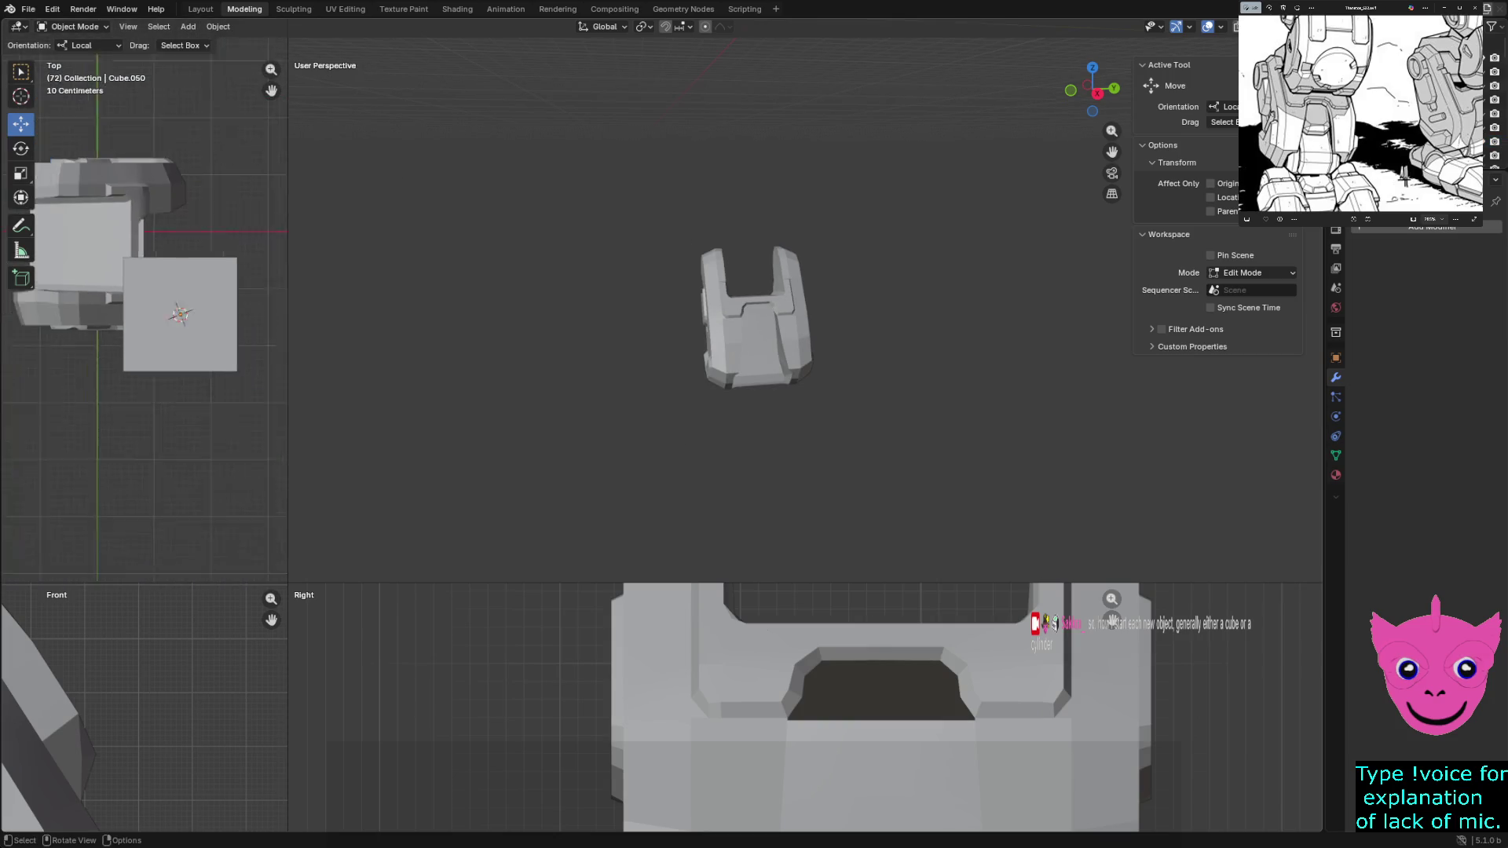
pyautogui.scroll(-2, 144, 300)
pyautogui.scroll(-7, 806, 707)
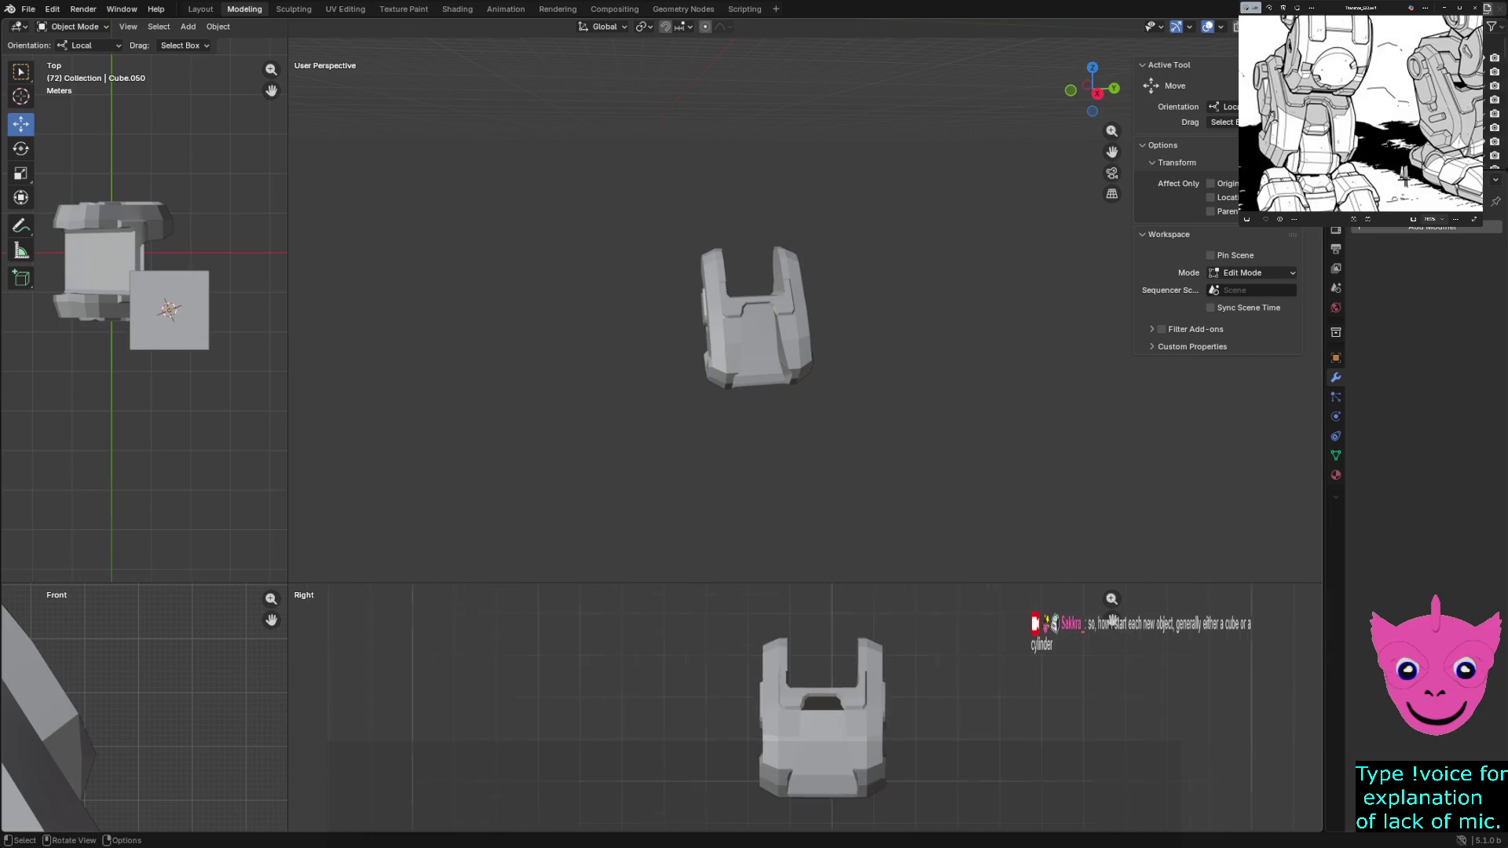
pyautogui.scroll(-4, 806, 707)
pyautogui.scroll(-4, 807, 707)
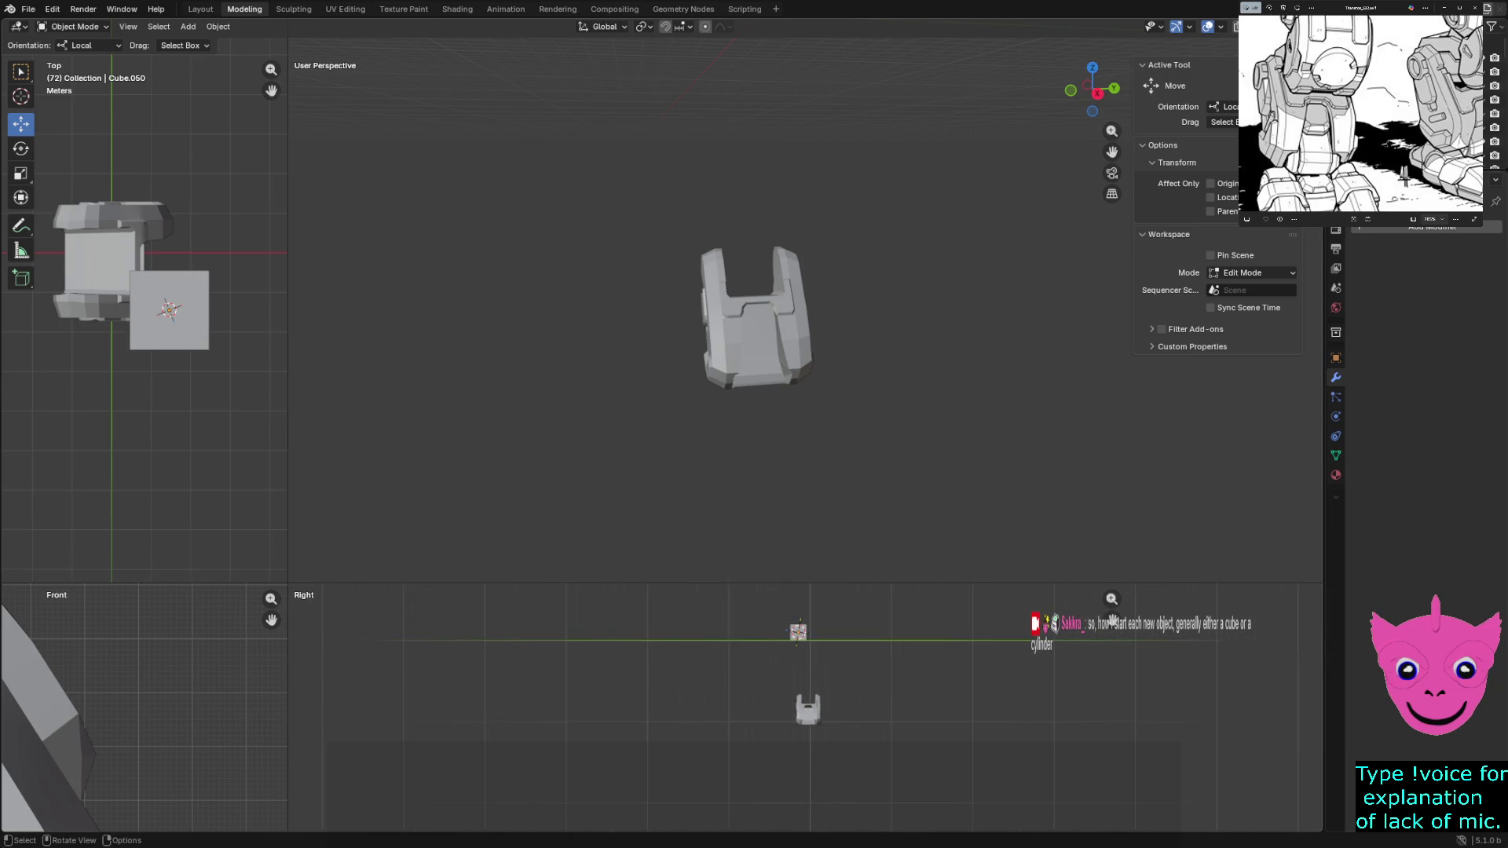
# Select the new cube, enter Edit Mode and move it onto the lower front of the foot
pyautogui.click(797, 633)
pyautogui.click(826, 660)
pyautogui.press('Tab')
pyautogui.press('g')
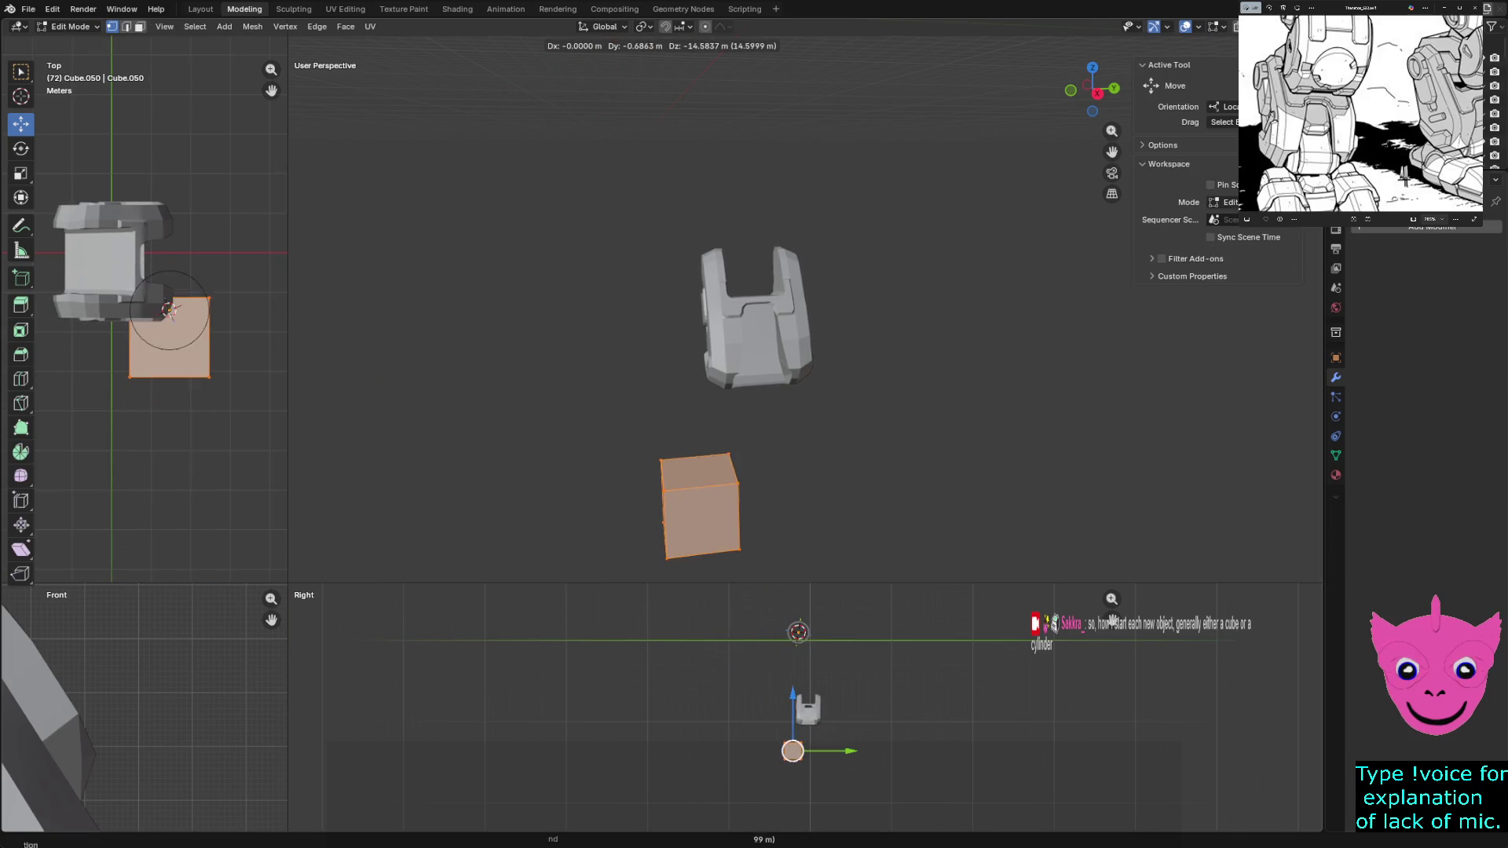
pyautogui.press('Return')
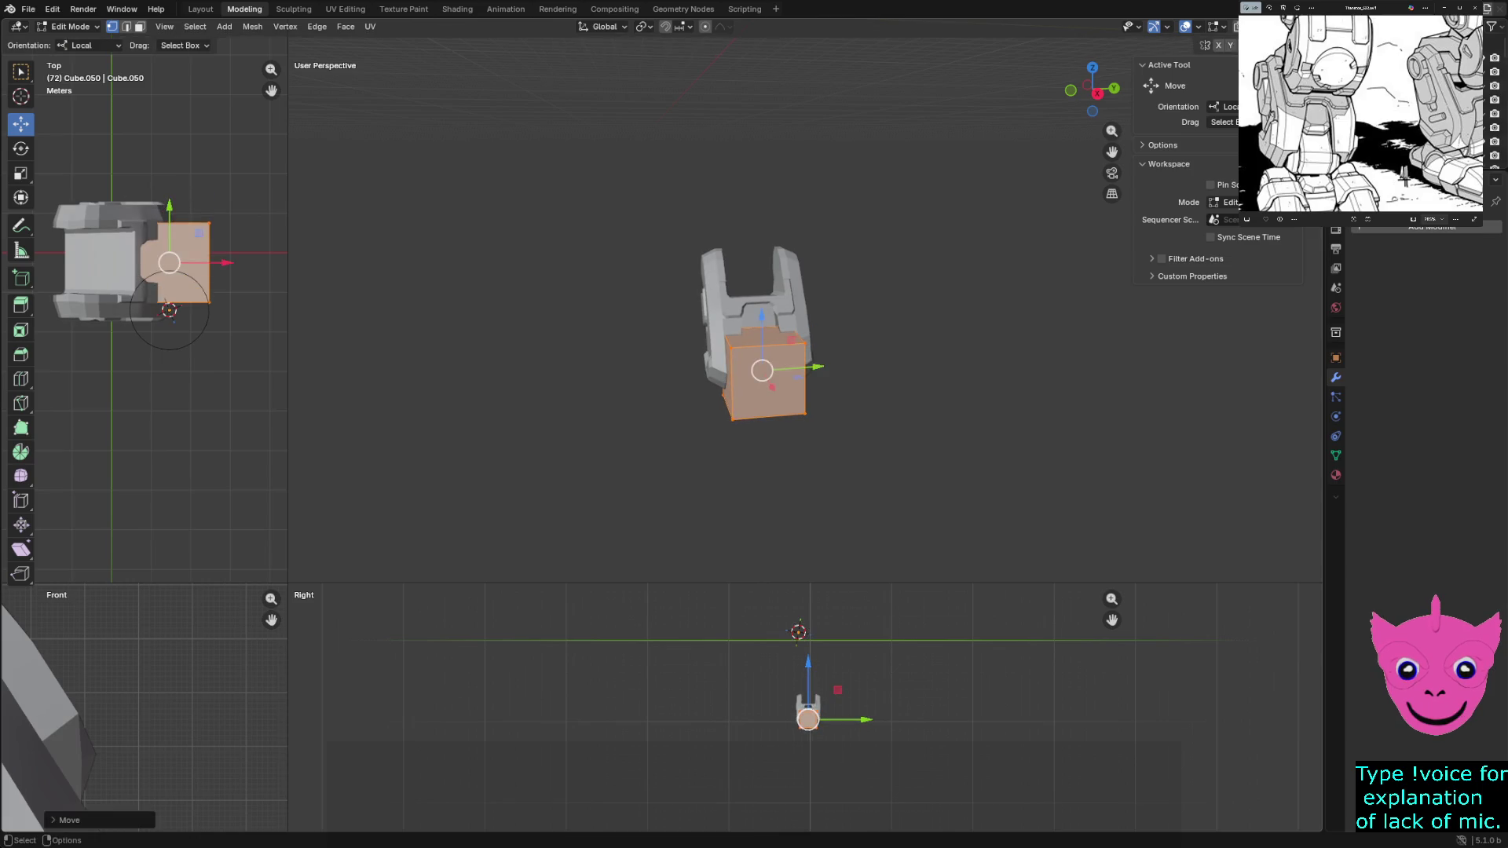
pyautogui.scroll(1, 696, 477)
pyautogui.scroll(4, 696, 478)
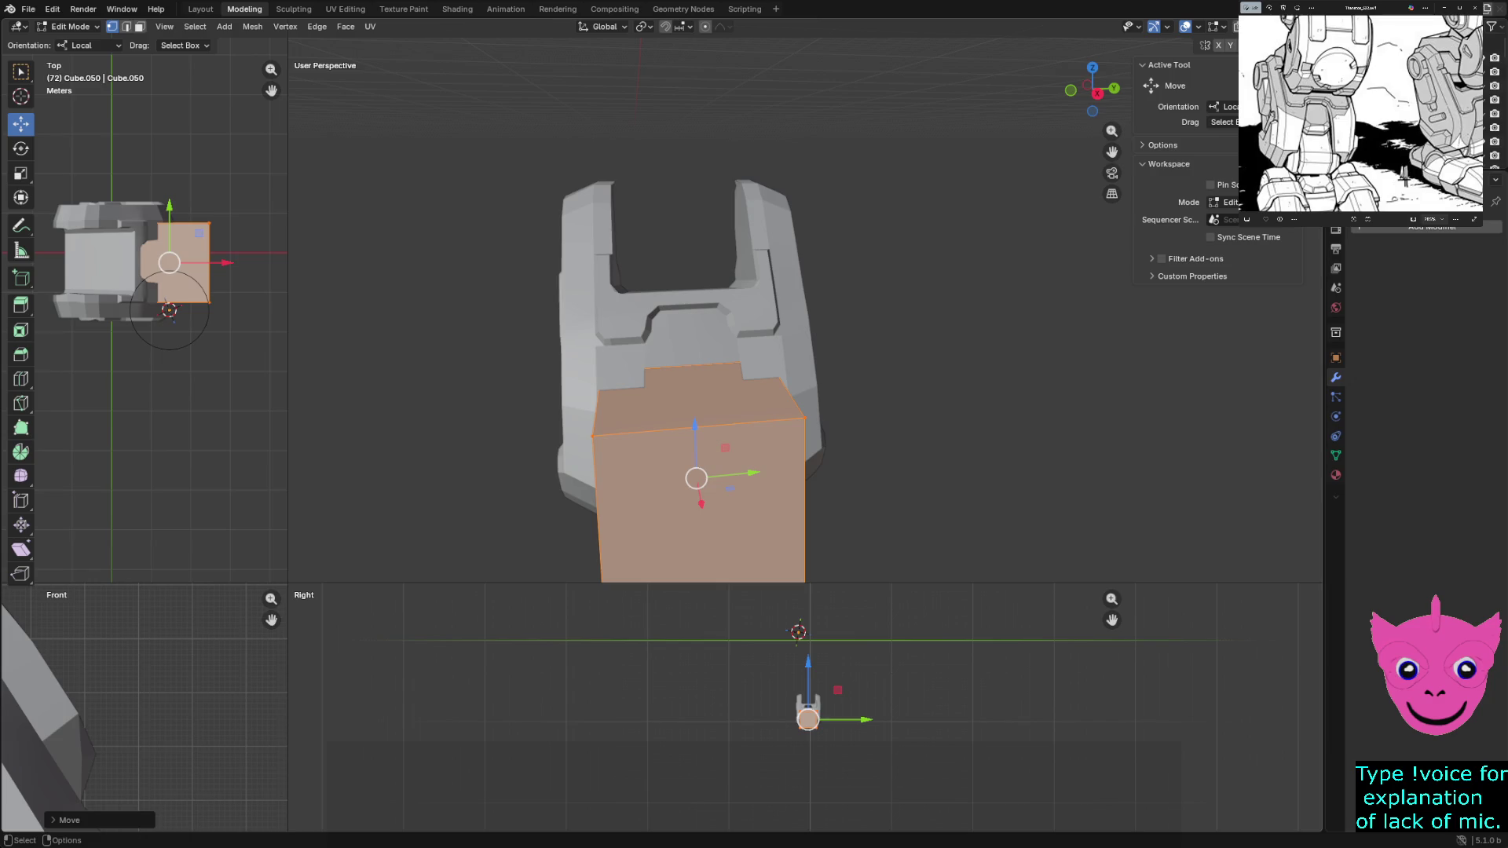
# Enlarge the Right view and slide the cube's left edge inward along Y
pyautogui.moveTo(289, 583)
pyautogui.mouseDown()
pyautogui.moveTo(745, 195)
pyautogui.moveTo(456, 300)
pyautogui.mouseUp()
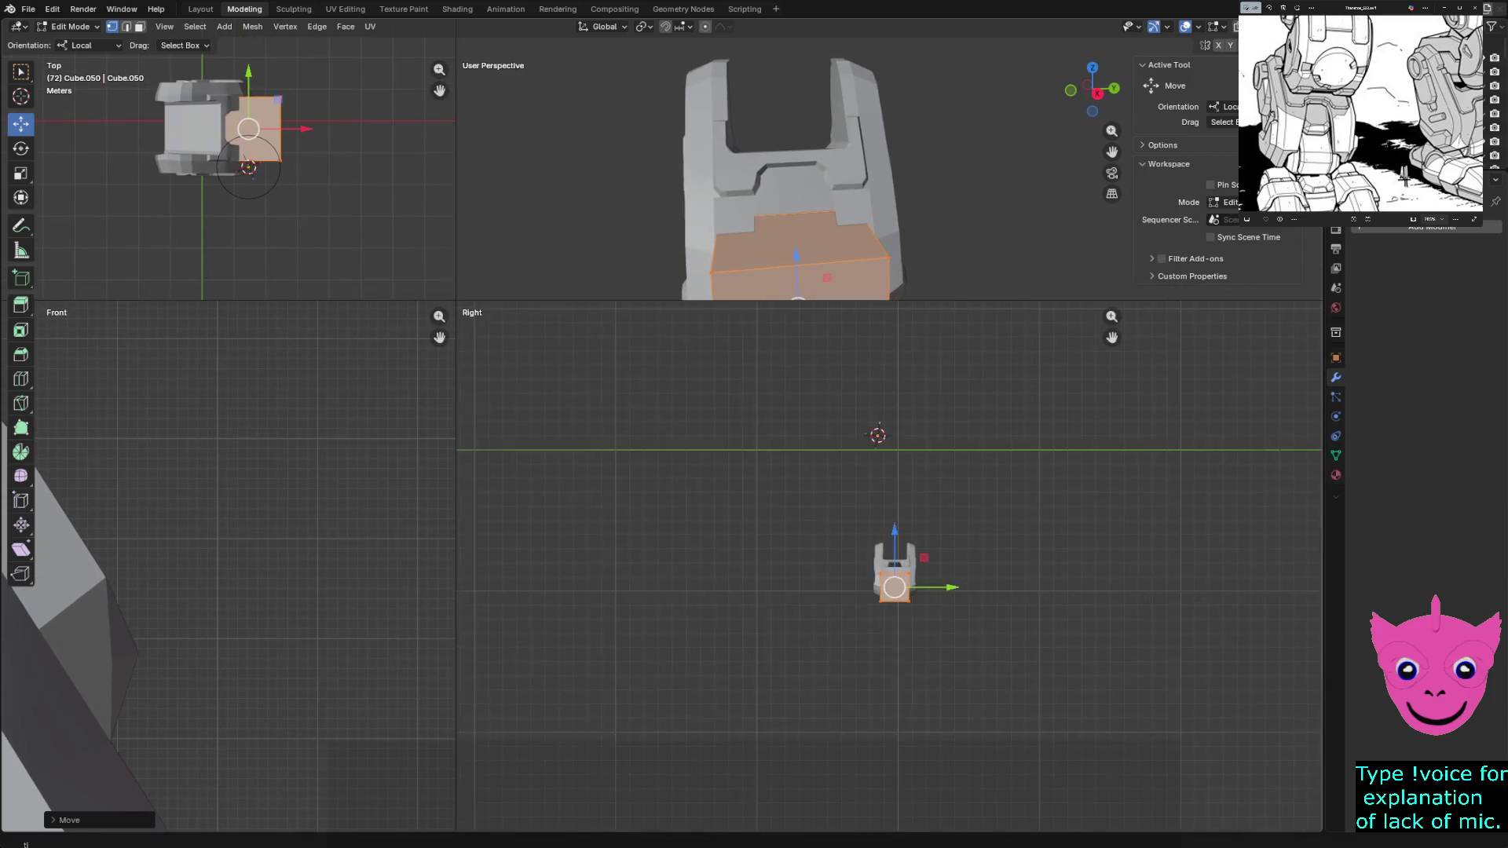
pyautogui.scroll(5, 914, 566)
pyautogui.keyDown('shift'); pyautogui.moveTo(914, 619); pyautogui.dragTo(814, 518, button='middle'); pyautogui.keyUp('shift')
pyautogui.scroll(2, 785, 495)
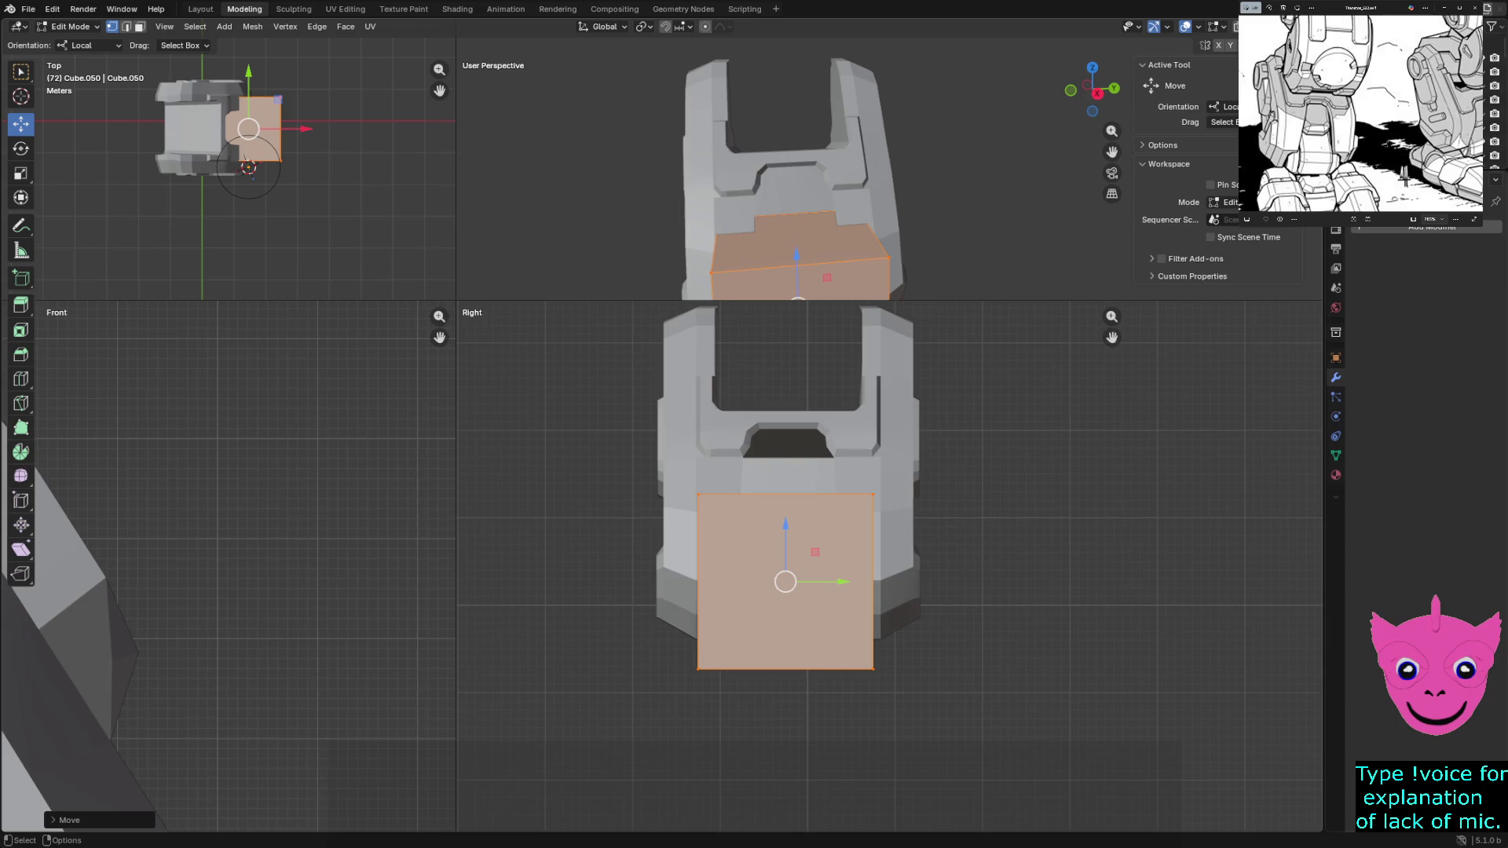
pyautogui.moveTo(672, 477); pyautogui.dragTo(748, 730)
pyautogui.moveTo(750, 583)
pyautogui.mouseDown()
pyautogui.moveTo(786, 582)
pyautogui.moveTo(698, 583)
pyautogui.mouseUp()
pyautogui.press('z')
# Switch the views to wireframe and move the cube's left edge farther along Y
pyautogui.press('4')
pyautogui.moveTo(632, 455); pyautogui.dragTo(726, 718)
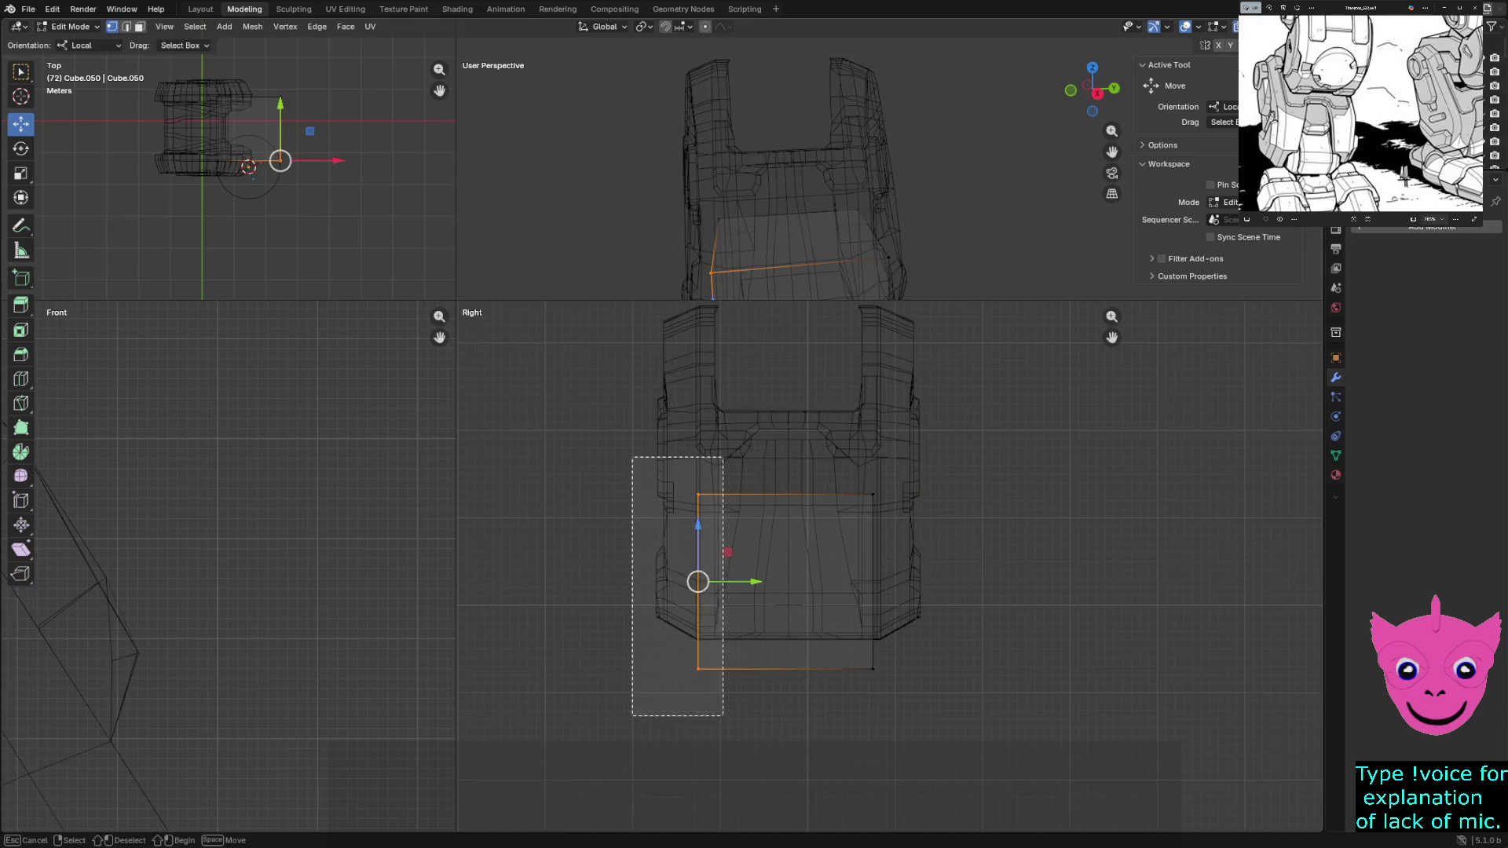
pyautogui.moveTo(743, 581); pyautogui.dragTo(691, 585)
pyautogui.scroll(2, 690, 584)
pyautogui.scroll(1, 691, 585)
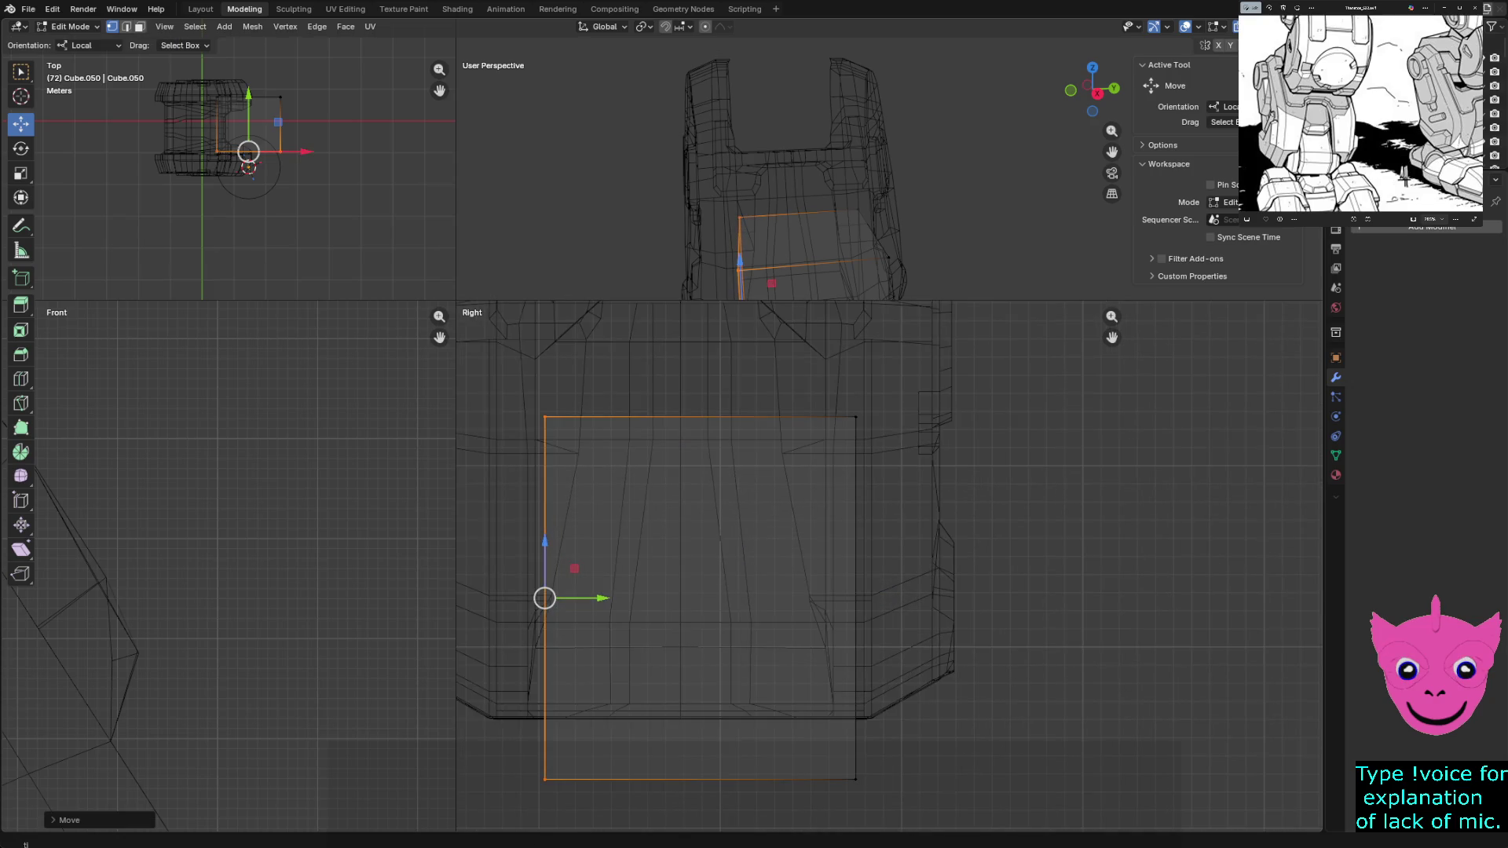
pyautogui.moveTo(598, 597); pyautogui.dragTo(599, 598)
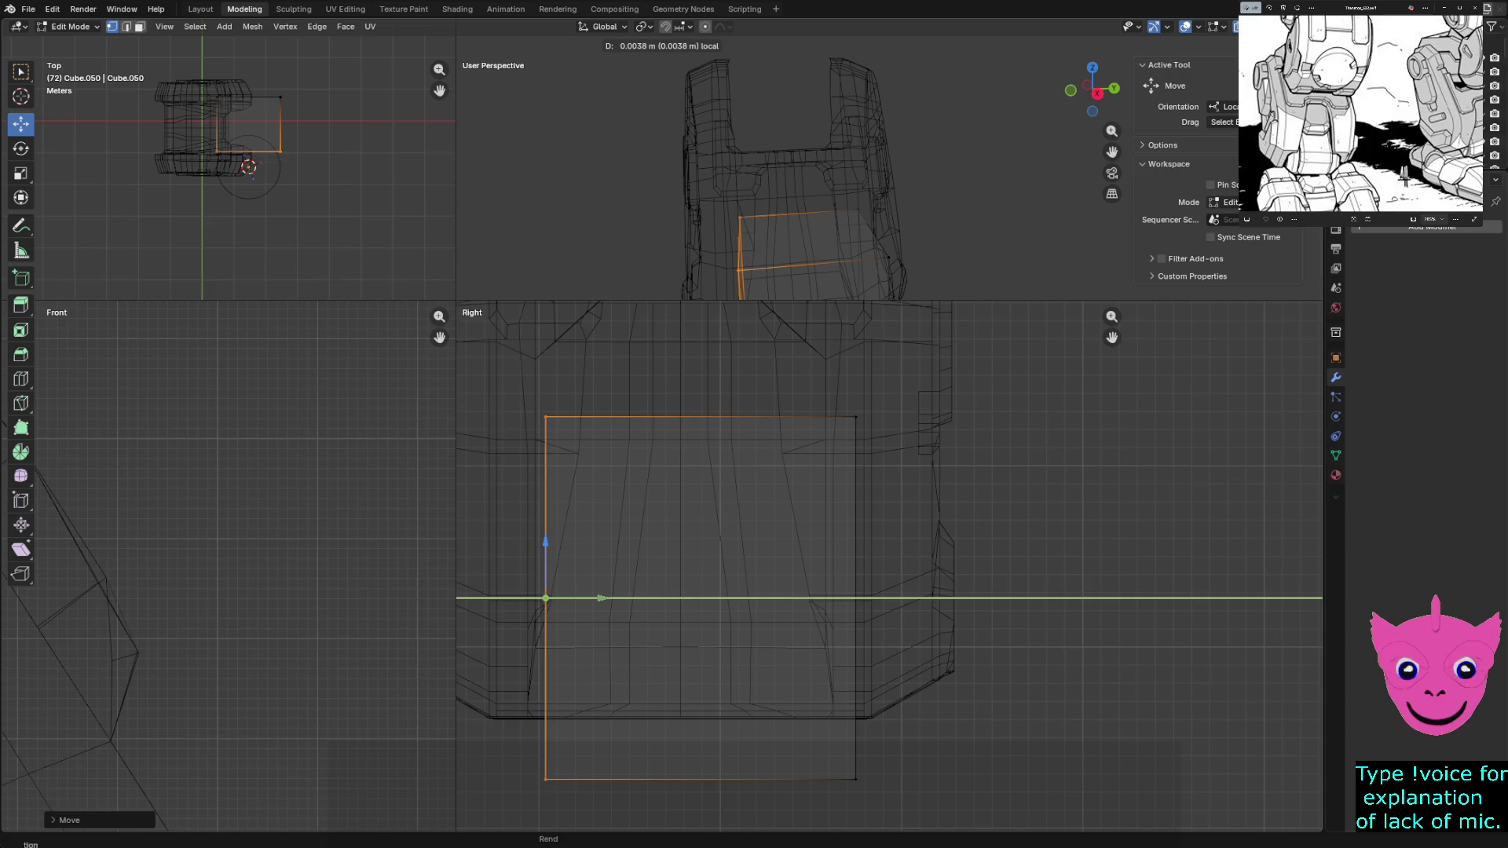
pyautogui.moveTo(599, 597); pyautogui.dragTo(599, 598)
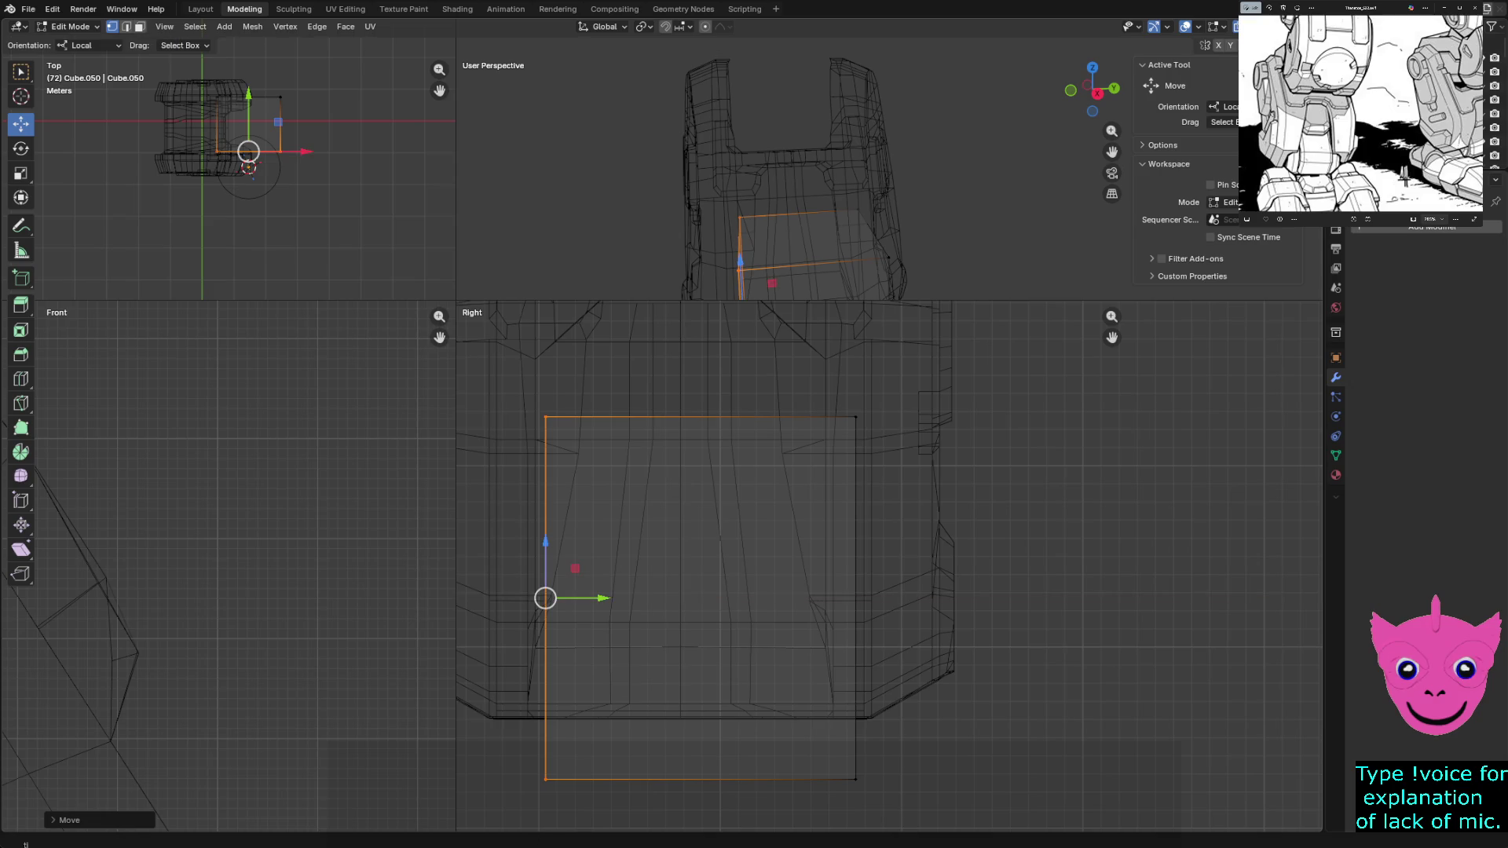
pyautogui.scroll(-1, 889, 572)
pyautogui.hotkey('alt', 'a')
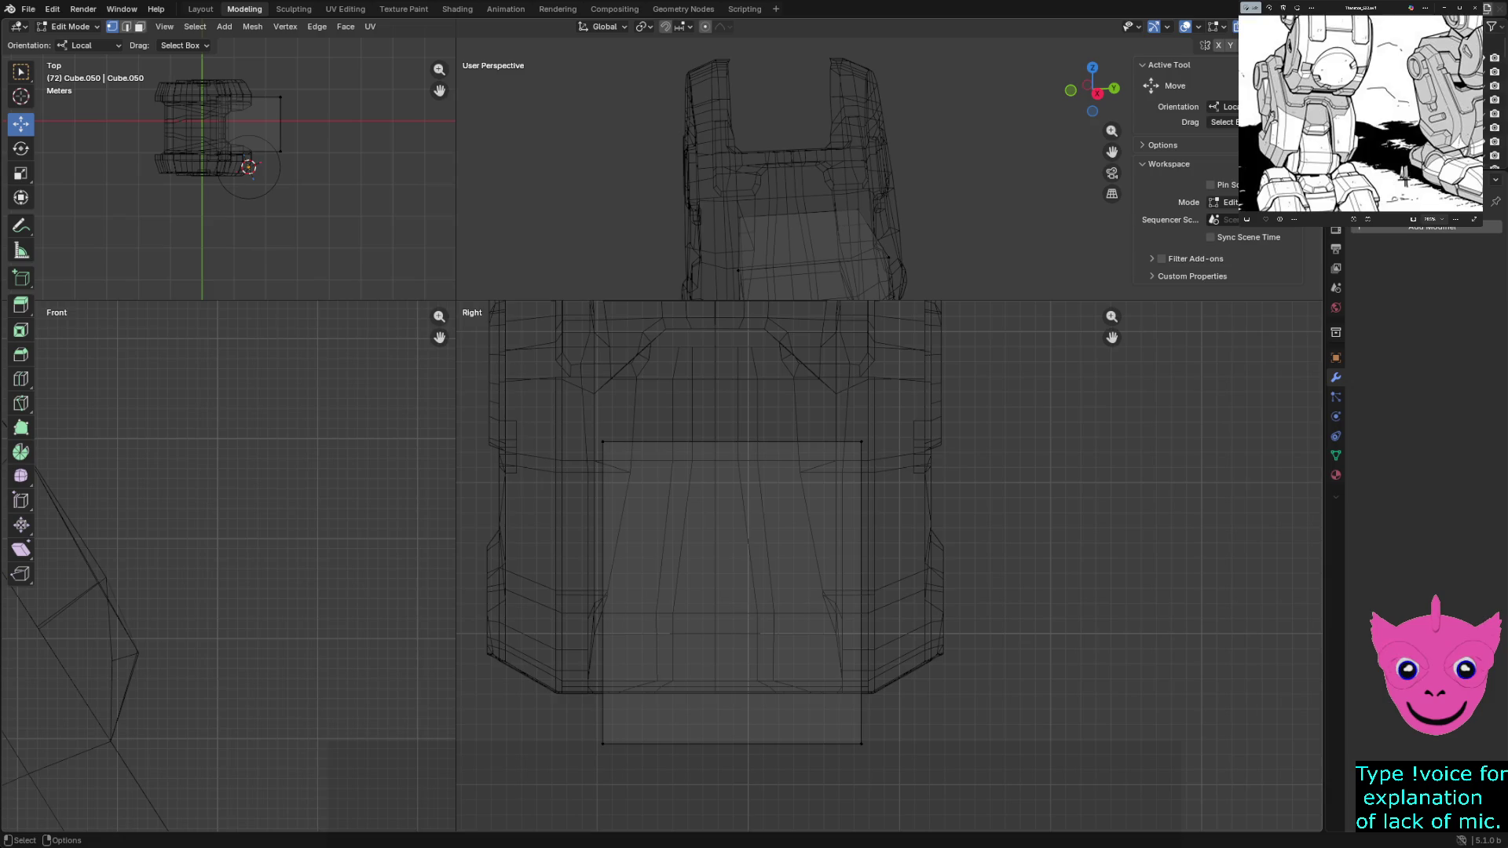
# Pull the cube's right edge inward to narrow it into a plate
pyautogui.moveTo(804, 387); pyautogui.dragTo(935, 799)
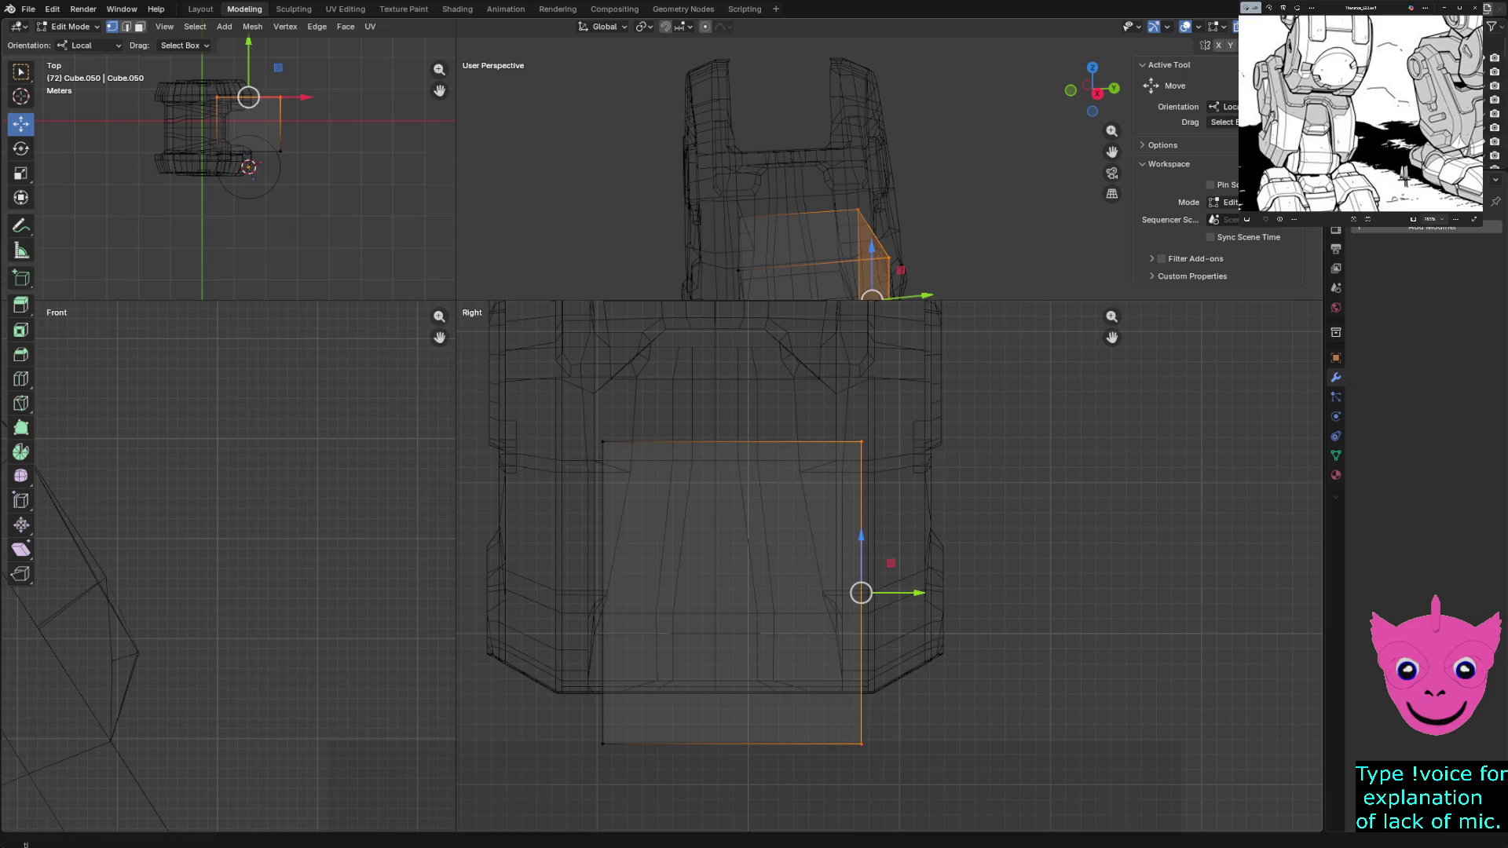
pyautogui.moveTo(902, 593); pyautogui.dragTo(744, 593)
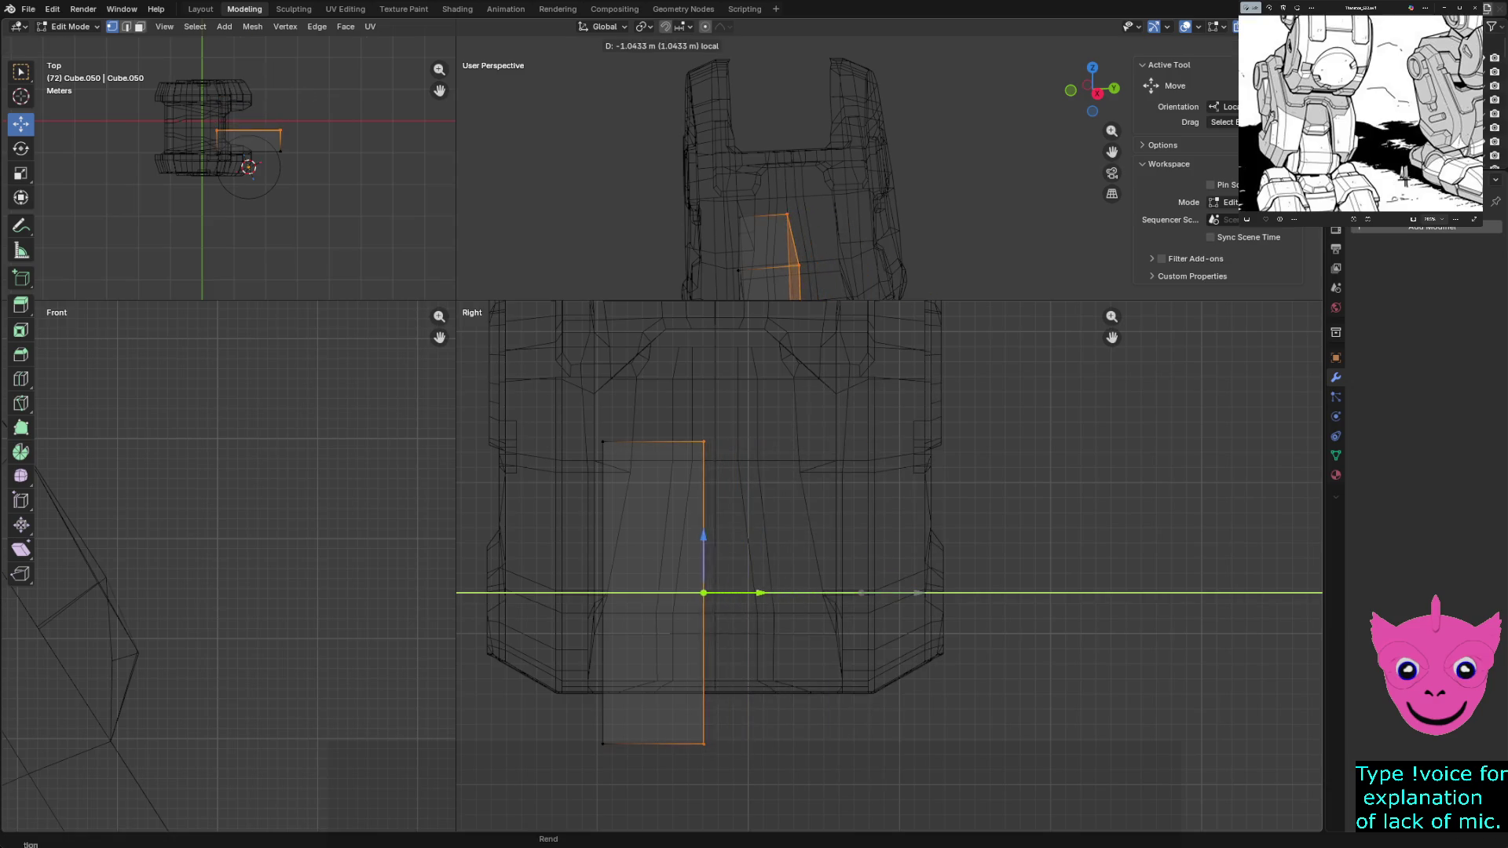
pyautogui.moveTo(744, 593); pyautogui.dragTo(755, 593)
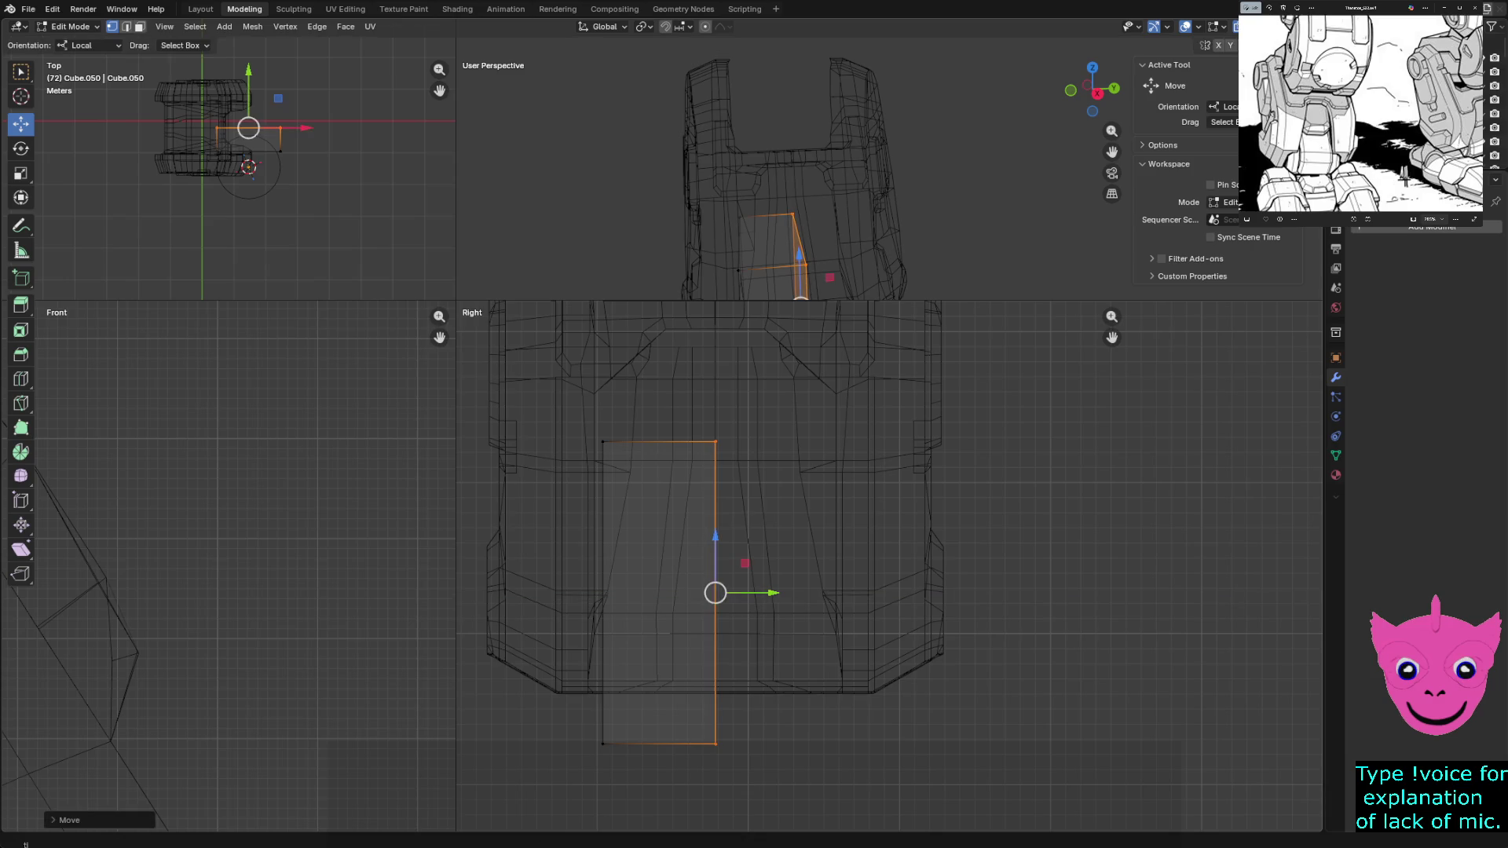
pyautogui.hotkey('alt', 'a')
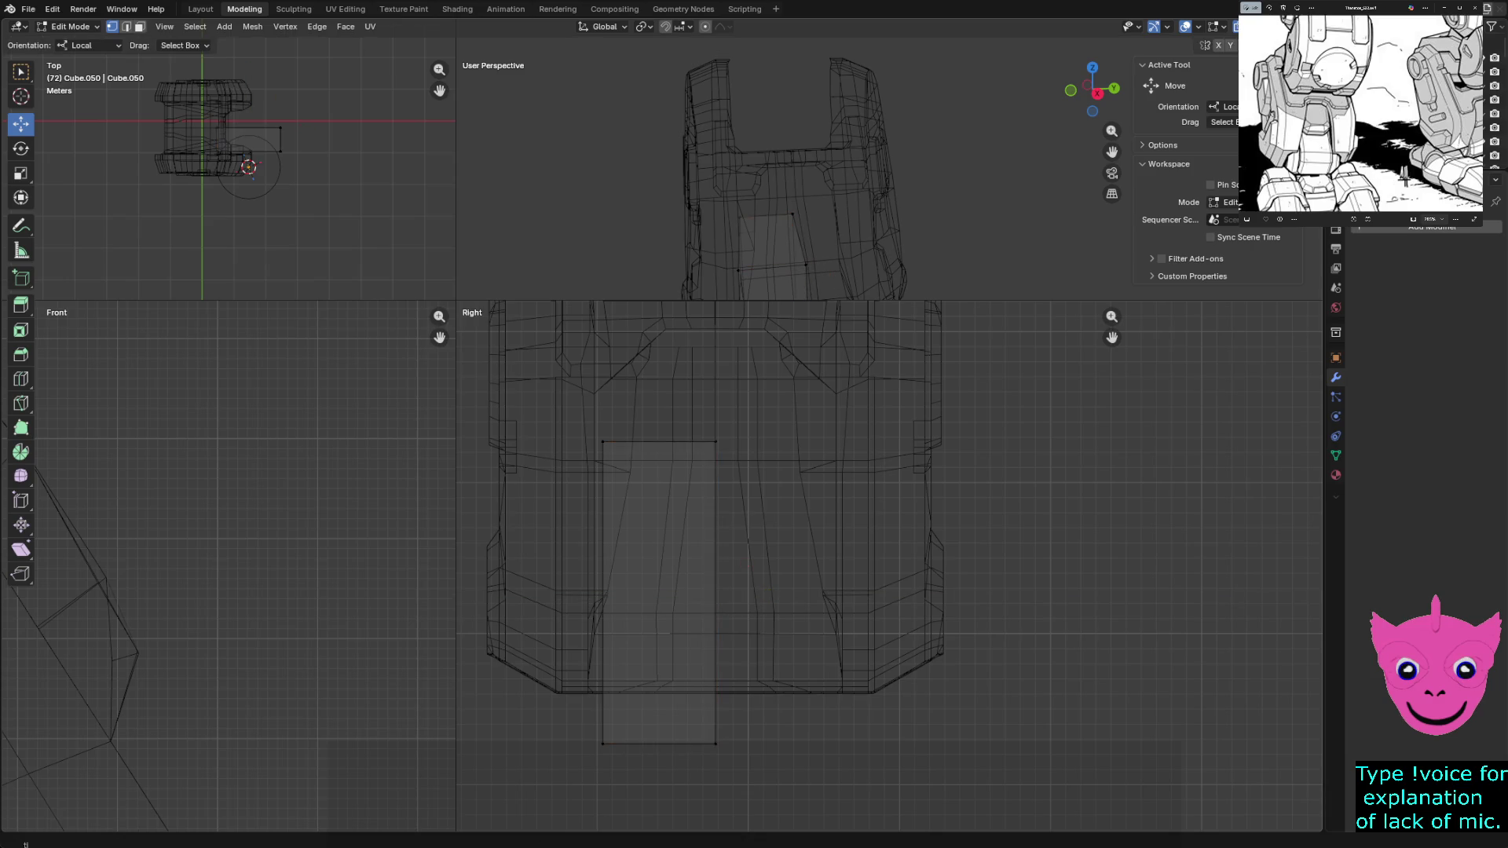
# Nudge the plate's left edge inward in small steps to finish the narrow vertical plate
pyautogui.moveTo(568, 403); pyautogui.dragTo(613, 788)
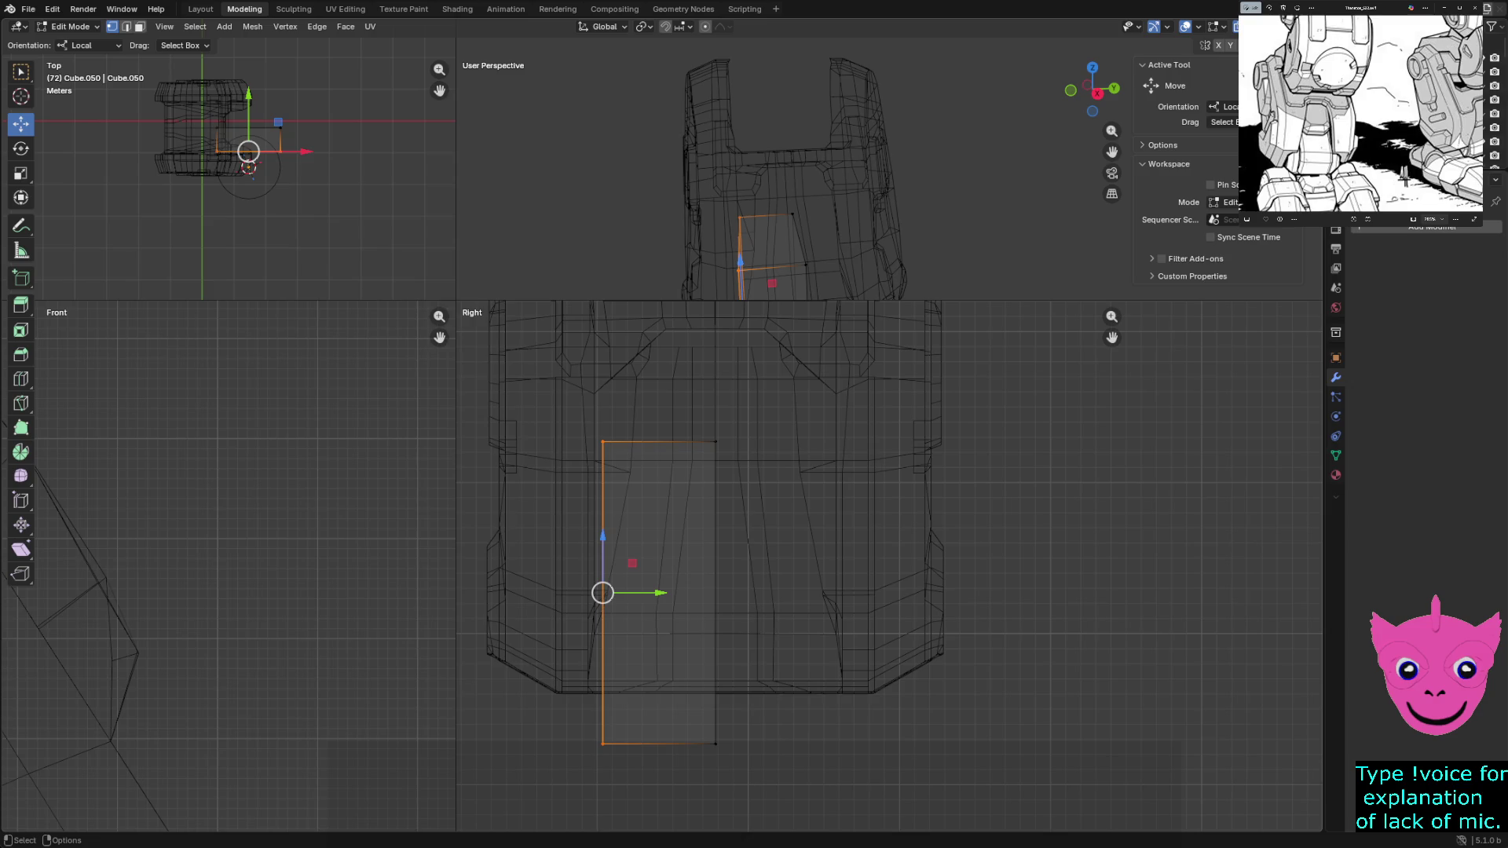
pyautogui.moveTo(481, 351); pyautogui.dragTo(633, 772)
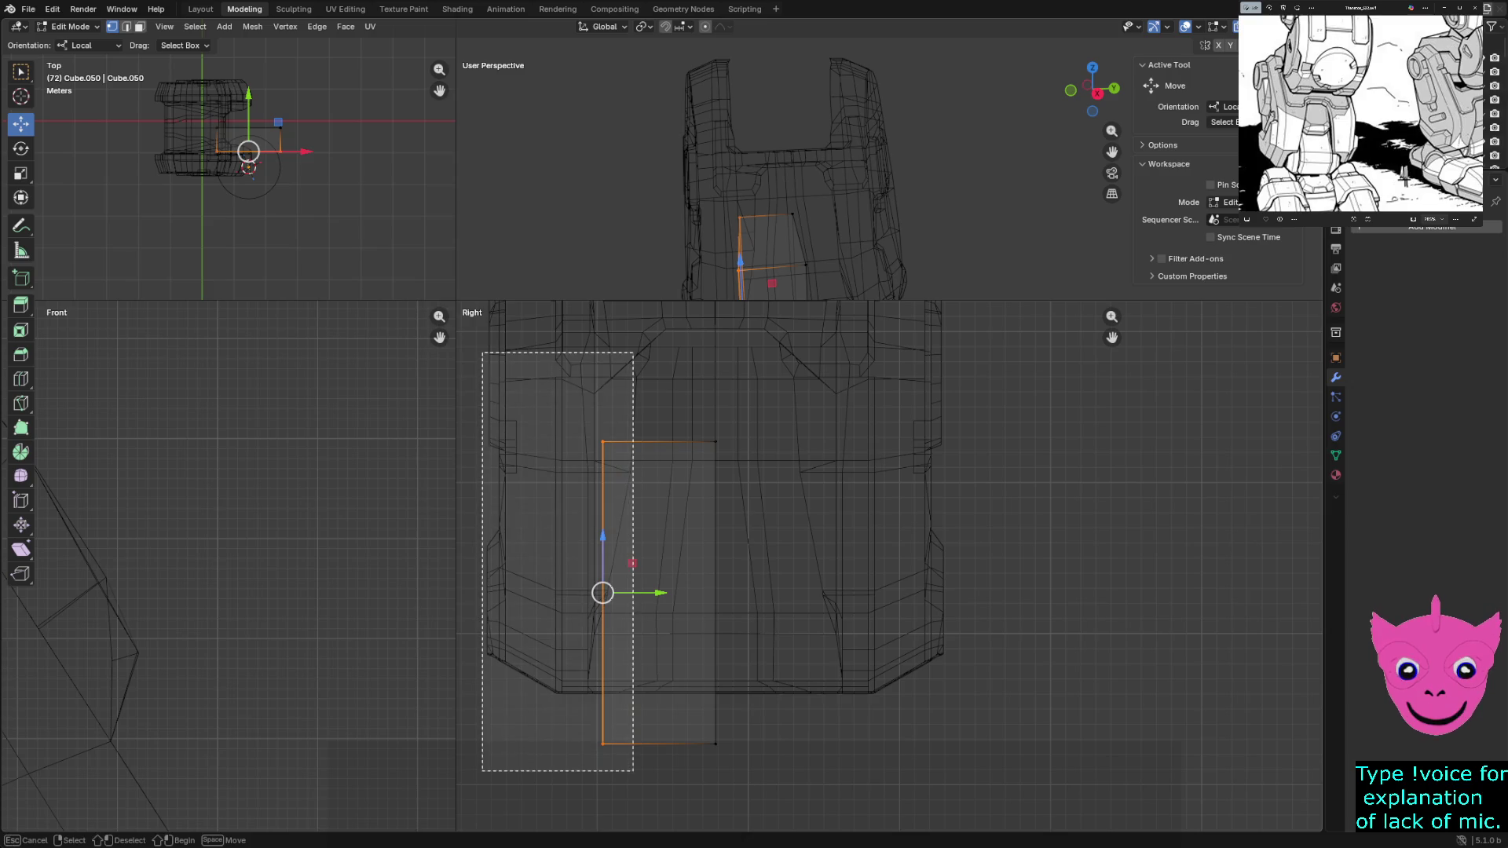
pyautogui.moveTo(656, 593)
pyautogui.mouseDown()
pyautogui.moveTo(689, 592)
pyautogui.moveTo(674, 593)
pyautogui.mouseUp()
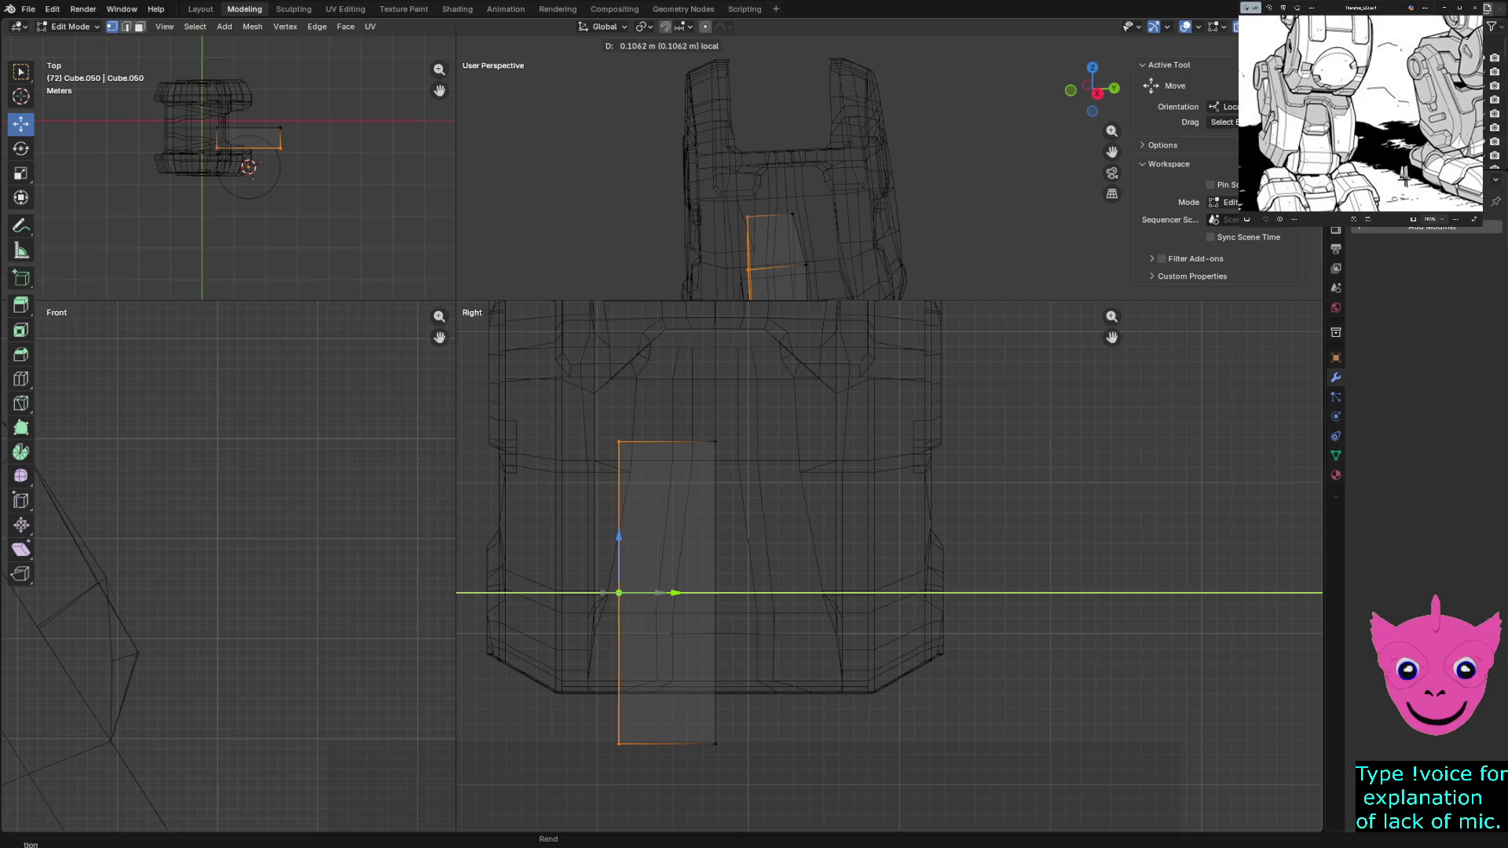
pyautogui.moveTo(674, 592); pyautogui.dragTo(679, 593)
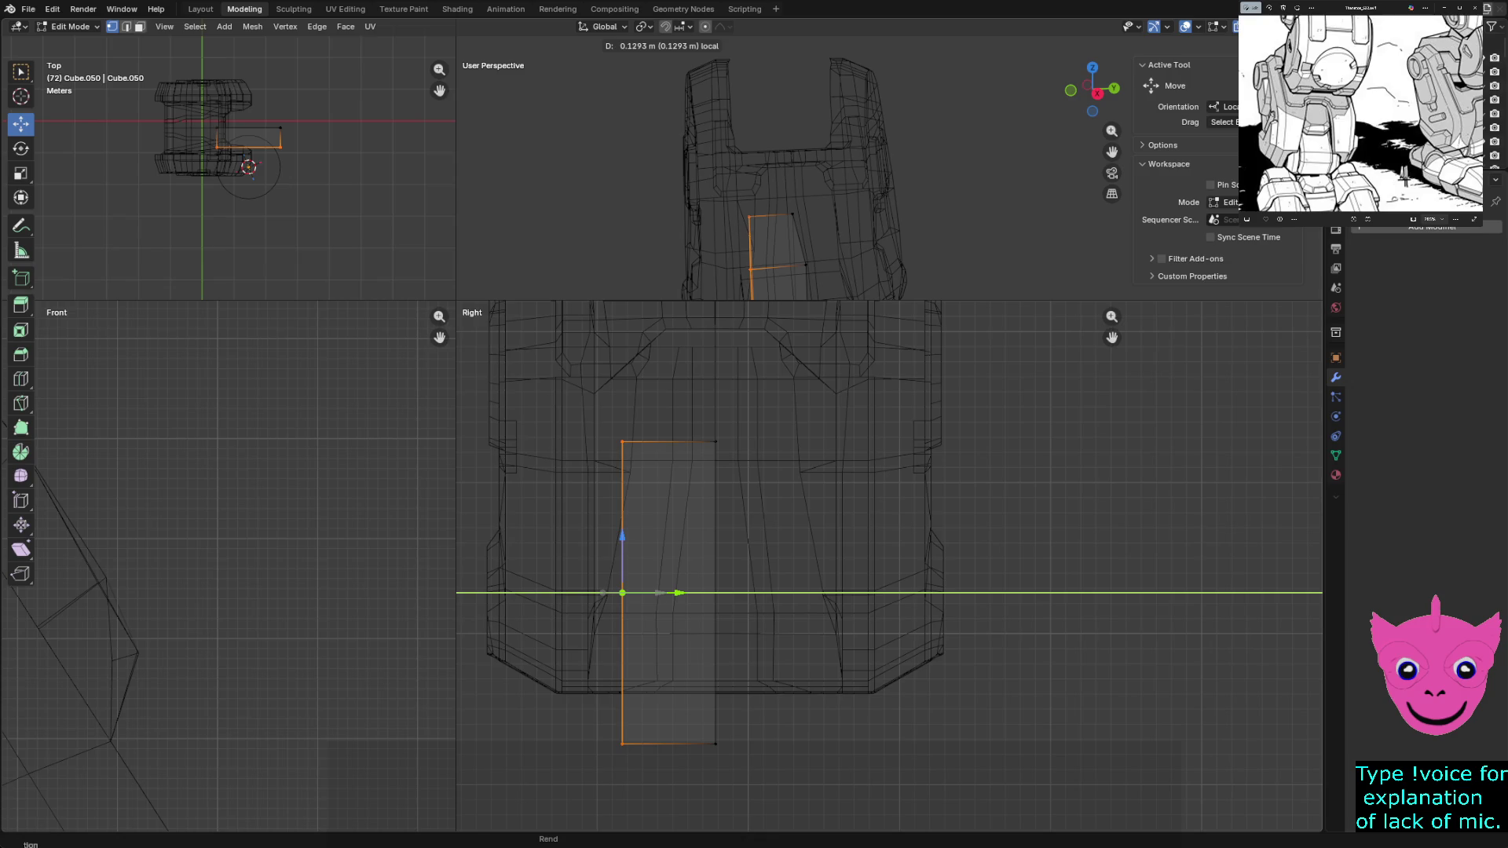
pyautogui.moveTo(679, 592); pyautogui.dragTo(686, 593)
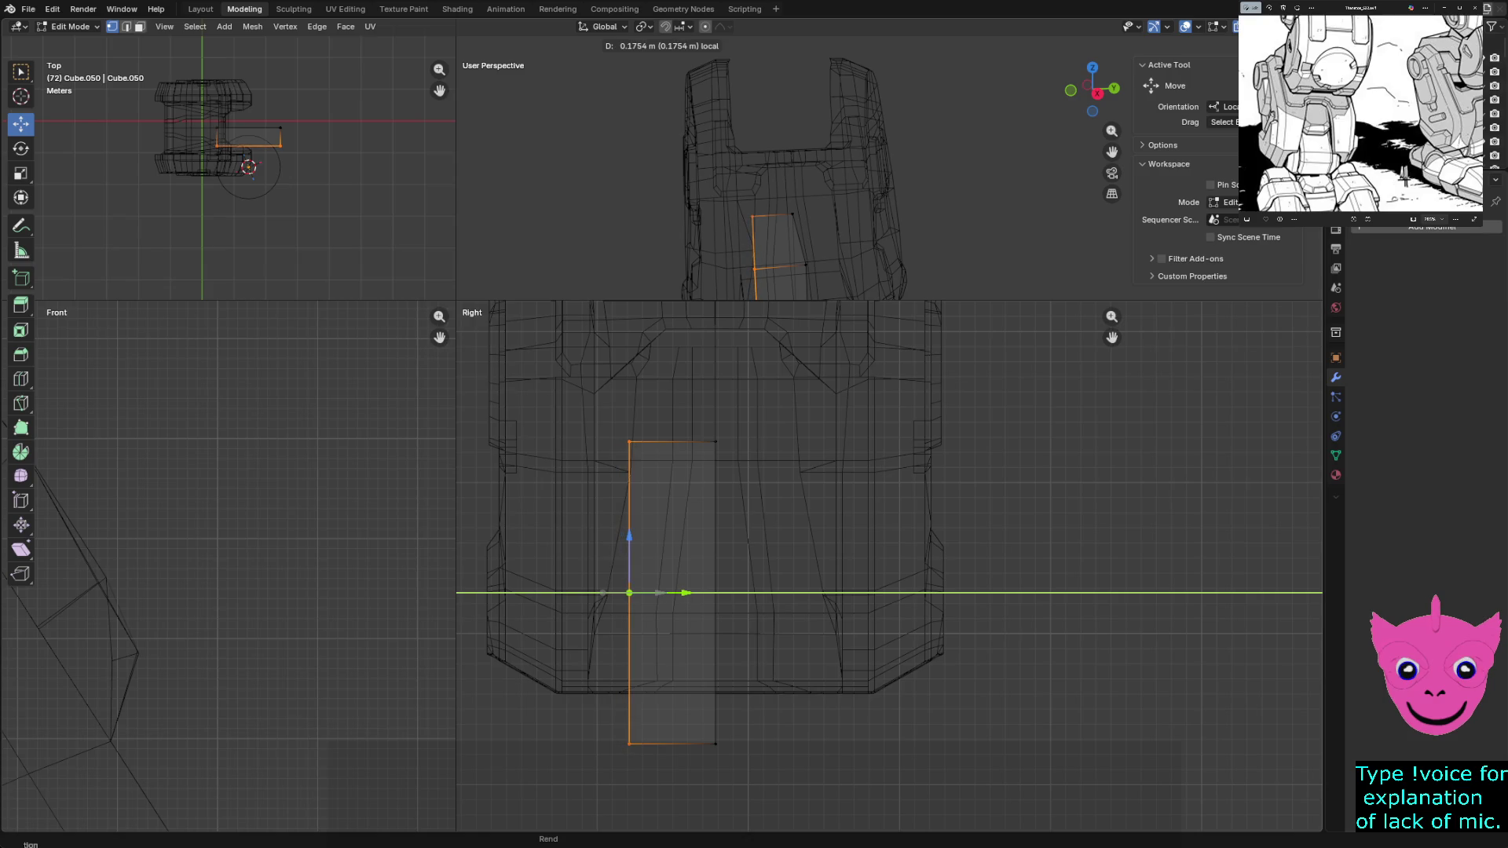
pyautogui.click(686, 593)
pyautogui.hotkey('alt', 'a')
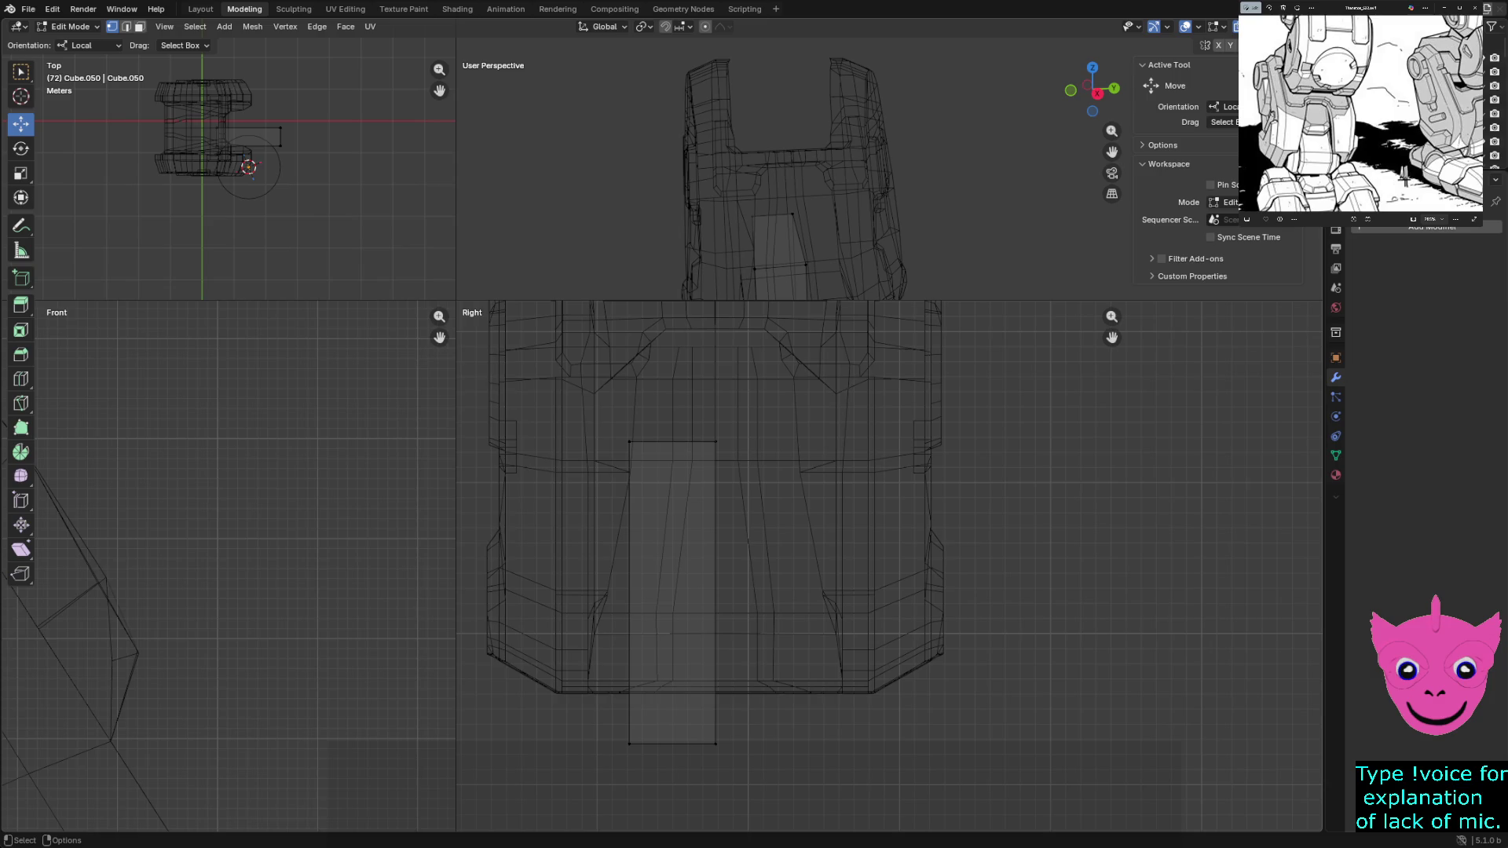
pyautogui.moveTo(790, 177); pyautogui.dragTo(825, 200, button='middle')
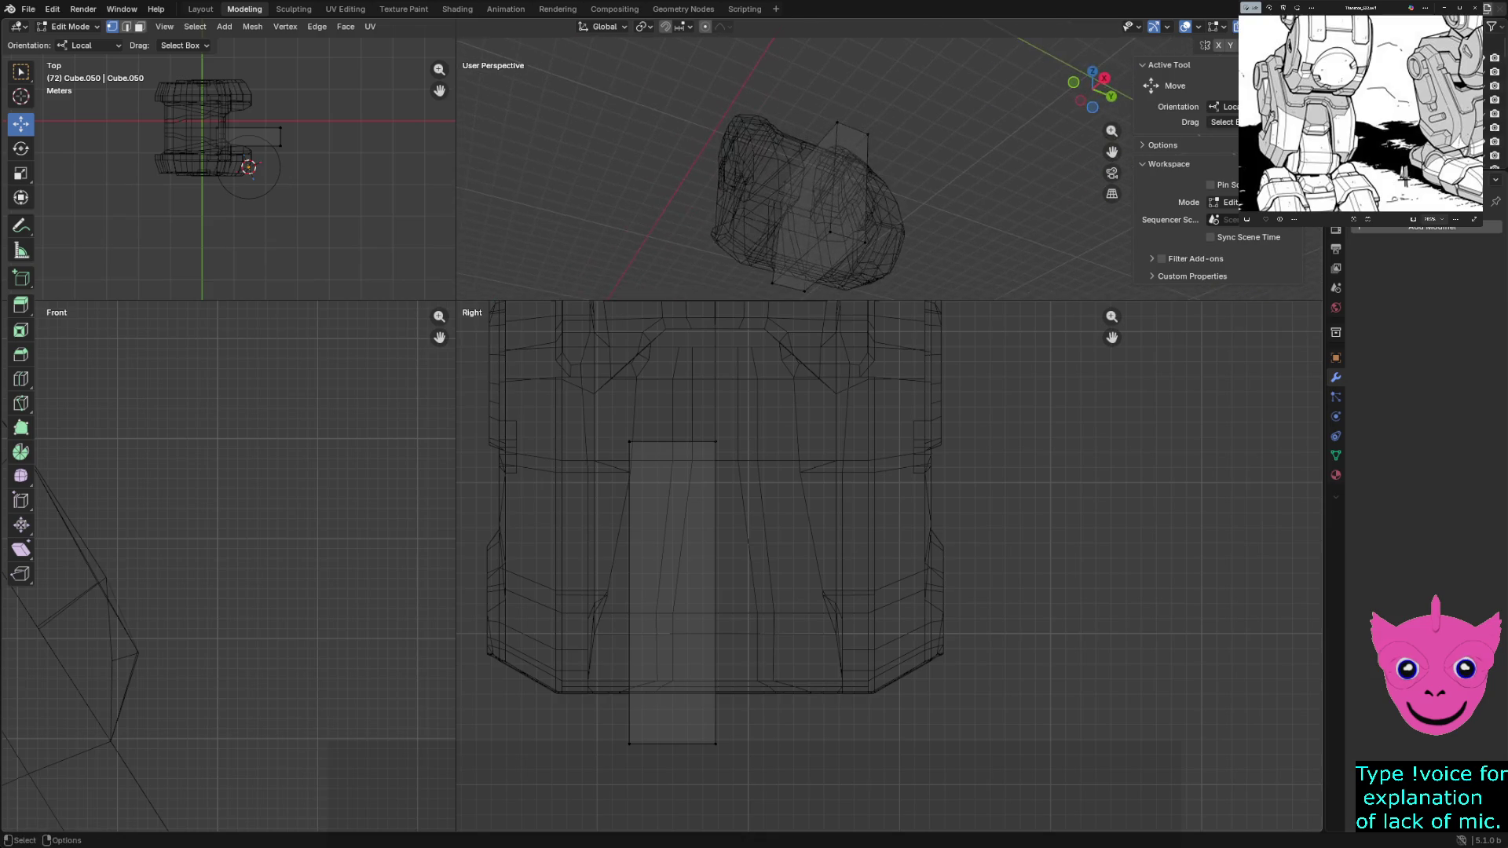
# Thin the plate front-to-back in the Front view so it fits inside the foot's outline
pyautogui.moveTo(230, 567)
pyautogui.keyDown('ctrl'); pyautogui.mouseDown(button='middle')
pyautogui.moveTo(230, 519)
pyautogui.moveTo(295, 497)
pyautogui.mouseUp(button='middle'); pyautogui.keyUp('ctrl')
pyautogui.moveTo(294, 497); pyautogui.dragTo(391, 756)
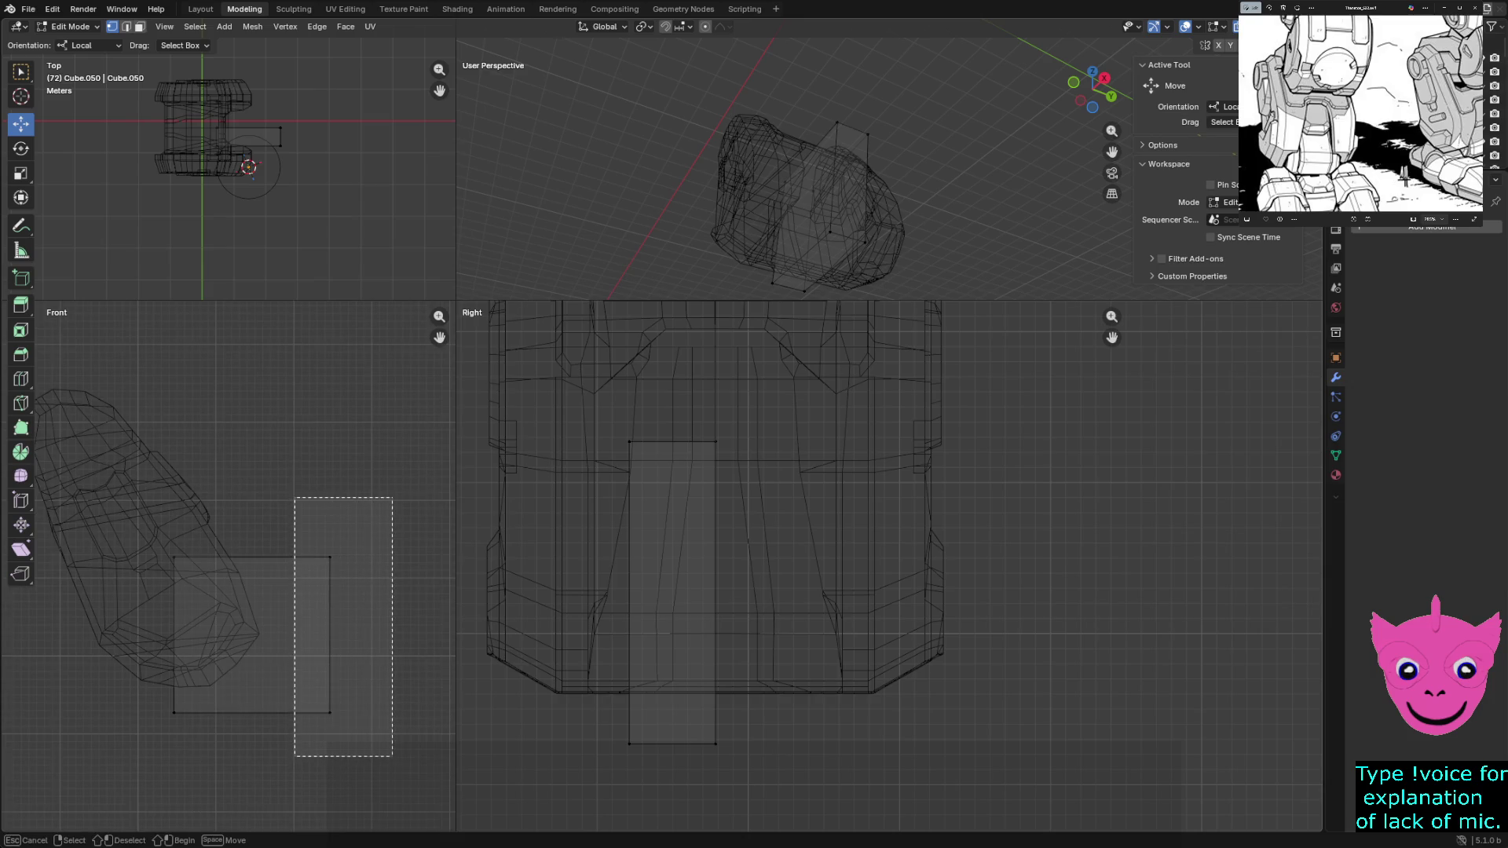
pyautogui.moveTo(387, 634); pyautogui.dragTo(315, 635)
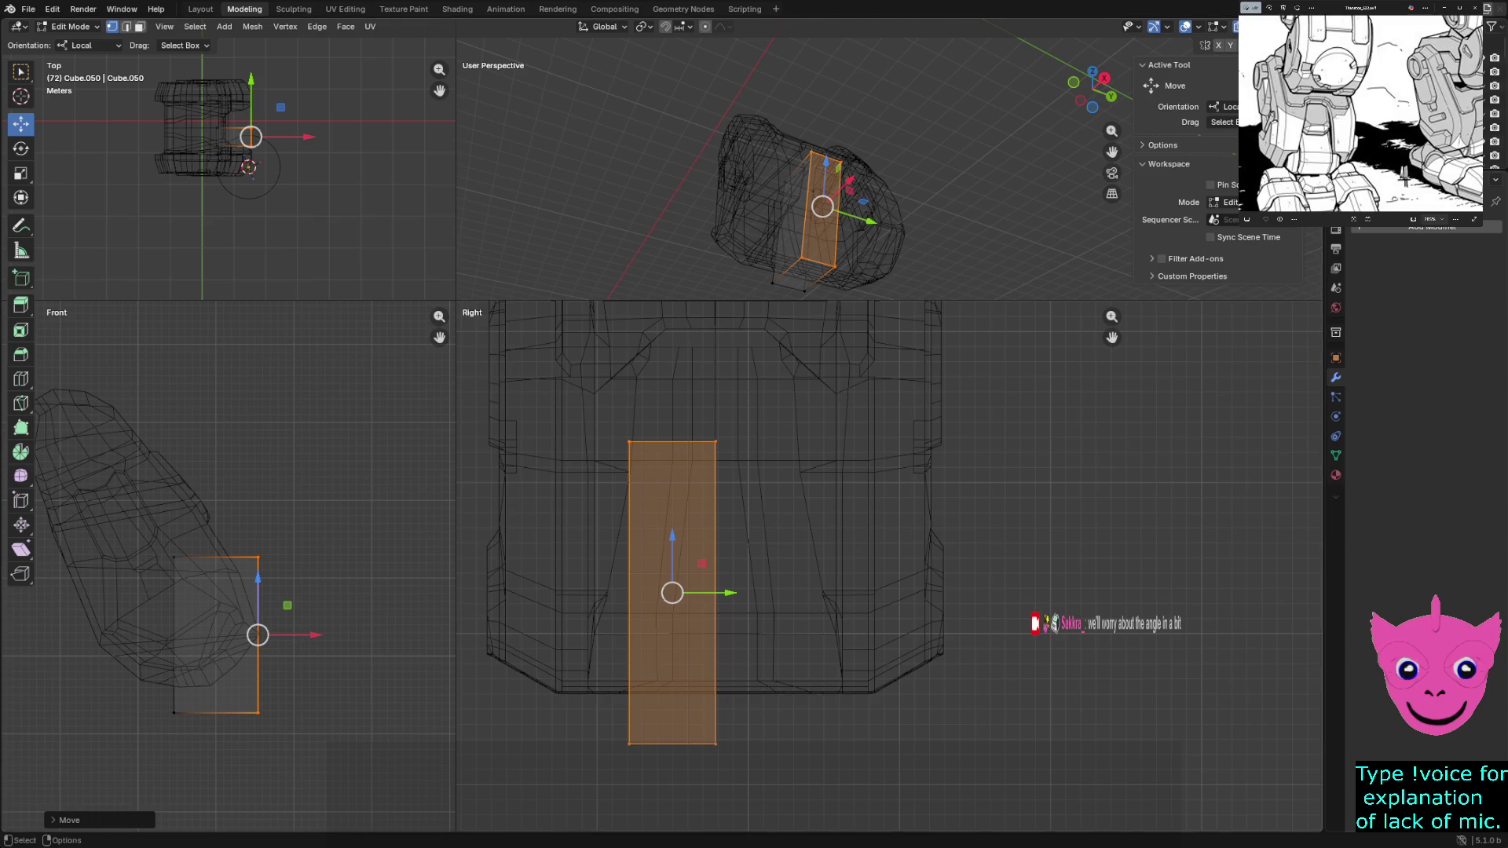
pyautogui.hotkey('alt', 'a')
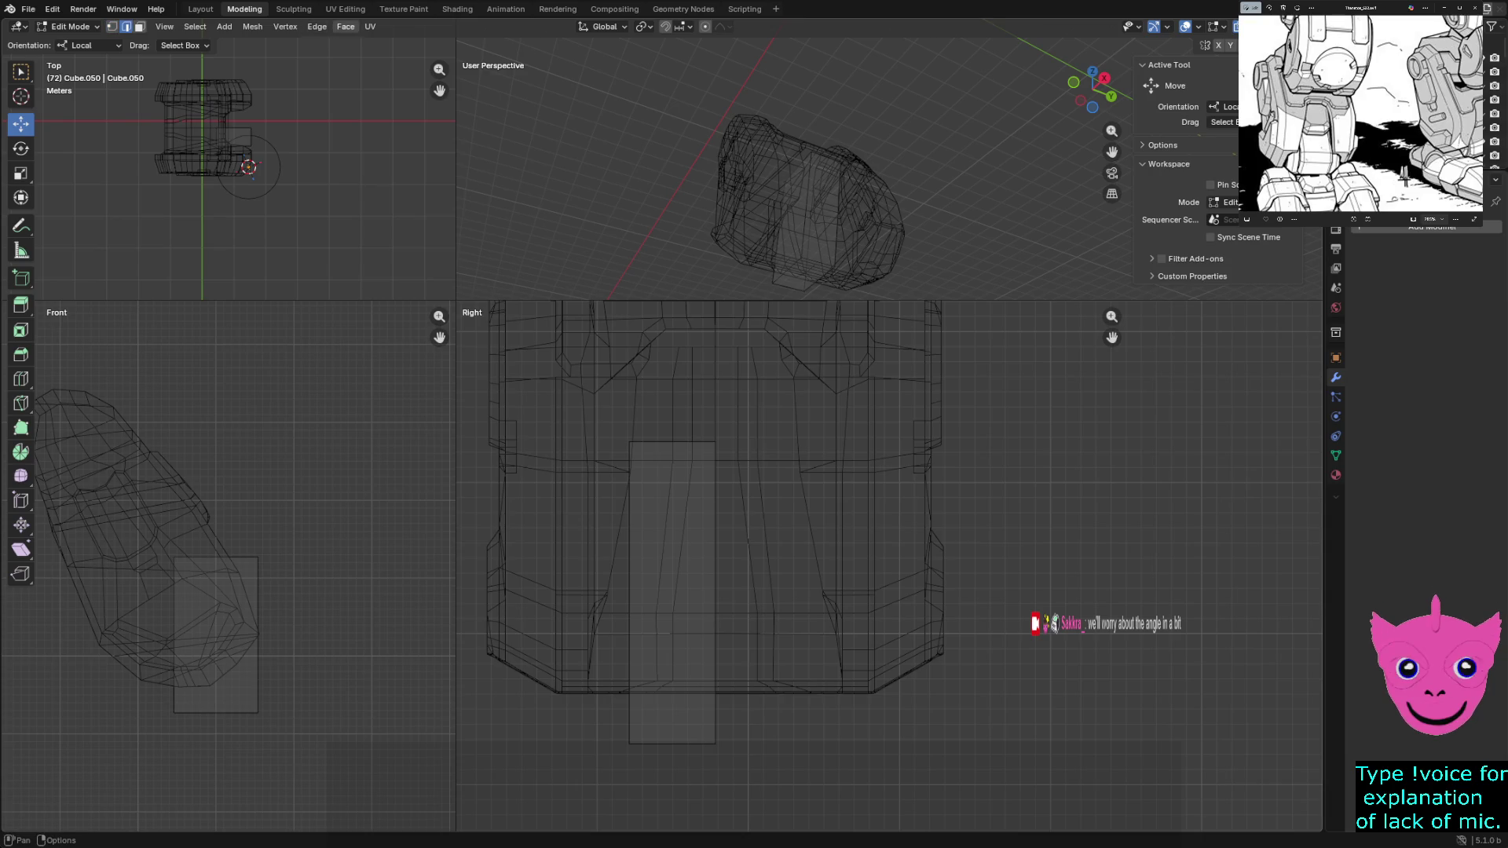
# Add two horizontal loop cuts near the lower end of the inner leg block
pyautogui.click(317, 26)
pyautogui.click(360, 196)
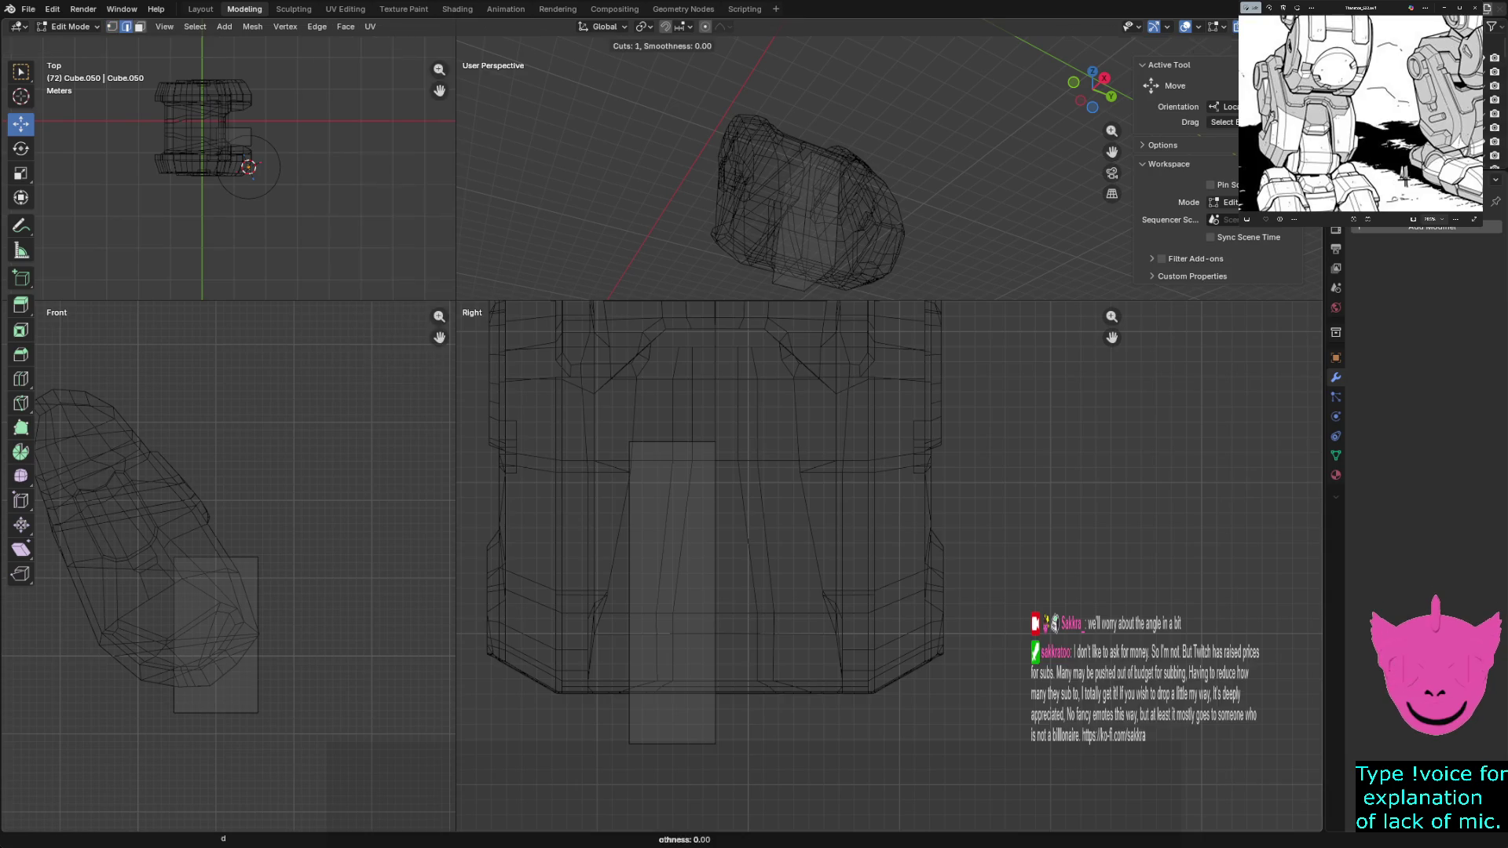
pyautogui.click(712, 594)
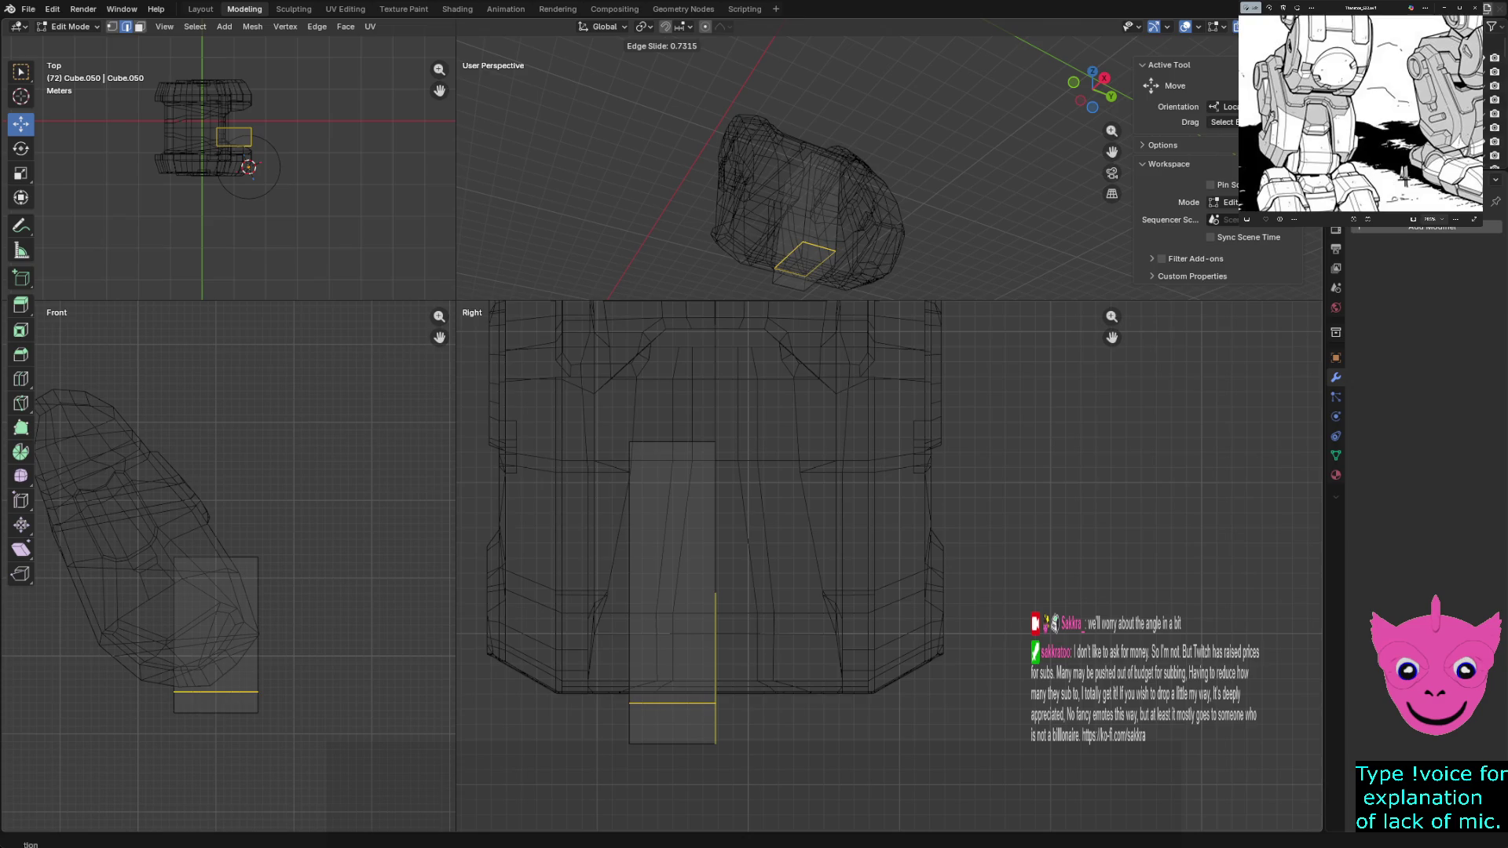
pyautogui.press('Return')
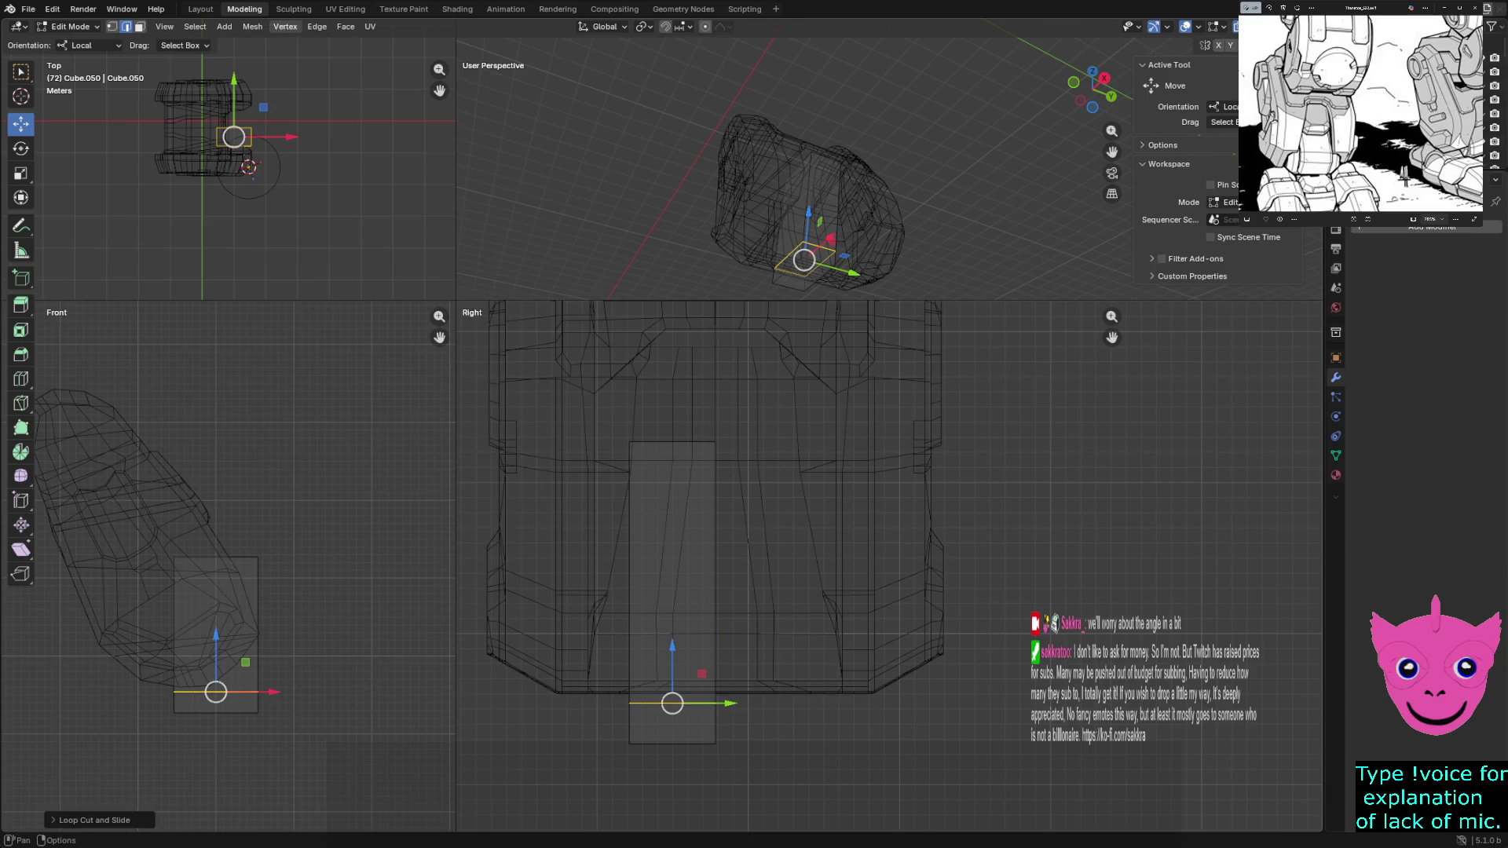
pyautogui.click(285, 26)
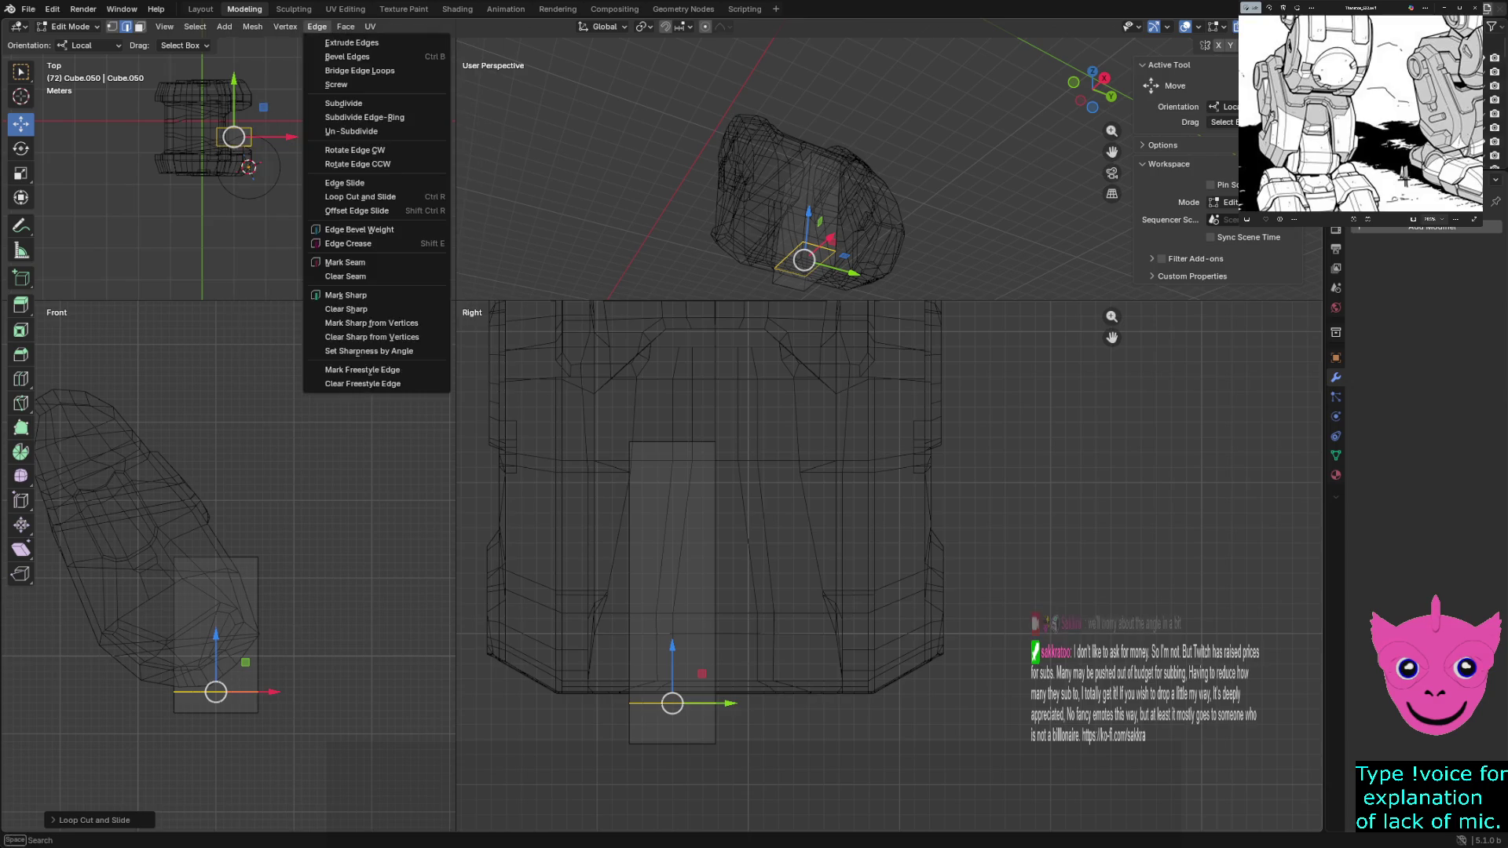
pyautogui.click(318, 27)
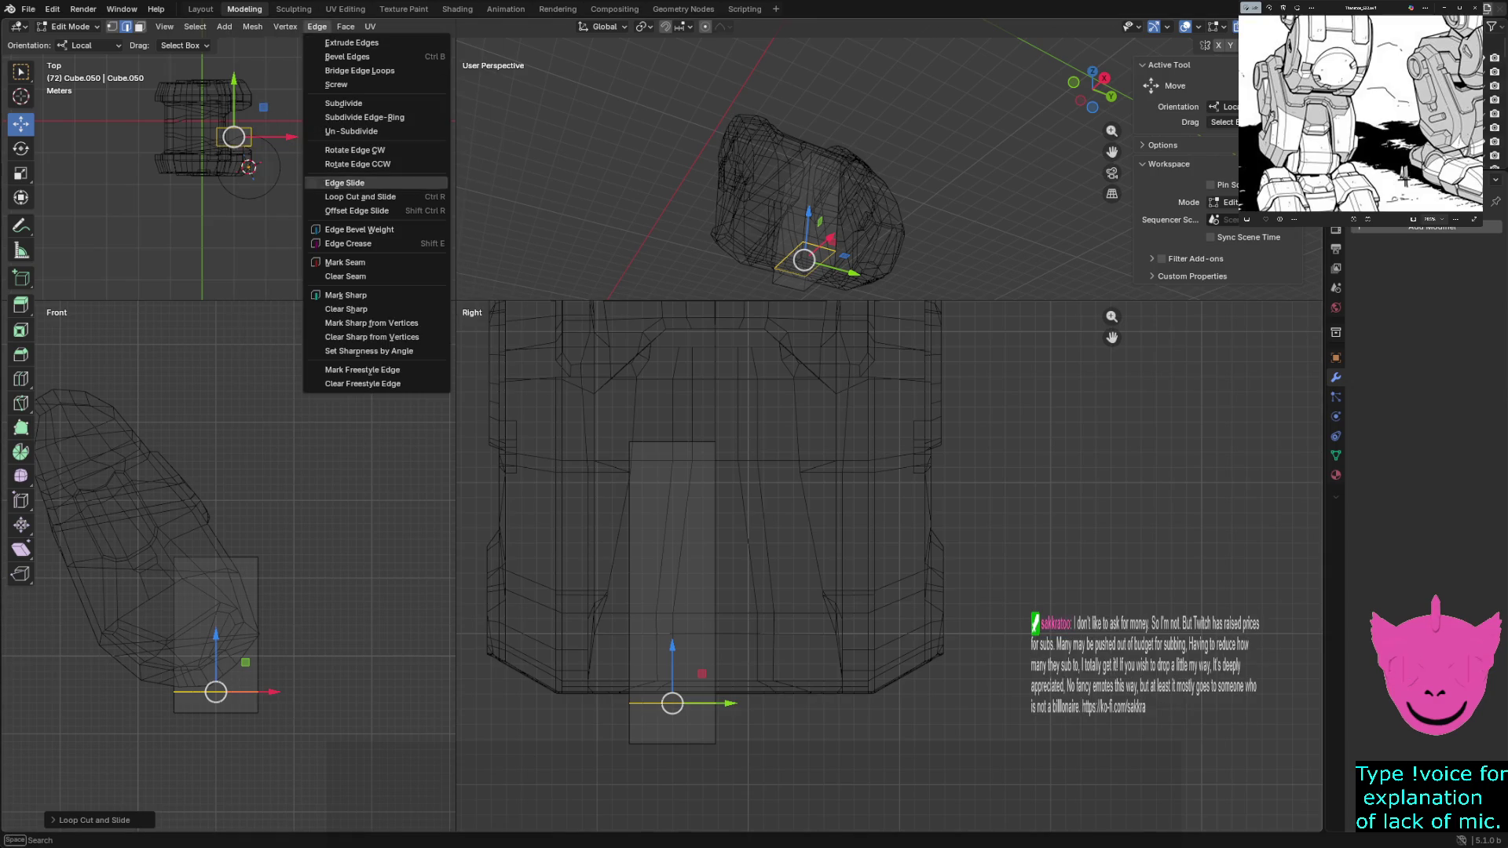
pyautogui.click(355, 196)
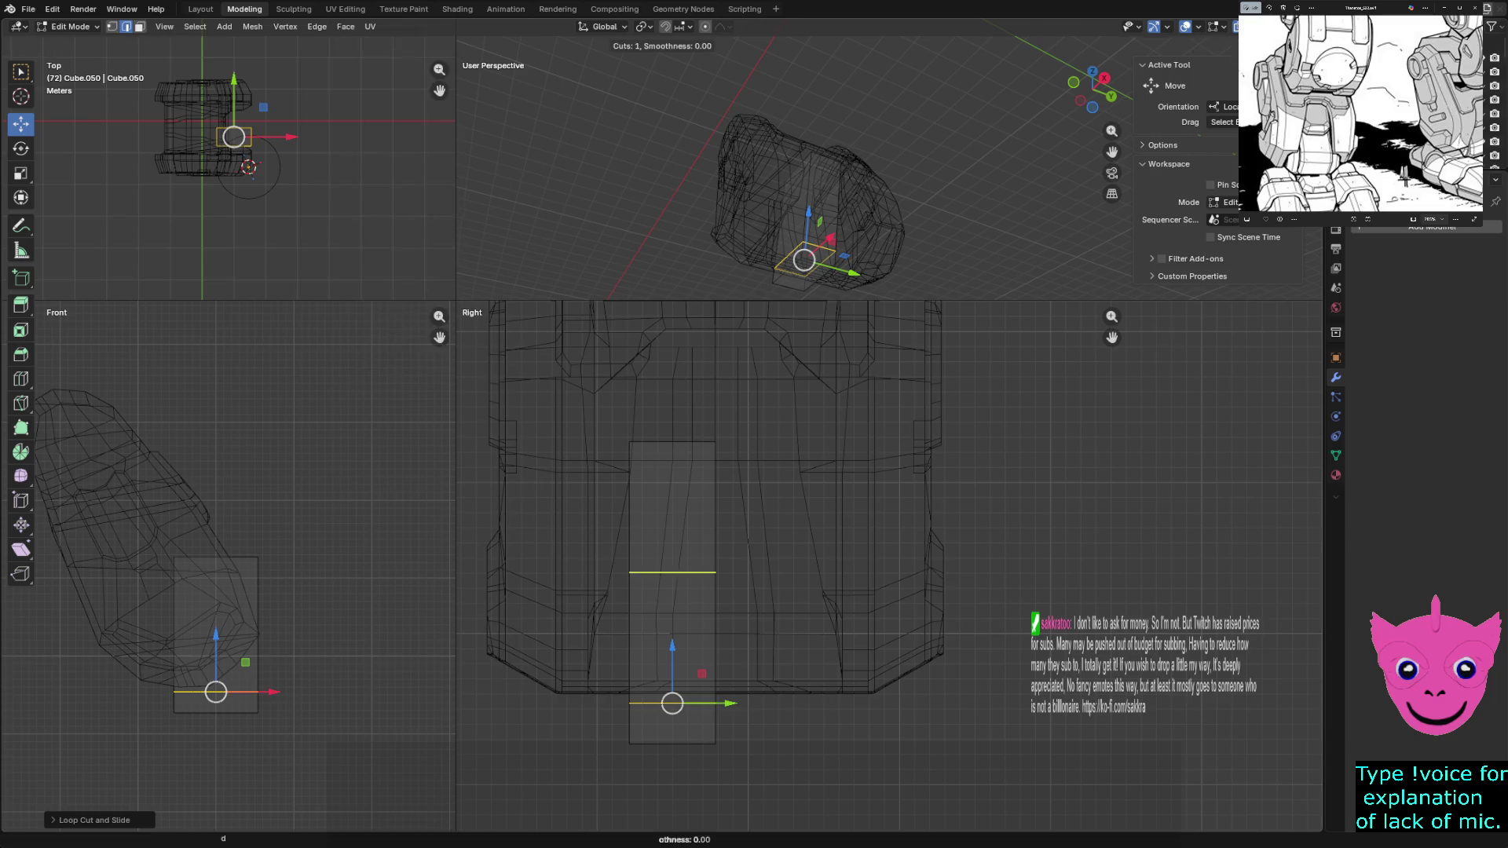
pyautogui.click(672, 589)
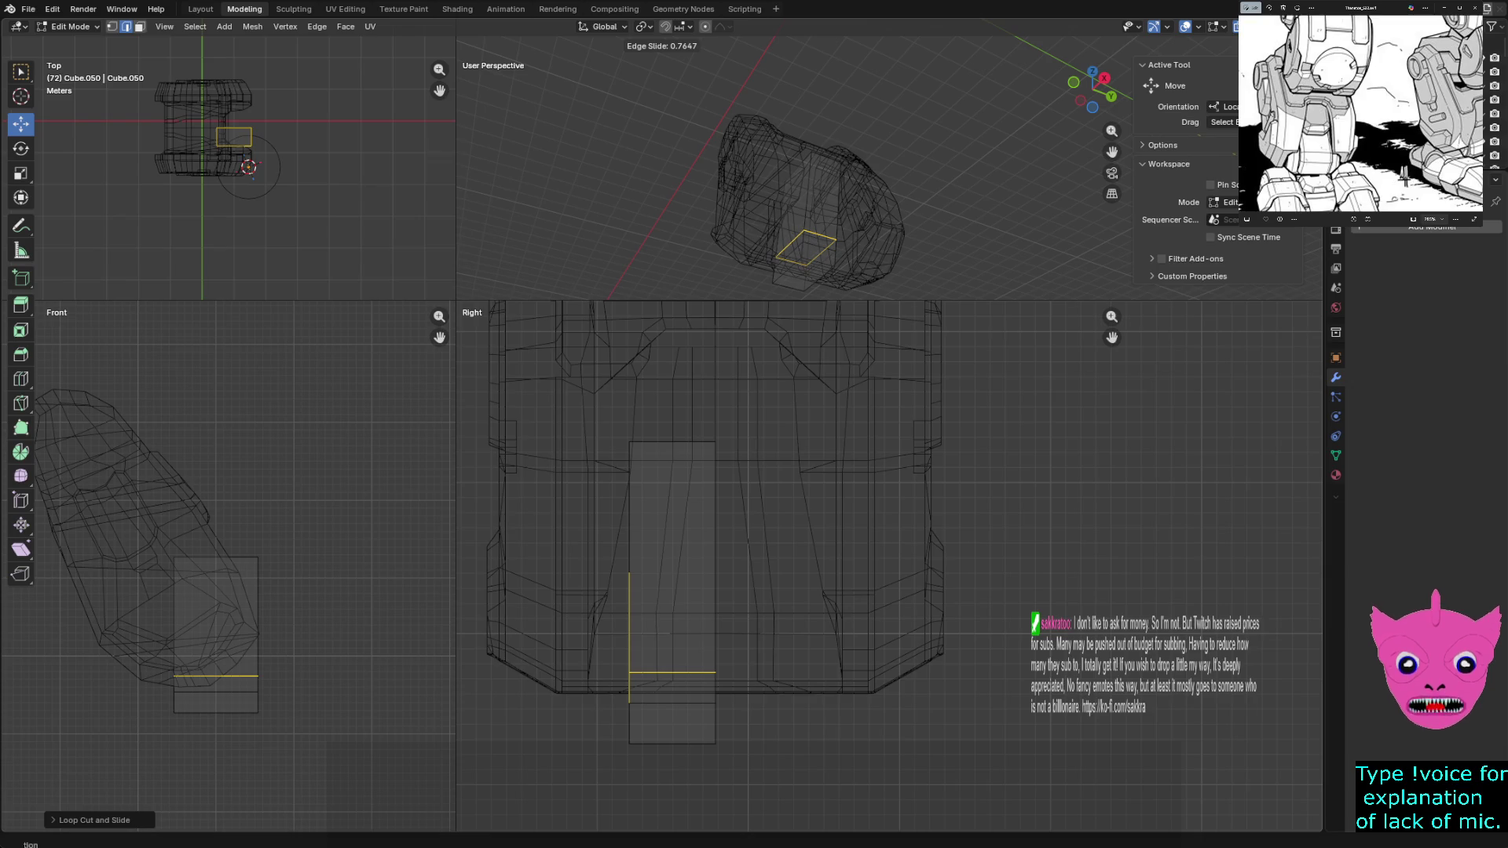
pyautogui.press('Return')
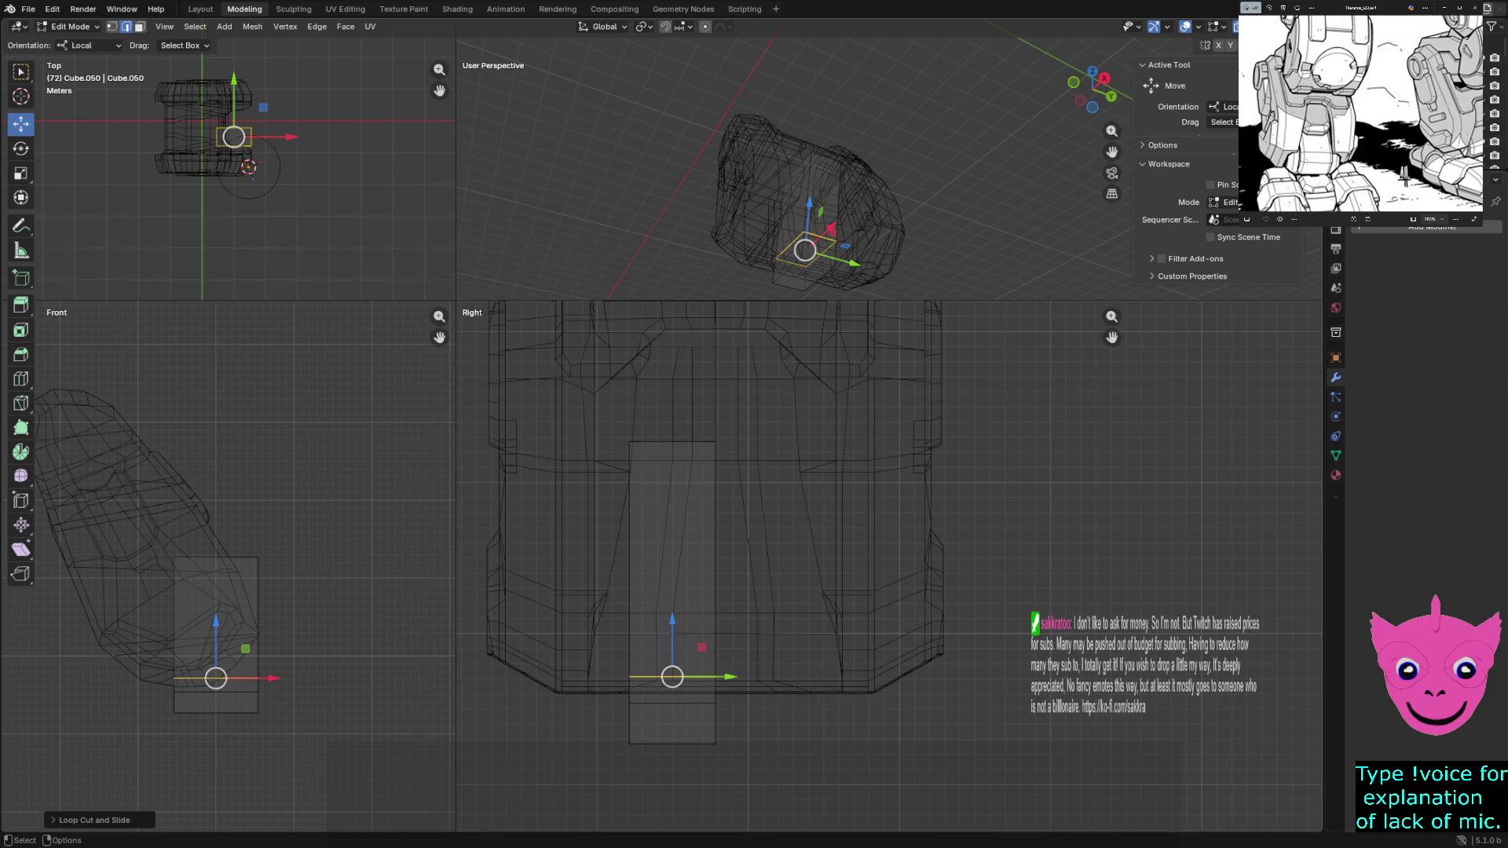
pyautogui.hotkey('alt', 'a')
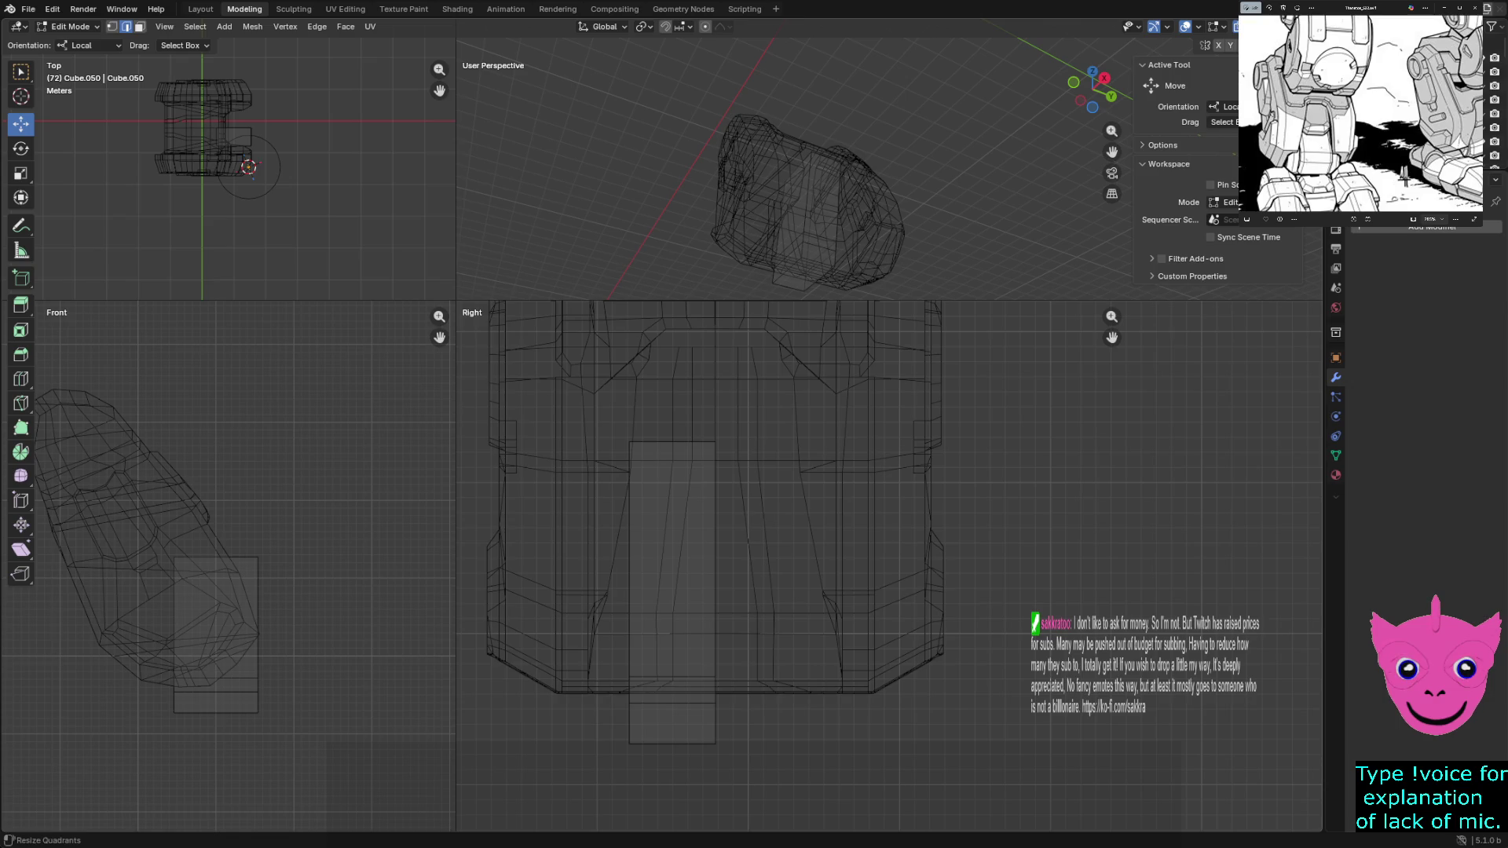
pyautogui.moveTo(455, 302); pyautogui.dragTo(429, 281)
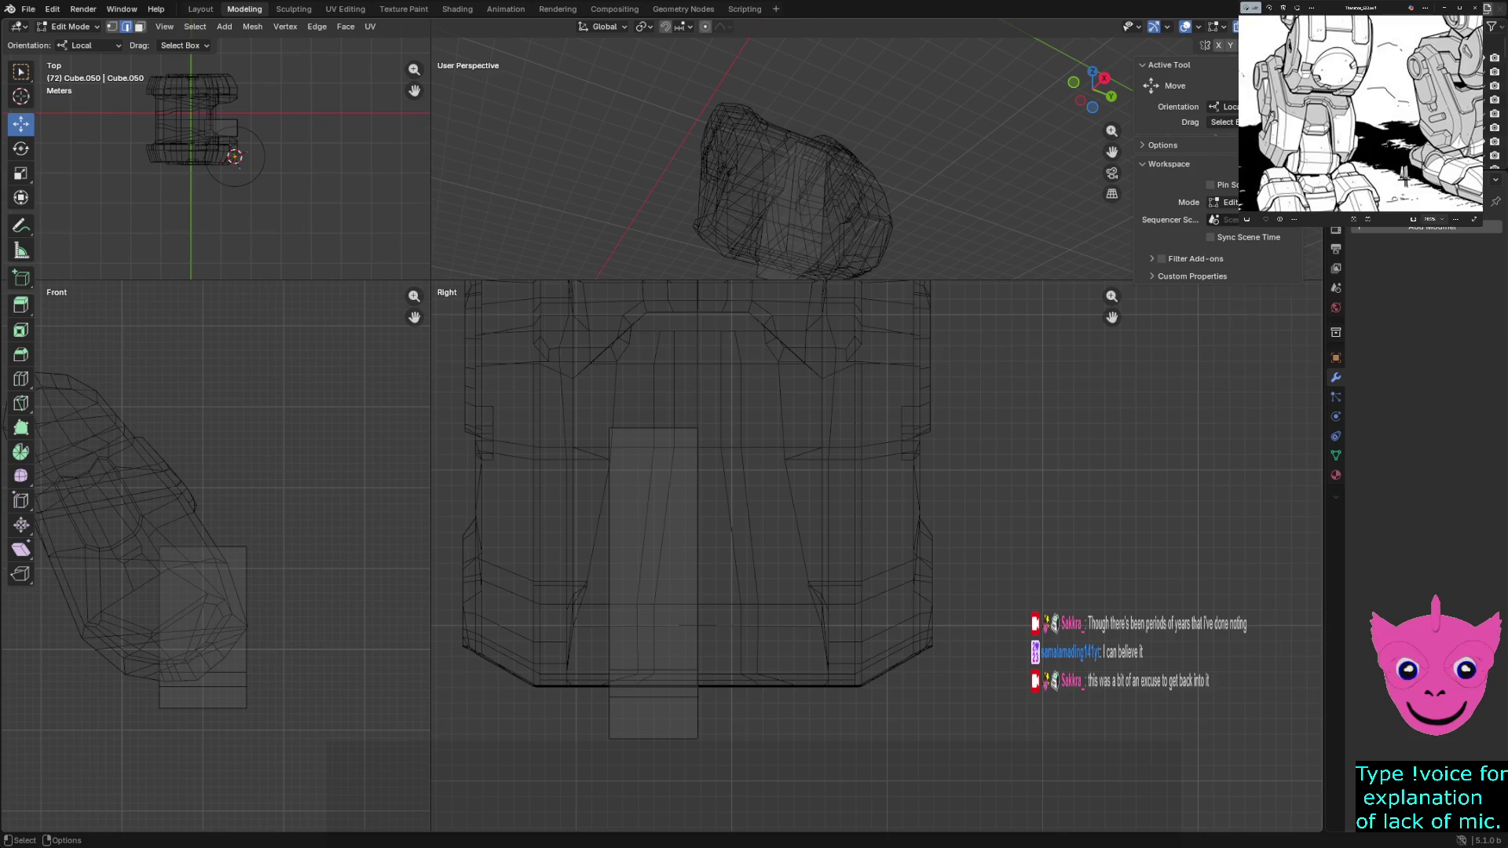
# Enlarge the perspective viewport so the top, front and right views shrink to the edges
pyautogui.moveTo(430, 279); pyautogui.dragTo(182, 668)
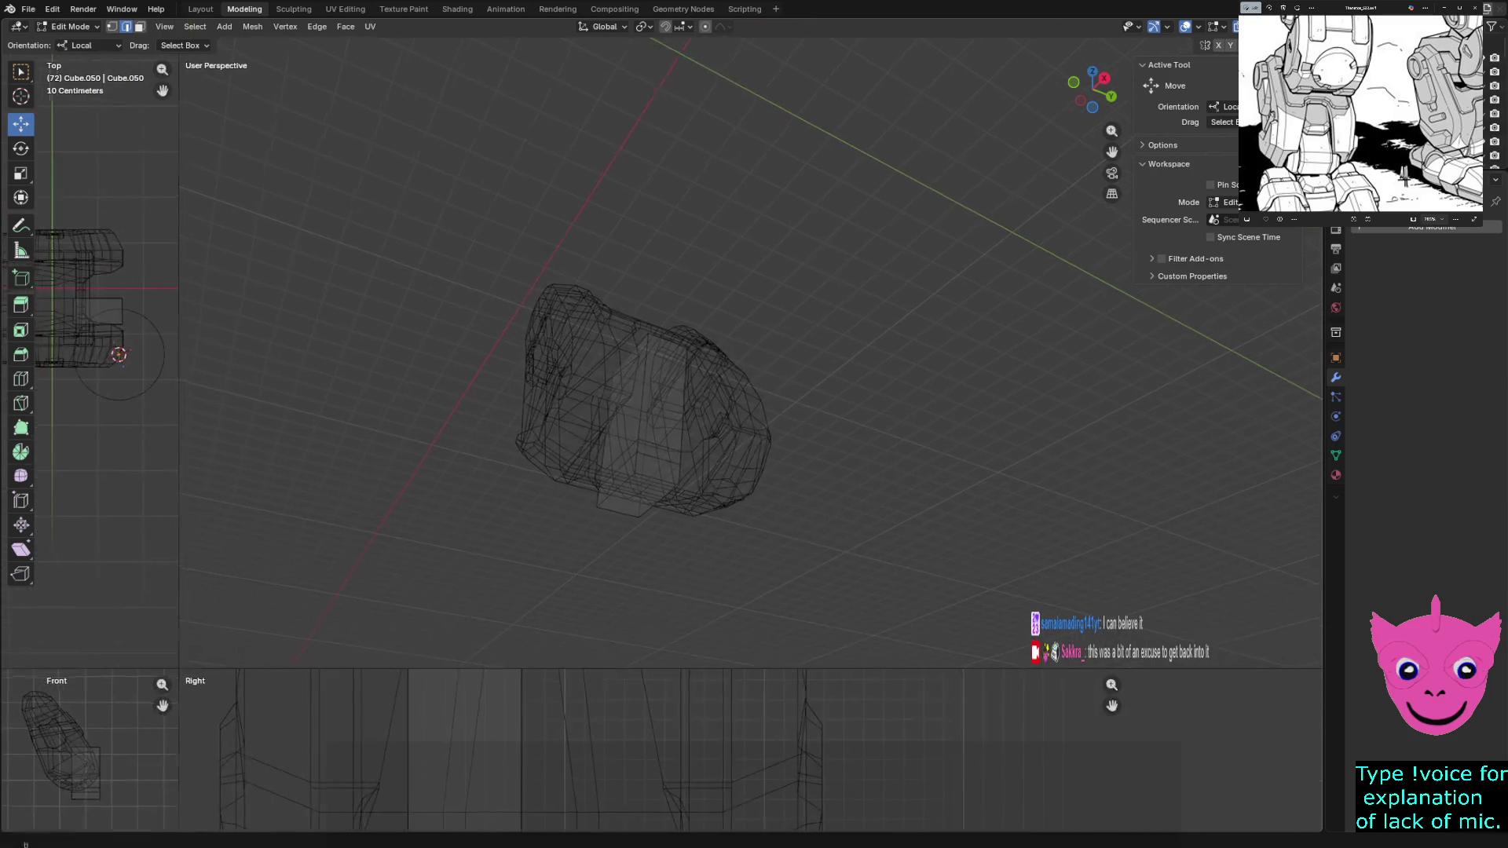
pyautogui.press('Tab')
pyautogui.press('Tab')
pyautogui.press('a')
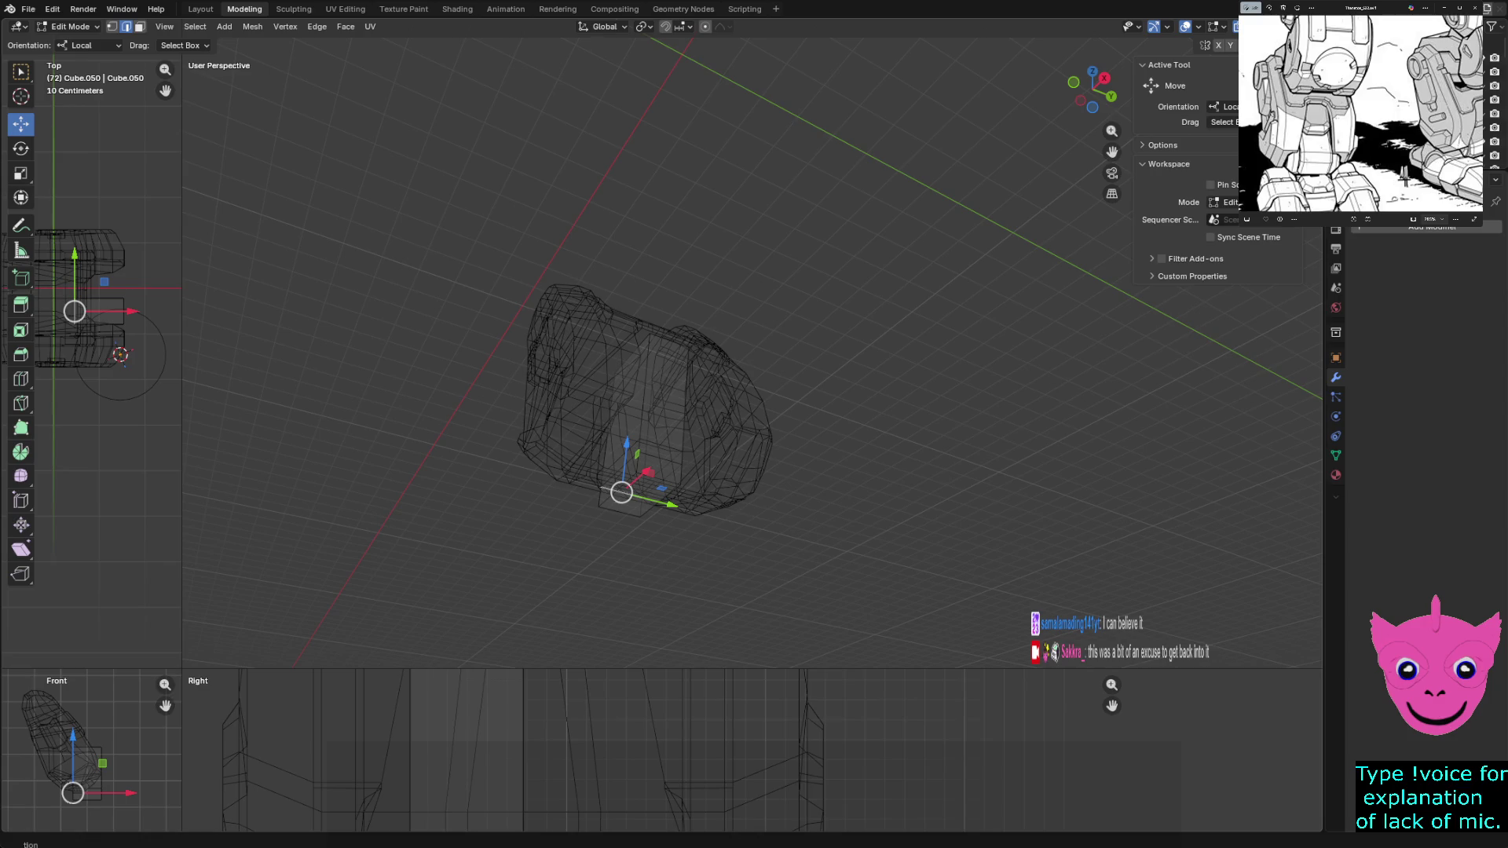
pyautogui.press('Tab')
pyautogui.press('a')
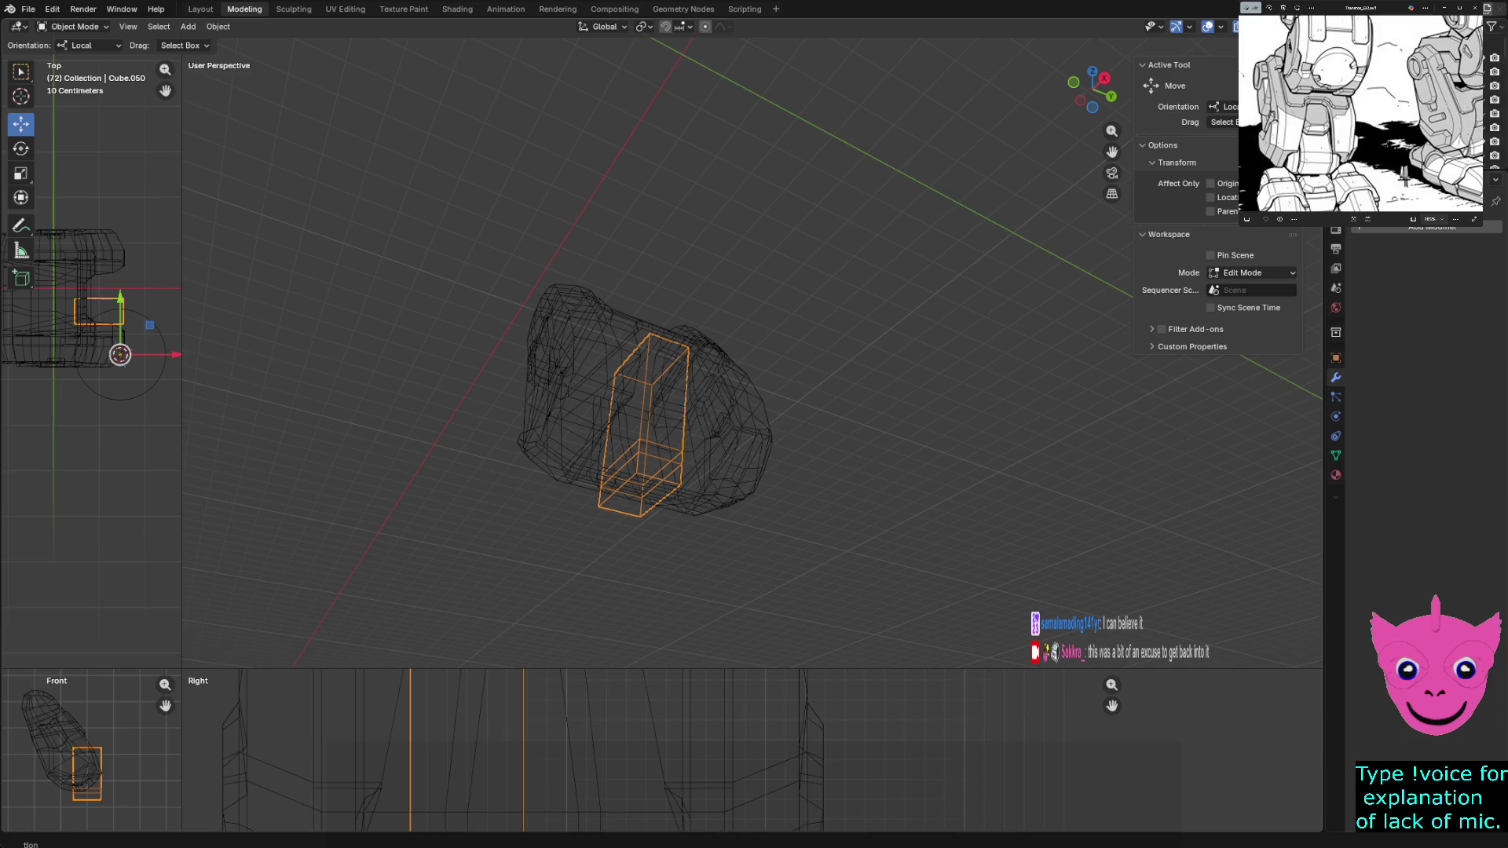
pyautogui.press('`')
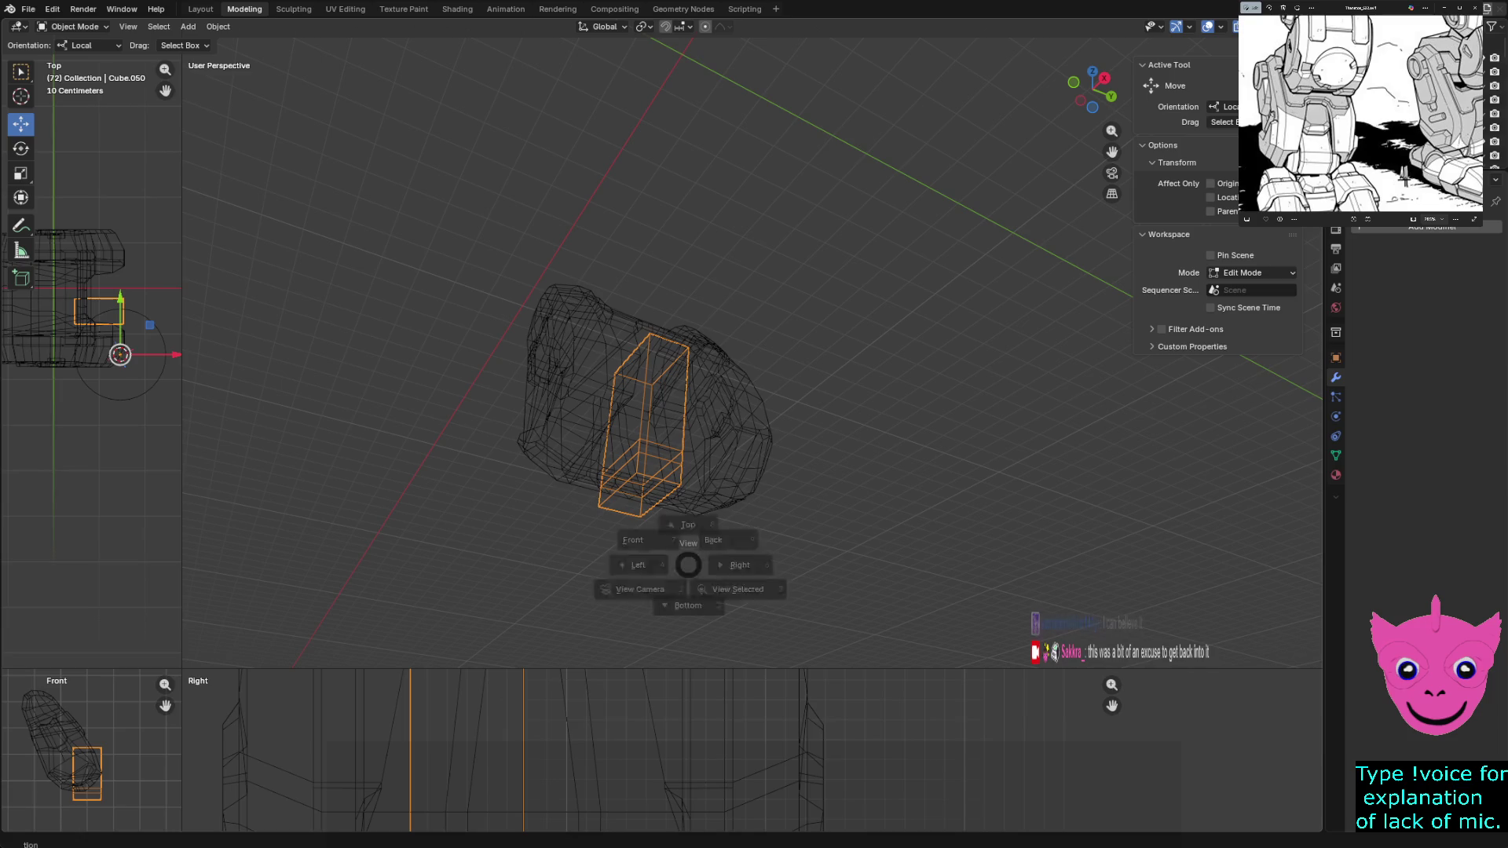
pyautogui.press('Escape')
pyautogui.press('Tab')
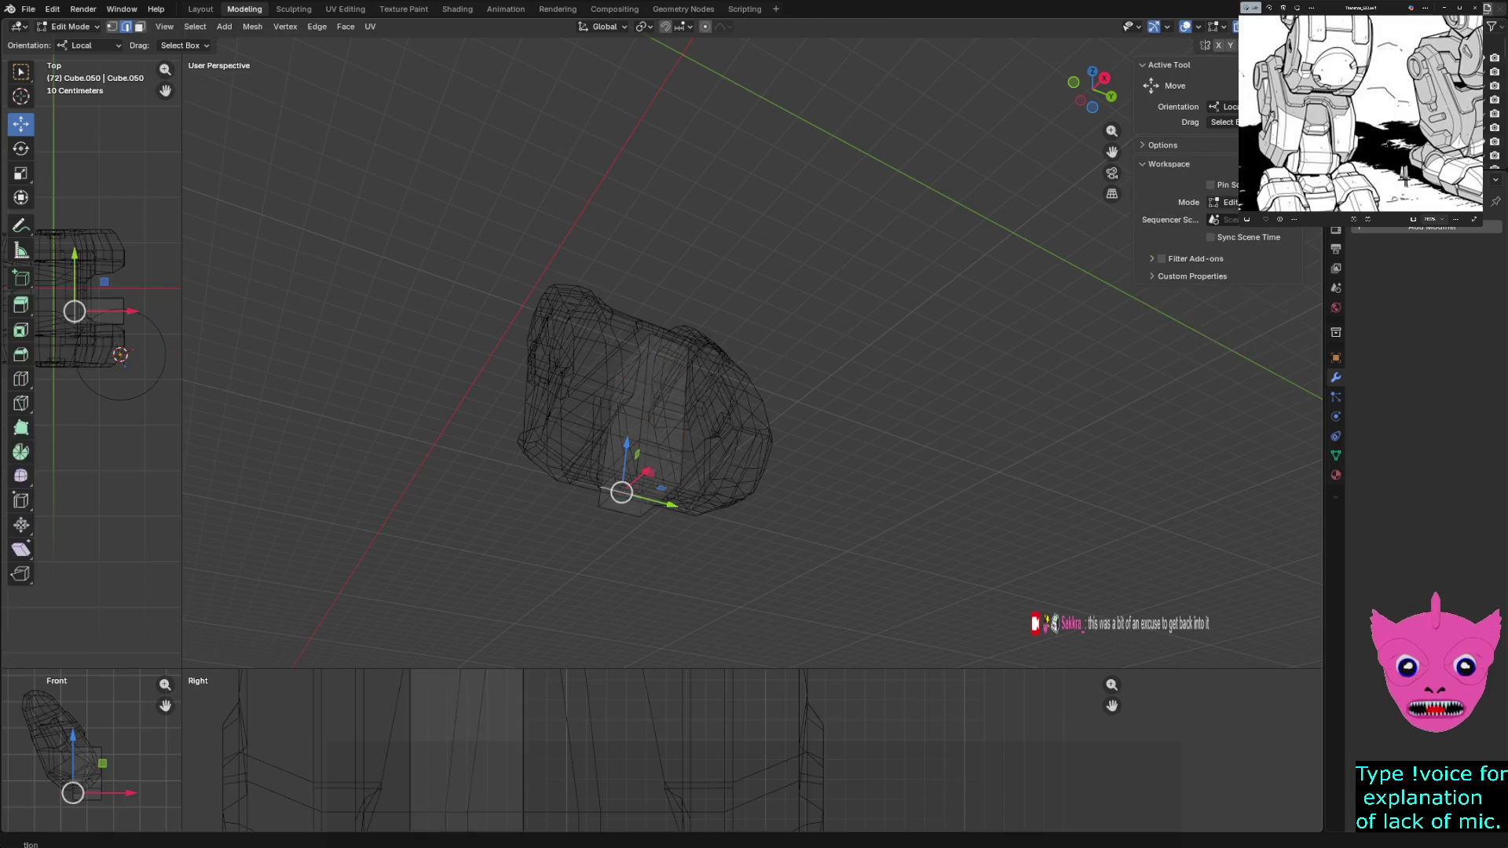
pyautogui.press('Tab')
pyautogui.press('Tab')
pyautogui.press('Tab')
pyautogui.press('Tab')
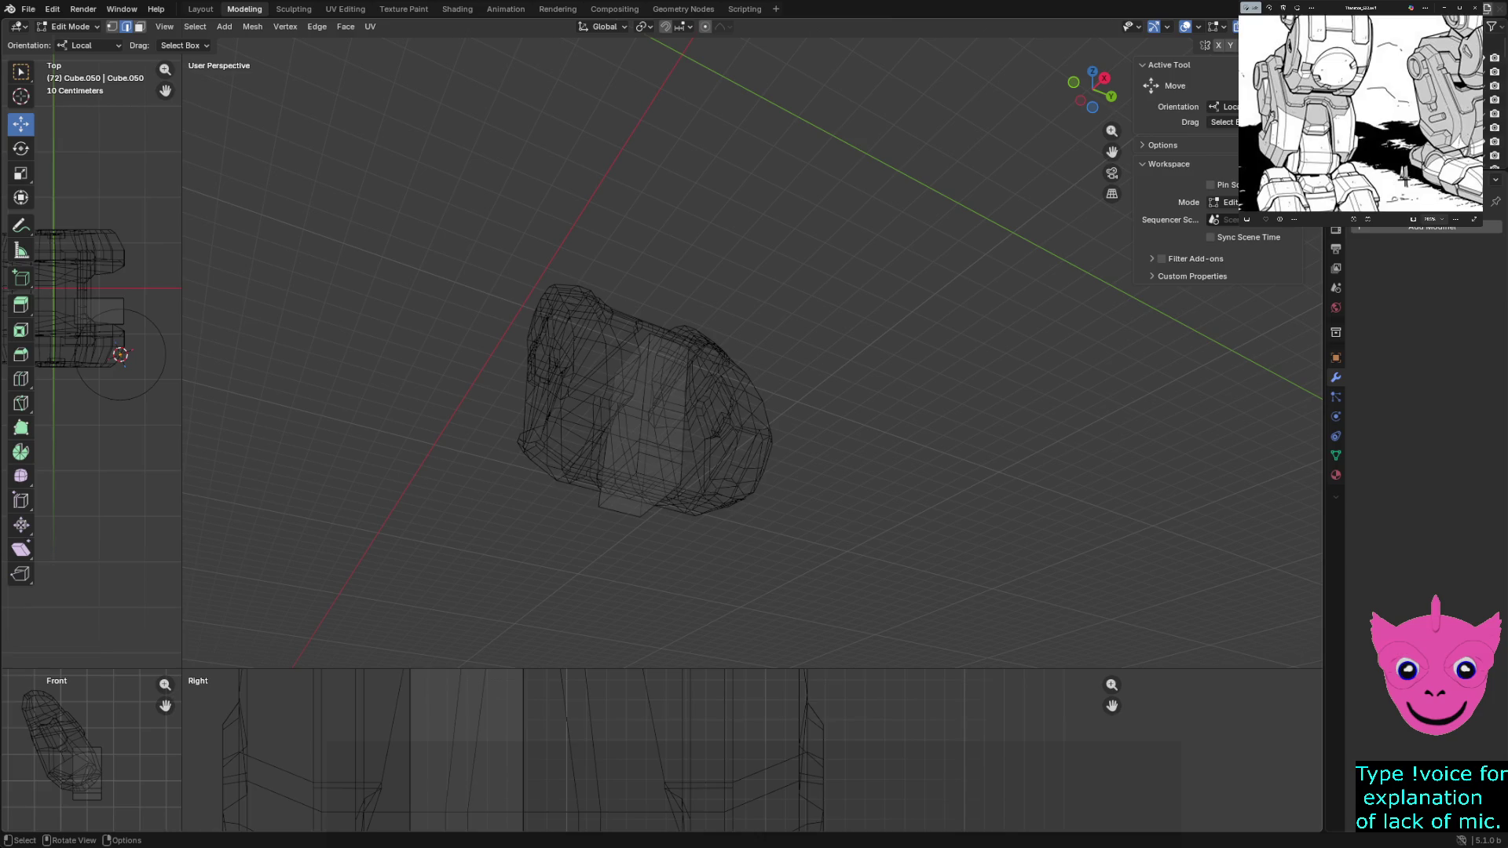
# Switch to solid shading and shift the block's bottom faces sideways along X
pyautogui.rightClick(589, 515)
pyautogui.press('z')
pyautogui.click(565, 549)
pyautogui.moveTo(649, 401); pyautogui.dragTo(706, 353, button='middle')
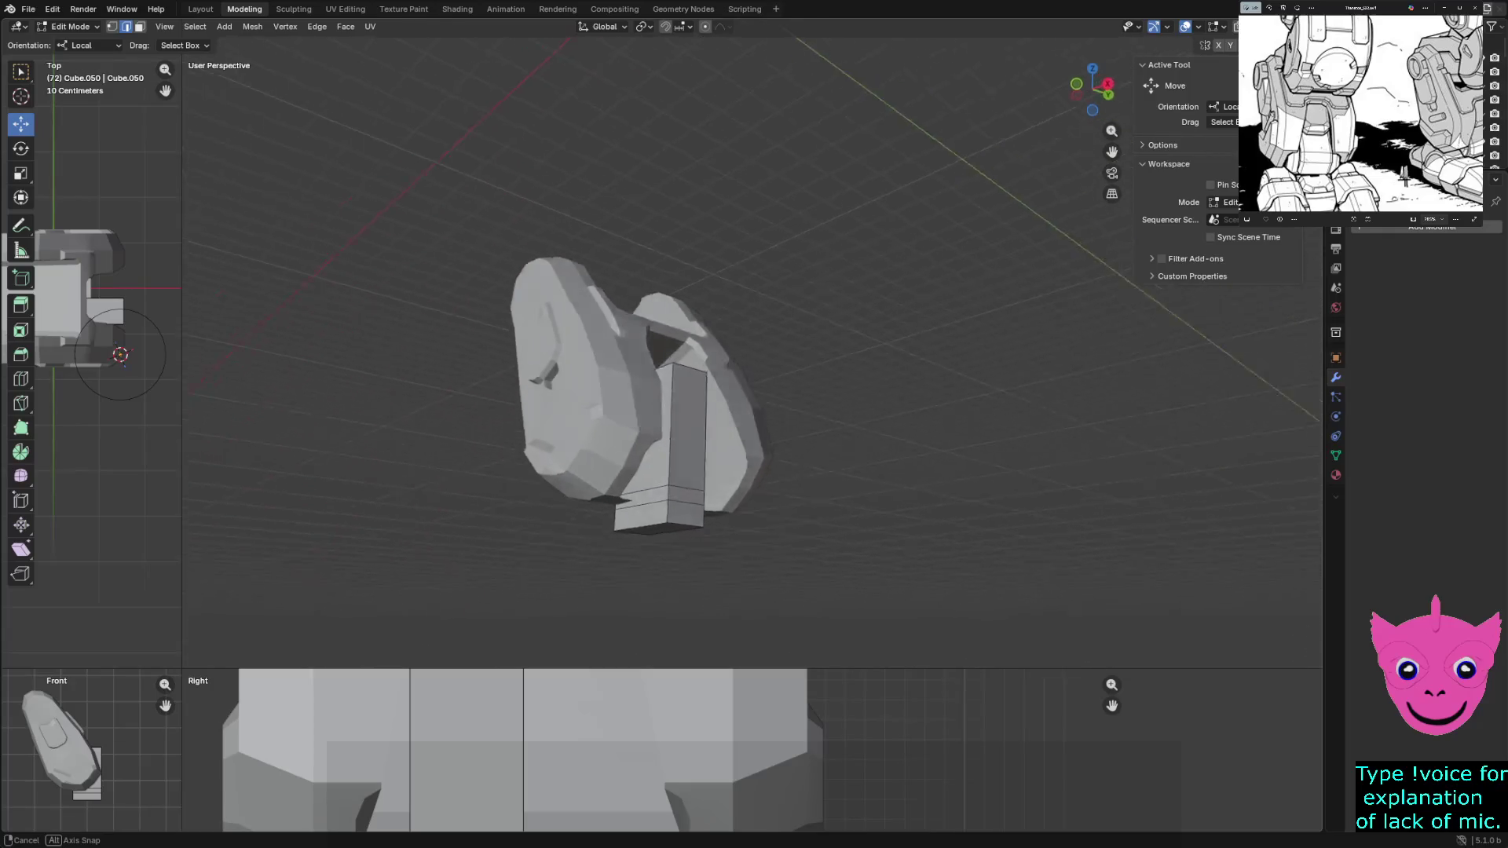
pyautogui.scroll(2, 613, 377)
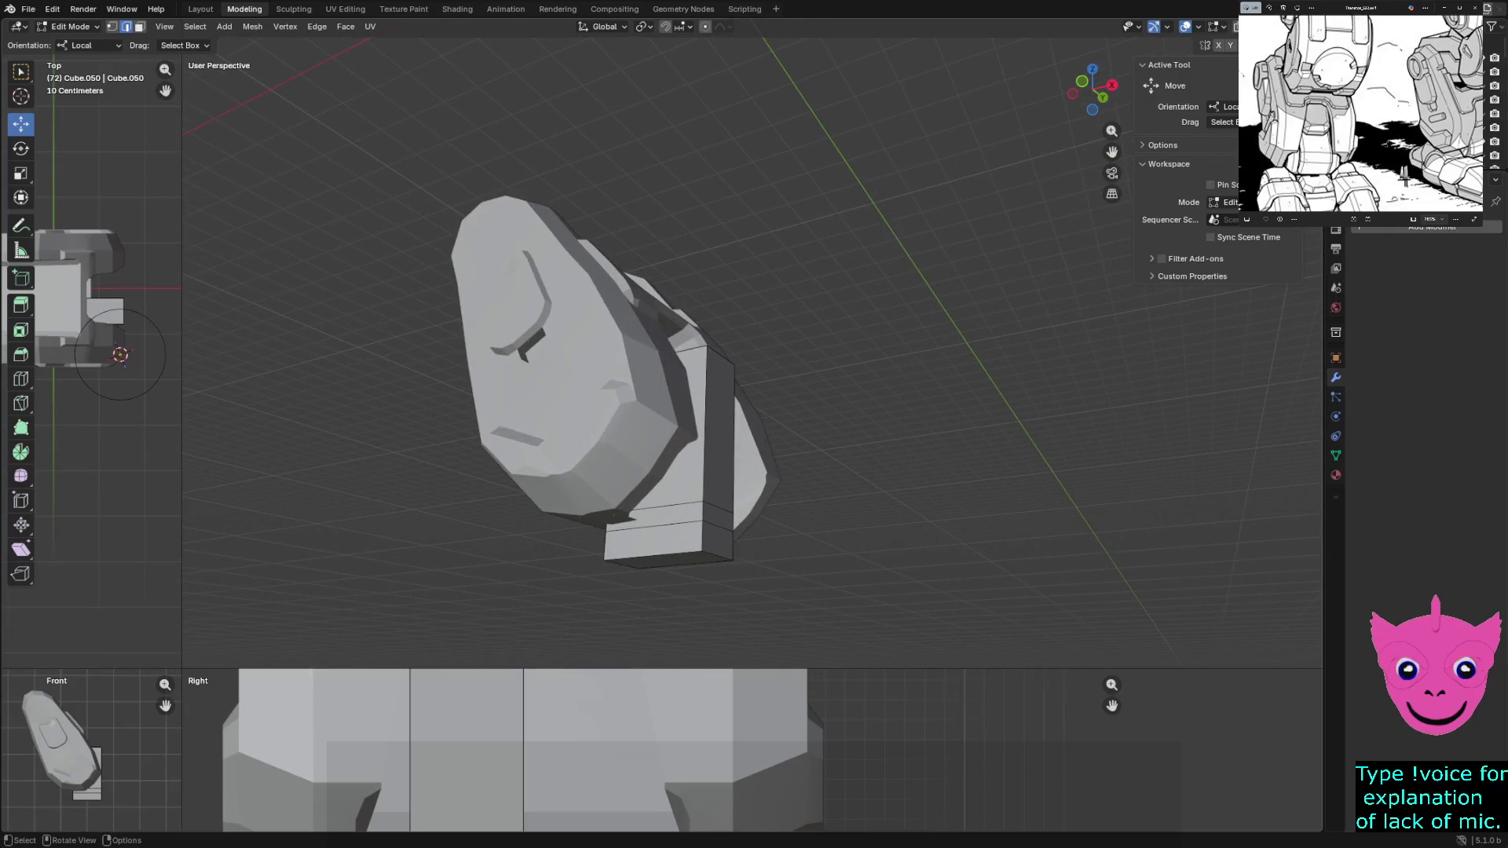
pyautogui.click(643, 545)
pyautogui.moveTo(681, 559); pyautogui.dragTo(738, 554)
pyautogui.moveTo(738, 553)
pyautogui.mouseDown(button='middle')
pyautogui.moveTo(778, 519)
pyautogui.moveTo(754, 518)
pyautogui.mouseUp(button='middle')
pyautogui.click(755, 519)
pyautogui.moveTo(755, 520); pyautogui.dragTo(754, 522)
pyautogui.click(700, 522)
pyautogui.scroll(-3, 700, 523)
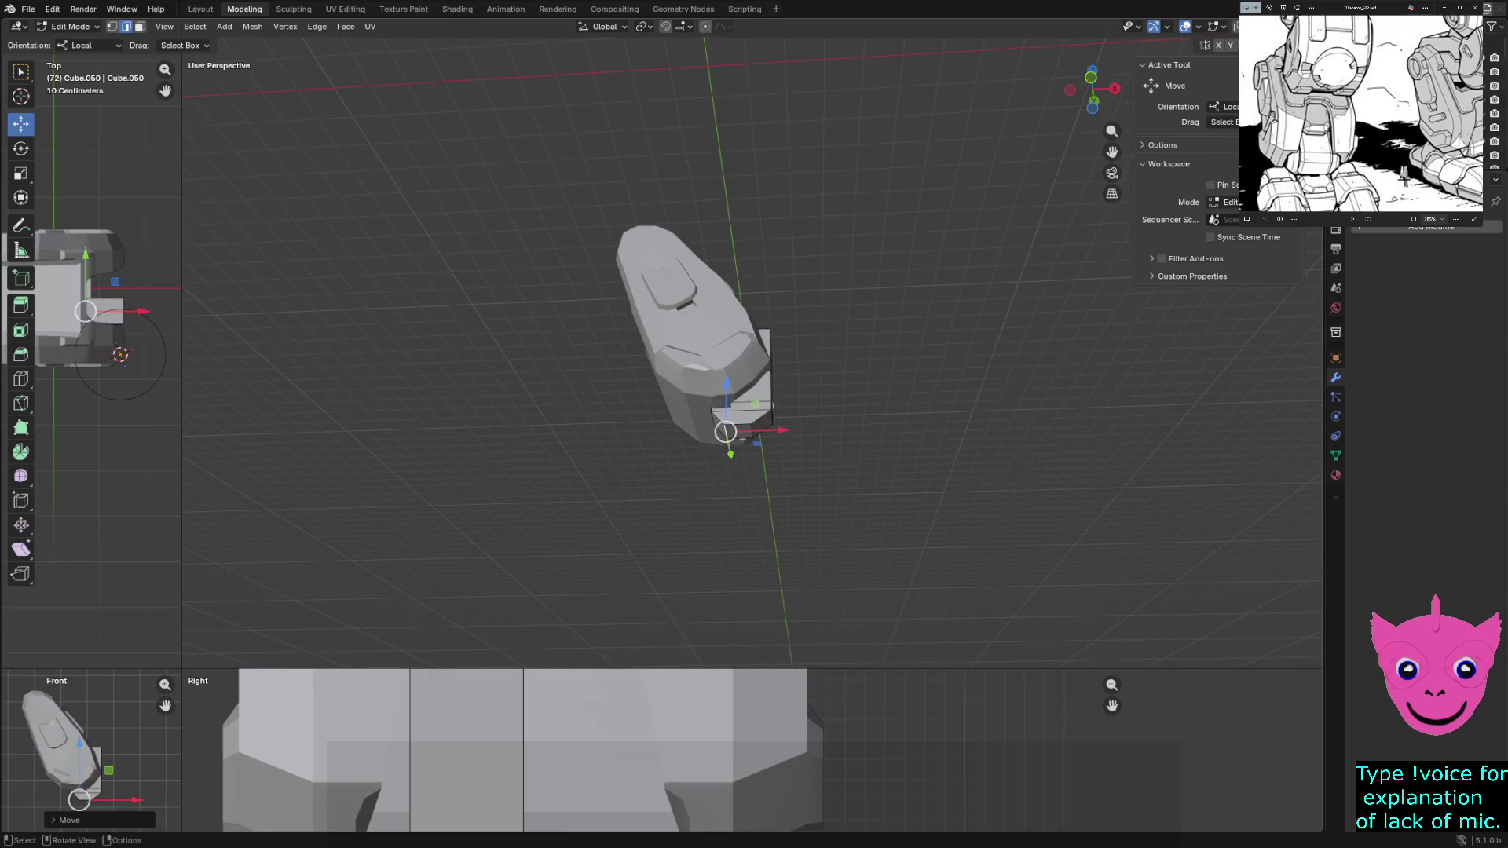
pyautogui.scroll(1, 751, 353)
# Move the block's lower edges along X and Z to angle it into a bevelled foot plate
pyautogui.moveTo(754, 354); pyautogui.dragTo(825, 406, button='middle')
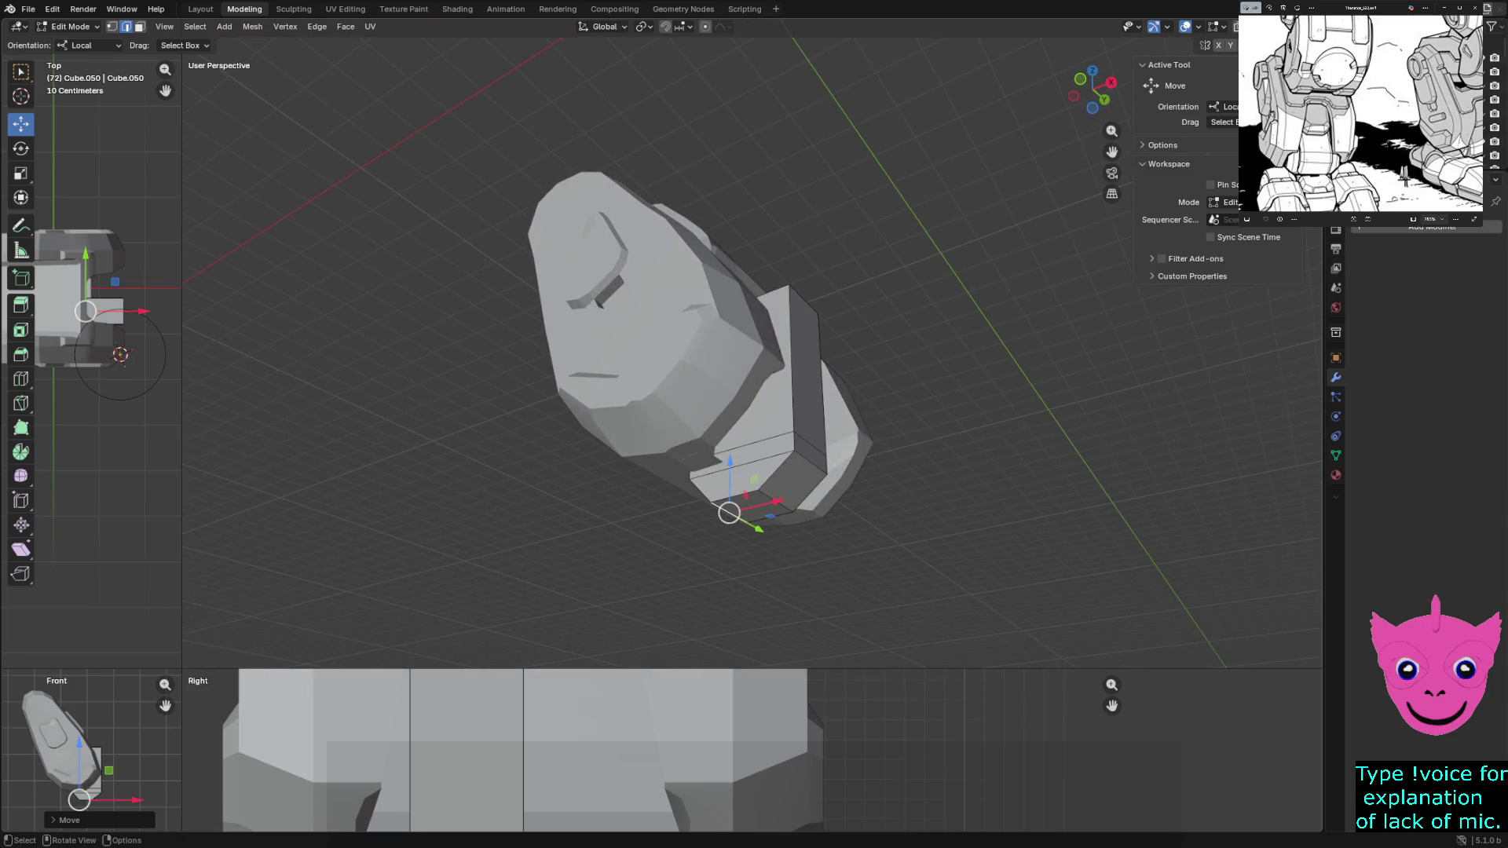
pyautogui.click(810, 462)
pyautogui.press('g')
pyautogui.press('x')
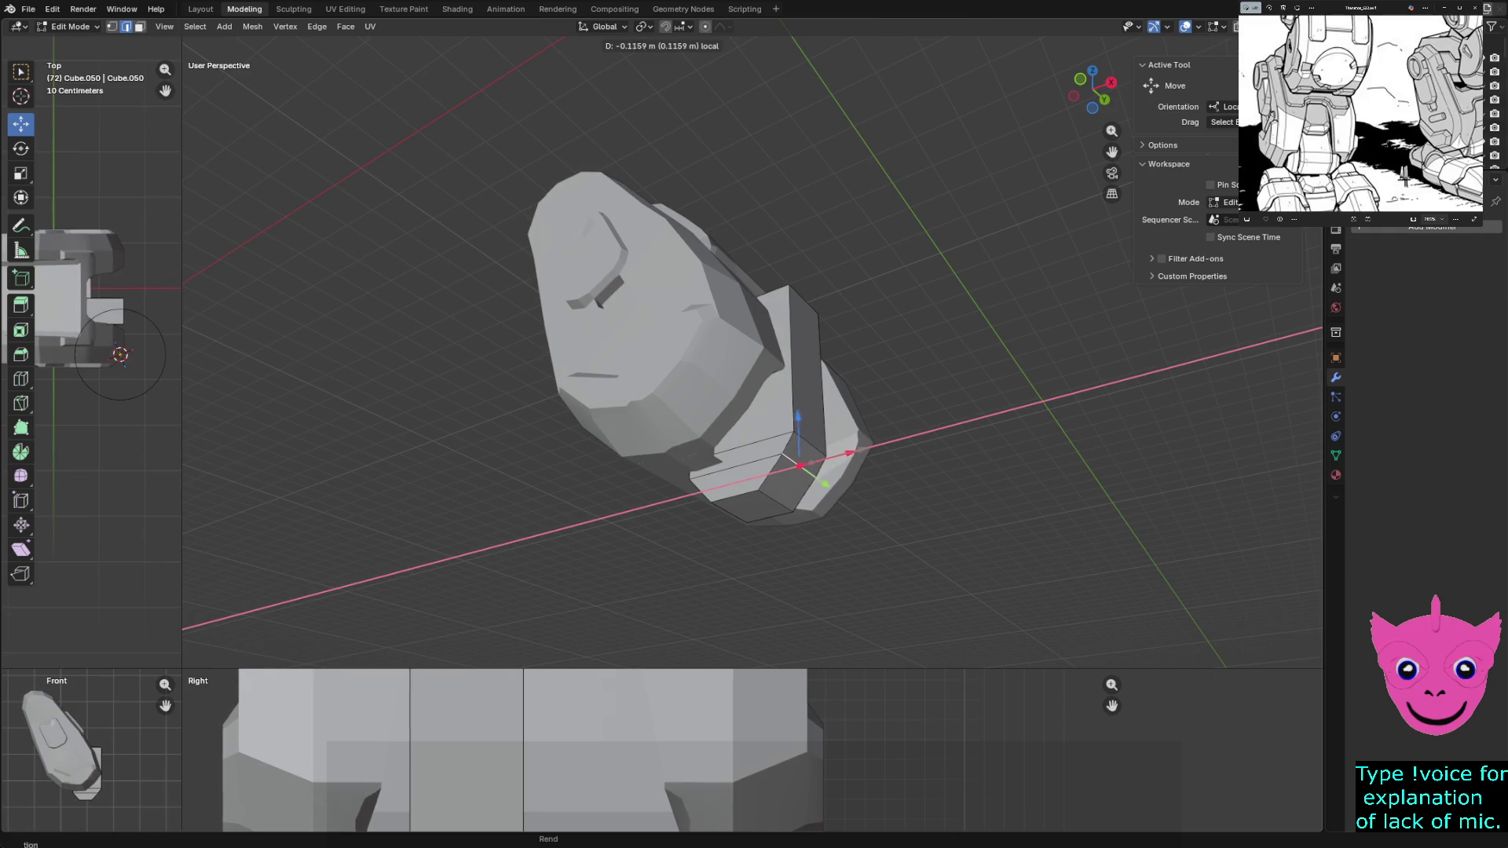
pyautogui.press('Return')
pyautogui.moveTo(707, 353); pyautogui.dragTo(801, 424, button='middle')
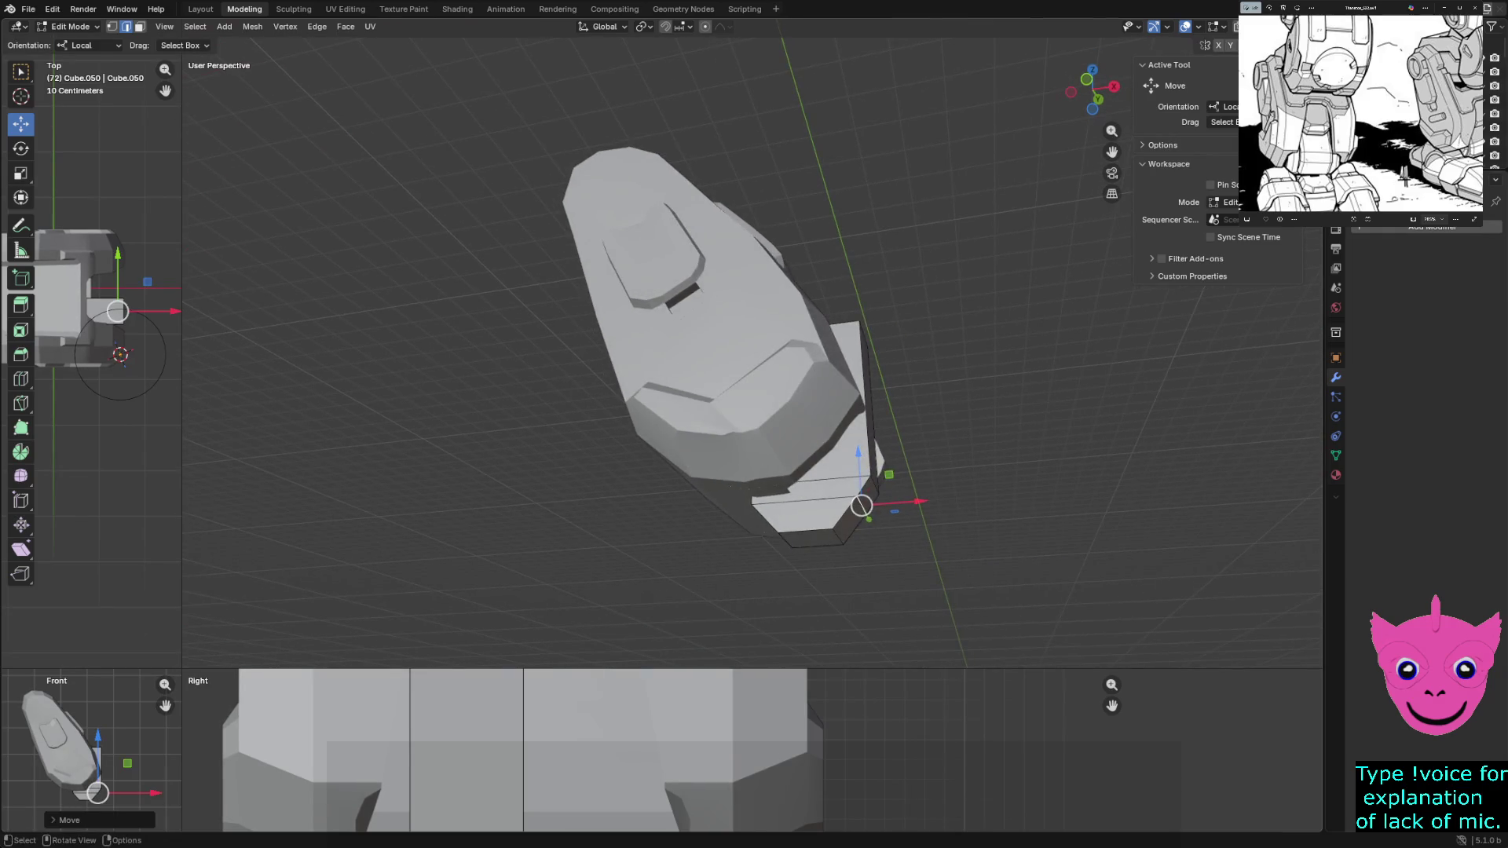
pyautogui.click(837, 537)
pyautogui.press('g')
pyautogui.press('x')
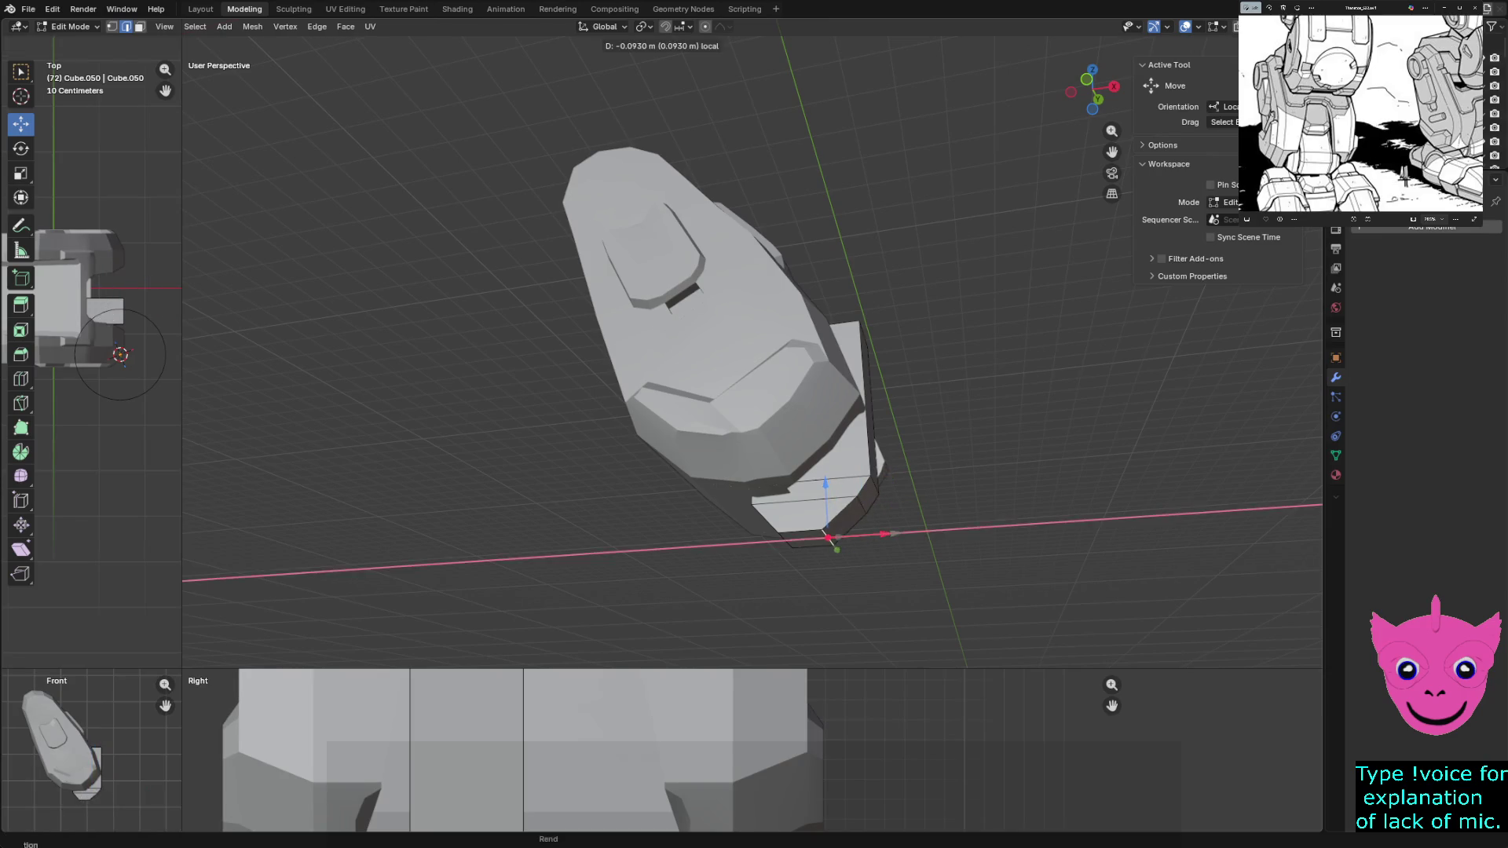
pyautogui.press('Return')
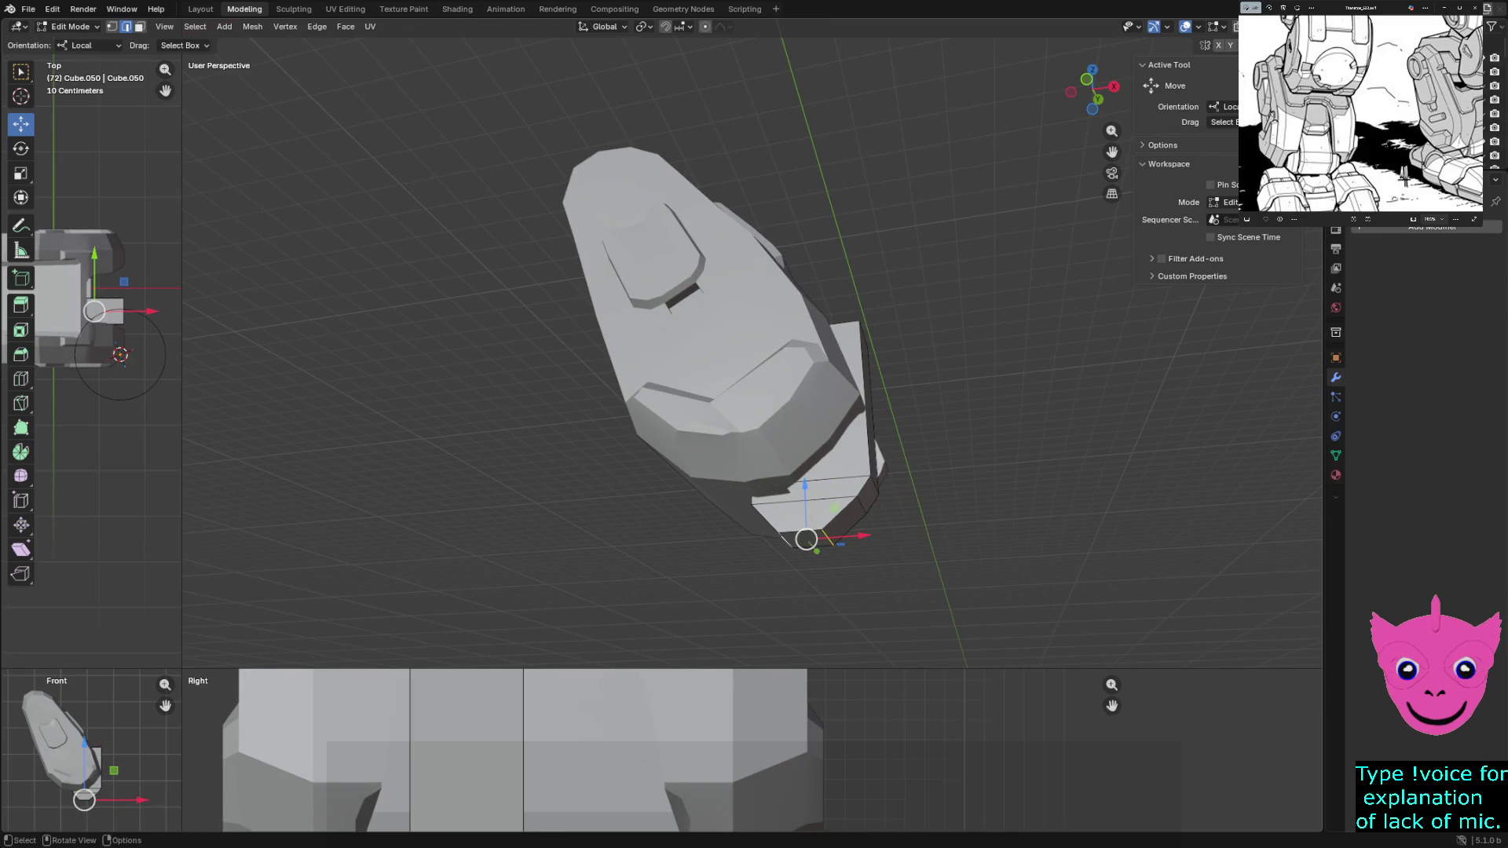
pyautogui.press('g')
pyautogui.press('z')
pyautogui.press('Return')
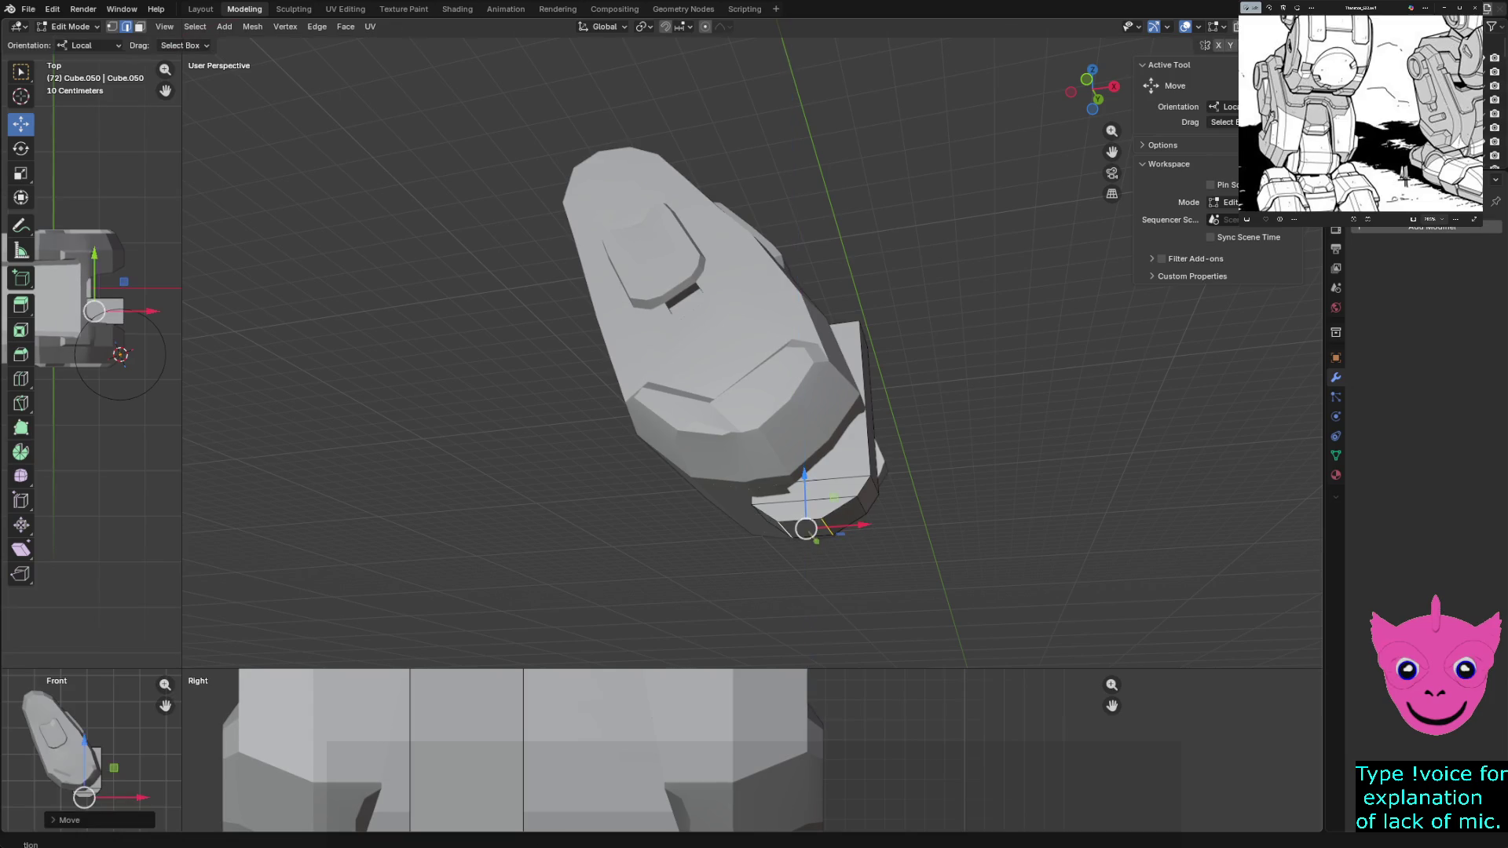
pyautogui.moveTo(813, 530)
pyautogui.mouseDown(button='middle')
pyautogui.moveTo(707, 566)
pyautogui.moveTo(659, 508)
pyautogui.moveTo(589, 495)
pyautogui.moveTo(706, 543)
pyautogui.moveTo(754, 624)
pyautogui.moveTo(754, 471)
pyautogui.moveTo(708, 425)
pyautogui.moveTo(732, 448)
pyautogui.moveTo(613, 388)
pyautogui.mouseUp(button='middle')
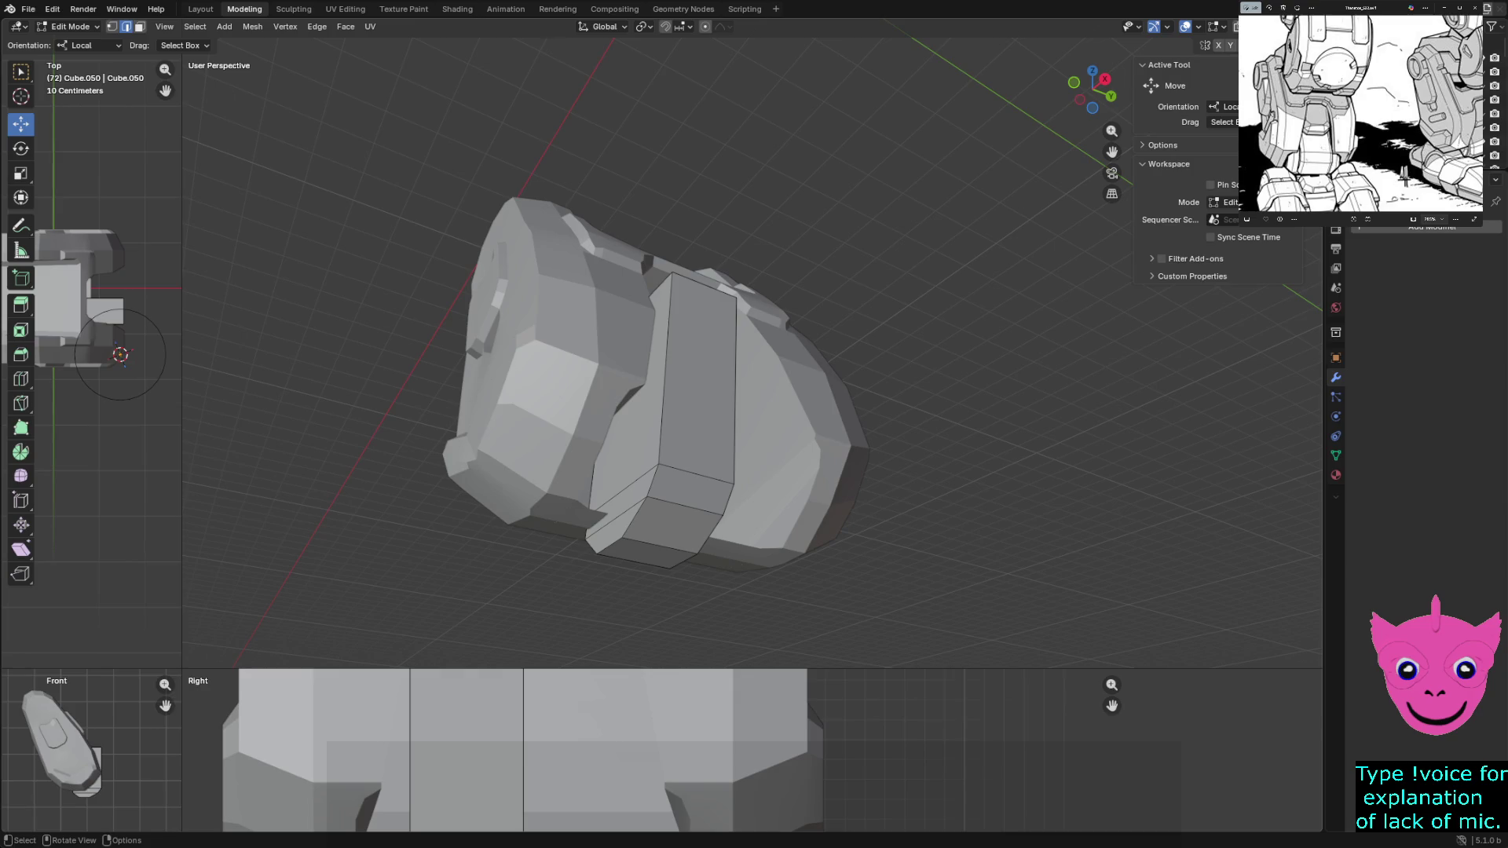
# Return to Object Mode after inspecting the model and select the middle shin block
pyautogui.moveTo(755, 424); pyautogui.dragTo(683, 400, button='middle')
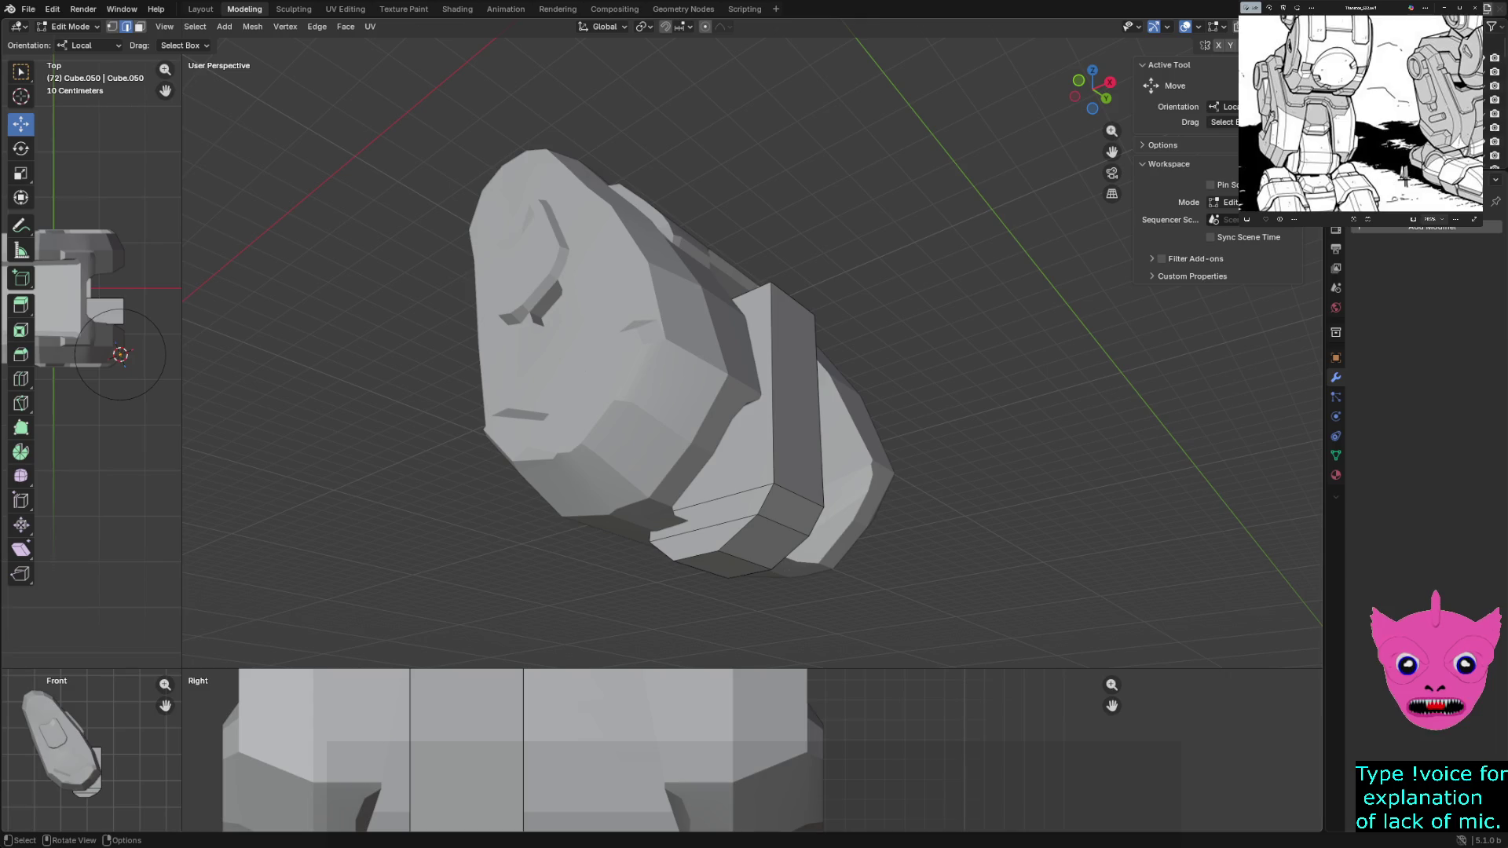
pyautogui.moveTo(689, 365); pyautogui.dragTo(677, 378, button='middle')
pyautogui.press('Tab')
pyautogui.hotkey('alt', 'a')
pyautogui.scroll(3, 677, 377)
pyautogui.click(678, 413)
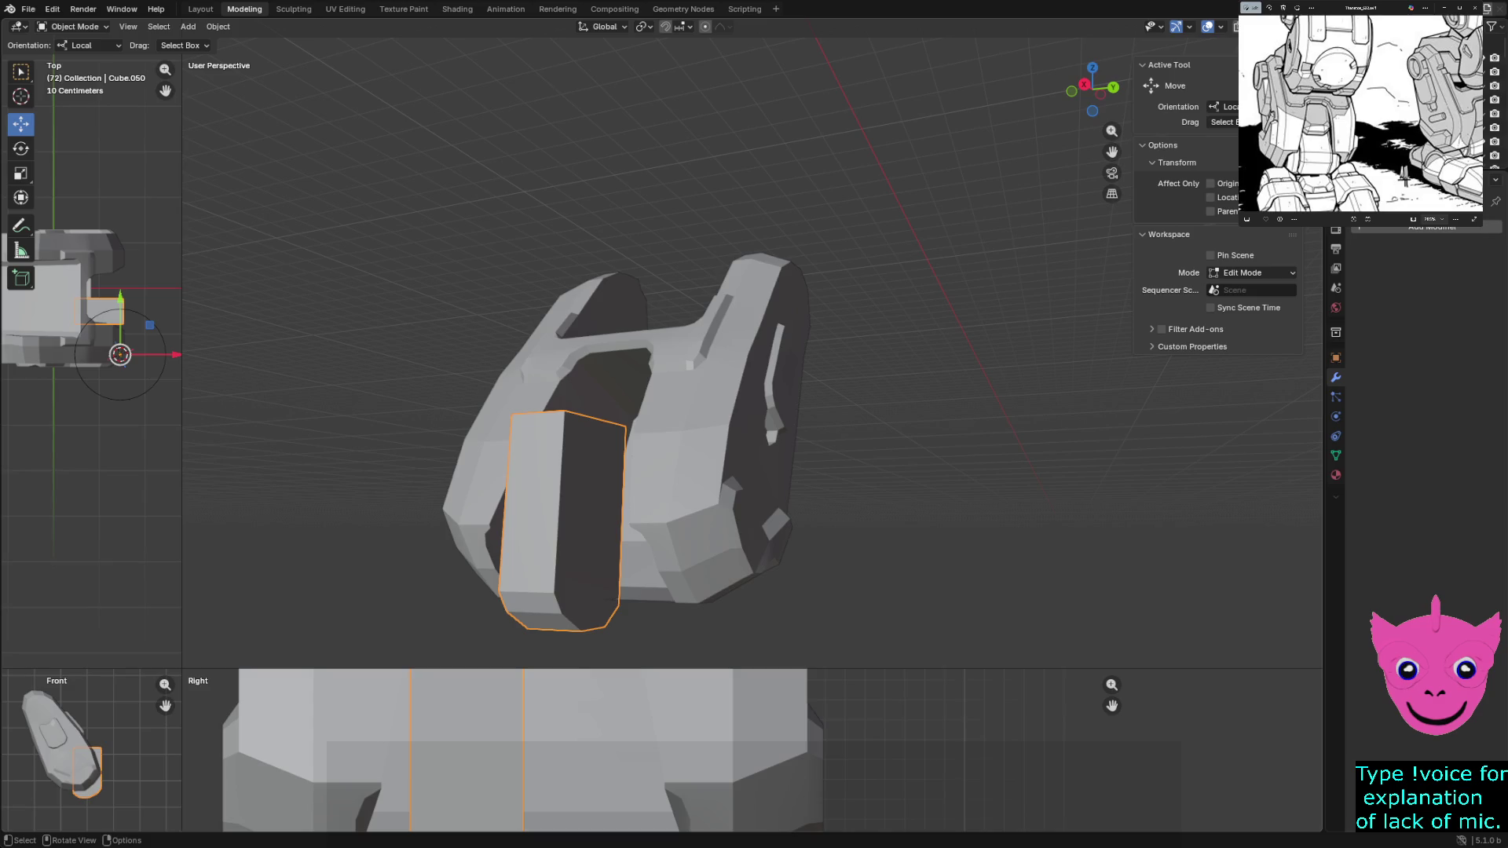
# Using global axes, rotate the shin block about Z so the slab sits squarely against the foot front
pyautogui.click(88, 45)
pyautogui.click(82, 62)
pyautogui.press('r')
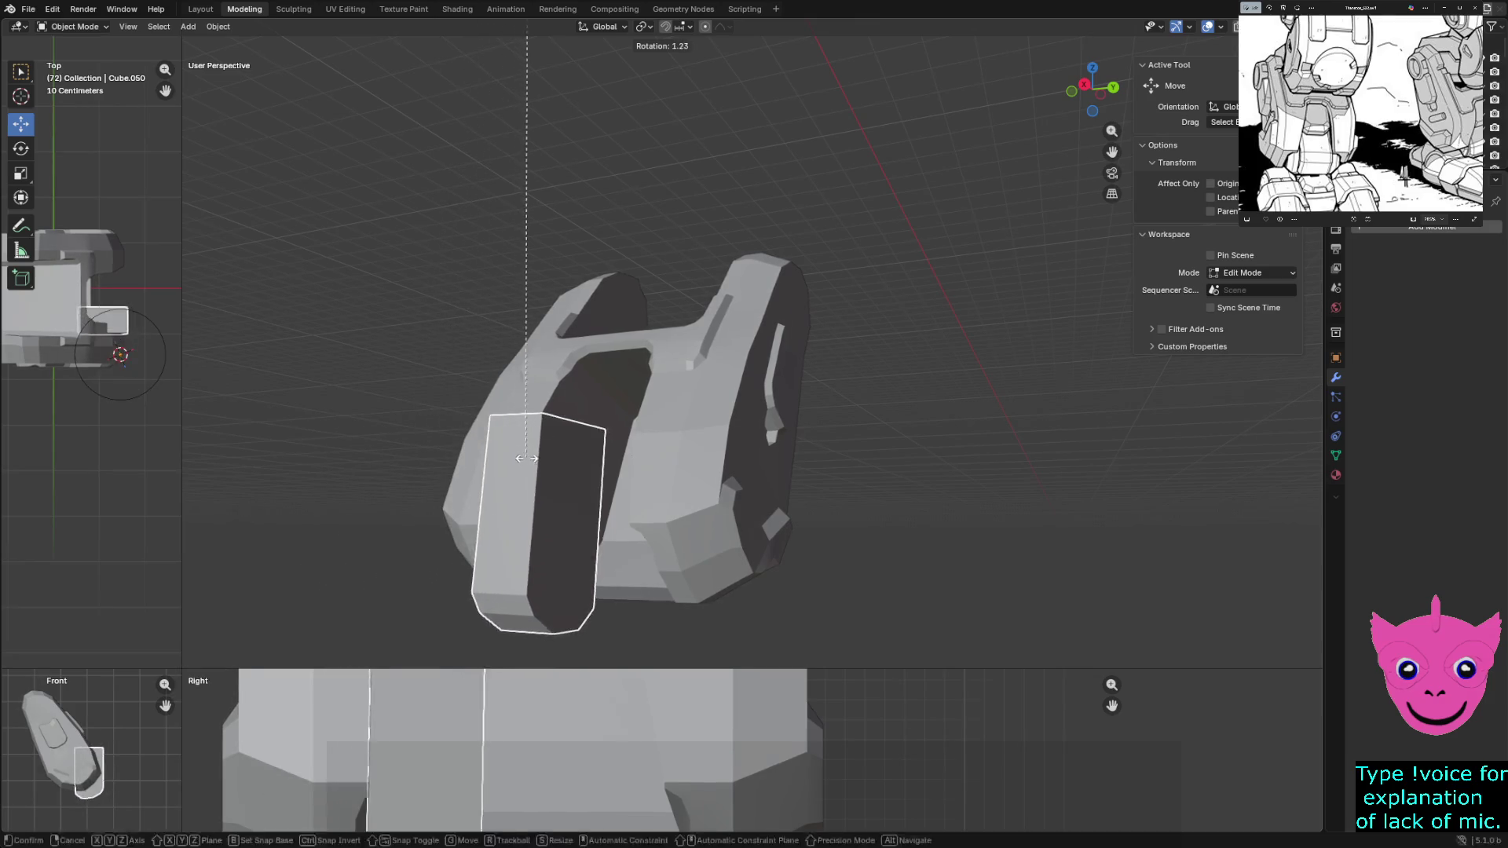
pyautogui.press('y')
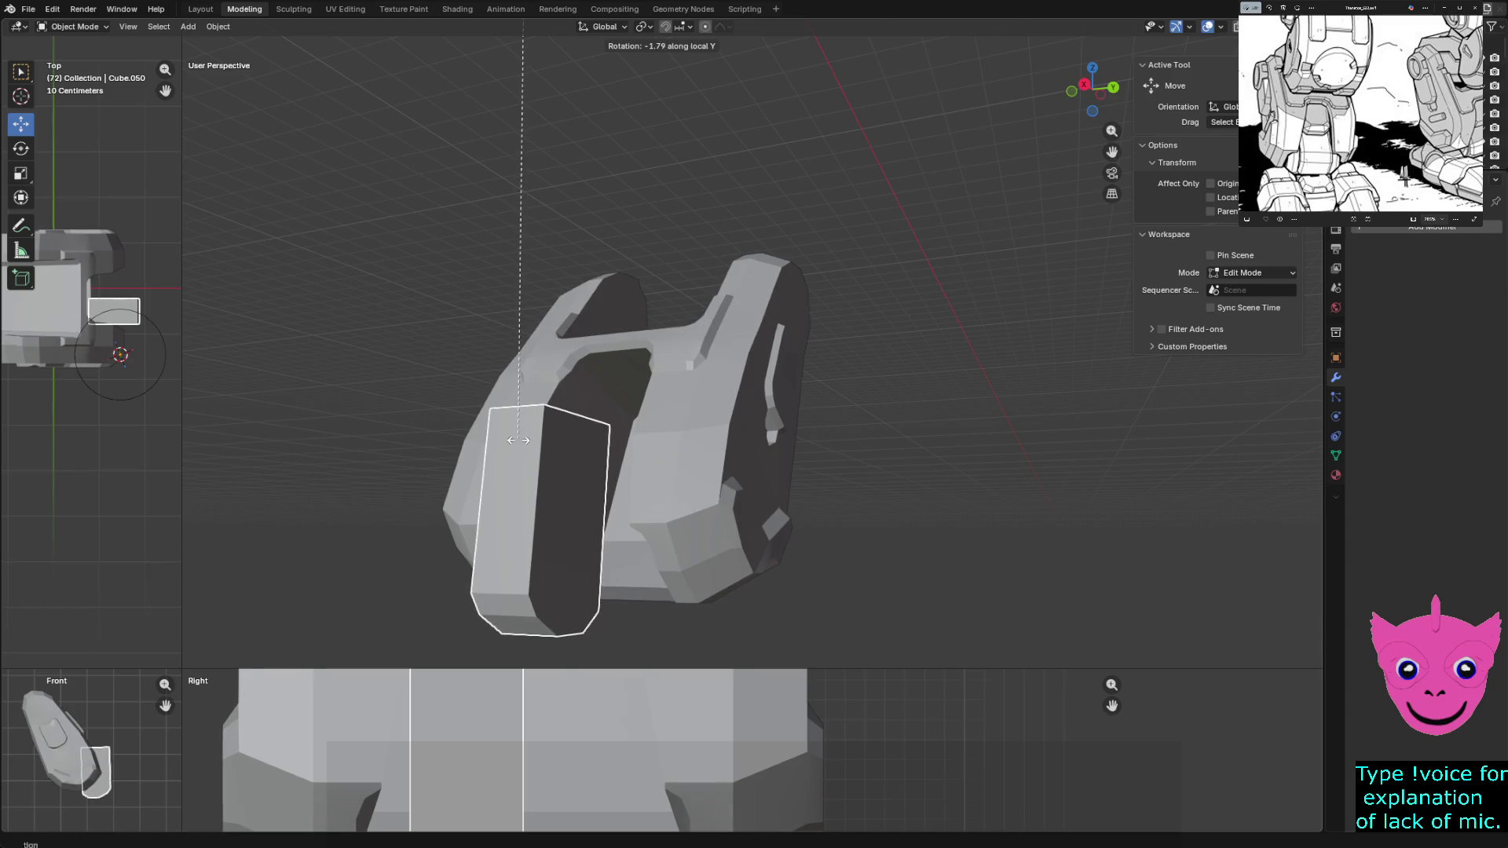
pyautogui.press('z')
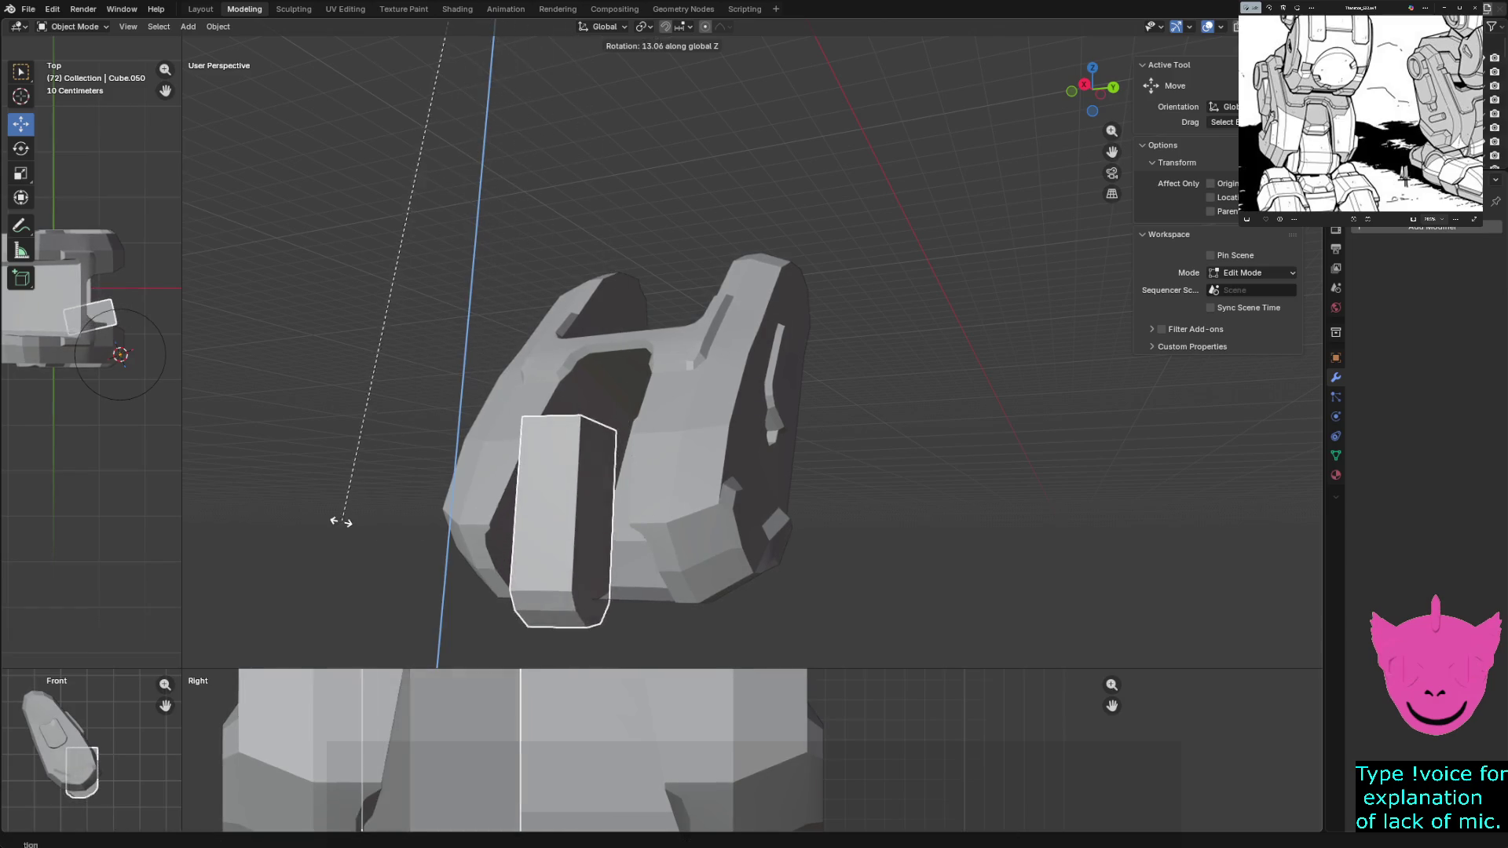
pyautogui.click(453, 527)
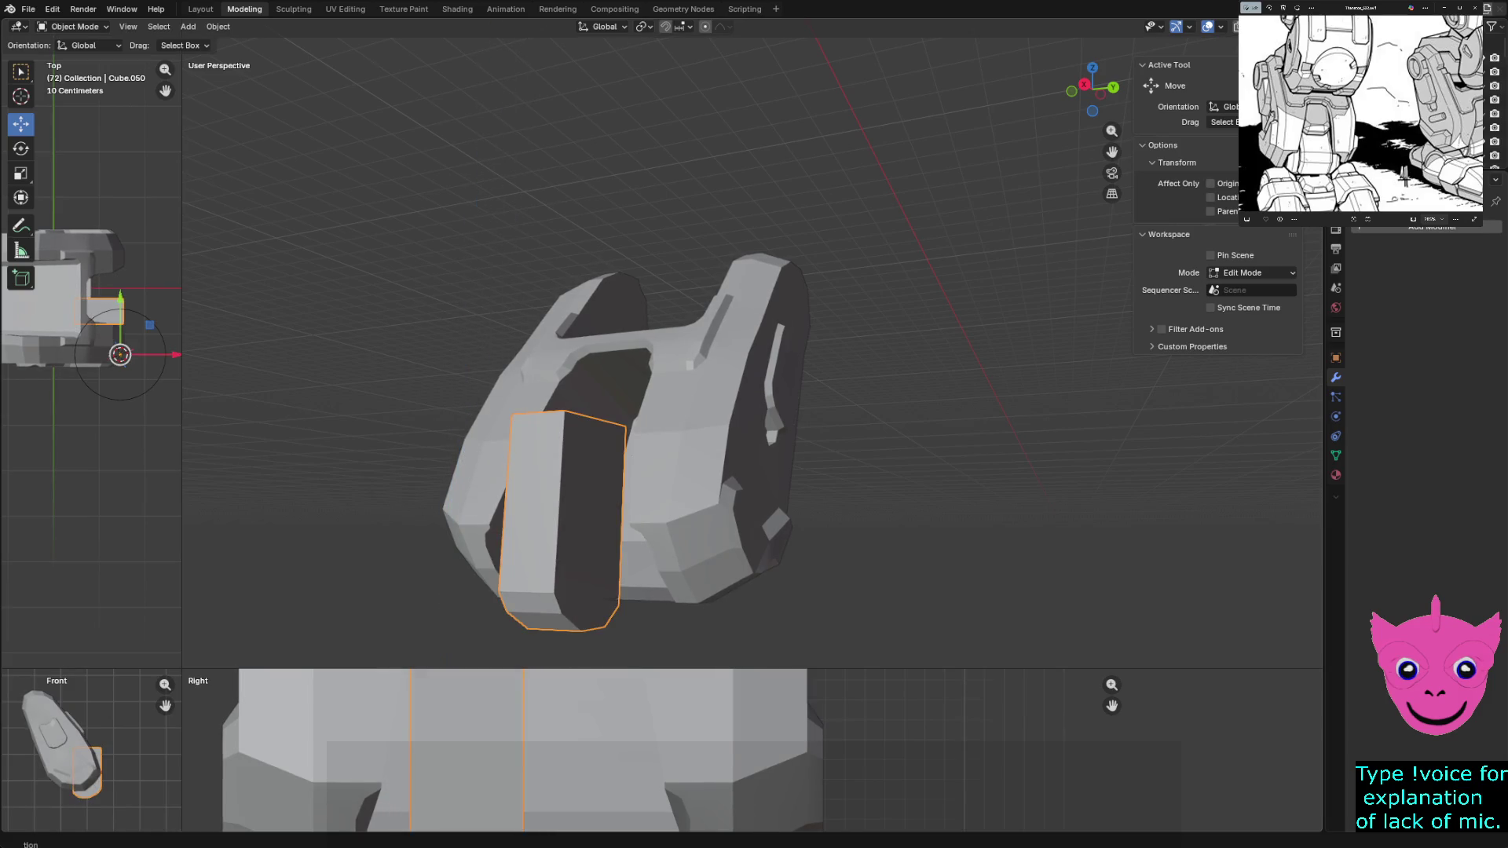
pyautogui.hotkey('alt', 'a')
pyautogui.scroll(-5, 624, 442)
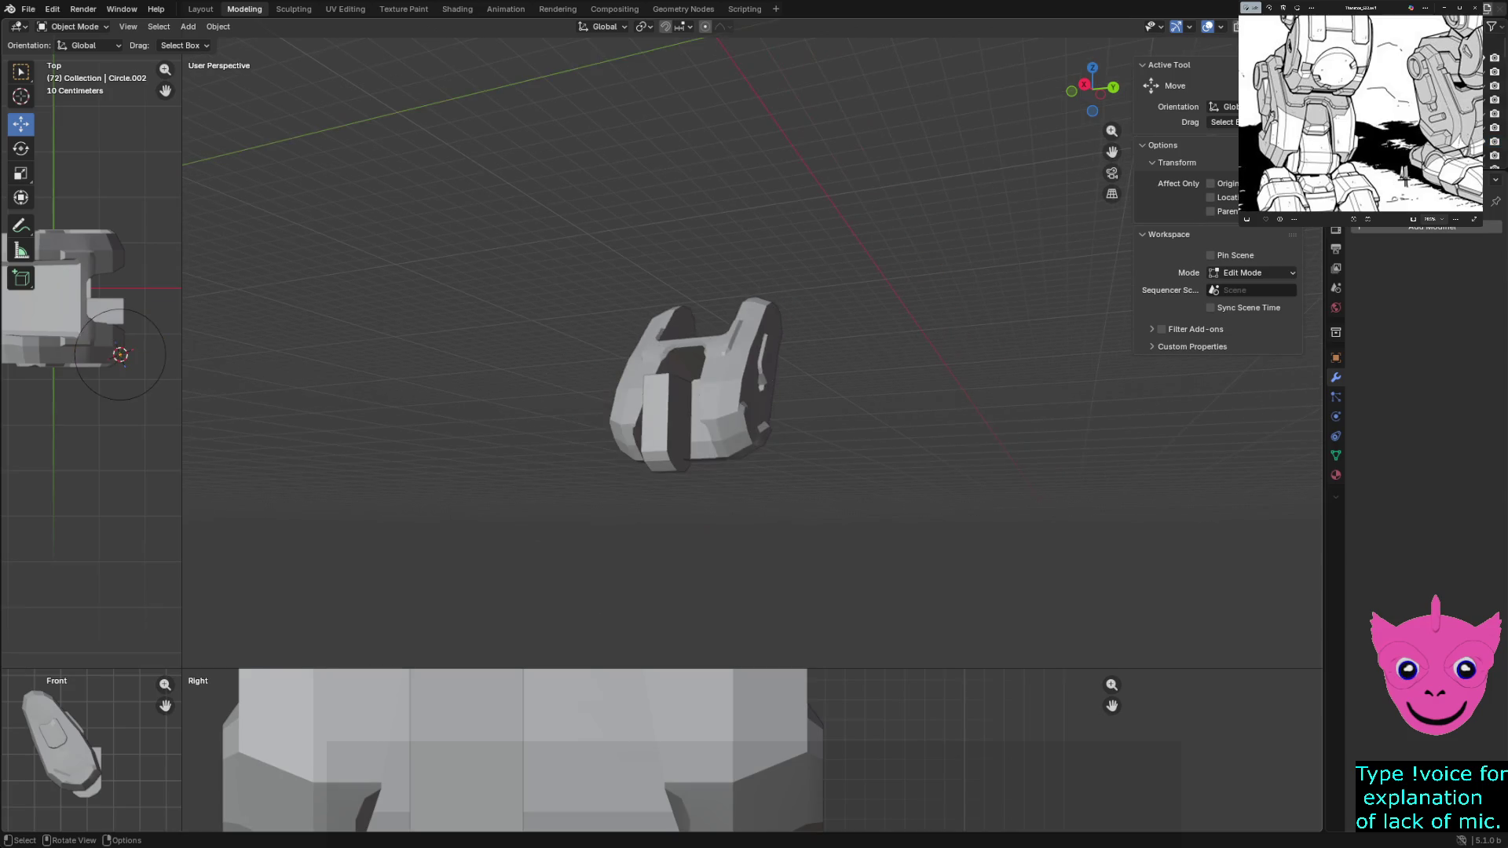
# Move the armored foot piece lower, then slide it along Y and Z in the side view
pyautogui.click(662, 419)
pyautogui.scroll(-2, 663, 418)
pyautogui.scroll(-2, 662, 419)
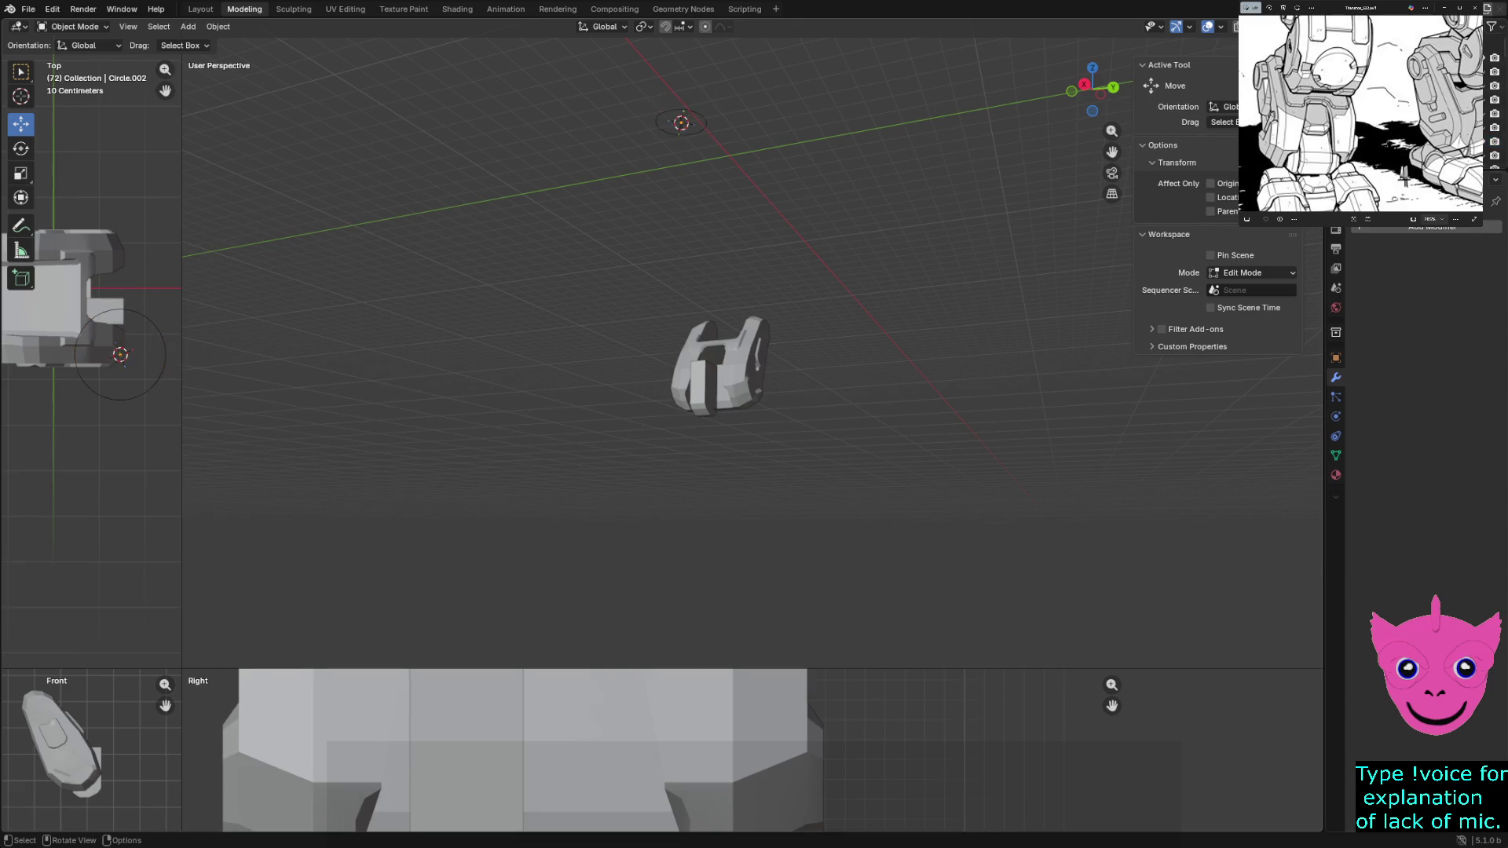
pyautogui.moveTo(681, 122)
pyautogui.mouseDown()
pyautogui.moveTo(599, 314)
pyautogui.moveTo(598, 294)
pyautogui.moveTo(676, 391)
pyautogui.moveTo(700, 373)
pyautogui.mouseUp()
pyautogui.hotkey('alt', 'a')
pyautogui.click(599, 293)
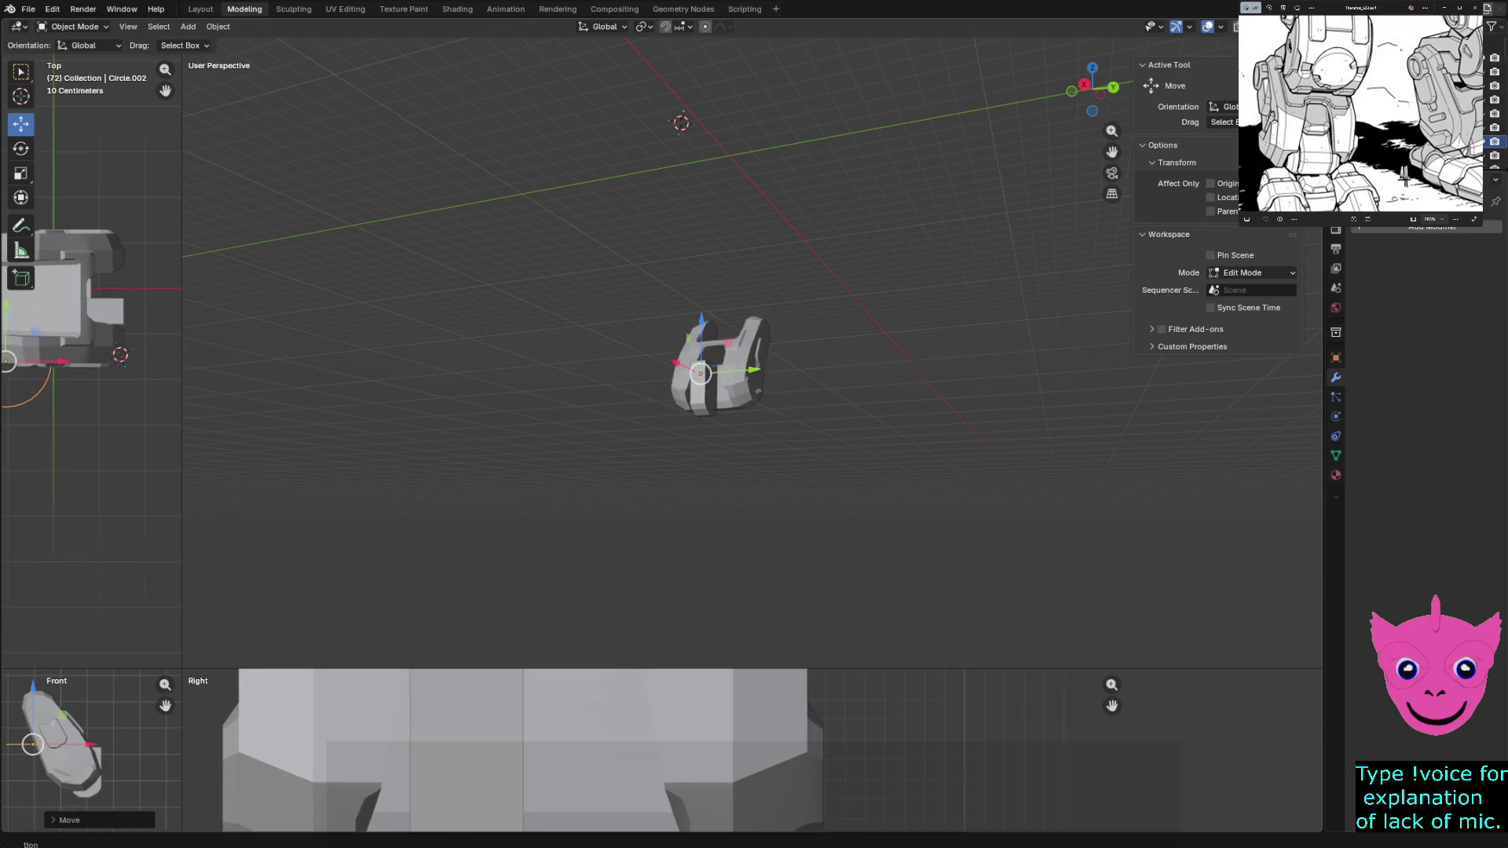
pyautogui.press('shift')
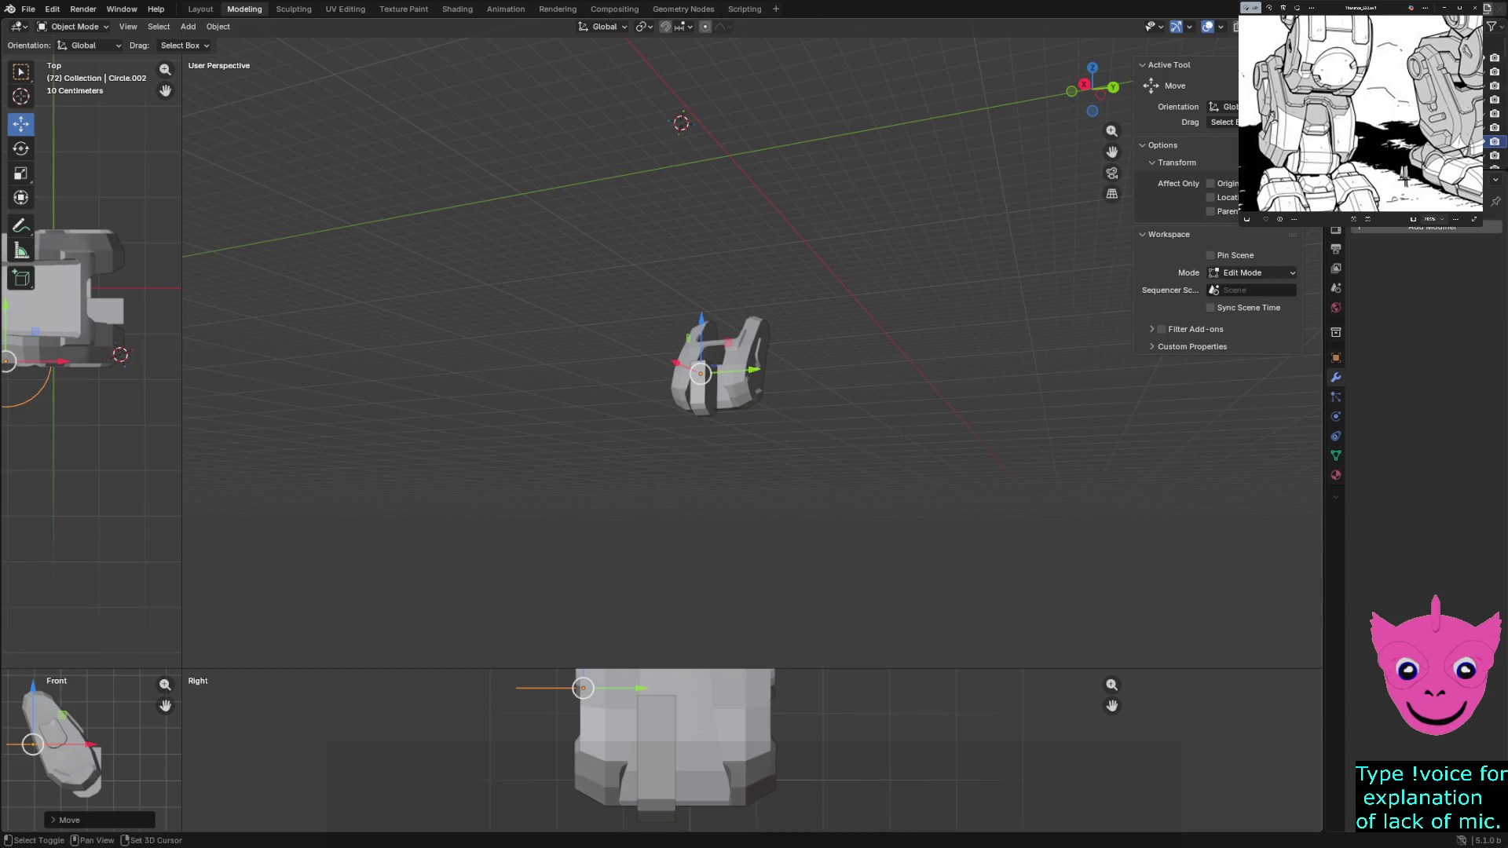
pyautogui.scroll(3, 708, 754)
pyautogui.keyDown('shift'); pyautogui.moveTo(707, 731); pyautogui.dragTo(637, 778, button='middle'); pyautogui.keyUp('shift')
pyautogui.moveTo(450, 738); pyautogui.dragTo(609, 738)
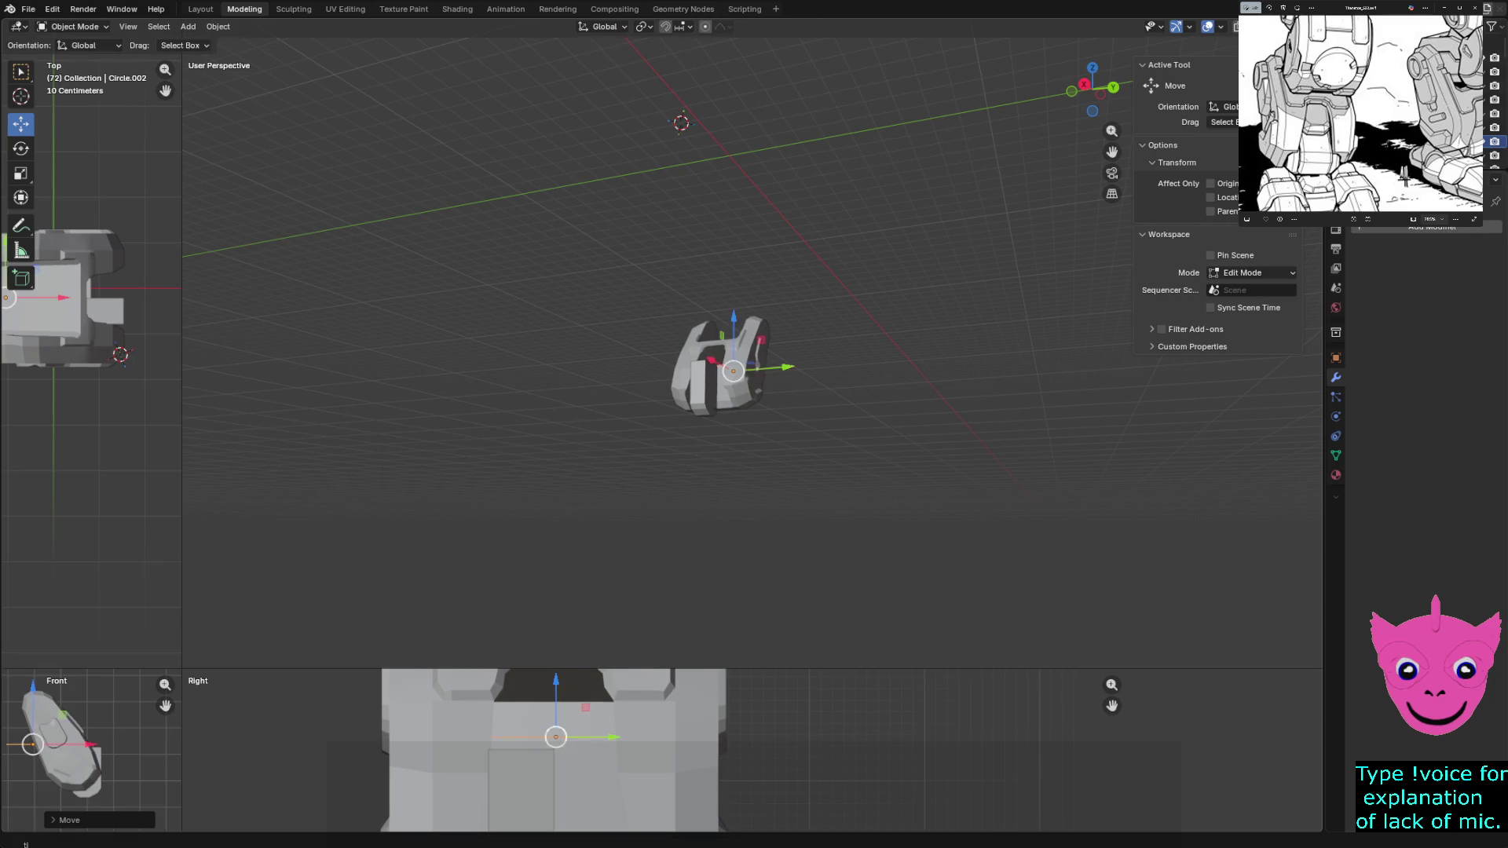
pyautogui.moveTo(555, 687); pyautogui.dragTo(555, 732)
pyautogui.moveTo(731, 531); pyautogui.dragTo(801, 495, button='middle')
# Rotate the foot piece about X and nudge it slightly along X, checking in wireframe
pyautogui.press('r')
pyautogui.press('x')
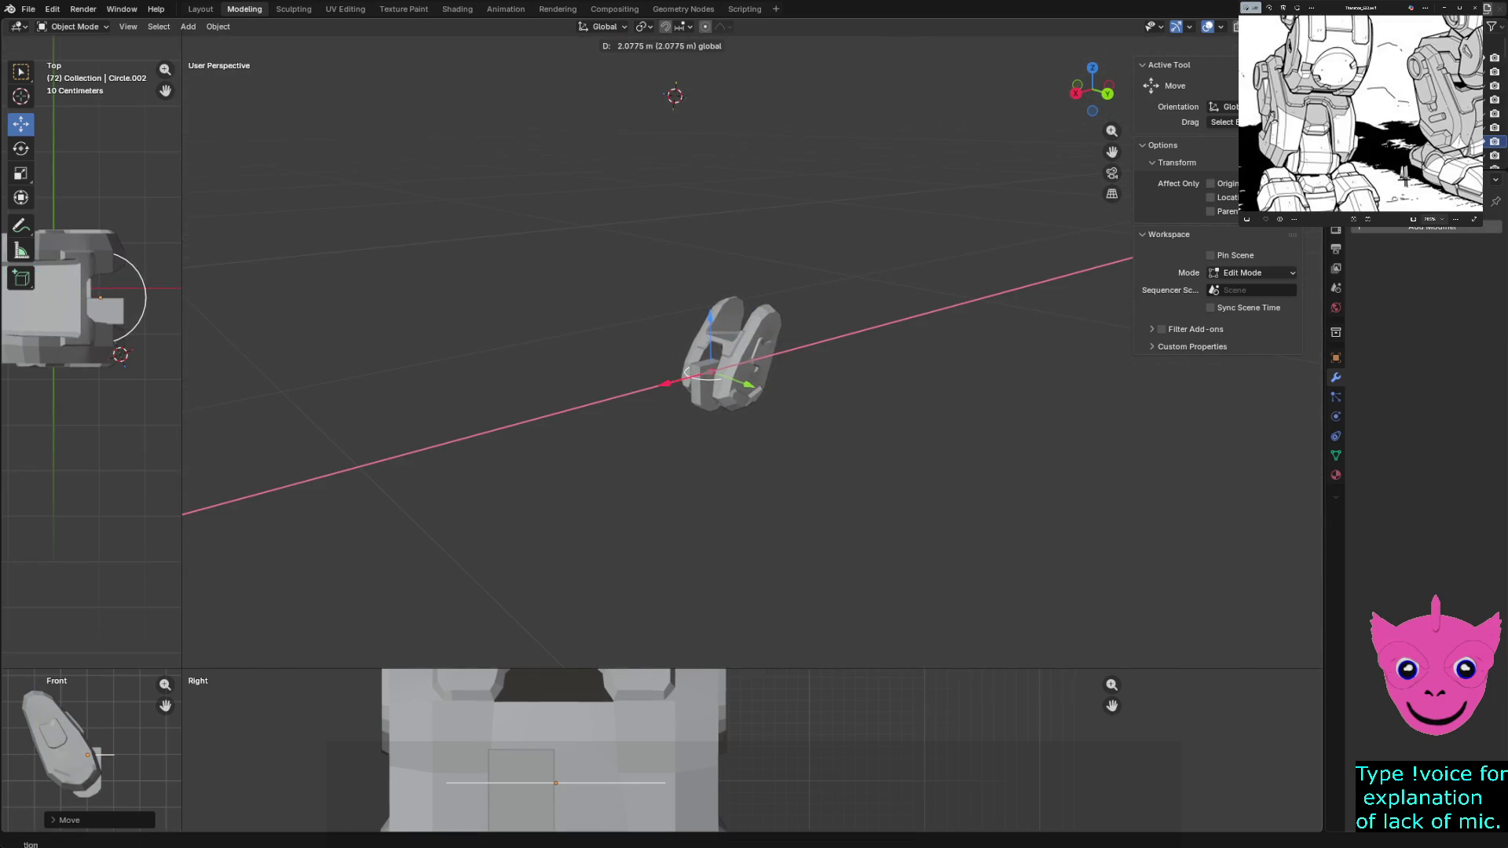
pyautogui.press('Return')
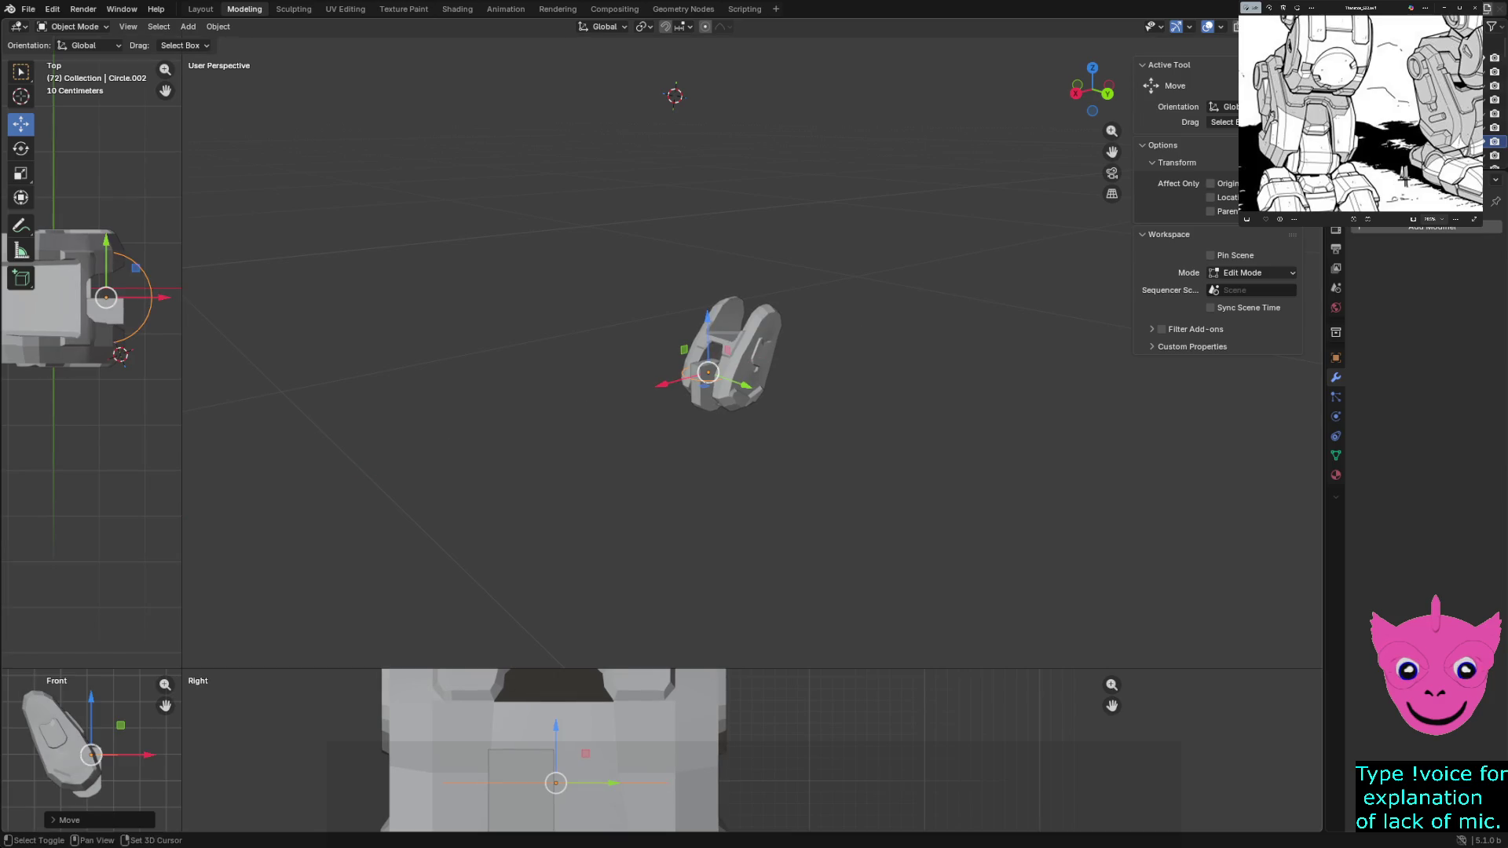
pyautogui.keyDown('shift'); pyautogui.moveTo(707, 766); pyautogui.dragTo(759, 701, button='middle'); pyautogui.keyUp('shift')
pyautogui.scroll(3, 92, 755)
pyautogui.scroll(3, 91, 754)
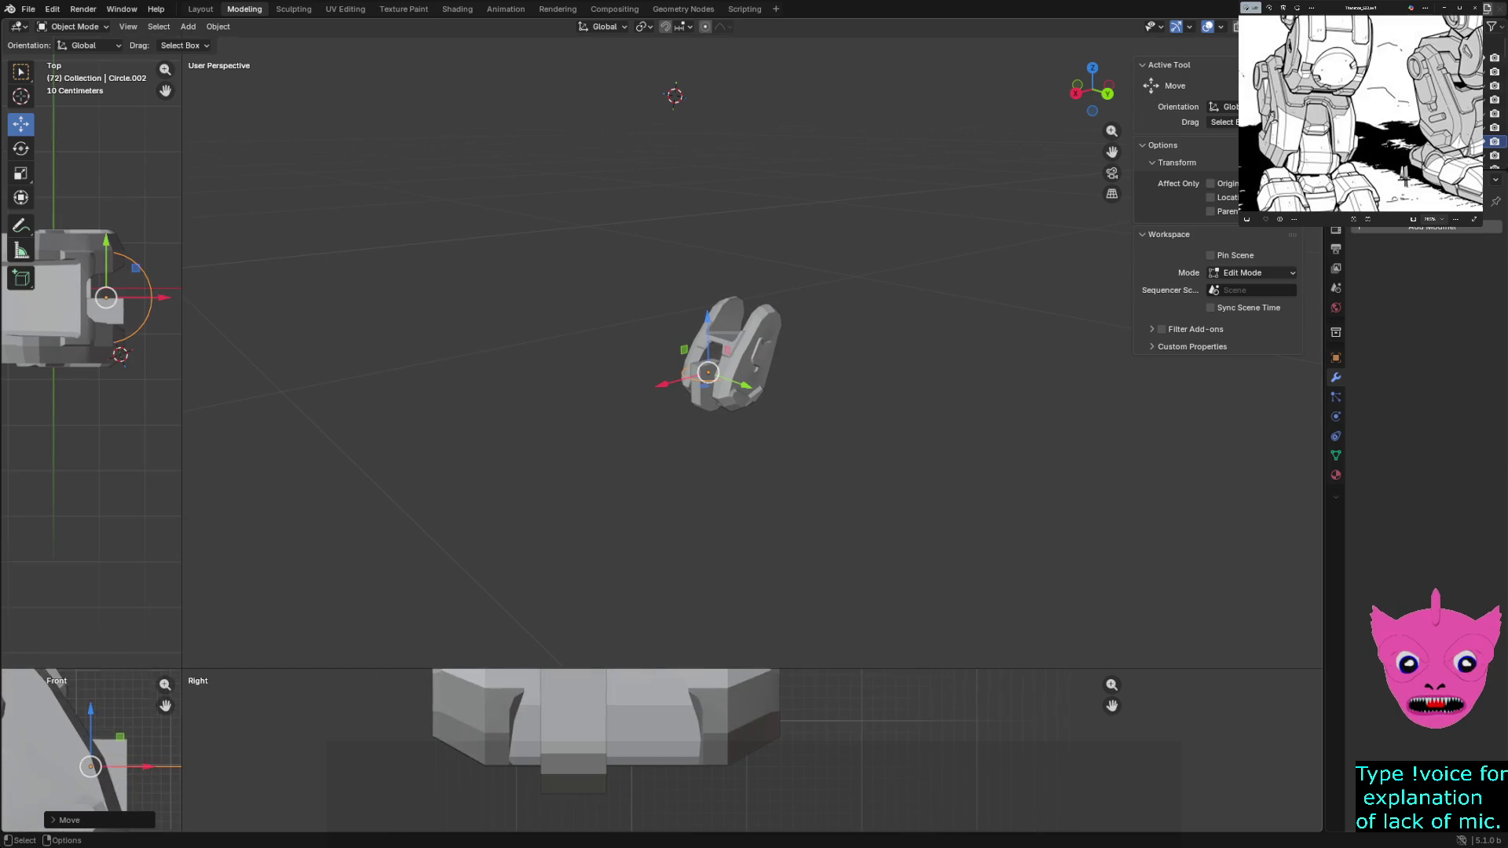
pyautogui.hotkey('shift', 'z')
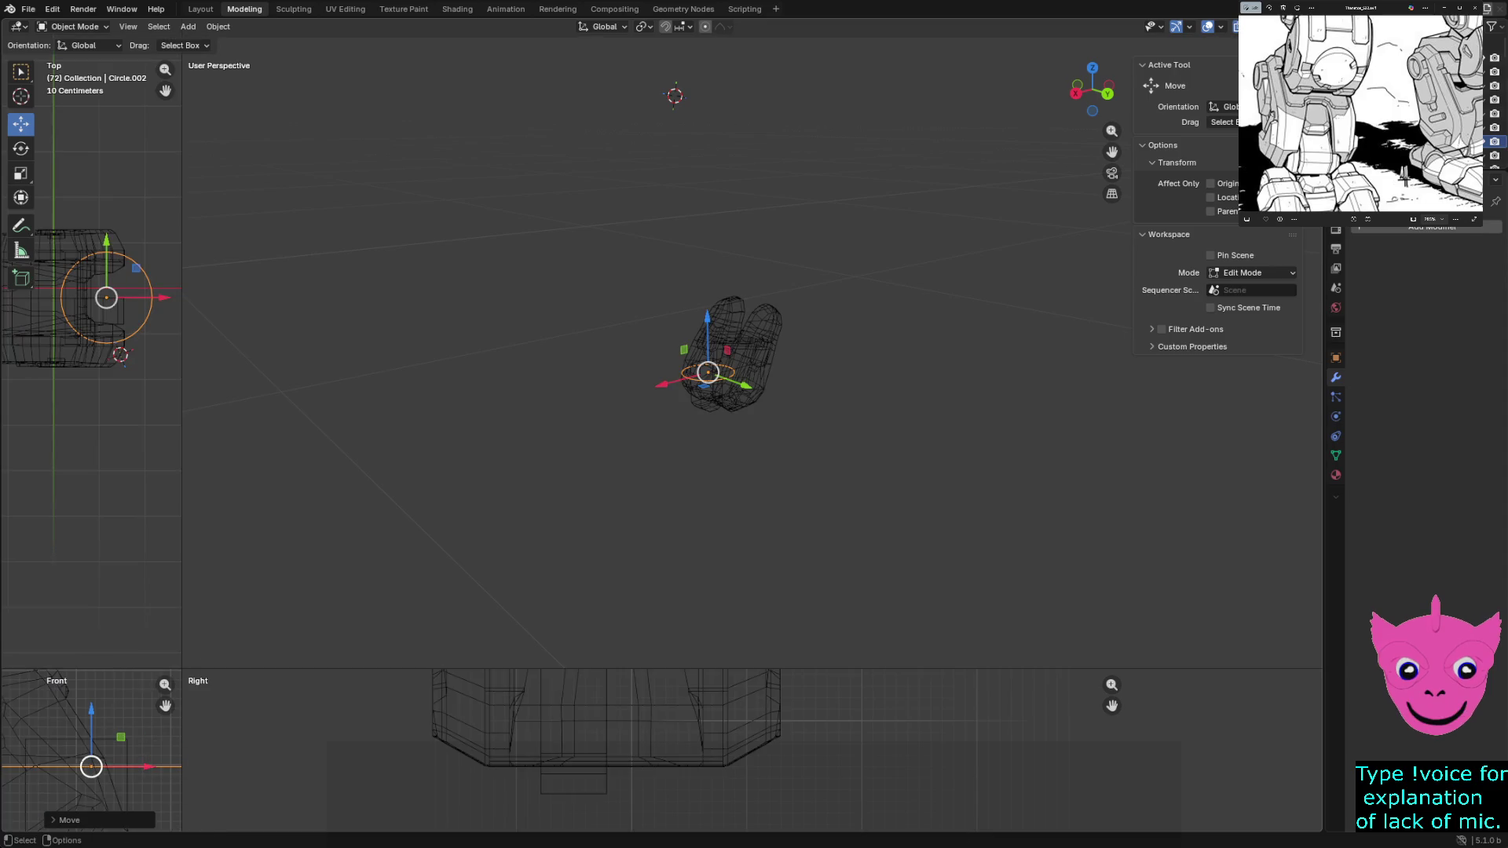
pyautogui.press('g')
pyautogui.press('x')
pyautogui.press('Return')
pyautogui.hotkey('alt', 'a')
pyautogui.hotkey('shift', 'z')
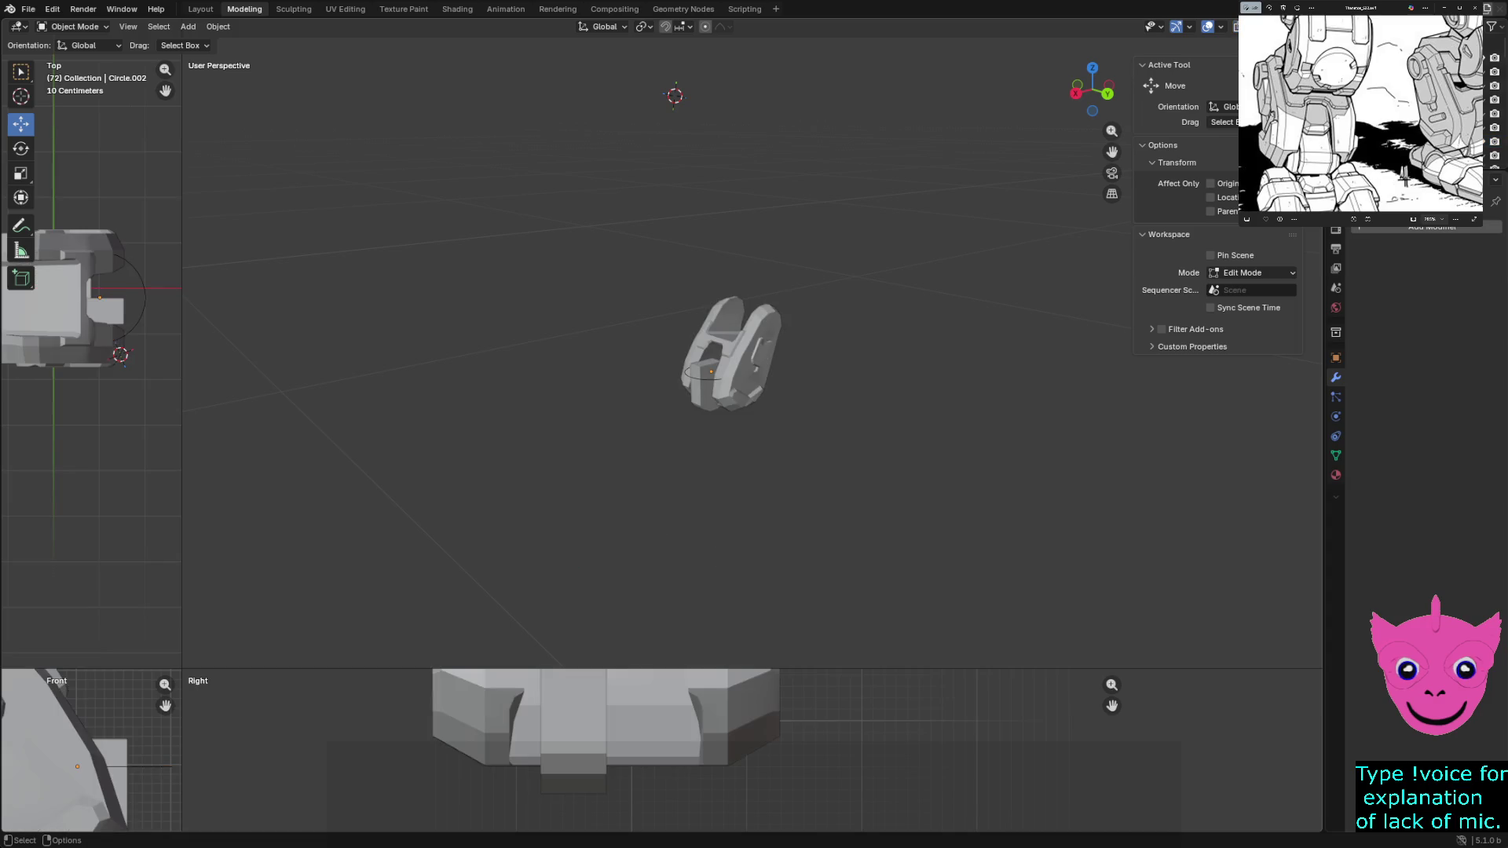
pyautogui.scroll(2, 754, 359)
pyautogui.scroll(2, 755, 360)
# Try rotating the small block, then undo the rotation
pyautogui.click(674, 413)
pyautogui.press('r')
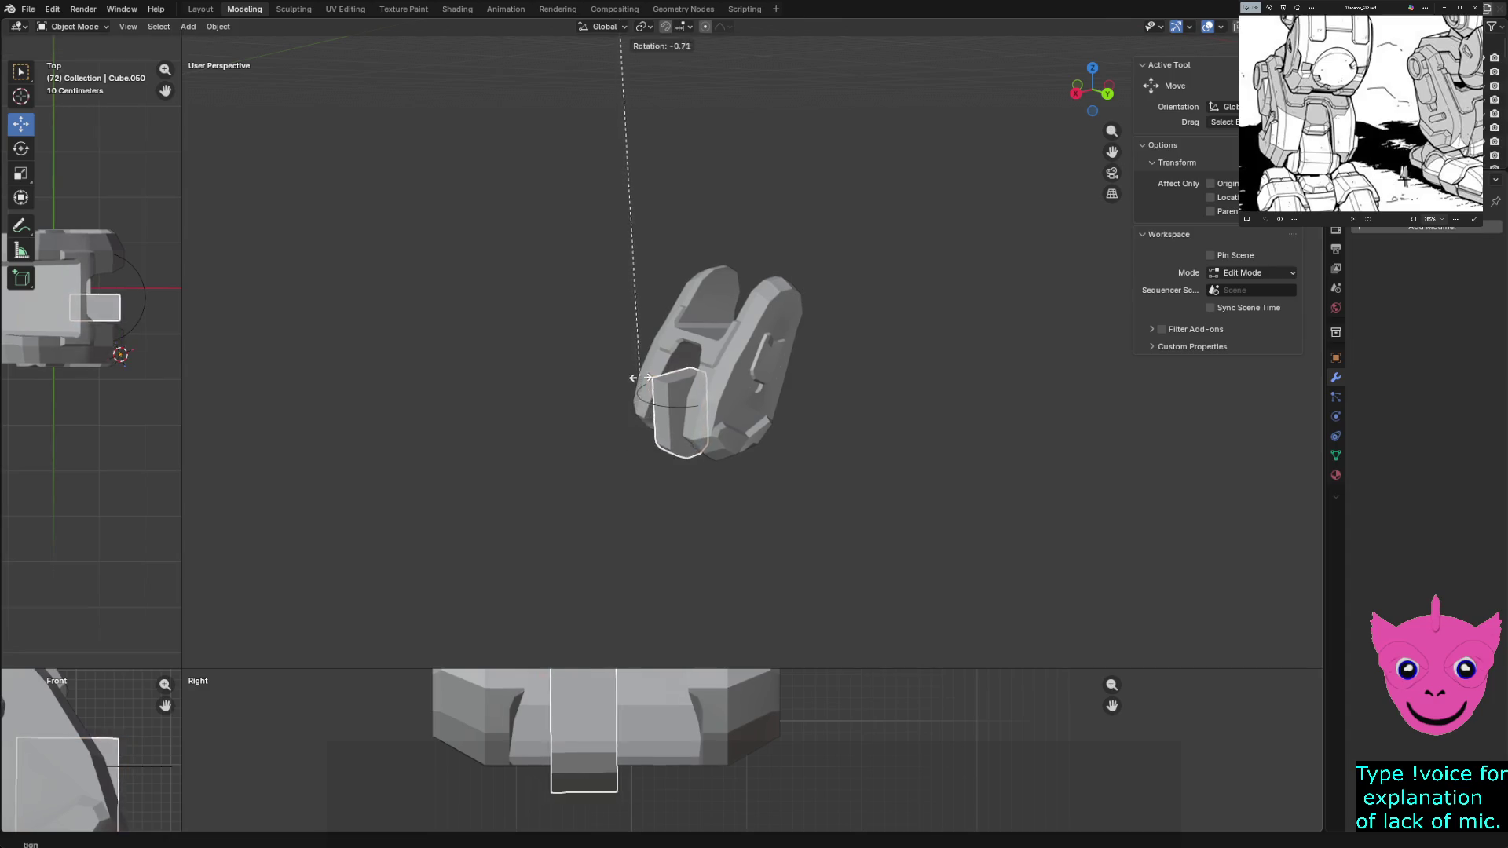
pyautogui.click(310, 300)
pyautogui.scroll(-3, 309, 299)
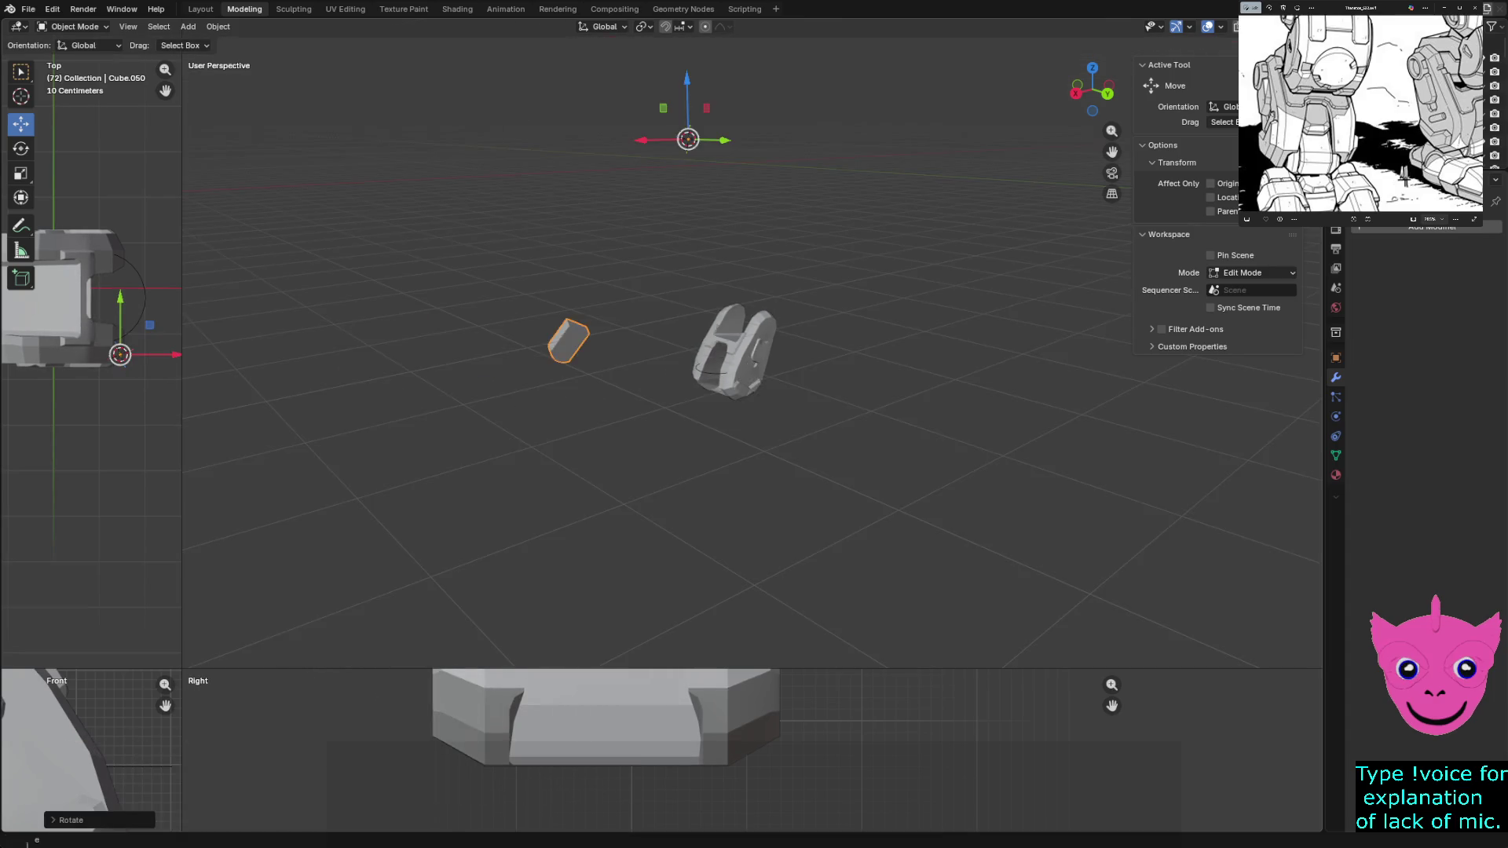
pyautogui.scroll(-2, 309, 299)
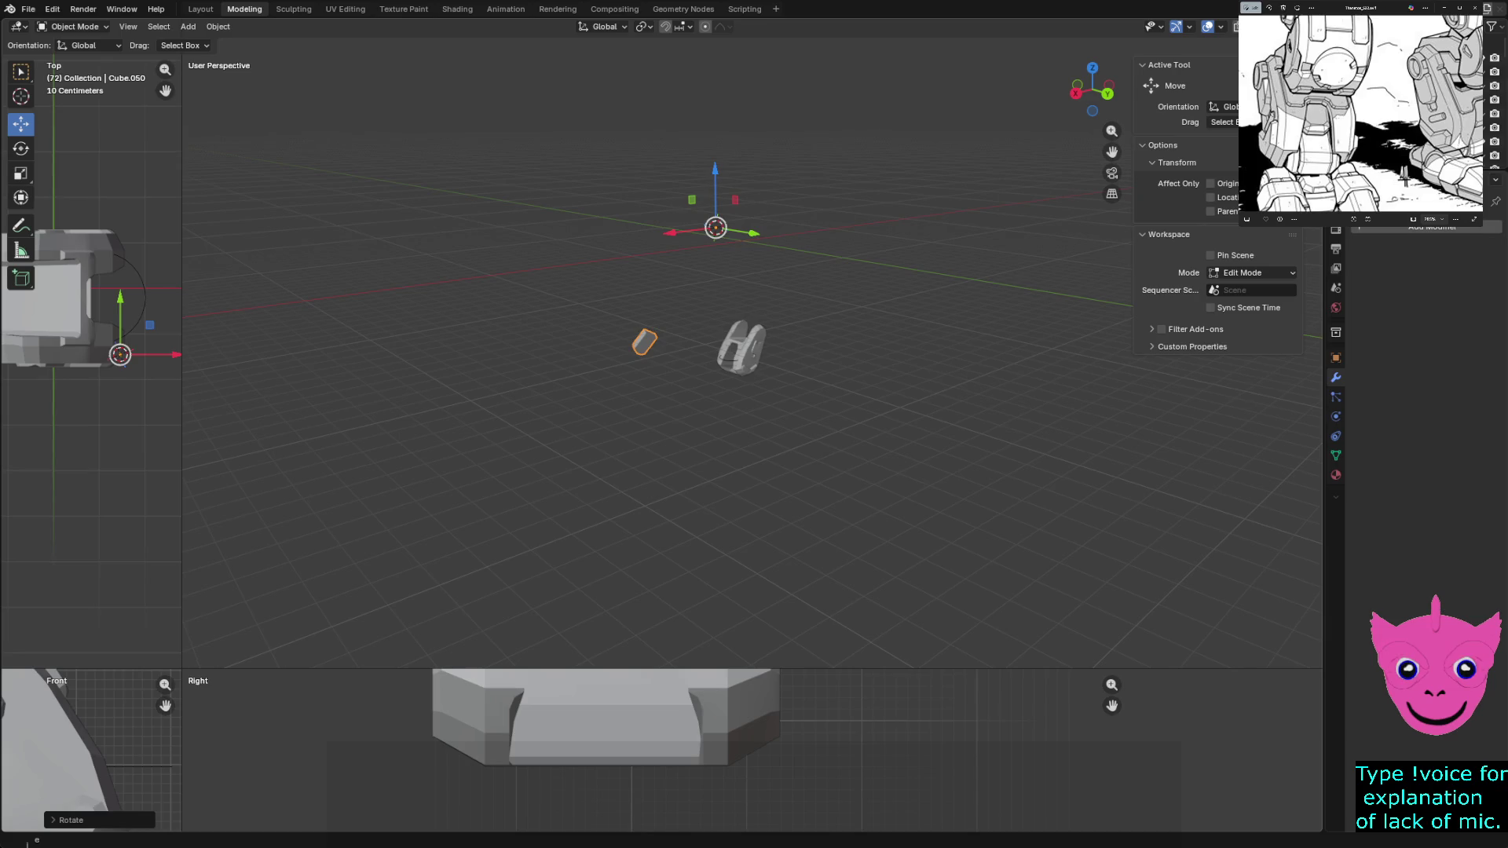
pyautogui.hotkey('ctrl', 'z')
pyautogui.hotkey('ctrl', 'z')
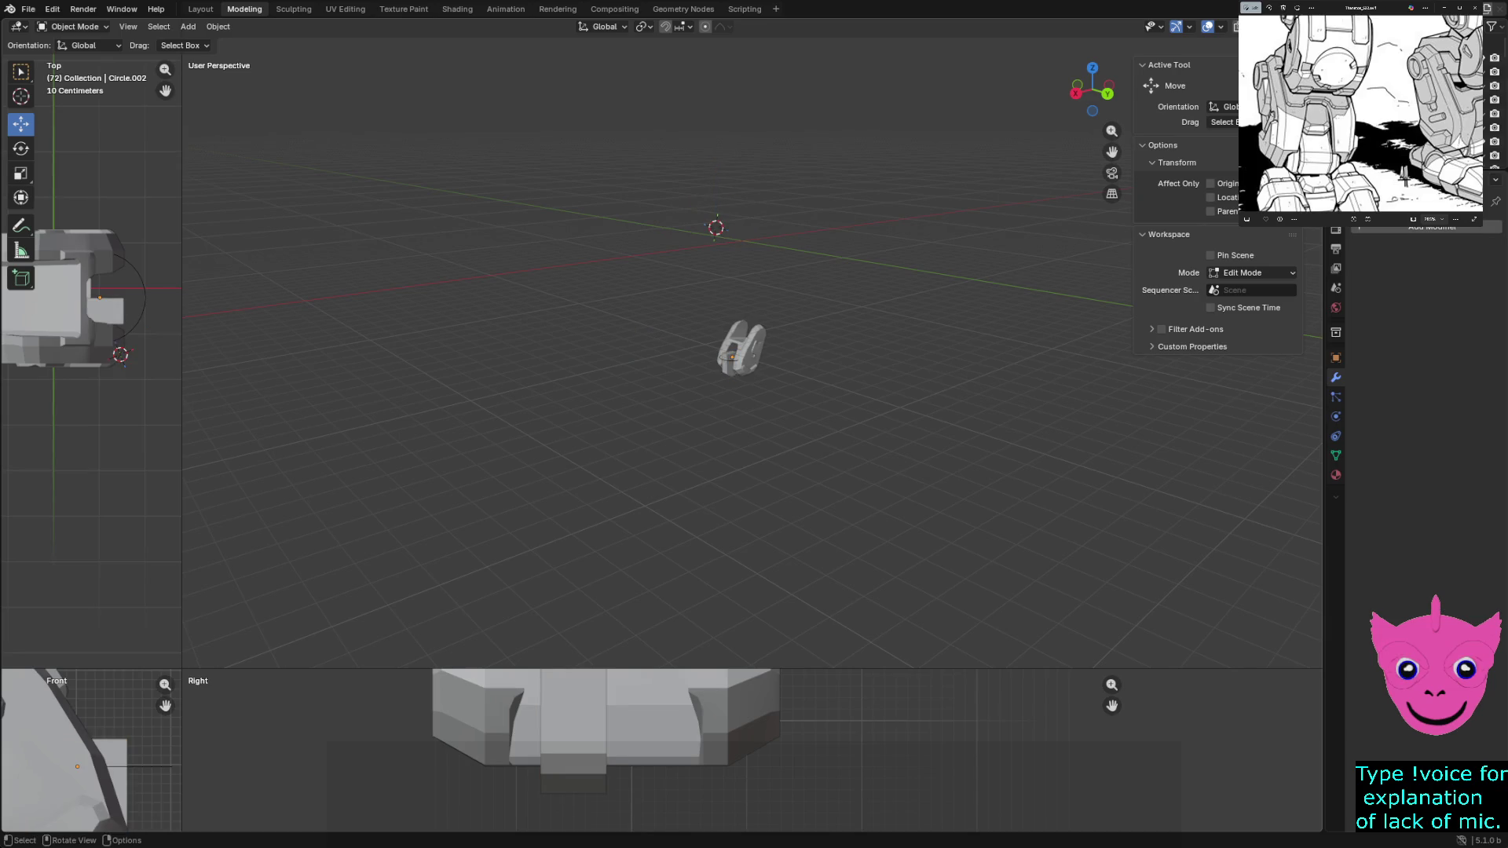
# Move the inner block off to the left of the foot piece and enter Edit Mode
pyautogui.click(737, 351)
pyautogui.scroll(2, 735, 351)
pyautogui.press('g')
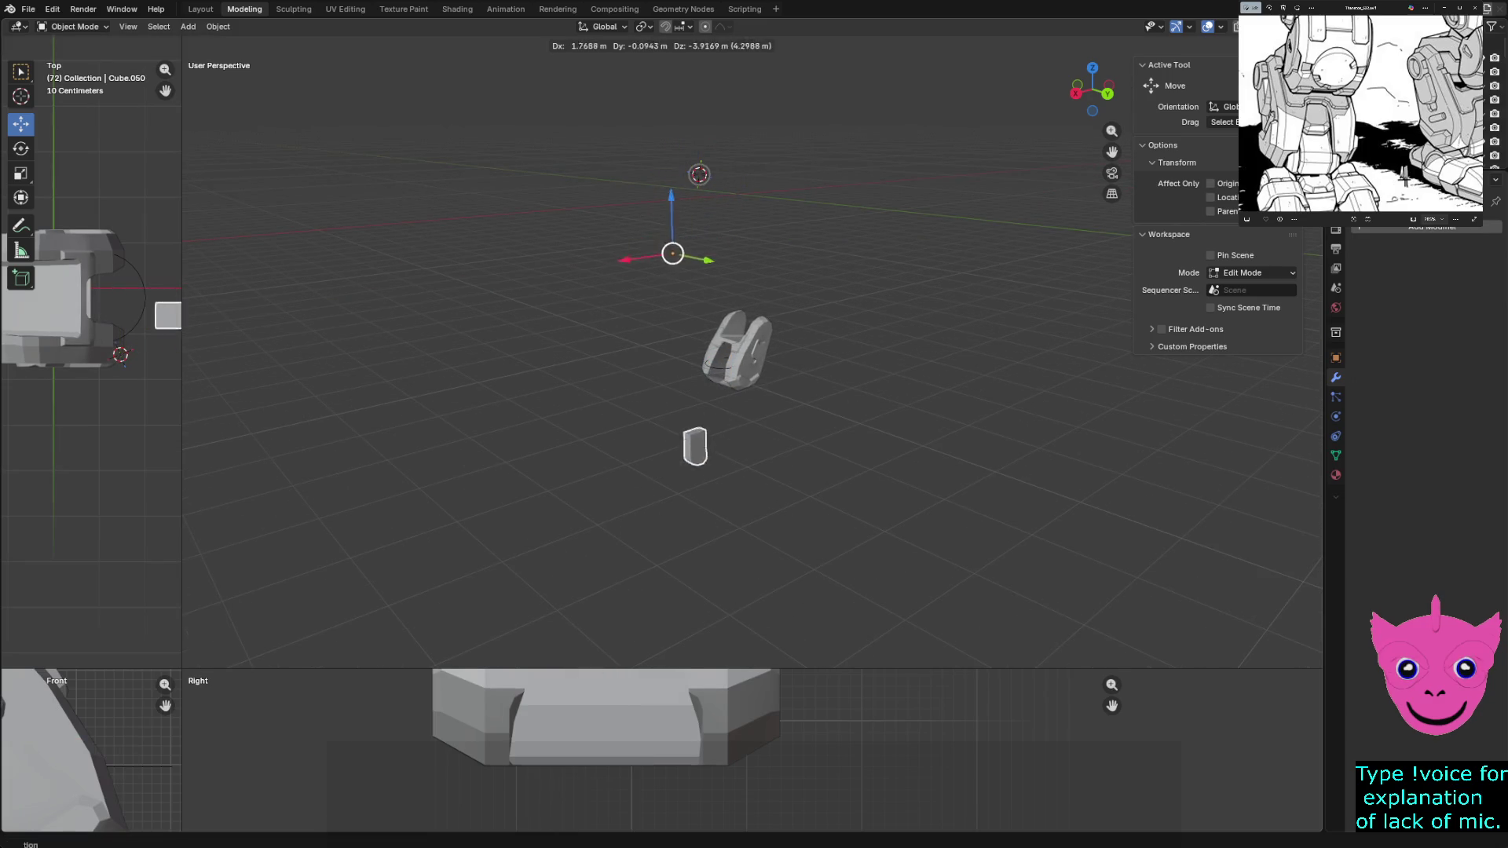
pyautogui.press('Return')
pyautogui.press('Tab')
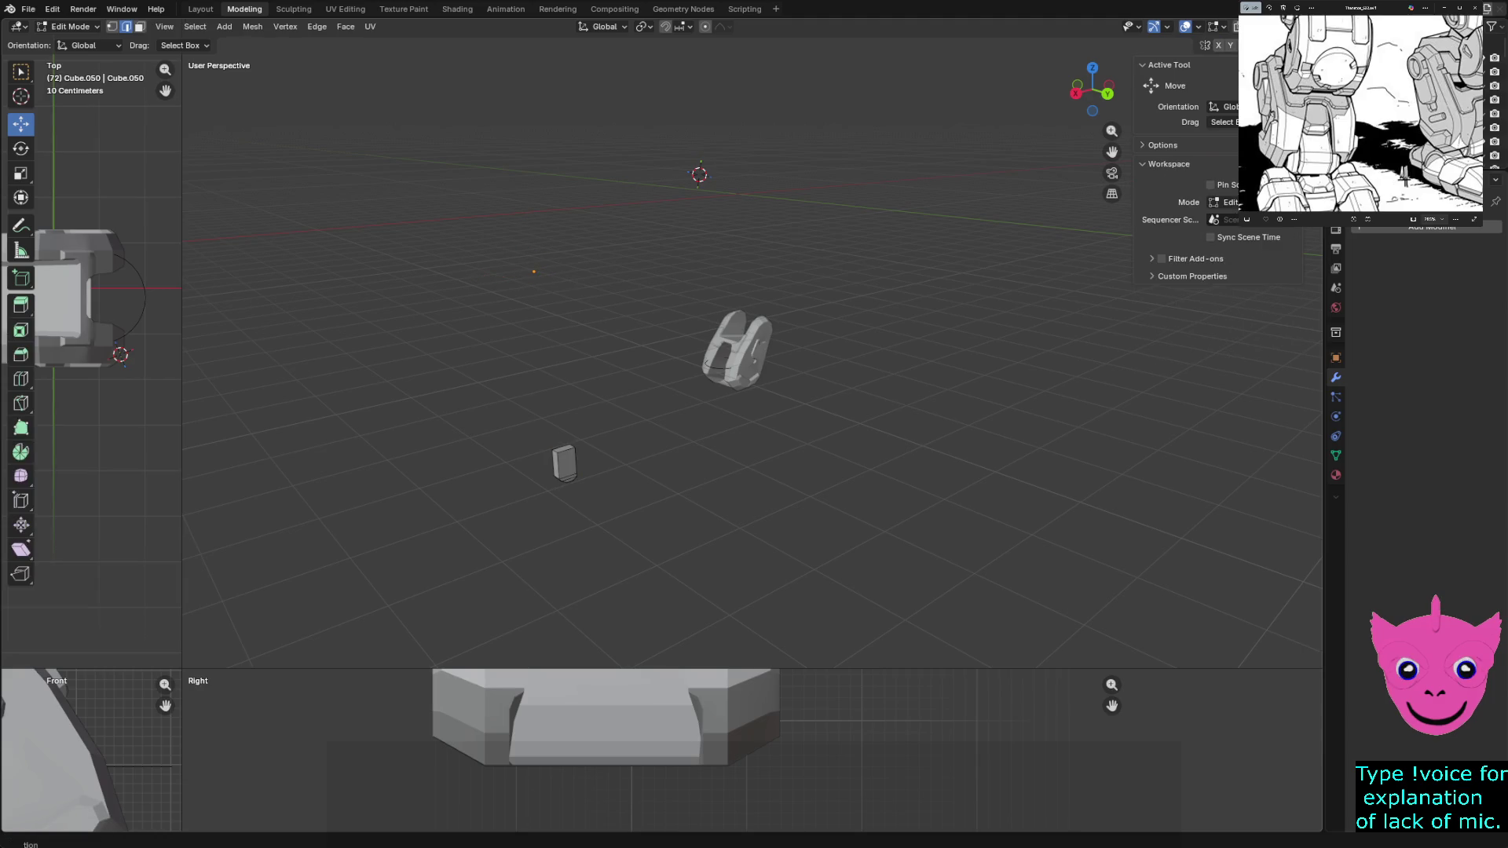
pyautogui.press('z')
# In wireframe, box-select the block's geometry and move it to a new spot beside the foot
pyautogui.click(436, 517)
pyautogui.click(564, 463)
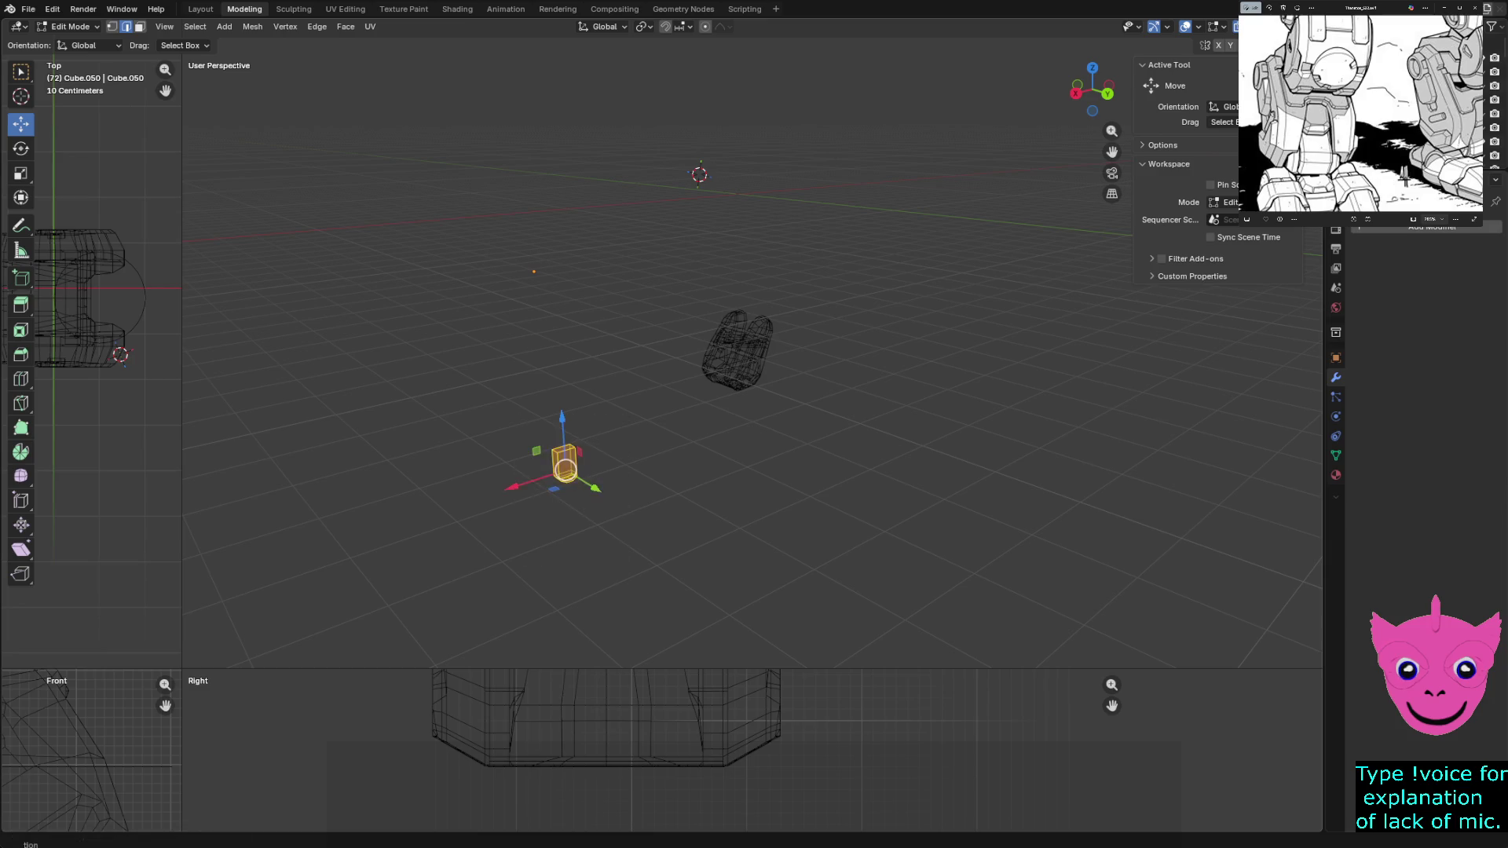
pyautogui.moveTo(507, 246); pyautogui.dragTo(587, 327)
pyautogui.moveTo(522, 375)
pyautogui.mouseDown()
pyautogui.moveTo(546, 451)
pyautogui.moveTo(581, 483)
pyautogui.moveTo(534, 281)
pyautogui.mouseUp()
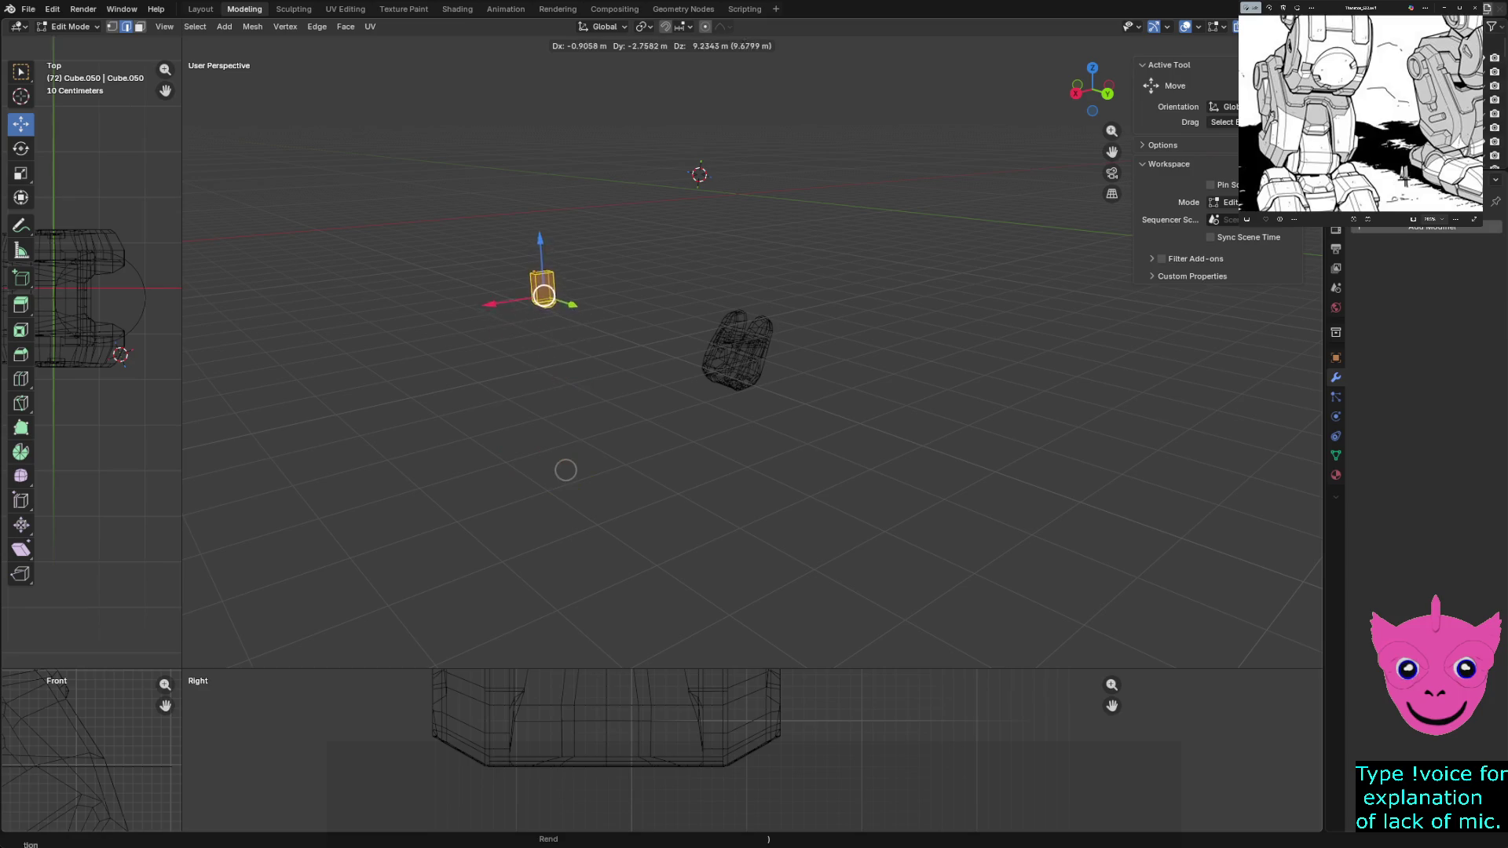
pyautogui.scroll(-5, 91, 748)
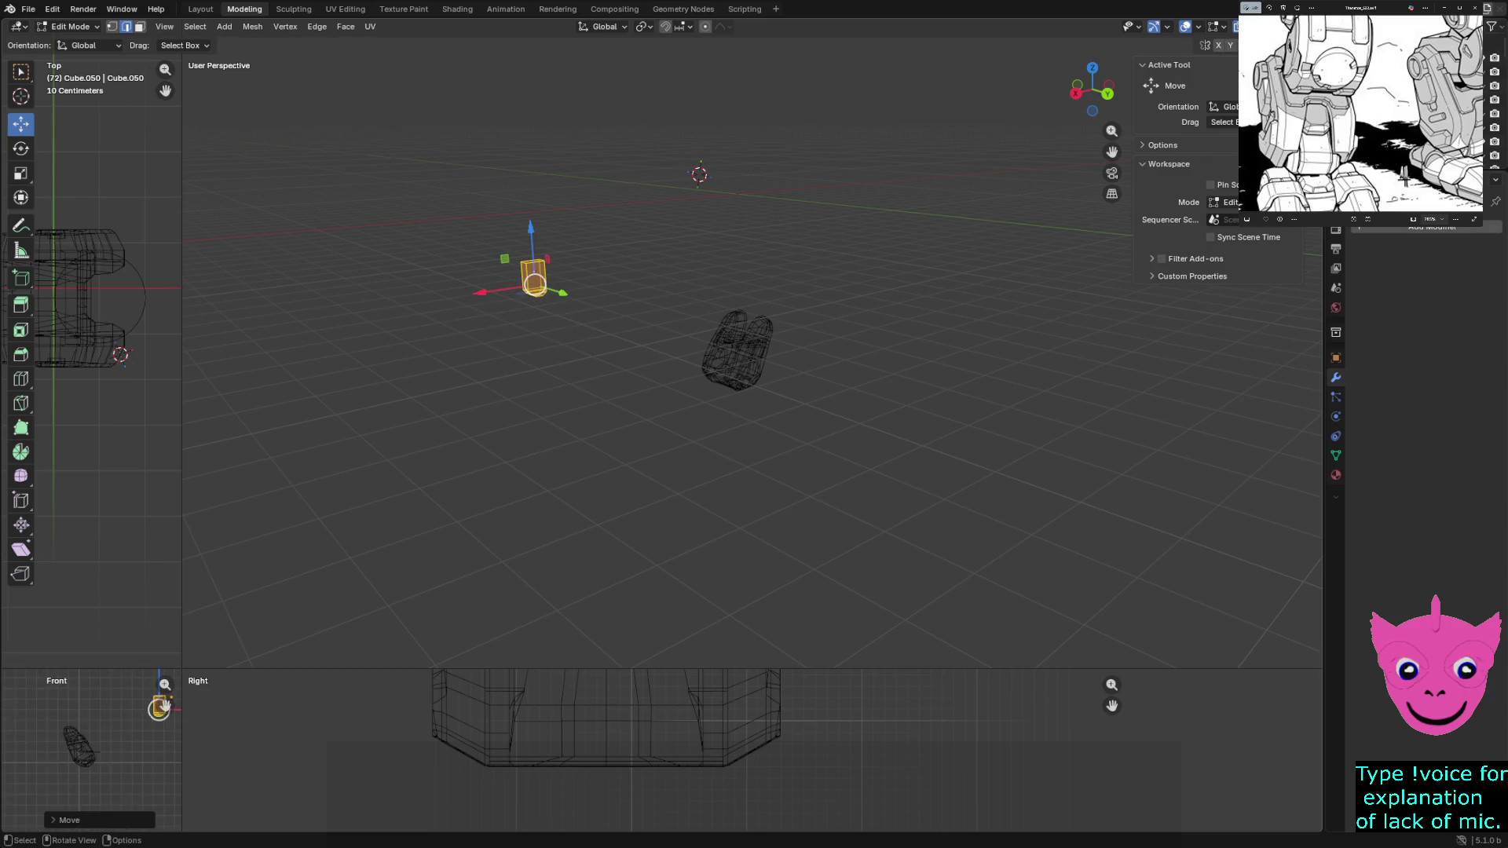
pyautogui.moveTo(165, 704)
pyautogui.mouseDown()
pyautogui.moveTo(17, 717)
pyautogui.moveTo(153, 724)
pyautogui.mouseUp()
pyautogui.scroll(3, 24, 719)
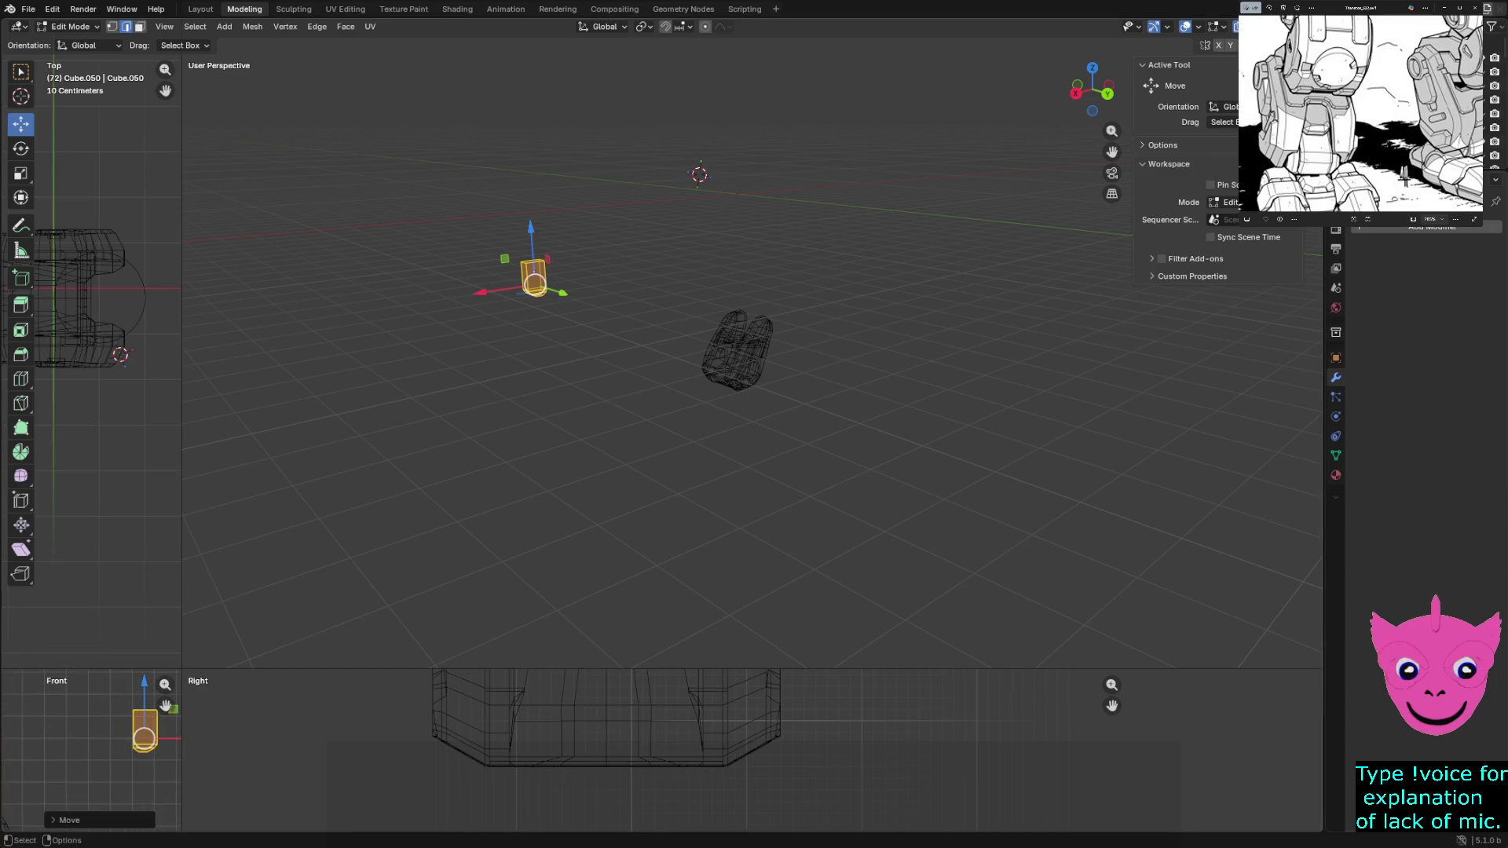
pyautogui.moveTo(1111, 705); pyautogui.dragTo(1015, 704)
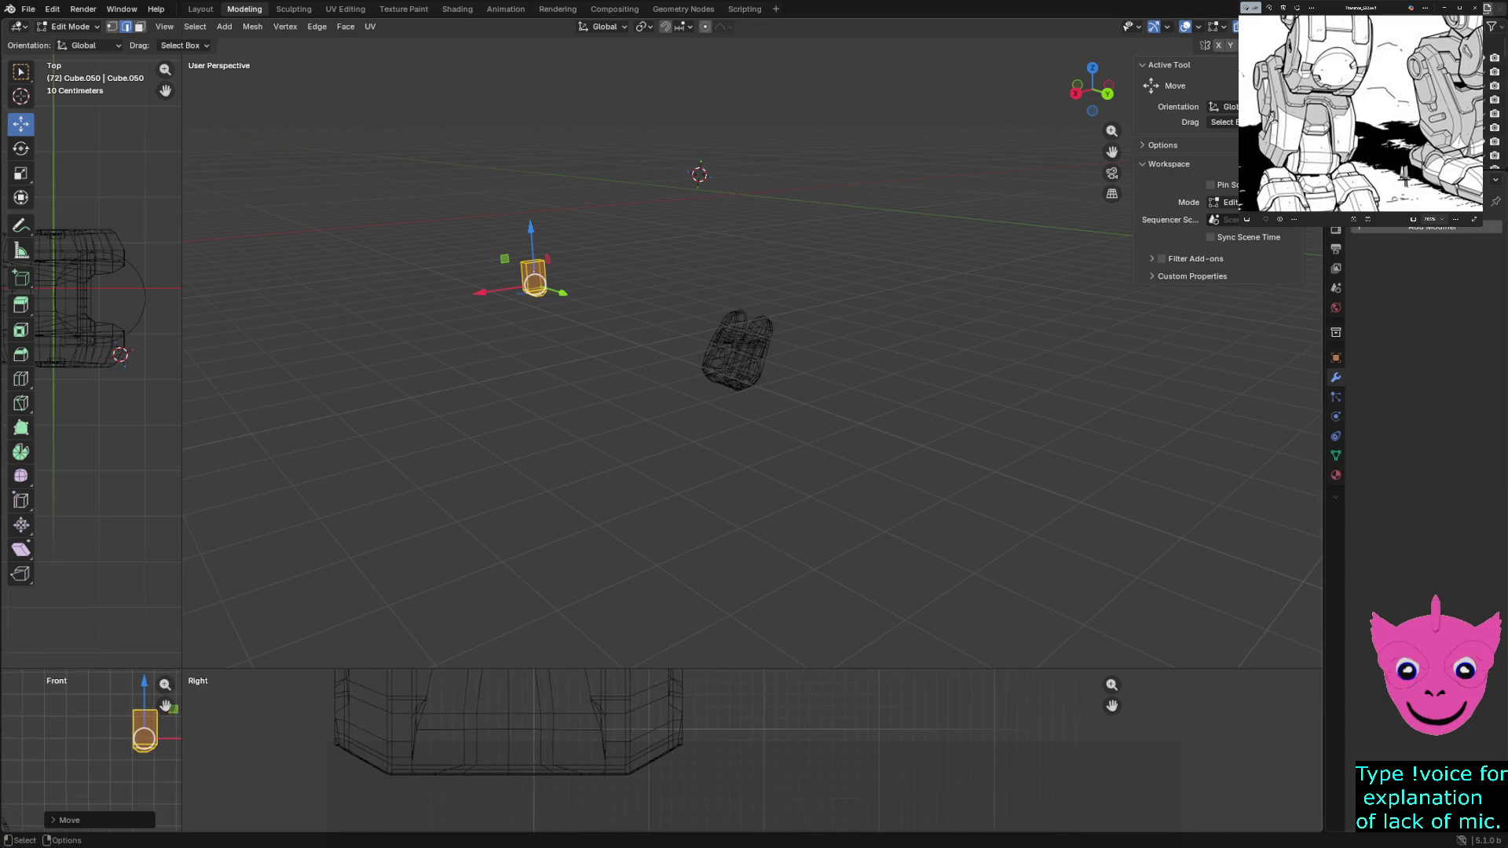
pyautogui.moveTo(166, 704); pyautogui.dragTo(91, 753)
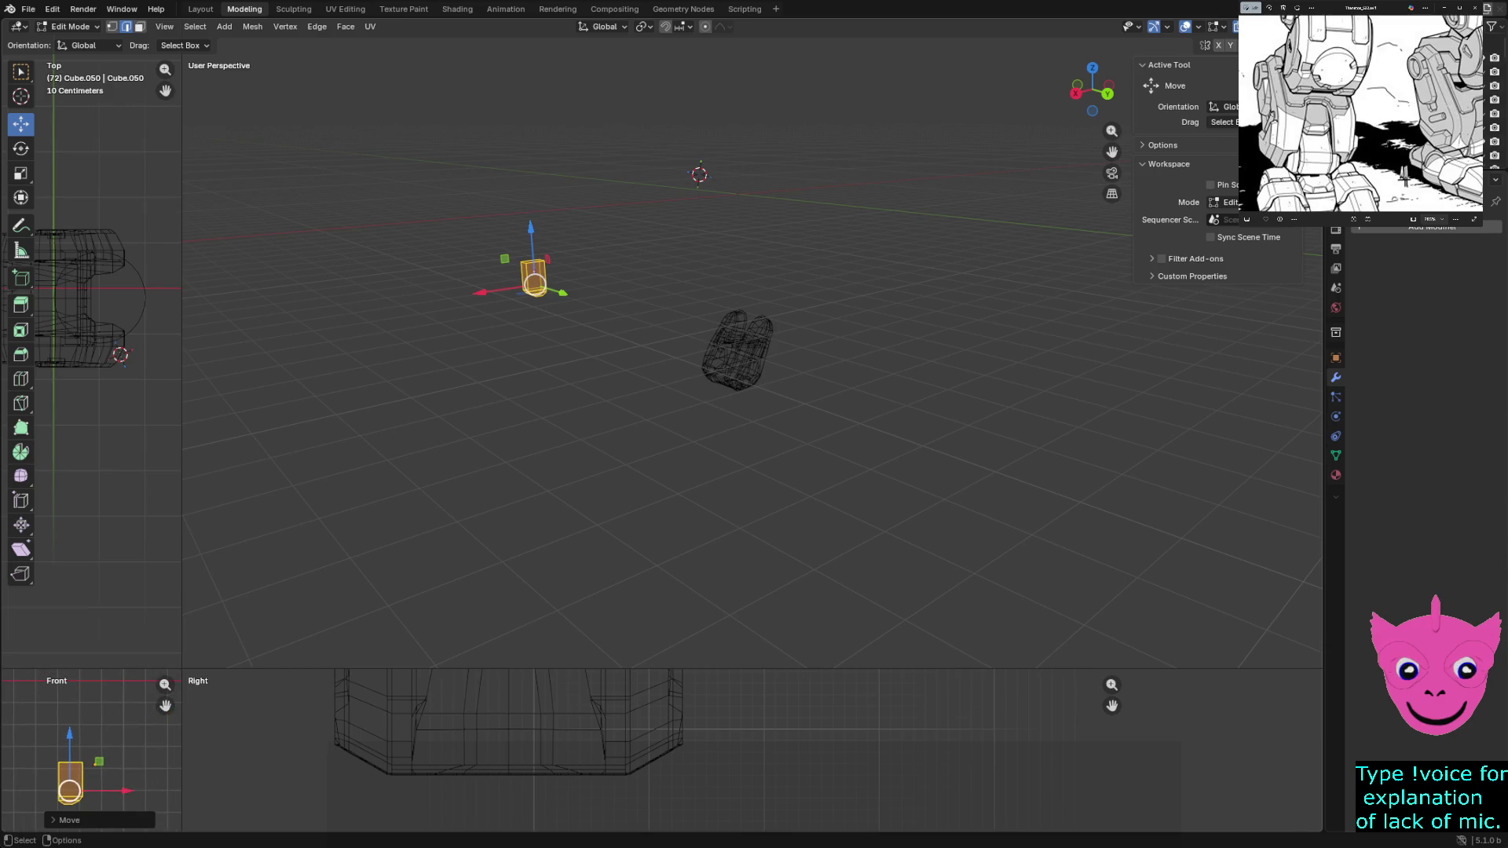
pyautogui.press('g')
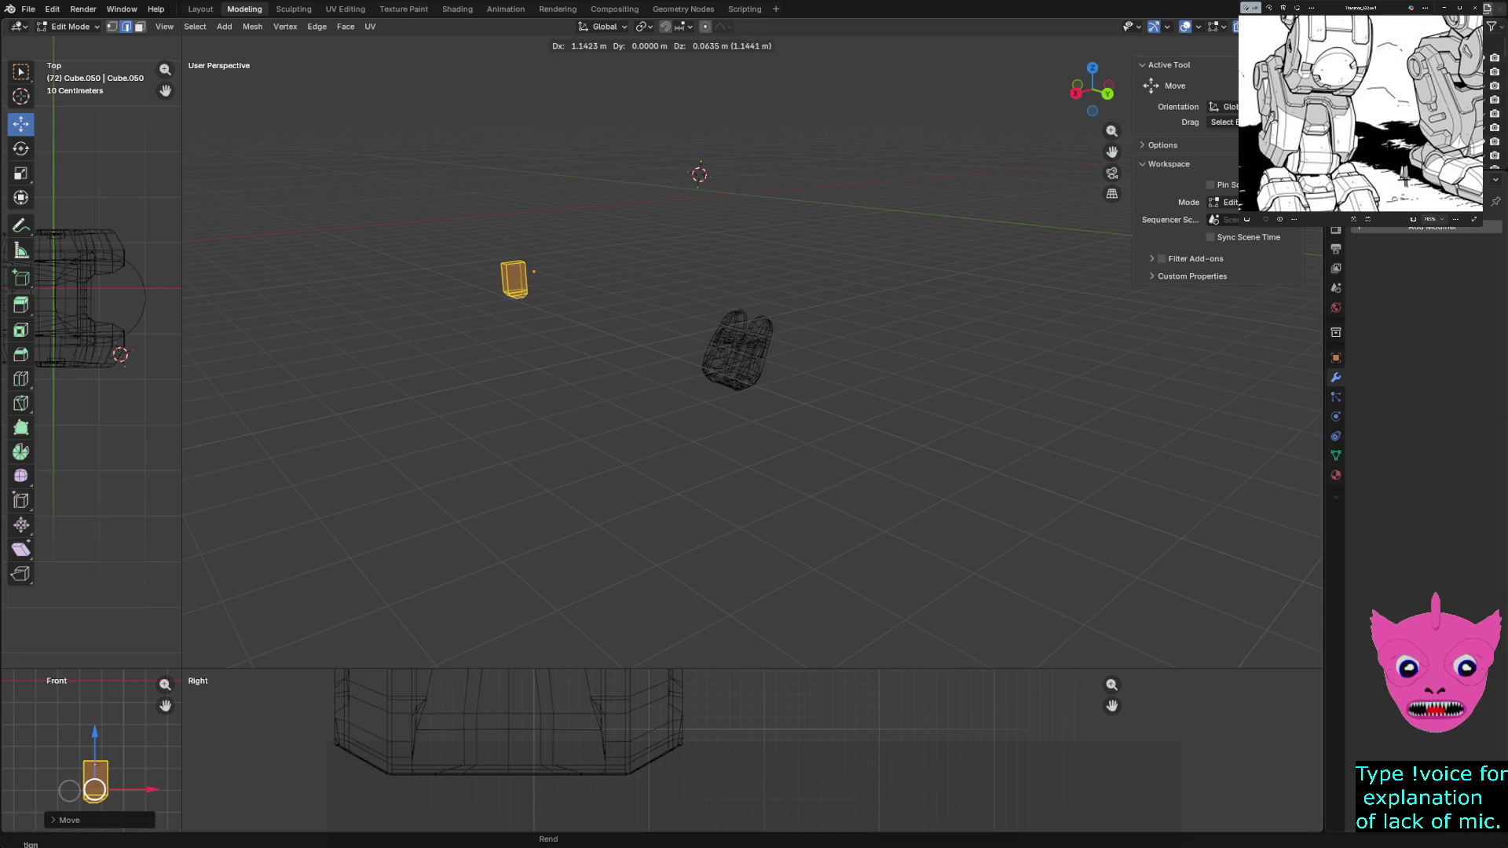
pyautogui.click(70, 789)
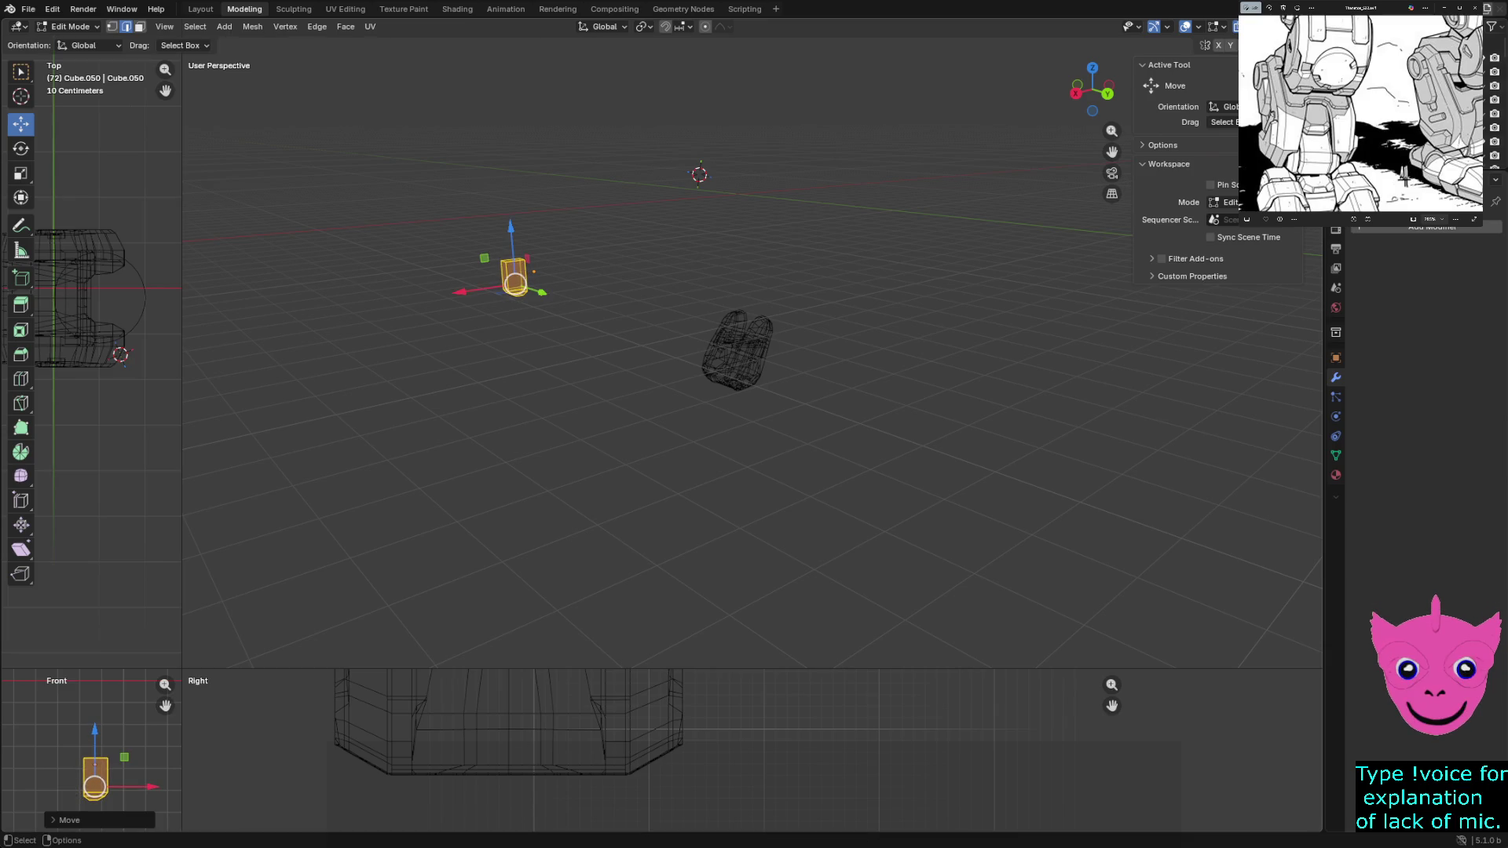
pyautogui.hotkey('alt', 'a')
# Box-select the geometry again and slide it along Y toward the foot, then leave Edit Mode
pyautogui.moveTo(707, 390); pyautogui.dragTo(612, 377, button='middle')
pyautogui.moveTo(523, 338); pyautogui.dragTo(582, 448)
pyautogui.moveTo(618, 401); pyautogui.dragTo(669, 395)
pyautogui.press('Tab')
pyautogui.hotkey('alt', 'a')
# Place the block under the foot with moves along X, Z and Y in turn
pyautogui.moveTo(660, 472); pyautogui.dragTo(706, 459, button='middle')
pyautogui.click(533, 336)
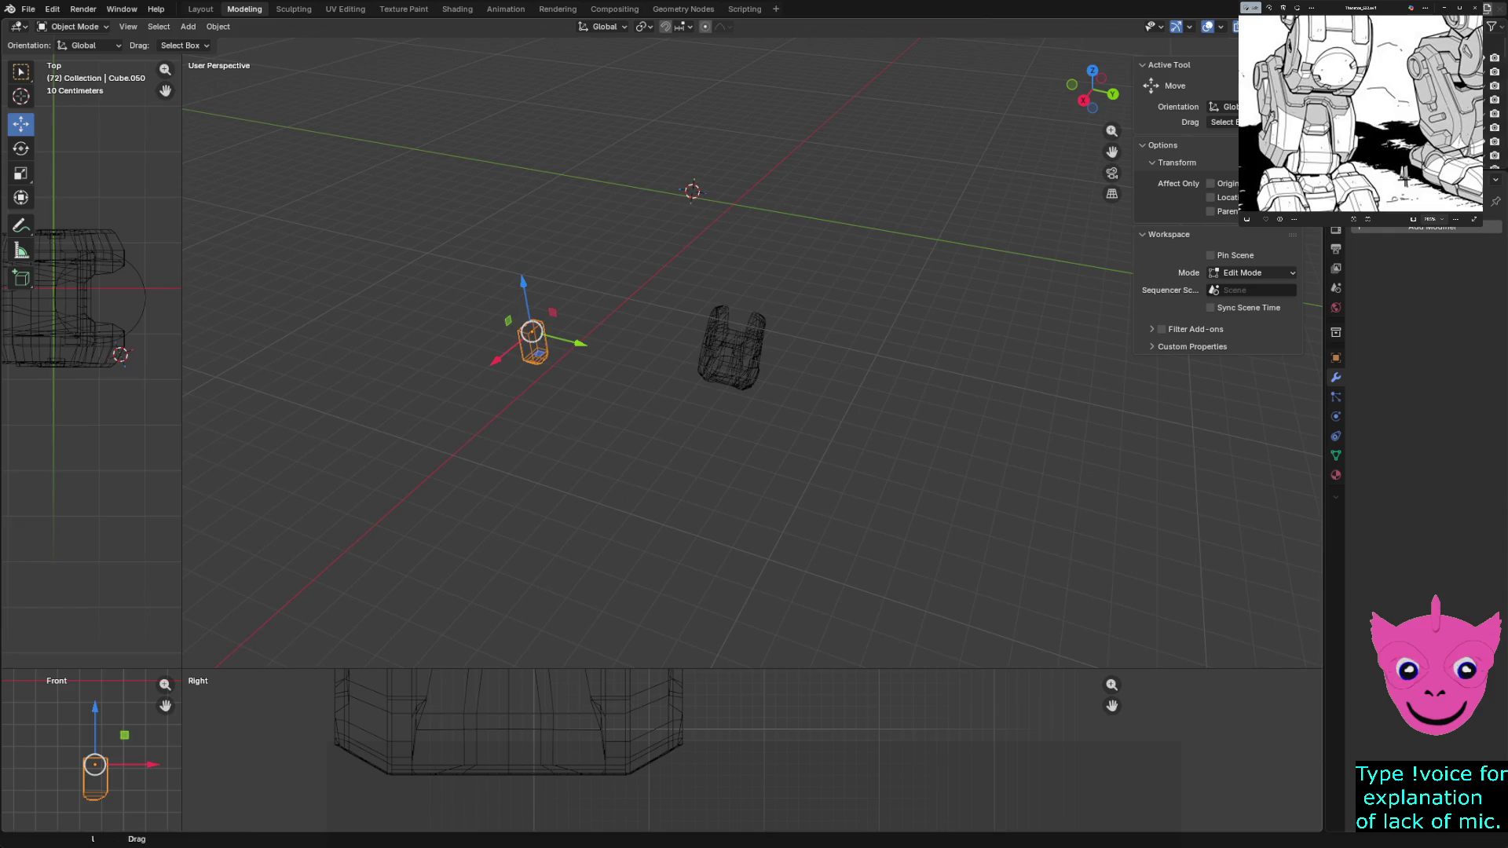
pyautogui.press('g')
pyautogui.press('x')
pyautogui.click(28, 787)
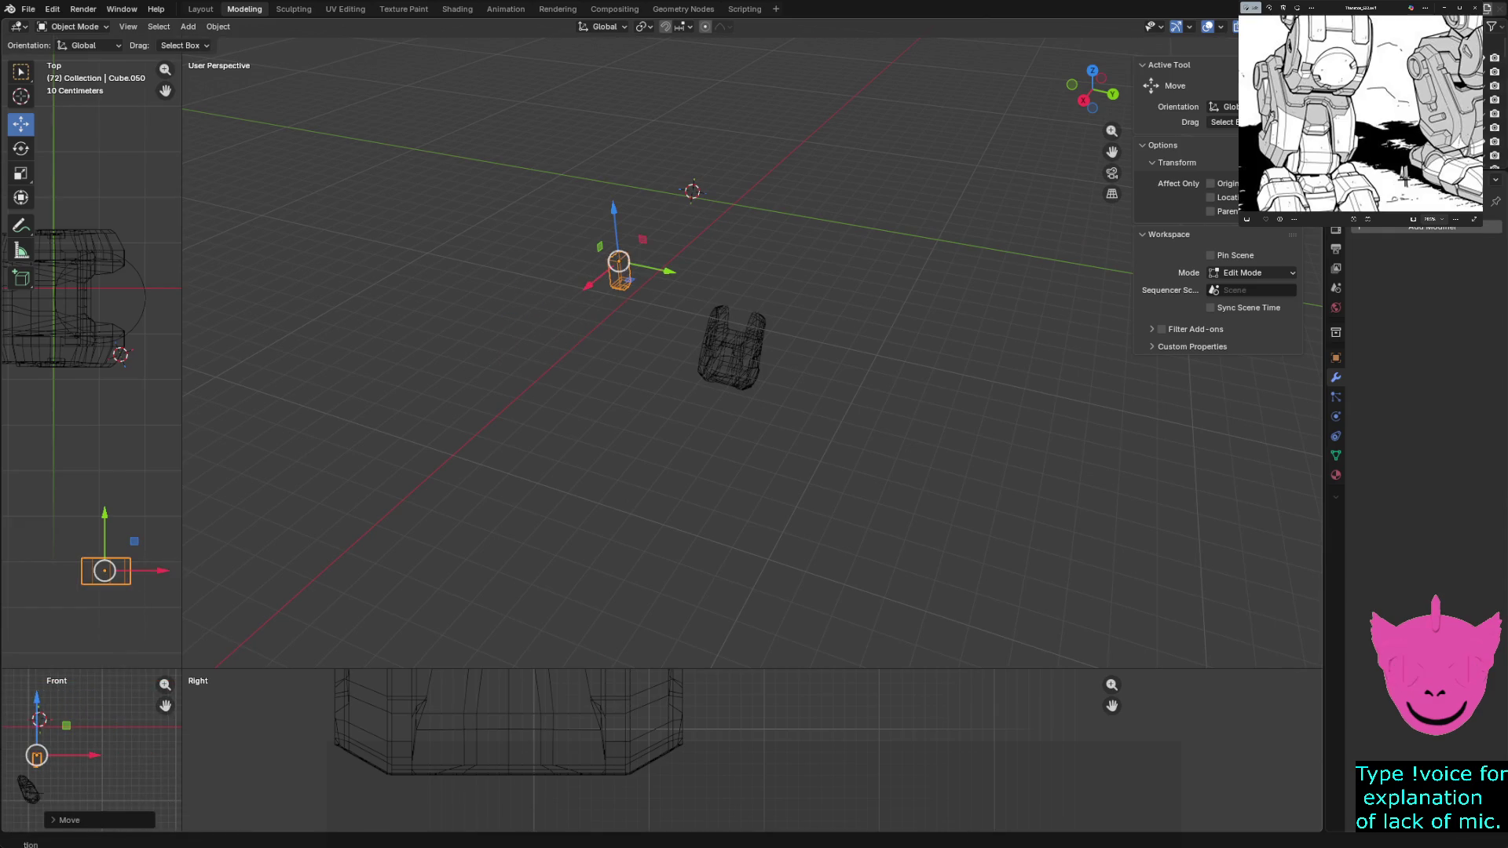
pyautogui.press('g')
pyautogui.press('z')
pyautogui.click(26, 783)
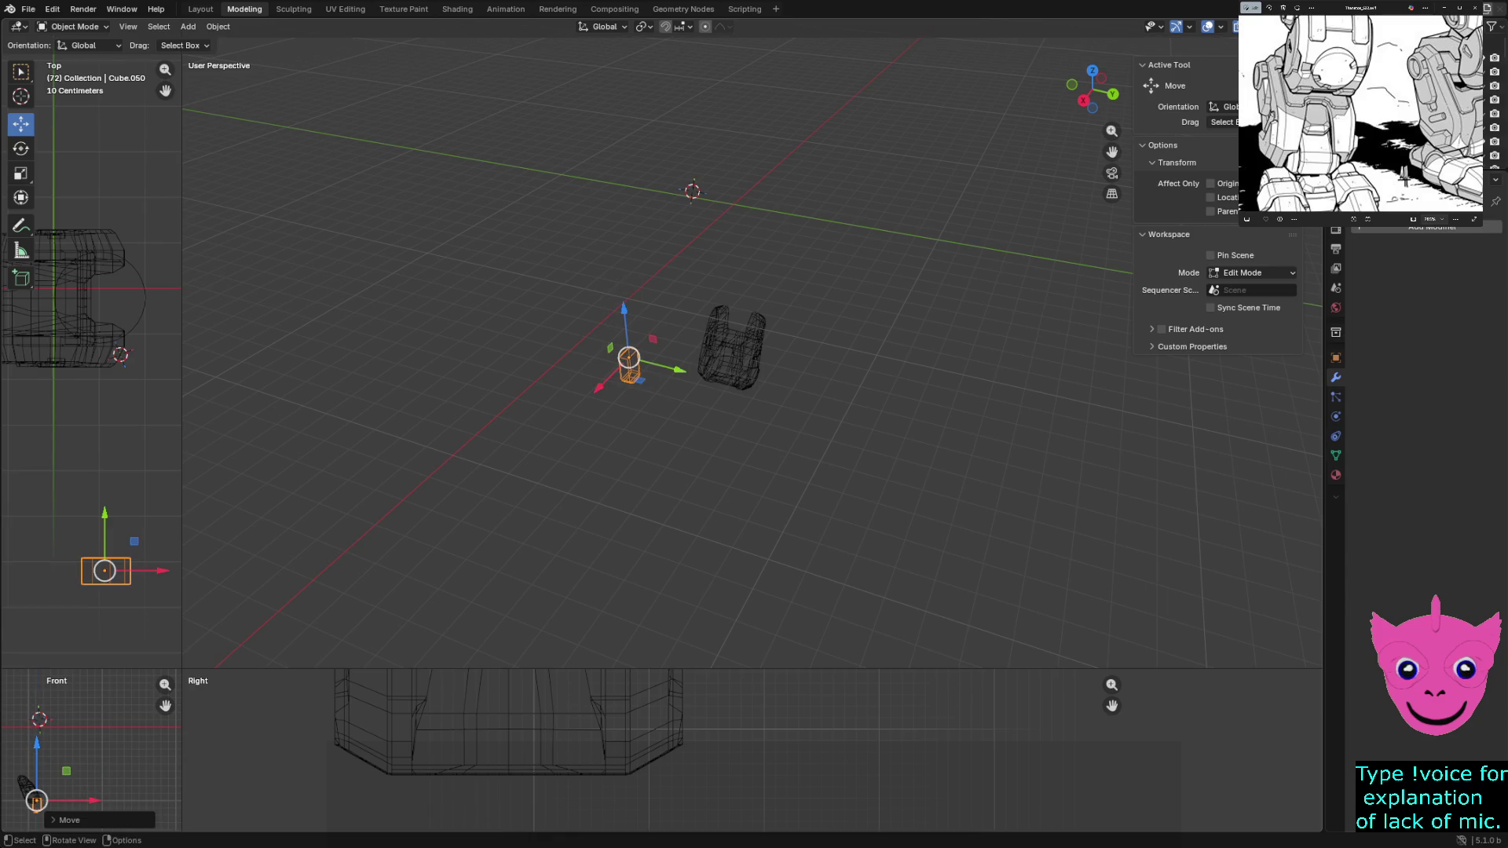
pyautogui.press('g')
pyautogui.press('y')
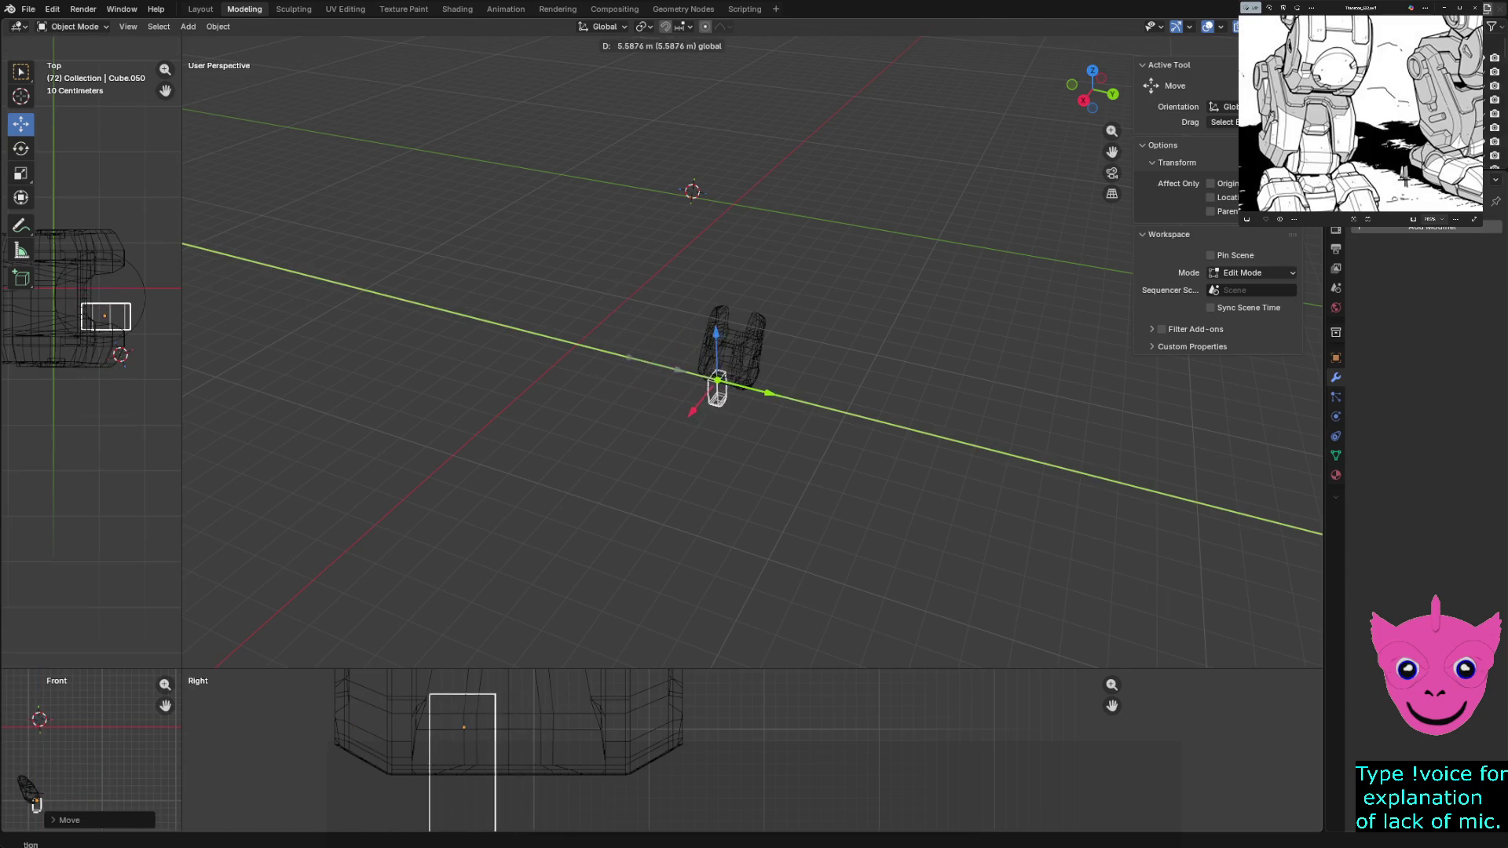
pyautogui.click(36, 802)
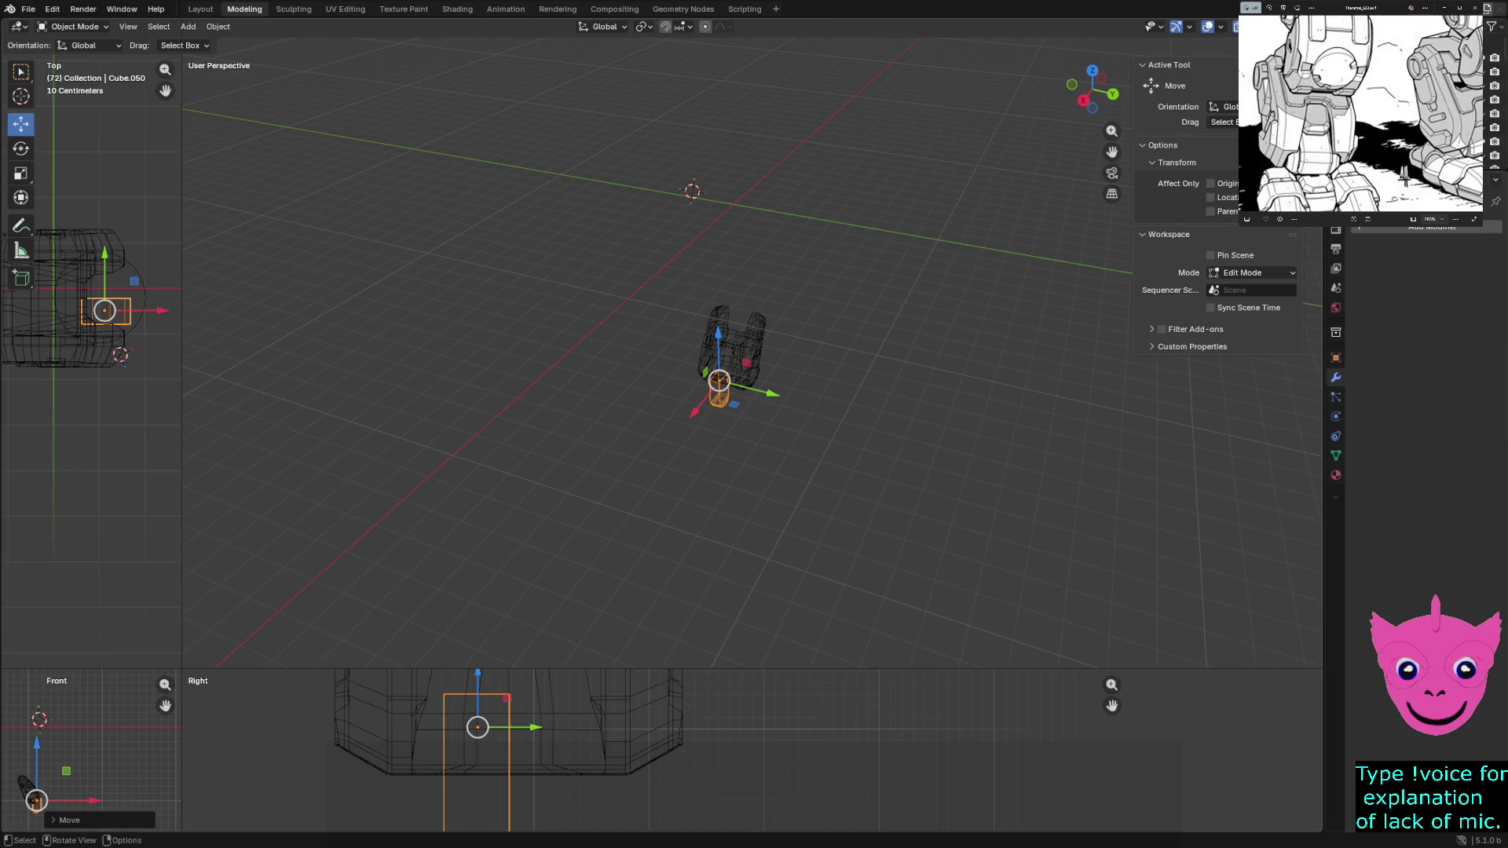
pyautogui.hotkey('alt', 'a')
# Nudge the block to its final spot in the lower opening and frame it in solid shading
pyautogui.click(483, 754)
pyautogui.scroll(-2, 530, 754)
pyautogui.scroll(-2, 530, 754)
pyautogui.press('g')
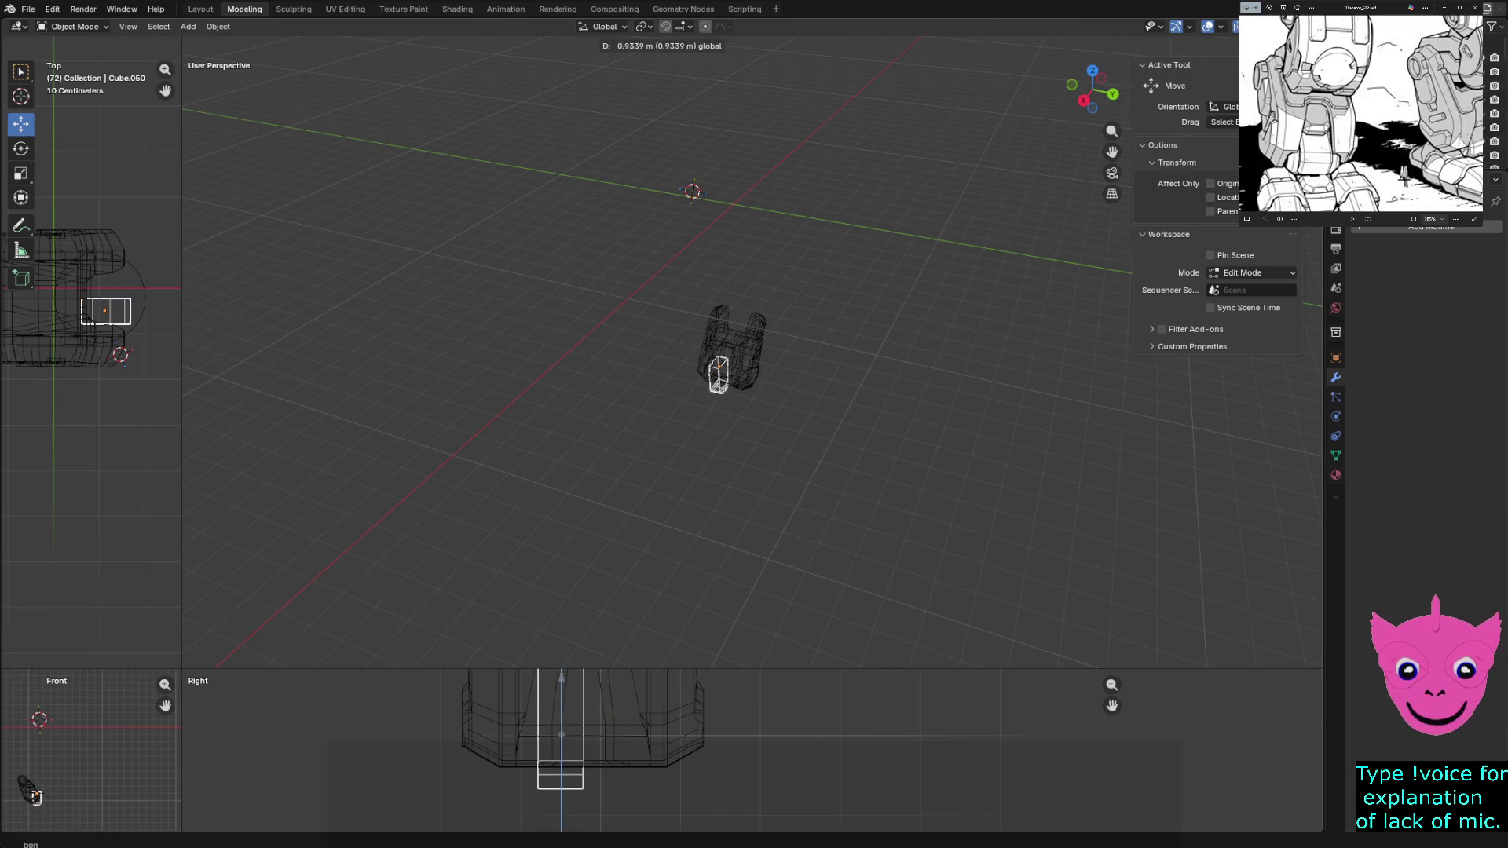
pyautogui.press('Return')
pyautogui.keyDown('shift'); pyautogui.moveTo(561, 731); pyautogui.dragTo(504, 796, button='middle'); pyautogui.keyUp('shift')
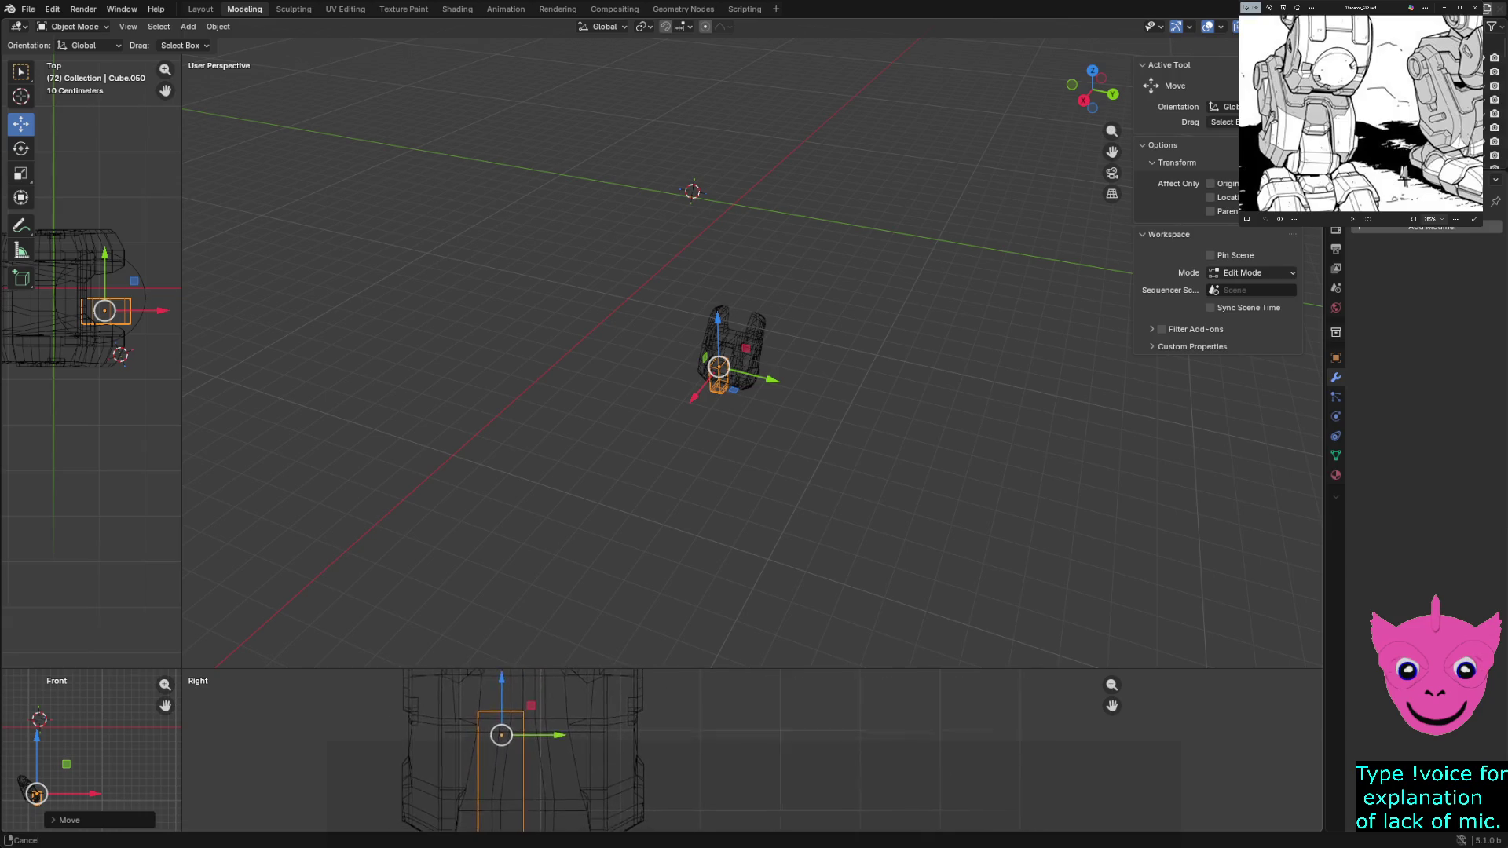
pyautogui.press('KP_Decimal')
pyautogui.hotkey('shift', 'z')
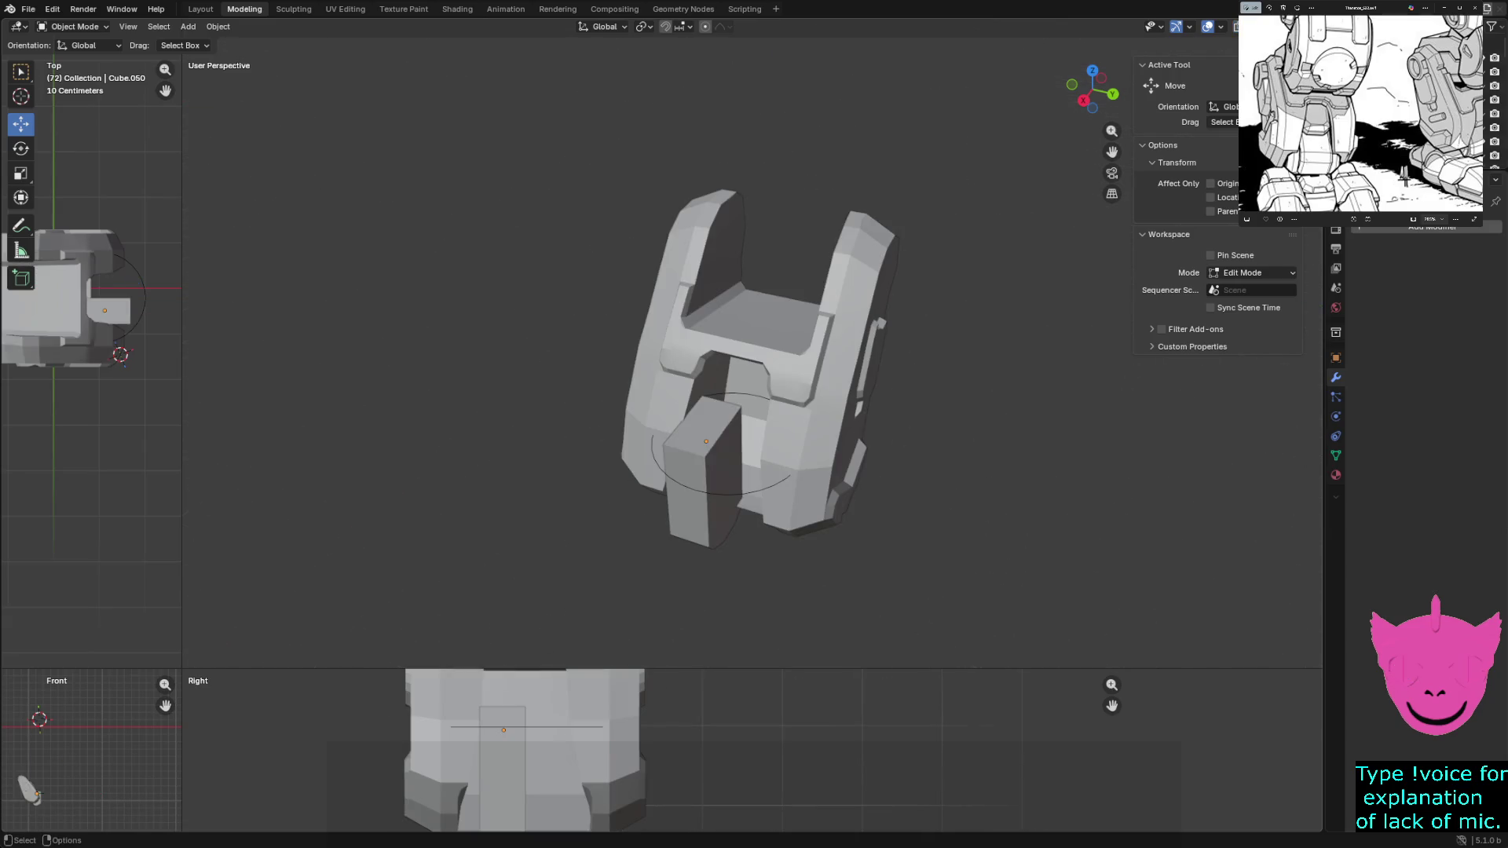
# Rotate the small block about global Y to lean with the foot armor, enlarging the front view
pyautogui.moveTo(754, 448)
pyautogui.mouseDown(button='middle')
pyautogui.moveTo(707, 424)
pyautogui.moveTo(749, 447)
pyautogui.moveTo(825, 436)
pyautogui.mouseUp(button='middle')
pyautogui.click(722, 472)
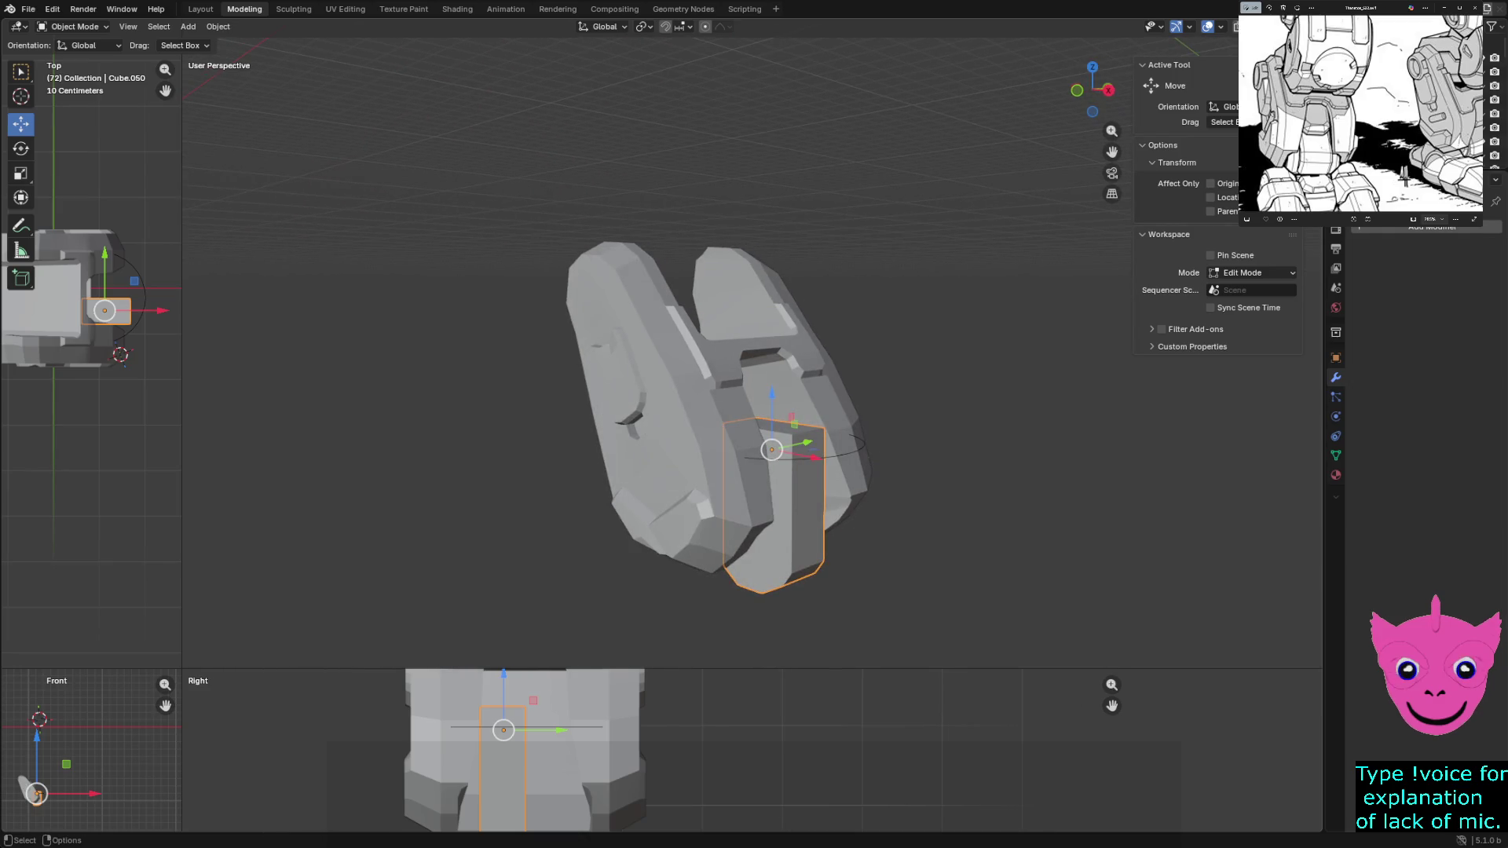
pyautogui.press('r')
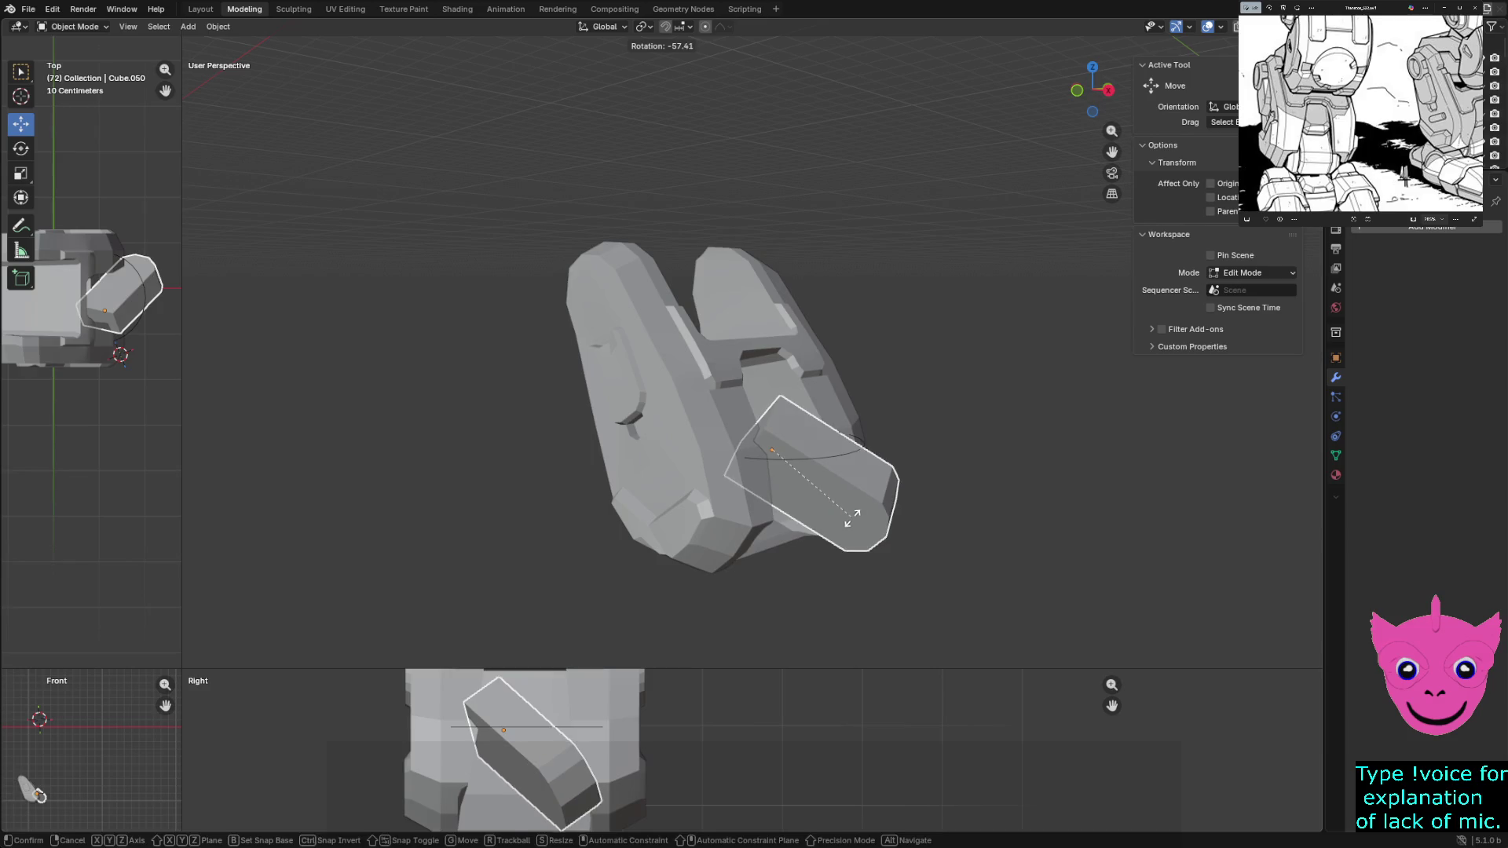
pyautogui.press('y')
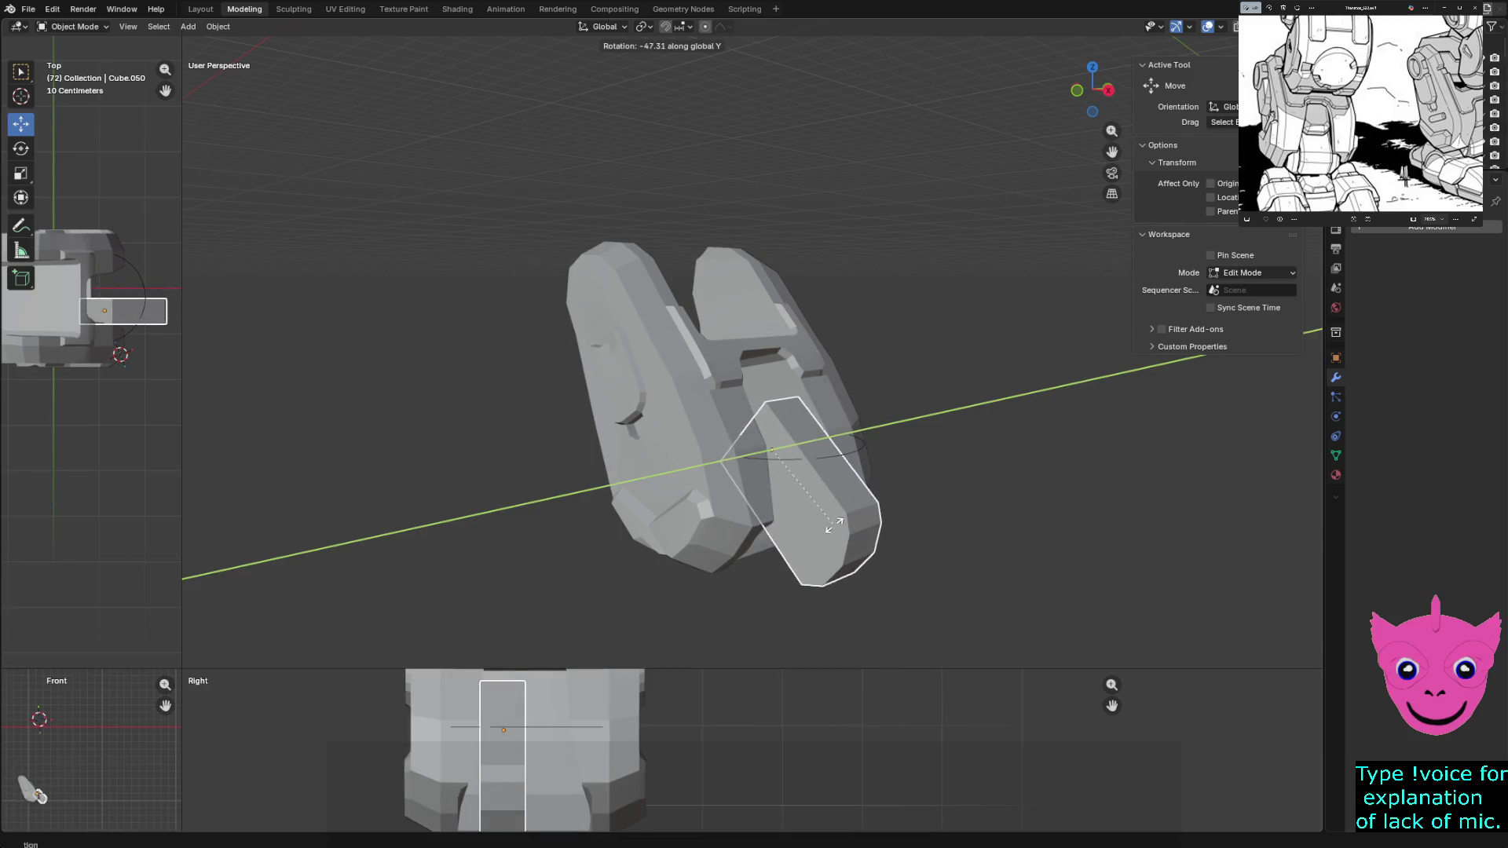
pyautogui.click(832, 540)
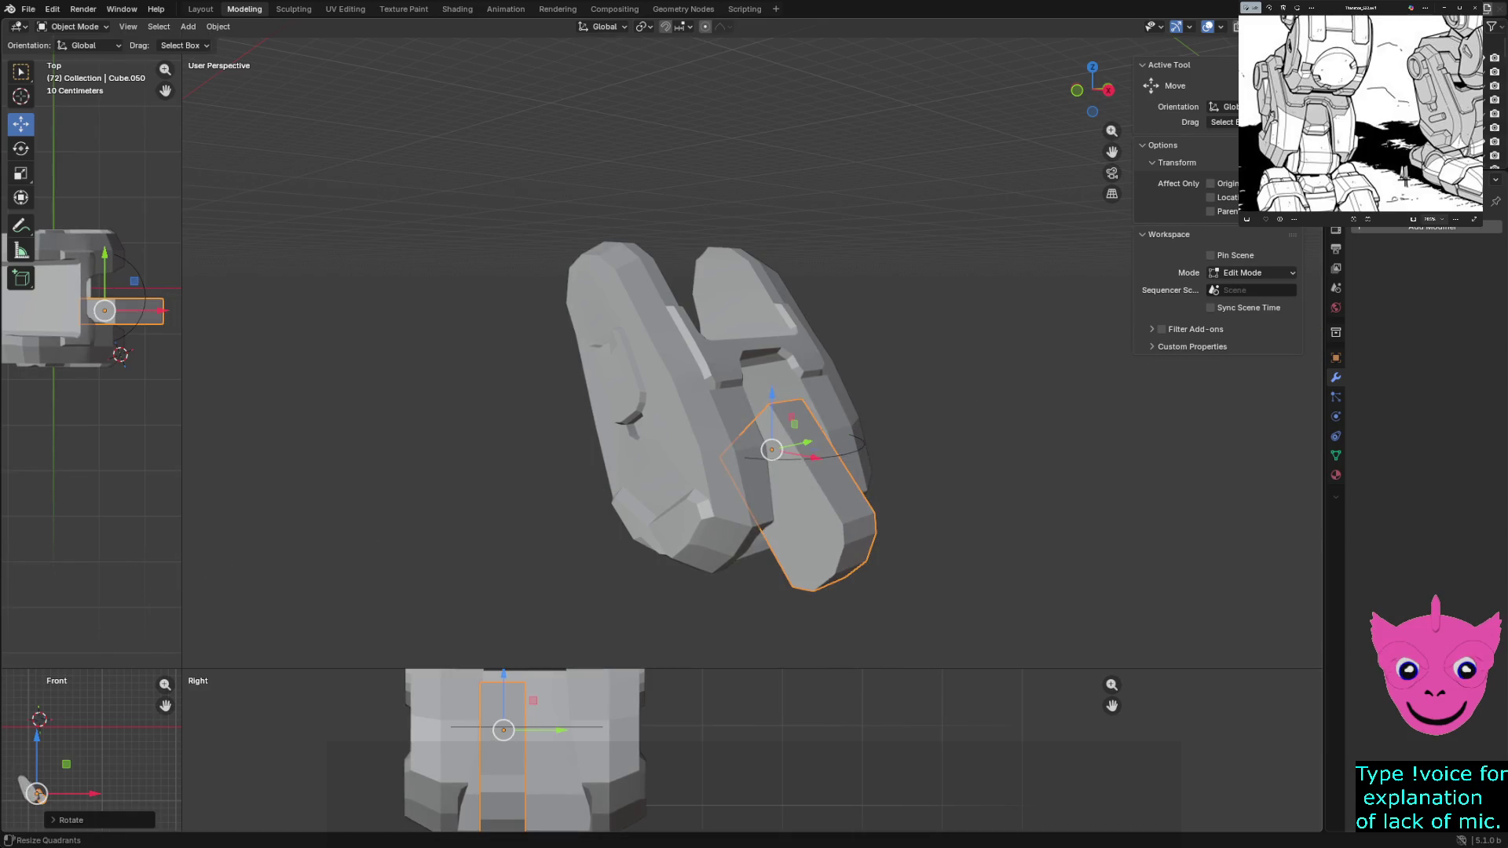
pyautogui.moveTo(183, 668); pyautogui.dragTo(839, 179)
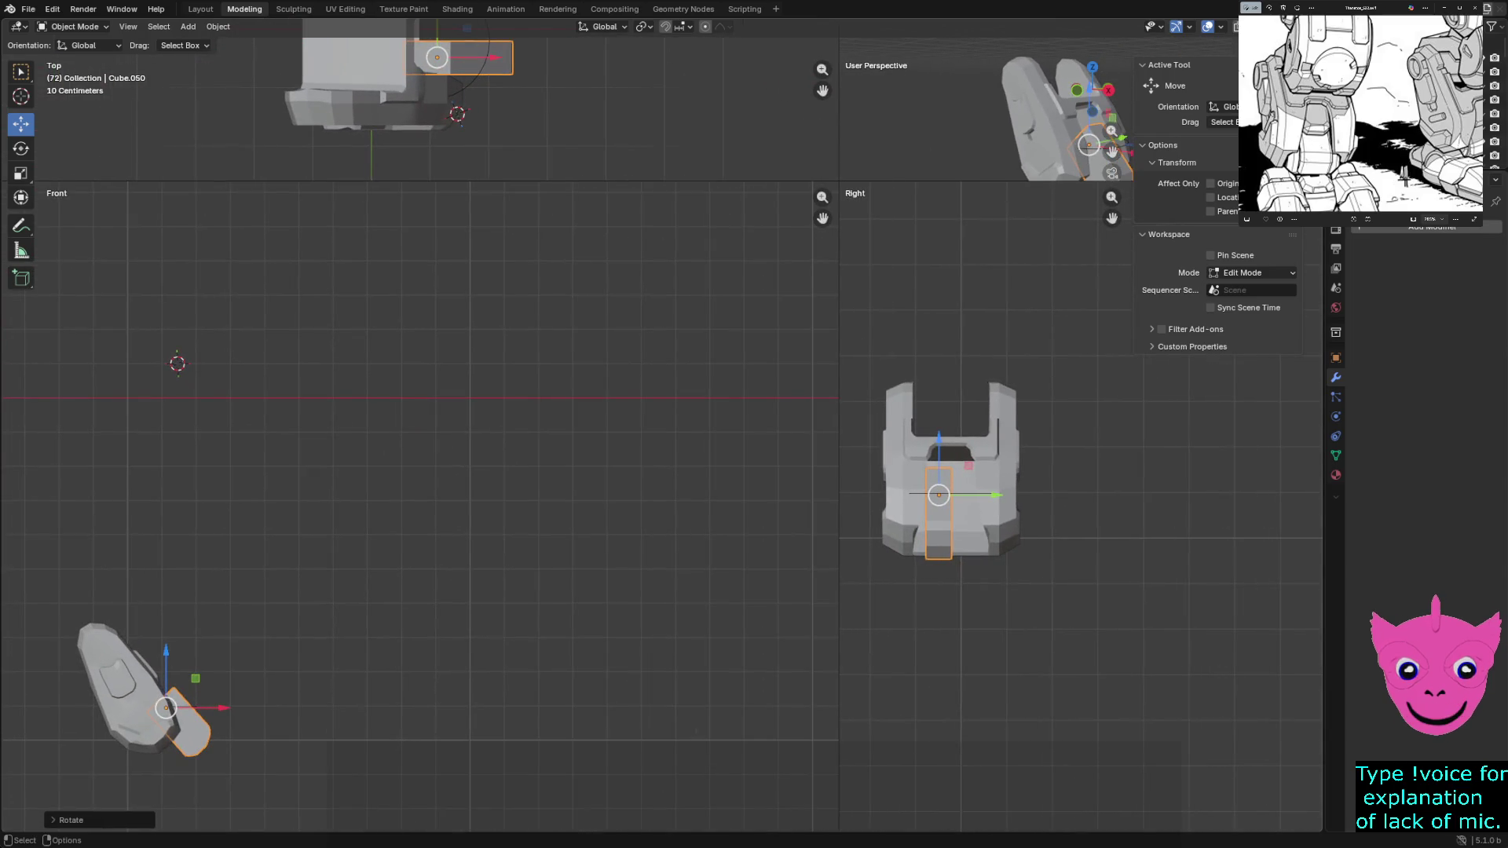
pyautogui.press('r')
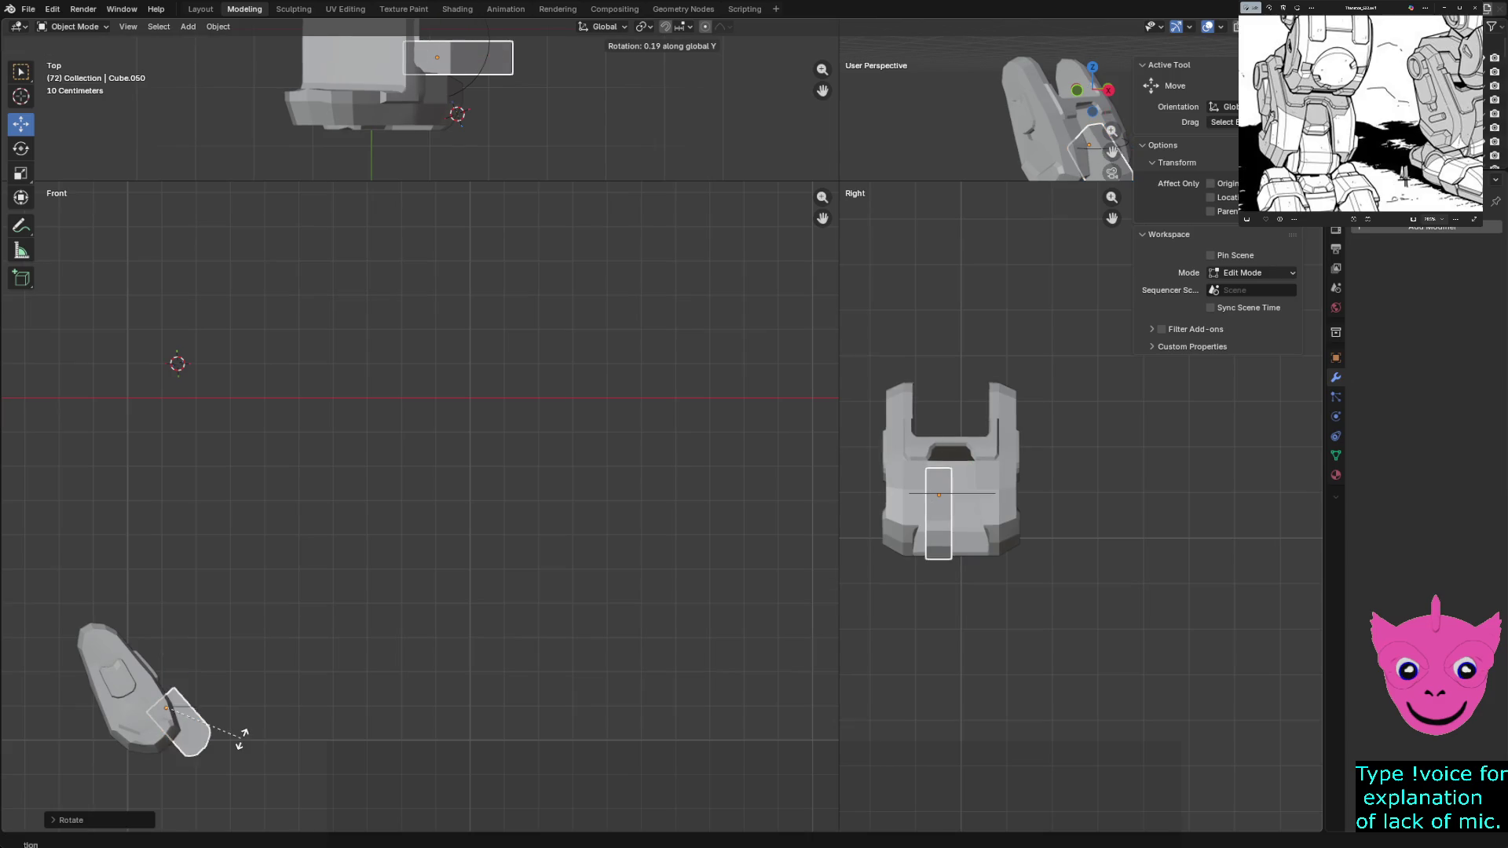
# Finish the tilt, enter Edit Mode and inspect the block's mesh in wireframe, then back to solid
pyautogui.click(248, 754)
pyautogui.press('Tab')
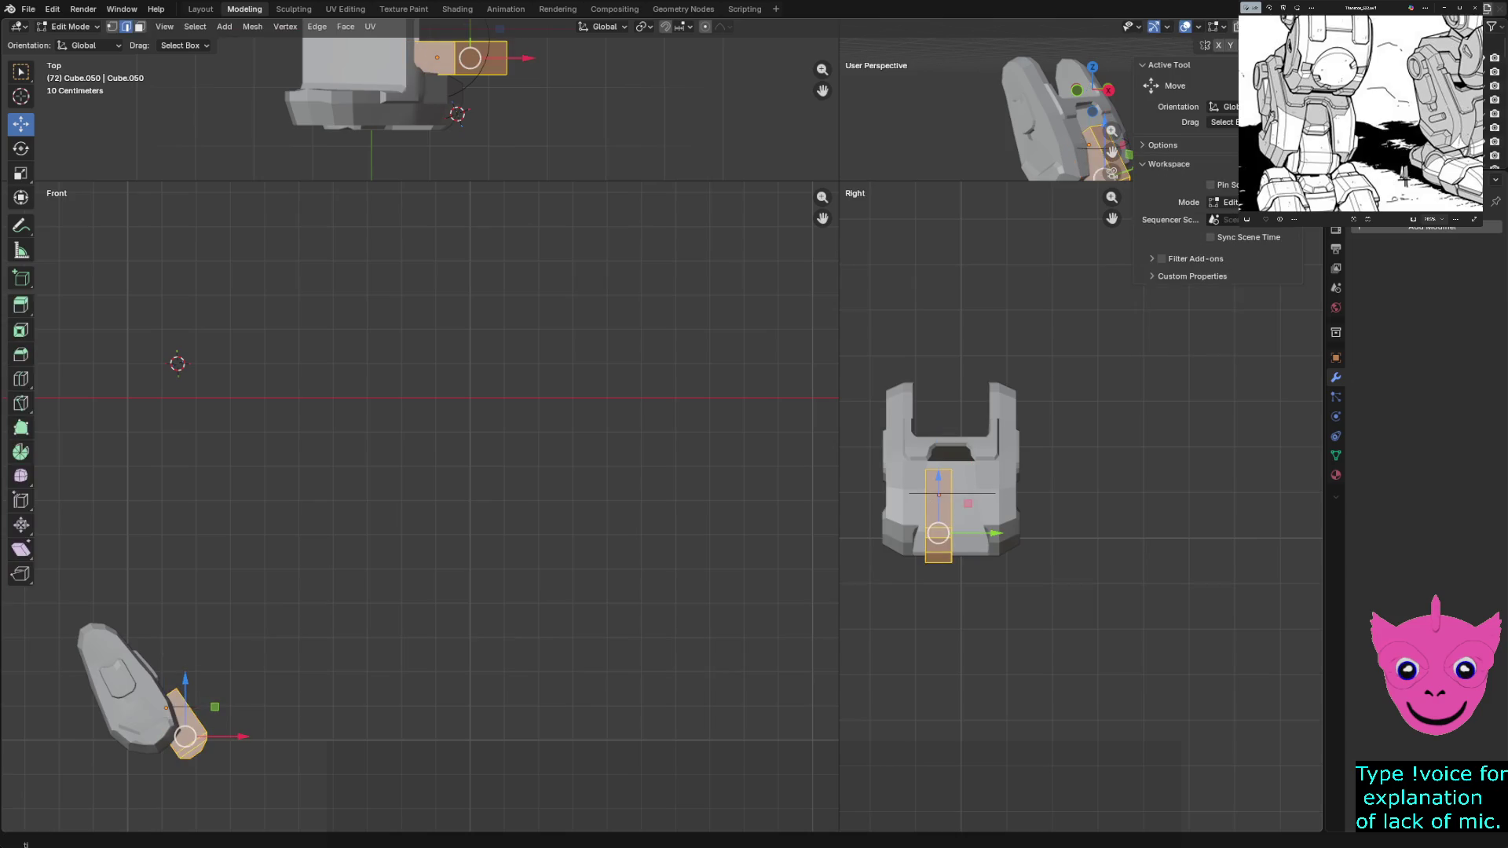
pyautogui.keyDown('shift'); pyautogui.moveTo(472, 106); pyautogui.dragTo(488, 179, button='middle'); pyautogui.keyUp('shift')
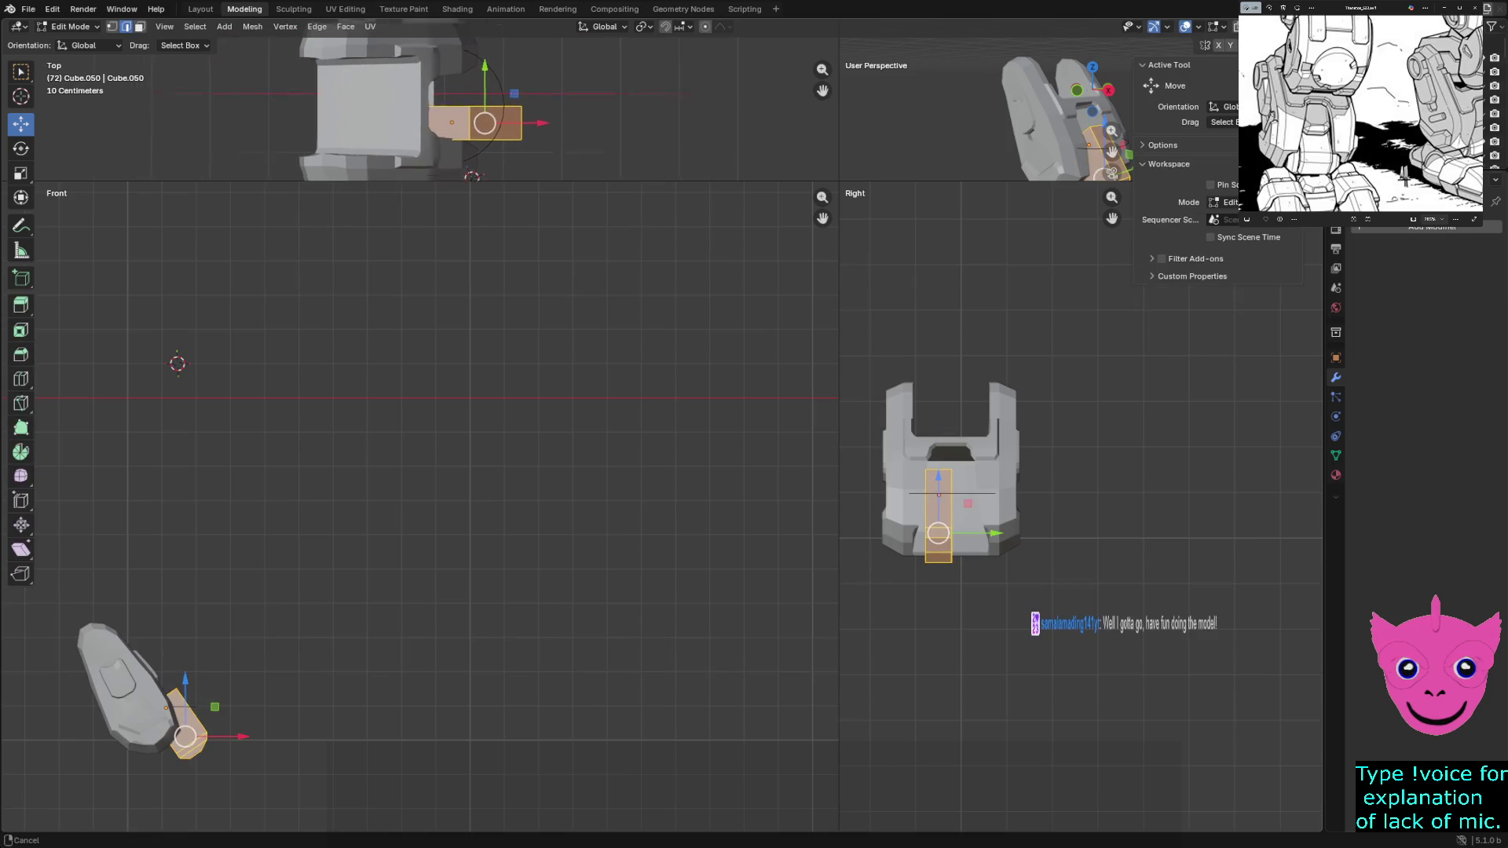
pyautogui.press('z')
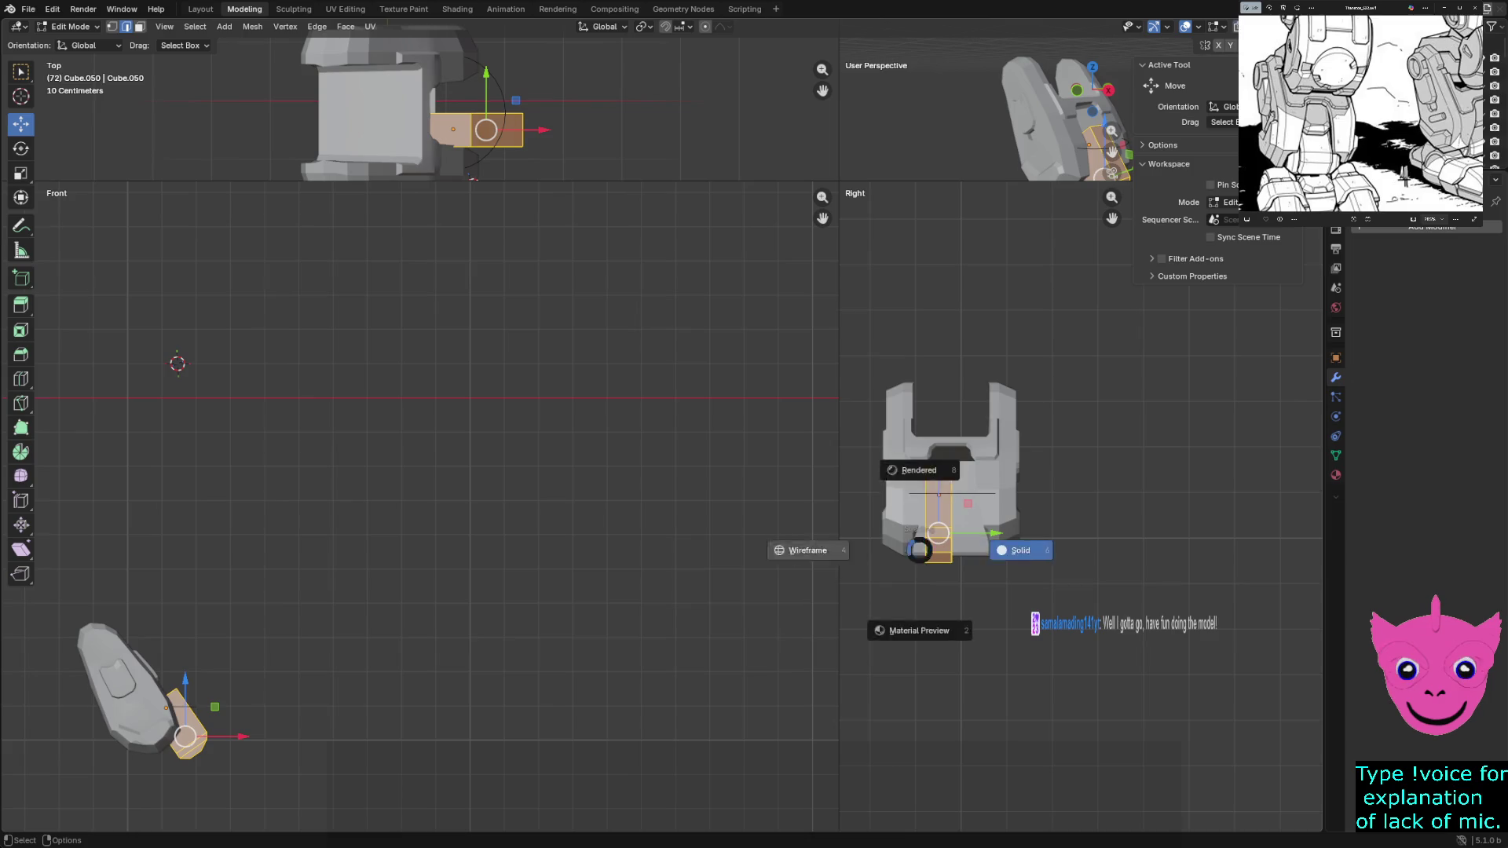
pyautogui.click(802, 546)
pyautogui.scroll(3, 801, 546)
pyautogui.keyDown('shift'); pyautogui.moveTo(943, 472); pyautogui.dragTo(1049, 502, button='middle'); pyautogui.keyUp('shift')
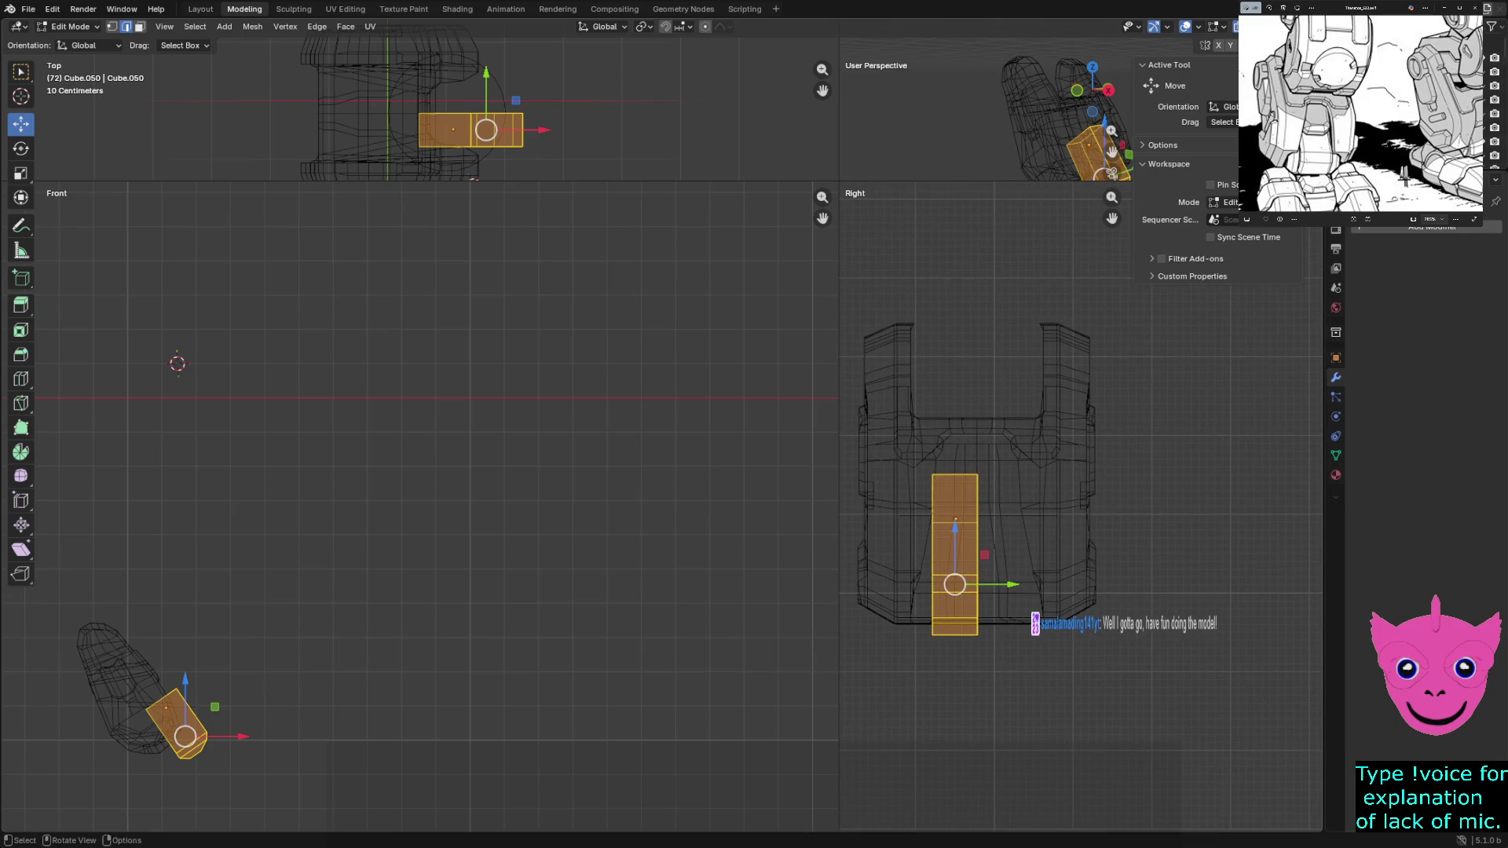
pyautogui.moveTo(838, 183); pyautogui.dragTo(366, 629)
pyautogui.hotkey('shift', 'z')
pyautogui.moveTo(826, 377); pyautogui.dragTo(707, 377, button='middle')
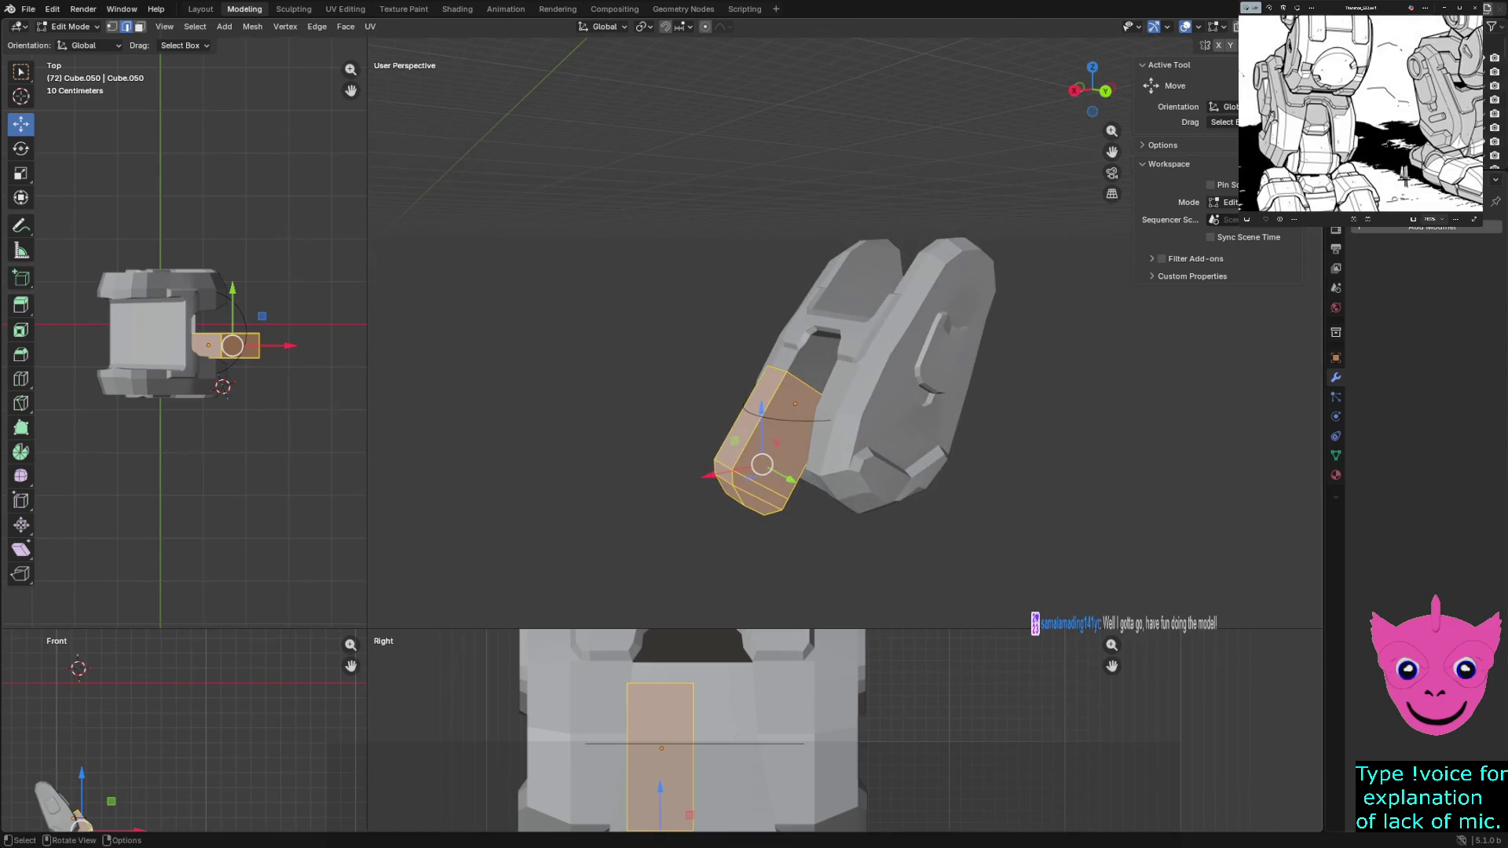
pyautogui.moveTo(825, 377); pyautogui.dragTo(695, 377, button='middle')
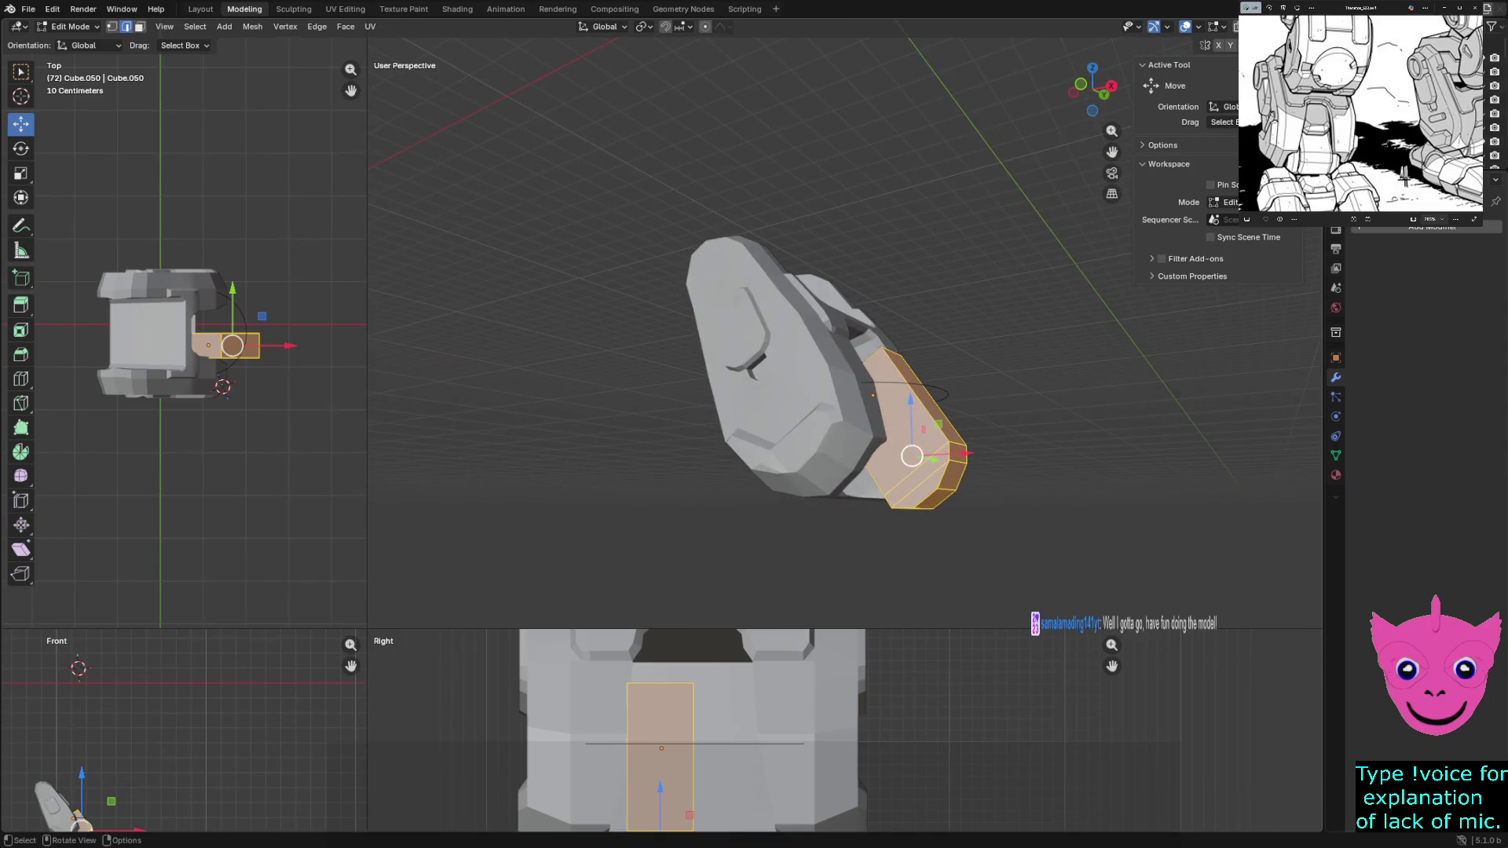
# Pull the end faces back in the X–Z plane into the foot armor and select the top edge
pyautogui.press('g')
pyautogui.hotkey('shift', 'y')
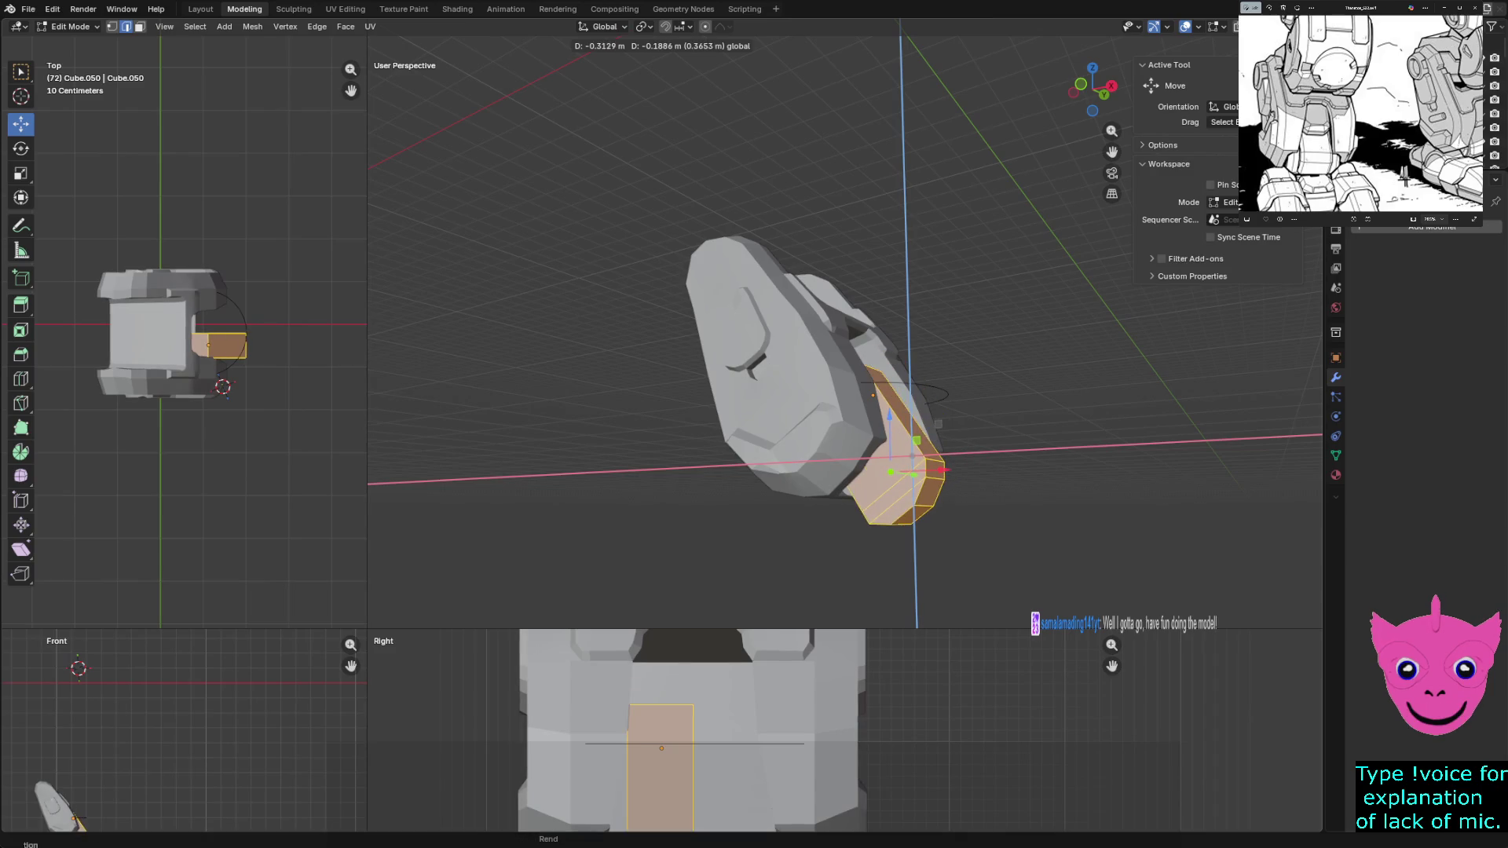
pyautogui.press('Return')
pyautogui.moveTo(826, 378); pyautogui.dragTo(707, 377, button='middle')
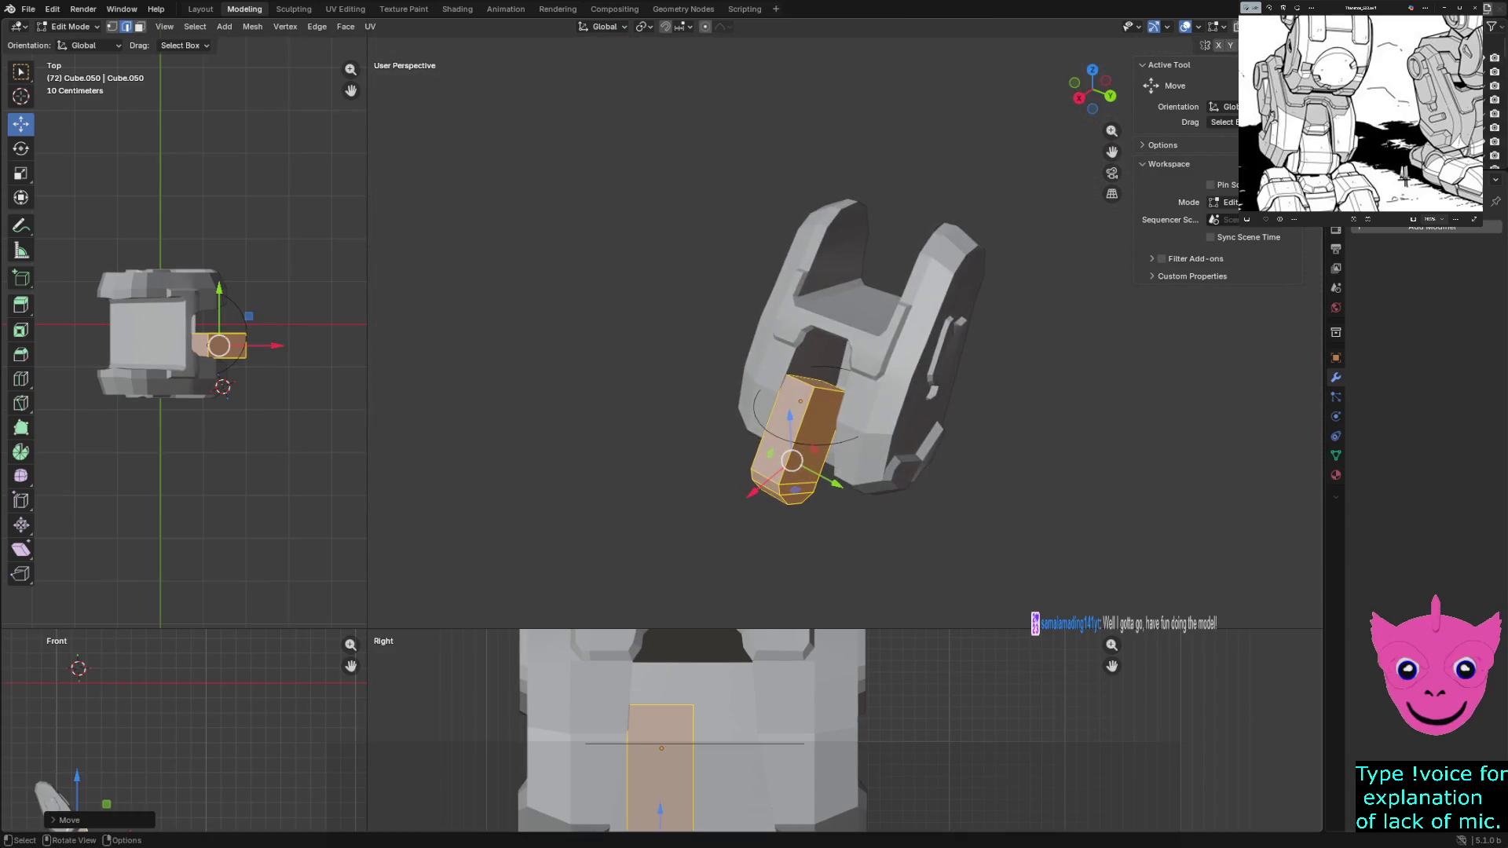
pyautogui.click(832, 354)
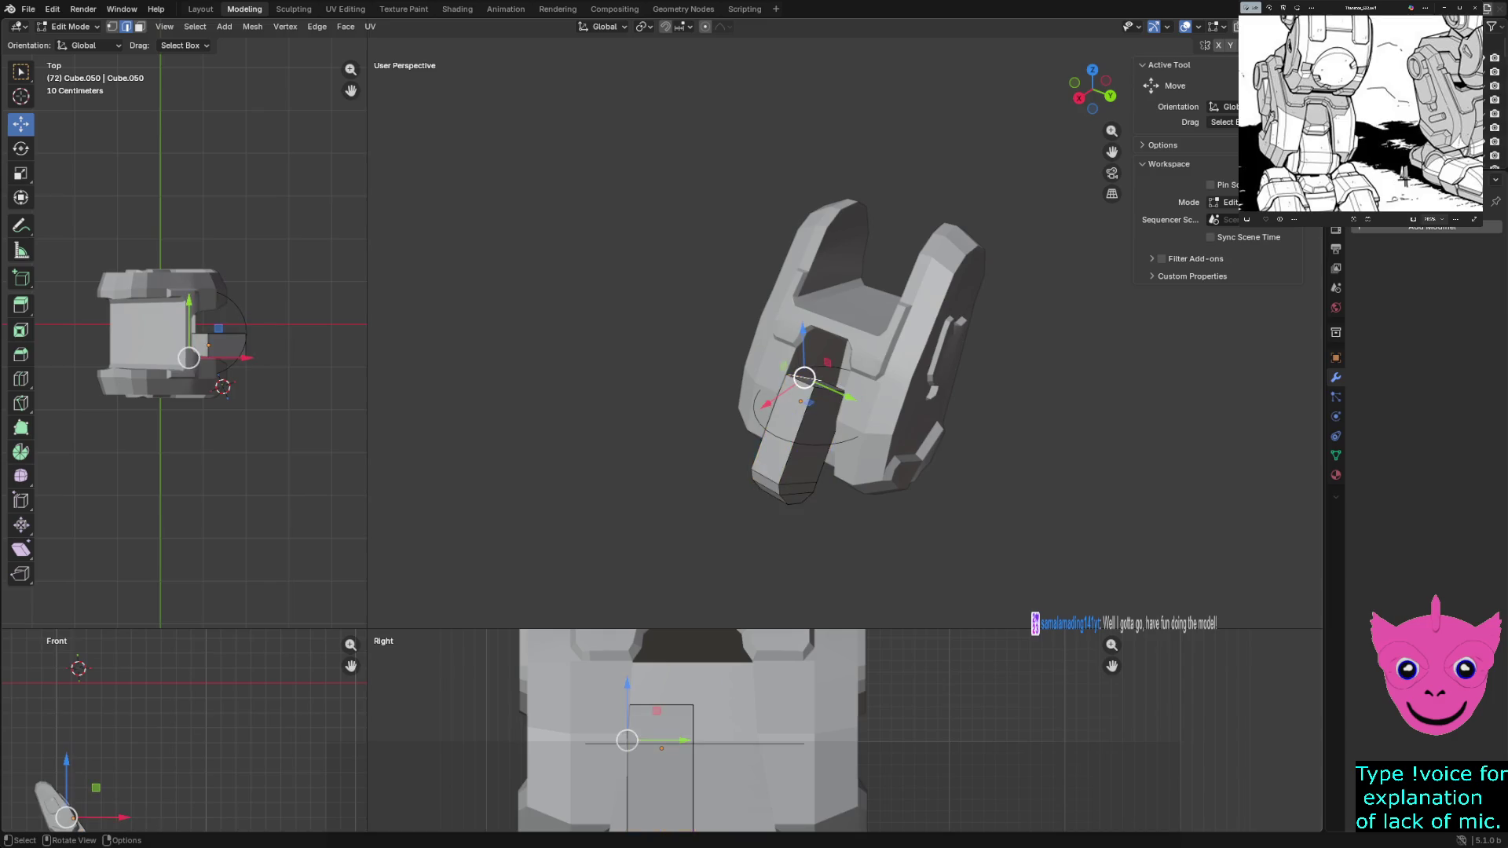
pyautogui.click(797, 438)
pyautogui.click(814, 379)
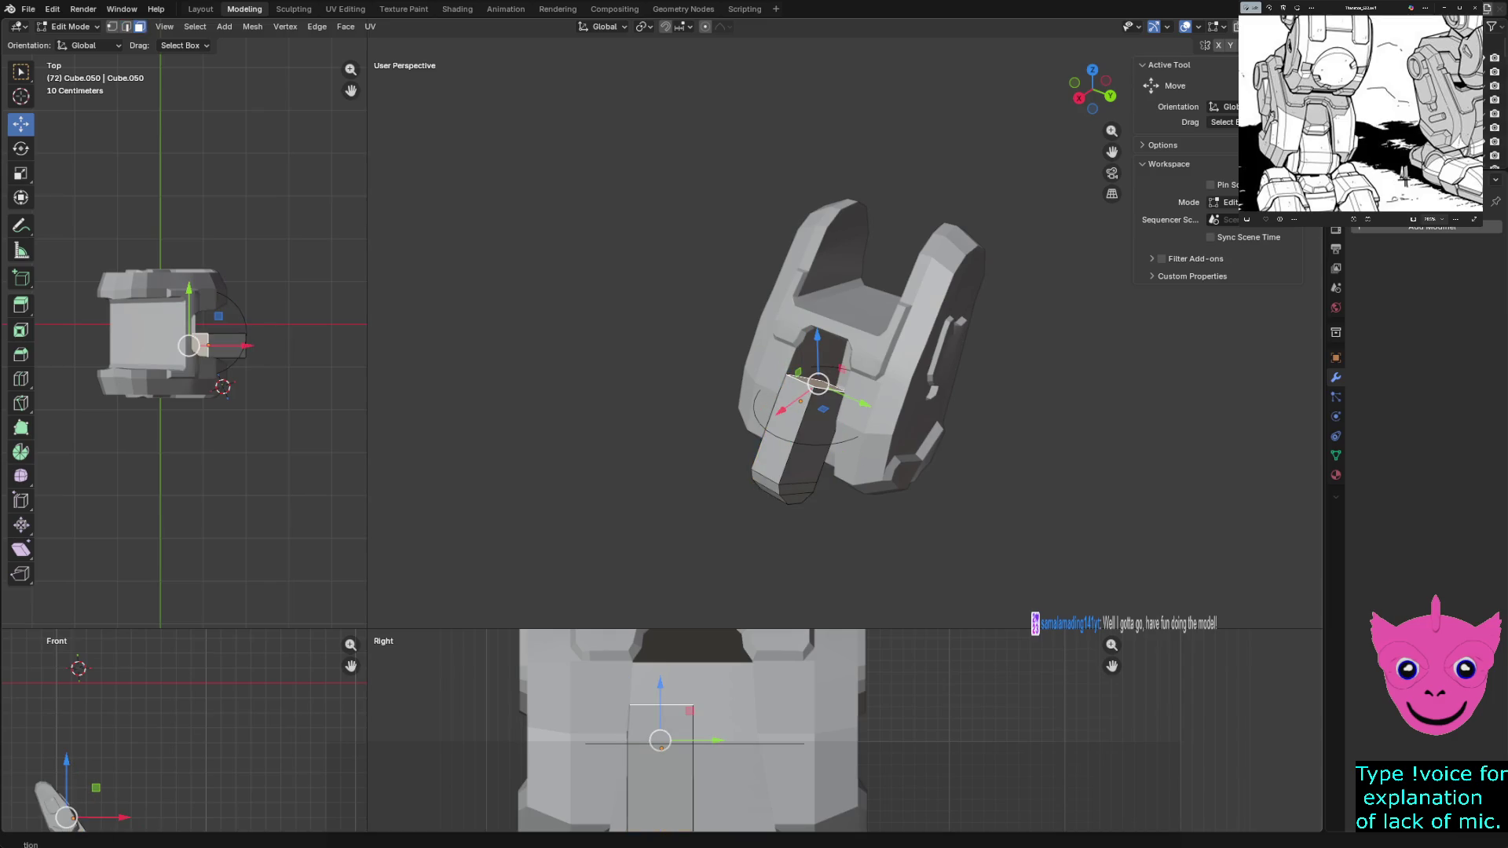
pyautogui.click(73, 26)
pyautogui.click(89, 46)
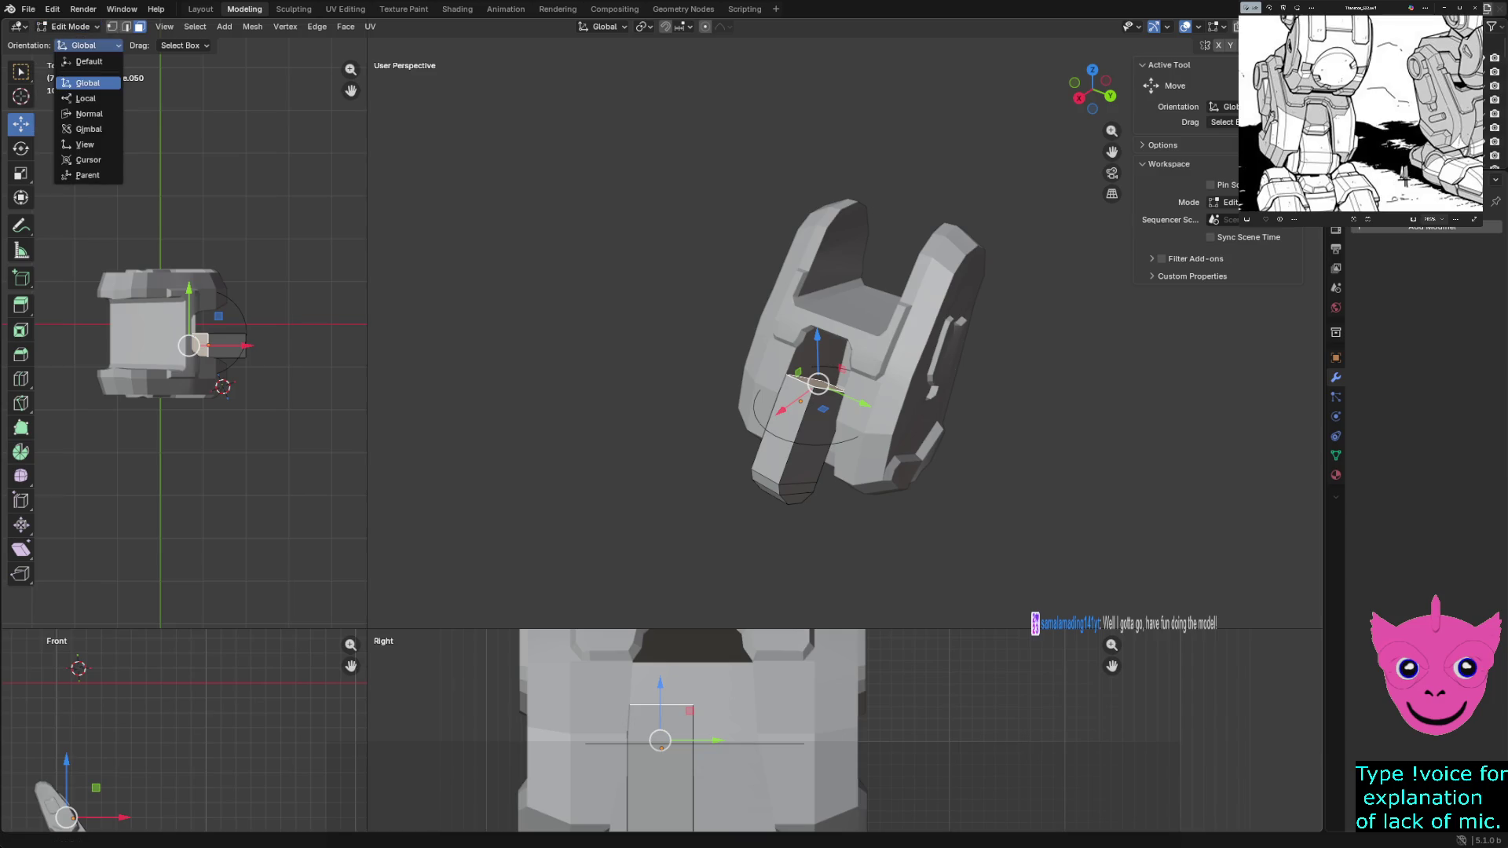
# With Local orientation, stretch the top edge along local Z to run the foot armor's length
pyautogui.click(84, 98)
pyautogui.press('g')
pyautogui.press('z')
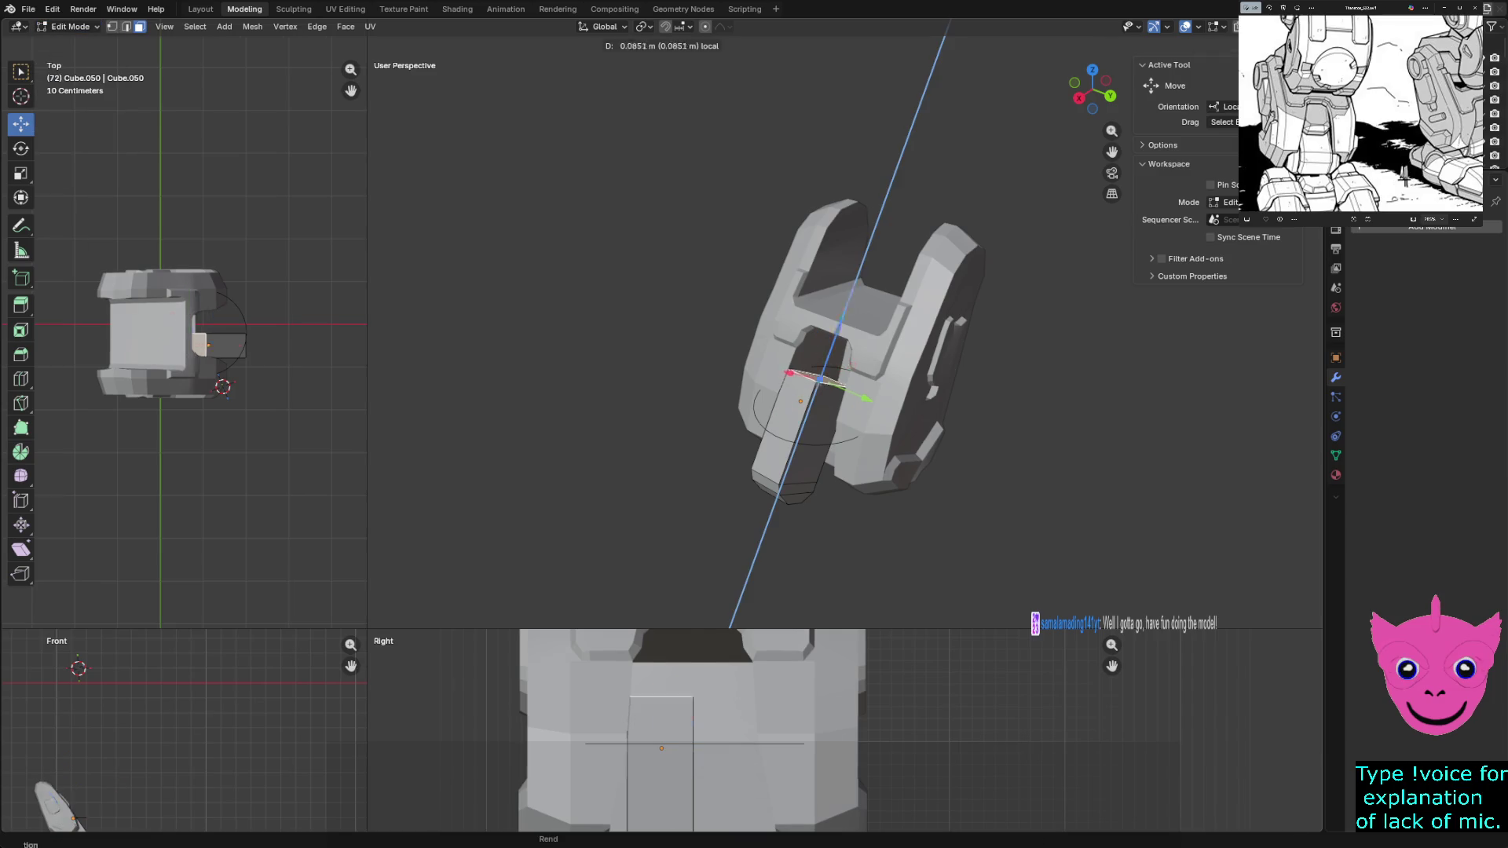
pyautogui.press('Return')
pyautogui.moveTo(825, 353); pyautogui.dragTo(825, 295, button='middle')
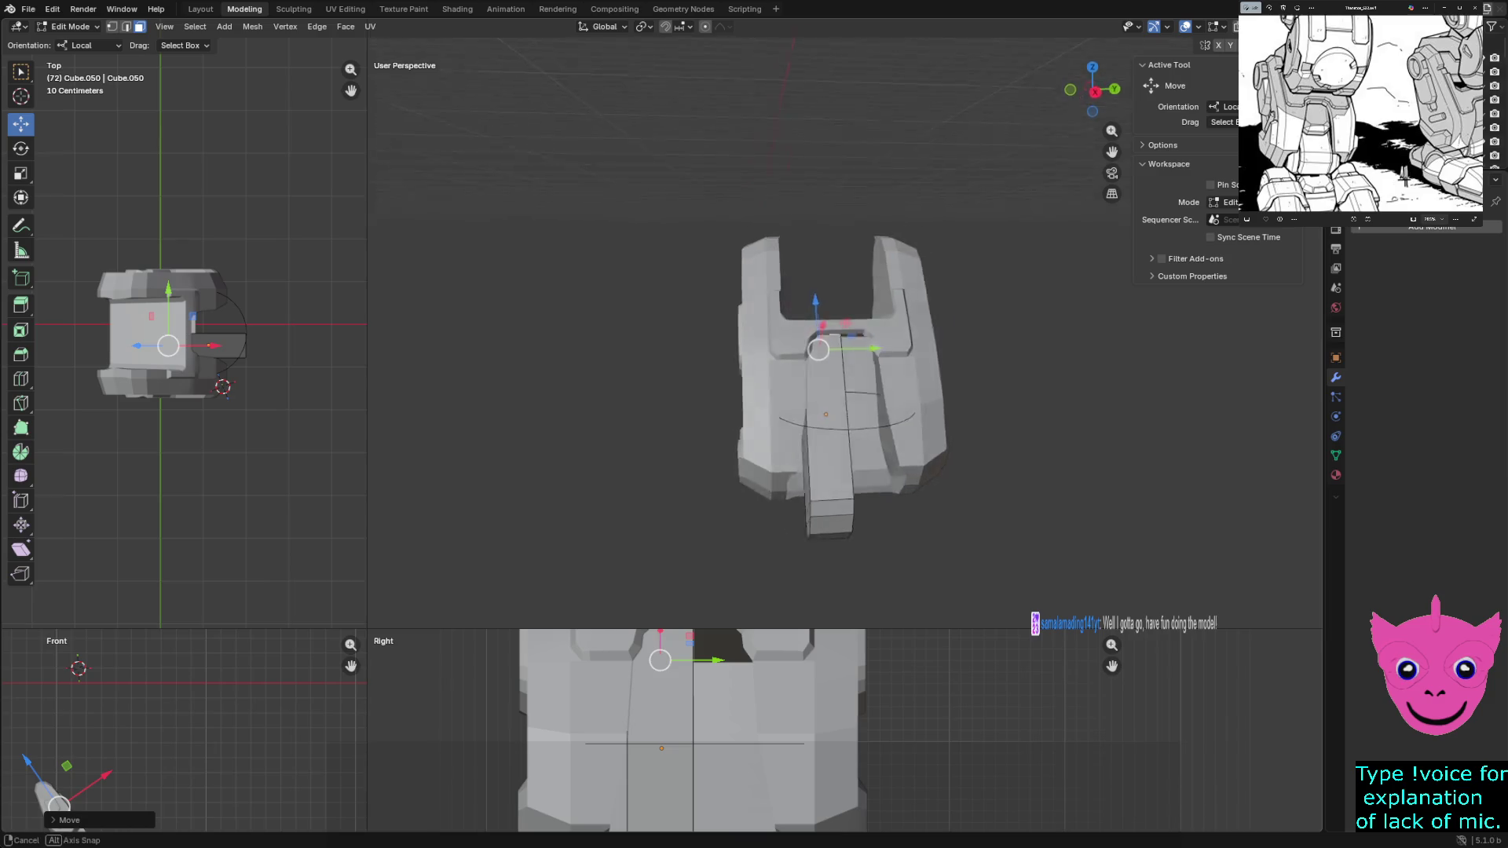
pyautogui.moveTo(825, 353)
pyautogui.mouseDown(button='middle')
pyautogui.moveTo(784, 436)
pyautogui.moveTo(814, 377)
pyautogui.moveTo(802, 355)
pyautogui.moveTo(813, 377)
pyautogui.mouseUp(button='middle')
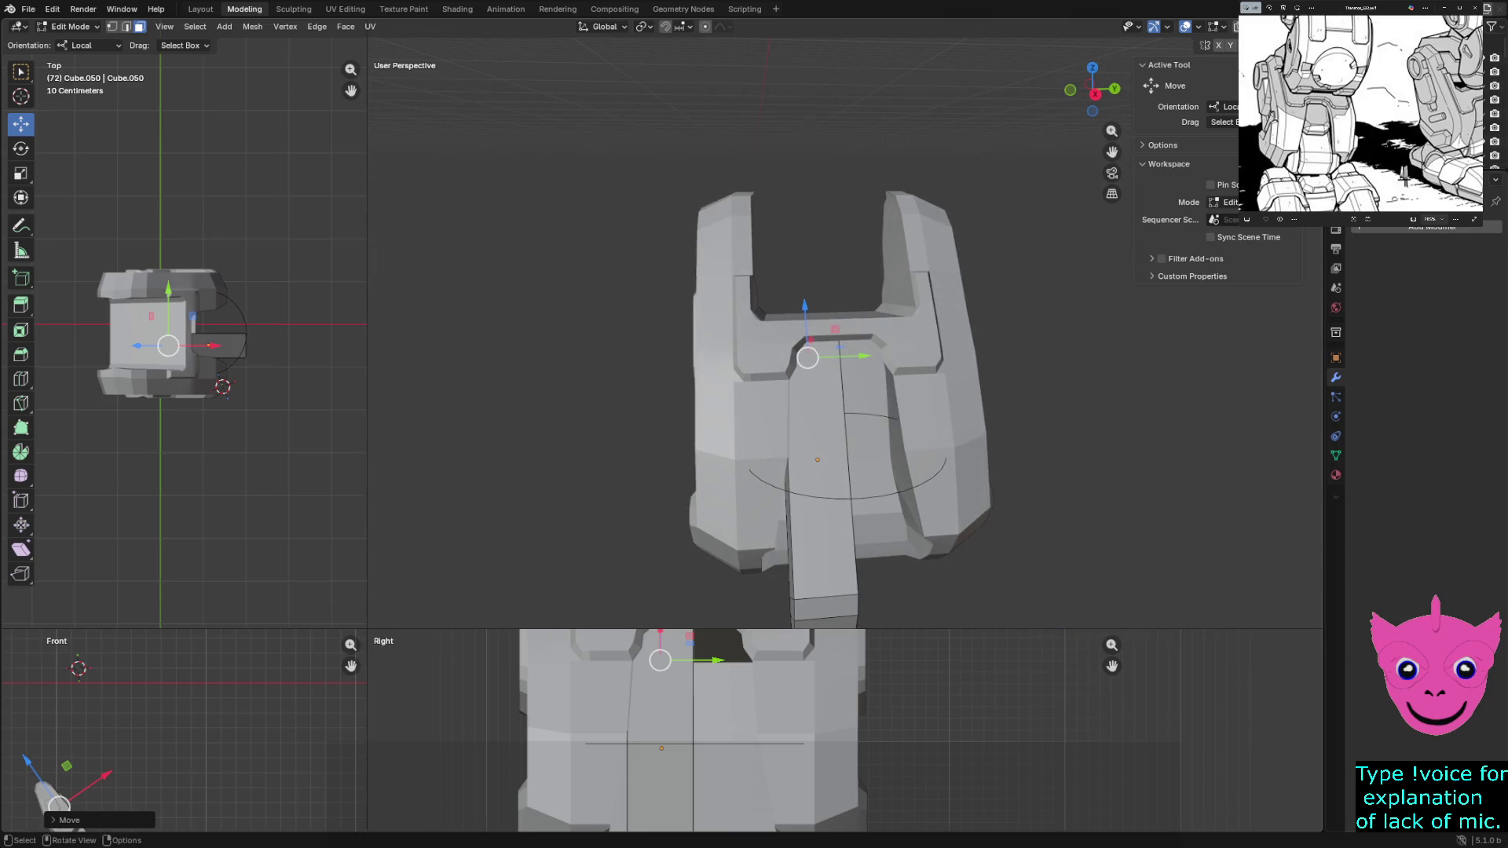
pyautogui.moveTo(805, 307); pyautogui.dragTo(805, 314)
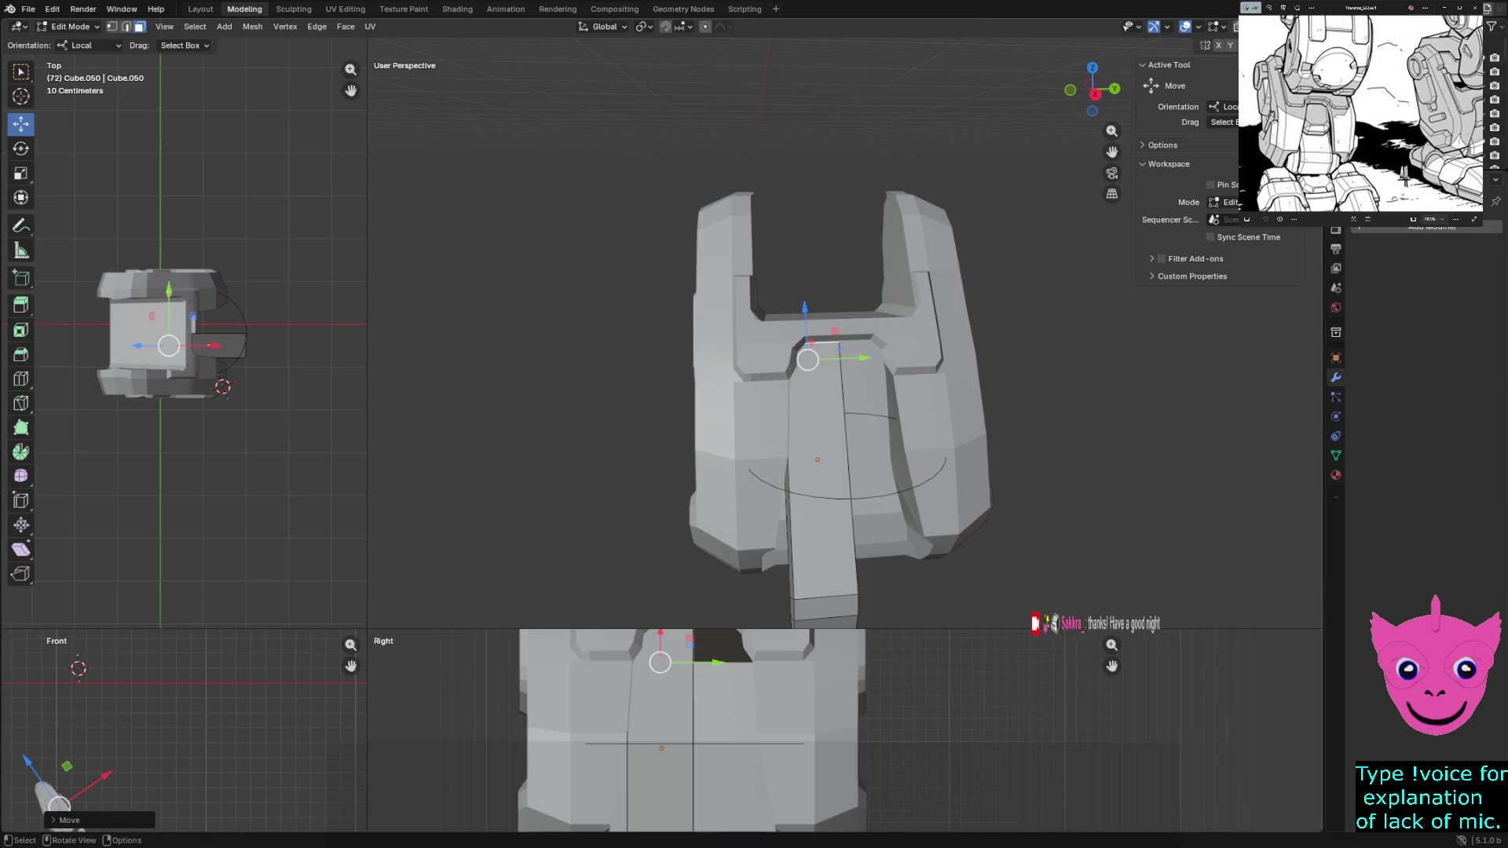
pyautogui.hotkey('alt', 'a')
# Delete the strip's large back face and narrow lower face, then return to Object Mode
pyautogui.moveTo(826, 353); pyautogui.dragTo(753, 448, button='middle')
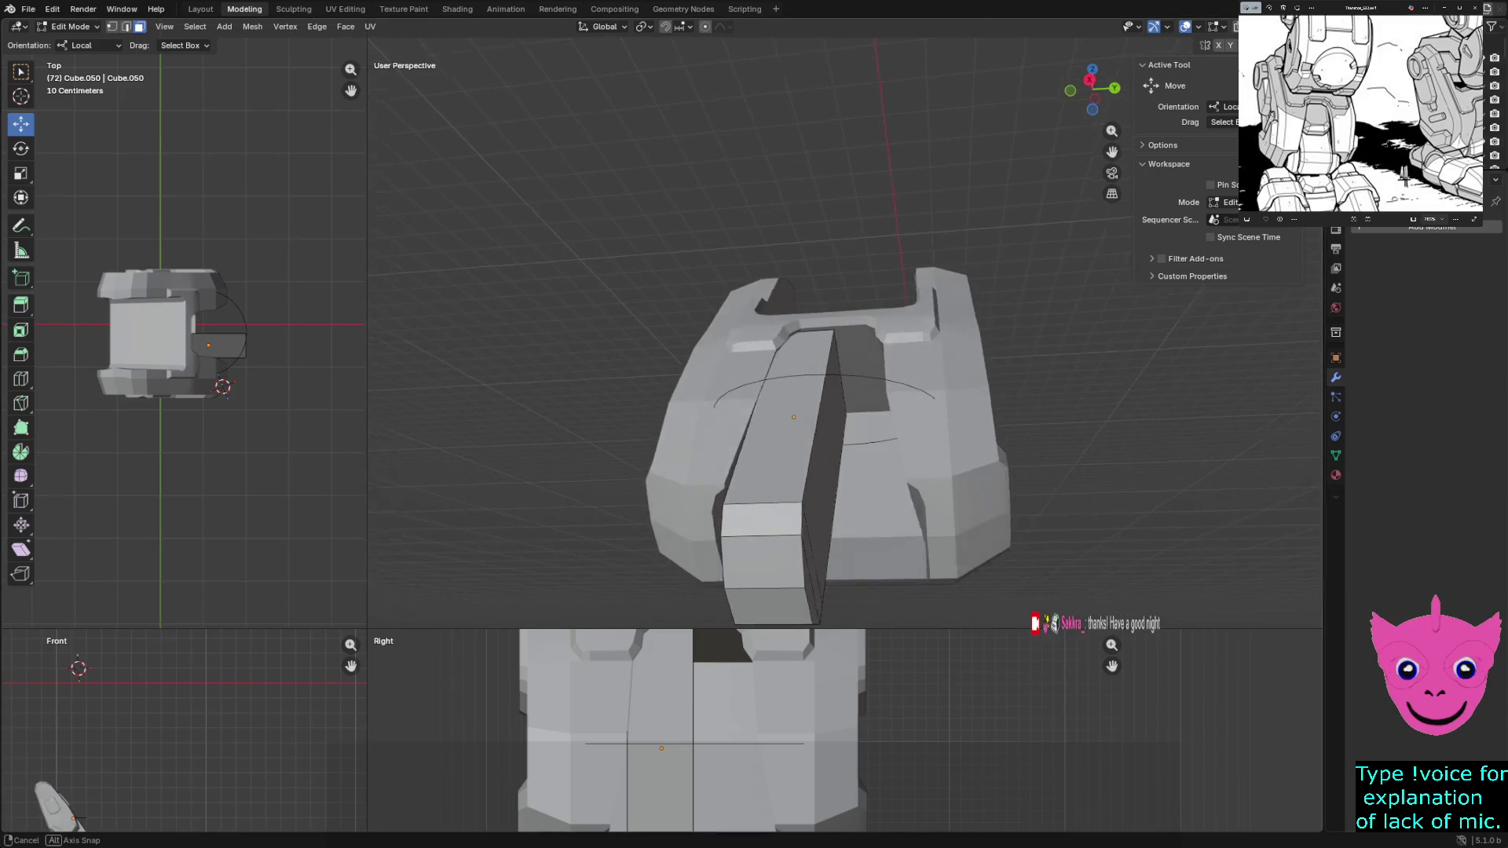
pyautogui.click(789, 448)
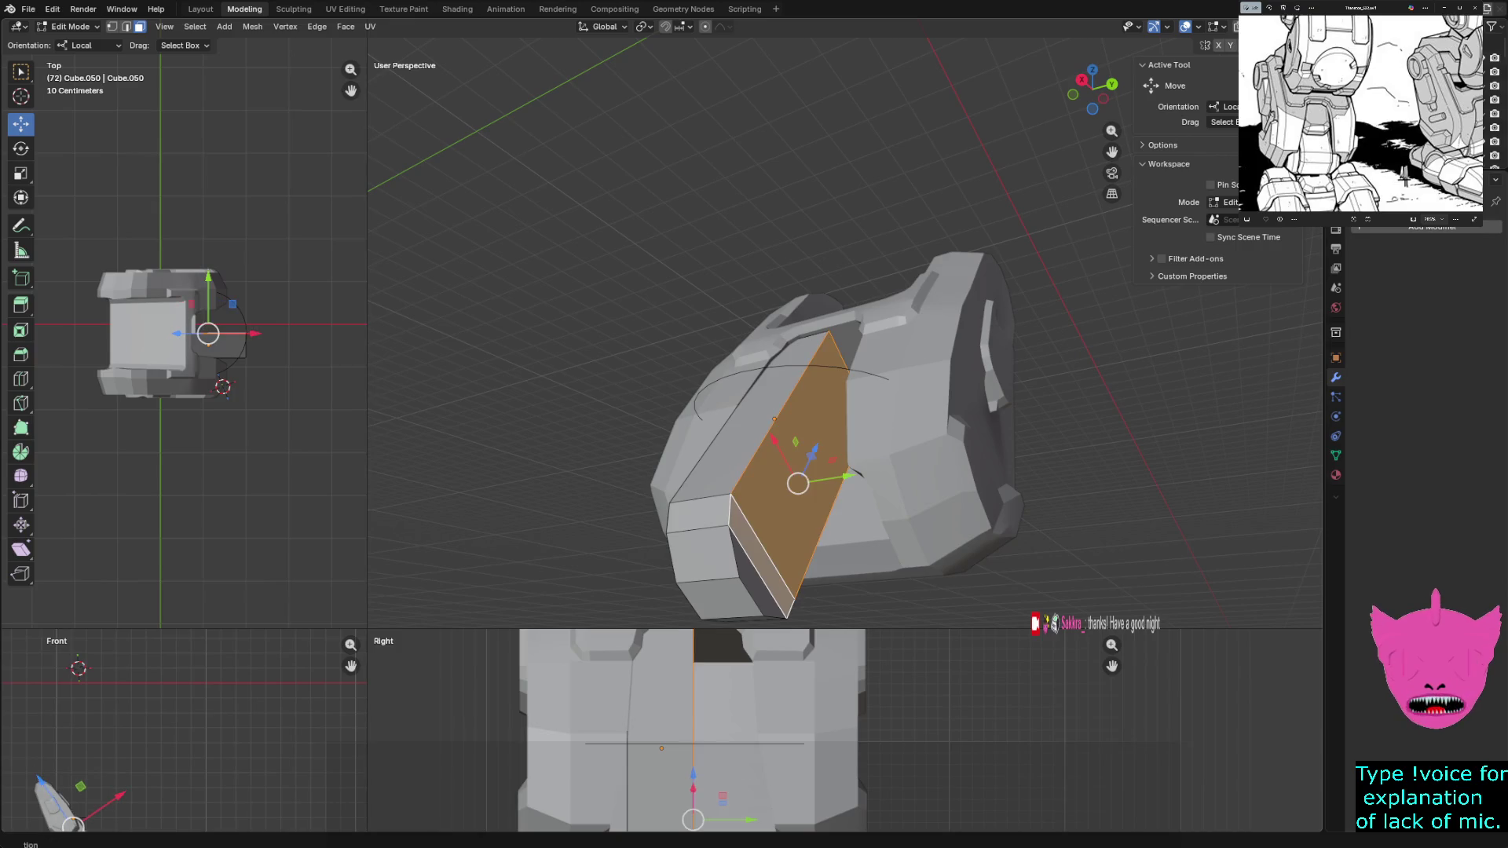
pyautogui.keyDown('shift'); pyautogui.click(759, 554); pyautogui.keyUp('shift')
pyautogui.press('Delete')
pyautogui.moveTo(825, 413); pyautogui.dragTo(754, 377, button='middle')
pyautogui.press('Tab')
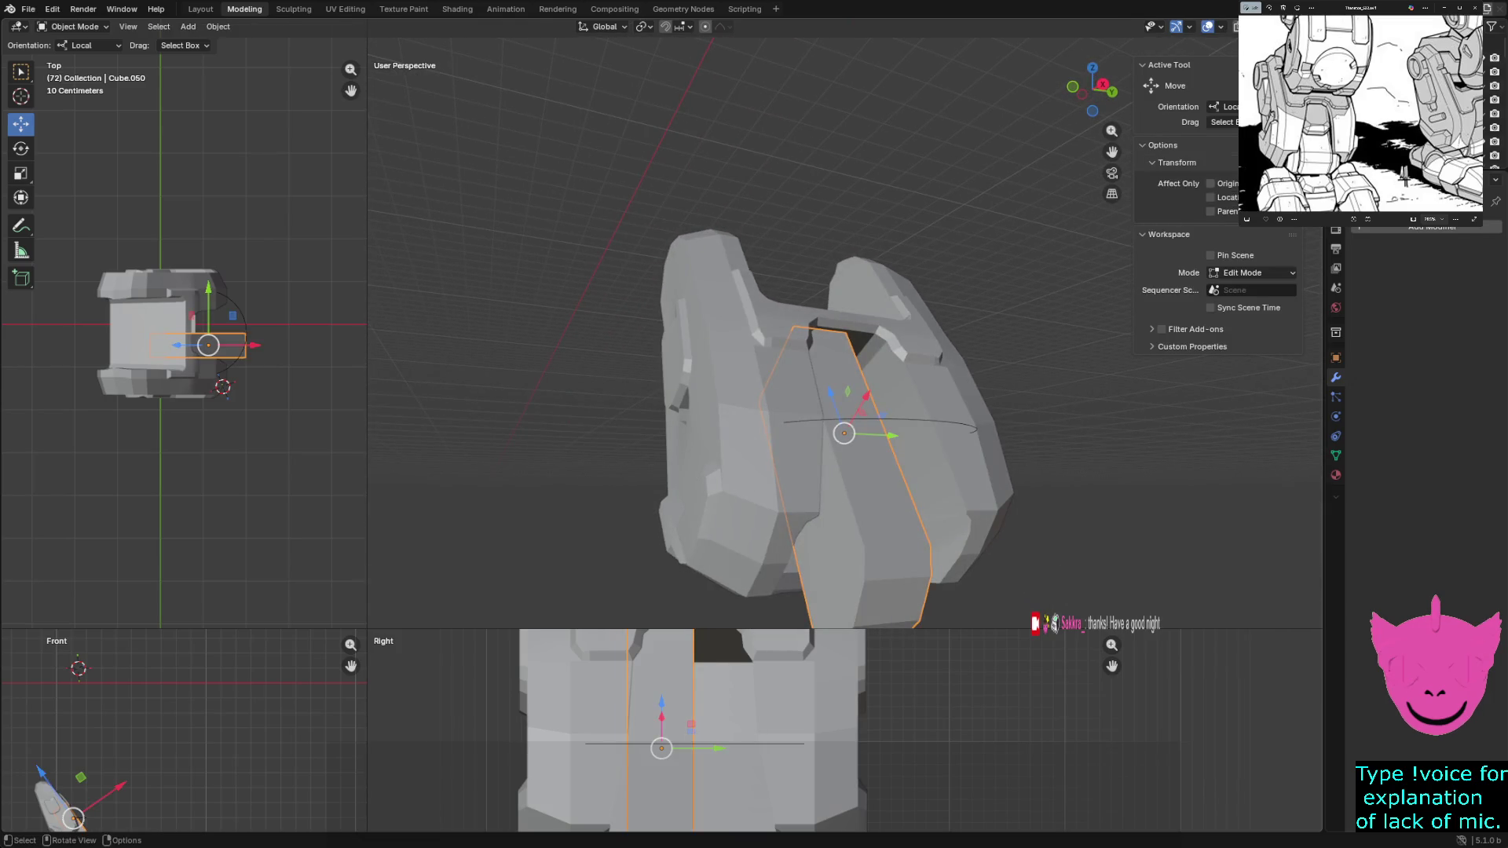
# Extrude the strip's small top face outward along its normal into the slot
pyautogui.press('Tab')
pyautogui.moveTo(825, 413)
pyautogui.mouseDown(button='middle')
pyautogui.moveTo(755, 342)
pyautogui.moveTo(760, 394)
pyautogui.moveTo(814, 389)
pyautogui.moveTo(778, 412)
pyautogui.moveTo(829, 380)
pyautogui.moveTo(831, 360)
pyautogui.mouseUp(button='middle')
pyautogui.scroll(2, 754, 389)
pyautogui.scroll(-2, 825, 378)
pyautogui.scroll(-1, 825, 377)
pyautogui.scroll(3, 801, 390)
pyautogui.click(829, 379)
pyautogui.press('g')
pyautogui.press('z')
pyautogui.press('z')
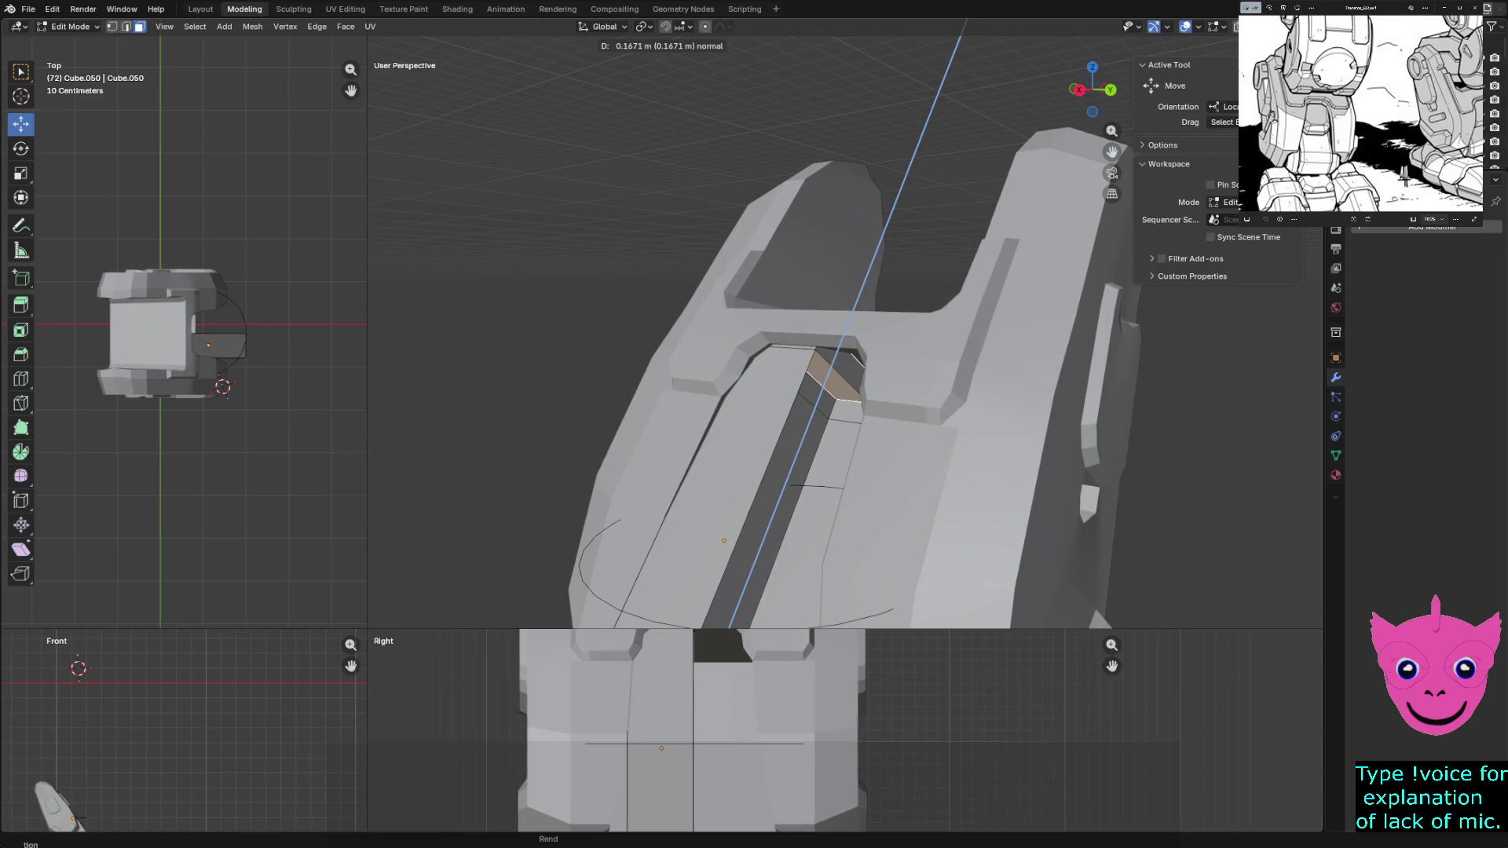
pyautogui.press('Return')
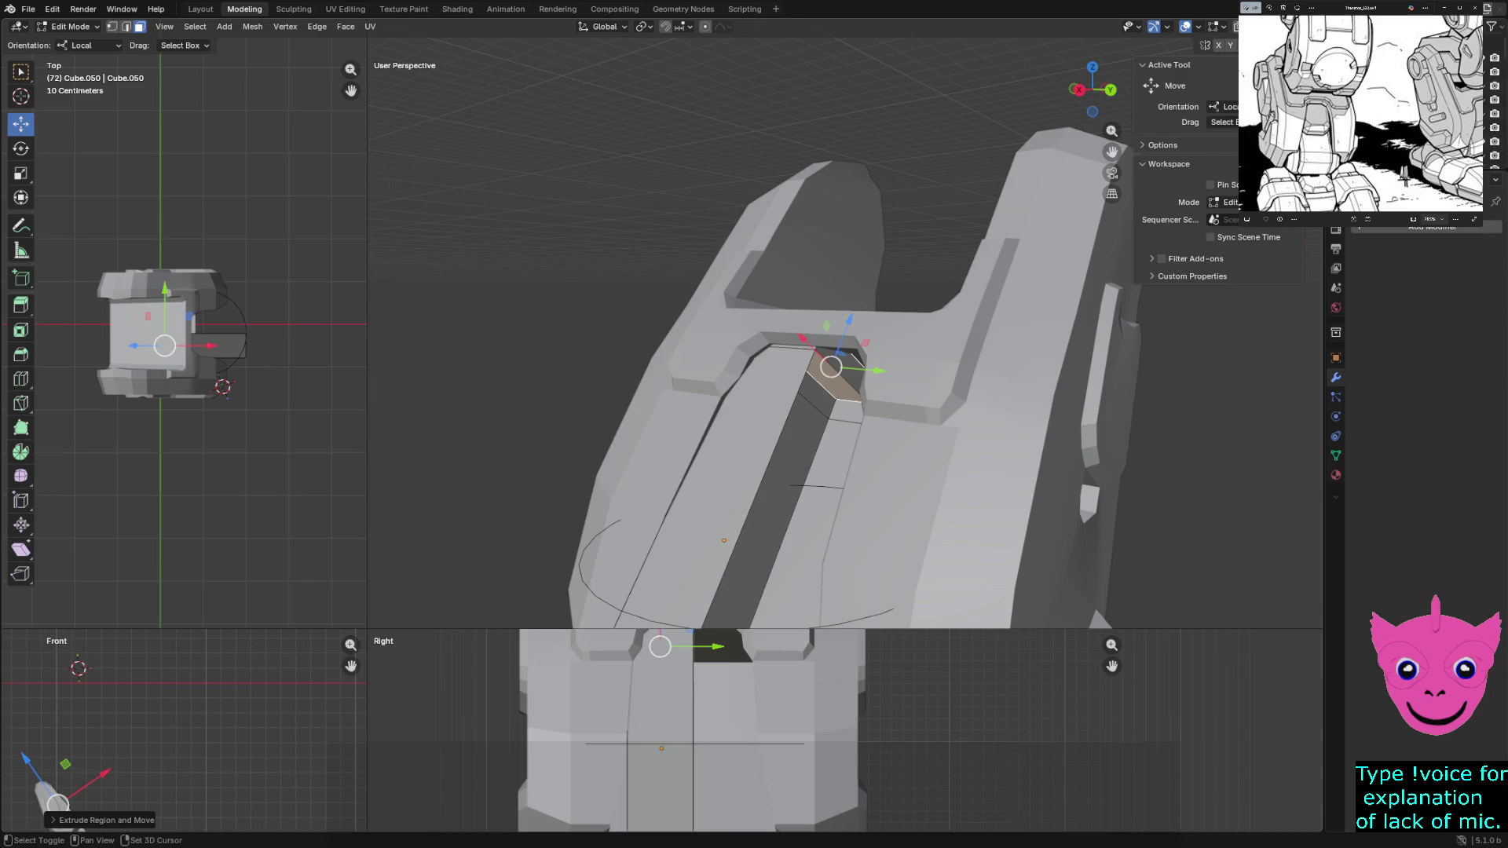
# Toggle face hiding off again, leave Edit Mode and unhide all hidden objects
pyautogui.hotkey('shift', 'h')
pyautogui.hotkey('ctrl', 'h')
pyautogui.press('Escape')
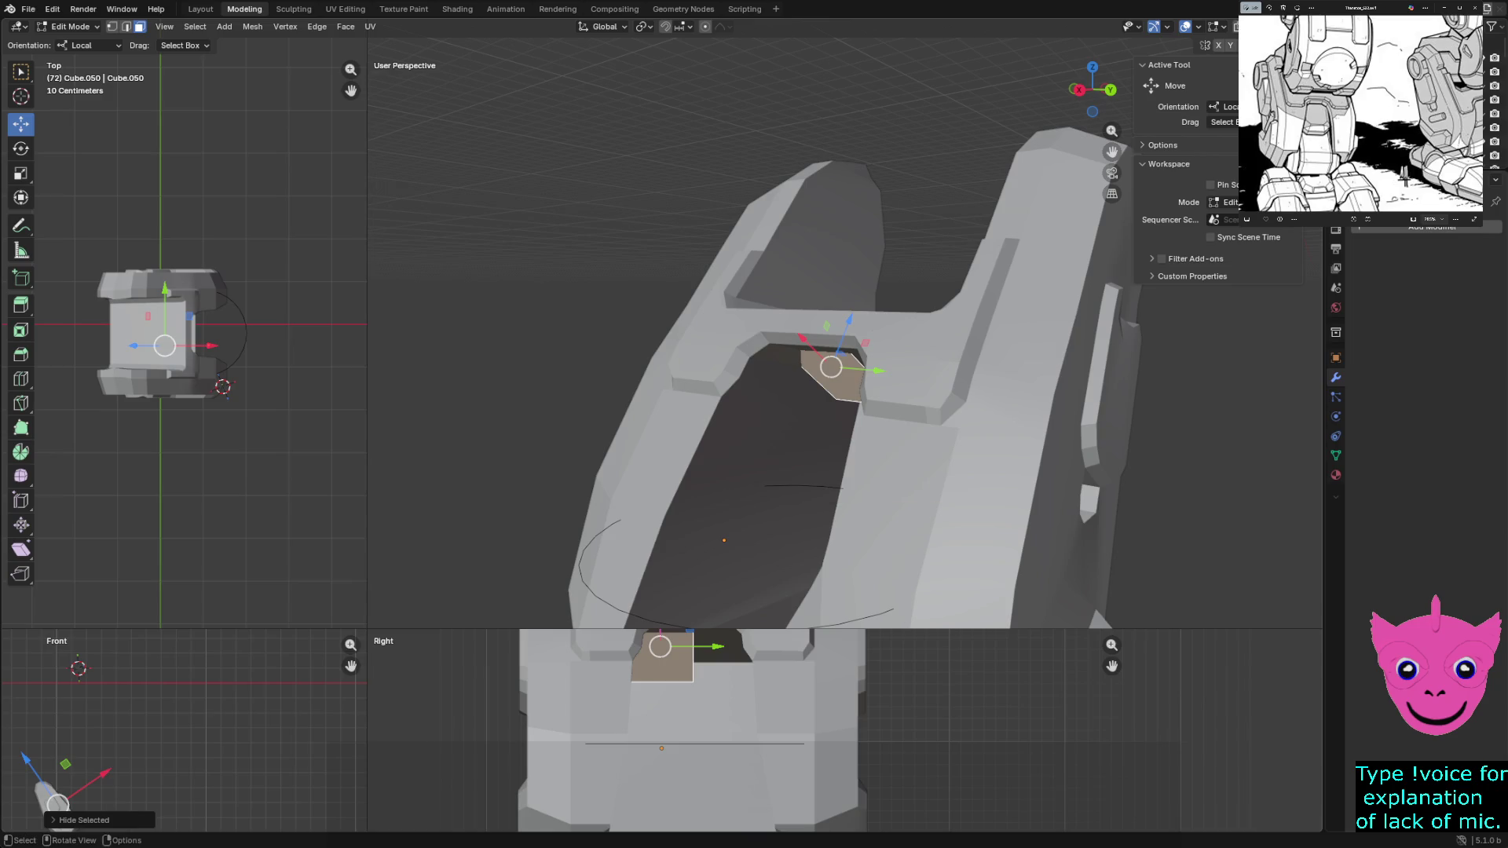
pyautogui.hotkey('alt', 'h')
pyautogui.hotkey('alt', 'h')
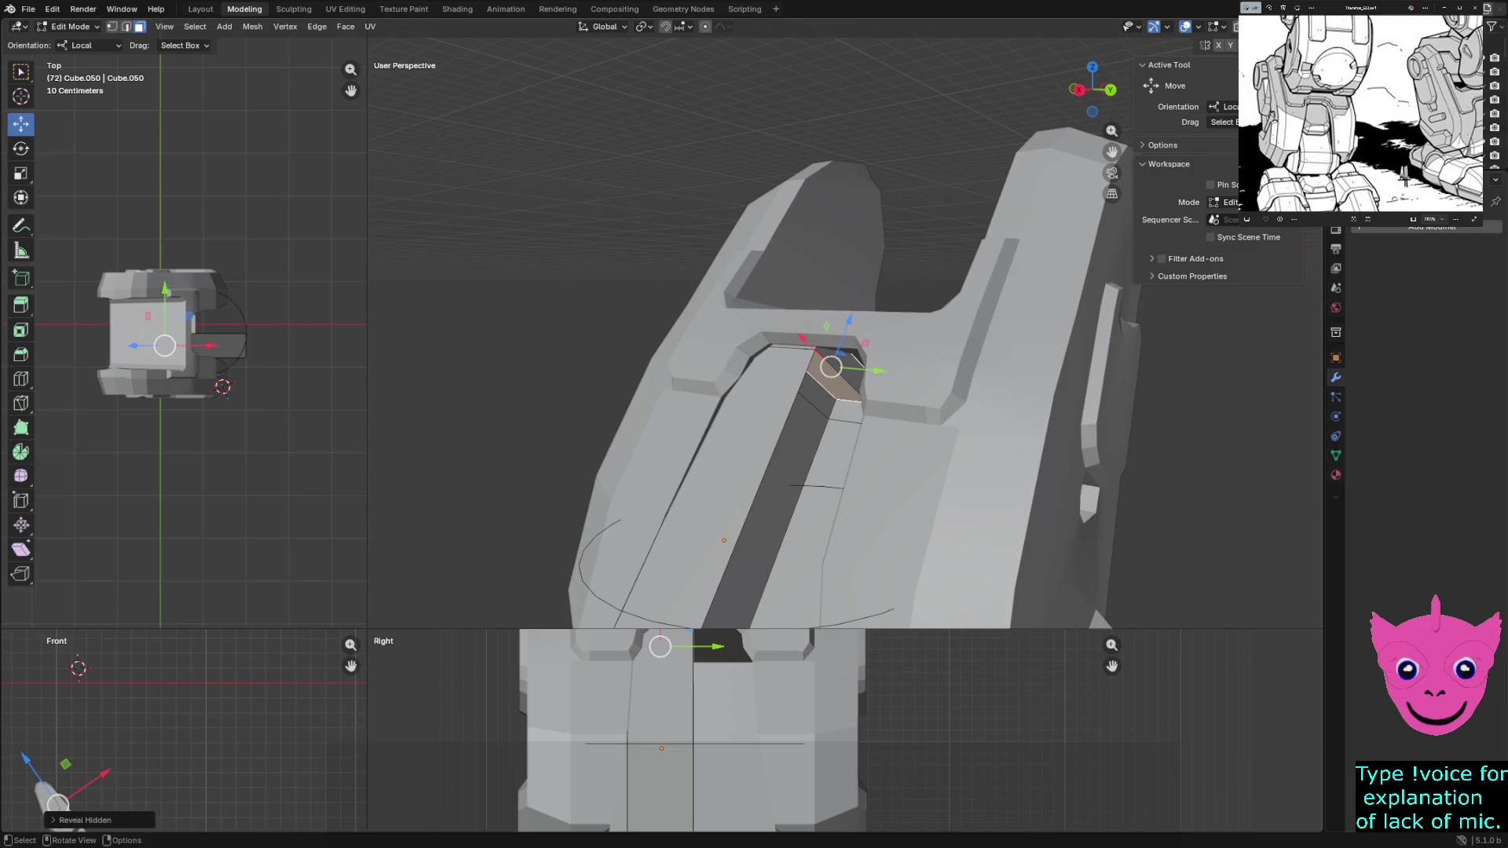
pyautogui.press('Tab')
pyautogui.hotkey('alt', 'h')
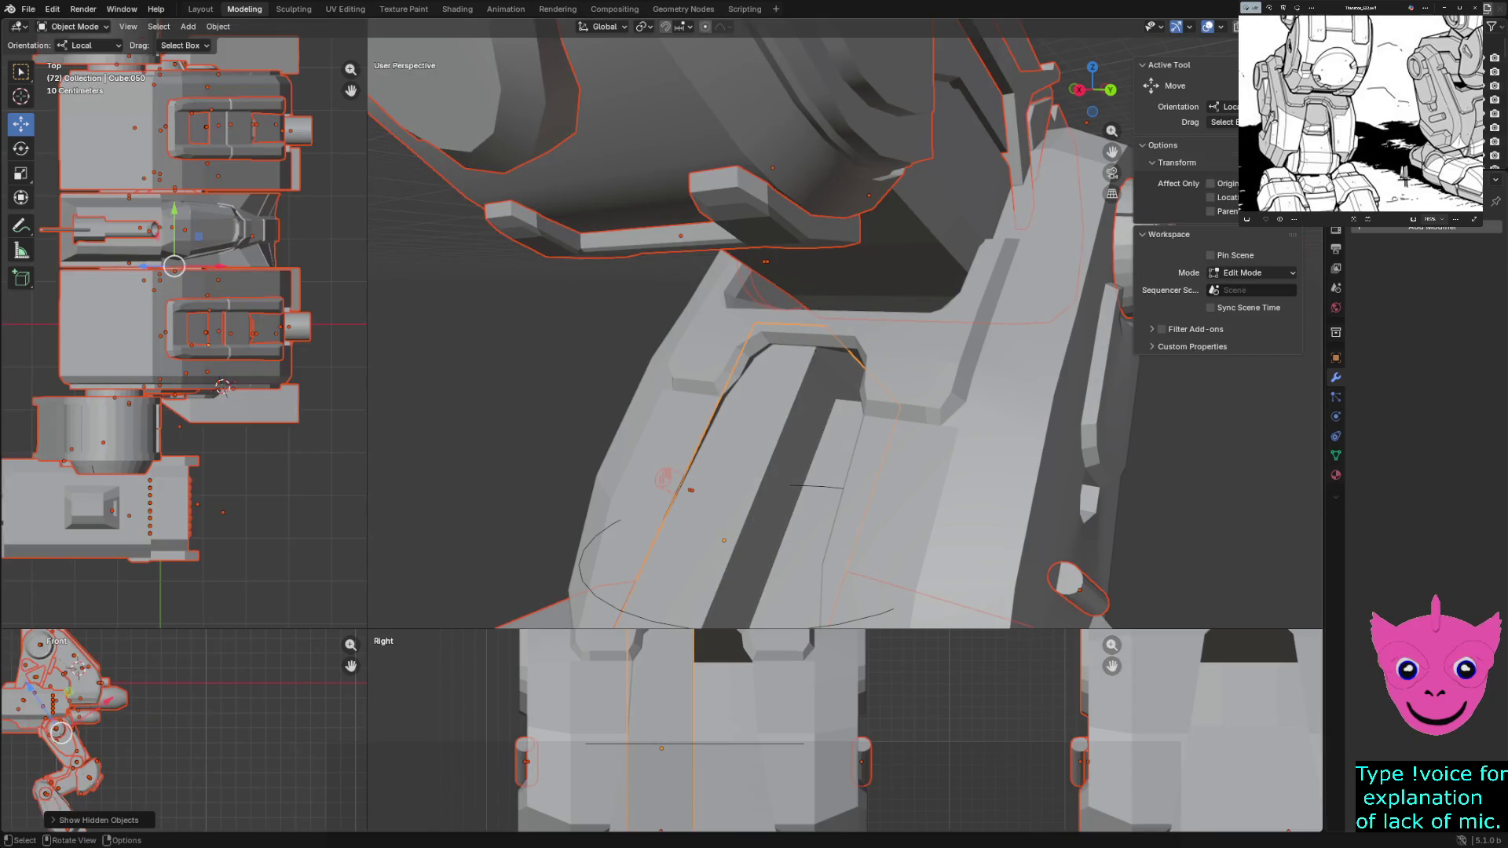
# Isolate the central bar, enter Edit Mode and start shrinking its top end face
pyautogui.hotkey('shift', 'h')
pyautogui.hotkey('alt', 'a')
pyautogui.click(767, 471)
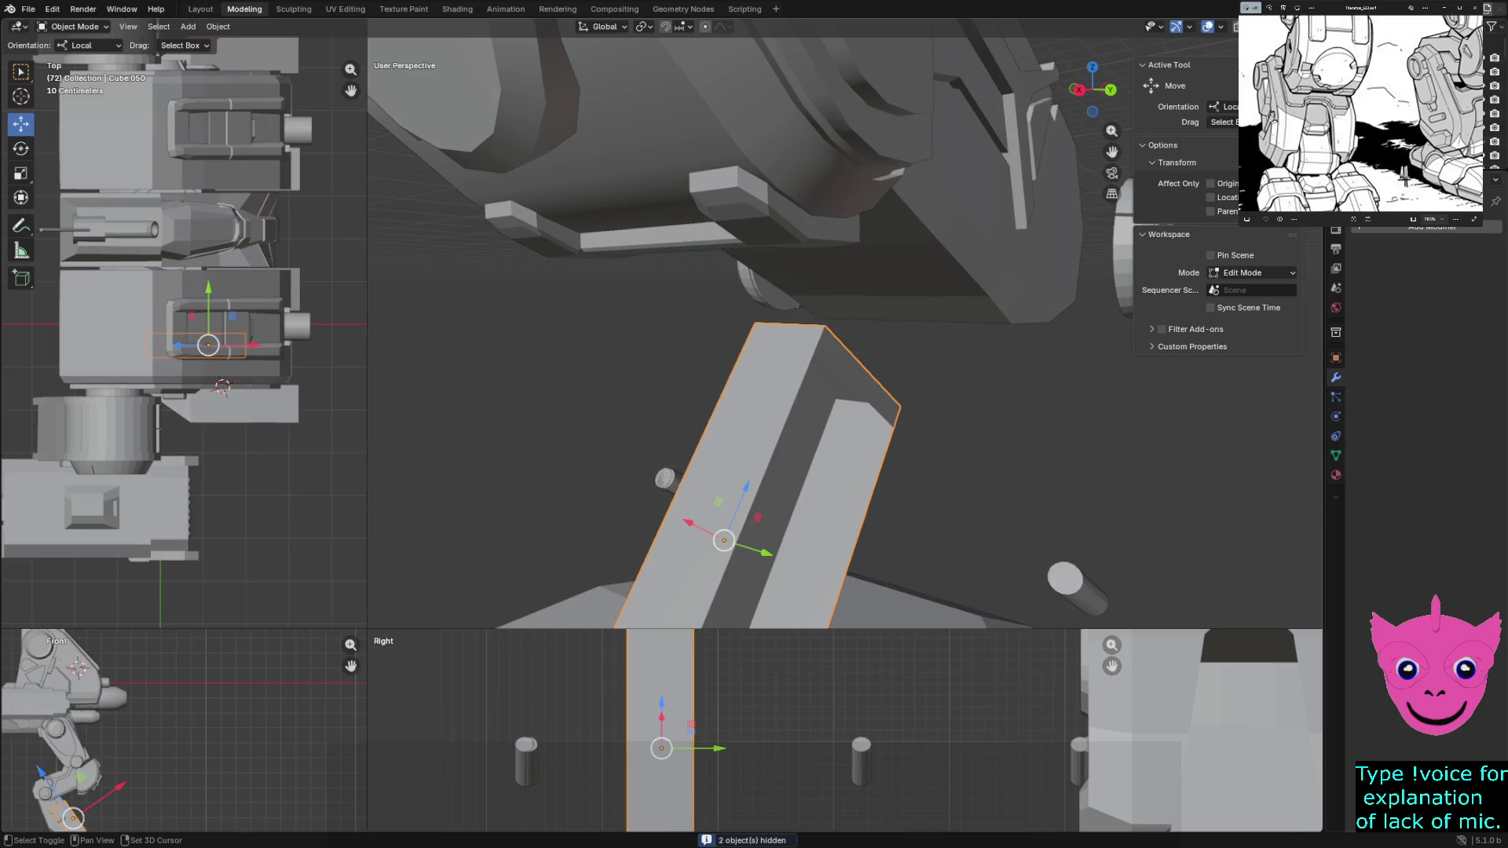
pyautogui.hotkey('shift', 'h')
pyautogui.hotkey('alt', 'a')
pyautogui.moveTo(826, 472); pyautogui.dragTo(989, 401, button='middle')
pyautogui.press('Tab')
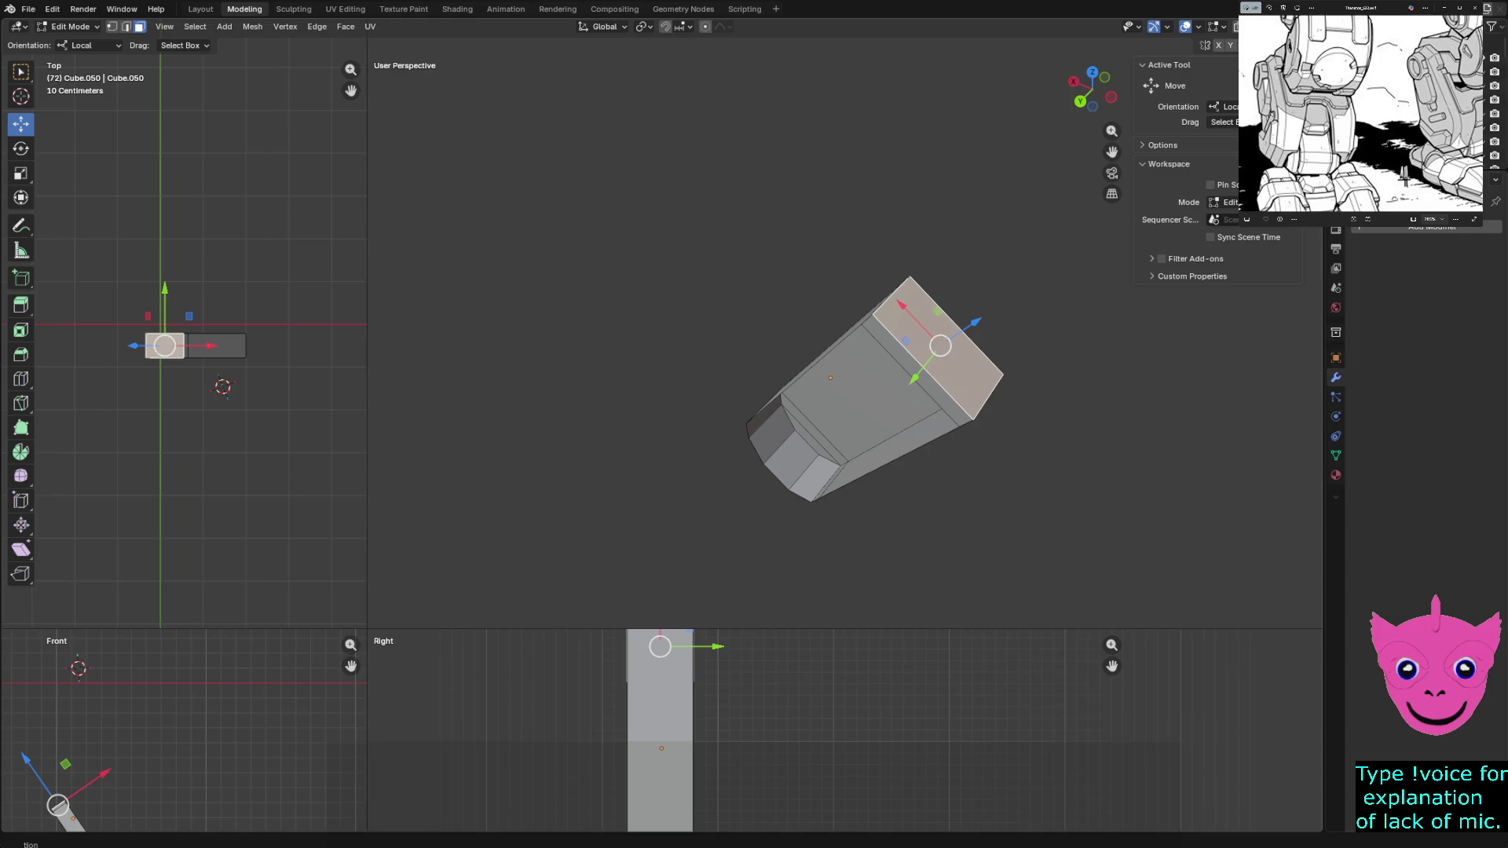
pyautogui.moveTo(940, 346); pyautogui.dragTo(961, 354, button='middle')
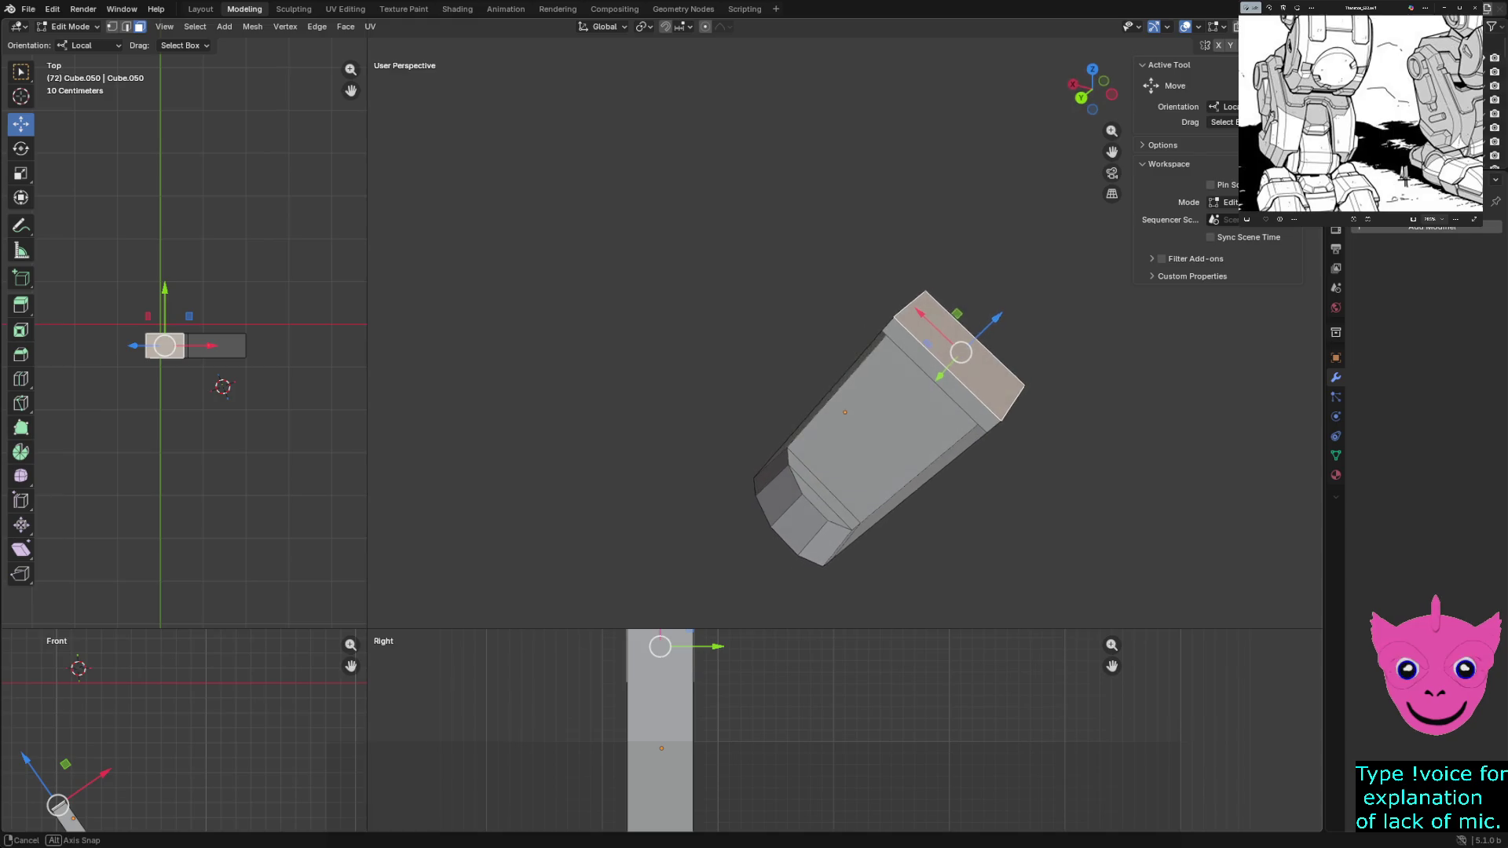
pyautogui.press('s')
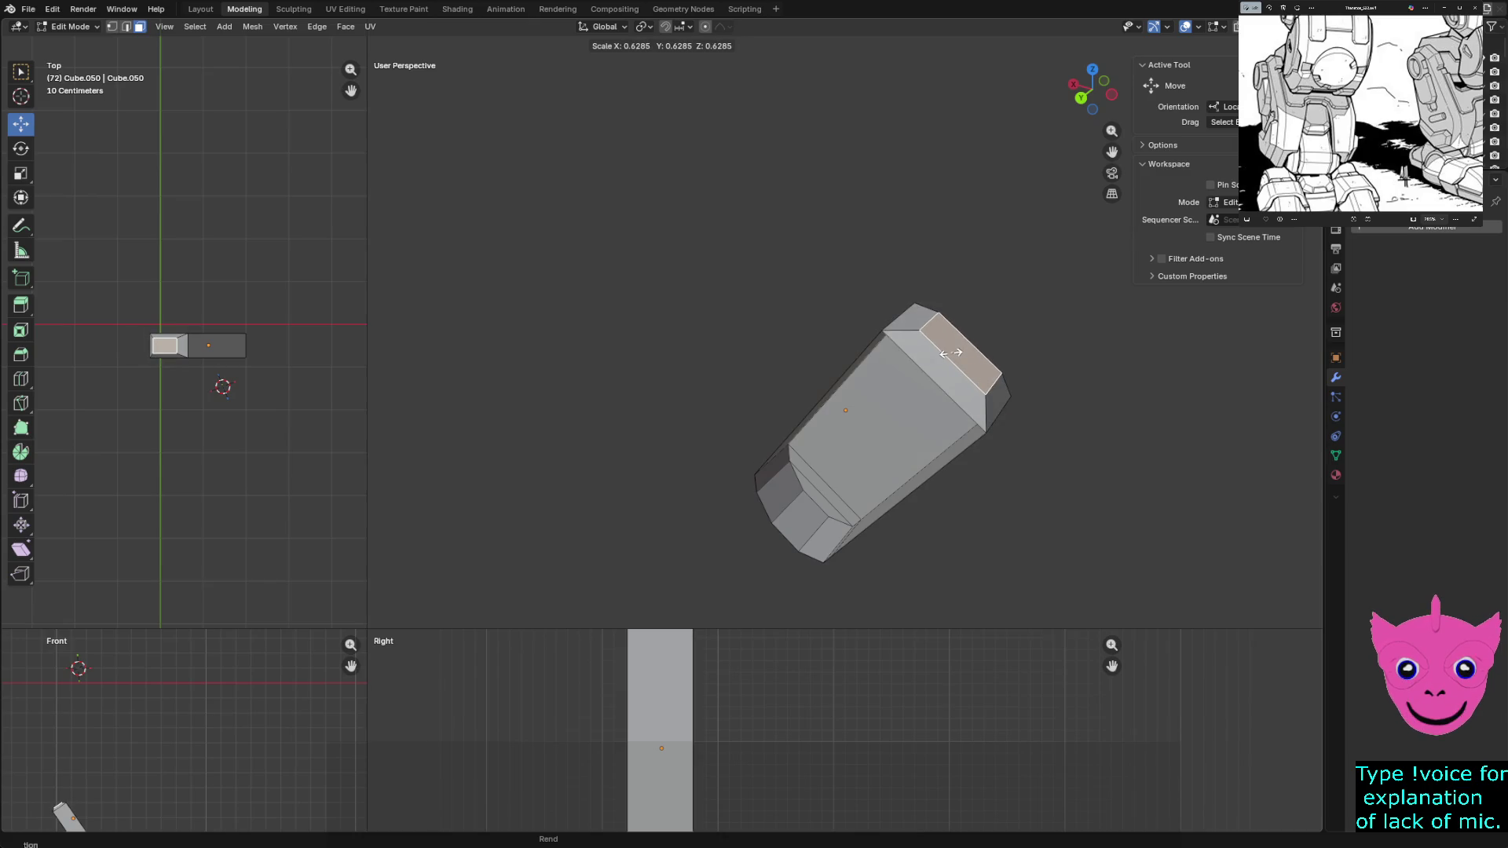
# Cycle axis constraints and narrow the top face to about 0.63 along its local X
pyautogui.press('y')
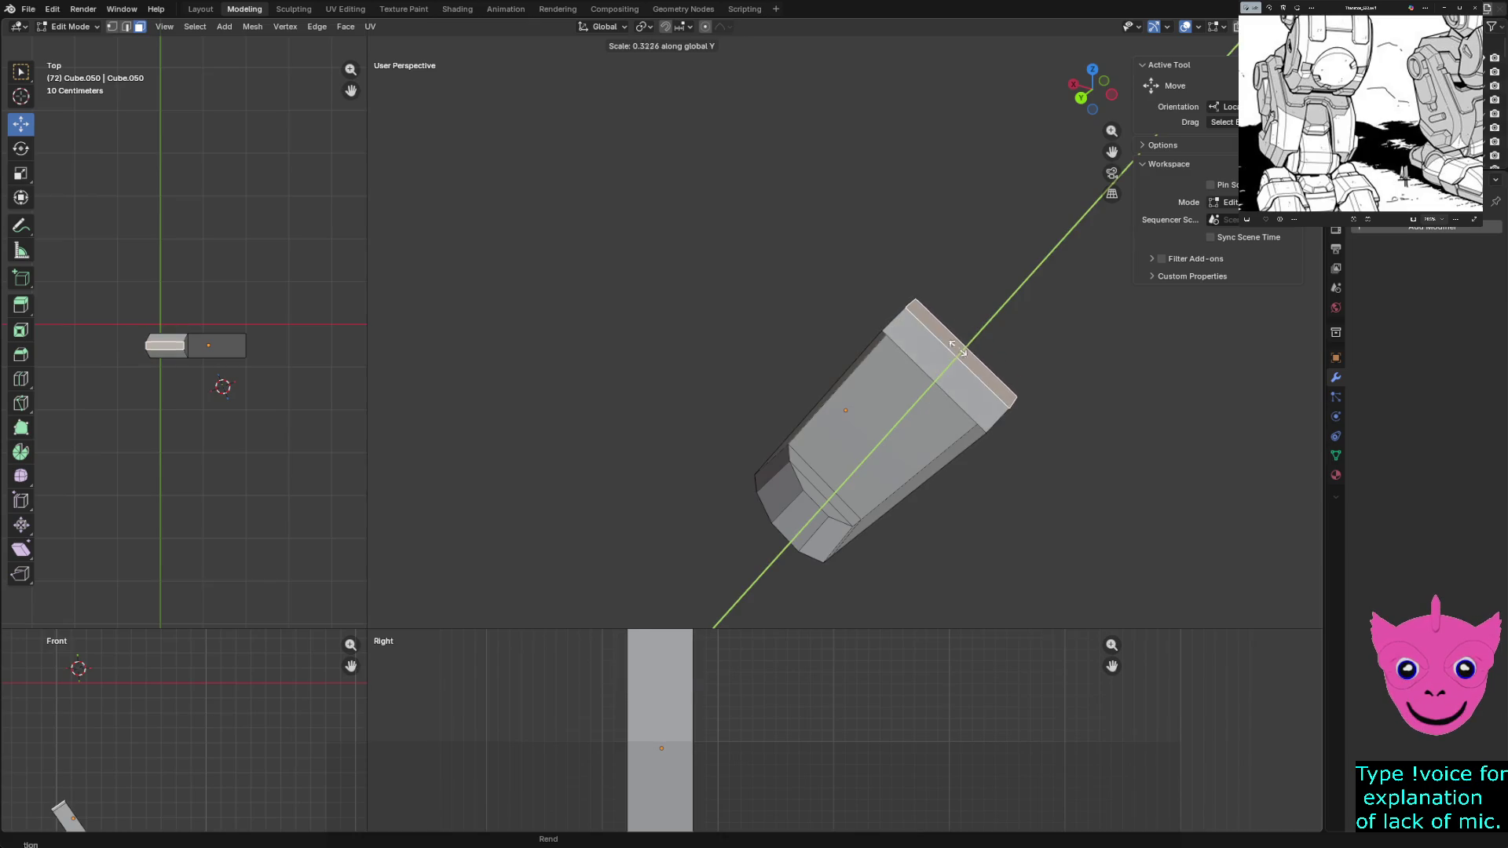
pyautogui.press('z')
pyautogui.press('x')
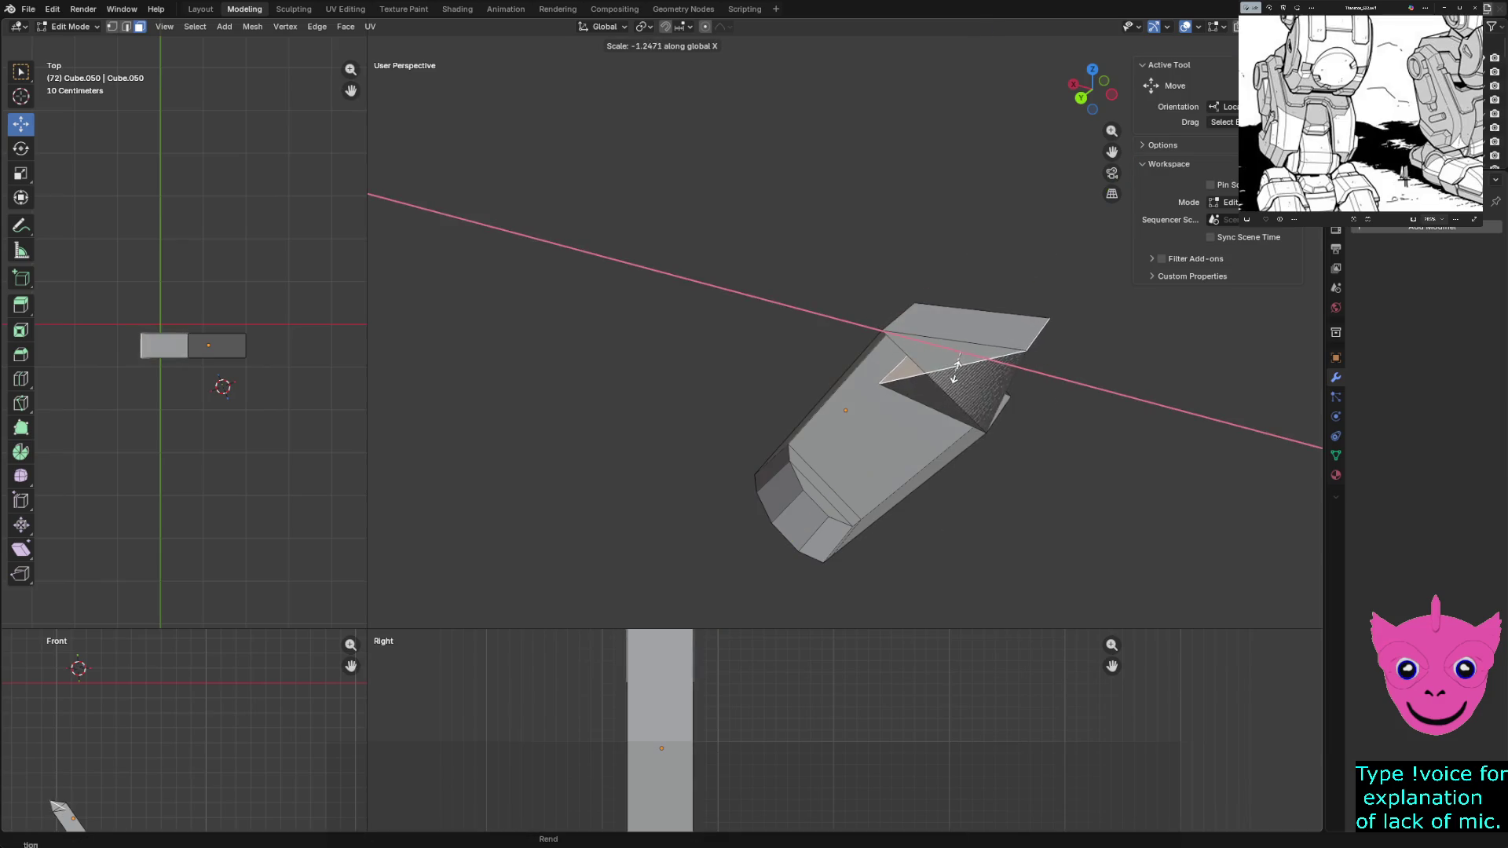
pyautogui.press('x')
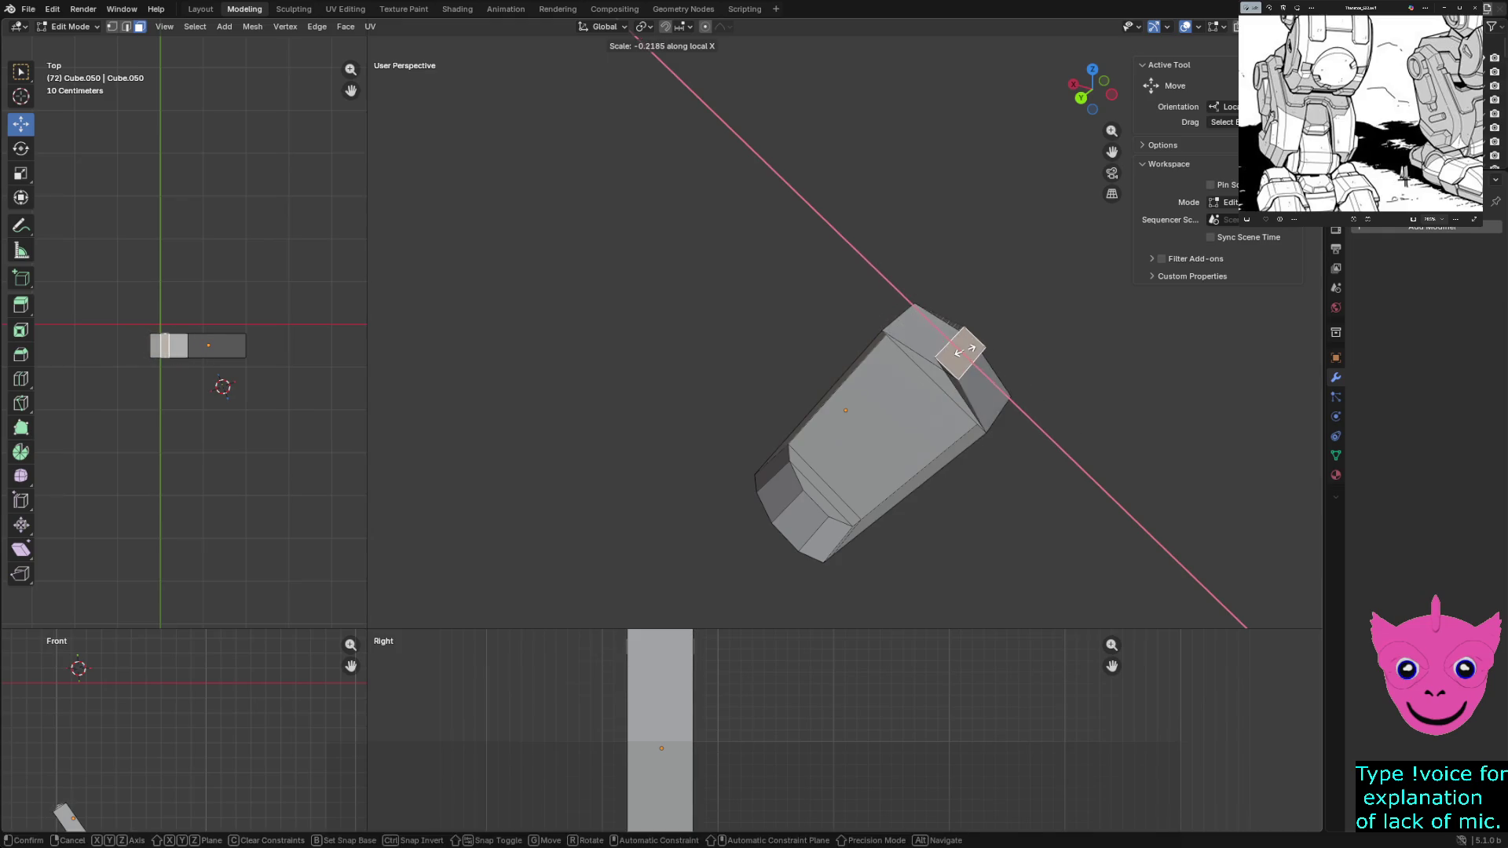
pyautogui.press('x')
pyautogui.press('z')
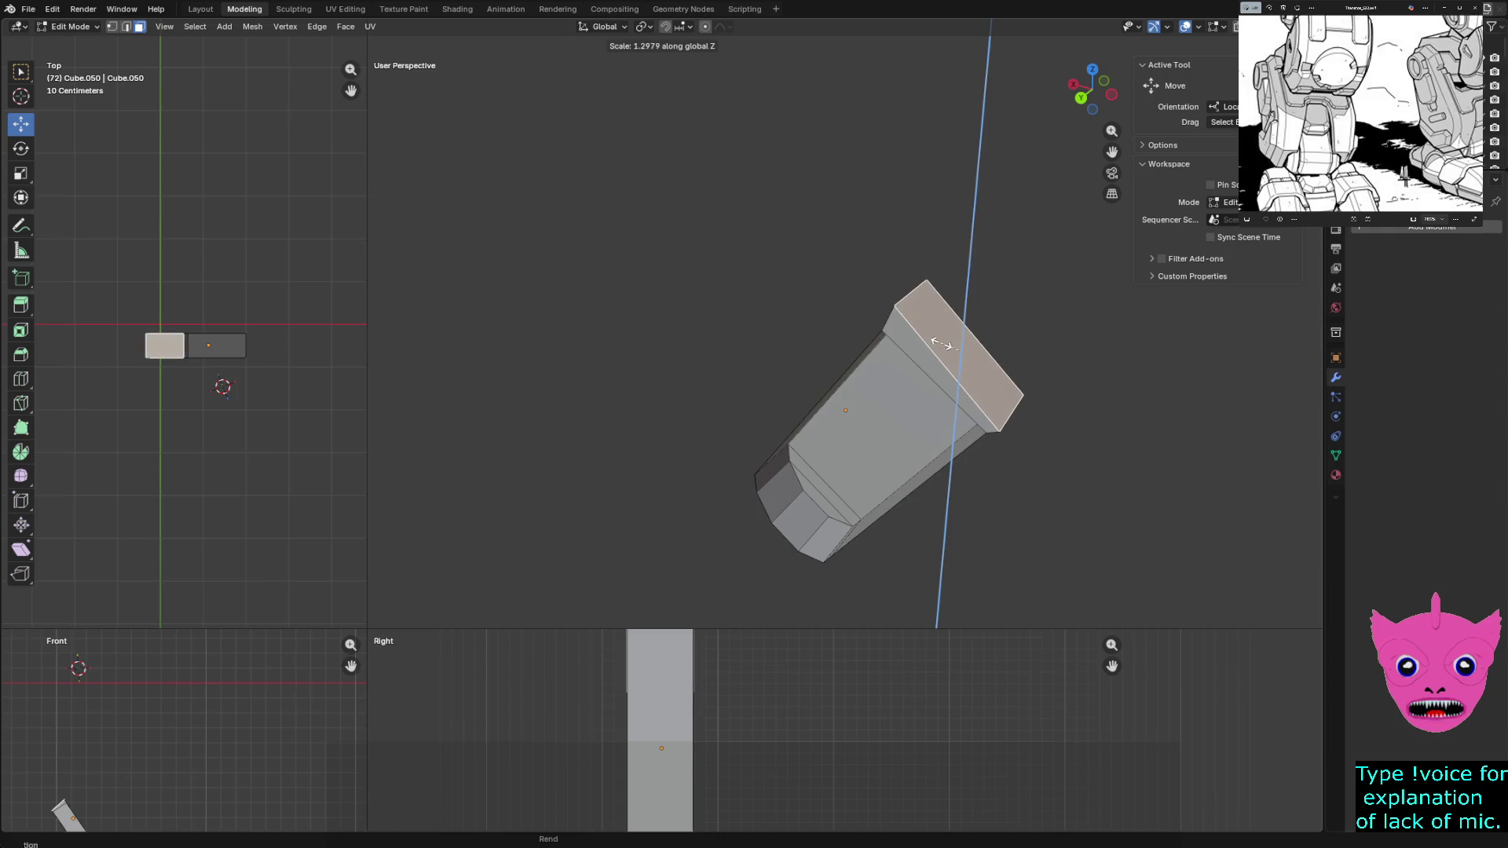
pyautogui.press('z')
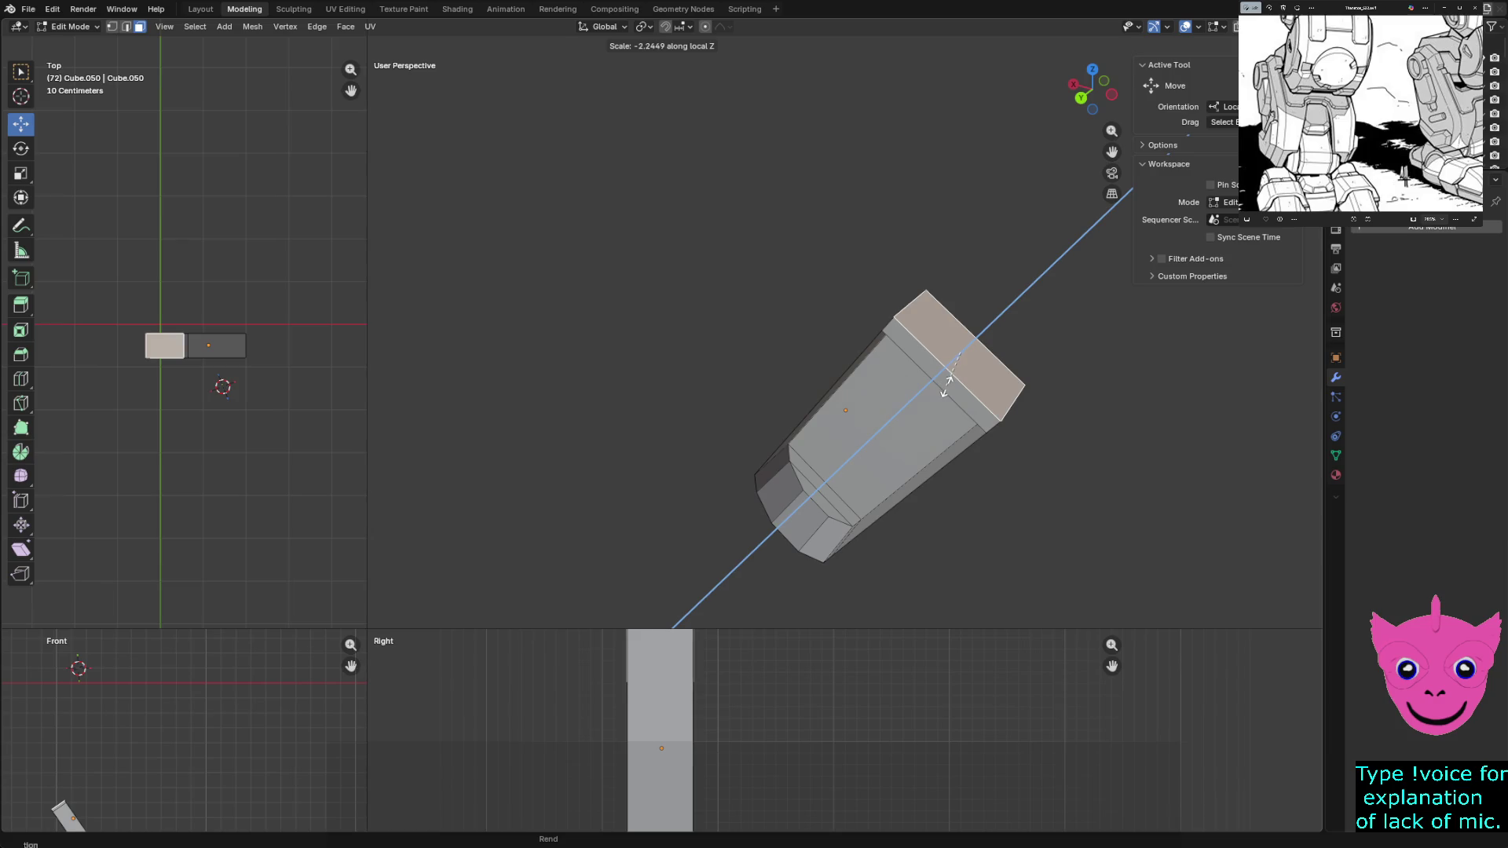
pyautogui.press('x')
pyautogui.press('z')
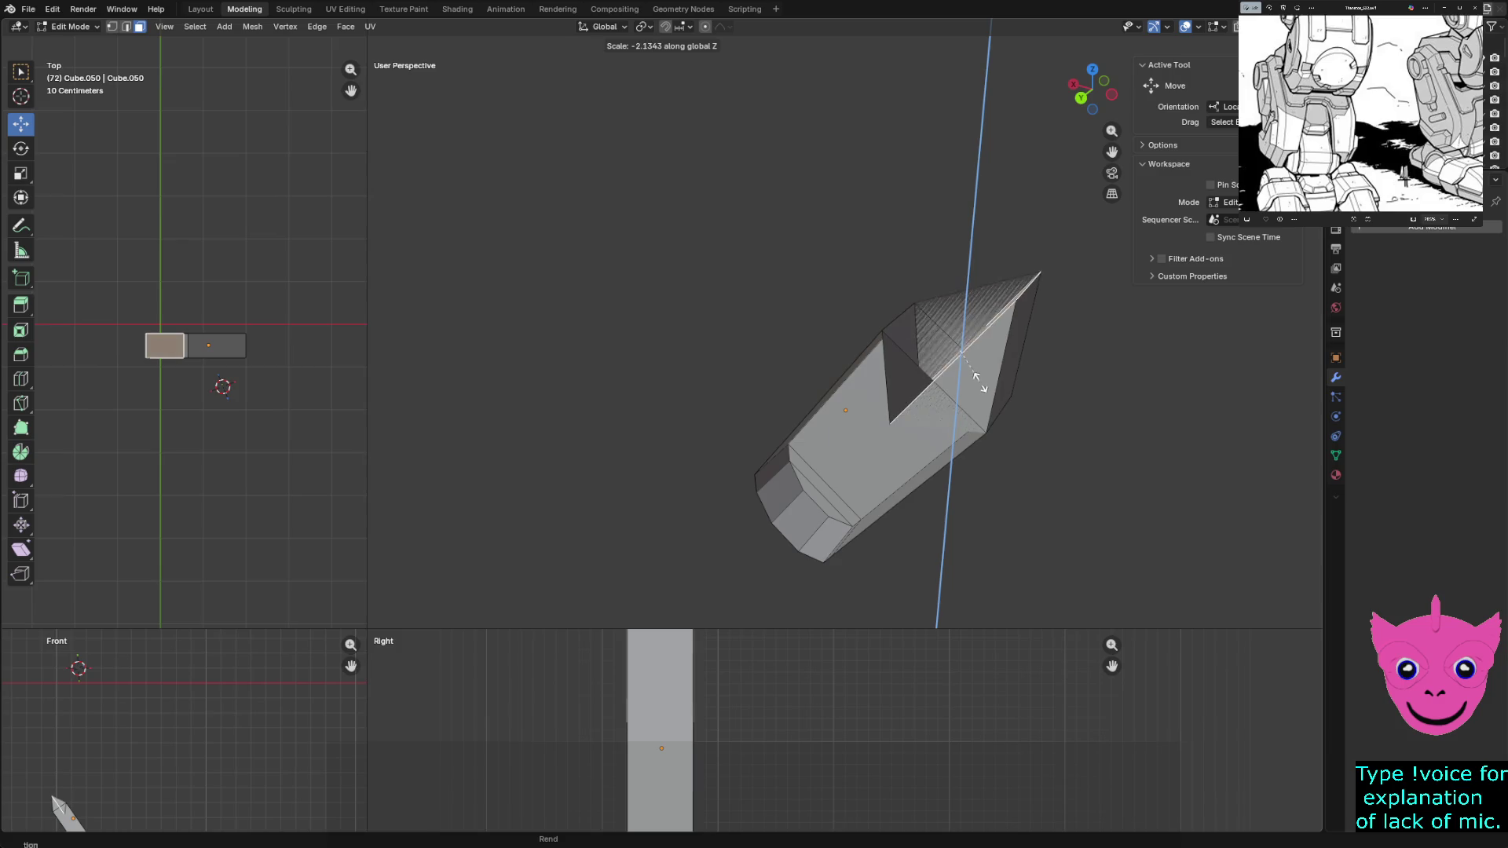
pyautogui.press('y')
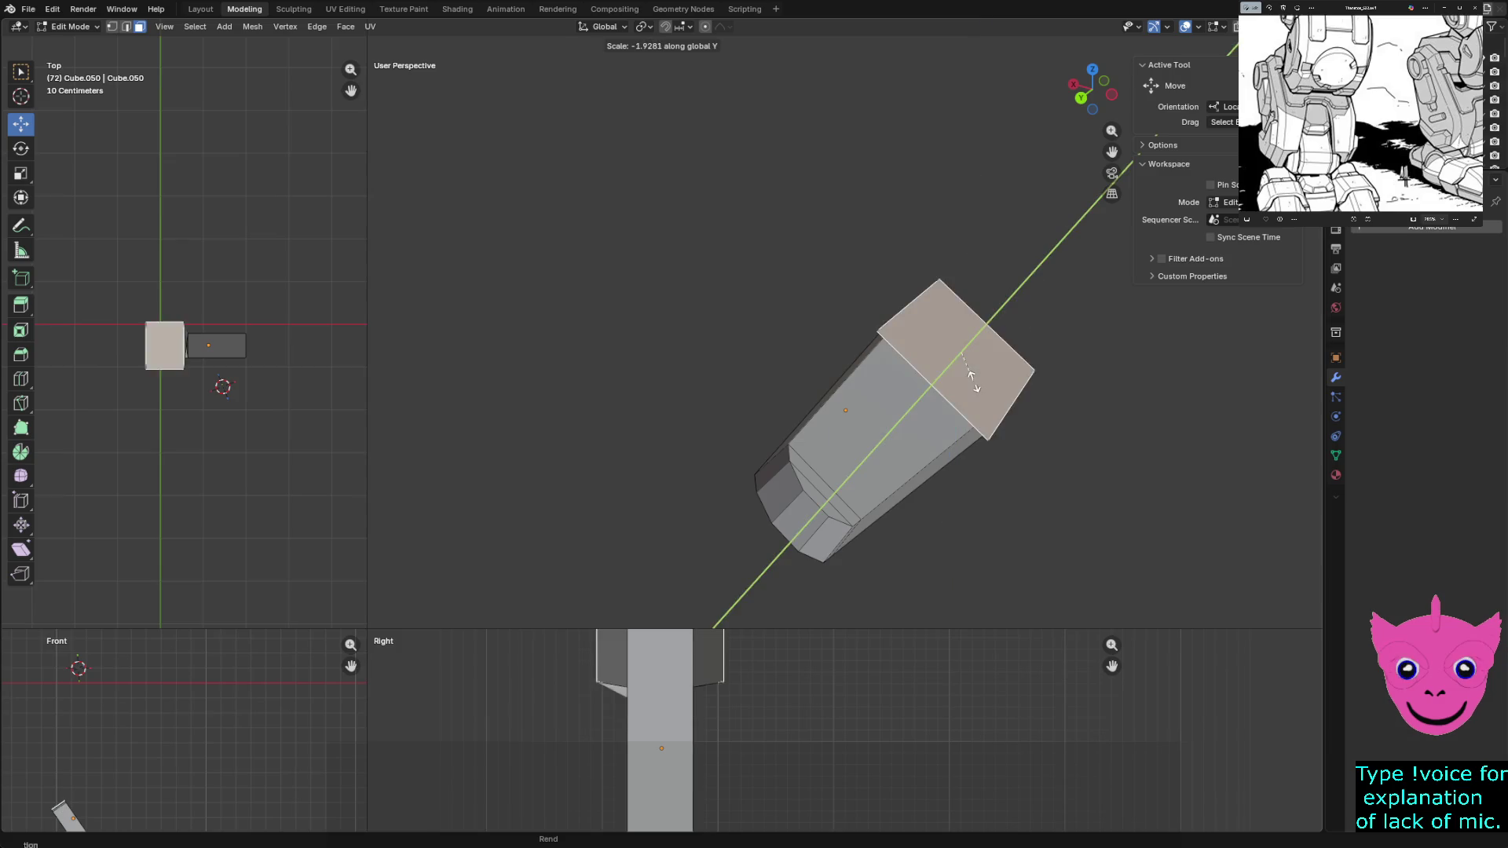
pyautogui.press('x')
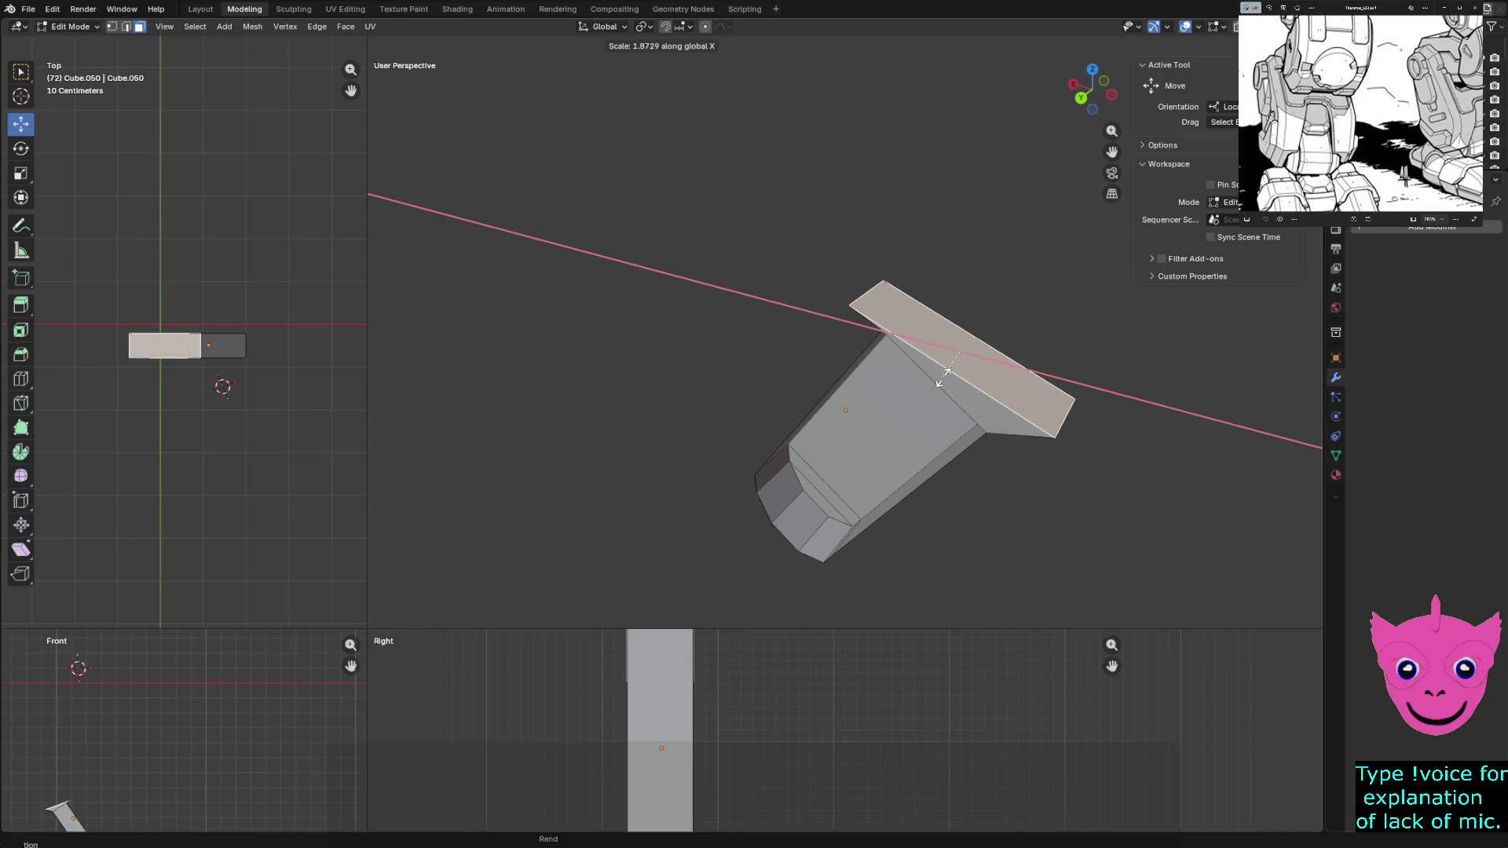
pyautogui.press('x')
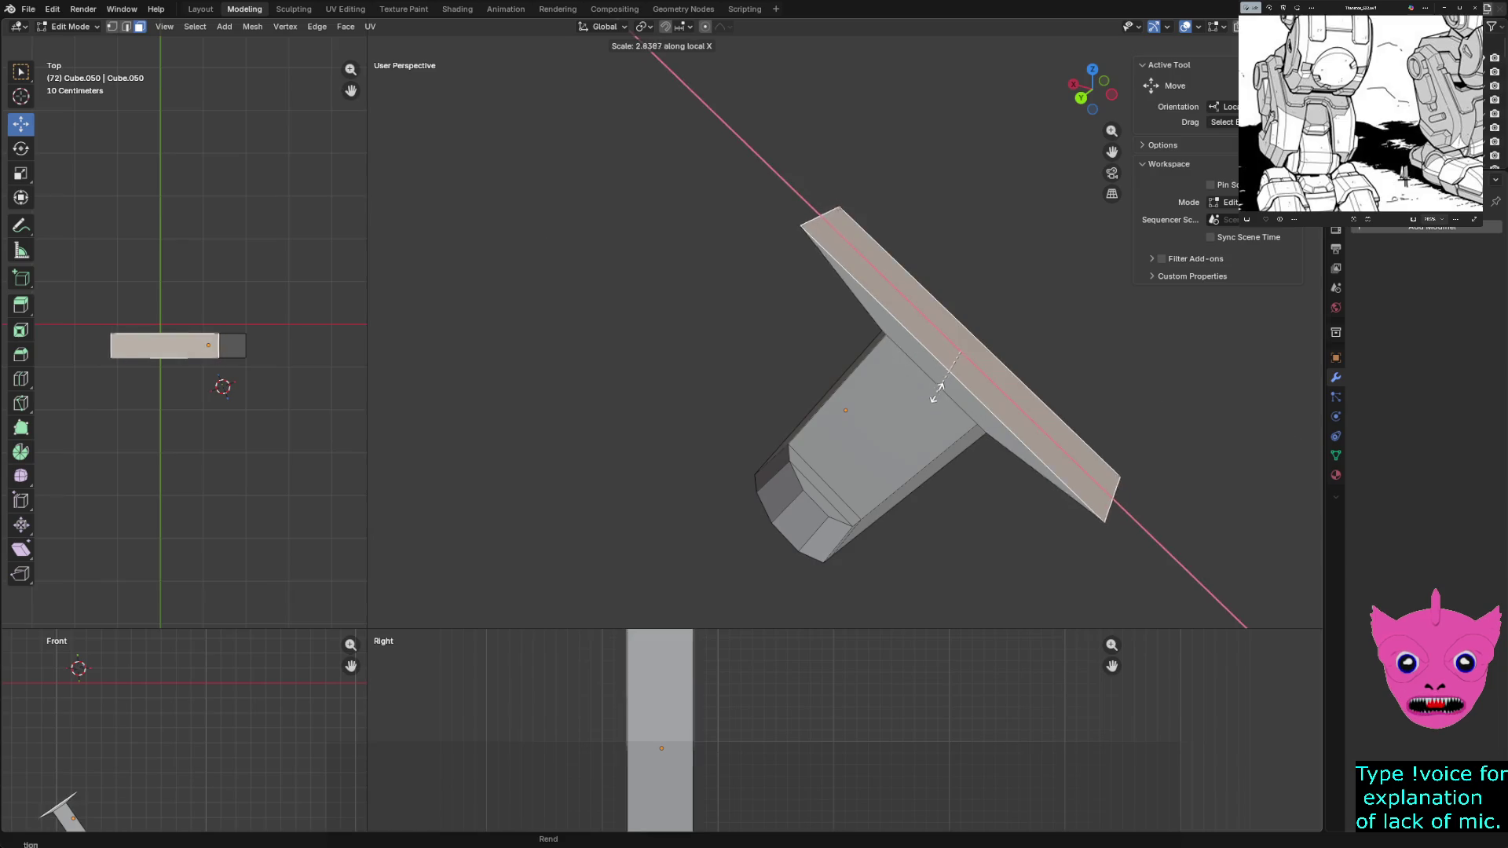
pyautogui.click(956, 352)
# Delete the narrowed top end face, leaving the block open at the top
pyautogui.moveTo(957, 351)
pyautogui.mouseDown(button='middle')
pyautogui.moveTo(896, 401)
pyautogui.moveTo(872, 389)
pyautogui.mouseUp(button='middle')
pyautogui.press('x')
pyautogui.click(814, 427)
pyautogui.moveTo(814, 427)
pyautogui.mouseDown(button='middle')
pyautogui.moveTo(778, 401)
pyautogui.moveTo(813, 472)
pyautogui.moveTo(836, 448)
pyautogui.moveTo(824, 460)
pyautogui.mouseUp(button='middle')
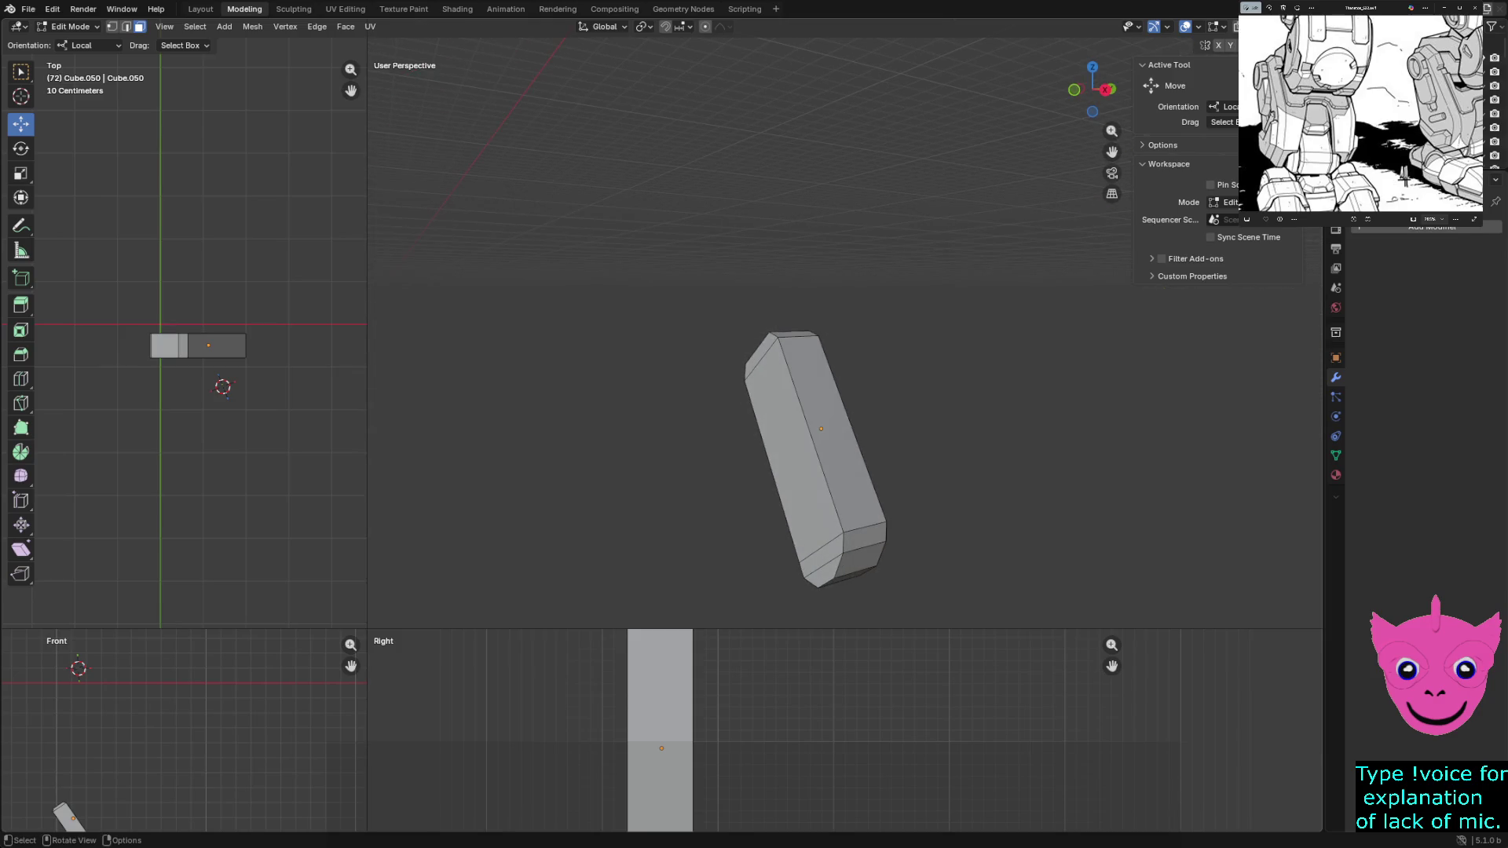
# Extrude the long side face with its bevel faces outward, undoing a first shrink attempt
pyautogui.click(784, 448)
pyautogui.keyDown('shift'); pyautogui.click(825, 568); pyautogui.keyUp('shift')
pyautogui.keyDown('shift'); pyautogui.click(822, 556); pyautogui.keyUp('shift')
pyautogui.press('e')
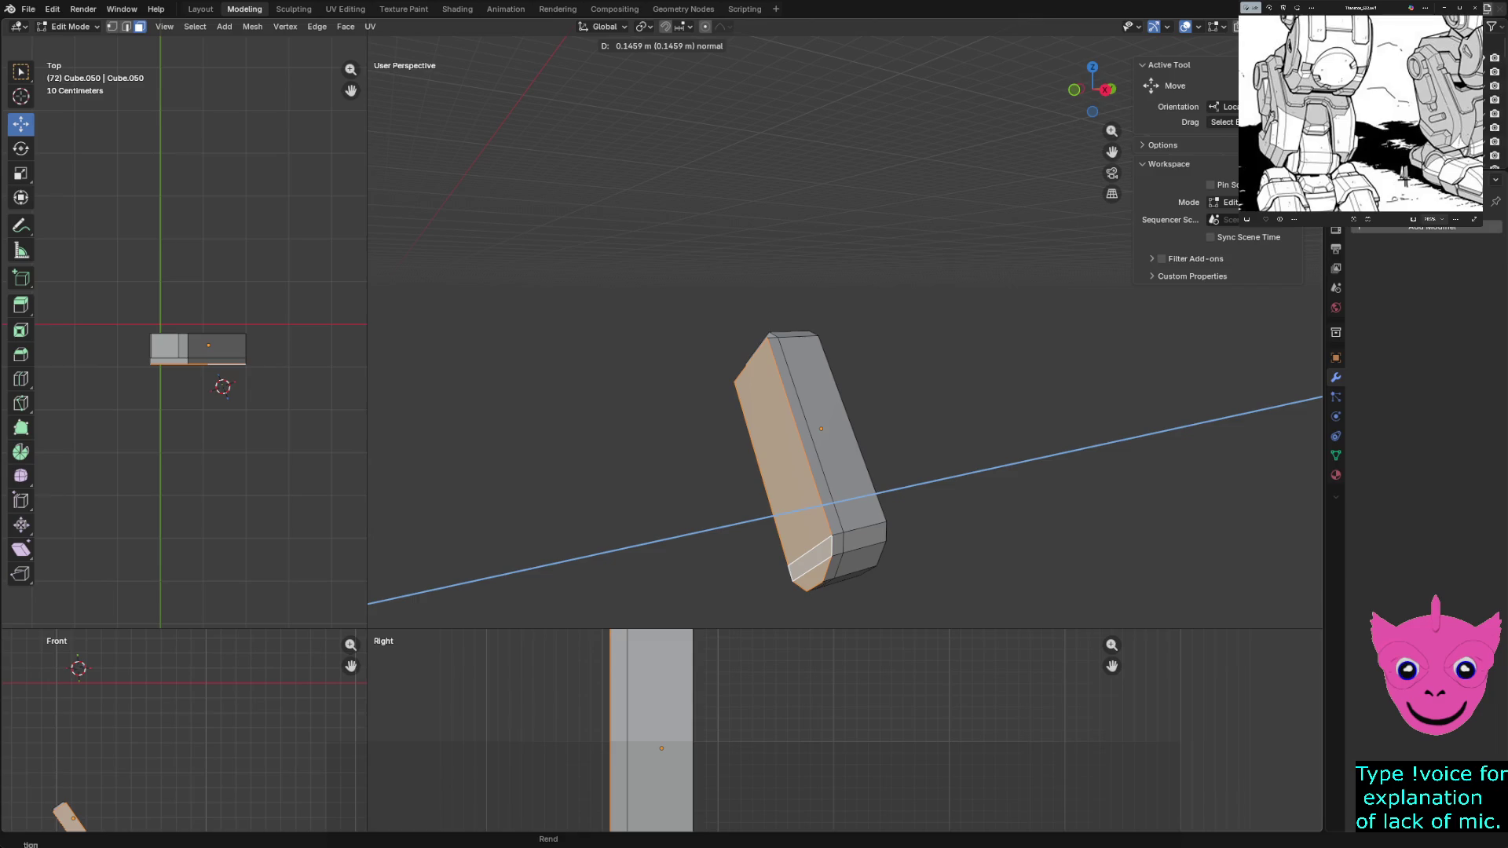
pyautogui.press('Return')
pyautogui.press('s')
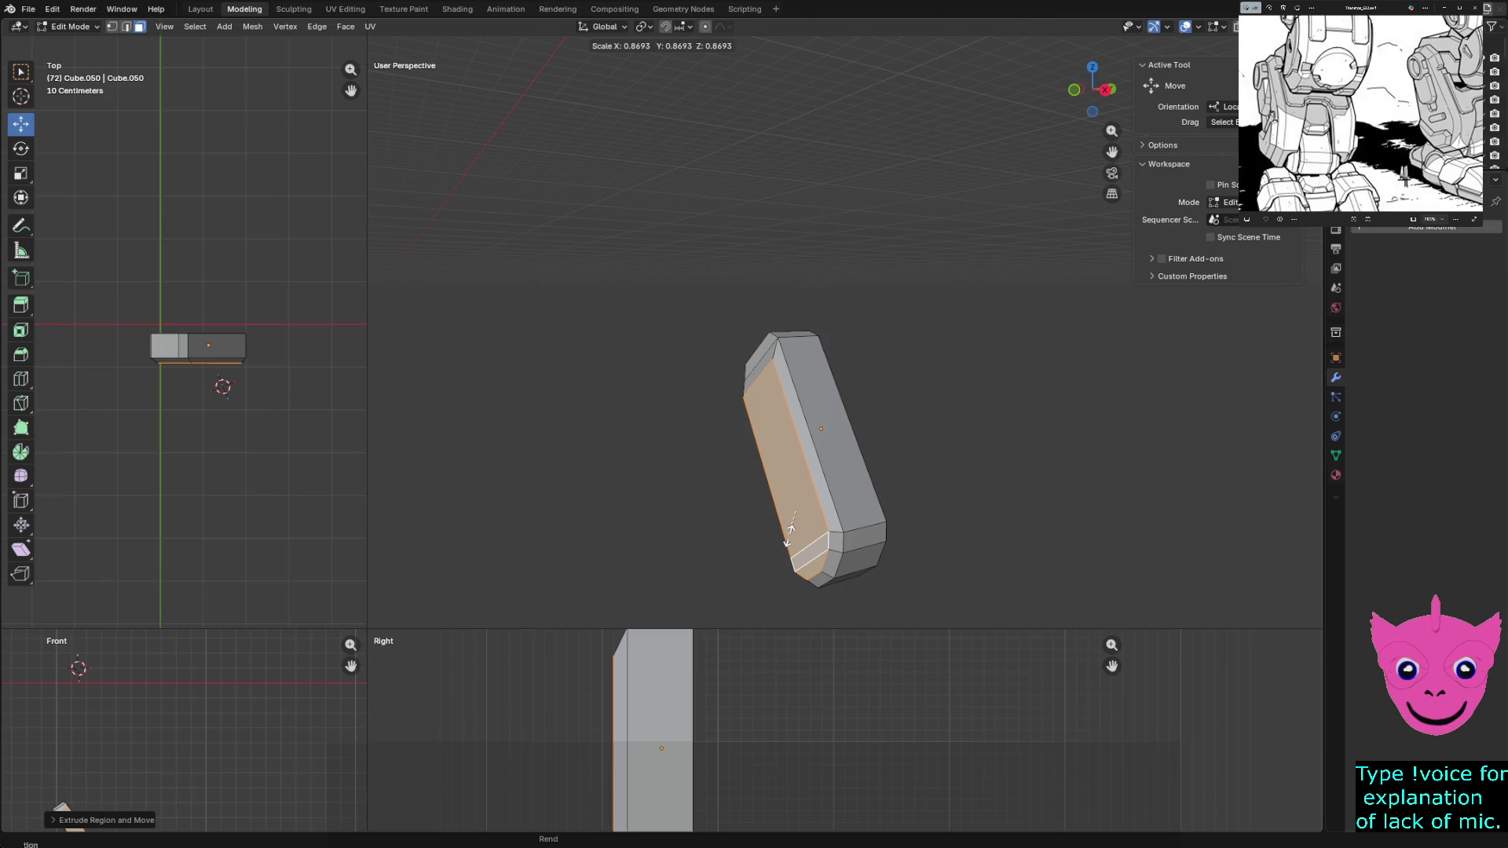
pyautogui.press('Escape')
pyautogui.hotkey('ctrl', 'z')
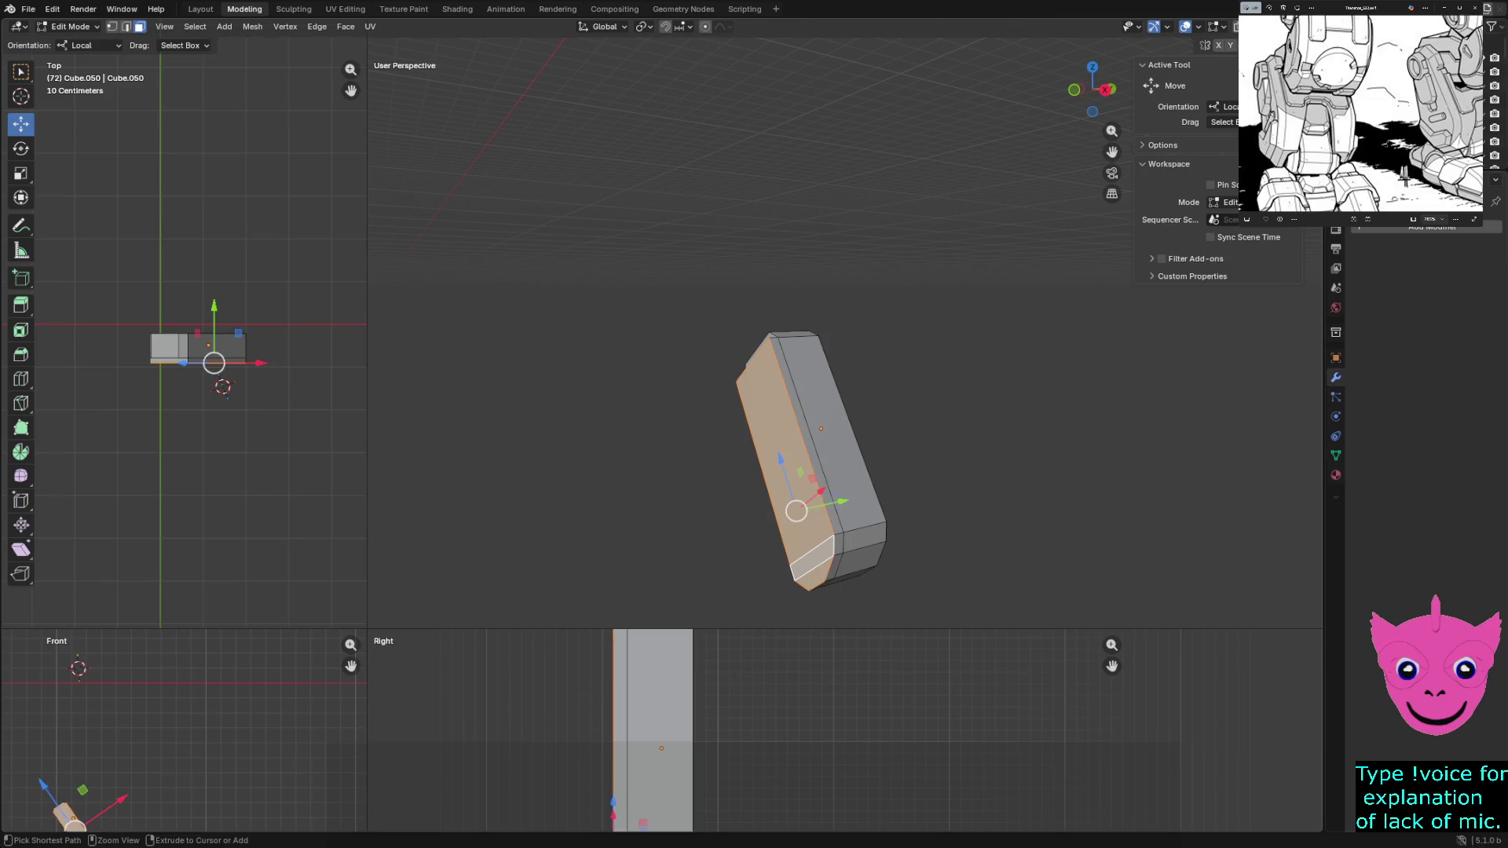
pyautogui.hotkey('ctrl', 'z')
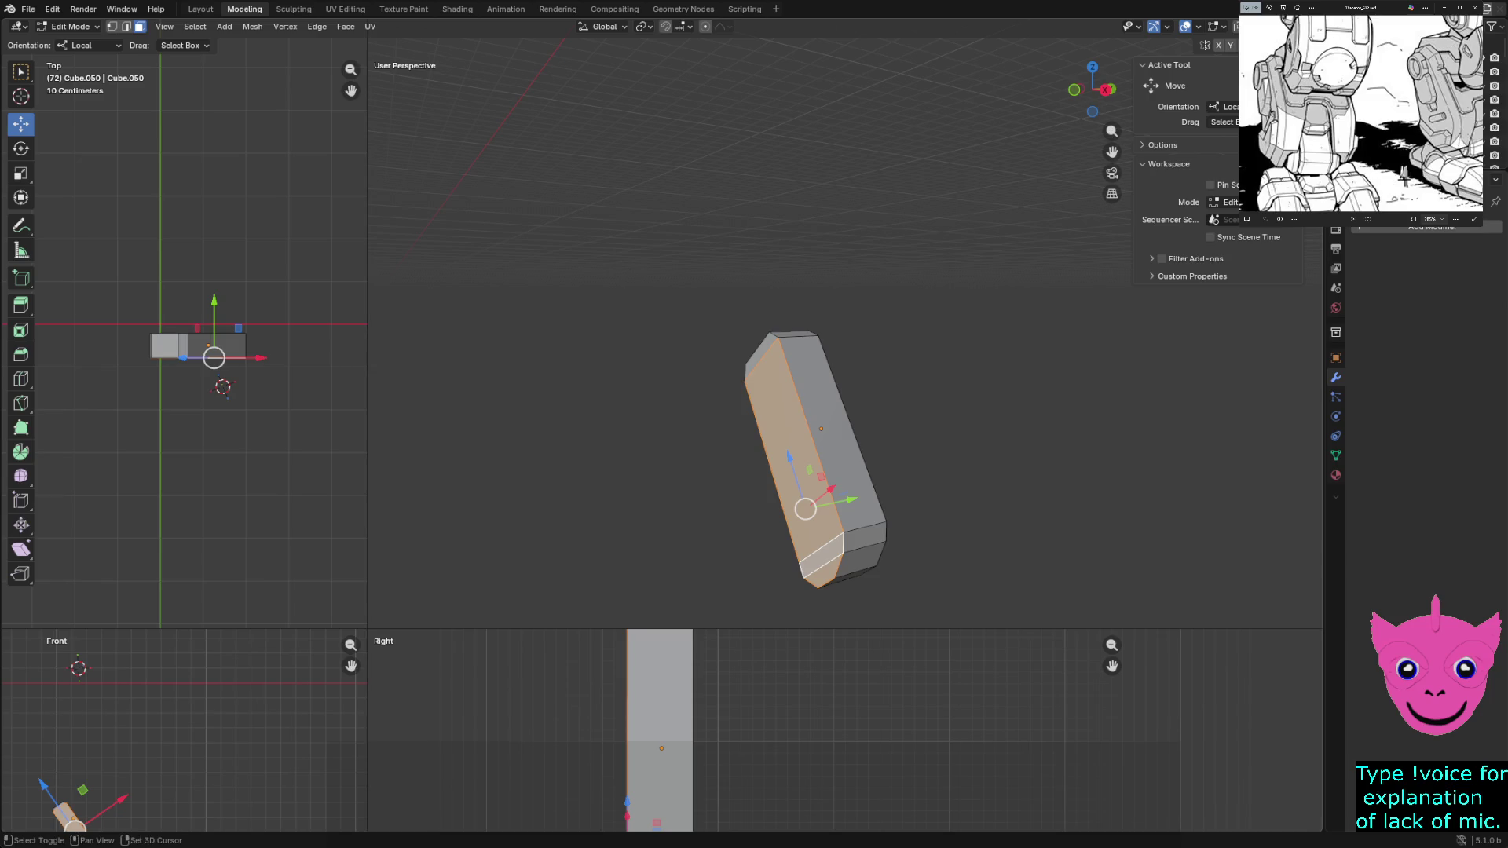
# Extrude the plate outward again, inset it slightly and shift it along its local Y
pyautogui.moveTo(791, 469); pyautogui.dragTo(766, 483)
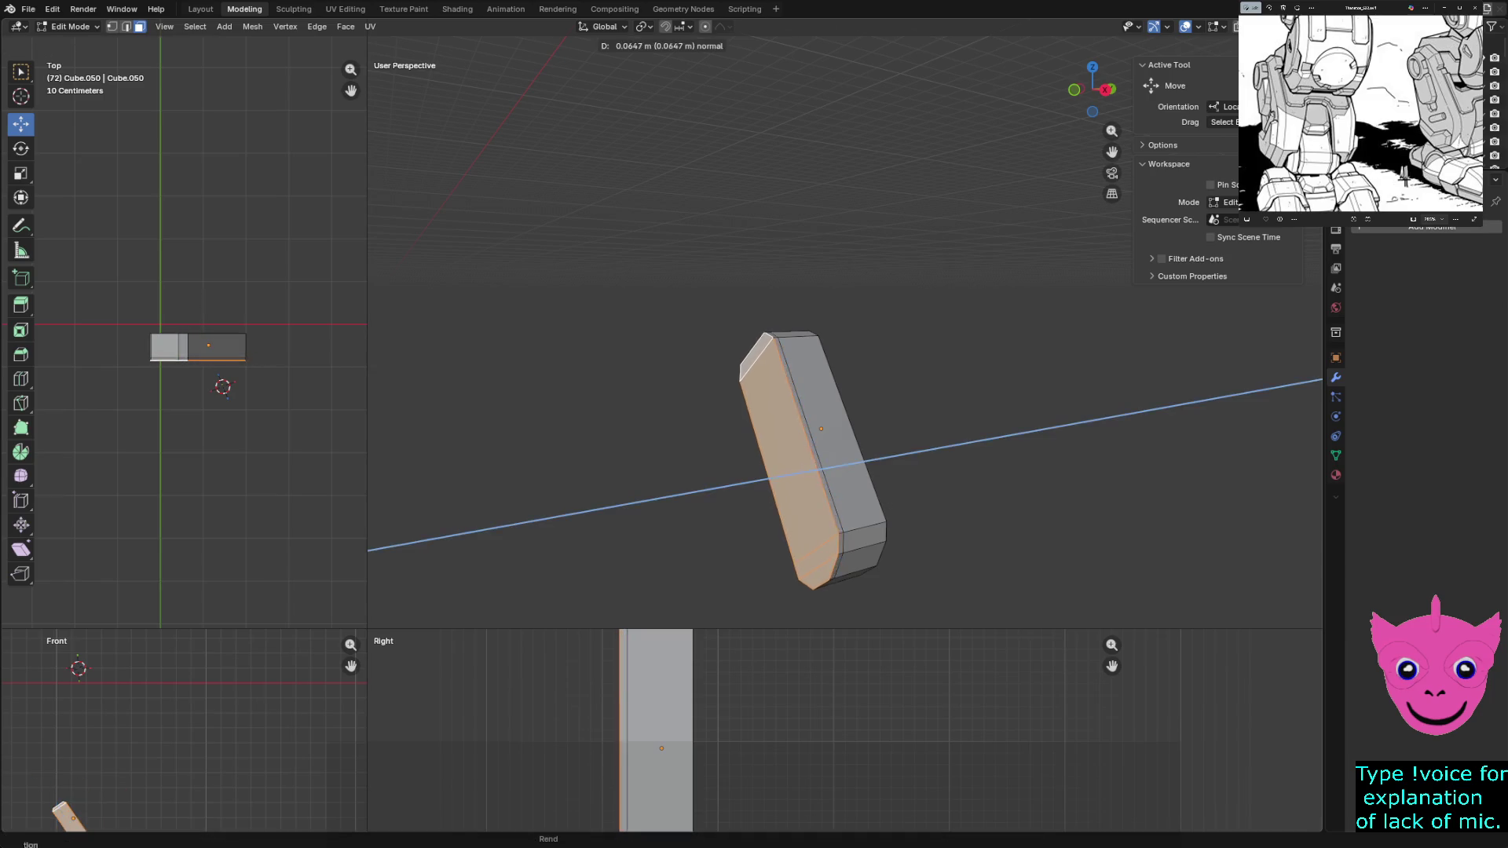
pyautogui.press('Return')
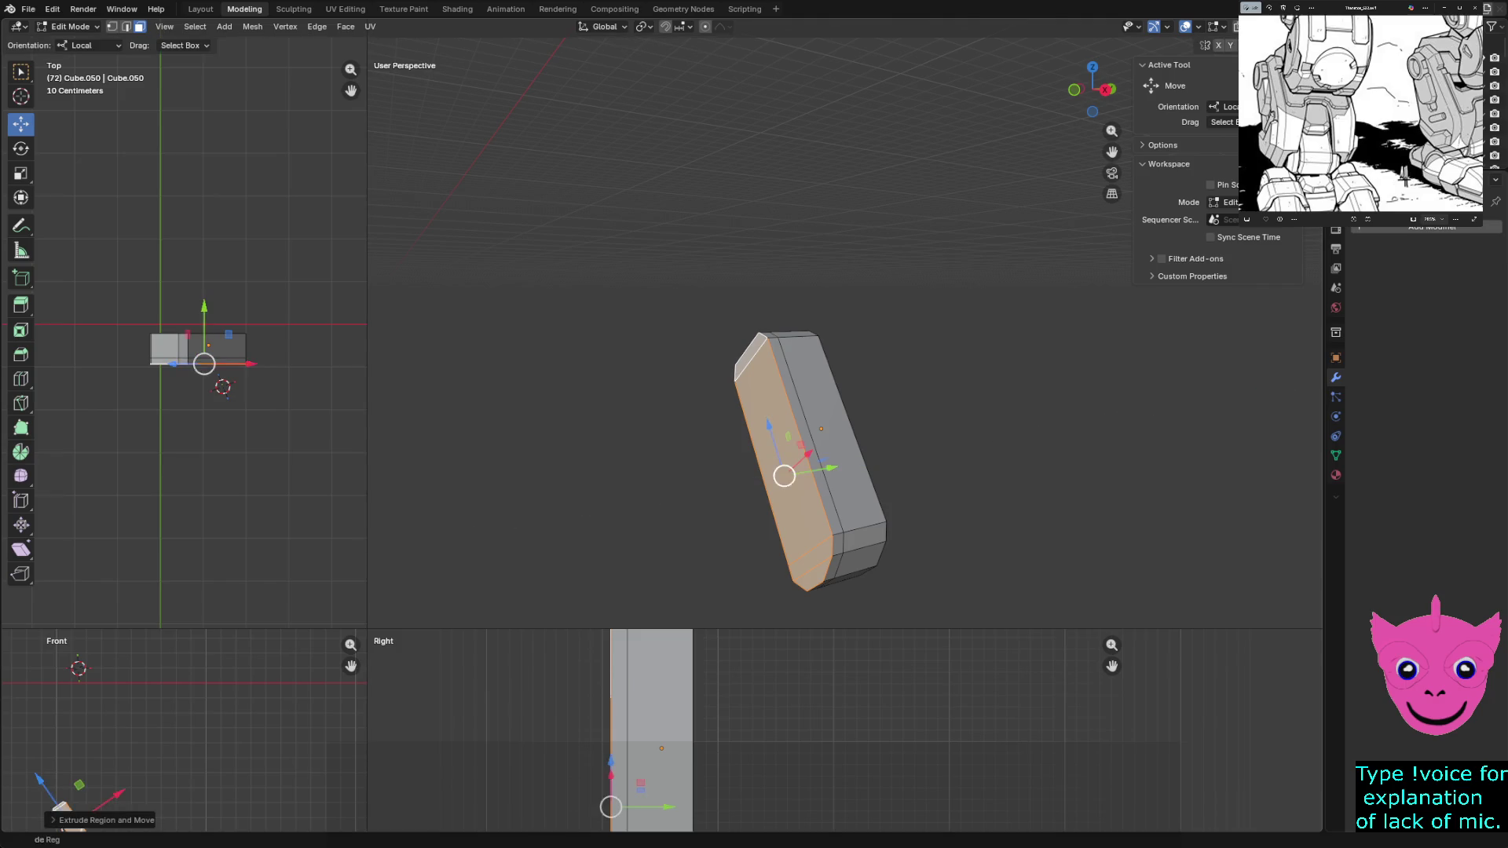
pyautogui.press('s')
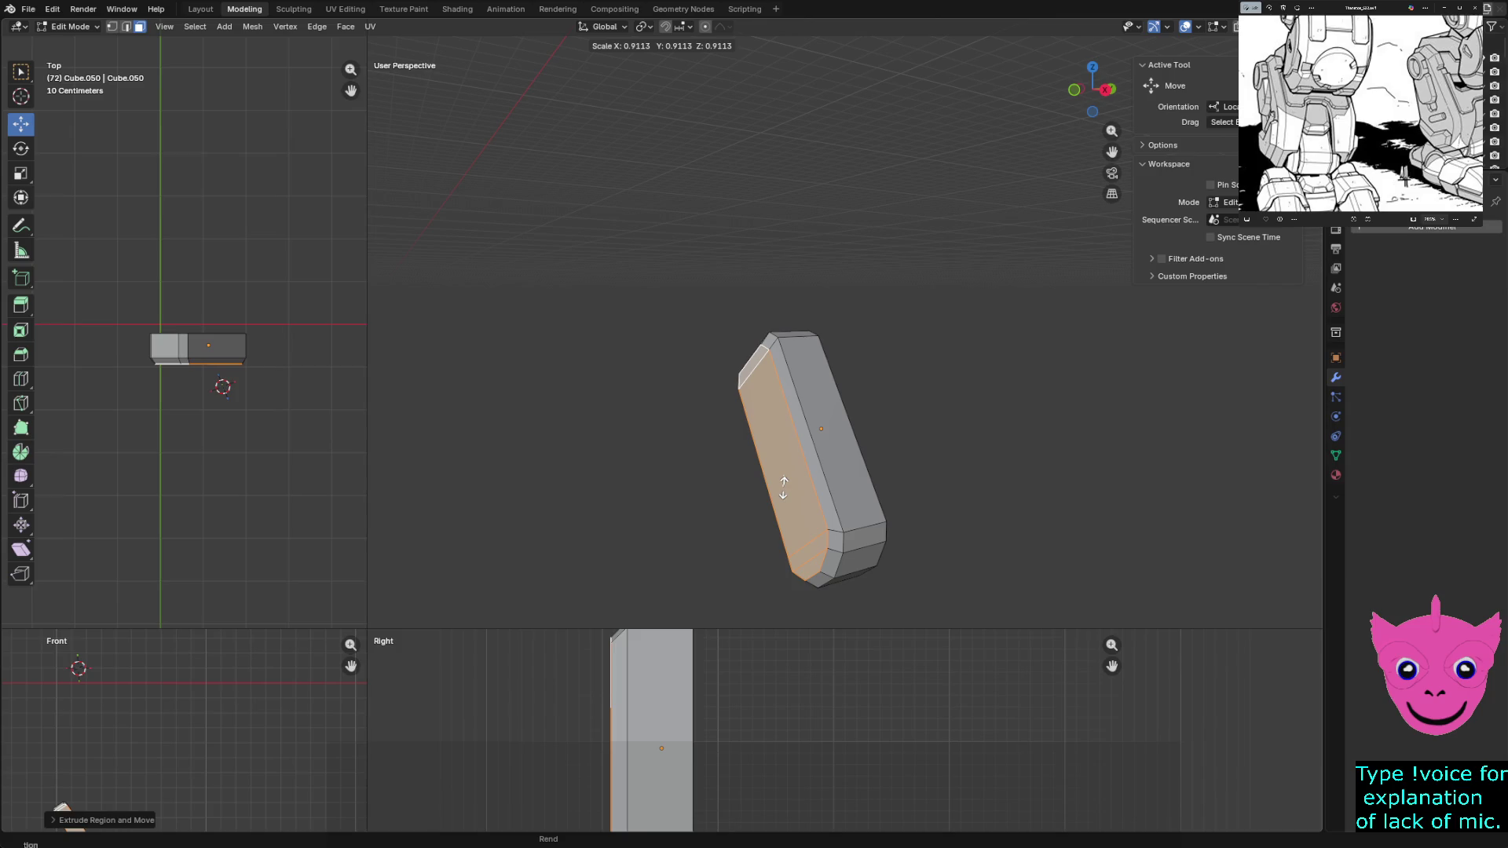
pyautogui.click(783, 486)
pyautogui.moveTo(784, 486); pyautogui.dragTo(754, 518, button='middle')
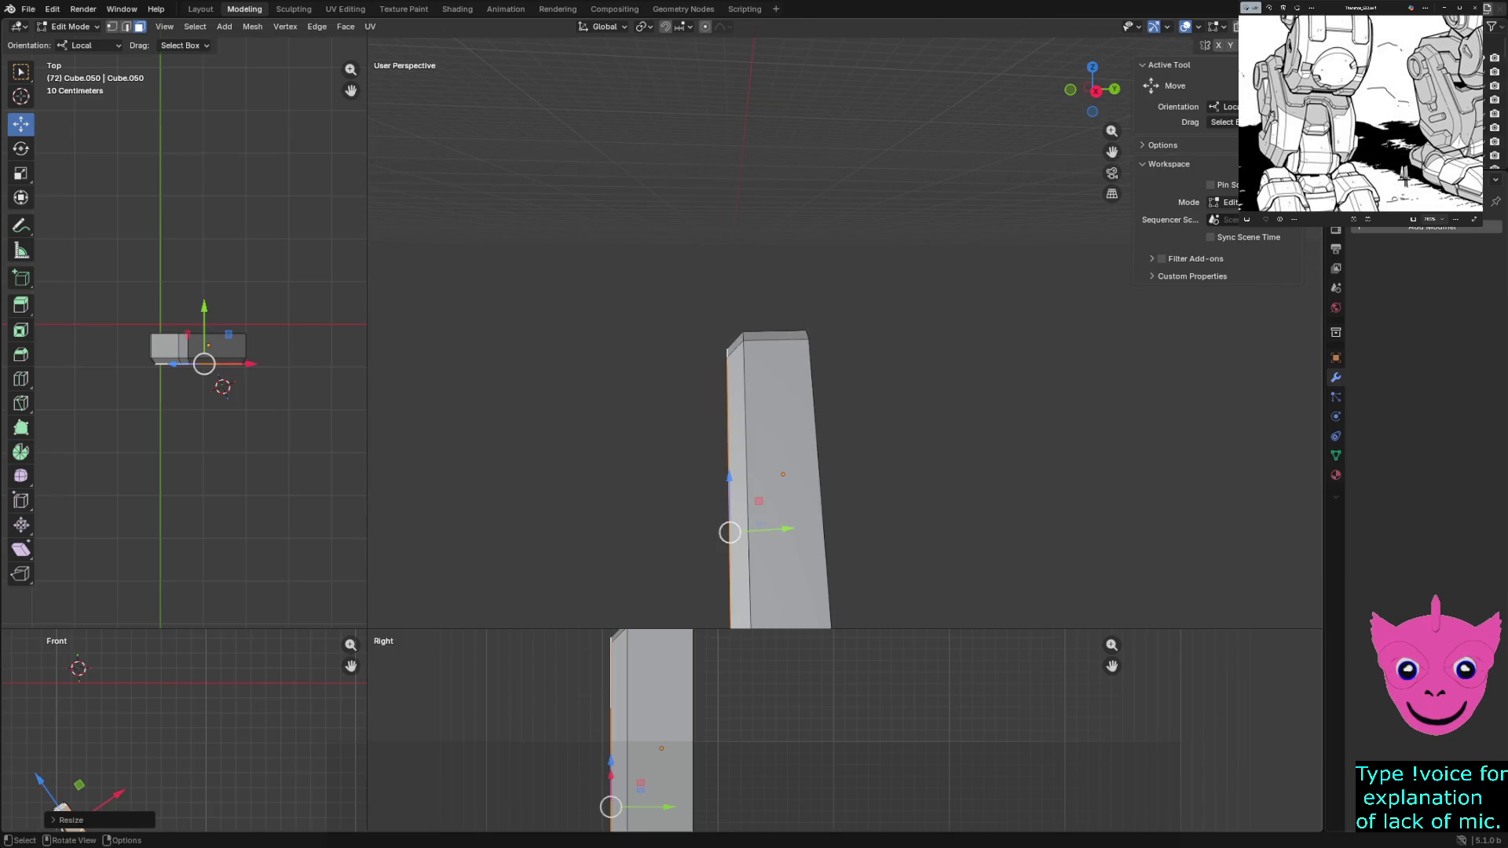
pyautogui.moveTo(786, 528); pyautogui.dragTo(737, 528)
pyautogui.moveTo(737, 529)
pyautogui.mouseDown(button='middle')
pyautogui.moveTo(762, 540)
pyautogui.moveTo(728, 529)
pyautogui.moveTo(750, 539)
pyautogui.mouseUp(button='middle')
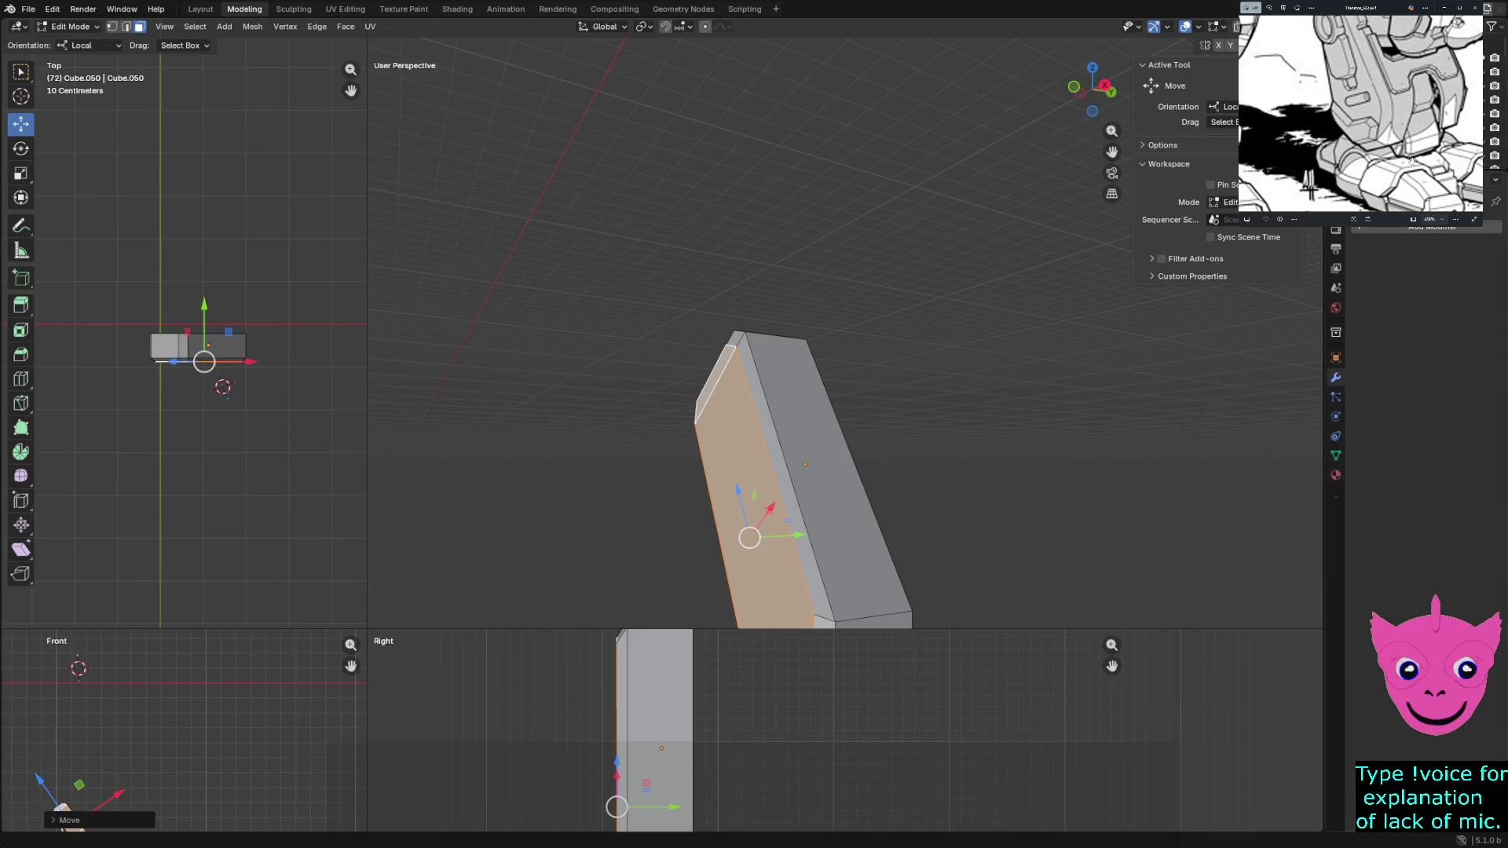
pyautogui.scroll(2, 1394, 155)
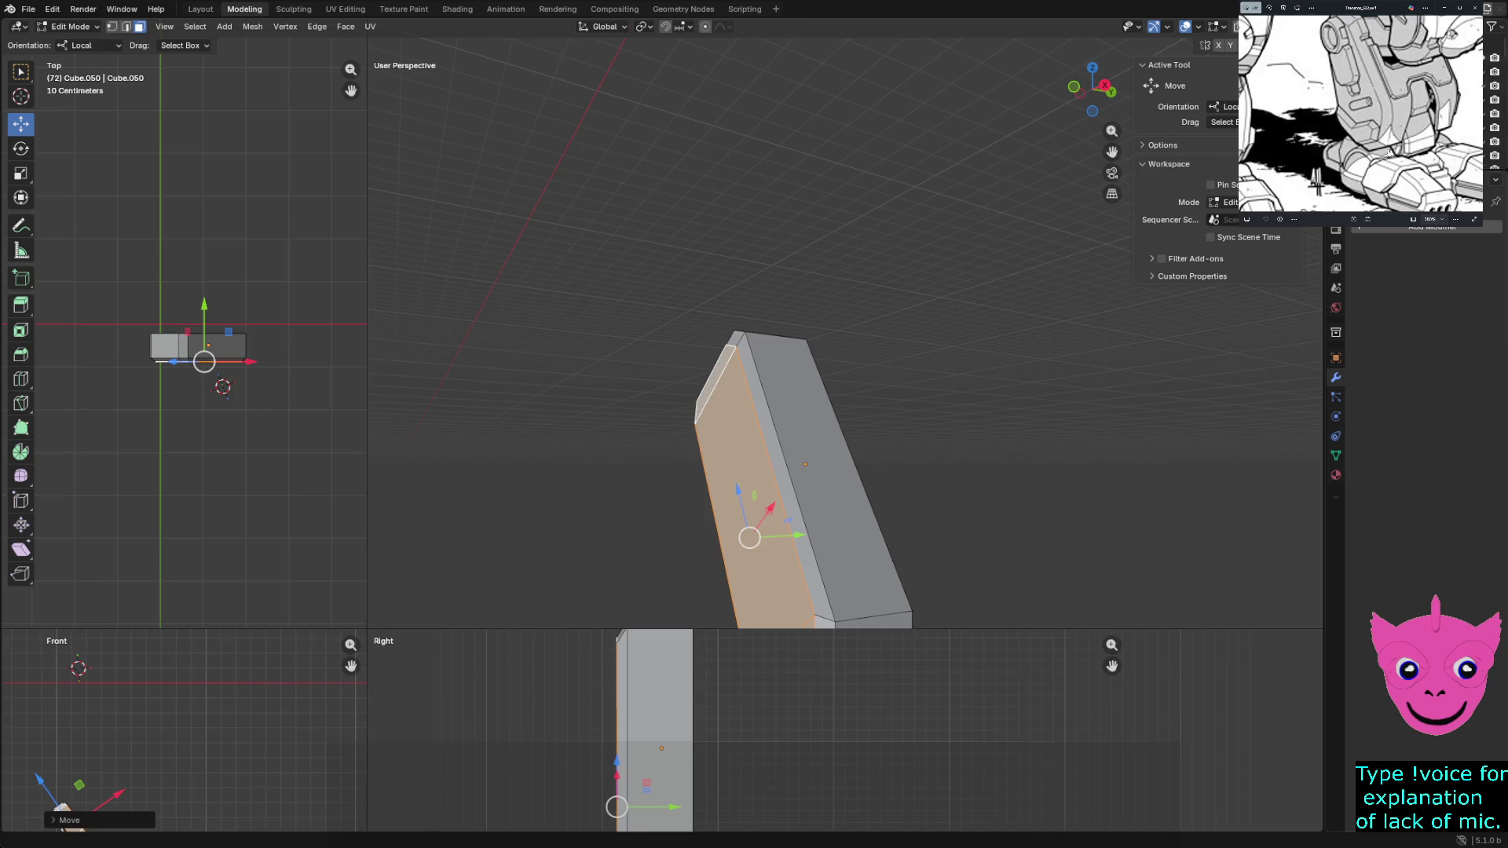
# Check the plate against the reference, deselect its faces and return to Object Mode
pyautogui.moveTo(825, 413); pyautogui.dragTo(896, 371, button='middle')
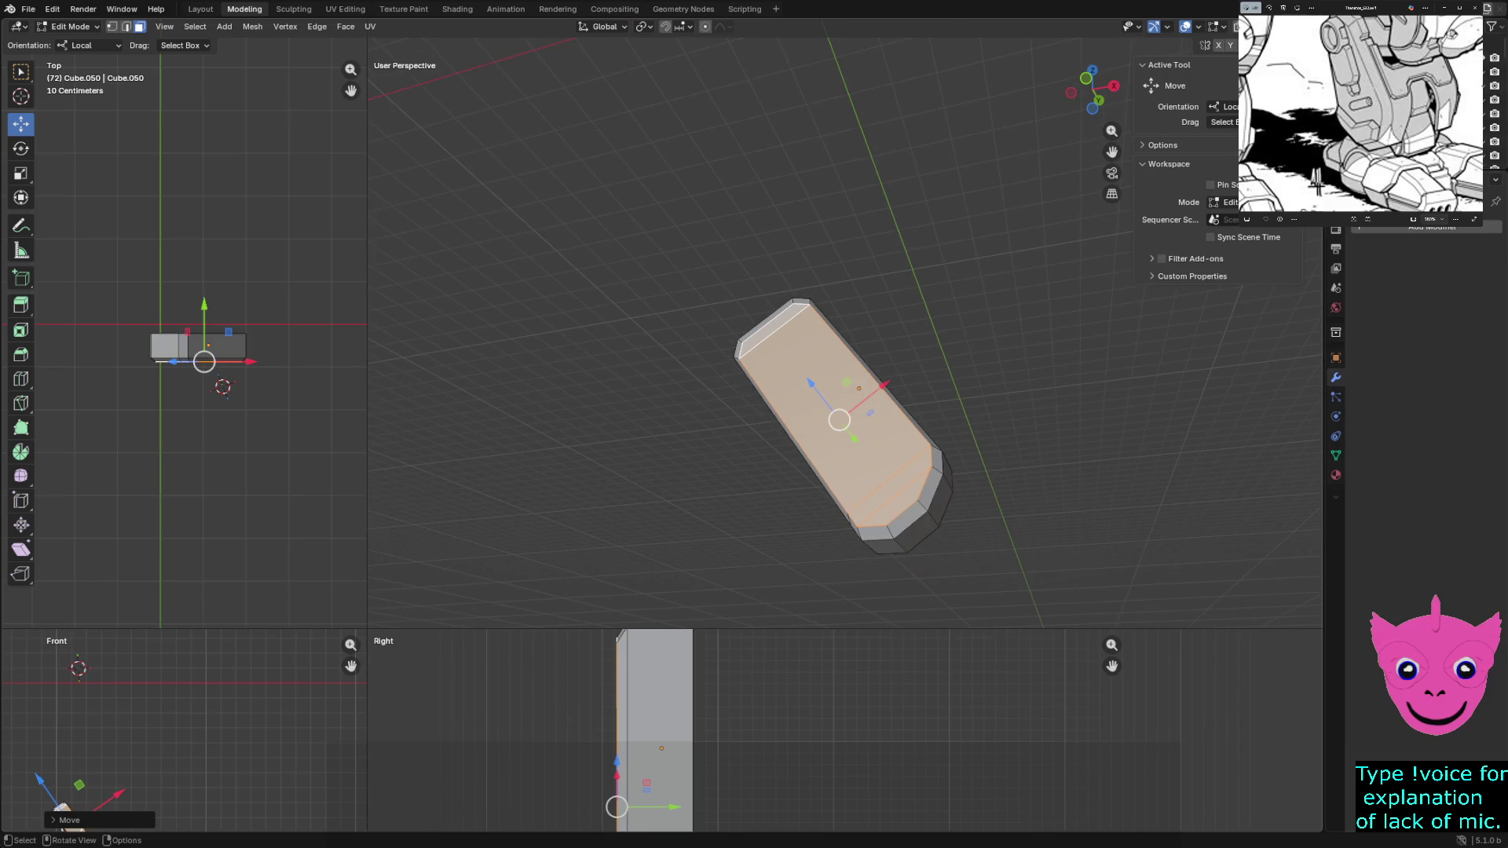
pyautogui.scroll(1, 843, 447)
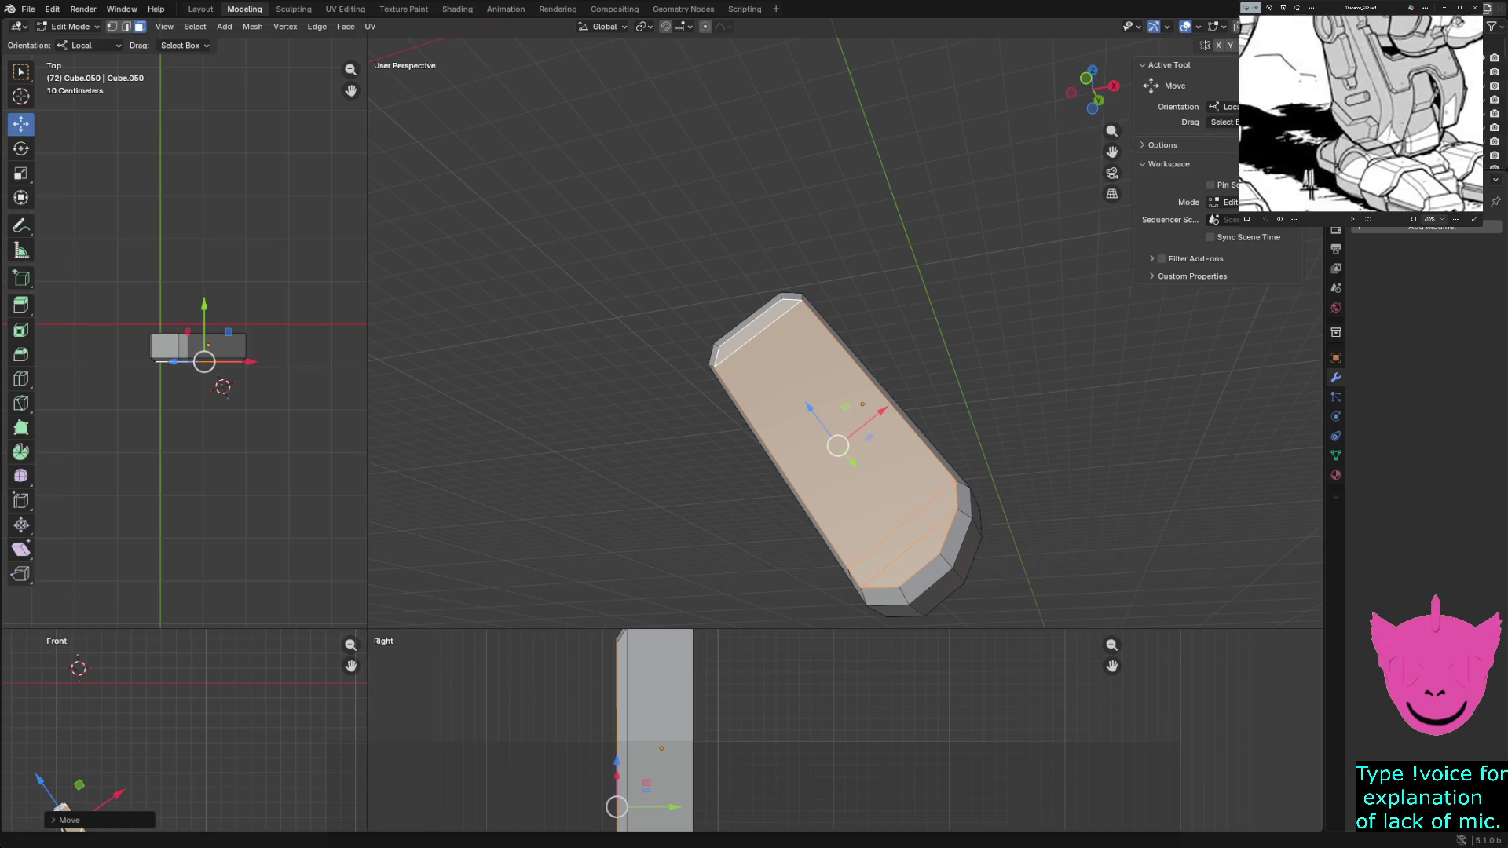
pyautogui.scroll(-2, 1362, 112)
pyautogui.moveTo(1334, 169); pyautogui.dragTo(1365, 168)
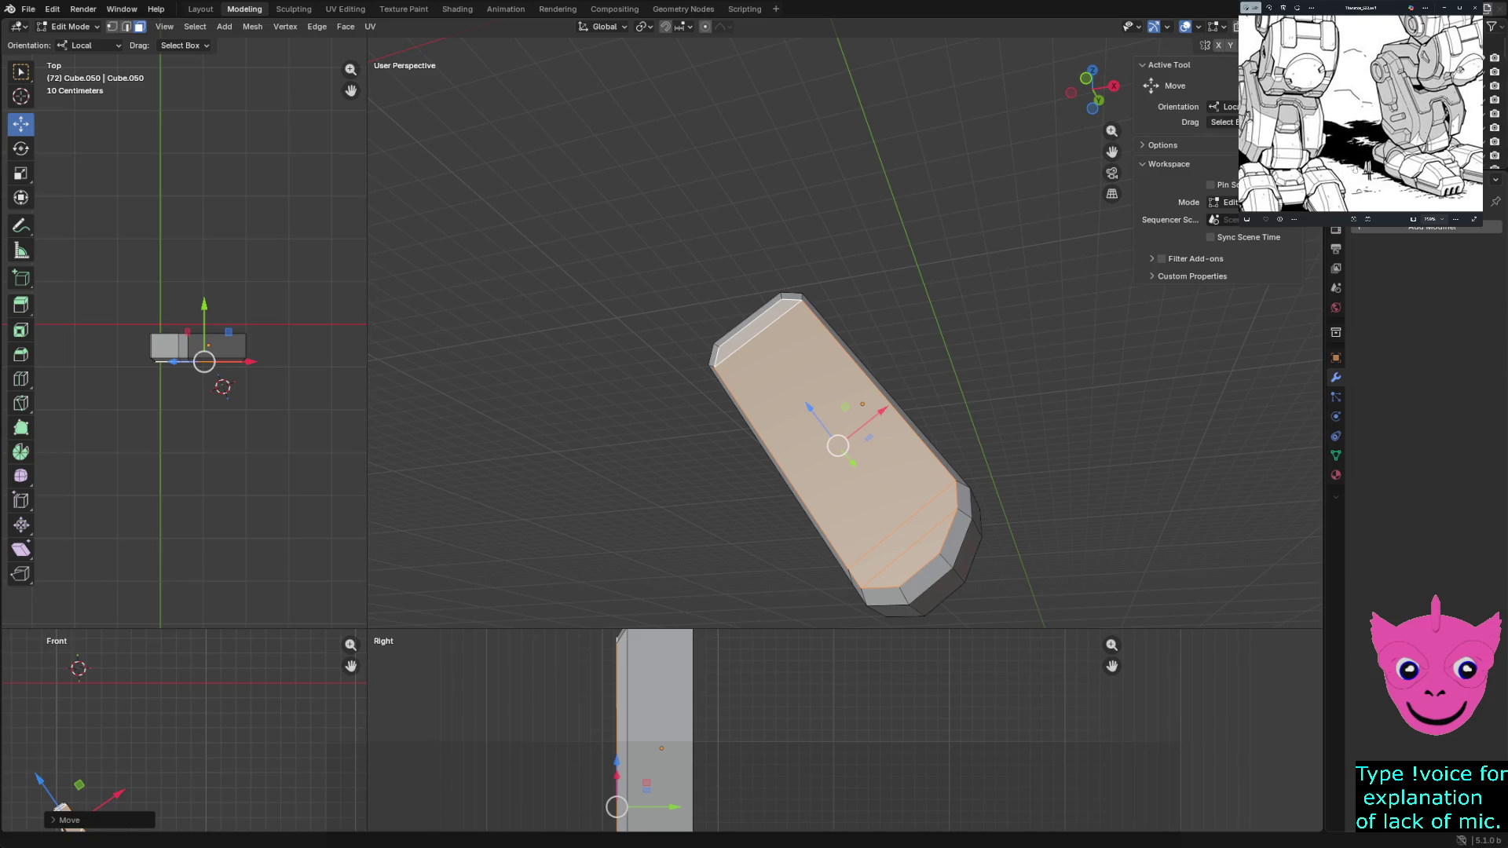
pyautogui.hotkey('alt', 'a')
pyautogui.scroll(-3, 844, 340)
pyautogui.scroll(3, 845, 340)
pyautogui.press('Tab')
pyautogui.scroll(-3, 844, 339)
pyautogui.moveTo(844, 355); pyautogui.dragTo(825, 400, button='middle')
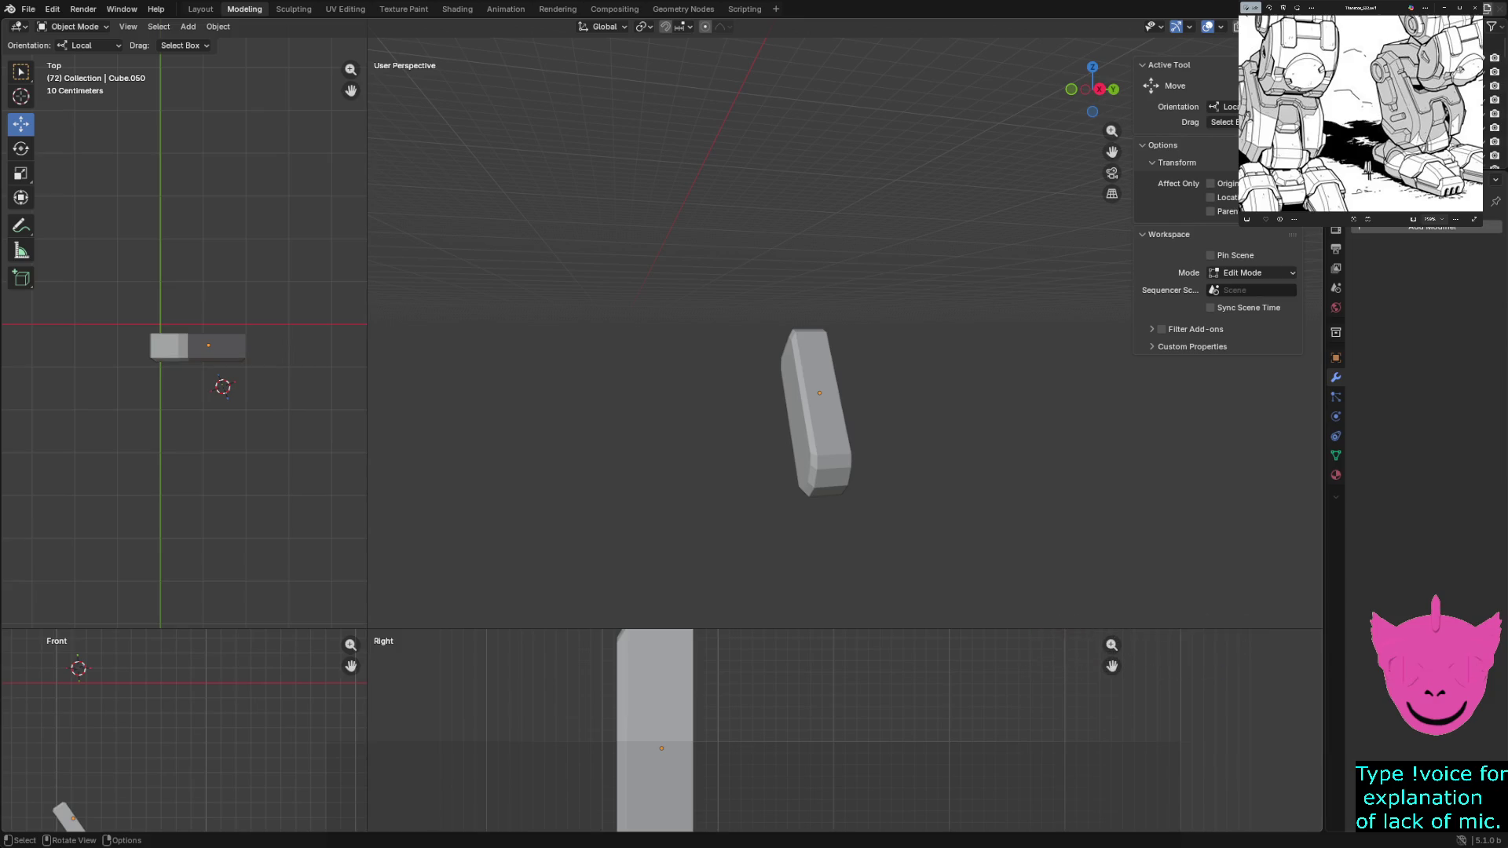
# Hide the plate block, then reveal all mech parts and clear the selection
pyautogui.moveTo(813, 412); pyautogui.dragTo(842, 472, button='middle')
pyautogui.click(837, 472)
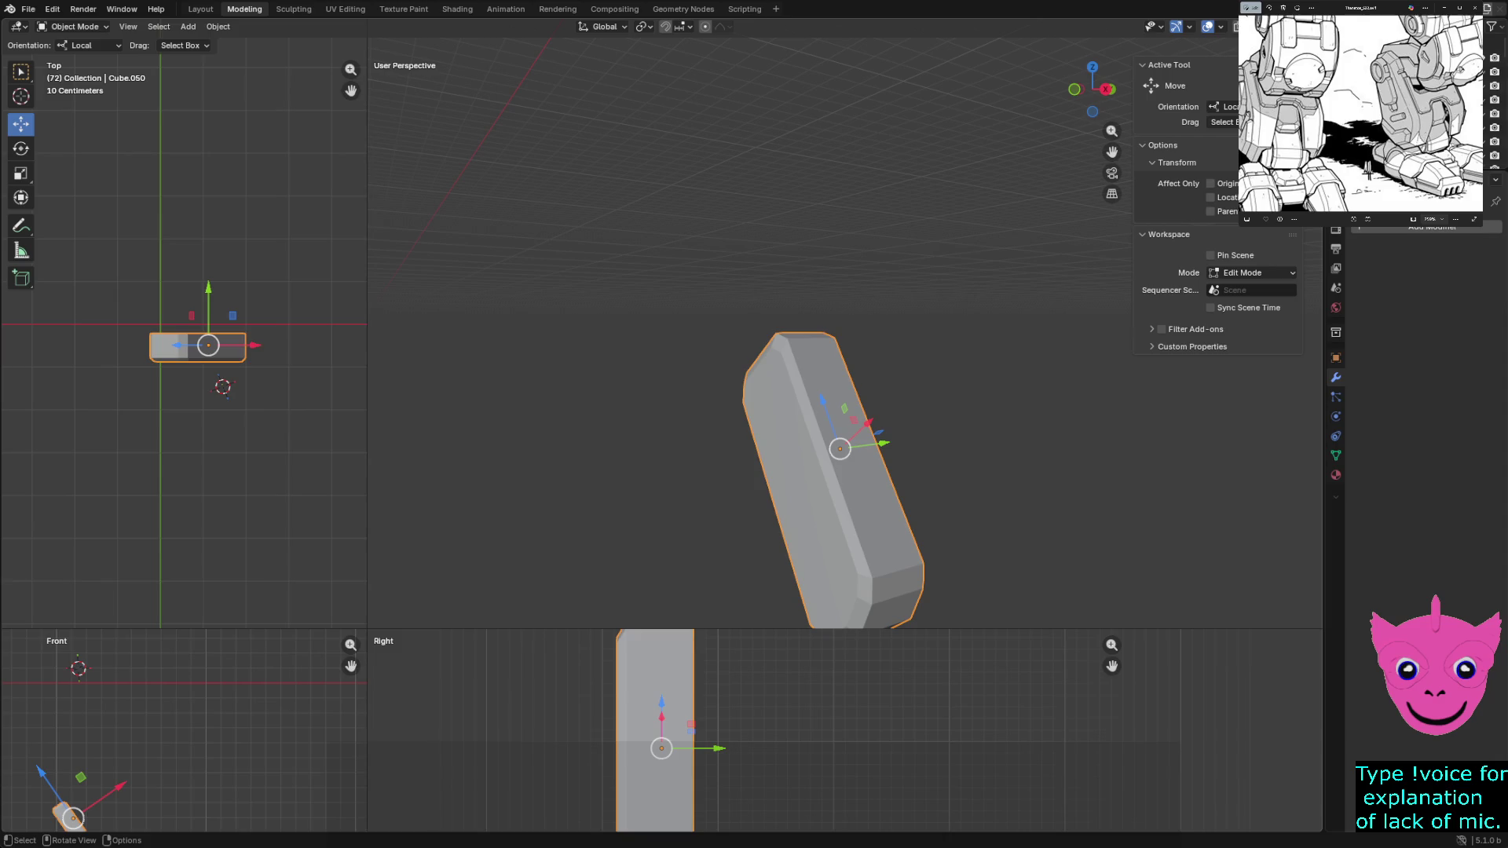
pyautogui.moveTo(836, 449); pyautogui.dragTo(855, 441, button='middle')
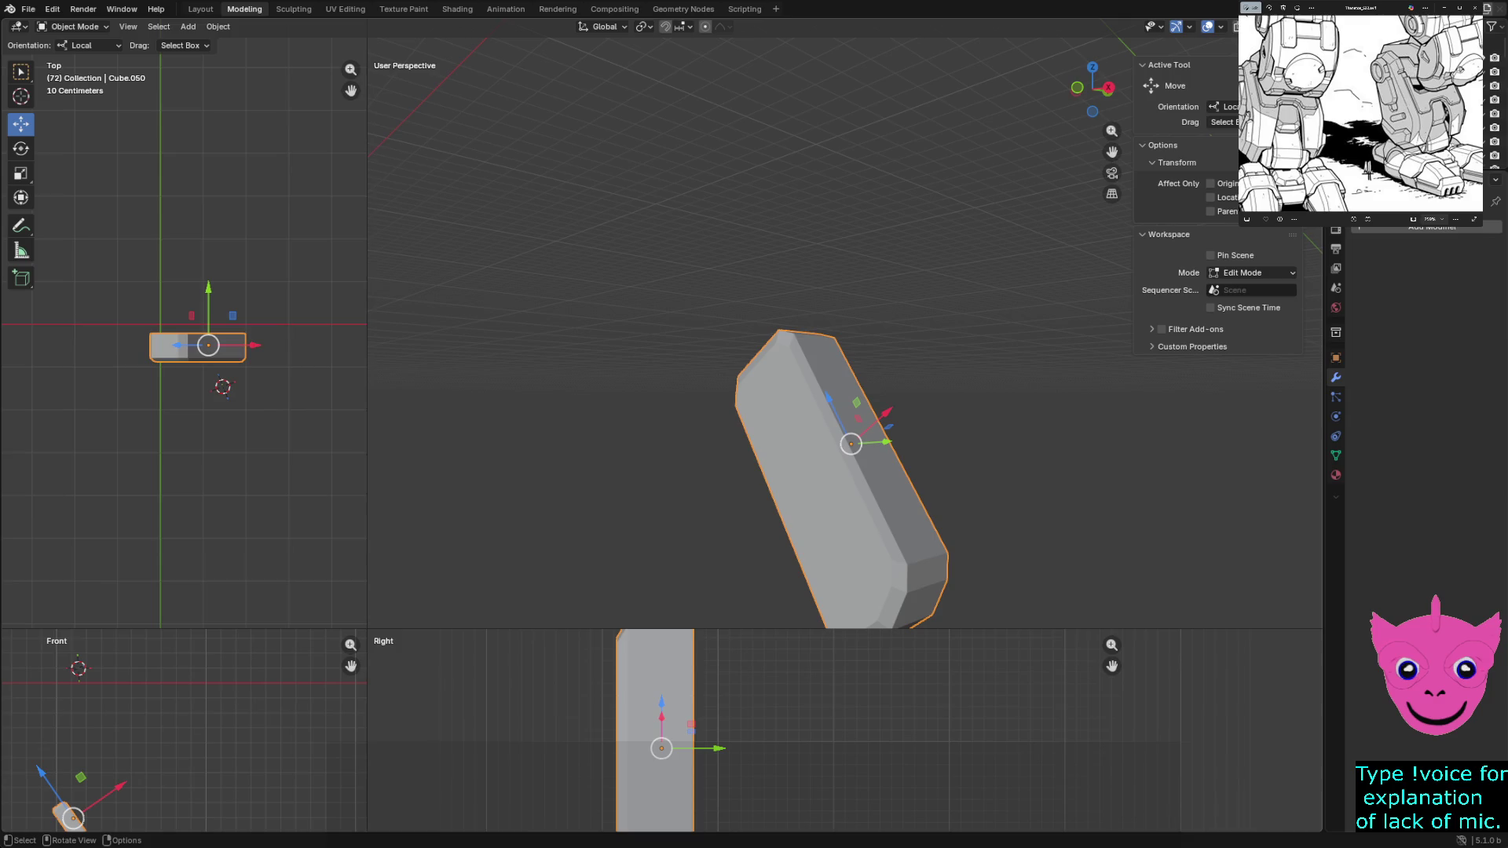
pyautogui.moveTo(854, 441); pyautogui.dragTo(896, 424, button='middle')
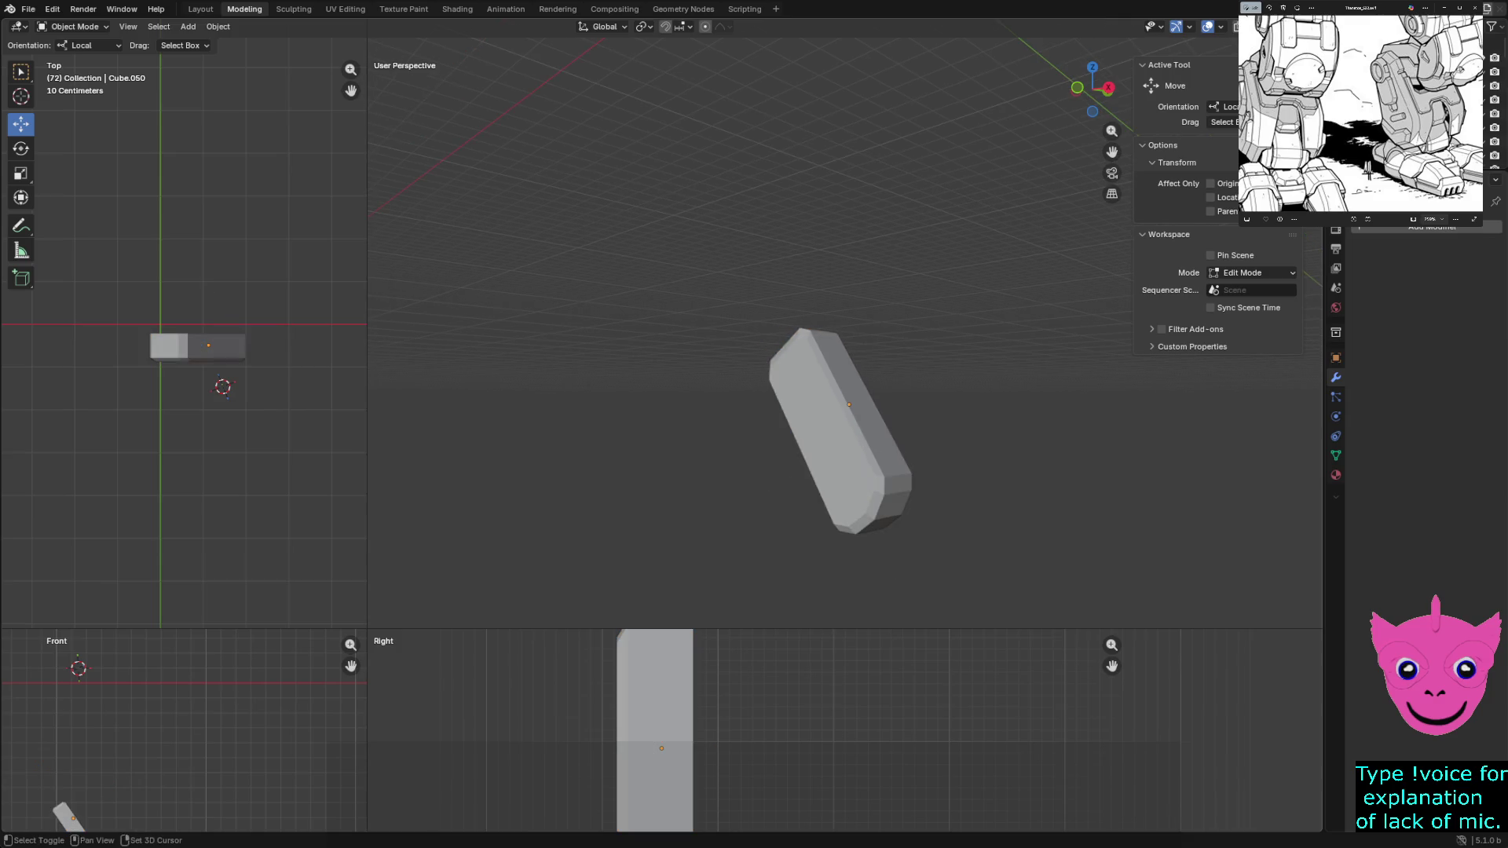
pyautogui.press('h')
pyautogui.hotkey('alt', 'h')
pyautogui.hotkey('alt', 'a')
# Copy the round knee joint cylinder and paste the duplicate down near the foot
pyautogui.keyDown('shift'); pyautogui.click(695, 288); pyautogui.keyUp('shift')
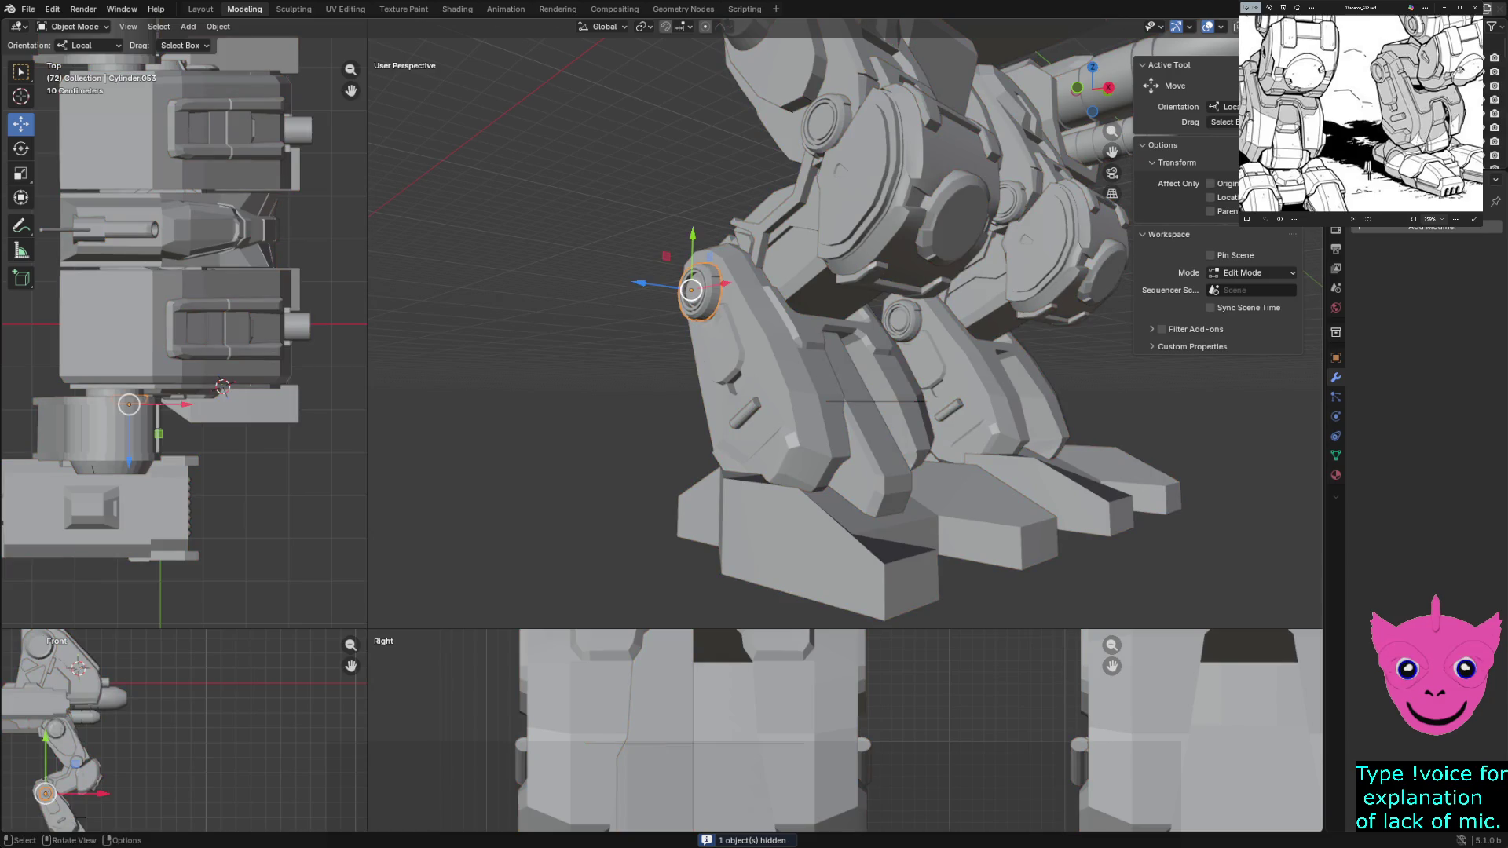
pyautogui.hotkey('ctrl', 'c')
pyautogui.hotkey('ctrl', 'v')
pyautogui.press('g')
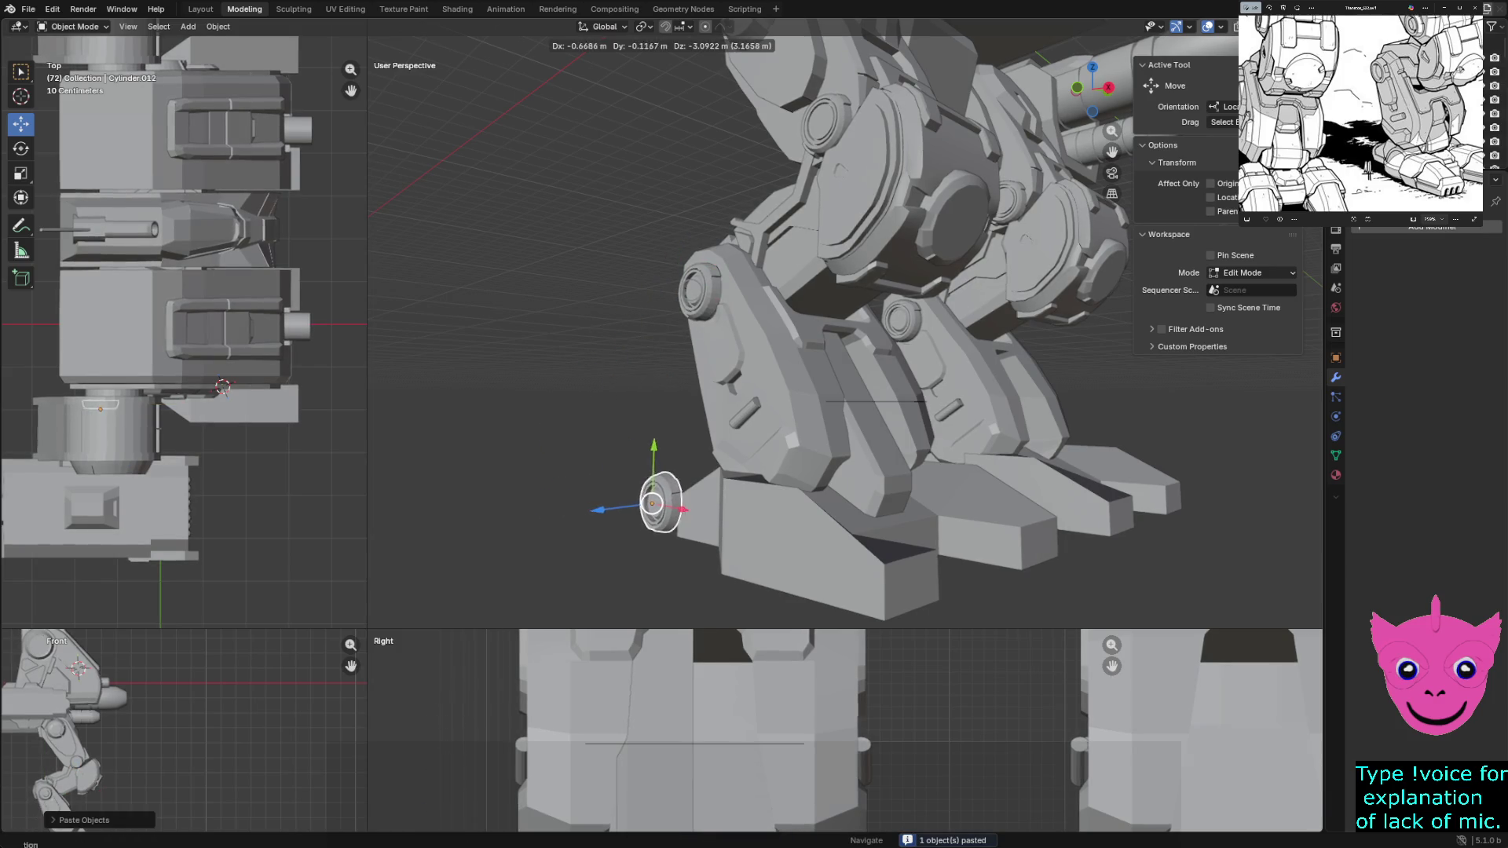
pyautogui.click(690, 539)
# Isolate the leg plate with the new joint and move the cylinder up onto the plate
pyautogui.keyDown('shift'); pyautogui.click(824, 424); pyautogui.keyUp('shift')
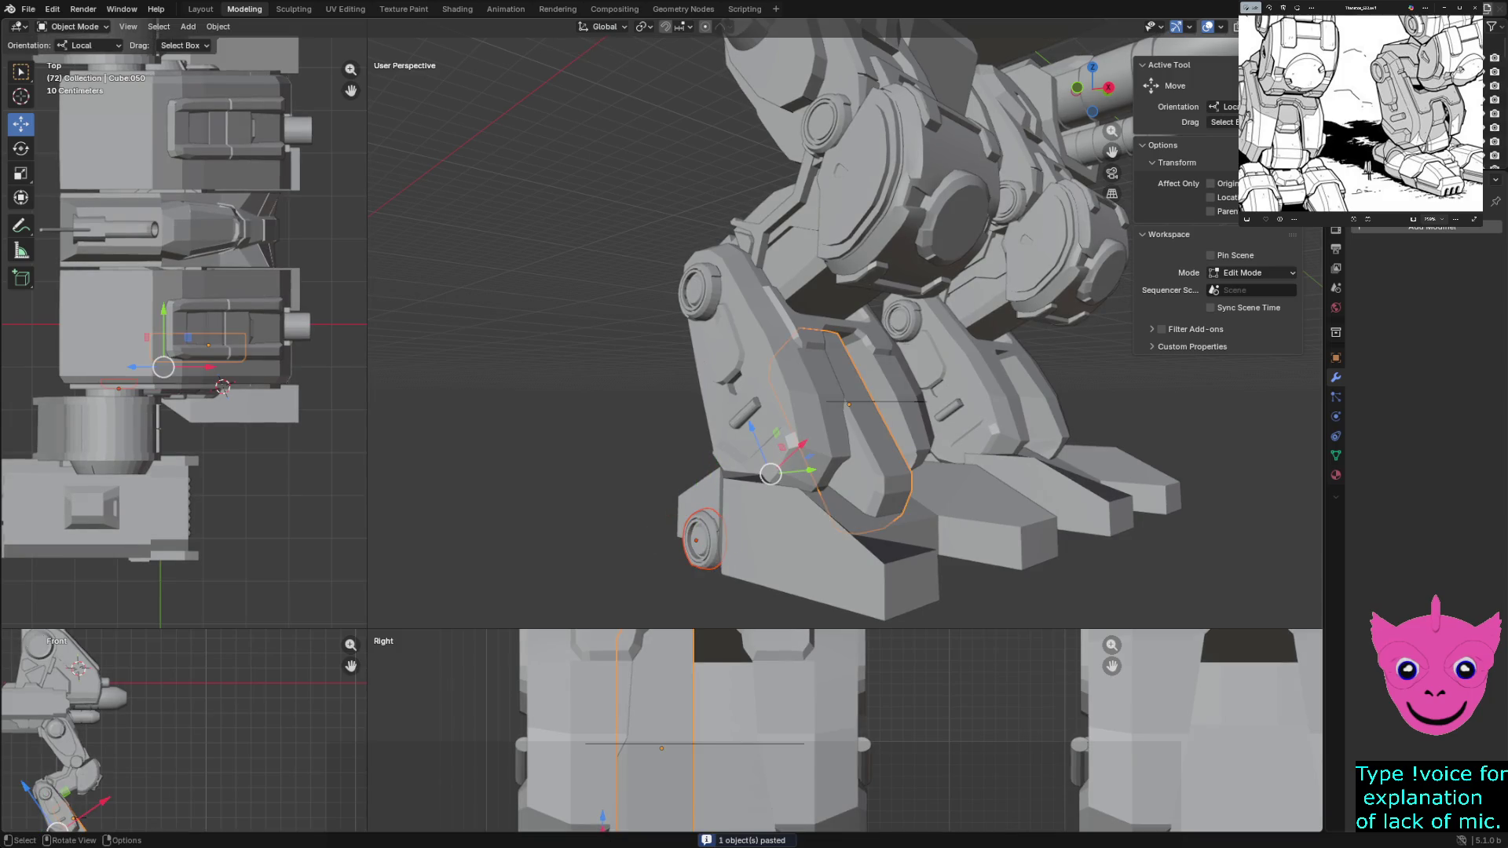
pyautogui.hotkey('shift', 'h')
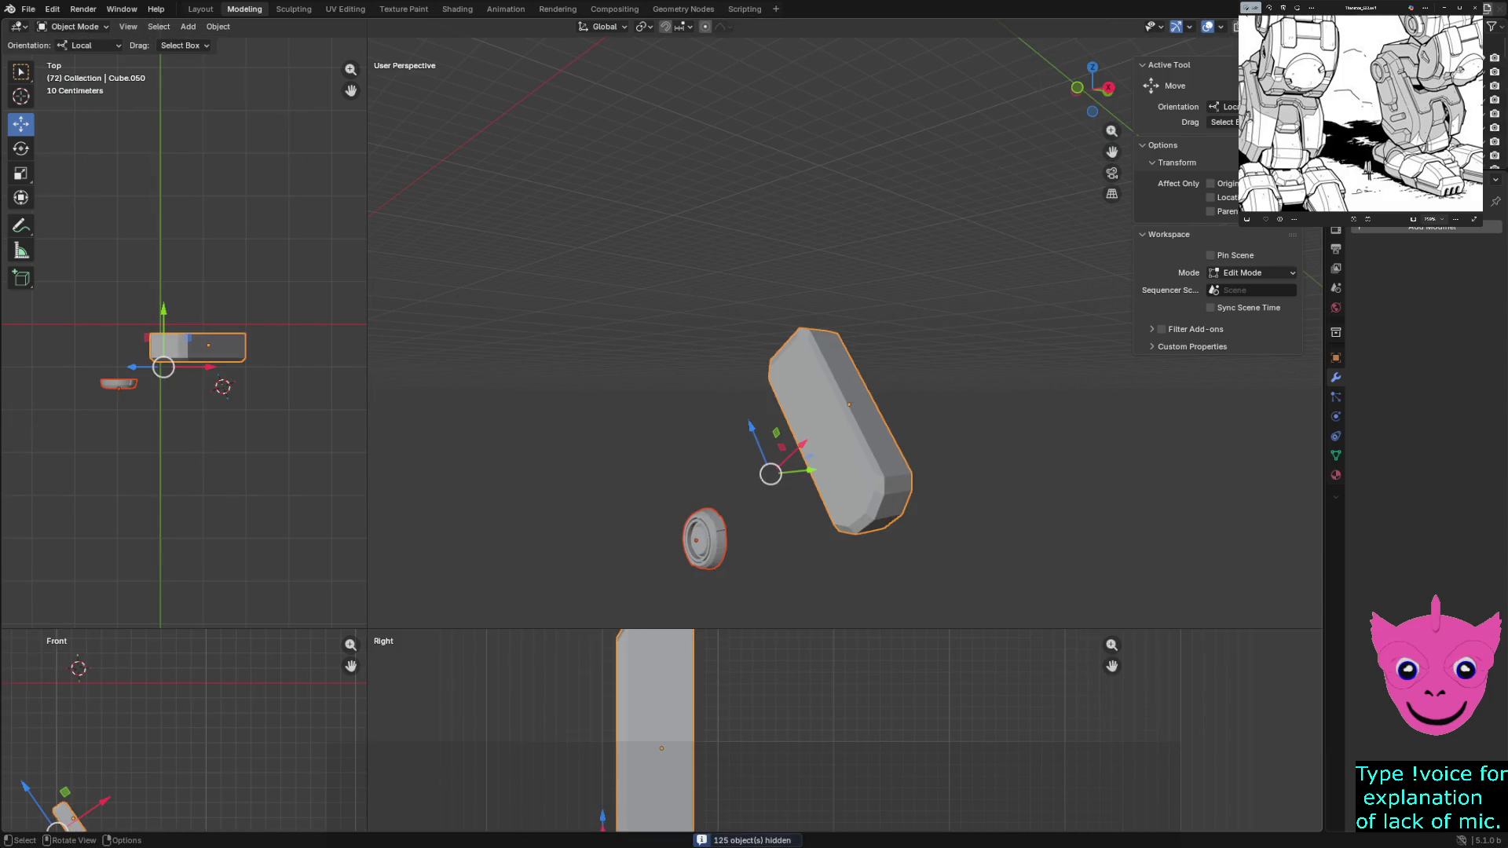
pyautogui.click(705, 540)
pyautogui.moveTo(696, 541); pyautogui.dragTo(838, 487)
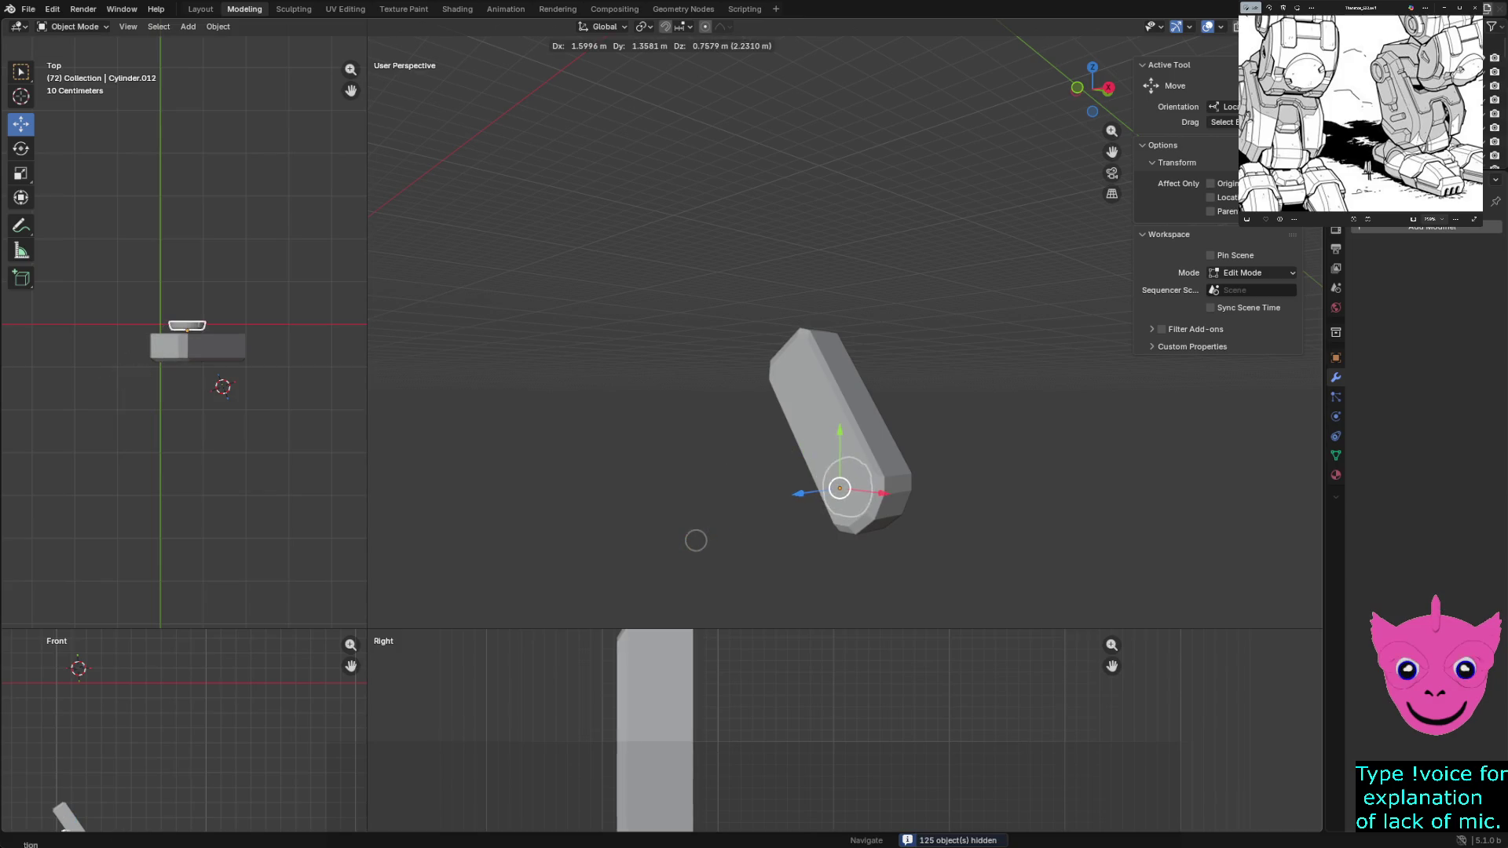
# Slide the joint cylinder along its local Z axis to the shin plate's lower end
pyautogui.moveTo(82, 813)
pyautogui.keyDown('shift'); pyautogui.mouseDown(button='middle')
pyautogui.moveTo(304, 620)
pyautogui.moveTo(286, 657)
pyautogui.mouseUp(button='middle'); pyautogui.keyUp('shift')
pyautogui.moveTo(659, 765)
pyautogui.keyDown('shift'); pyautogui.mouseDown(button='middle')
pyautogui.moveTo(731, 766)
pyautogui.moveTo(732, 712)
pyautogui.mouseUp(button='middle'); pyautogui.keyUp('shift')
pyautogui.press('g')
pyautogui.press('z')
pyautogui.press('z')
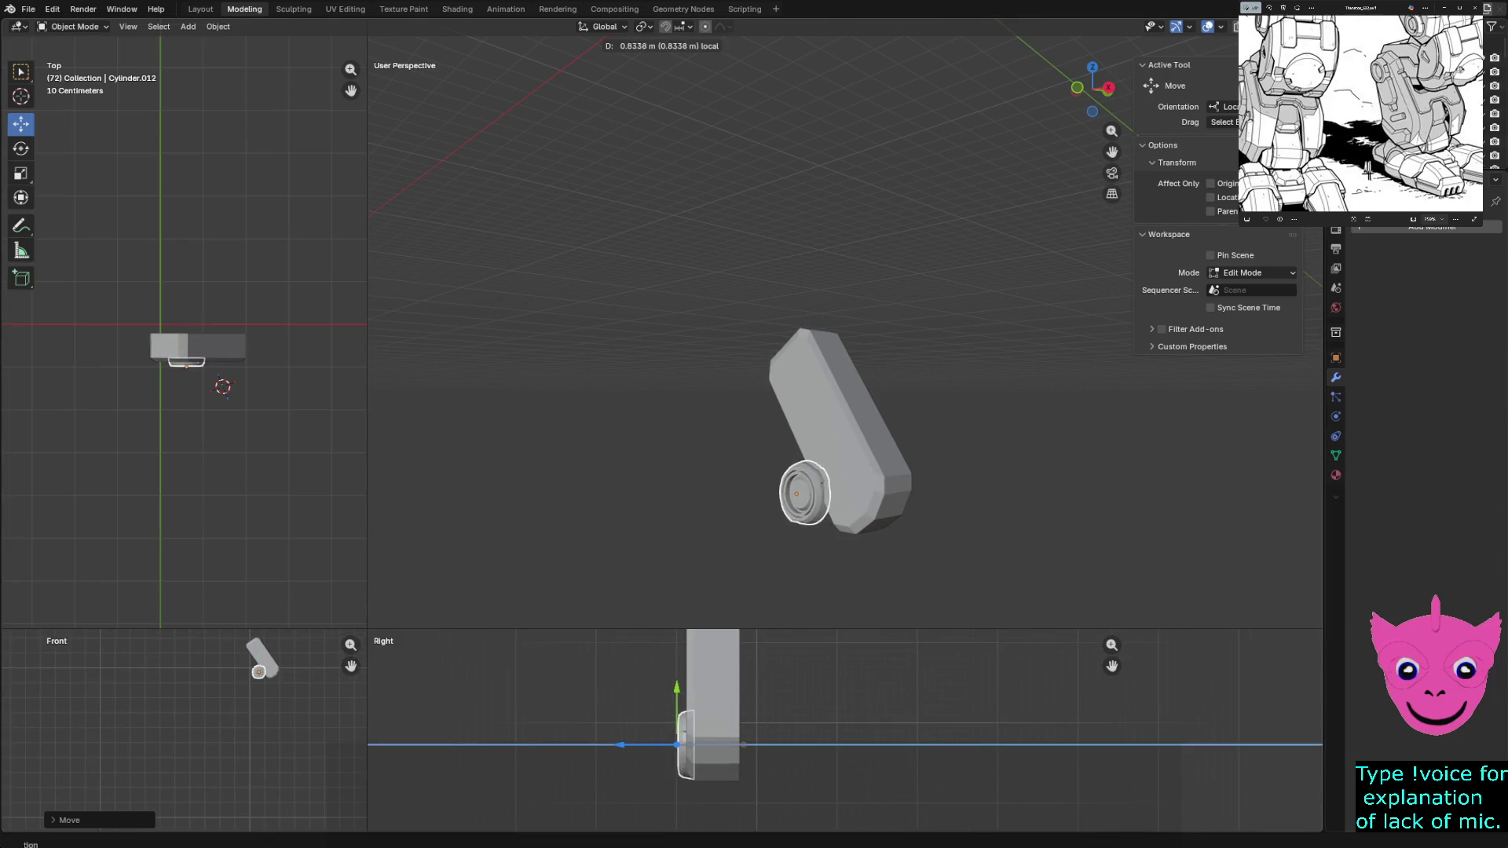
pyautogui.press('Return')
pyautogui.press('g')
pyautogui.press('z')
pyautogui.press('z')
pyautogui.press('Return')
pyautogui.scroll(1, 845, 731)
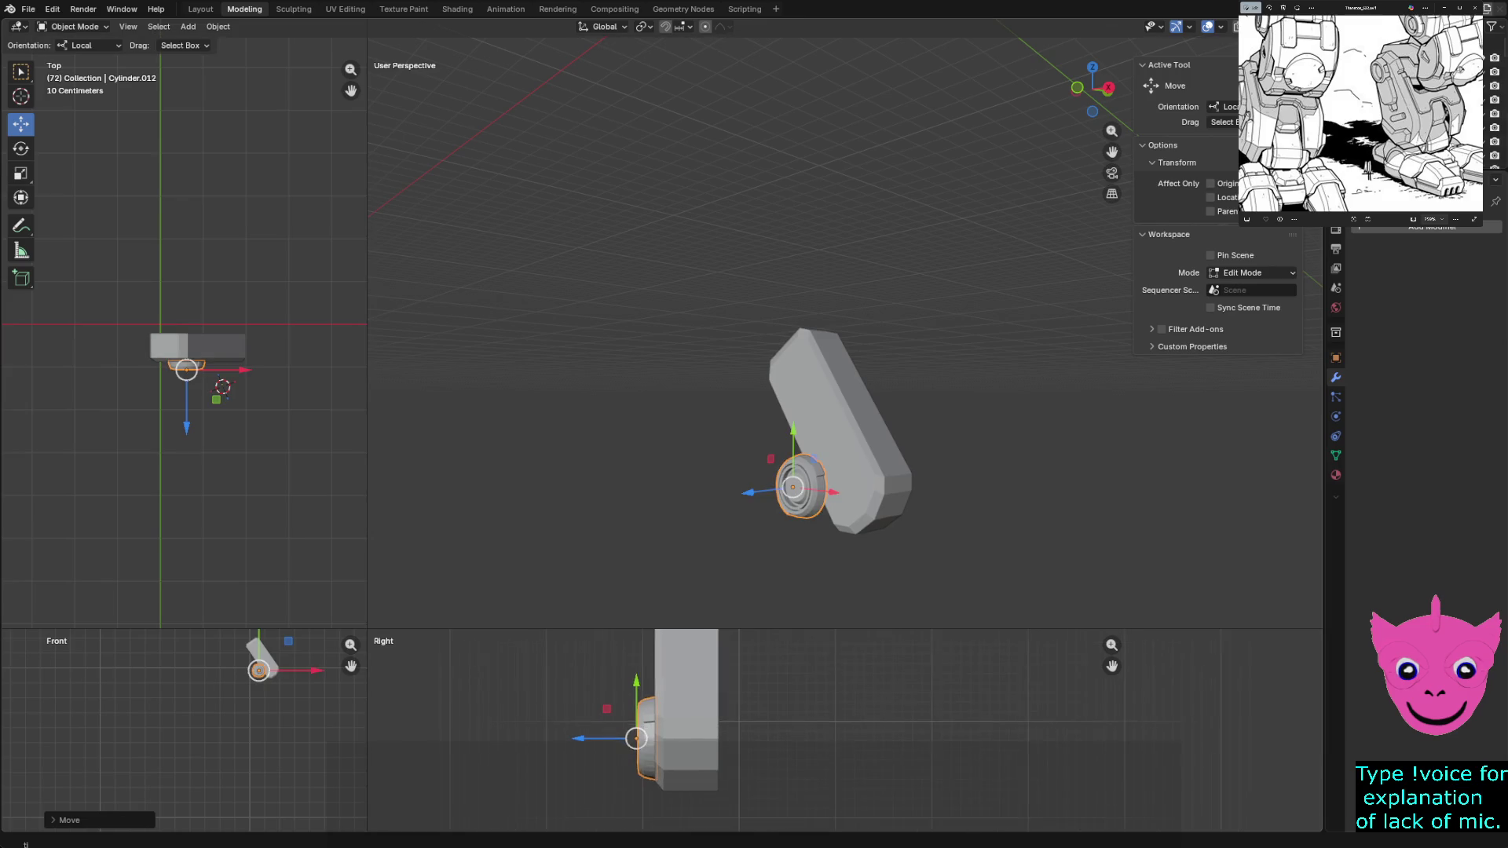
pyautogui.scroll(2, 844, 730)
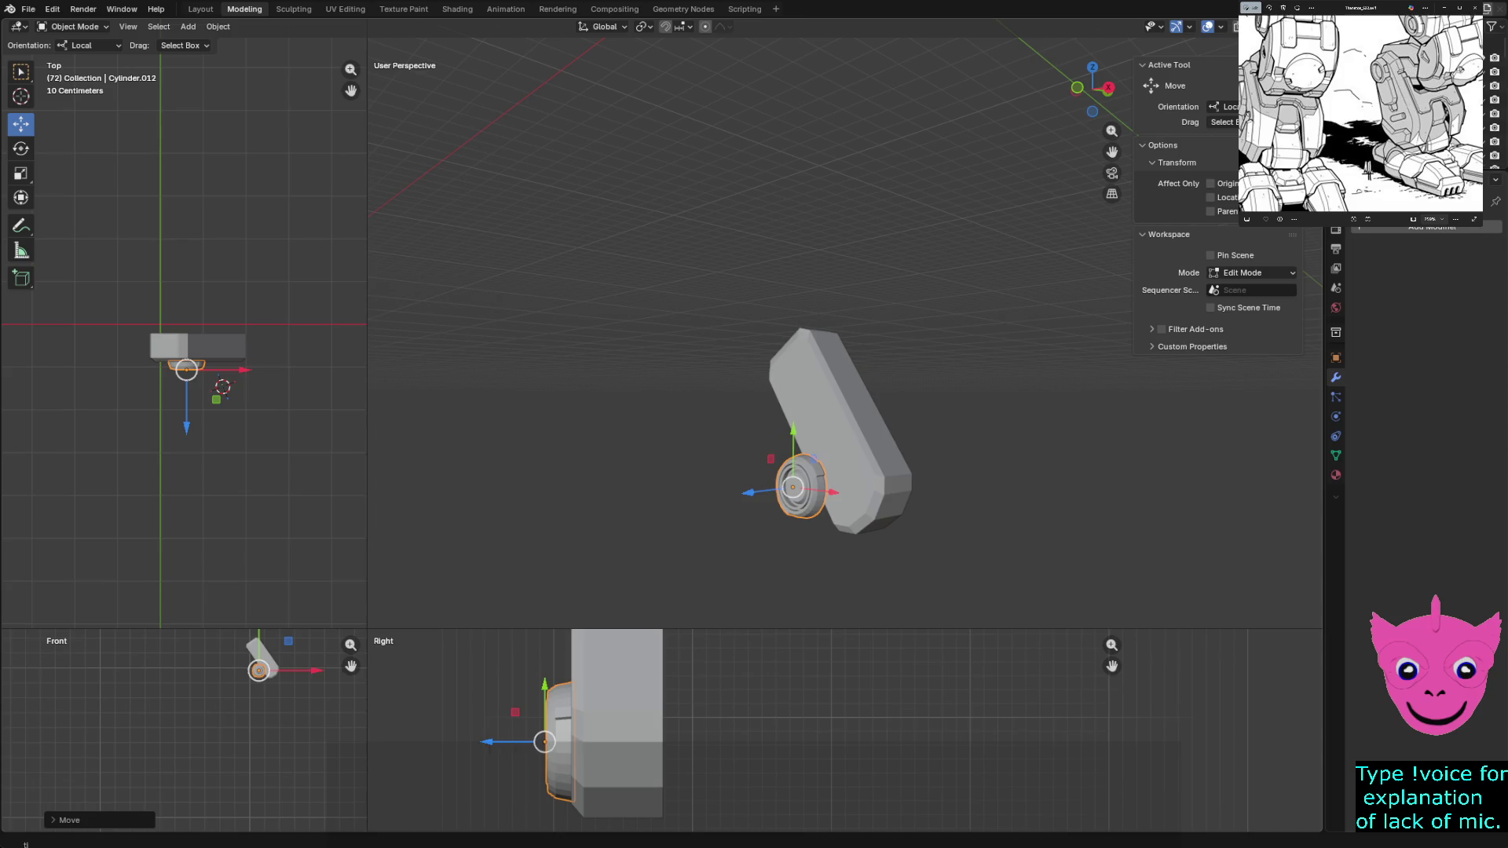
# Align the front view to the cylinder, adjust it along local X and clear the selection
pyautogui.press('shift+KP_1')
pyautogui.keyDown('shift'); pyautogui.moveTo(294, 660); pyautogui.dragTo(118, 681, button='middle'); pyautogui.keyUp('shift')
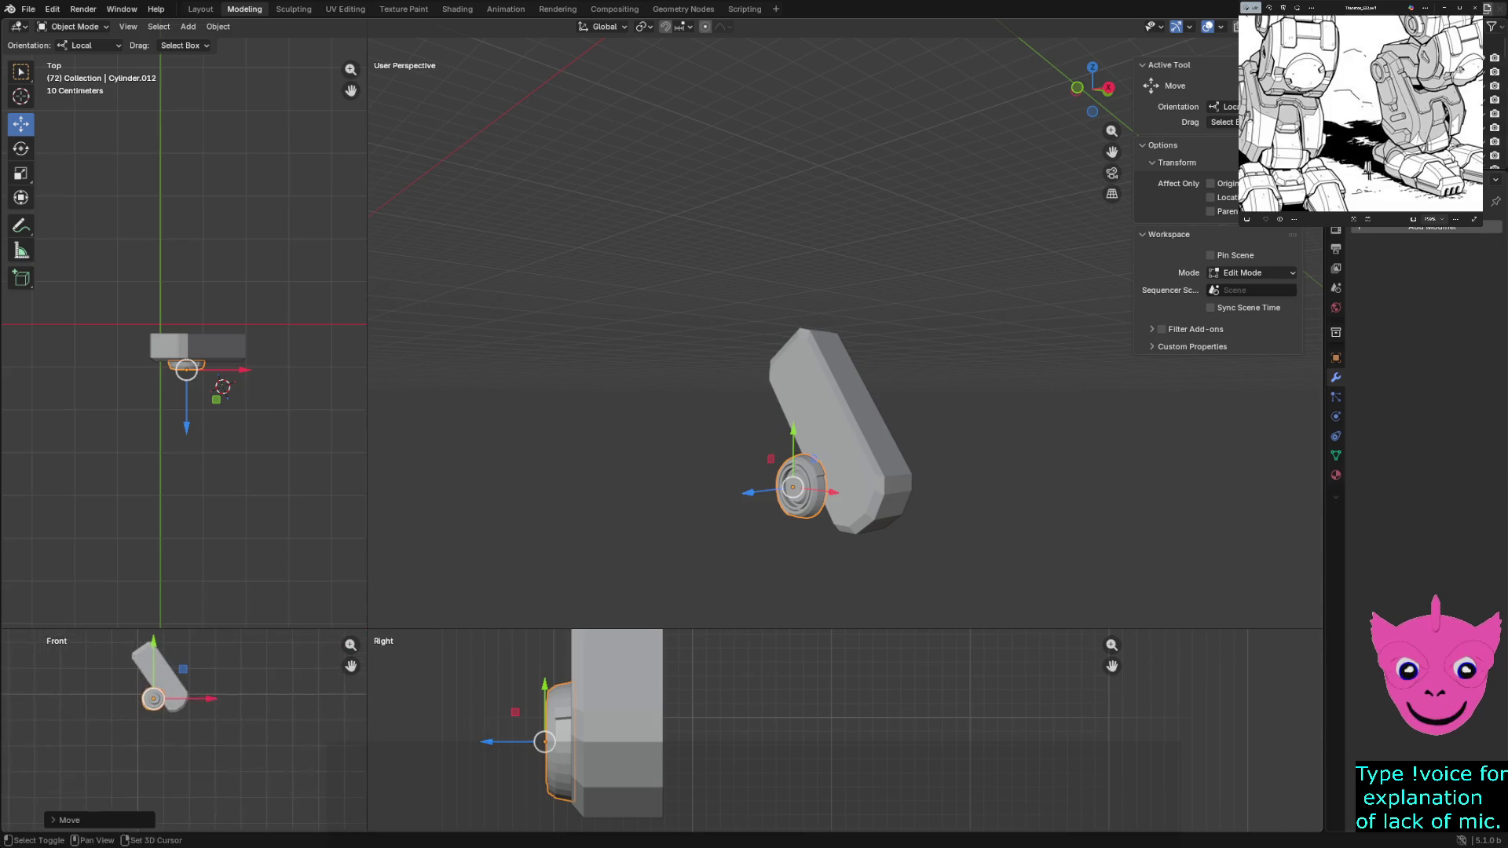
pyautogui.press('g')
pyautogui.press('x')
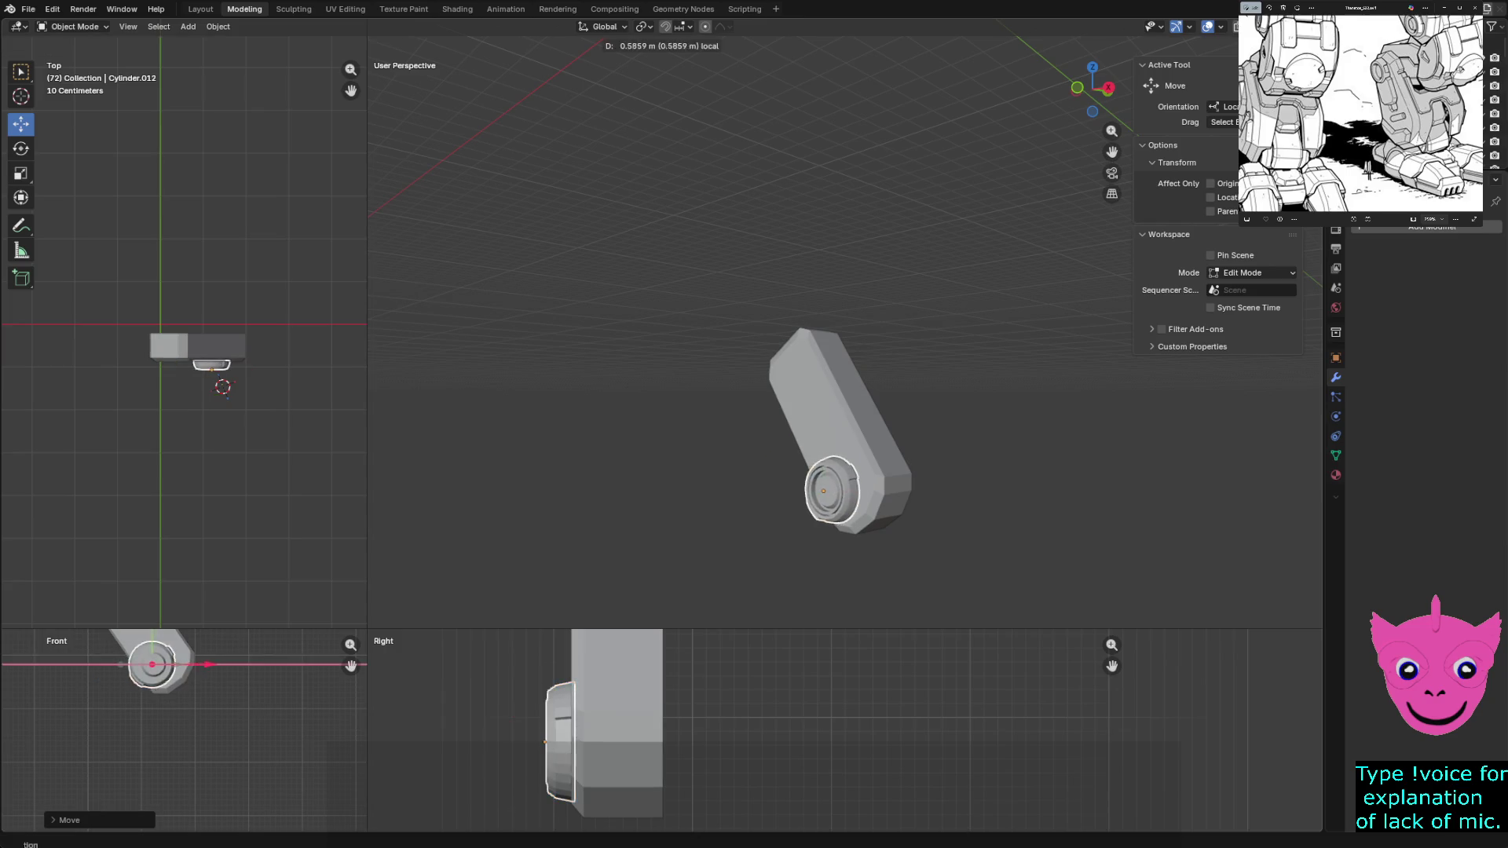
pyautogui.press('Escape')
pyautogui.hotkey('alt', 'a')
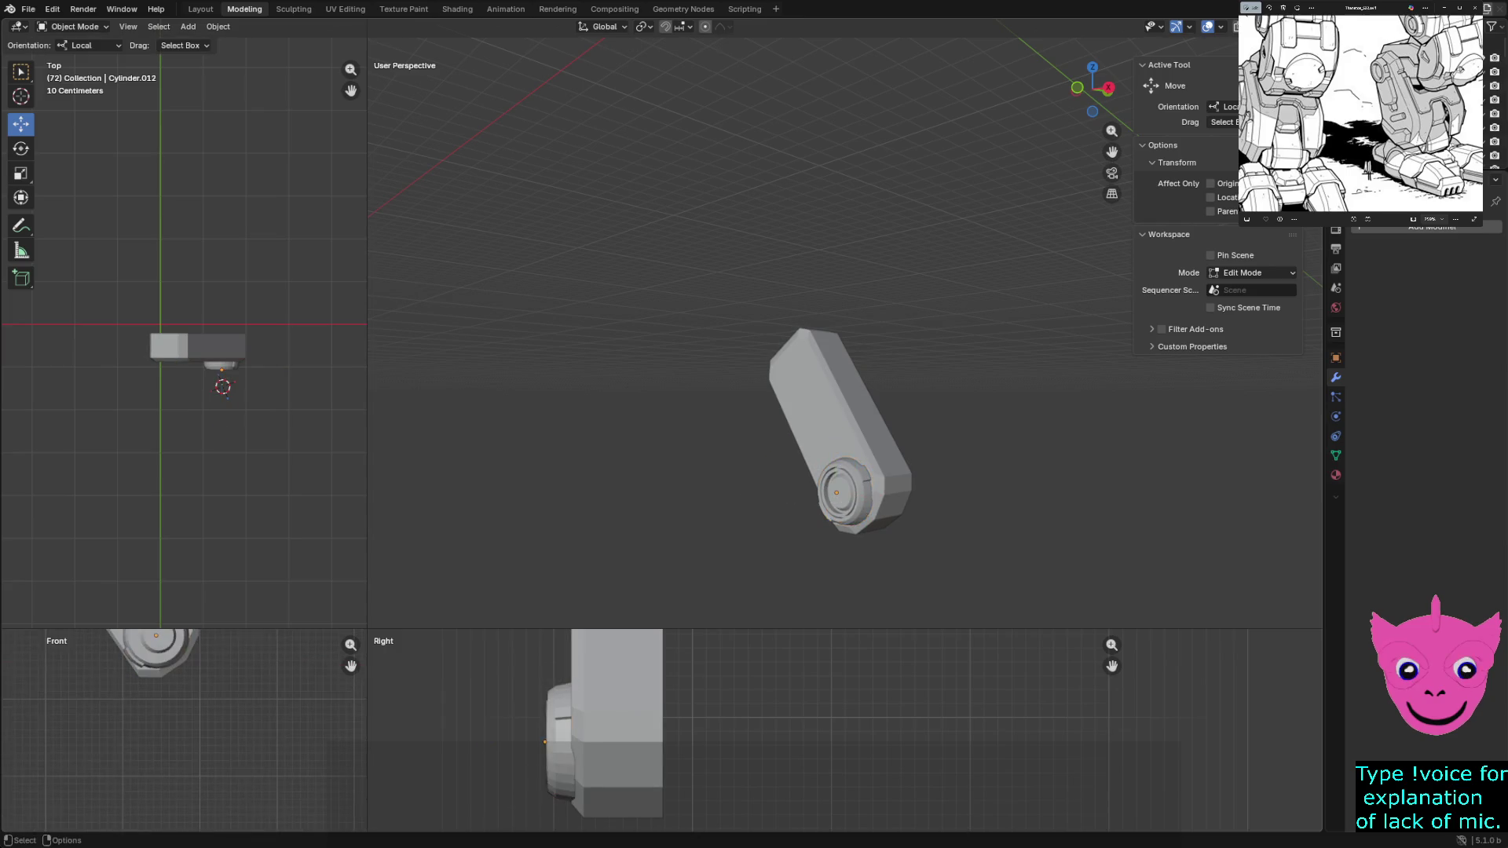
pyautogui.scroll(-2, 839, 734)
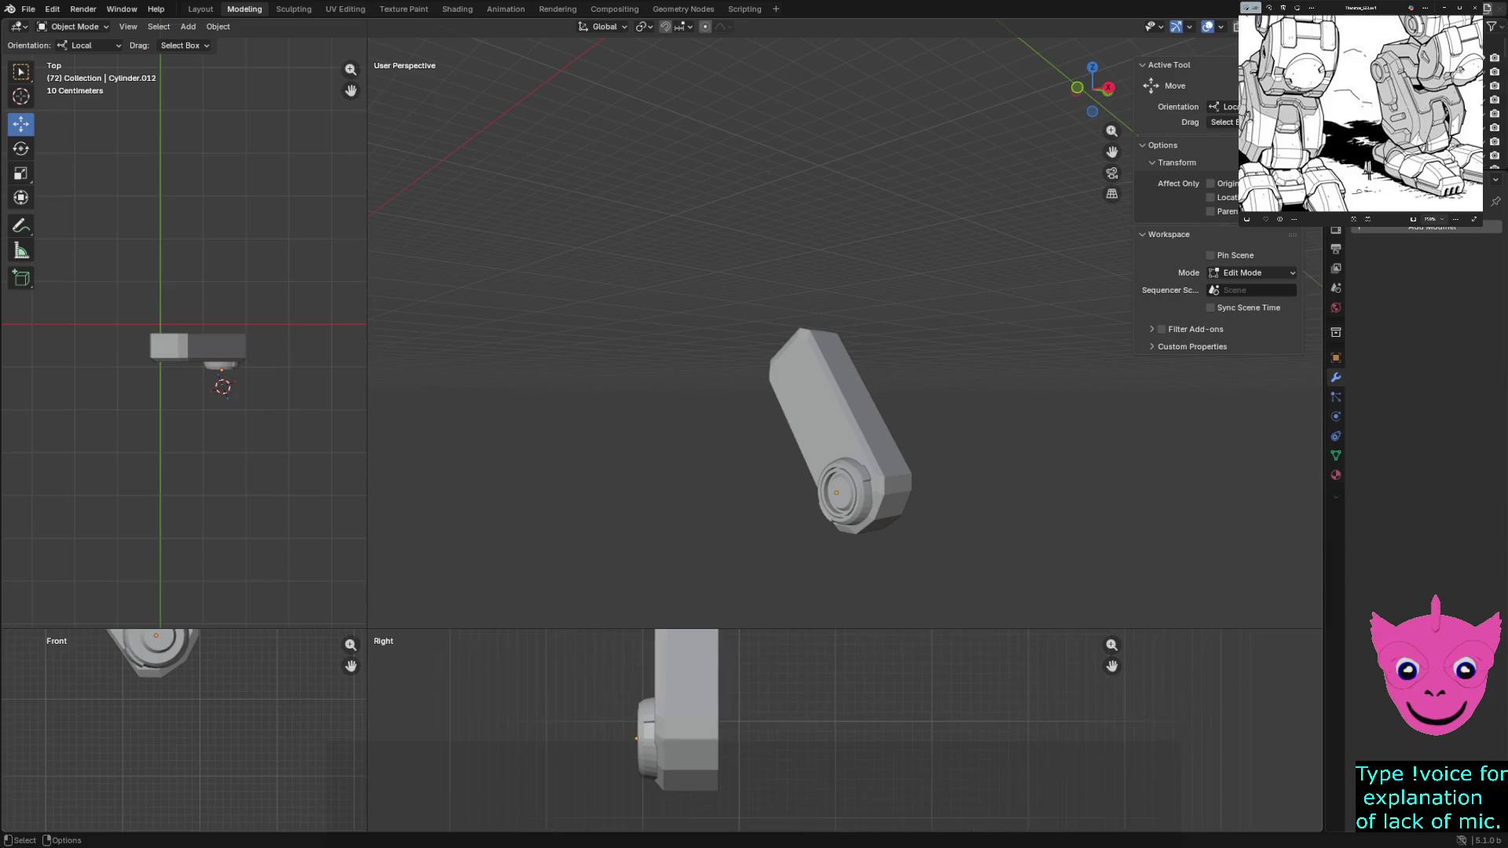
pyautogui.scroll(-3, 840, 733)
pyautogui.scroll(-2, 839, 733)
pyautogui.scroll(-2, 840, 732)
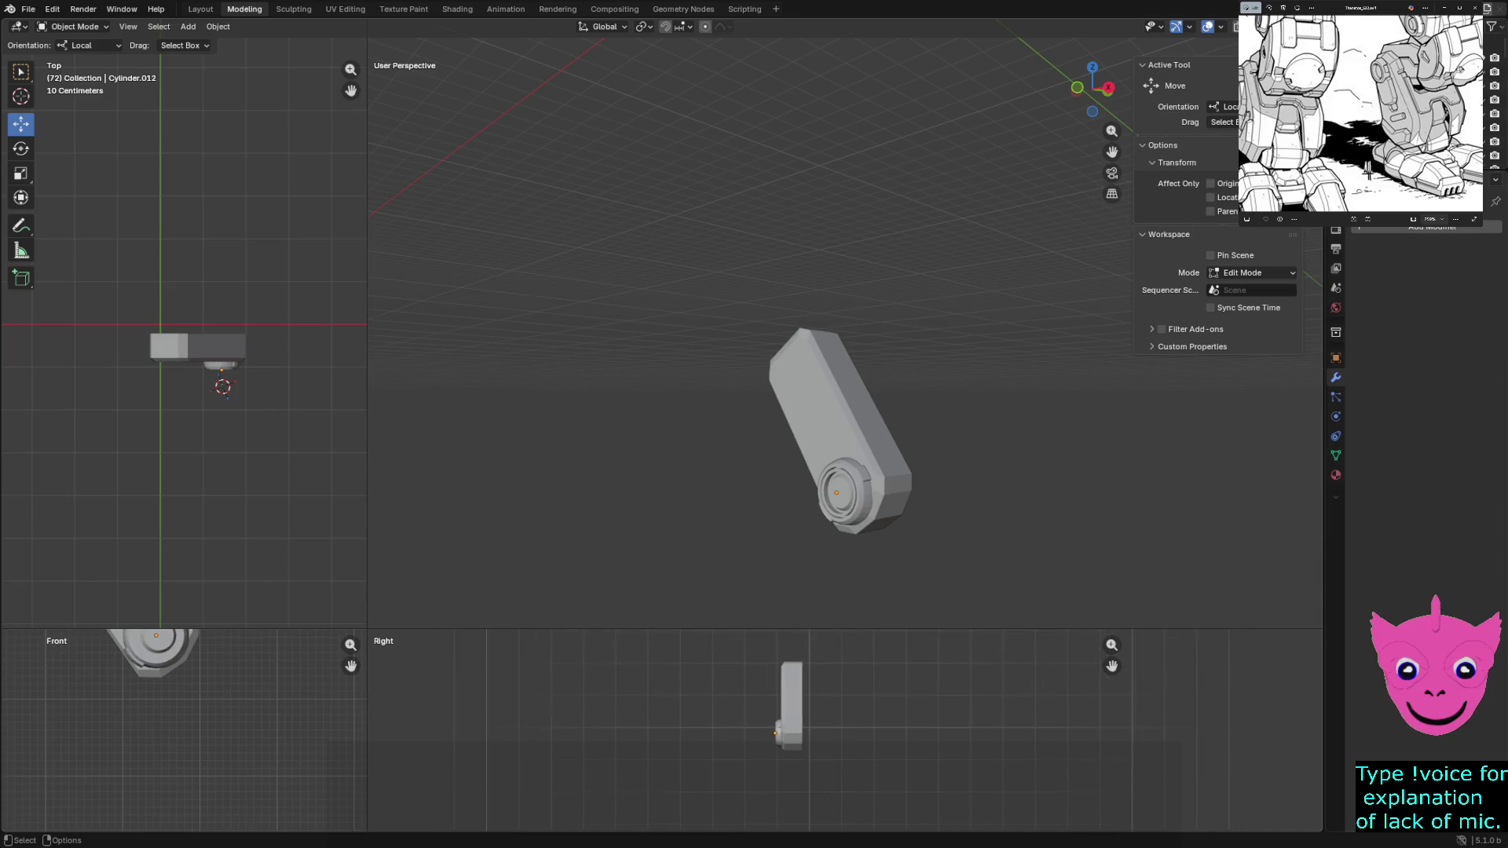
pyautogui.scroll(1, 837, 718)
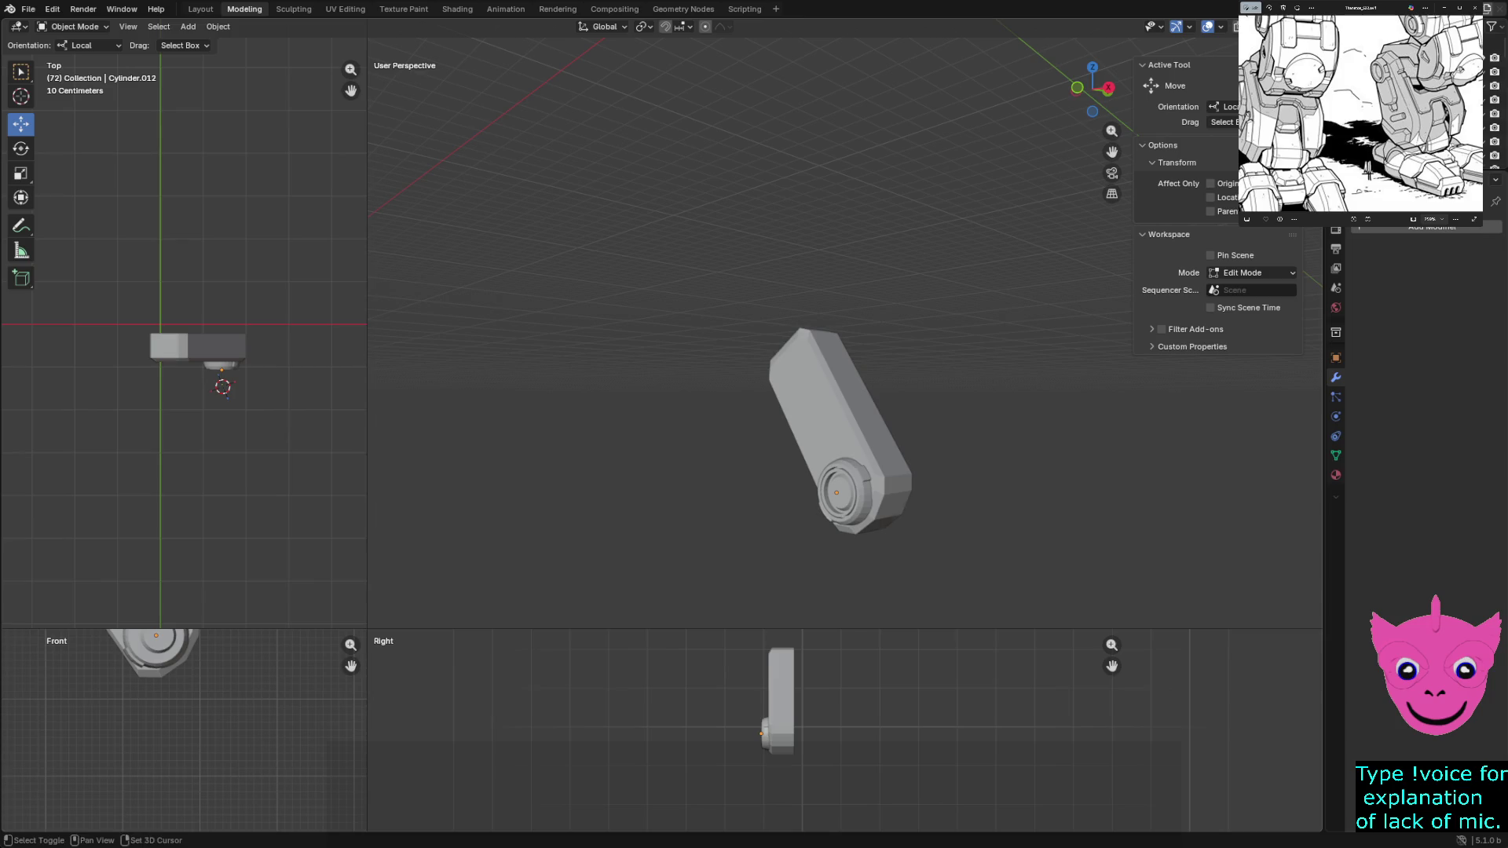
# Reveal the whole mech again and select the first foot block
pyautogui.press('h')
pyautogui.hotkey('alt', 'h')
pyautogui.click(895, 390)
pyautogui.moveTo(897, 389)
pyautogui.mouseDown(button='middle')
pyautogui.moveTo(825, 354)
pyautogui.moveTo(914, 401)
pyautogui.mouseUp(button='middle')
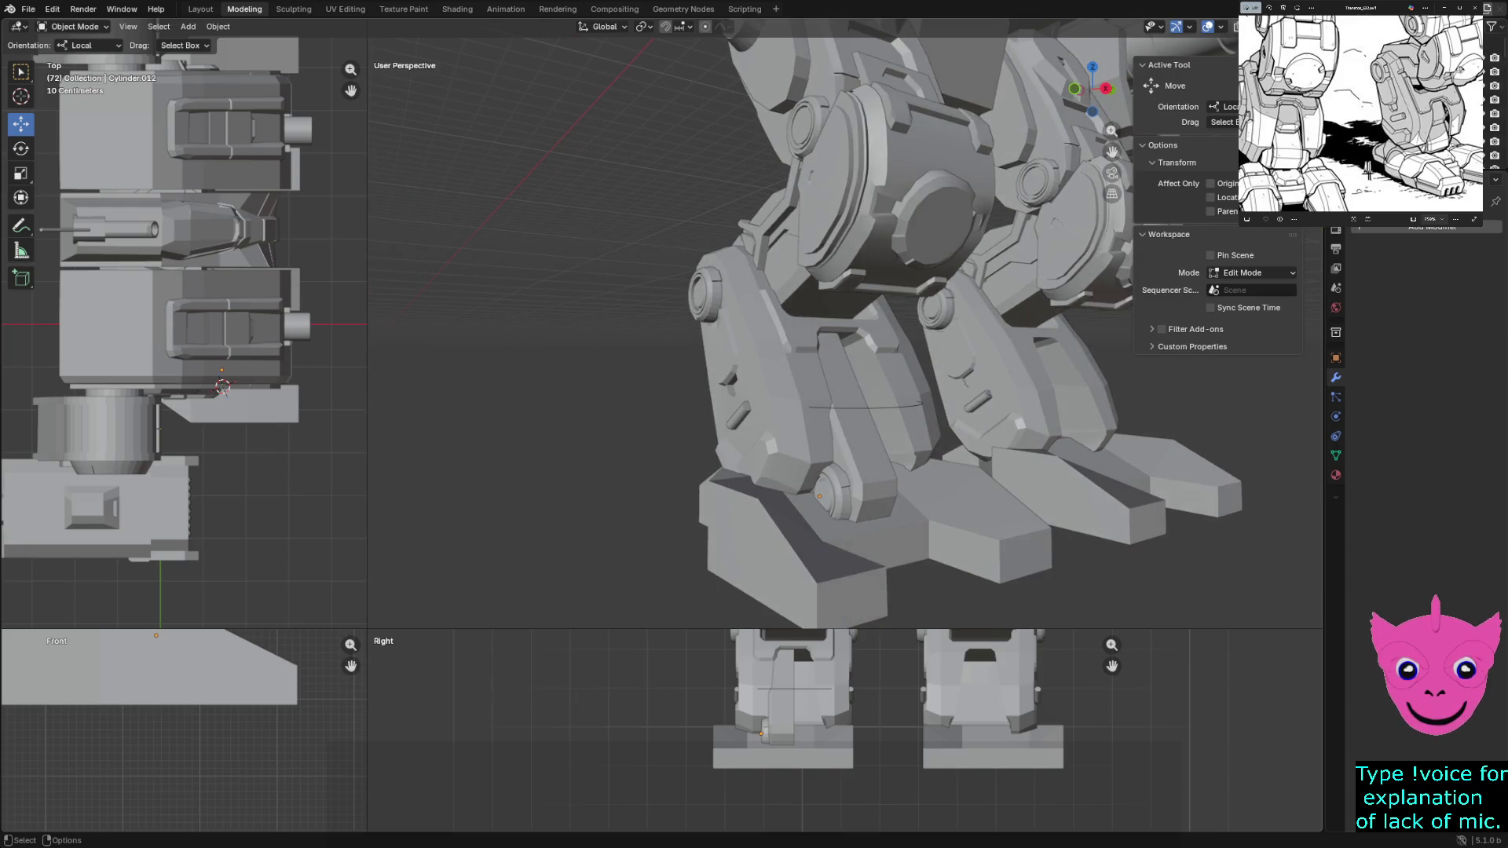
pyautogui.click(802, 554)
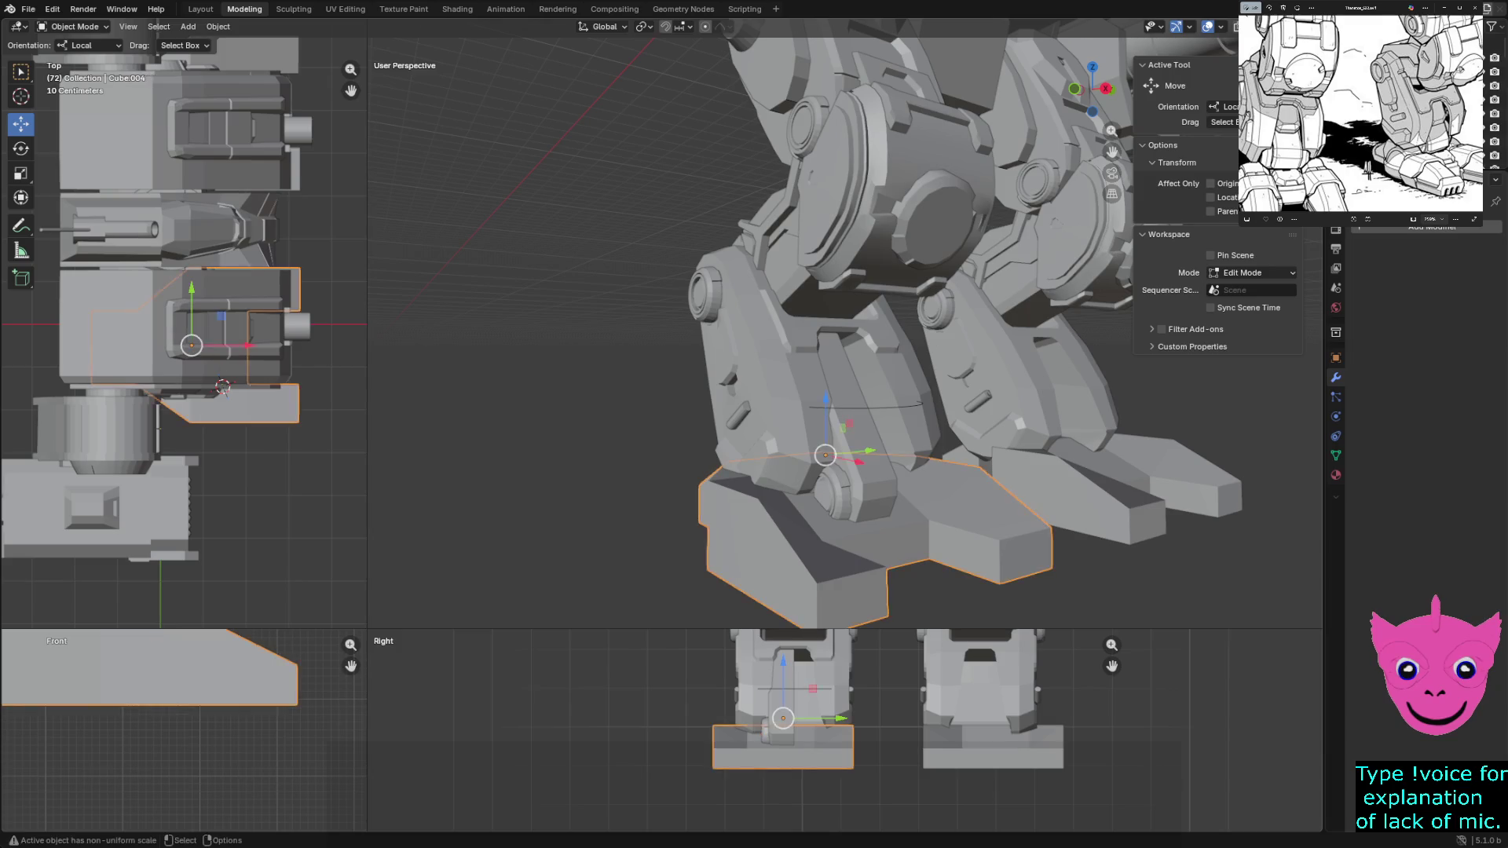
# Lower both foot blocks on Z and shift them along X about 0.1 m beneath the legs
pyautogui.keyDown('shift'); pyautogui.click(1095, 495); pyautogui.keyUp('shift')
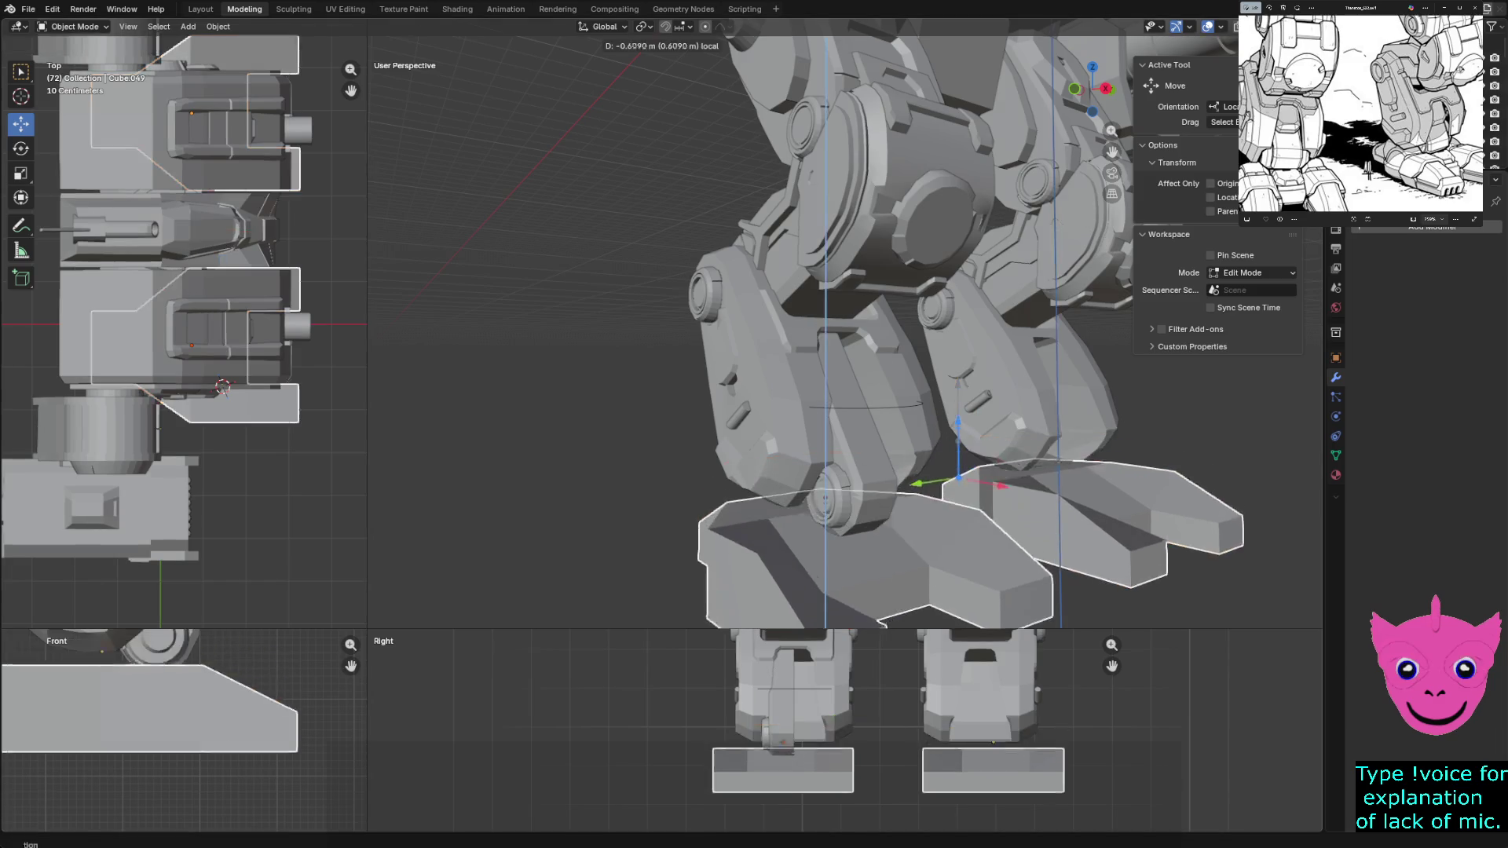
pyautogui.moveTo(958, 390); pyautogui.dragTo(958, 436)
pyautogui.moveTo(959, 447); pyautogui.dragTo(958, 330, button='middle')
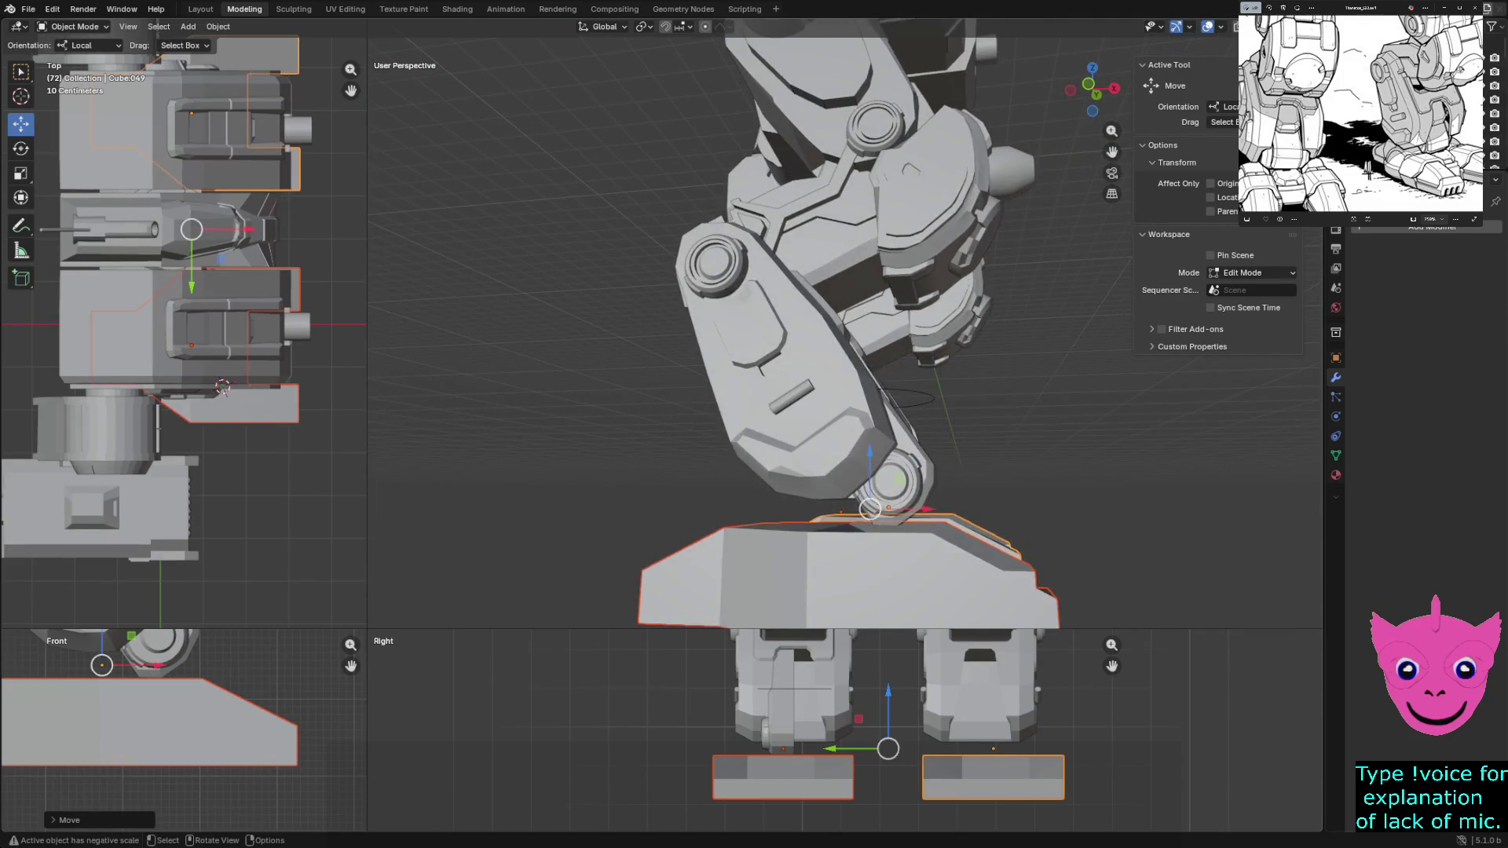
pyautogui.press('g')
pyautogui.press('x')
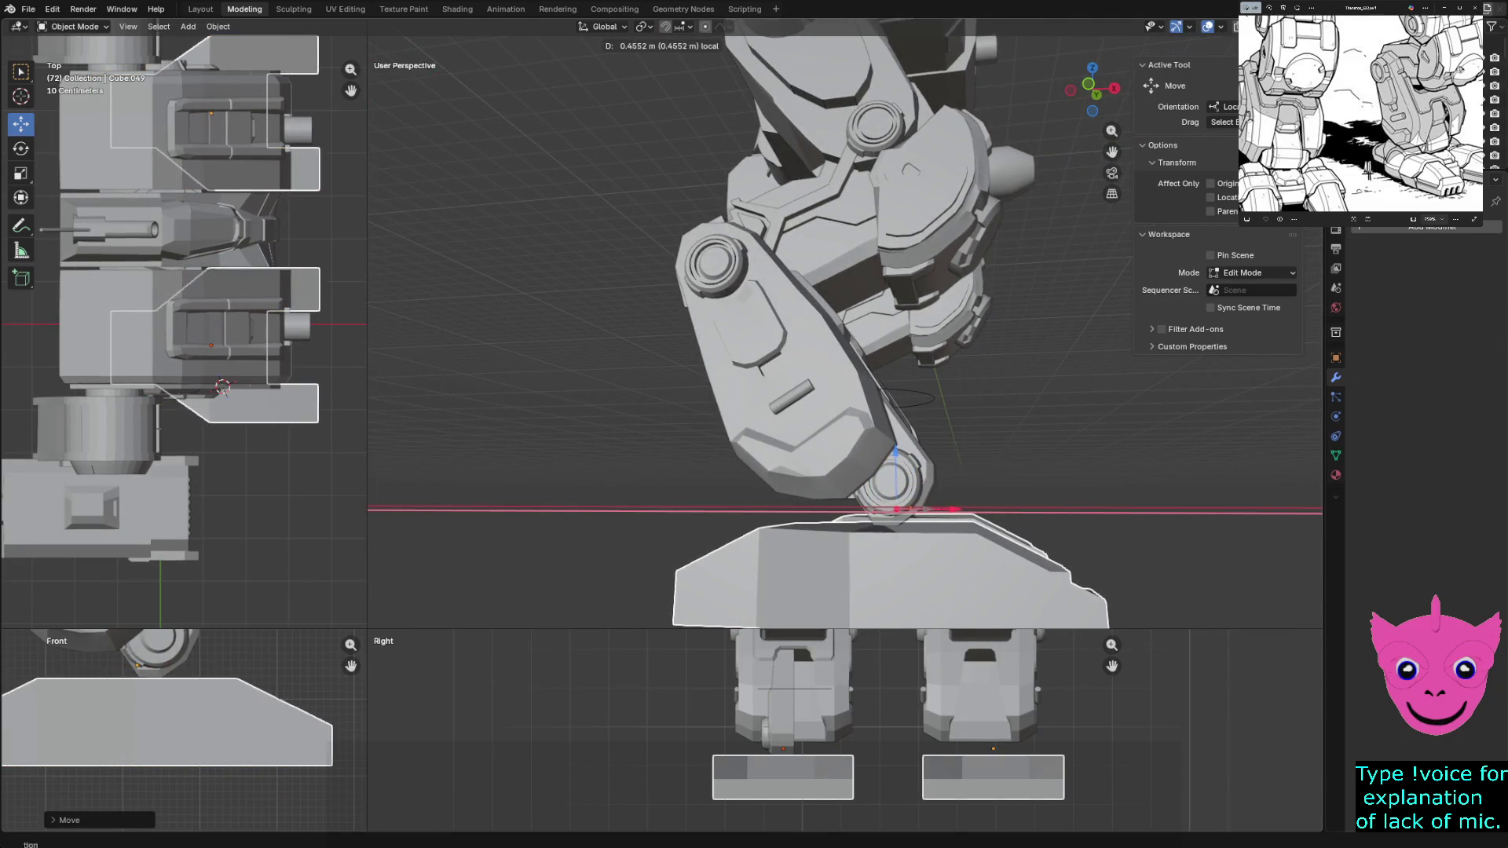
pyautogui.click(931, 400)
pyautogui.moveTo(932, 401); pyautogui.dragTo(931, 401, button='middle')
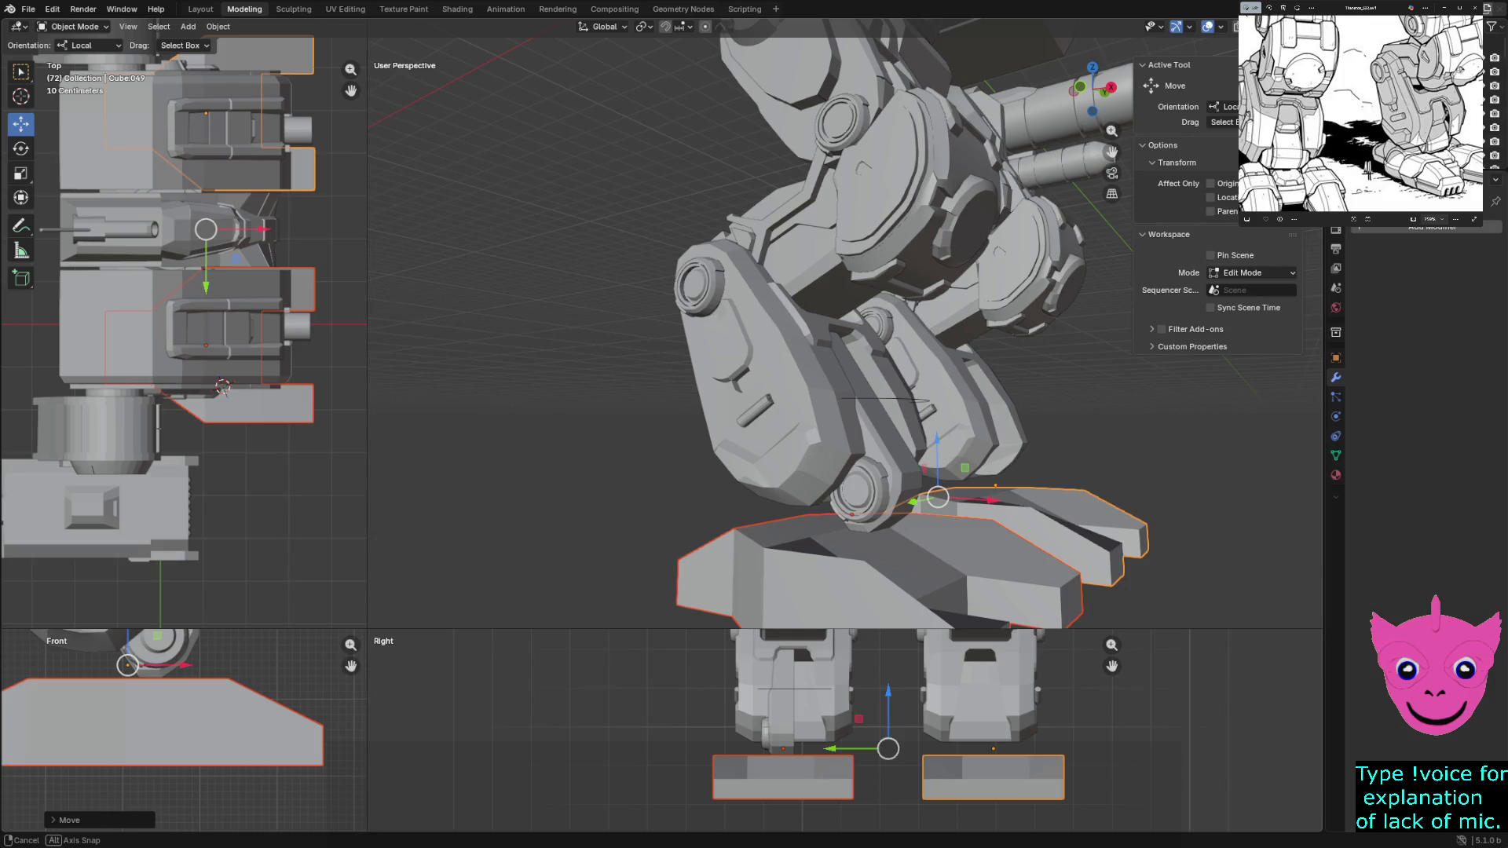
pyautogui.moveTo(931, 401); pyautogui.dragTo(931, 401, button='middle')
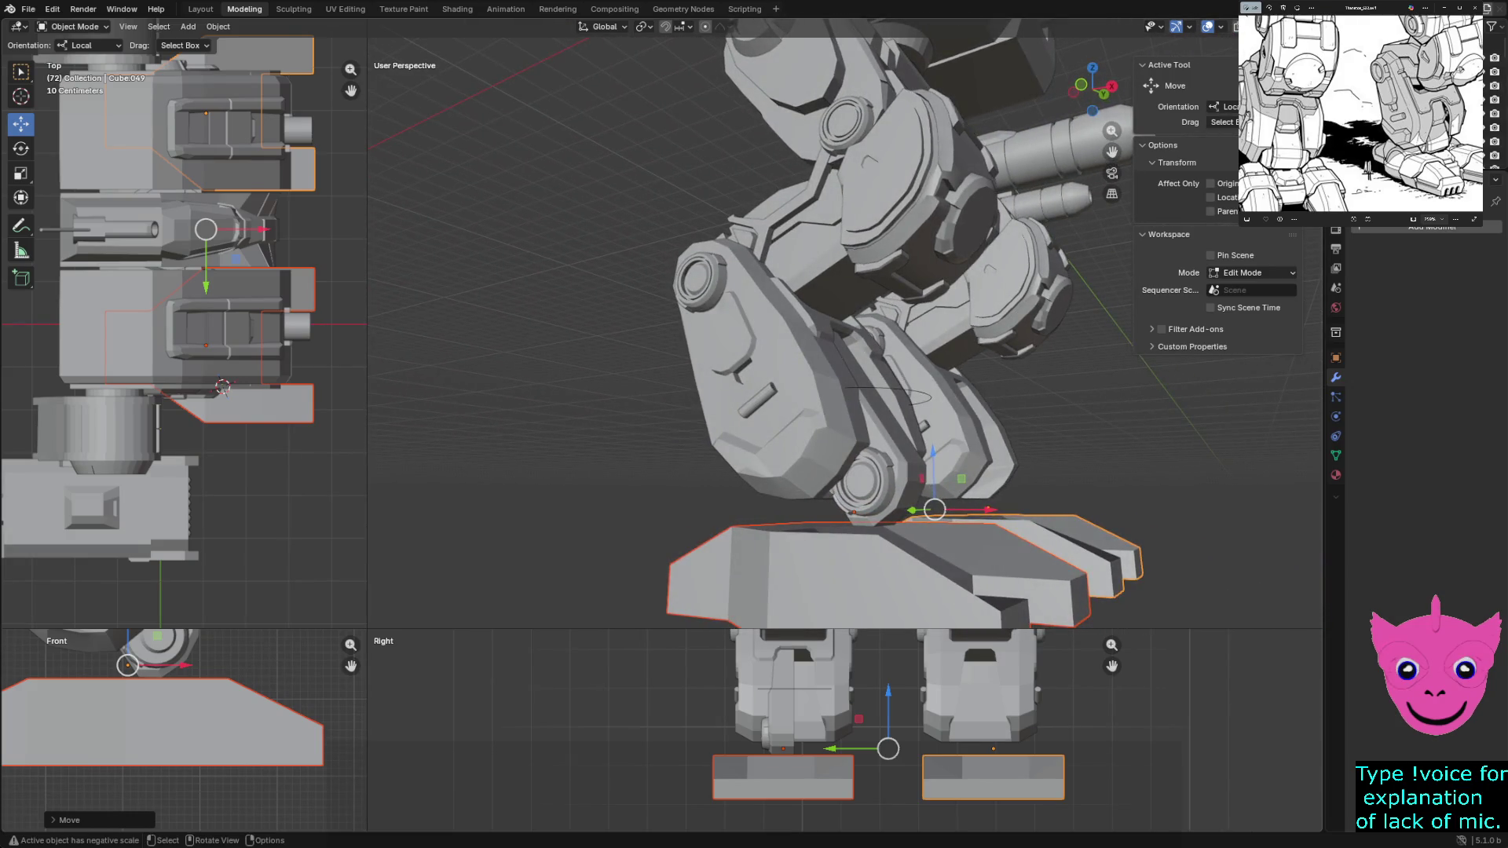
pyautogui.hotkey('ctrl', 'z')
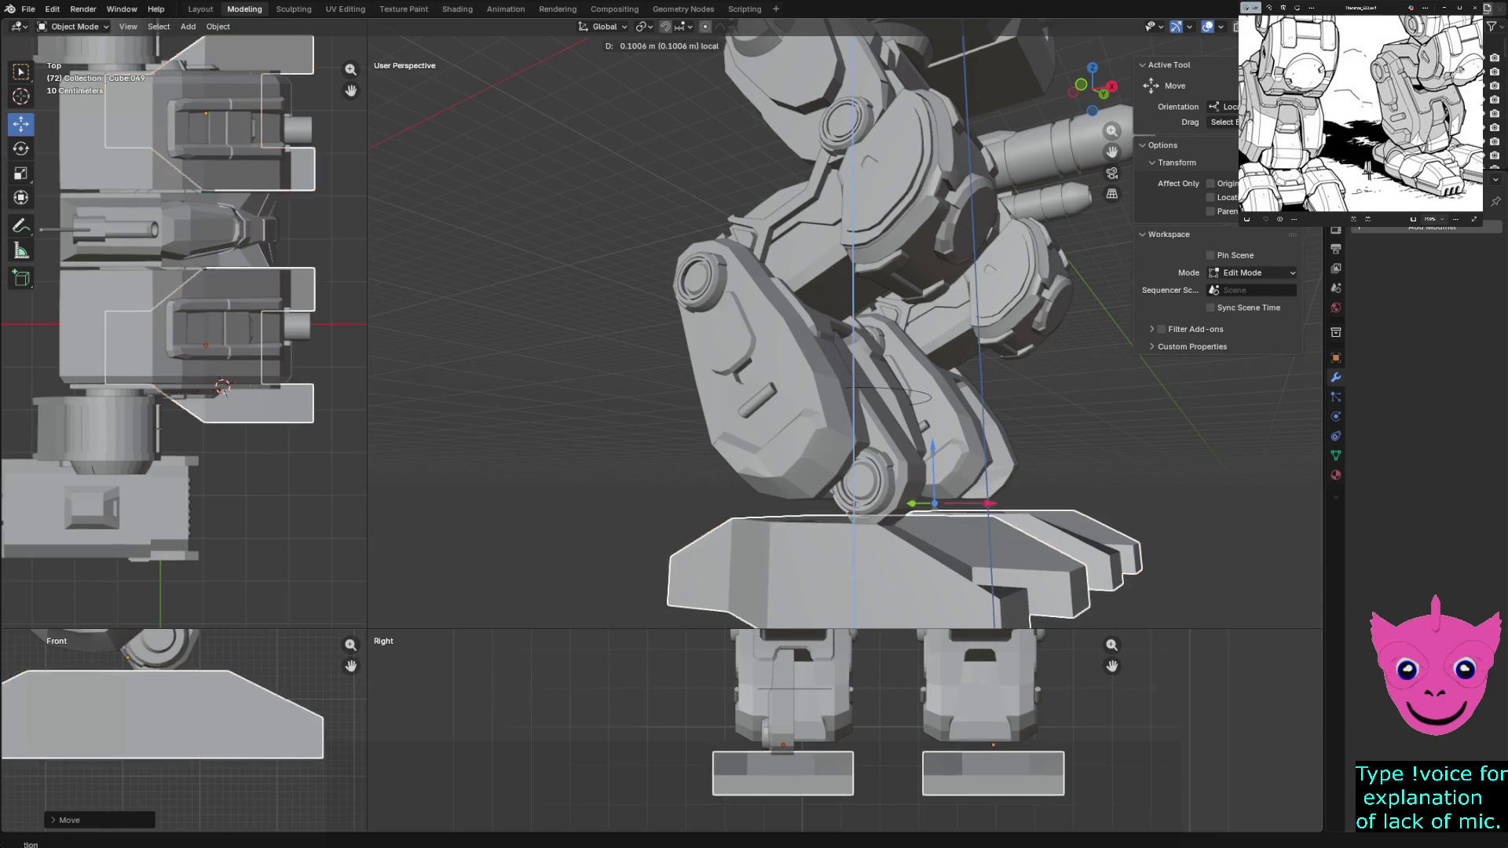
pyautogui.moveTo(931, 400); pyautogui.dragTo(931, 401, button='middle')
# Add a Mirror modifier to the shin's joint cylinder
pyautogui.click(787, 684)
pyautogui.click(772, 707)
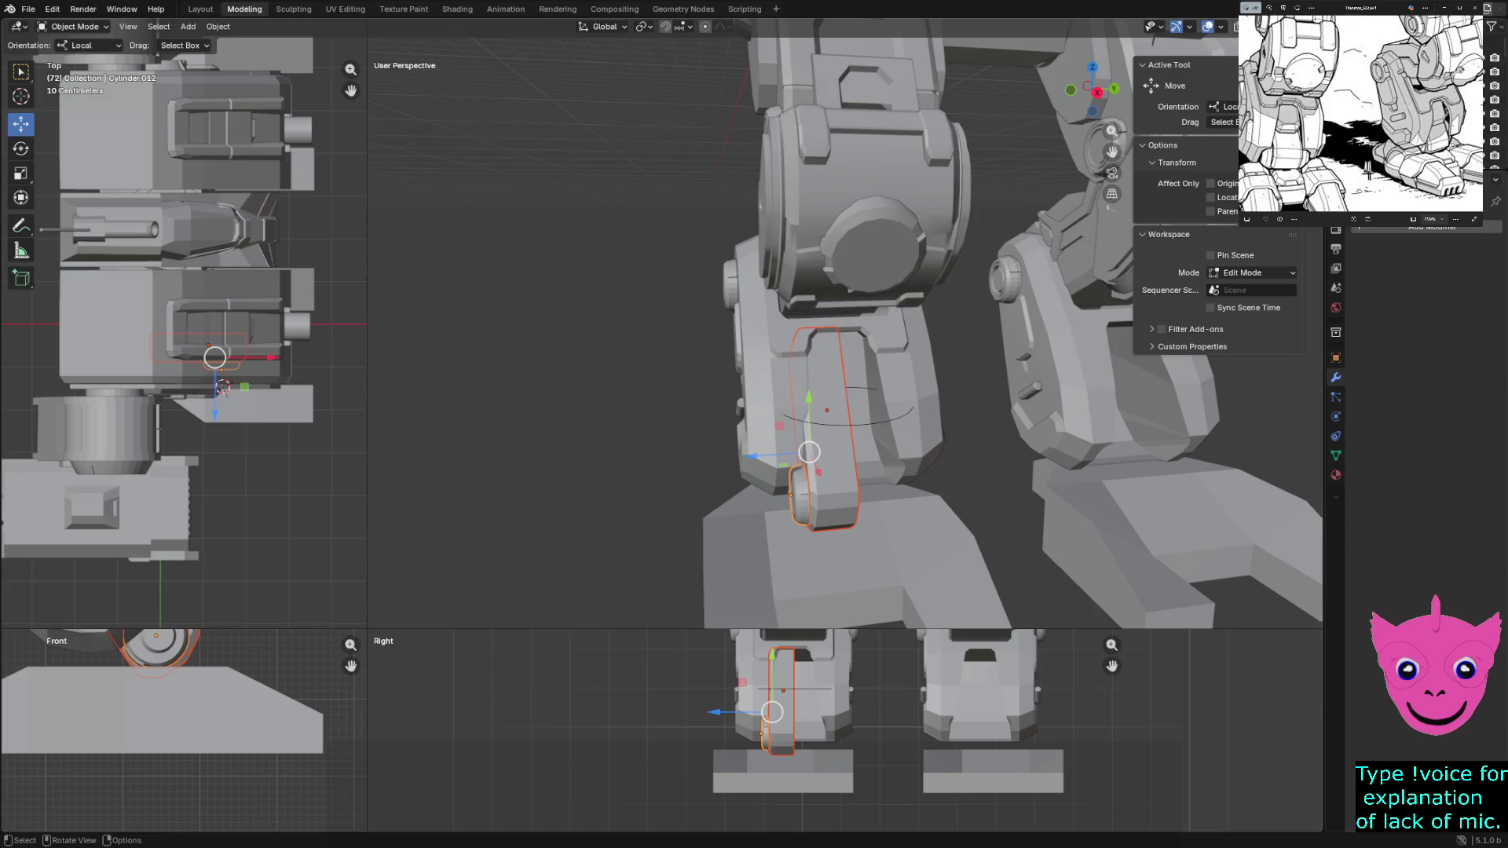
pyautogui.scroll(2, 845, 333)
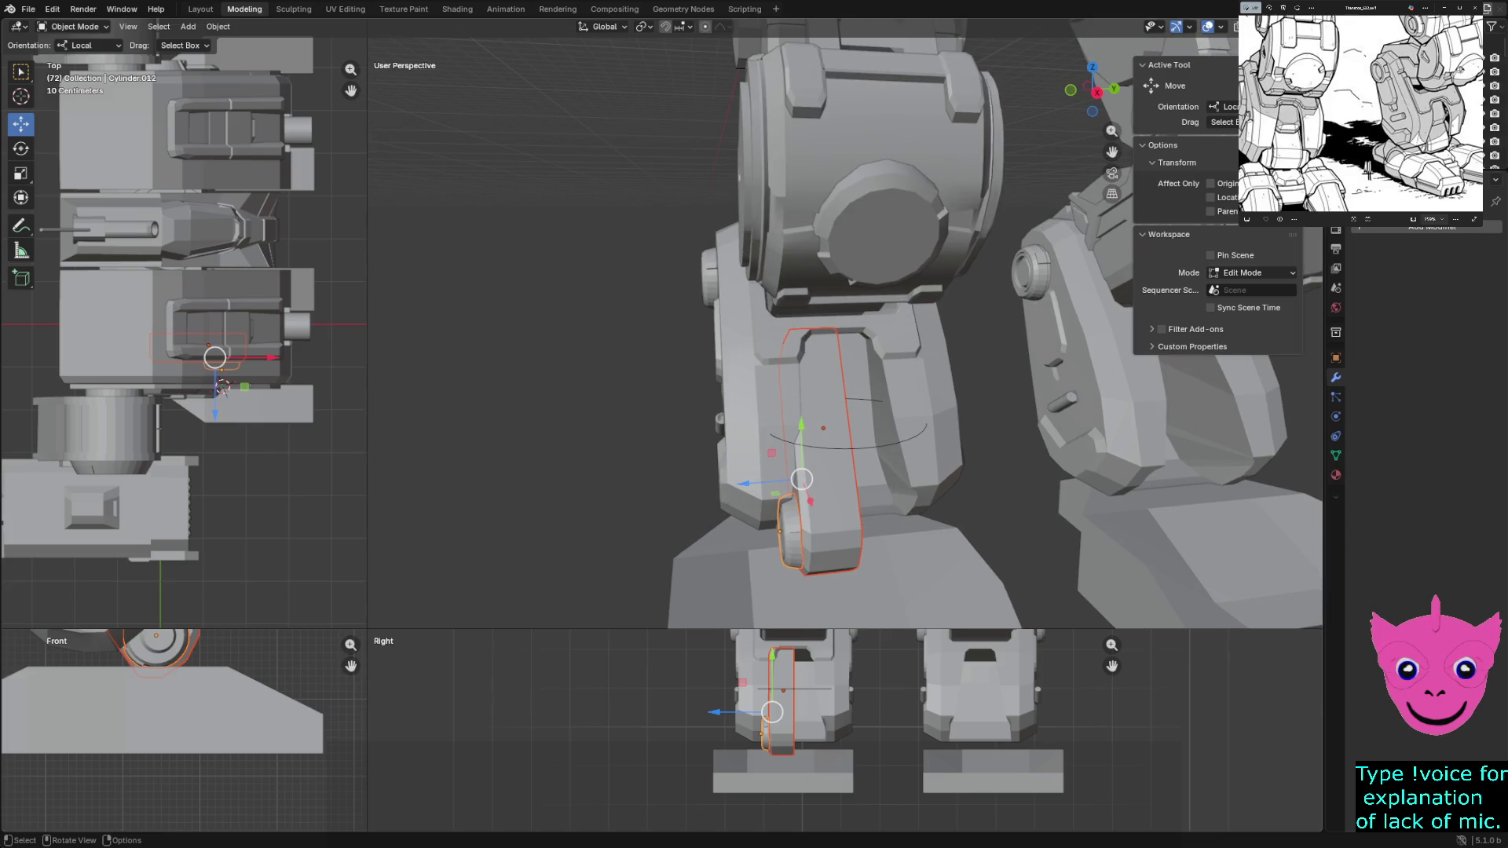
pyautogui.press('shift')
pyautogui.click(1432, 226)
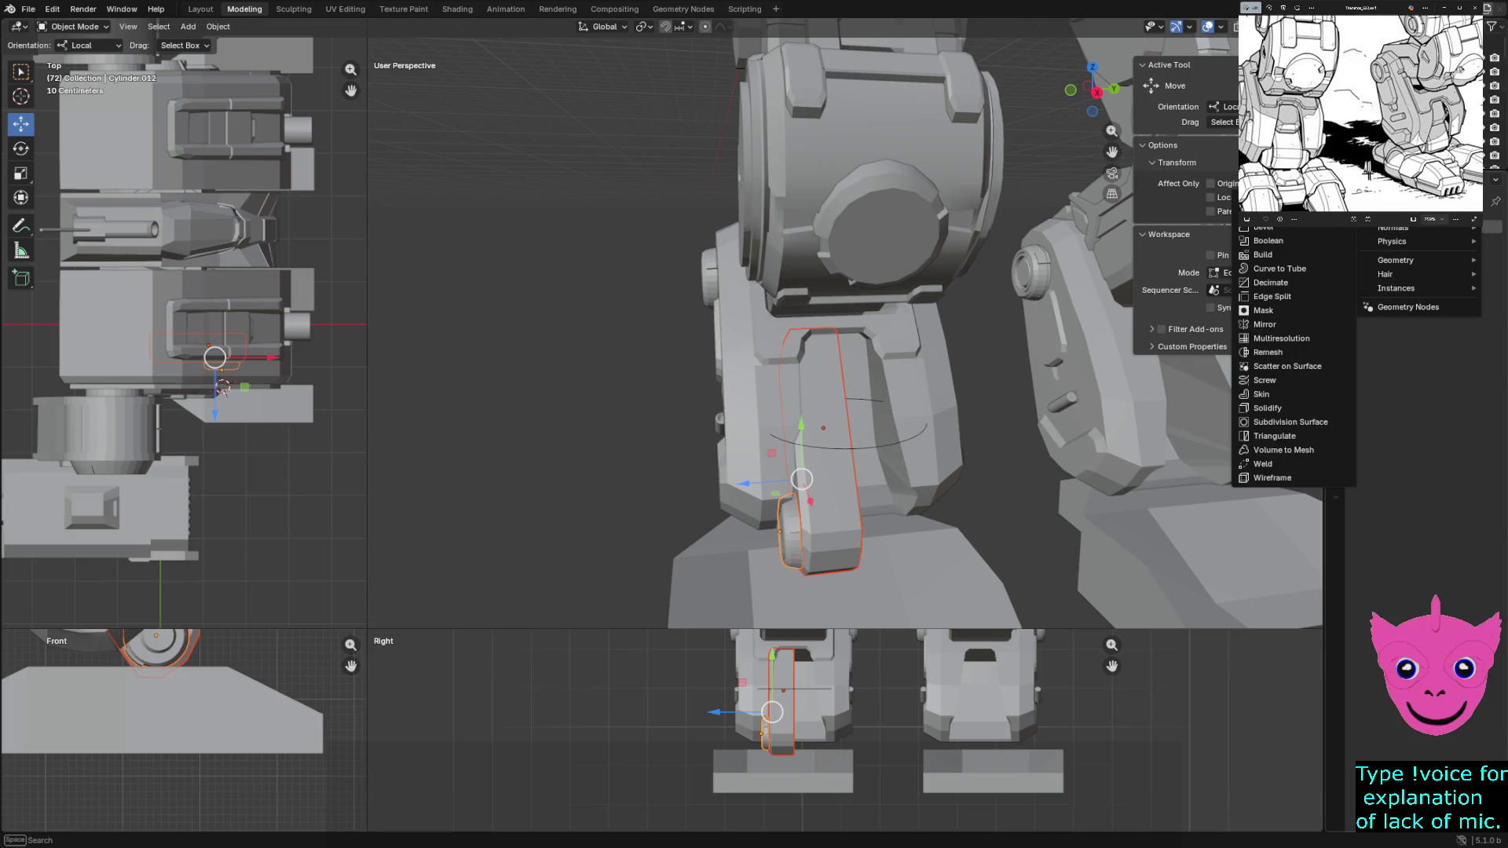
pyautogui.click(1265, 325)
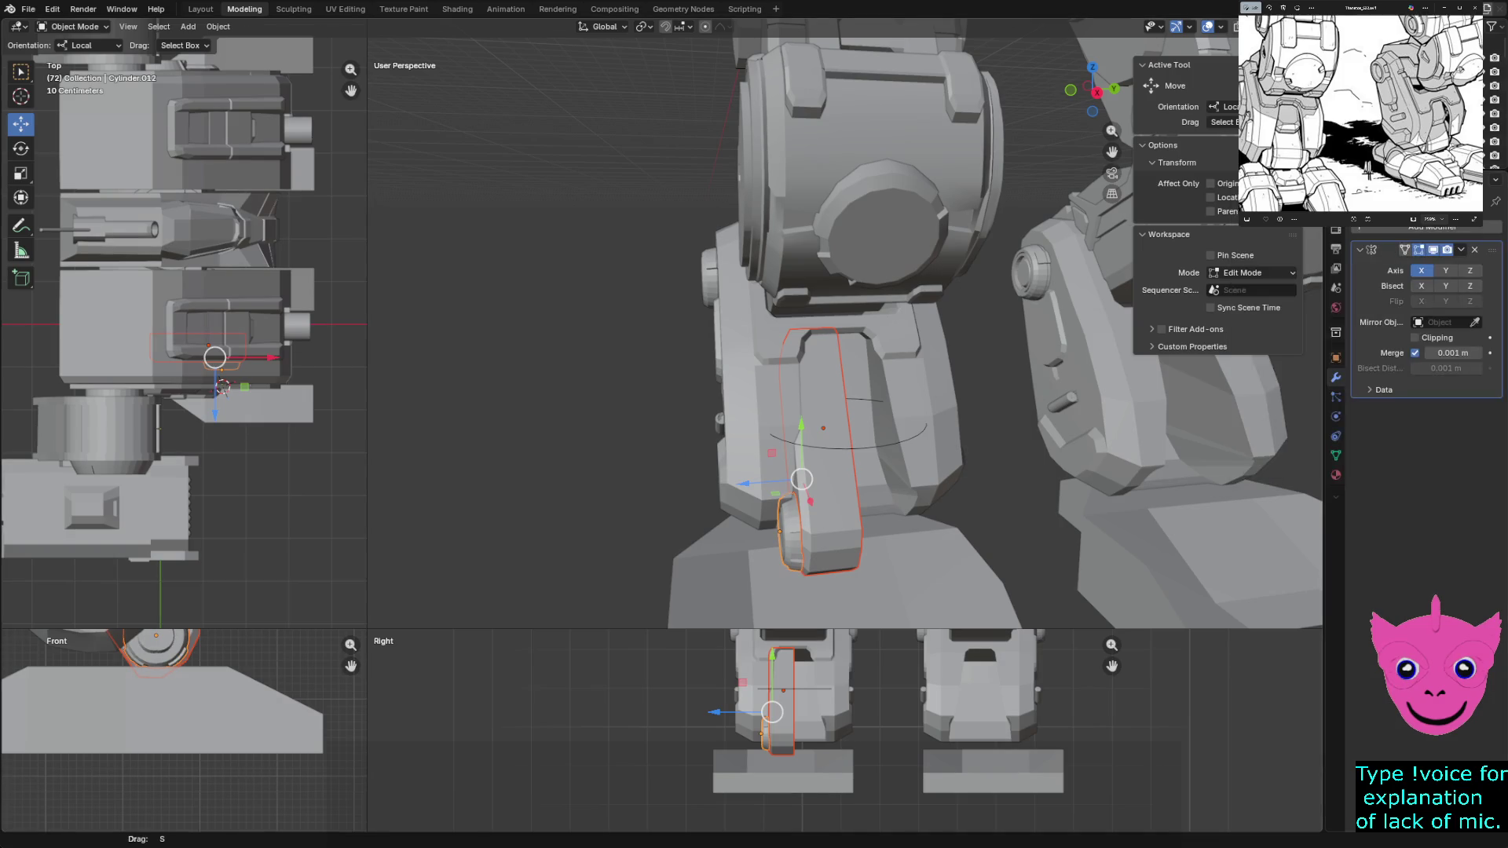
# Try the Mirror's Y and Z axes, mirror object, Clipping and Bisect toggles
pyautogui.click(1445, 270)
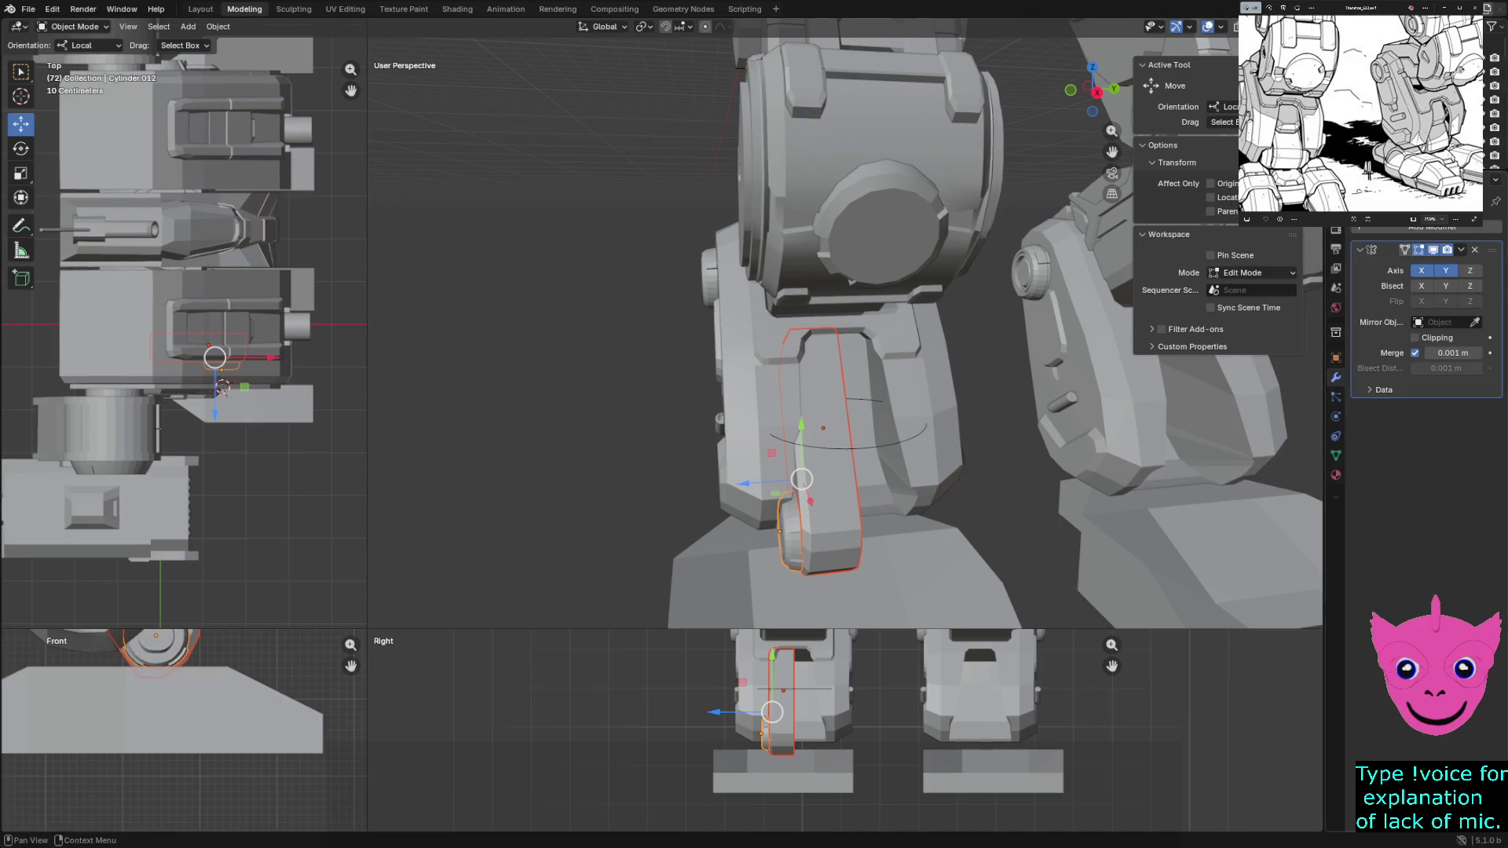
pyautogui.moveTo(824, 353); pyautogui.dragTo(895, 354, button='middle')
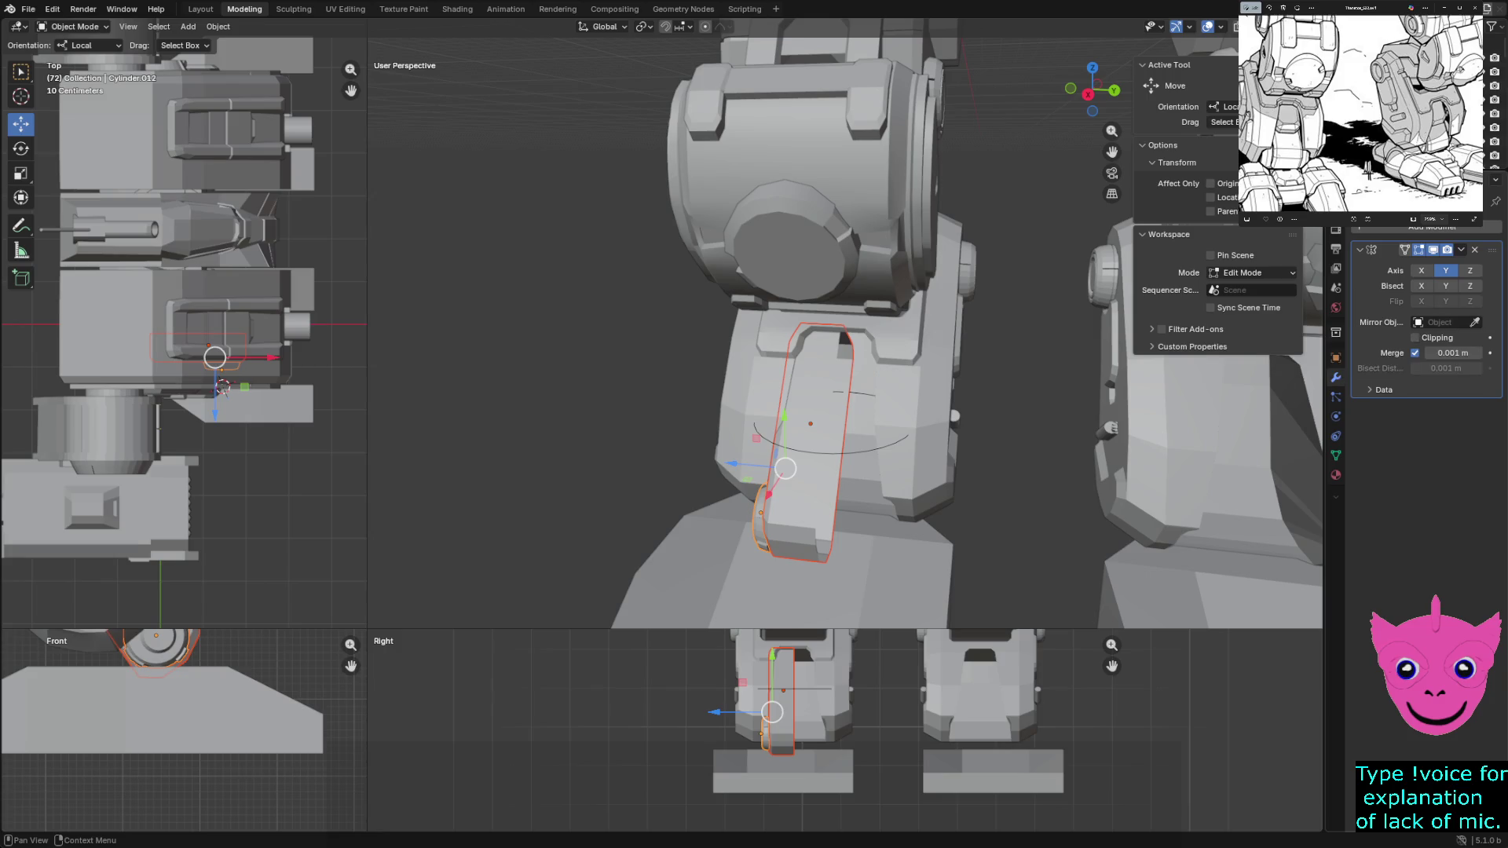
pyautogui.click(1443, 321)
pyautogui.moveTo(895, 306)
pyautogui.mouseDown(button='middle')
pyautogui.moveTo(825, 295)
pyautogui.moveTo(801, 330)
pyautogui.mouseUp(button='middle')
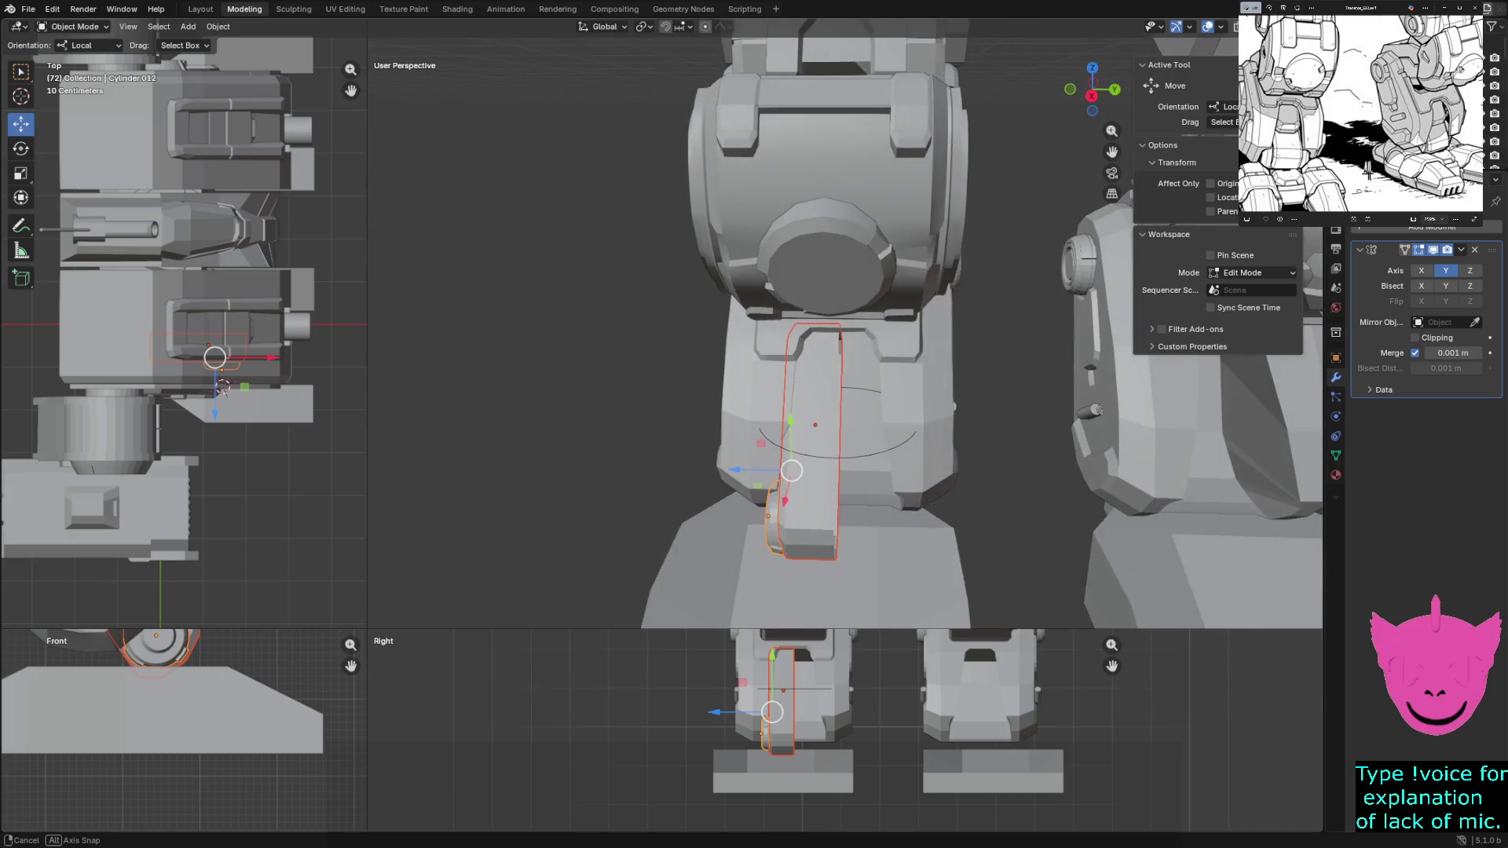
pyautogui.click(1415, 337)
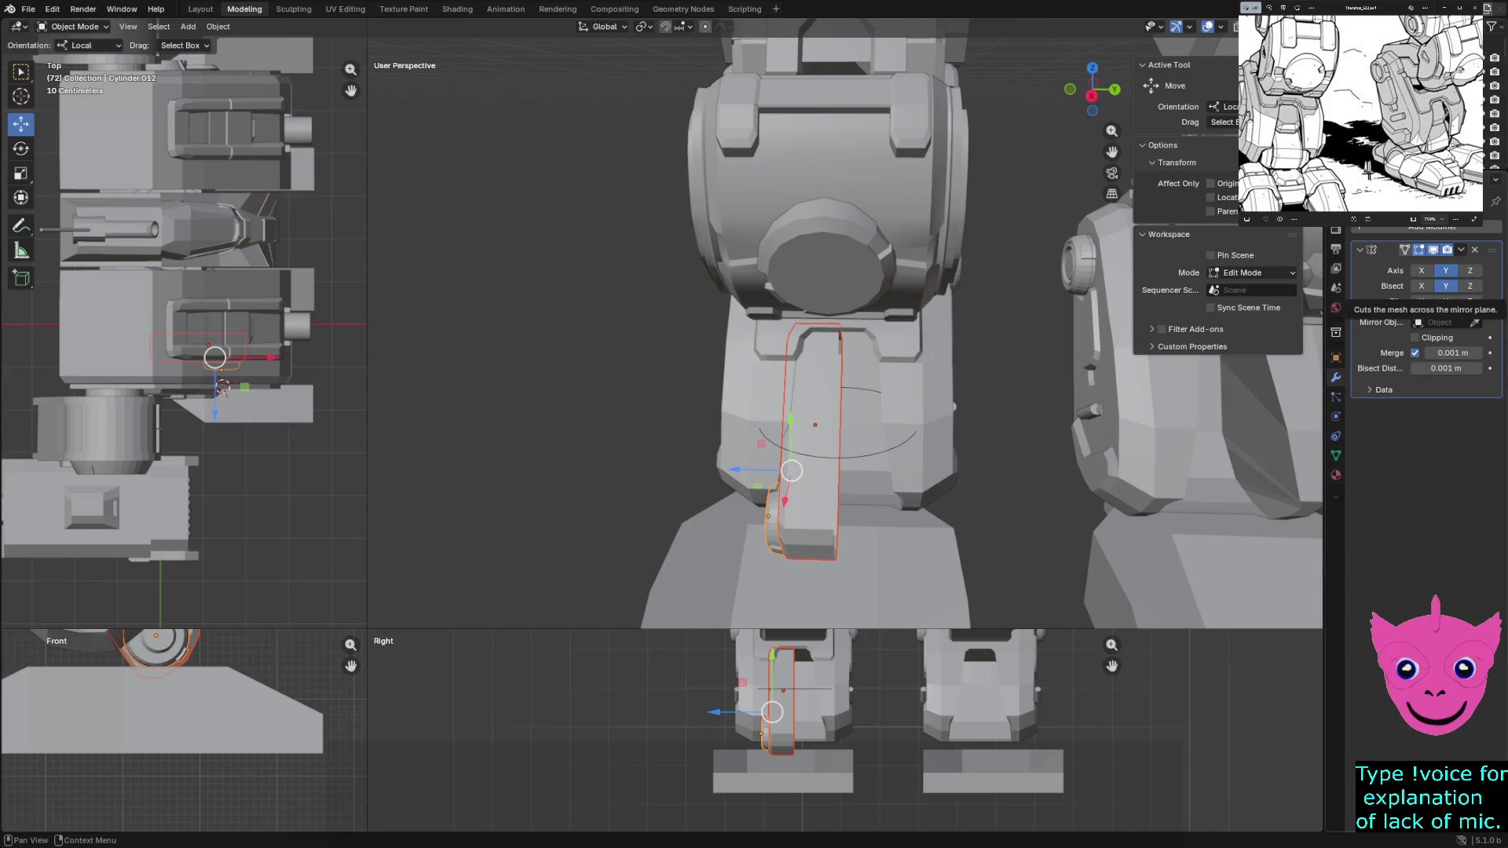
pyautogui.click(1446, 285)
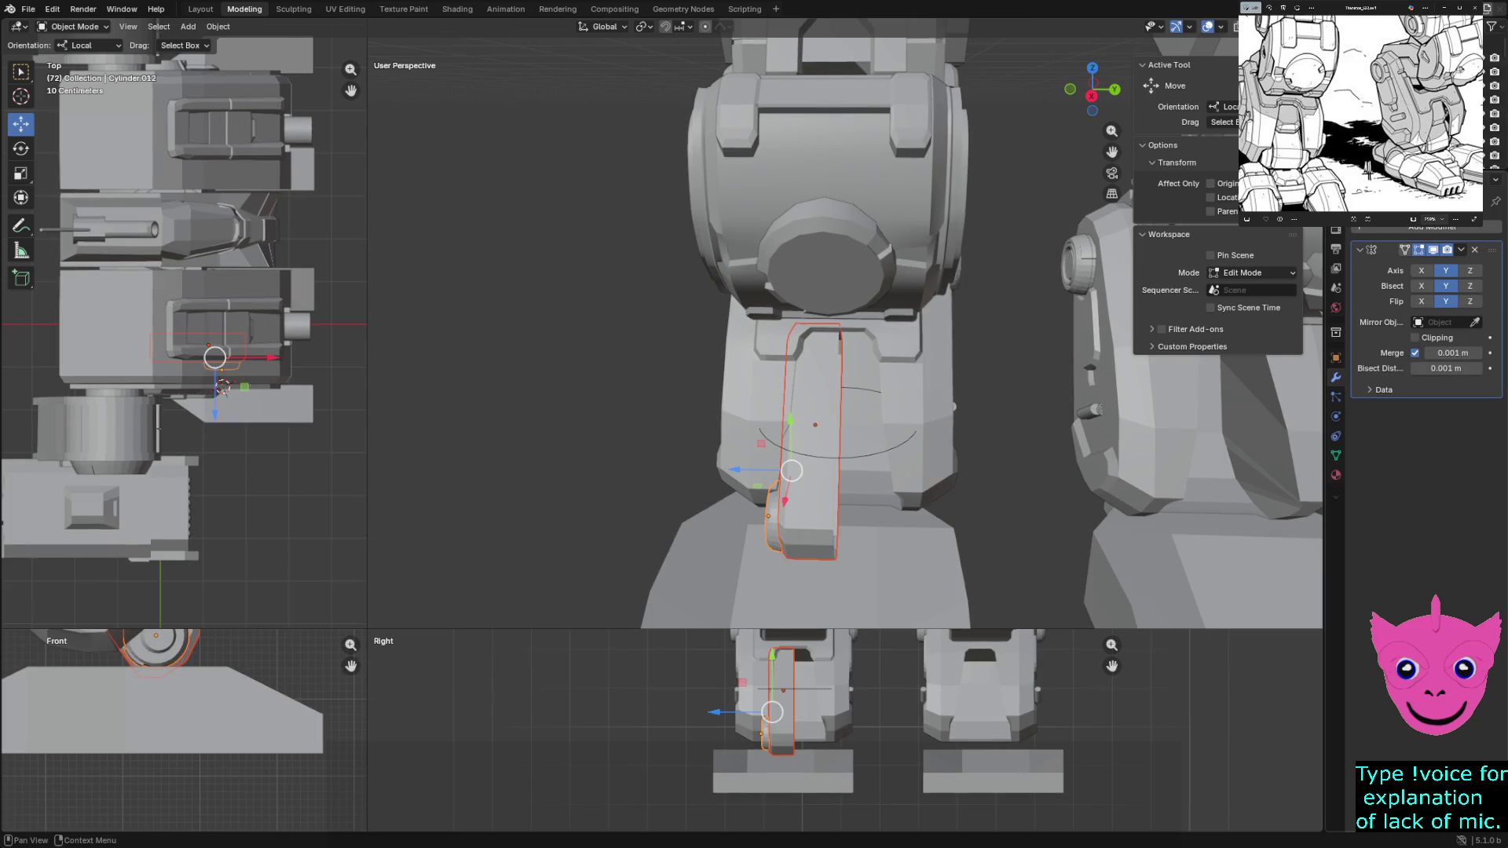
pyautogui.click(1446, 286)
pyautogui.click(1446, 270)
pyautogui.hotkey('ctrl', 'z')
# Add a Mirror modifier to the long shin plate and test a move, then undo it
pyautogui.click(815, 425)
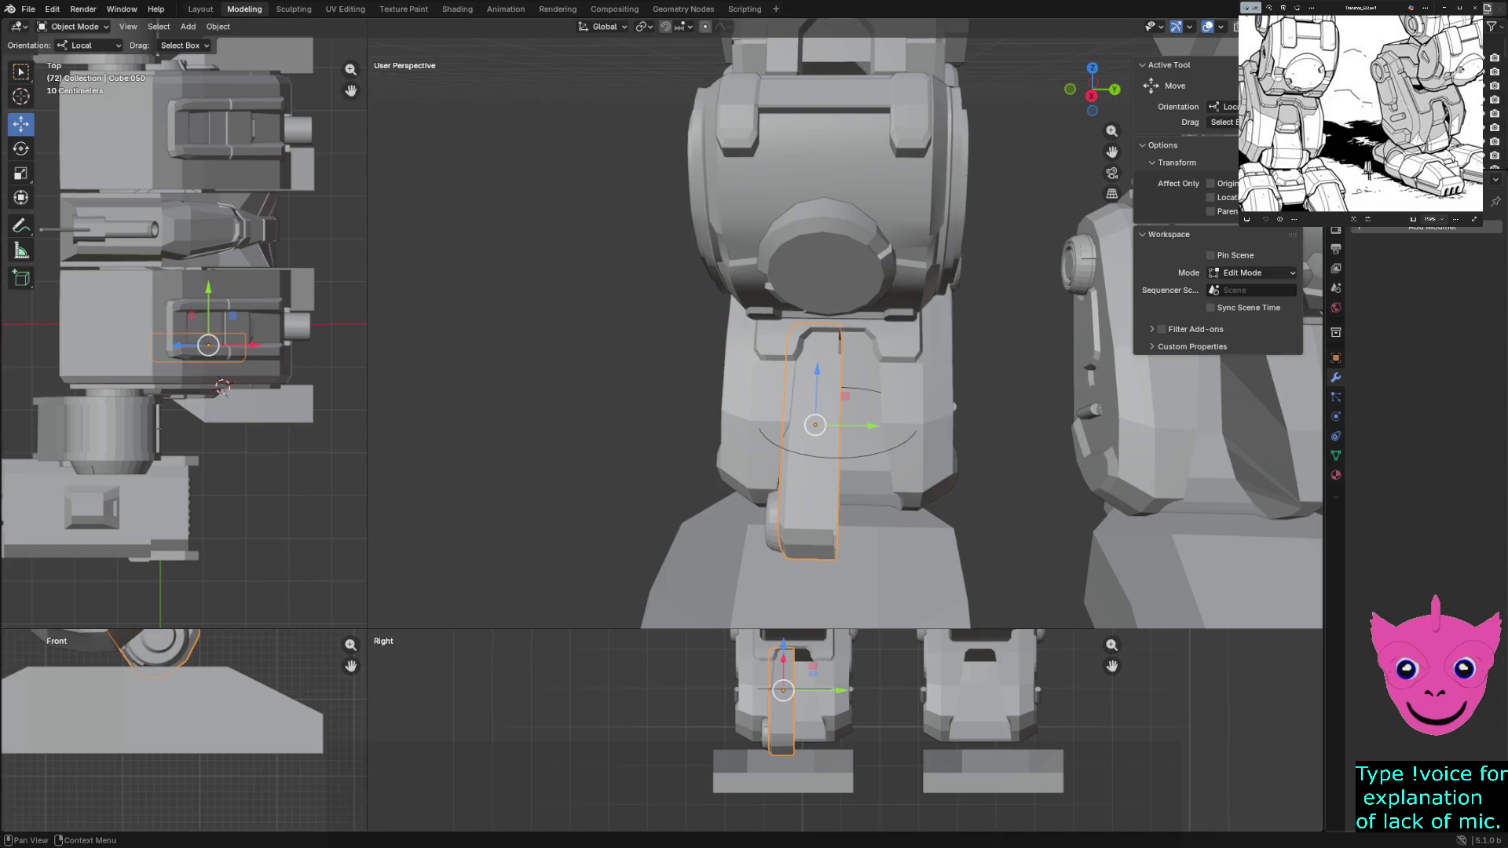
pyautogui.click(1432, 226)
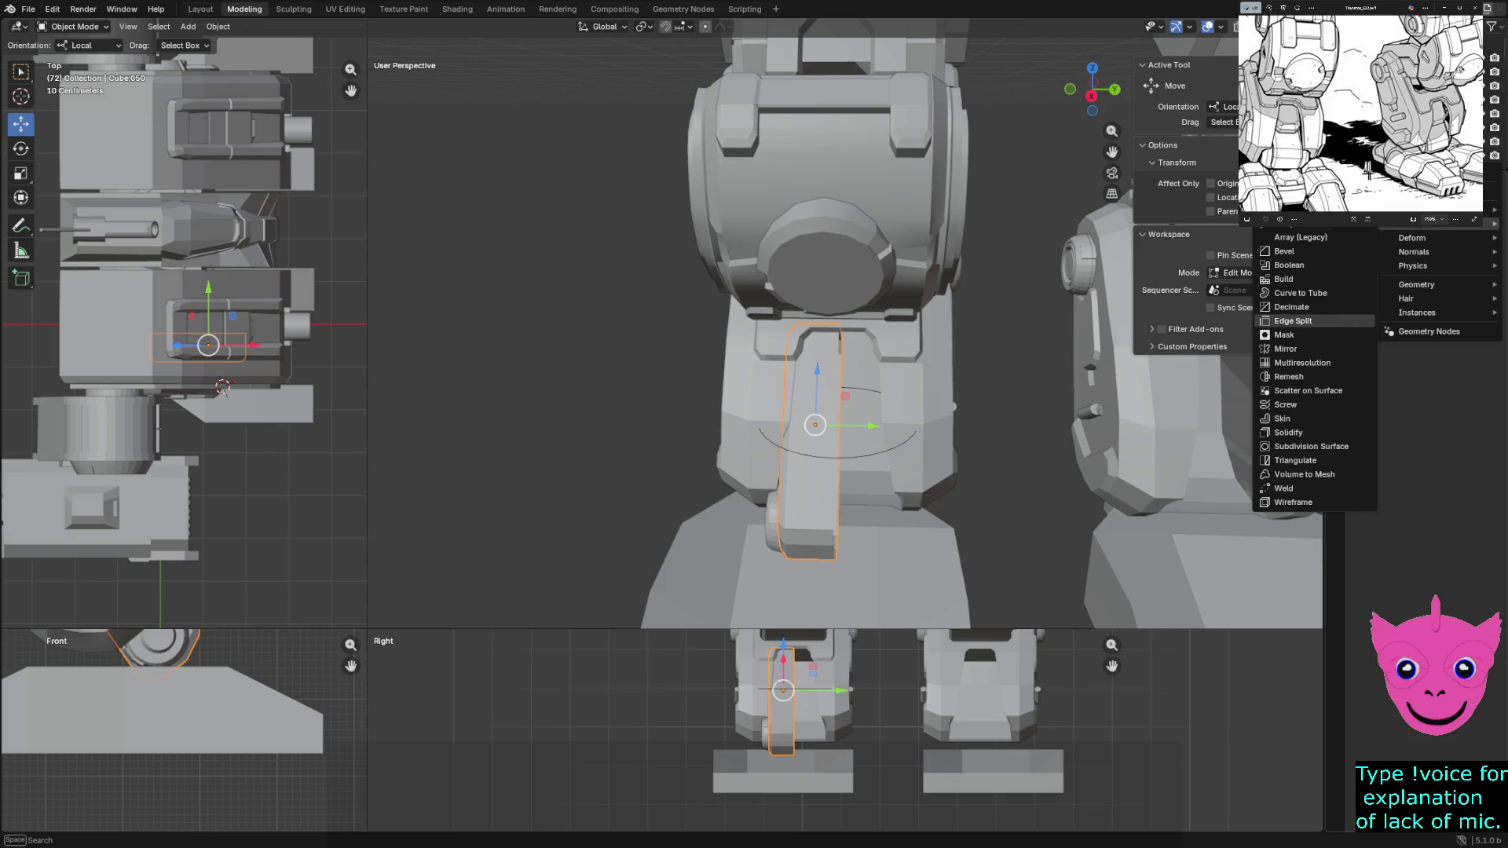
pyautogui.click(1286, 350)
pyautogui.moveTo(825, 353); pyautogui.dragTo(836, 354, button='middle')
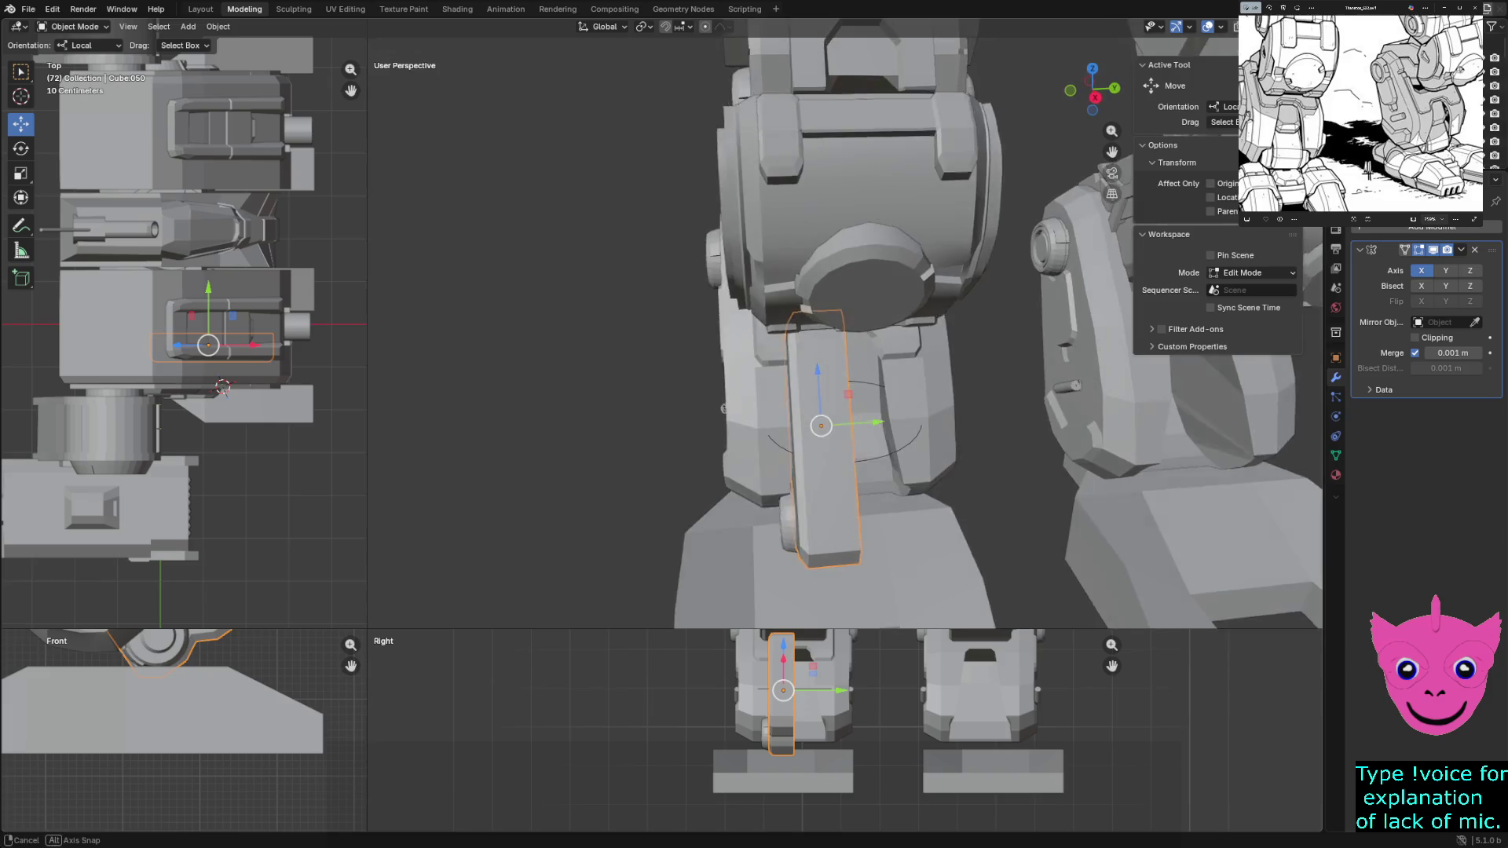
pyautogui.press('g')
pyautogui.hotkey('shift', 'z')
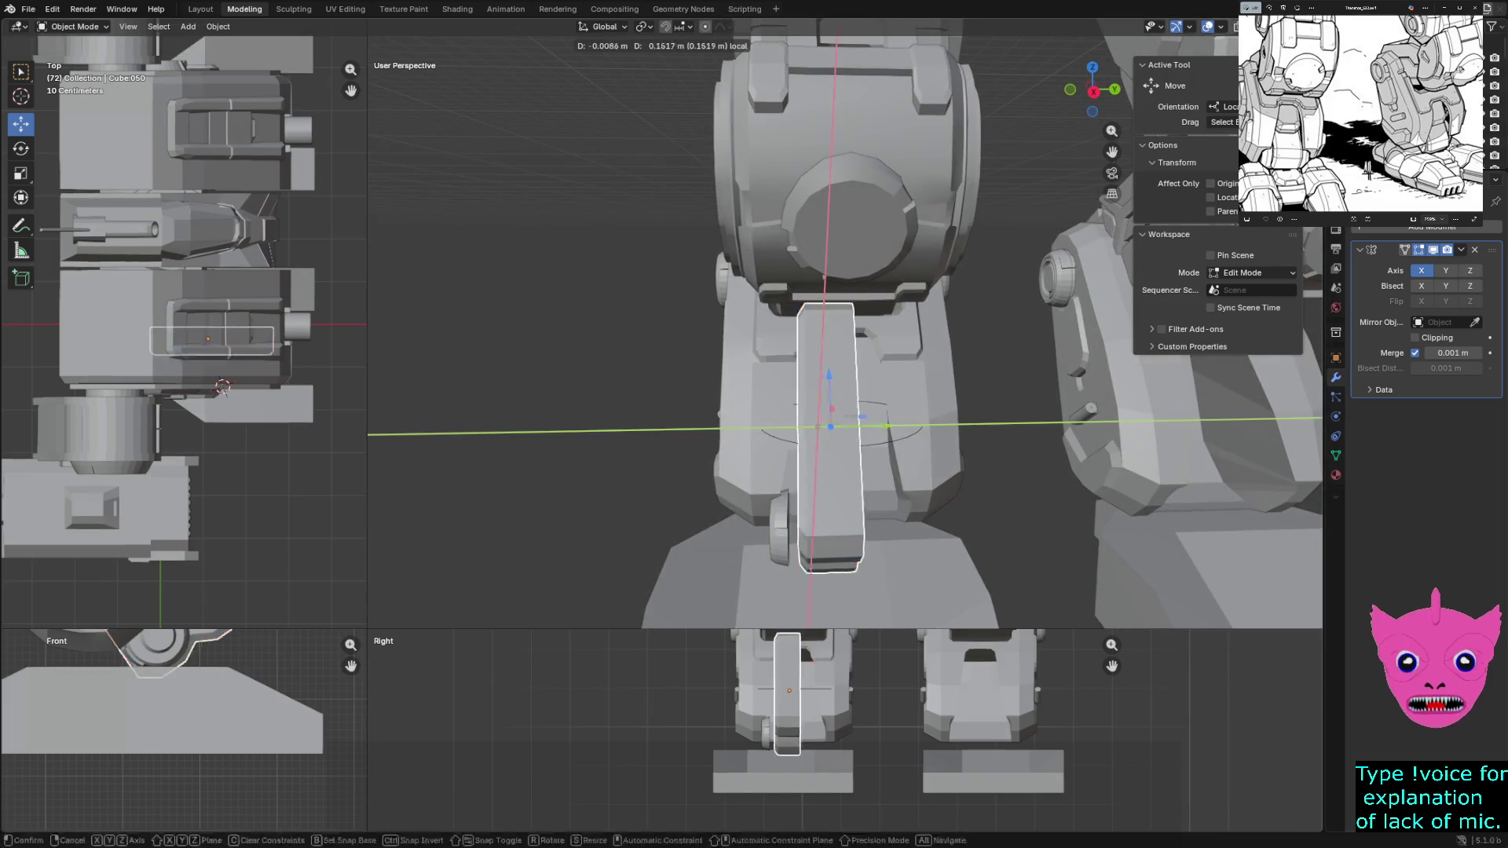
pyautogui.press('Return')
pyautogui.moveTo(848, 354); pyautogui.dragTo(919, 354, button='middle')
pyautogui.hotkey('ctrl', 'z')
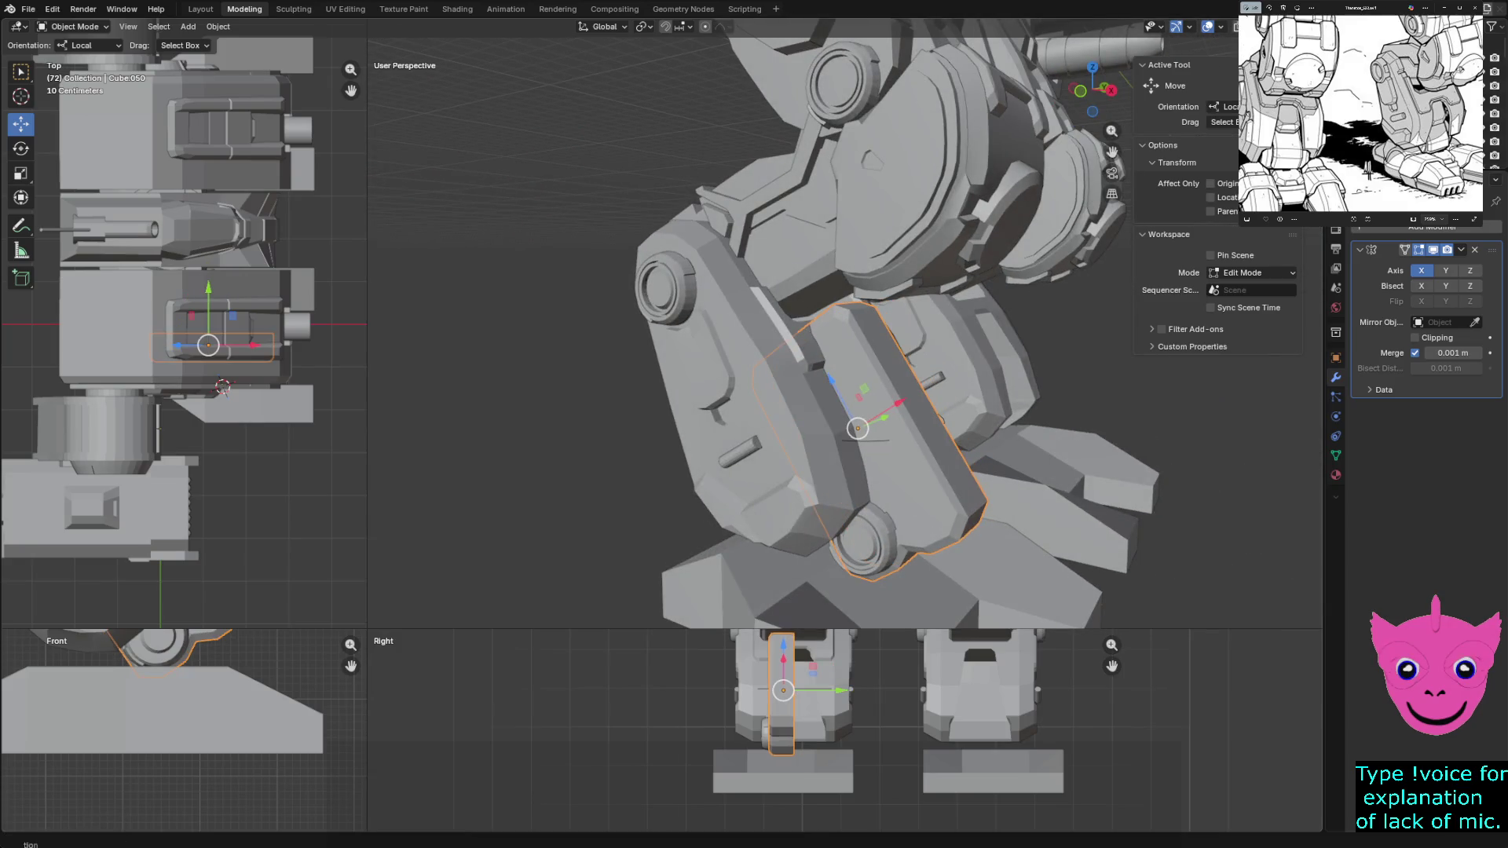
pyautogui.moveTo(825, 354)
pyautogui.mouseDown(button='middle')
pyautogui.moveTo(849, 354)
pyautogui.moveTo(801, 365)
pyautogui.mouseUp(button='middle')
# Mirror the plate across Y instead of X and trial a Y move, undoing it
pyautogui.click(1446, 270)
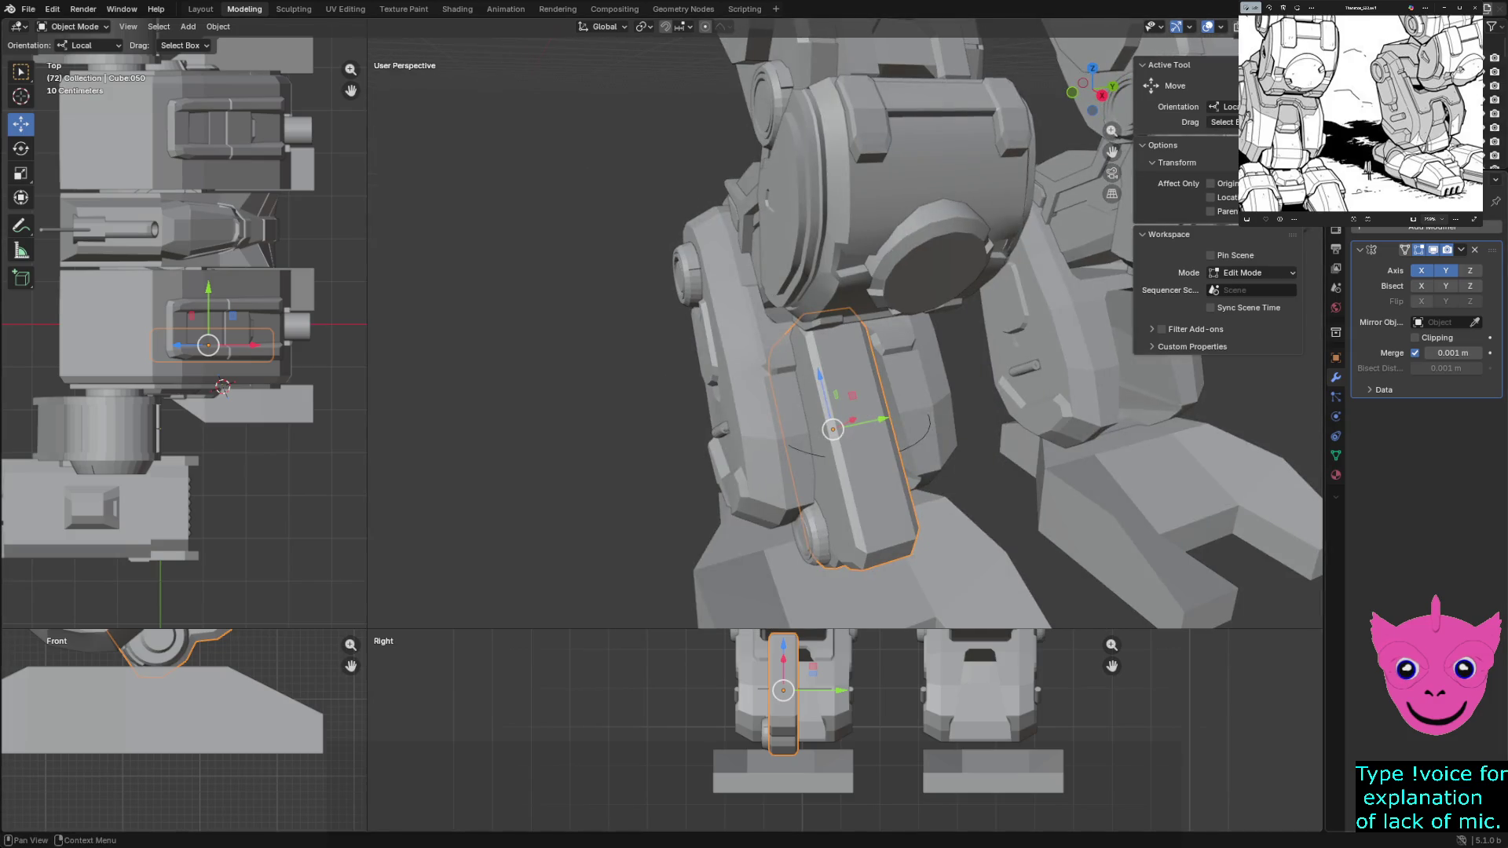
pyautogui.click(1421, 271)
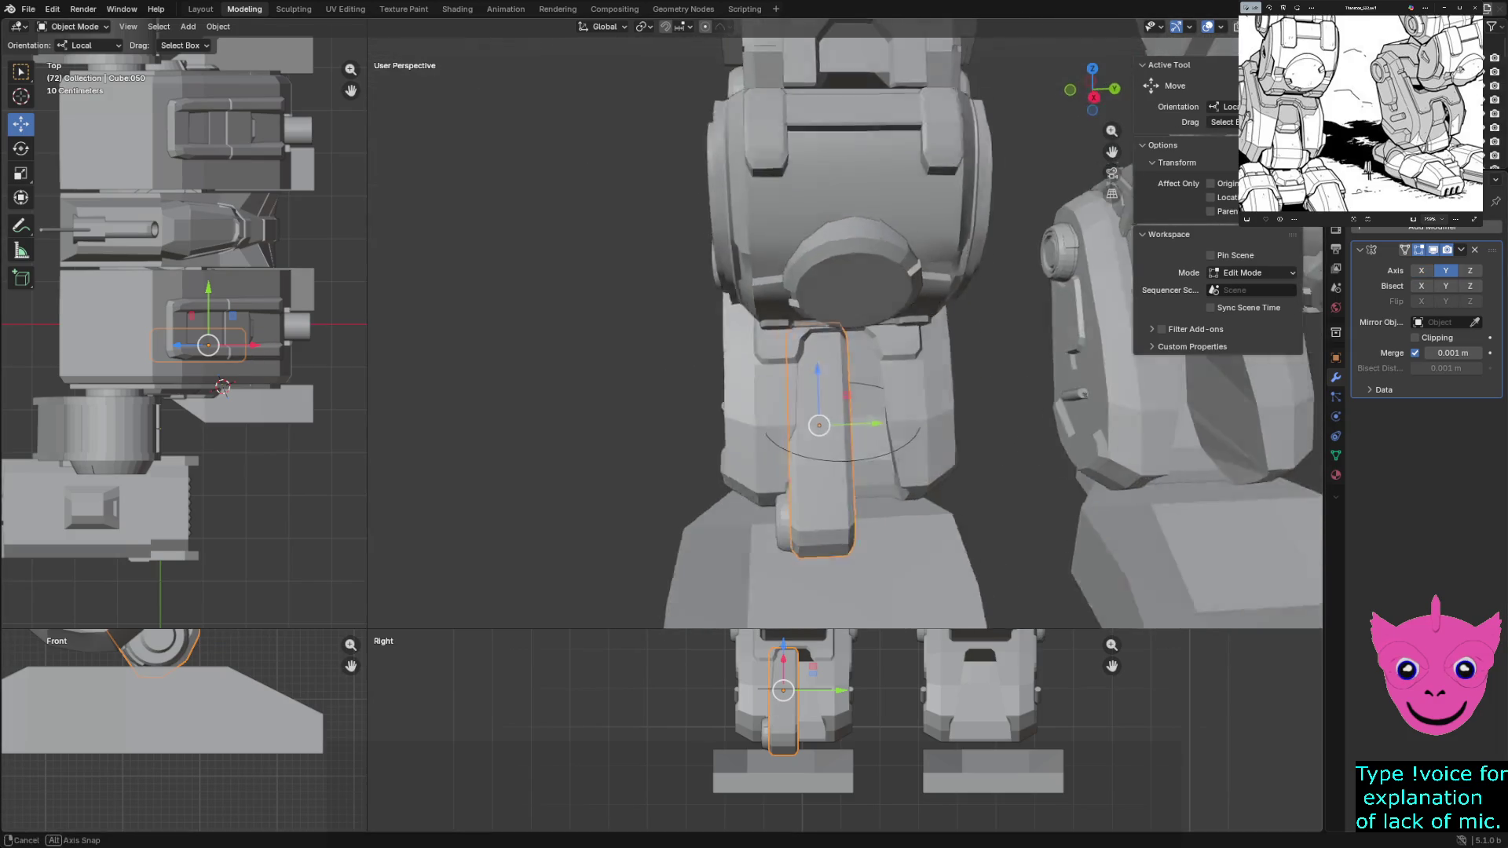
pyautogui.moveTo(825, 353); pyautogui.dragTo(895, 353, button='middle')
pyautogui.press('g')
pyautogui.press('y')
pyautogui.press('Return')
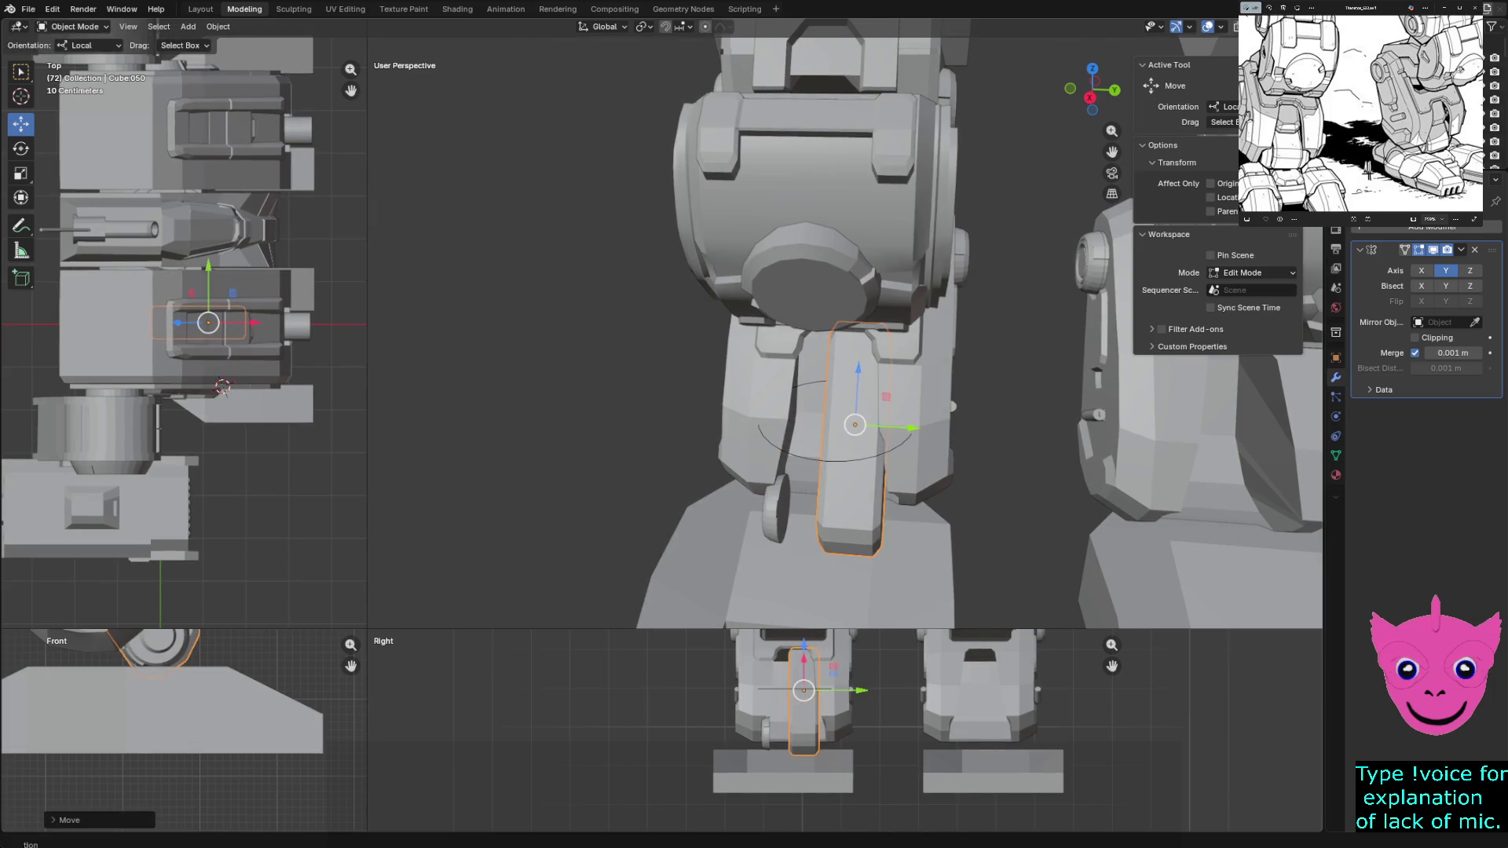
pyautogui.hotkey('ctrl', 'z')
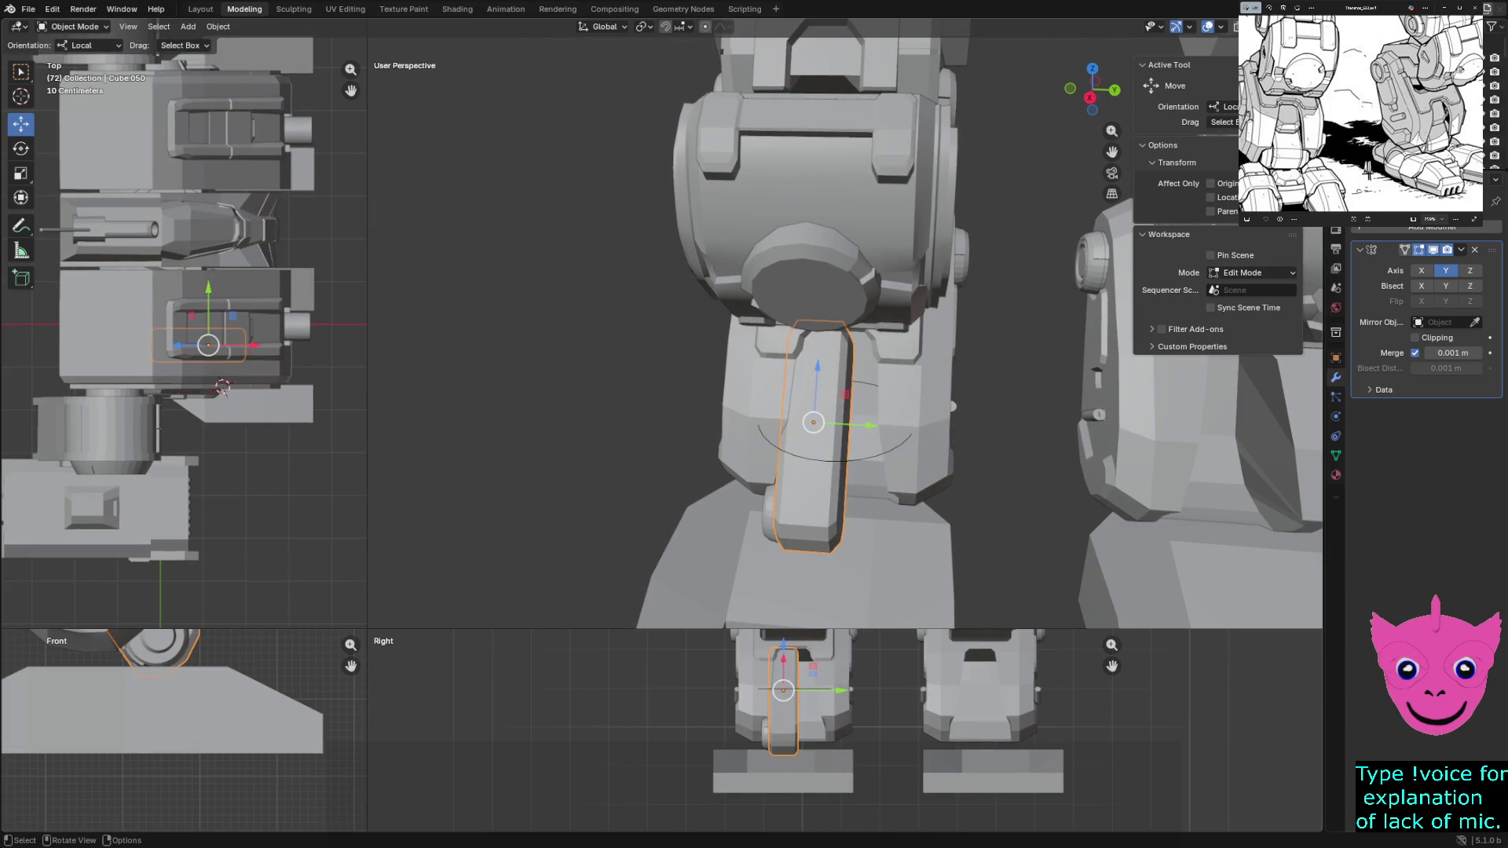
pyautogui.scroll(2, 844, 334)
# Toggle Z mirroring and Clipping off again, then slide the plate along Y down the shin front
pyautogui.press('shift')
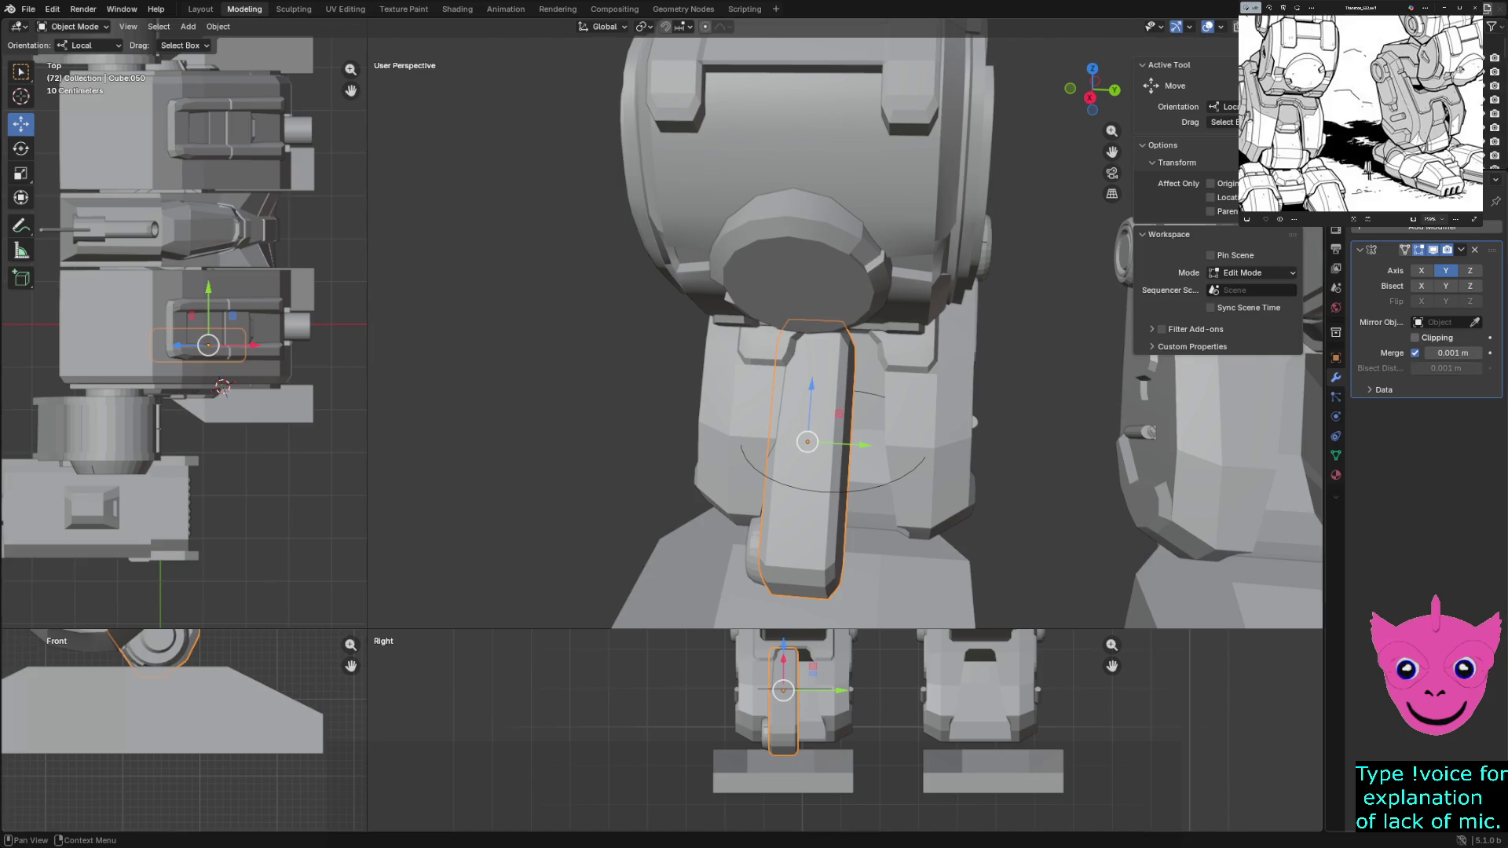
pyautogui.click(1468, 270)
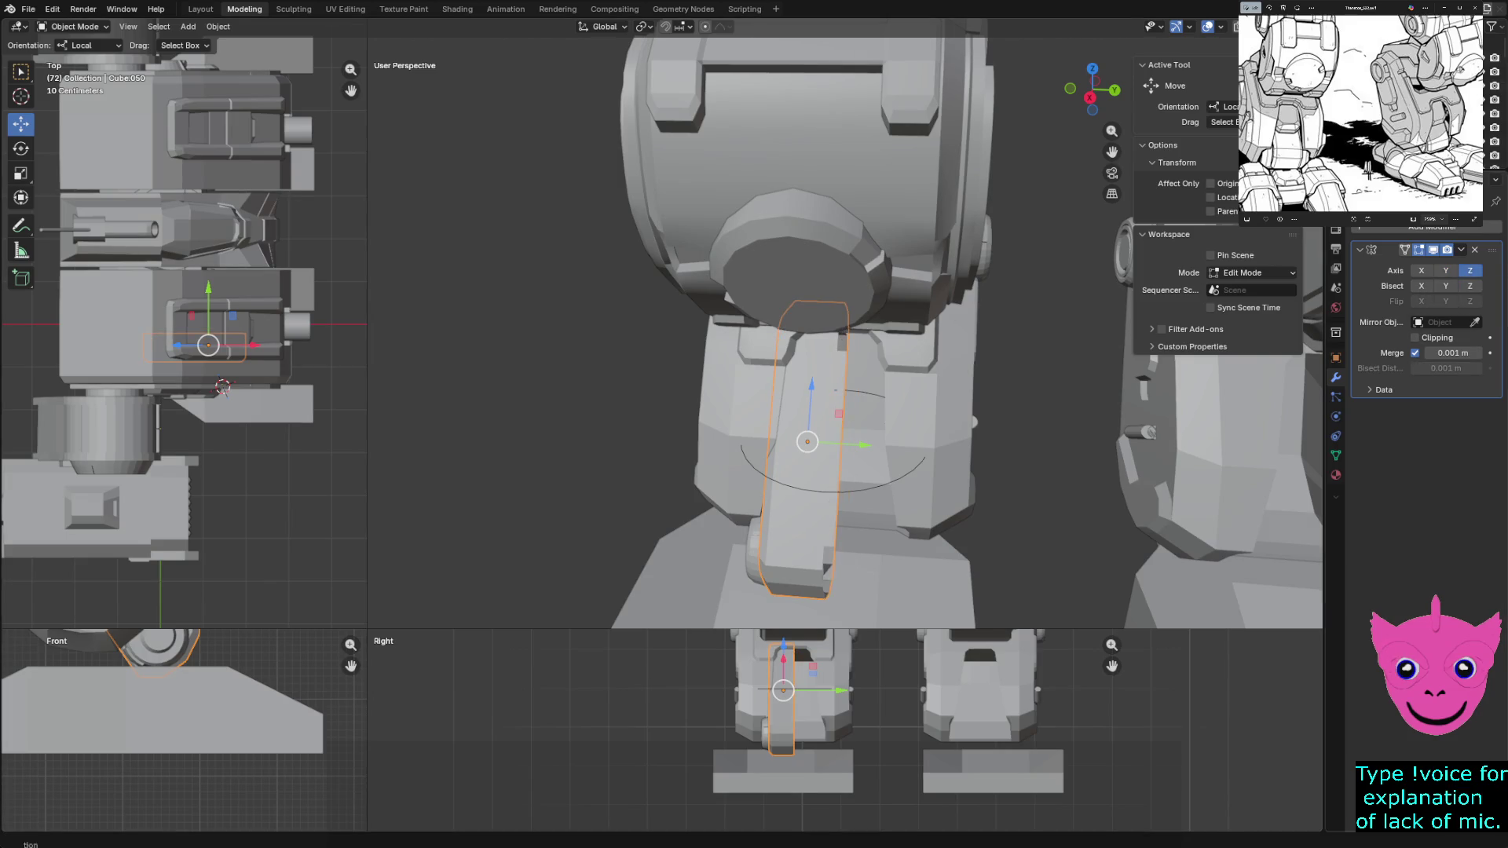
pyautogui.click(1468, 271)
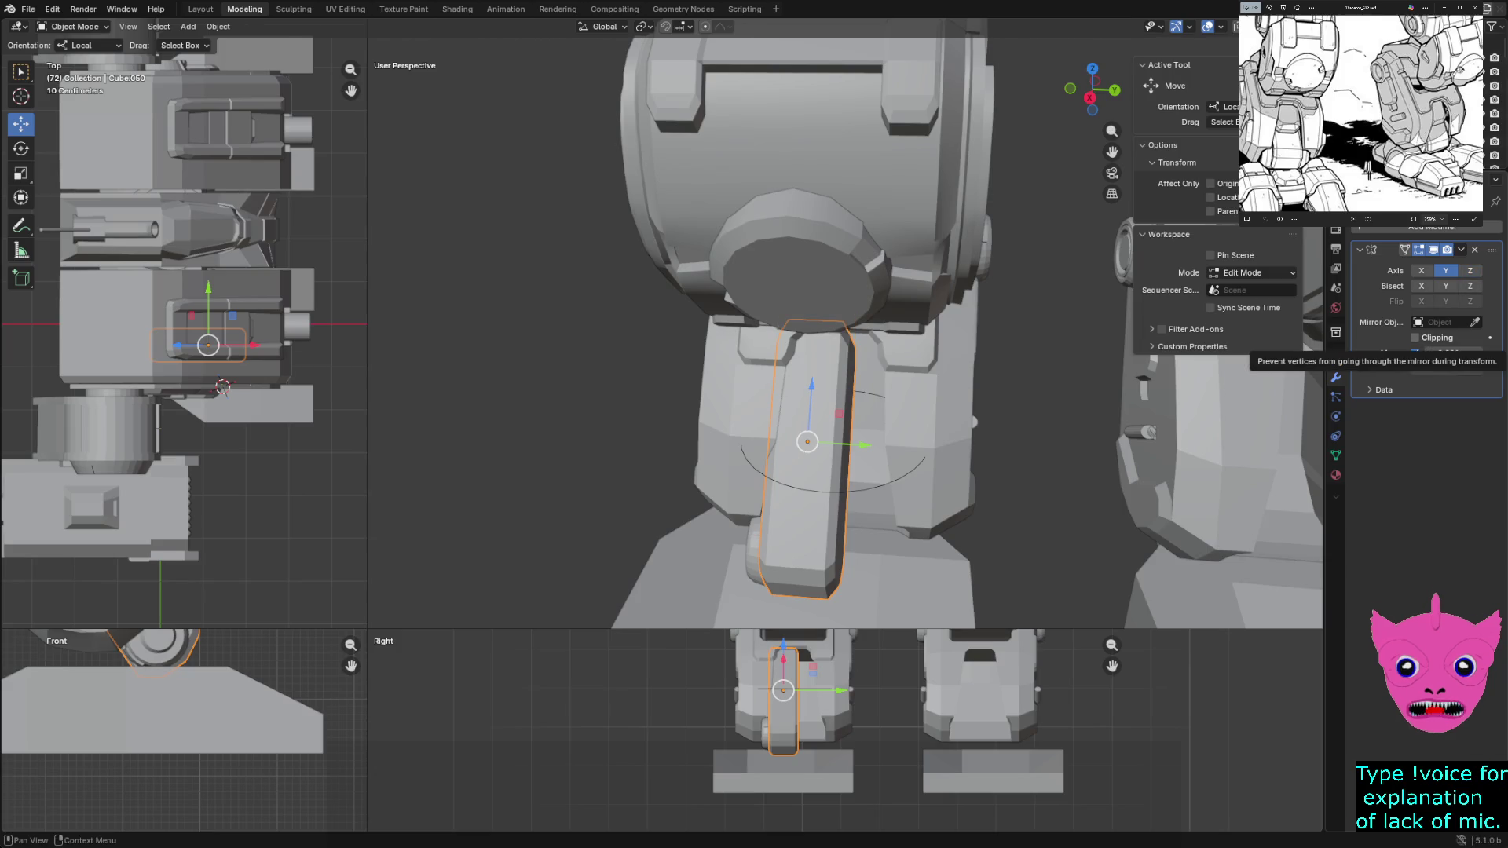
pyautogui.click(1415, 337)
pyautogui.click(1415, 337)
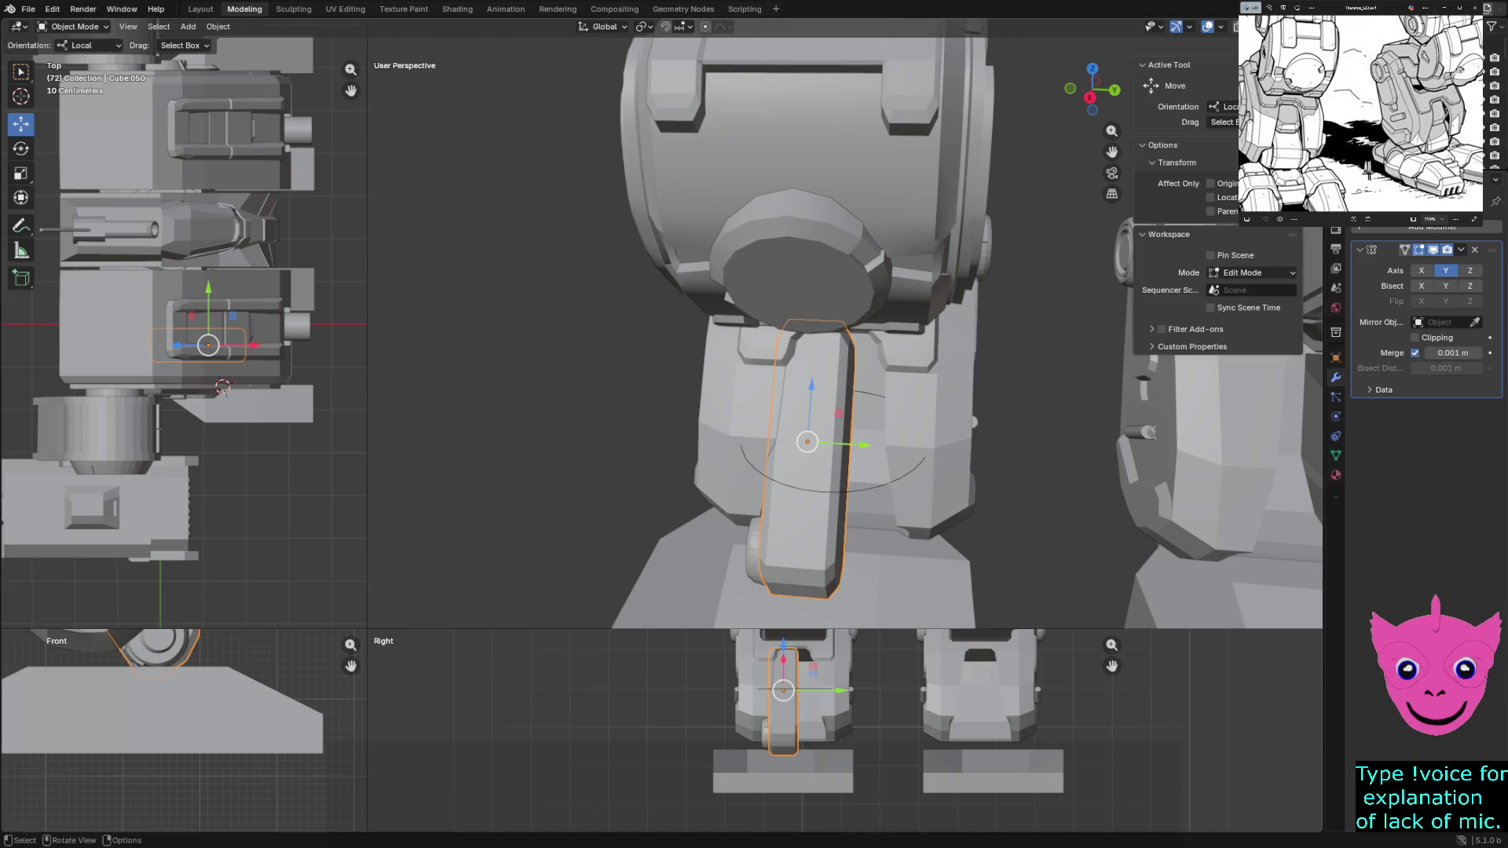
pyautogui.moveTo(864, 445); pyautogui.dragTo(929, 450)
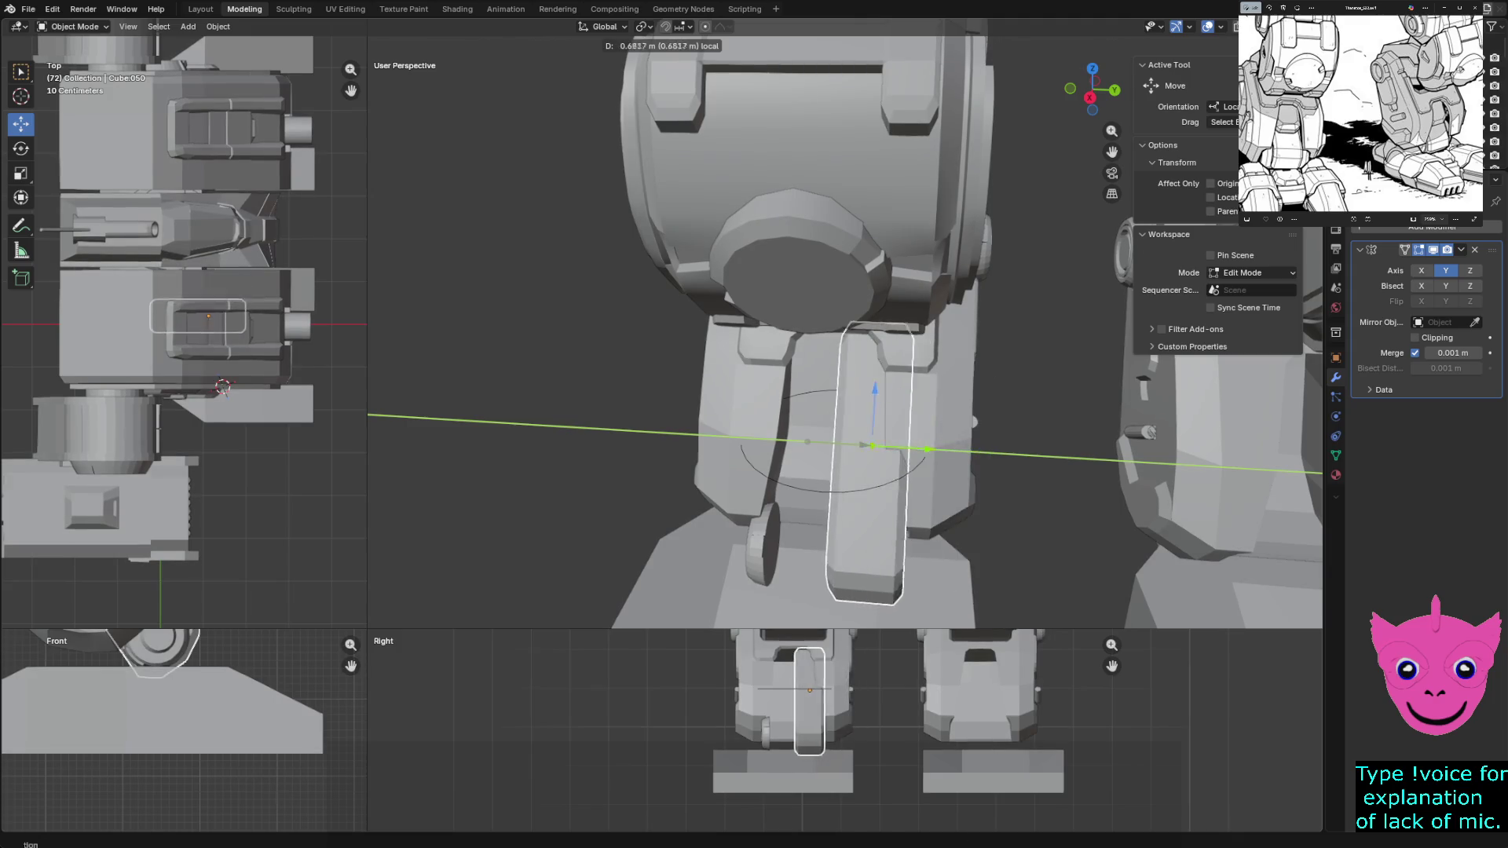
pyautogui.moveTo(929, 449); pyautogui.dragTo(860, 447)
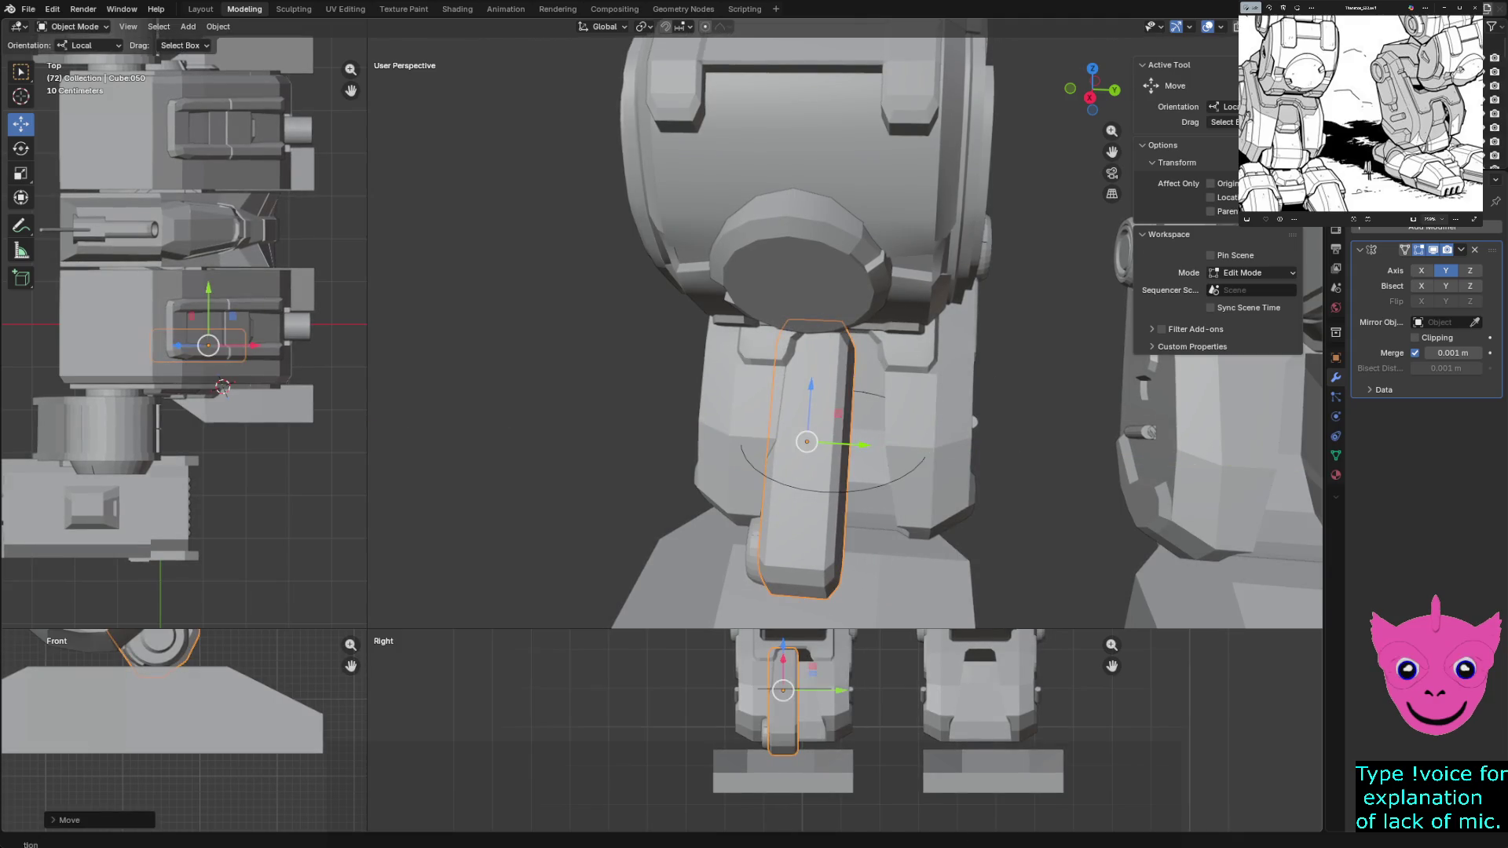
pyautogui.moveTo(842, 455)
pyautogui.mouseDown(button='middle')
pyautogui.moveTo(825, 495)
pyautogui.moveTo(843, 493)
pyautogui.mouseUp(button='middle')
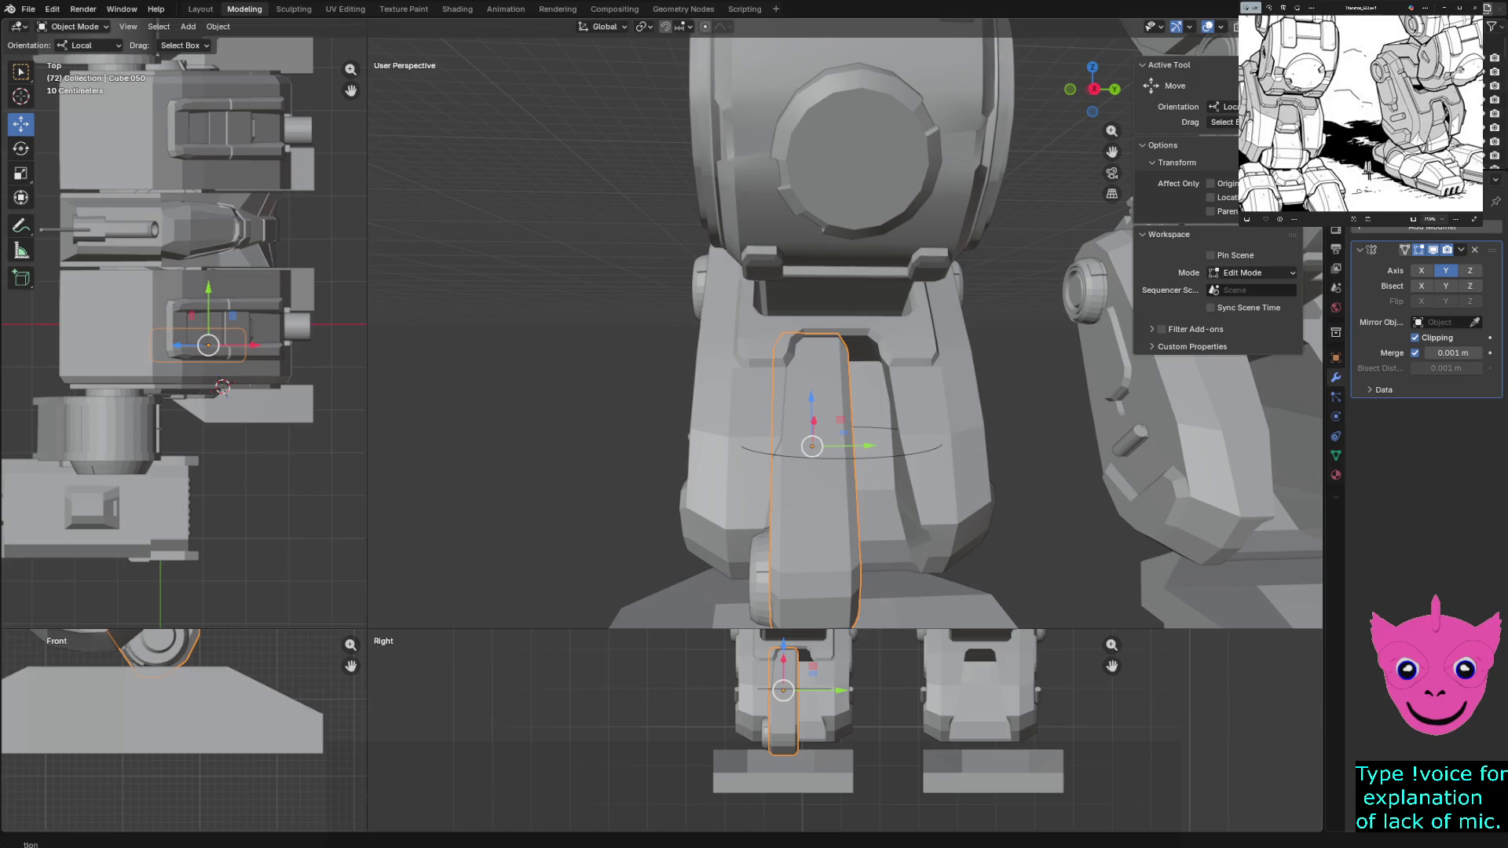
# Remove the Mirror modifier from the shin plate's stack
pyautogui.click(1469, 270)
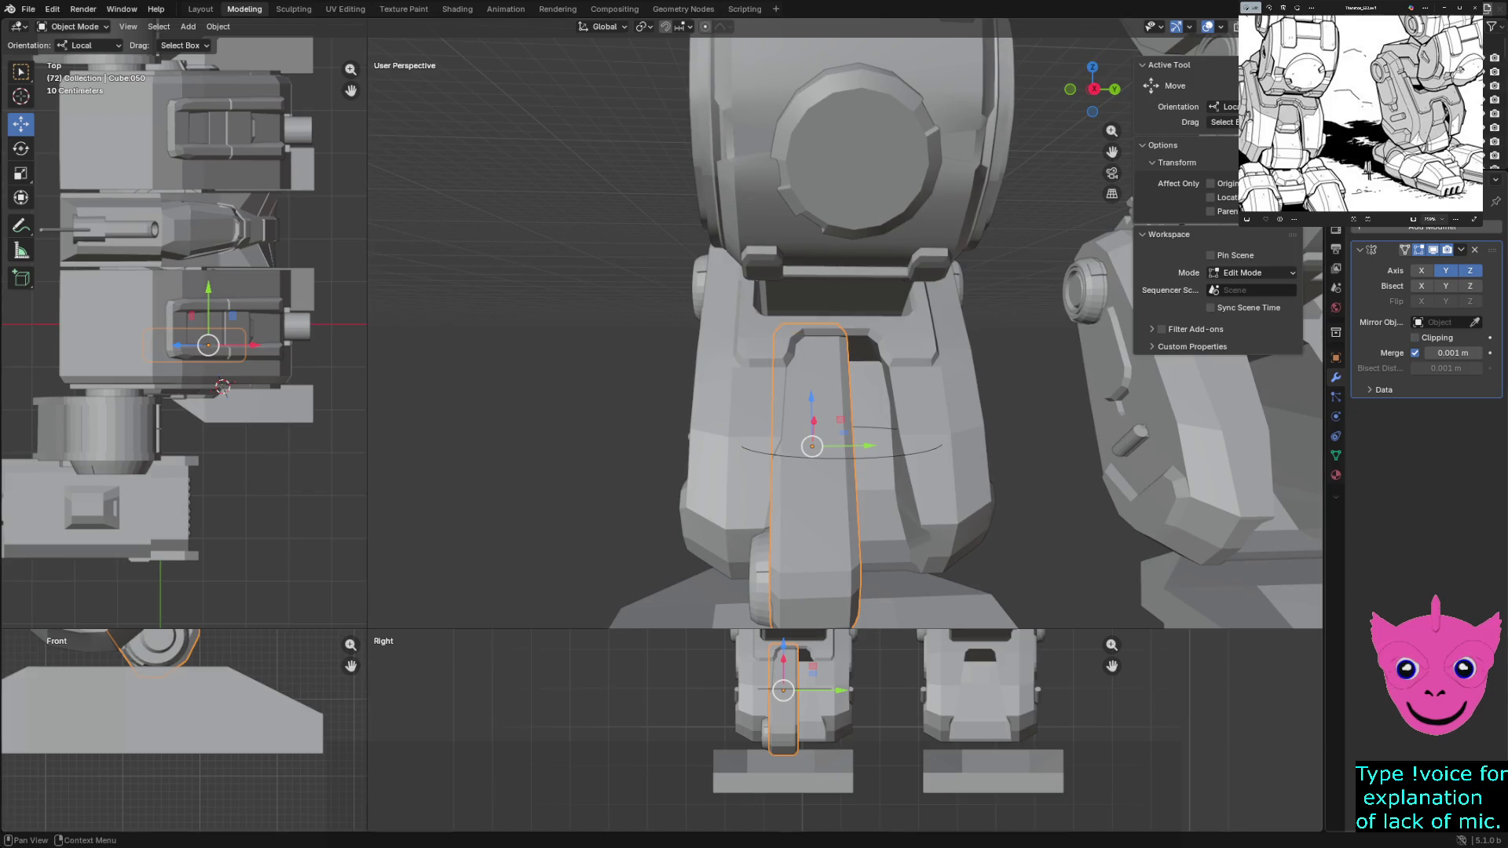
pyautogui.hotkey('ctrl', 'x')
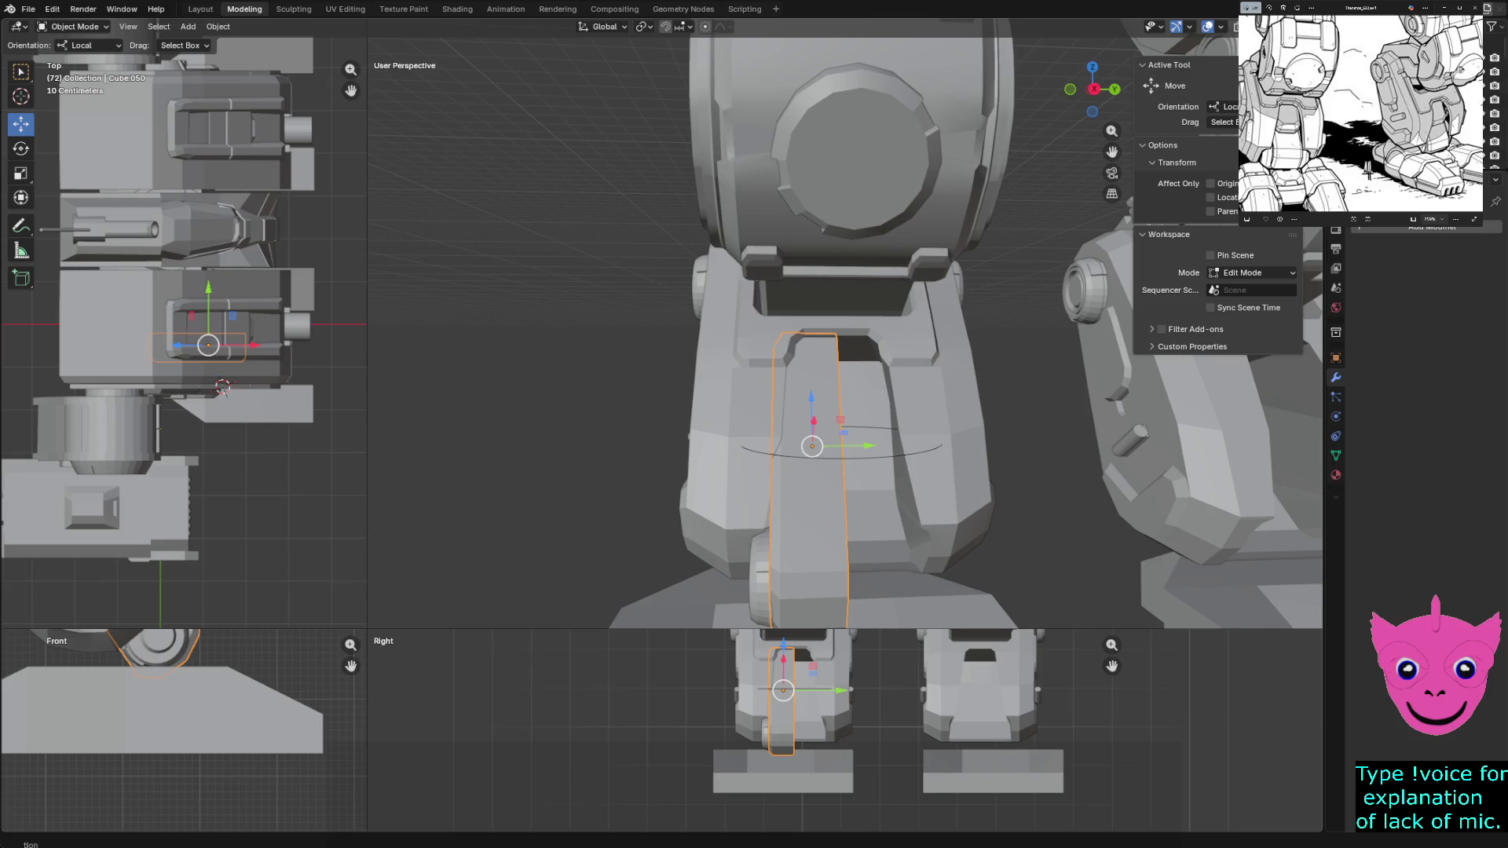
pyautogui.moveTo(813, 429); pyautogui.dragTo(754, 437, button='middle')
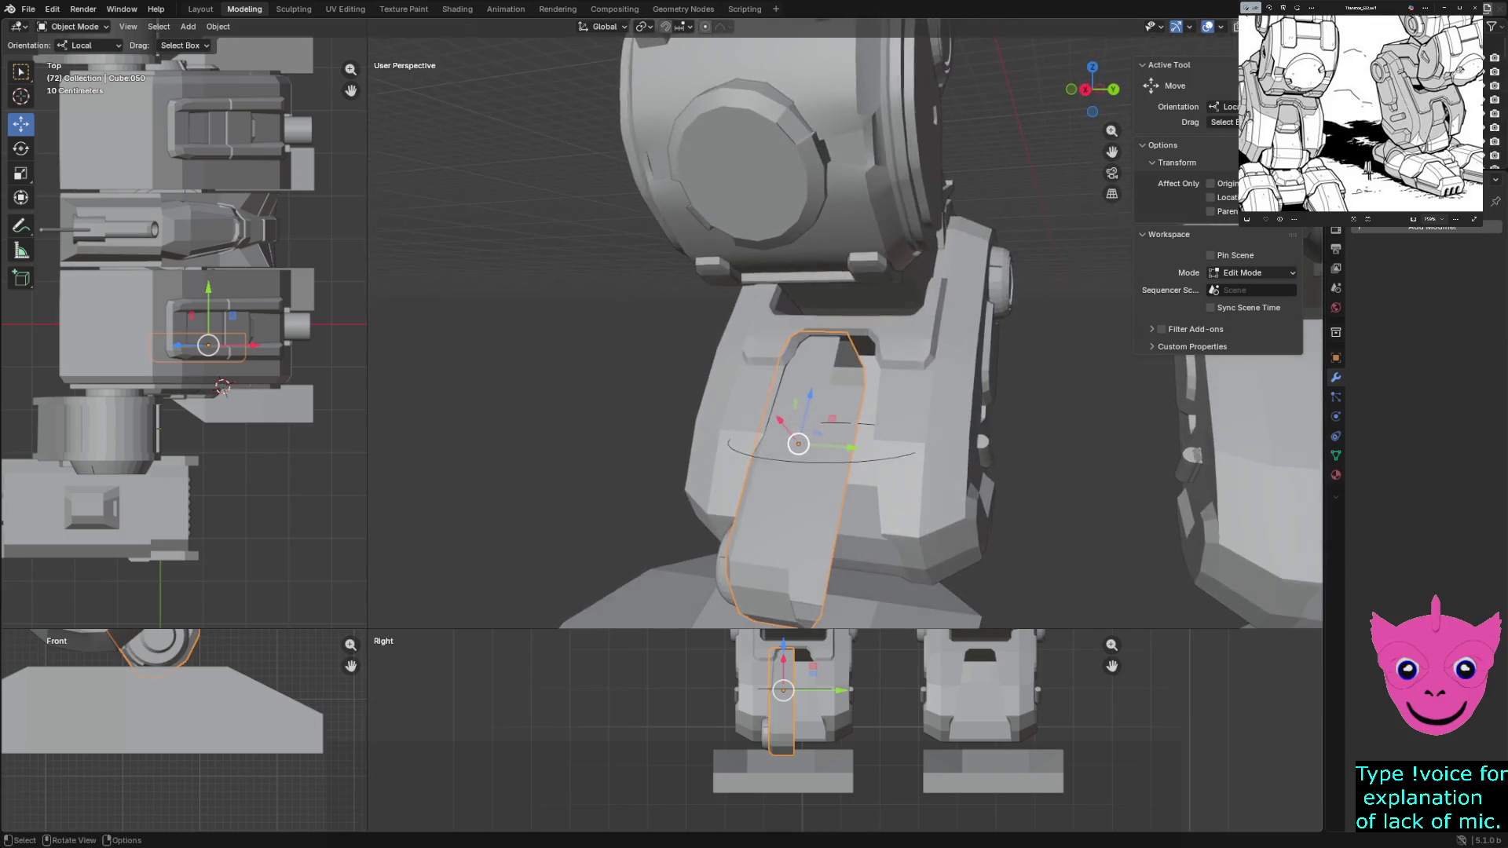
pyautogui.press('Tab')
# In wireframe vertex mode, box-select the shin plate's edge loop from the side view
pyautogui.click(777, 448)
pyautogui.click(836, 483)
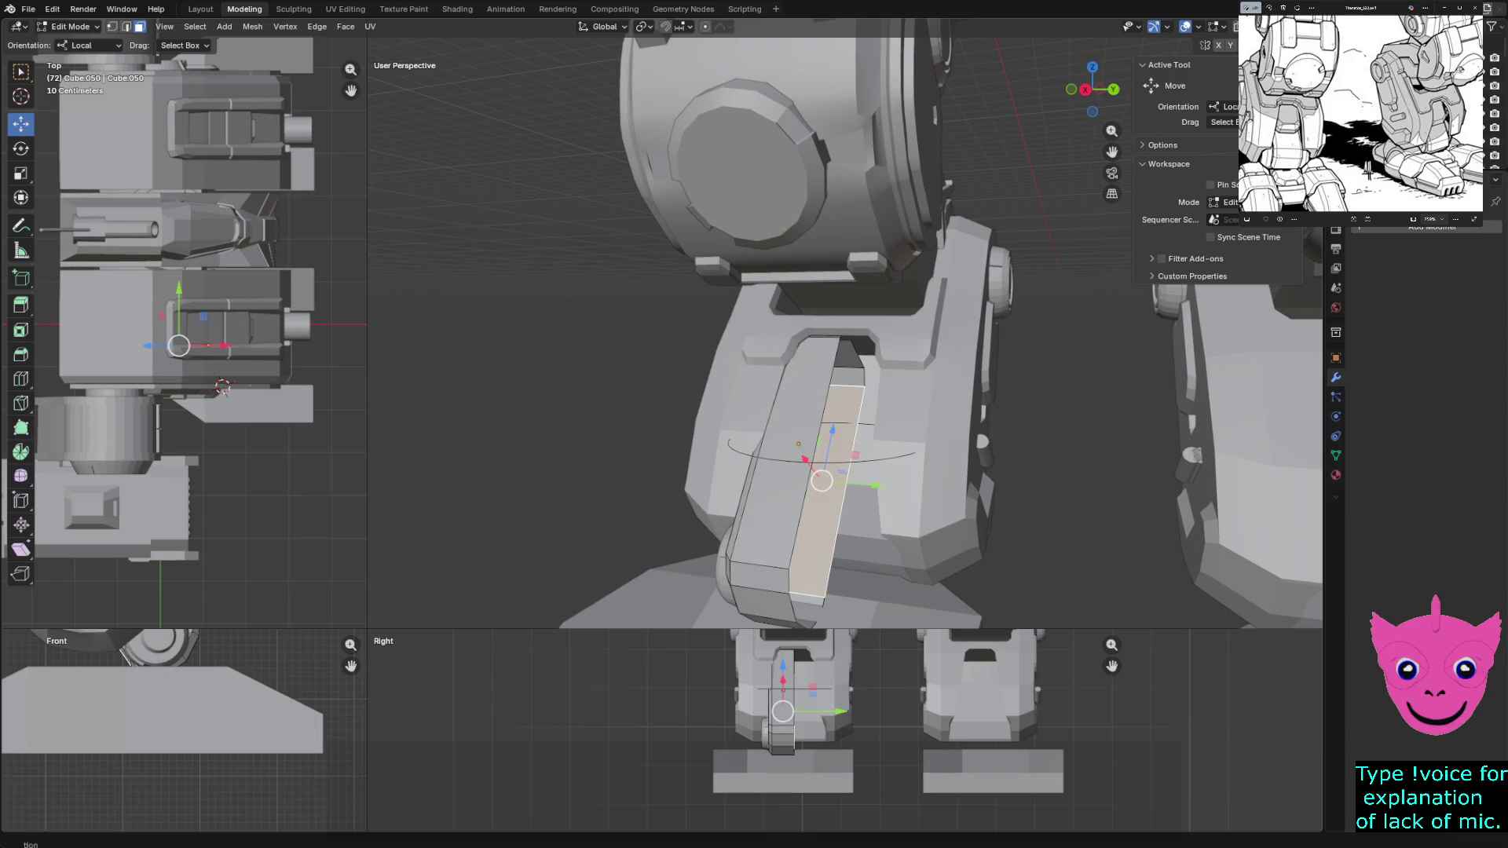
pyautogui.press('1')
pyautogui.hotkey('shift', 'z')
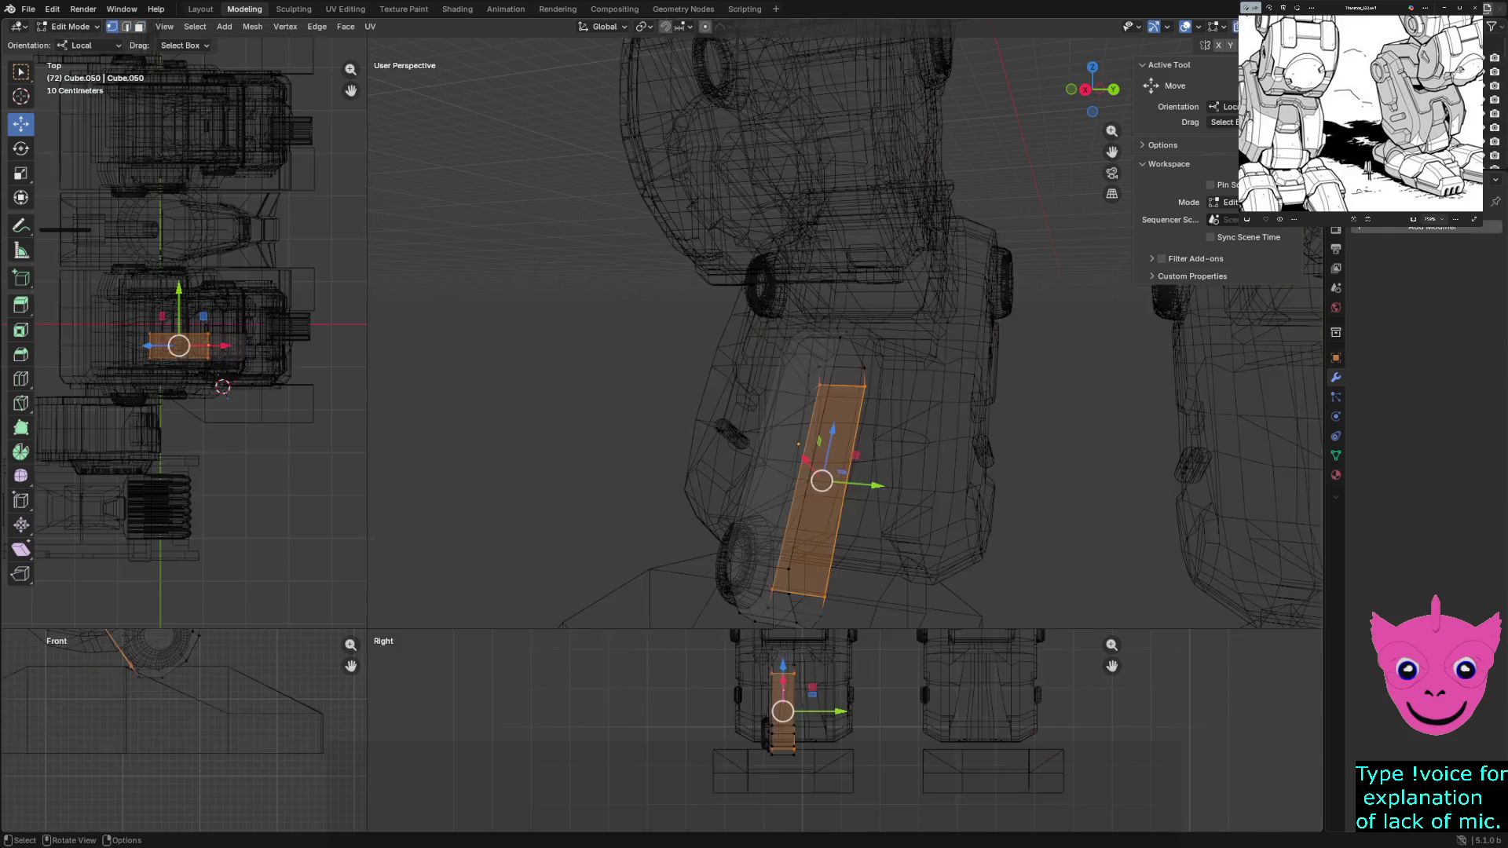
pyautogui.click(794, 674)
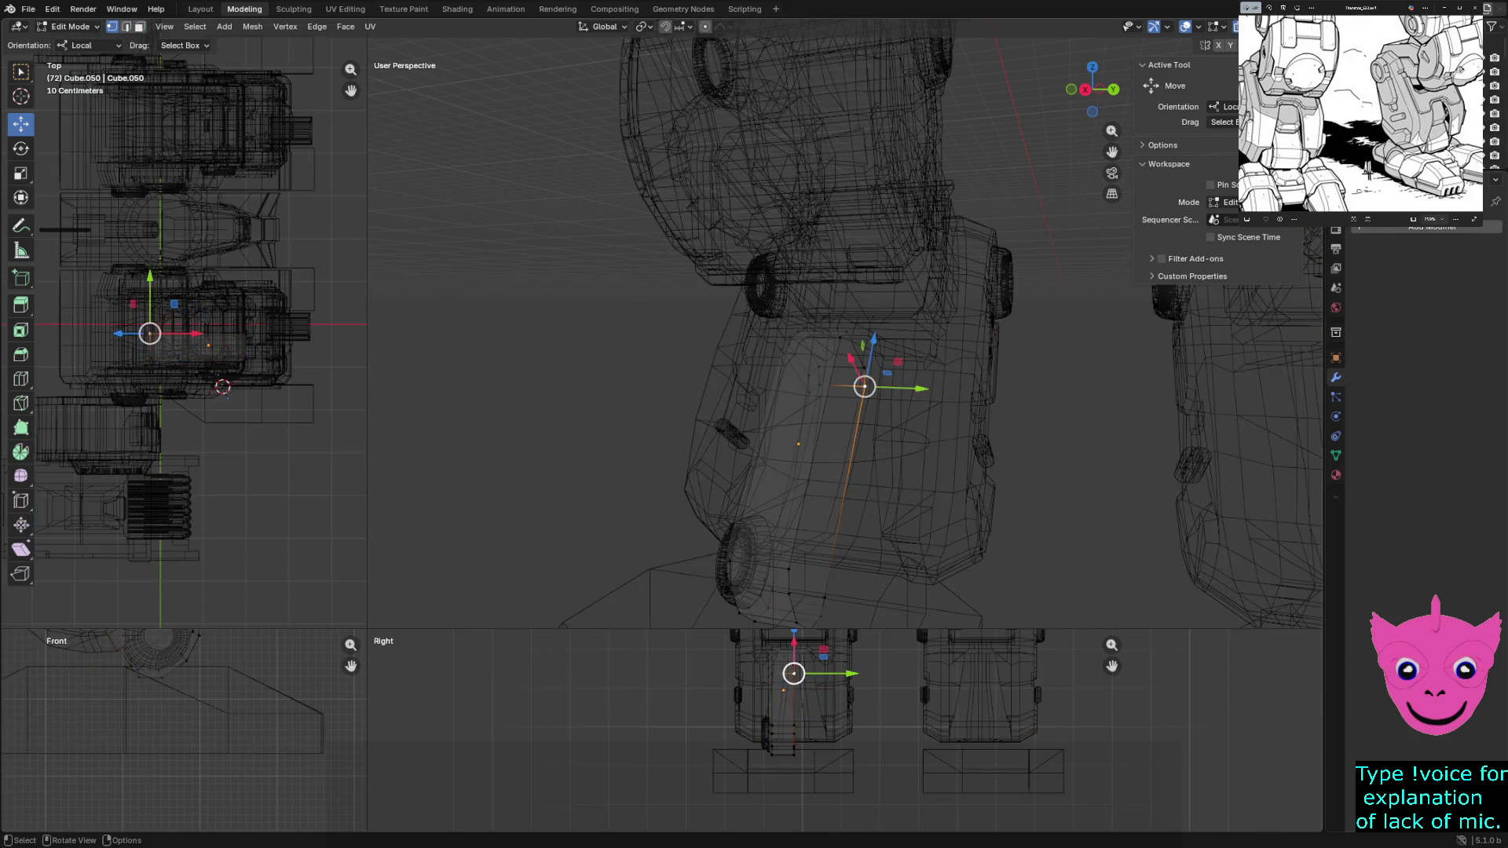
pyautogui.hotkey('alt', 'a')
pyautogui.press('b')
pyautogui.moveTo(789, 649); pyautogui.dragTo(834, 776)
pyautogui.scroll(4, 834, 775)
# Push the edge loop outward along Y so the plate flares wider, then leave Edit Mode
pyautogui.moveTo(788, 688); pyautogui.dragTo(851, 688)
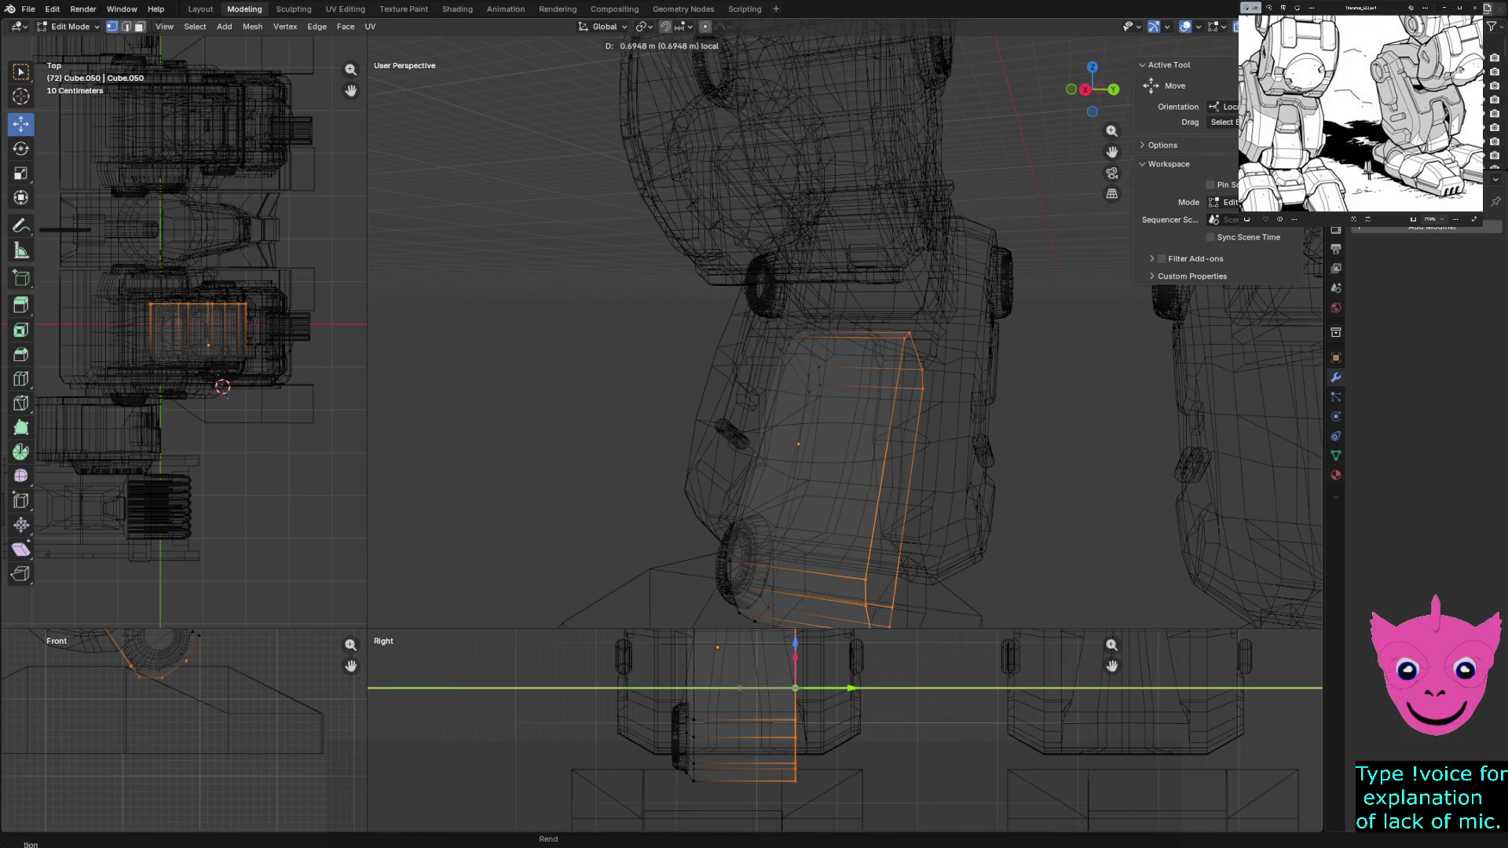
pyautogui.moveTo(850, 688); pyautogui.dragTo(851, 688)
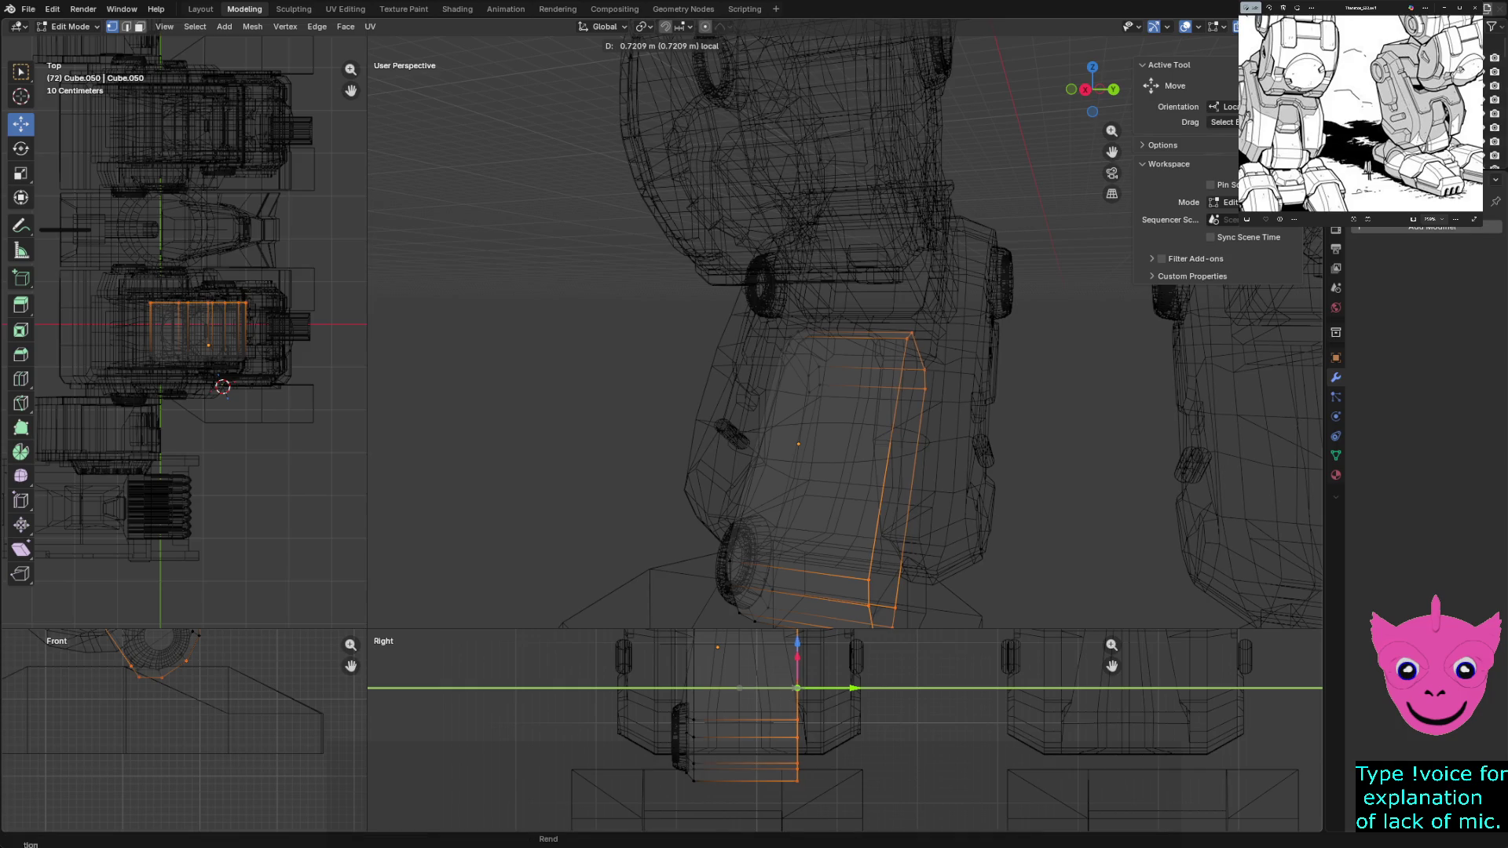
pyautogui.click(851, 689)
pyautogui.moveTo(851, 472); pyautogui.dragTo(890, 472, button='middle')
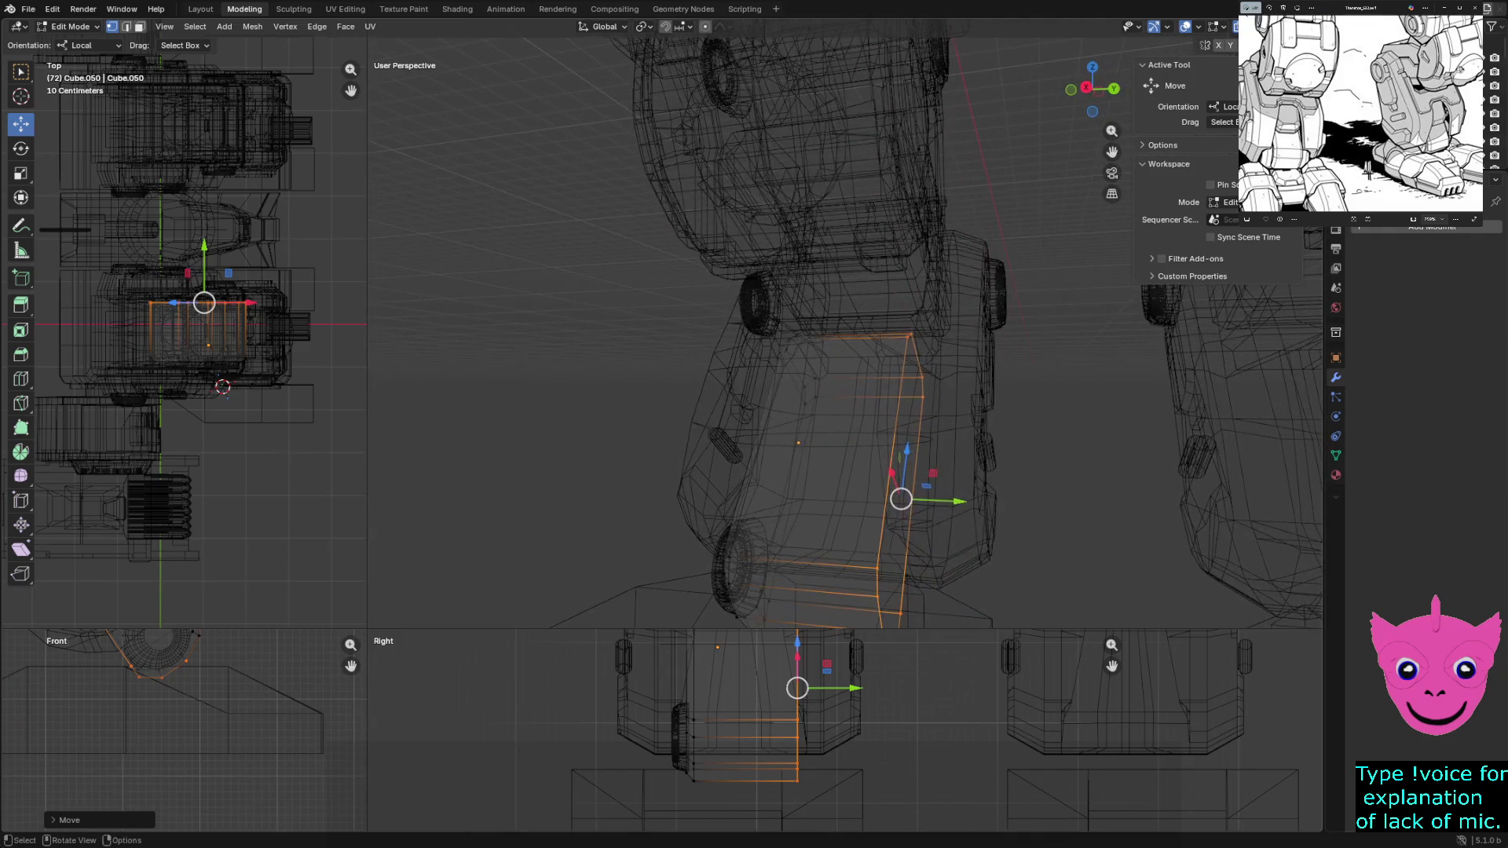
pyautogui.press('Tab')
# Join the plate into the shin, then undo so the plate stays a separate object
pyautogui.keyDown('shift'); pyautogui.click(824, 294); pyautogui.keyUp('shift')
pyautogui.hotkey('ctrl', 'j')
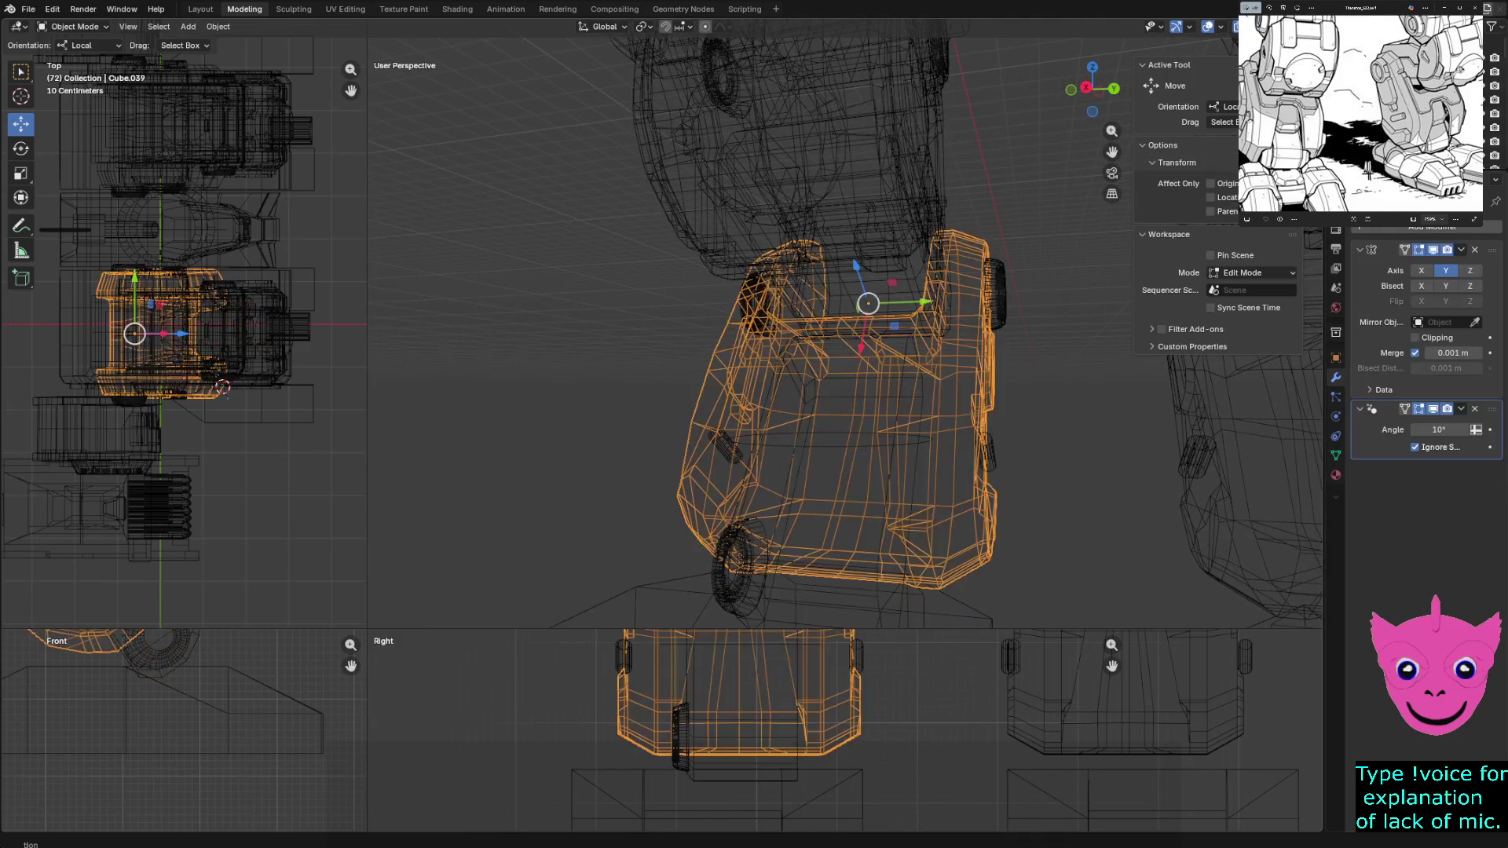
pyautogui.hotkey('alt', 'a')
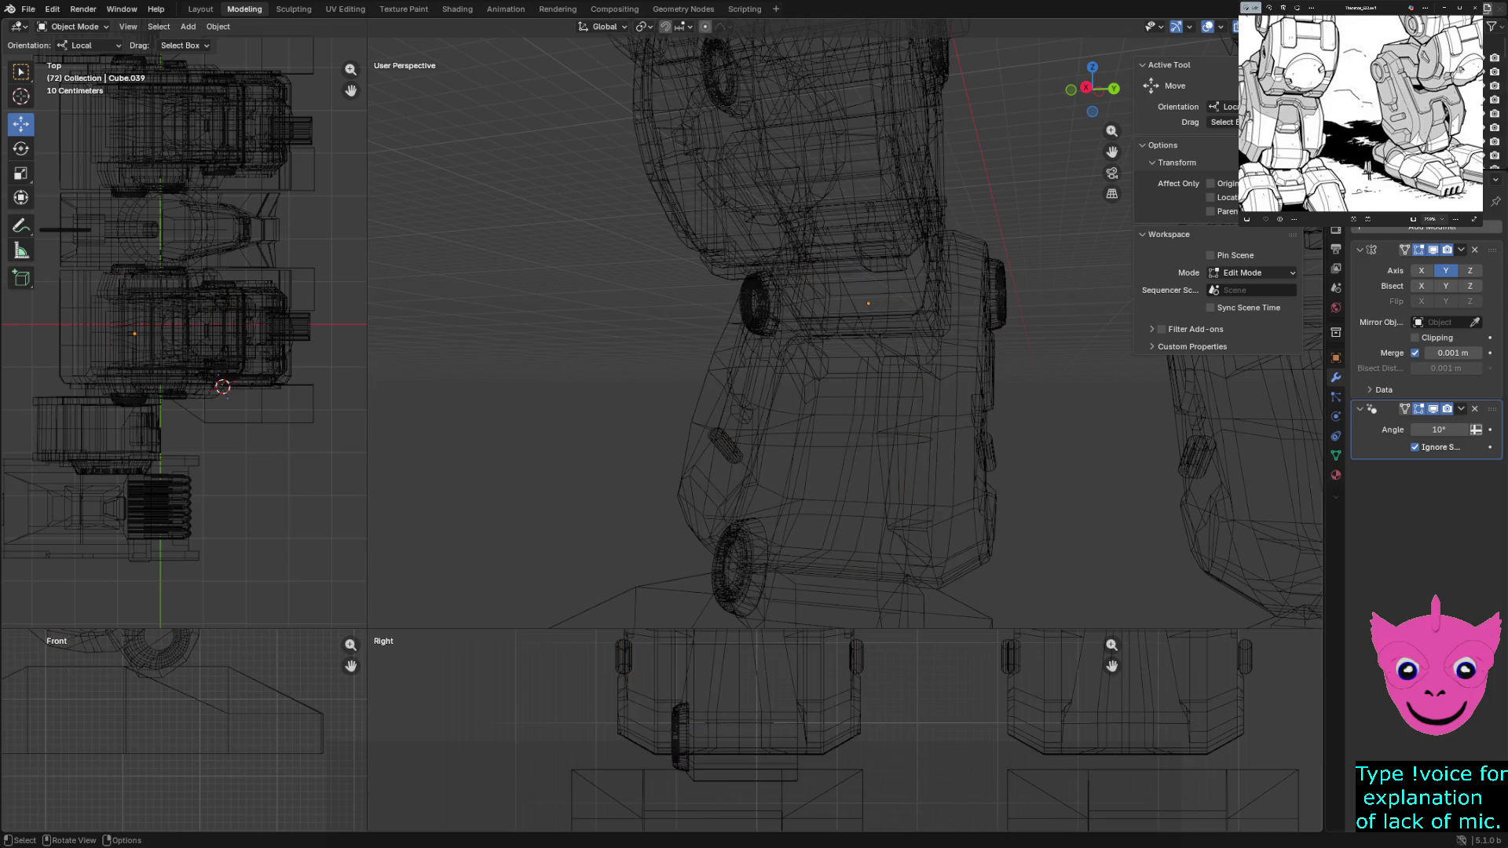
pyautogui.hotkey('ctrl', 'z')
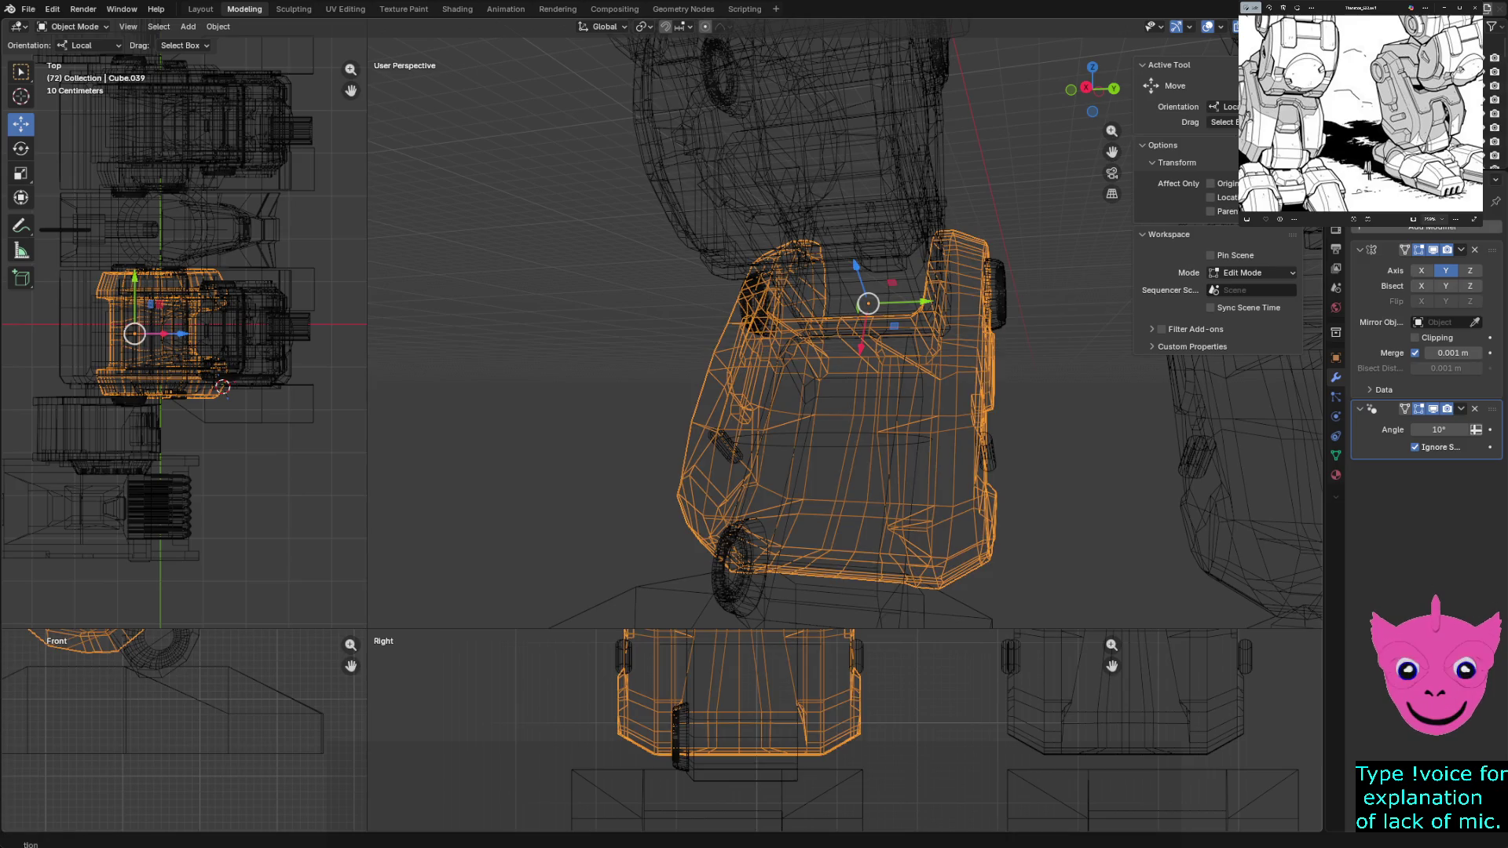
pyautogui.hotkey('ctrl', 'z')
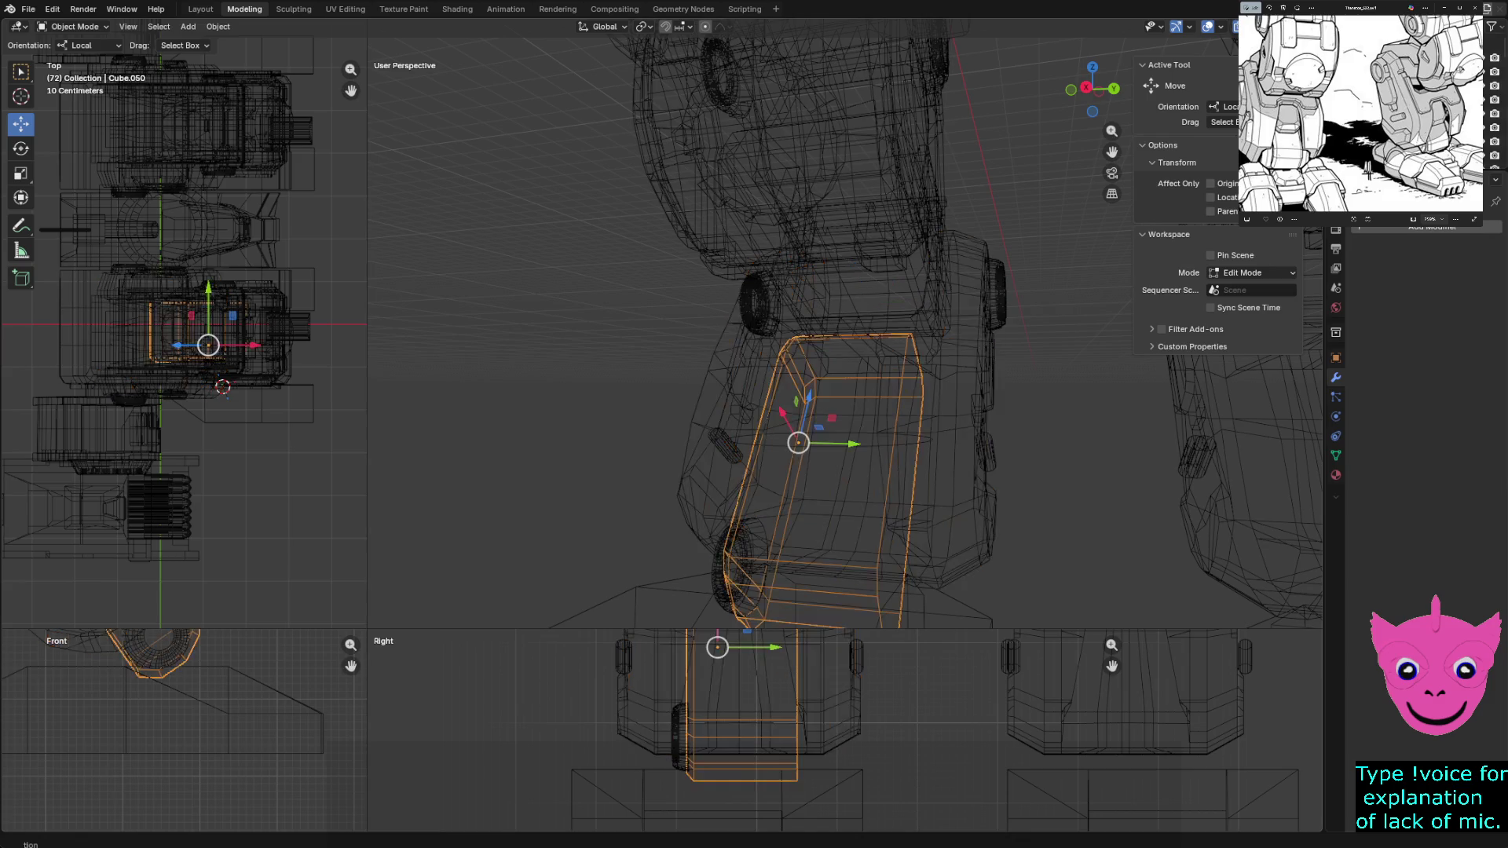
pyautogui.click(1432, 227)
pyautogui.moveTo(1385, 228)
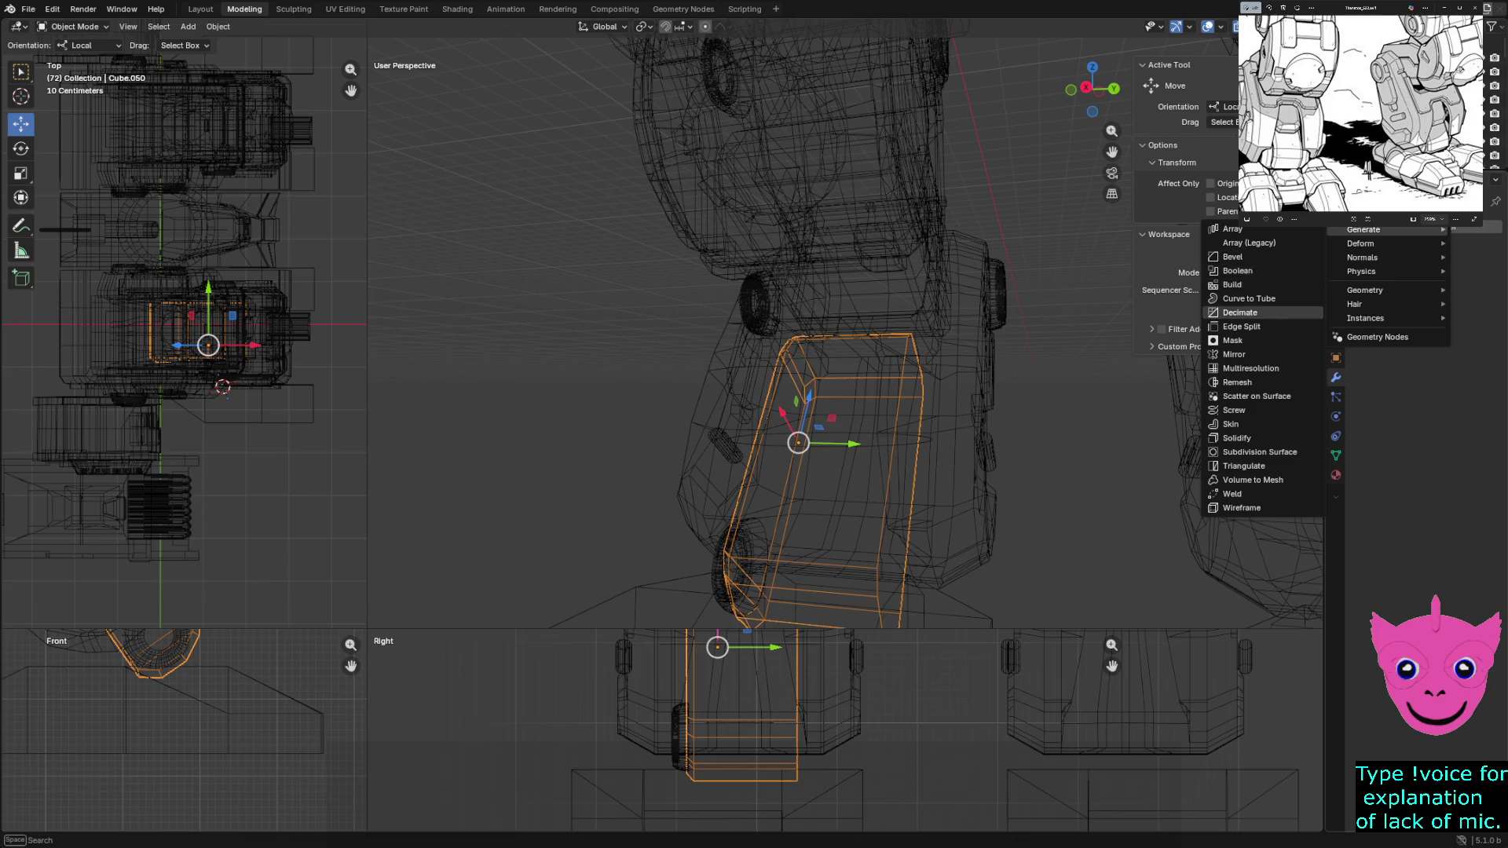
# Give the shin plate a Mirror modifier on Y only and return to solid shading
pyautogui.click(1234, 354)
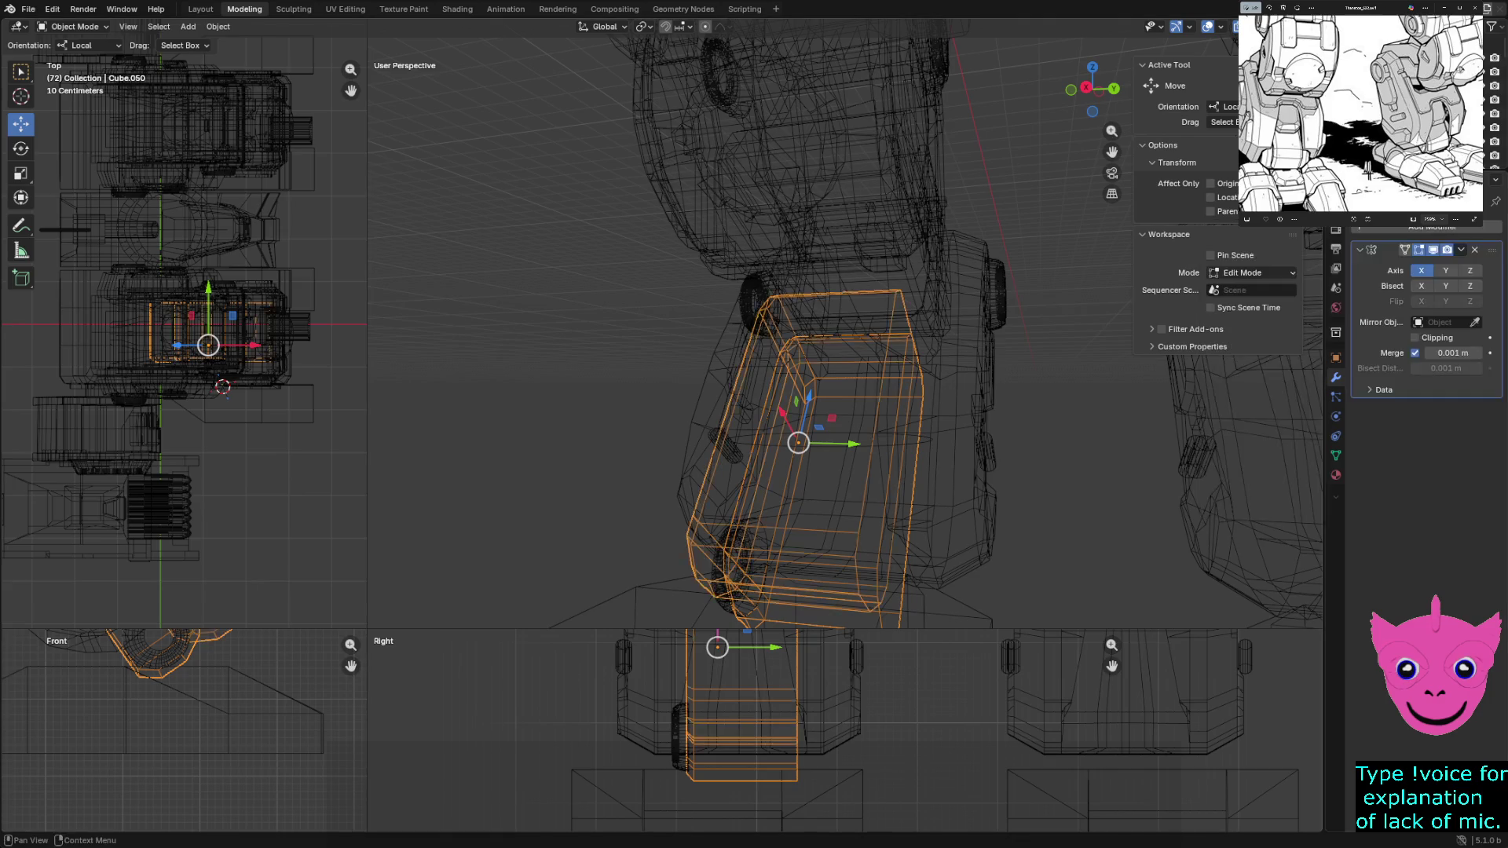
pyautogui.moveTo(1060, 472)
pyautogui.mouseDown(button='middle')
pyautogui.moveTo(1014, 424)
pyautogui.moveTo(966, 425)
pyautogui.mouseUp(button='middle')
pyautogui.click(1445, 270)
pyautogui.hotkey('shift', 'z')
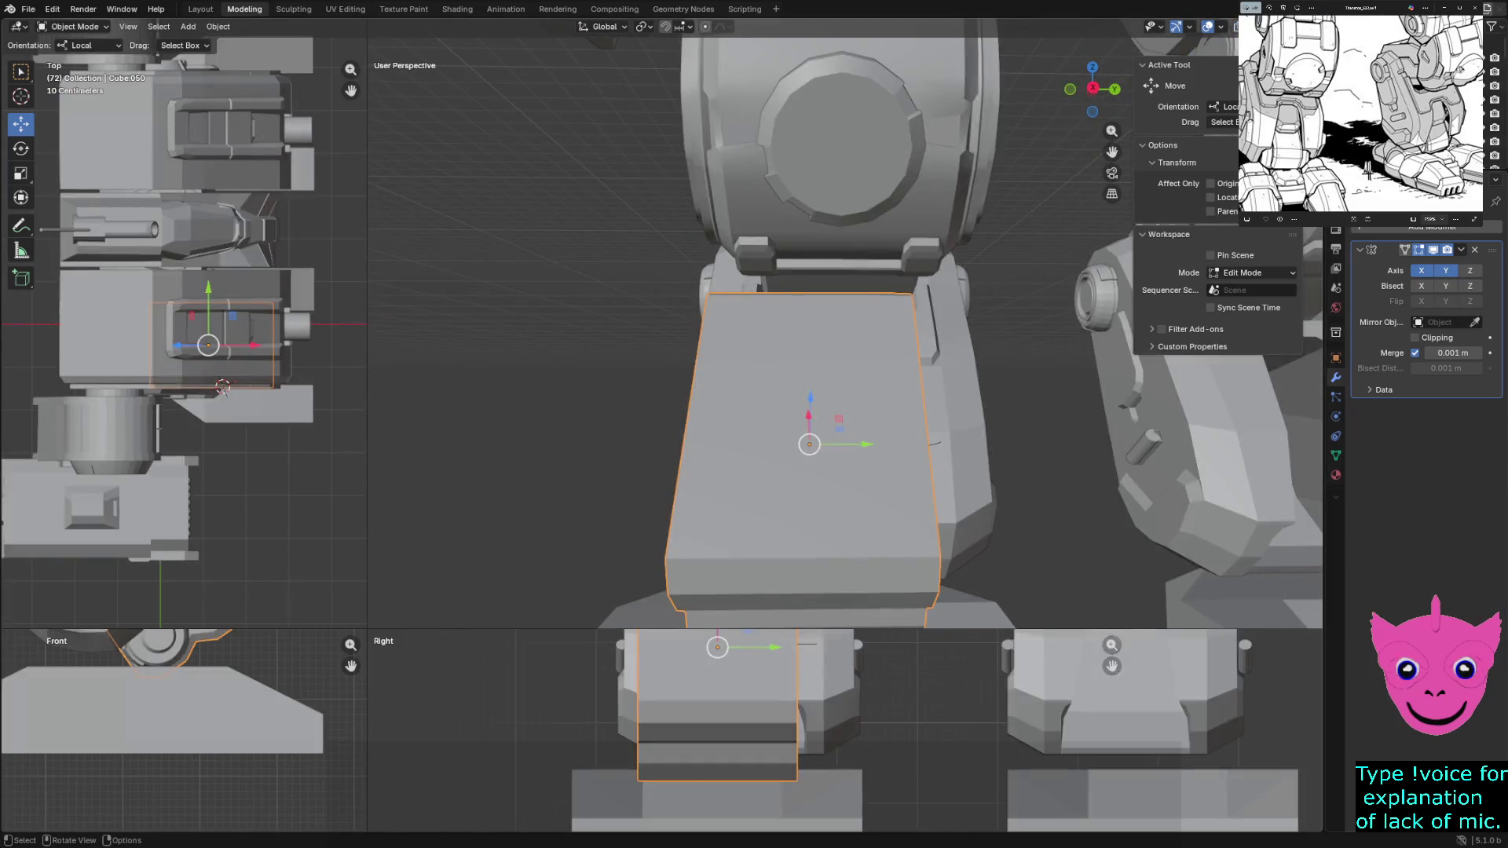
pyautogui.moveTo(825, 448)
pyautogui.mouseDown(button='middle')
pyautogui.moveTo(778, 436)
pyautogui.moveTo(872, 424)
pyautogui.moveTo(801, 445)
pyautogui.moveTo(779, 442)
pyautogui.moveTo(813, 438)
pyautogui.moveTo(766, 437)
pyautogui.moveTo(794, 442)
pyautogui.mouseUp(button='middle')
pyautogui.click(1420, 270)
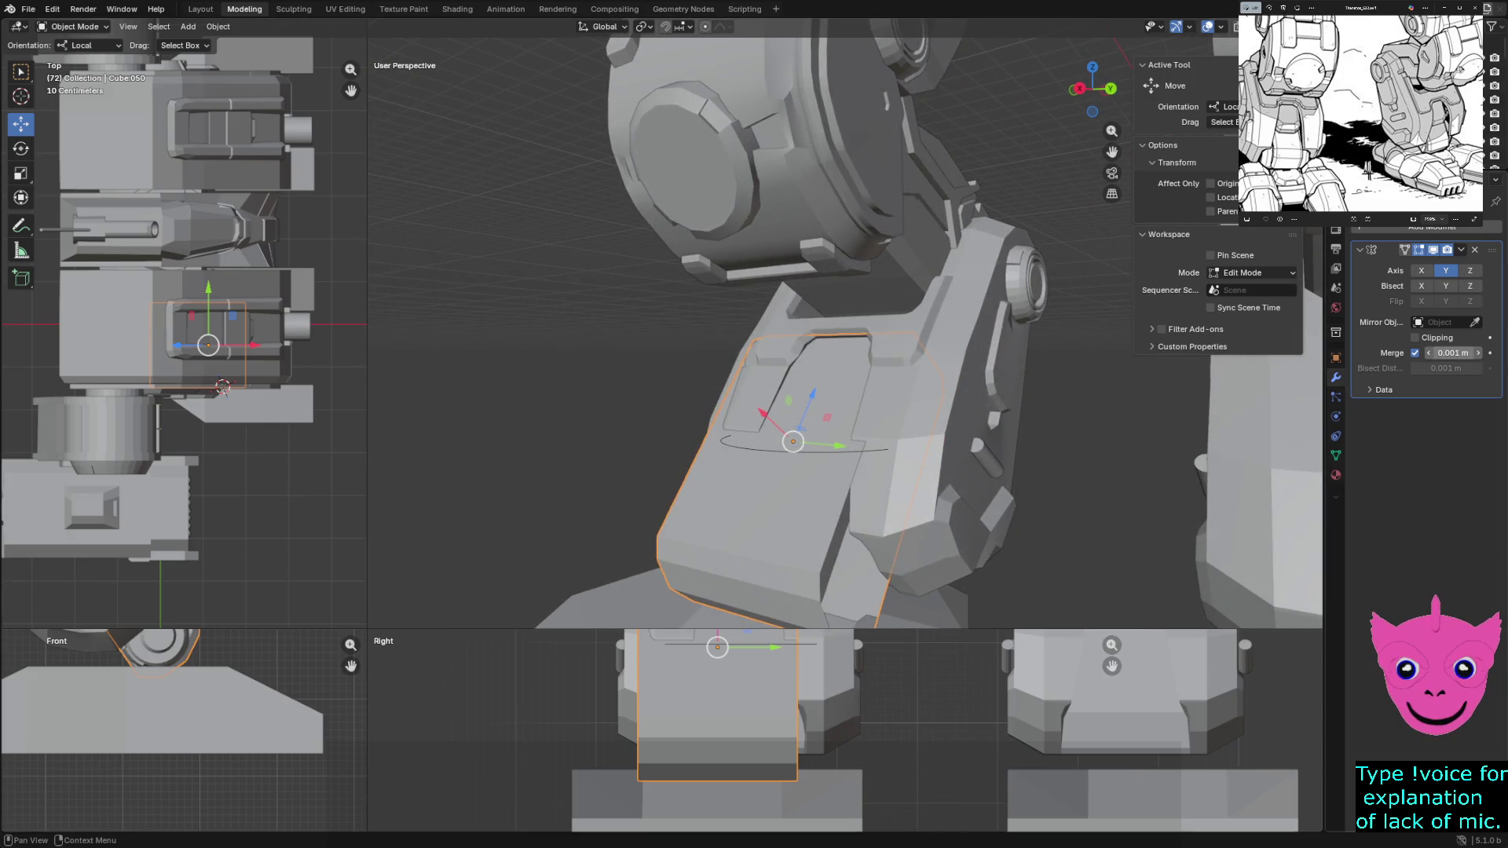
# Enable Bisect on the Y and X mirror planes, then deselect everything
pyautogui.click(1446, 285)
pyautogui.moveTo(824, 449); pyautogui.dragTo(778, 438, button='middle')
pyautogui.click(1420, 286)
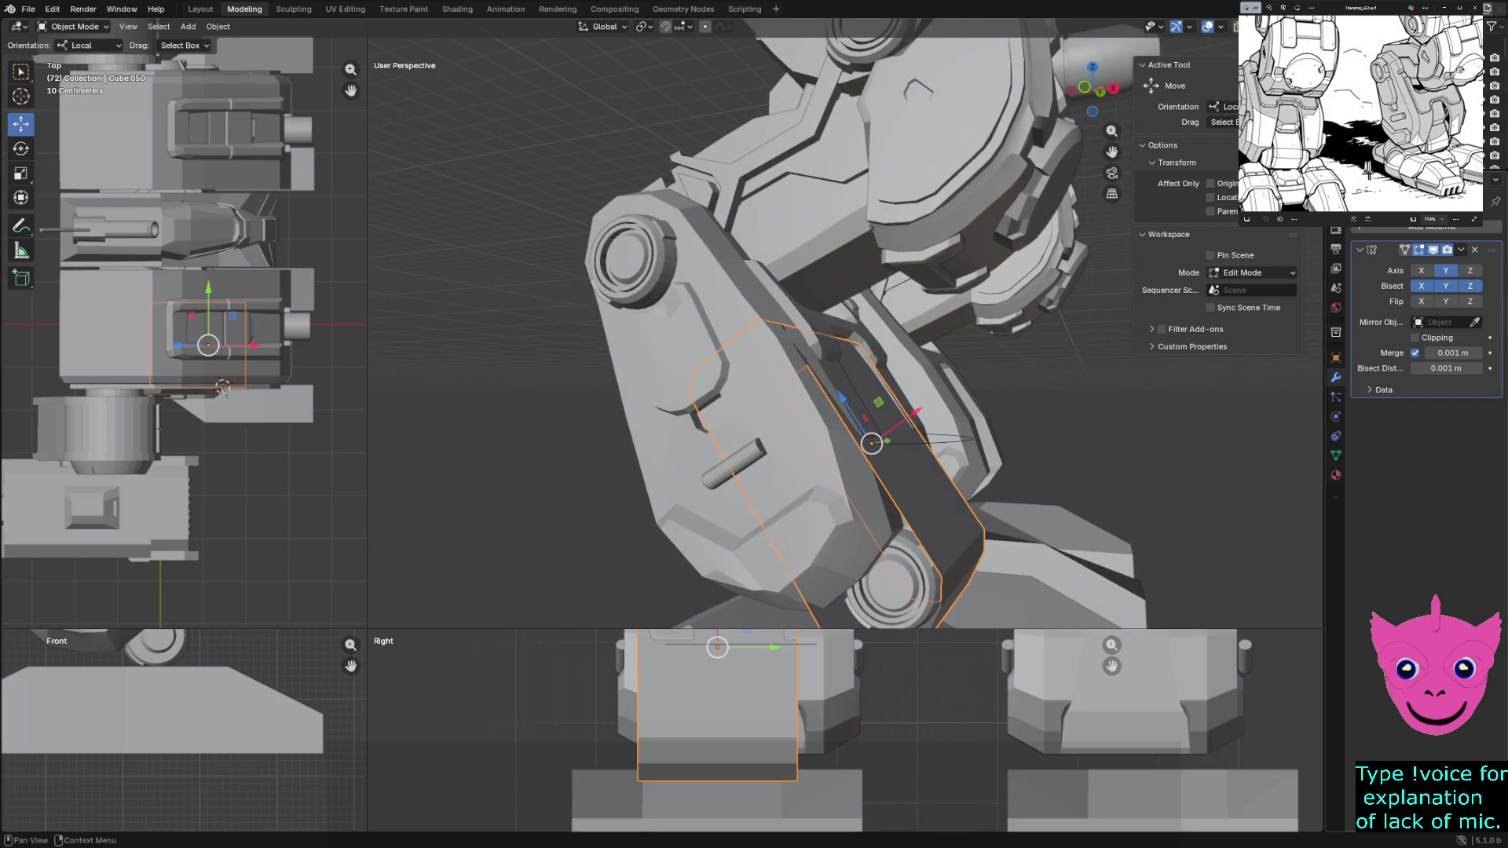
pyautogui.moveTo(824, 447); pyautogui.dragTo(720, 449, button='middle')
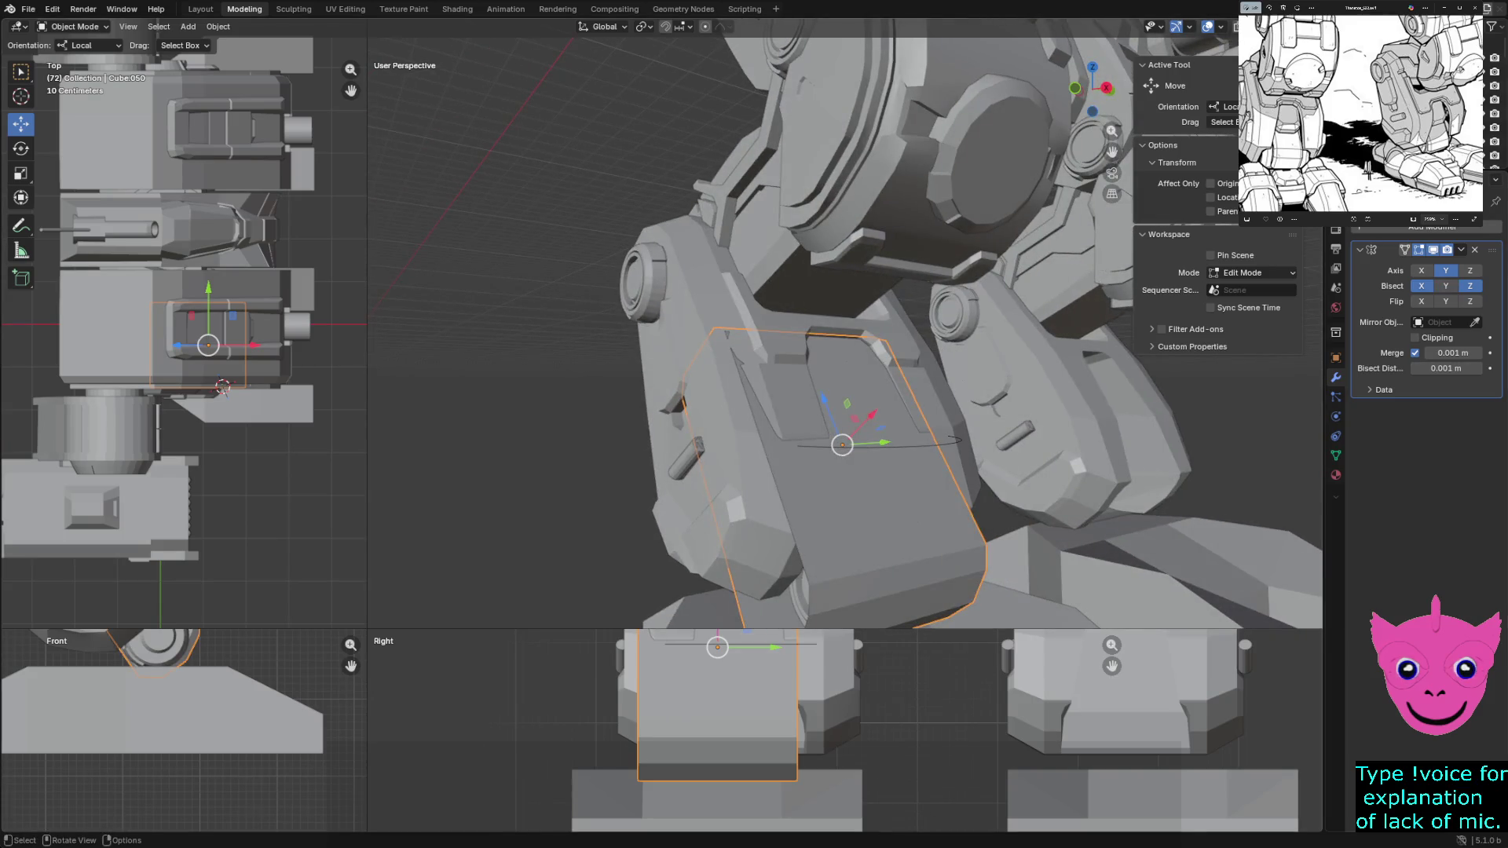
pyautogui.hotkey('alt', 'a')
pyautogui.scroll(-3, 843, 330)
# Inspect the other leg's shin armor up close, deselect it and reselect the knee plate
pyautogui.click(842, 404)
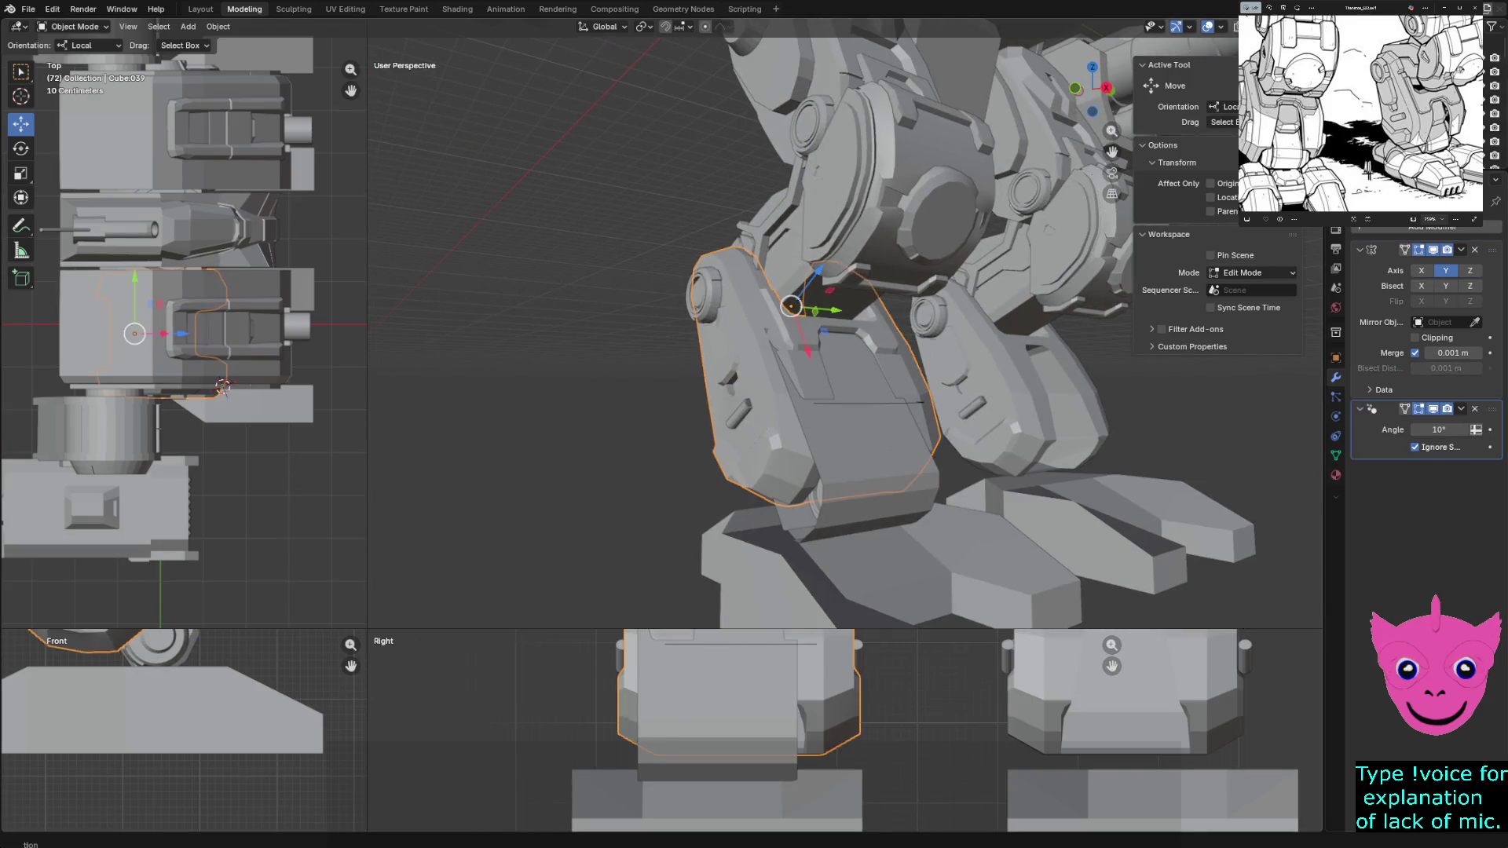
pyautogui.moveTo(824, 353); pyautogui.dragTo(754, 354, button='middle')
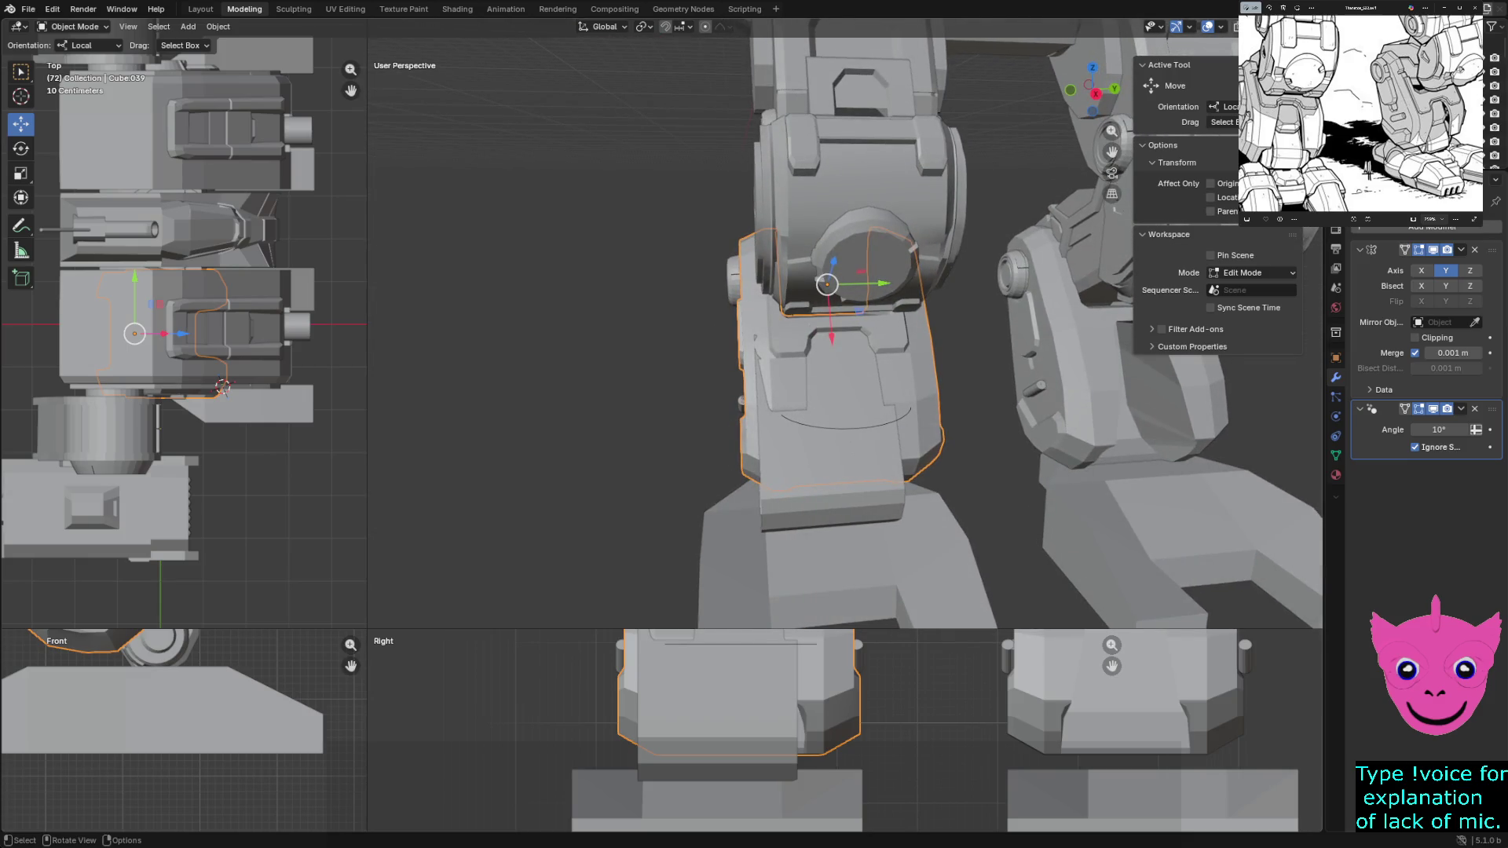
pyautogui.scroll(1, 845, 341)
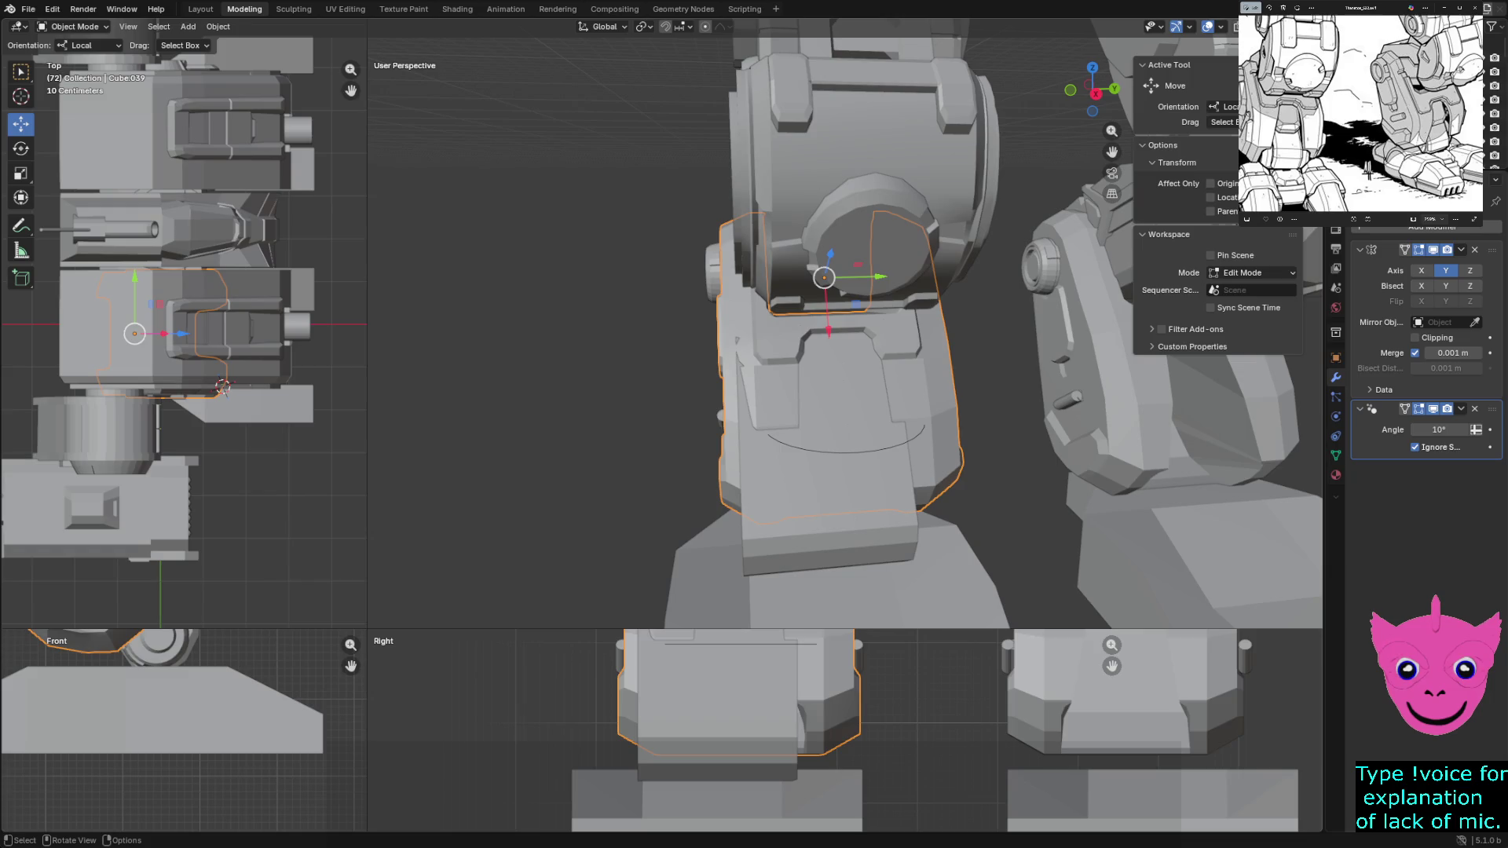
pyautogui.hotkey('alt', 'a')
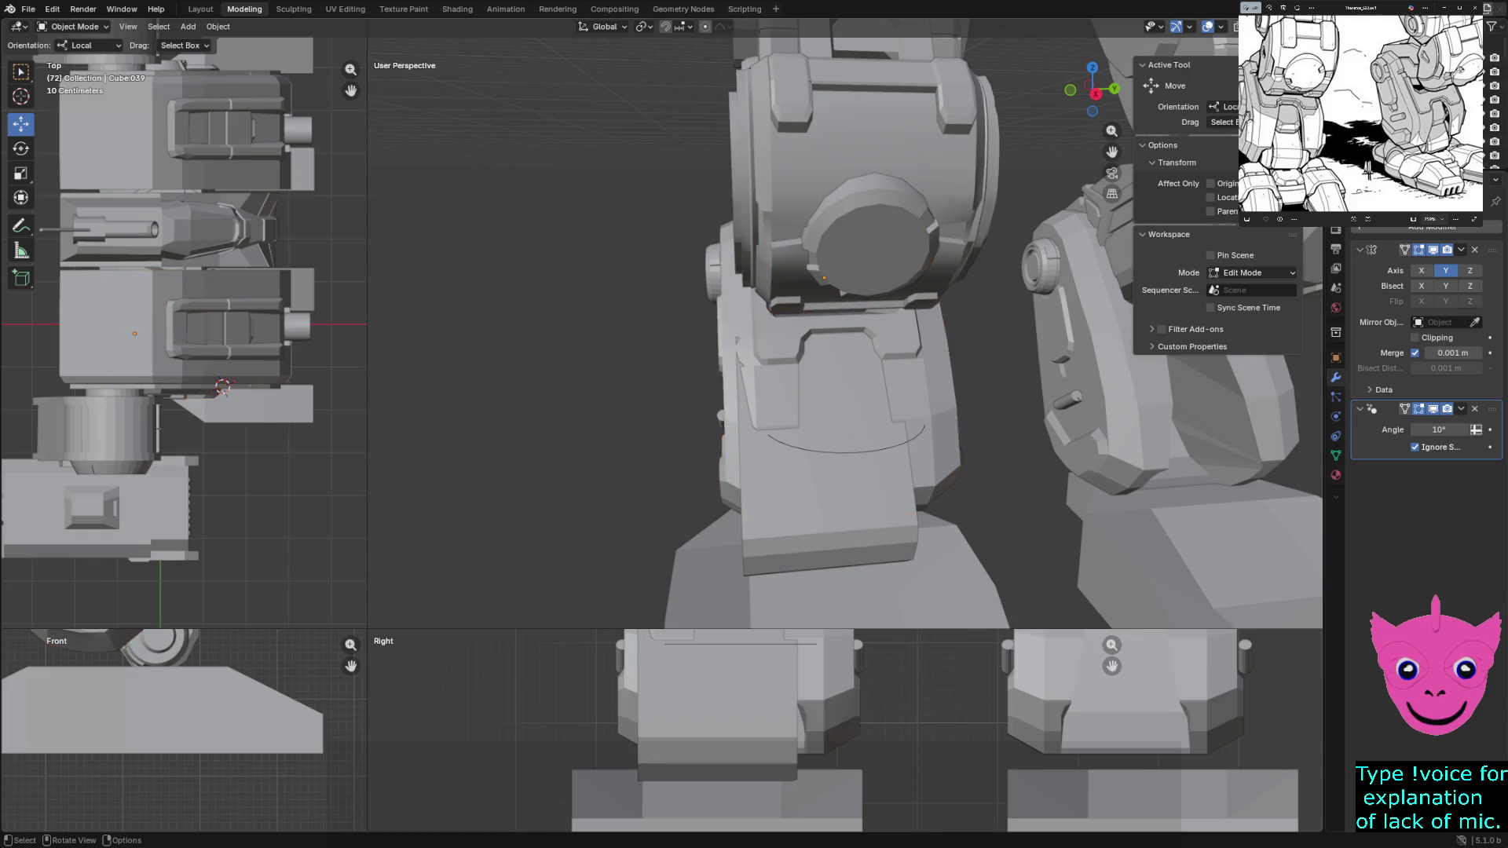
pyautogui.moveTo(845, 342); pyautogui.dragTo(754, 353, button='middle')
pyautogui.hotkey('ctrl', 'z')
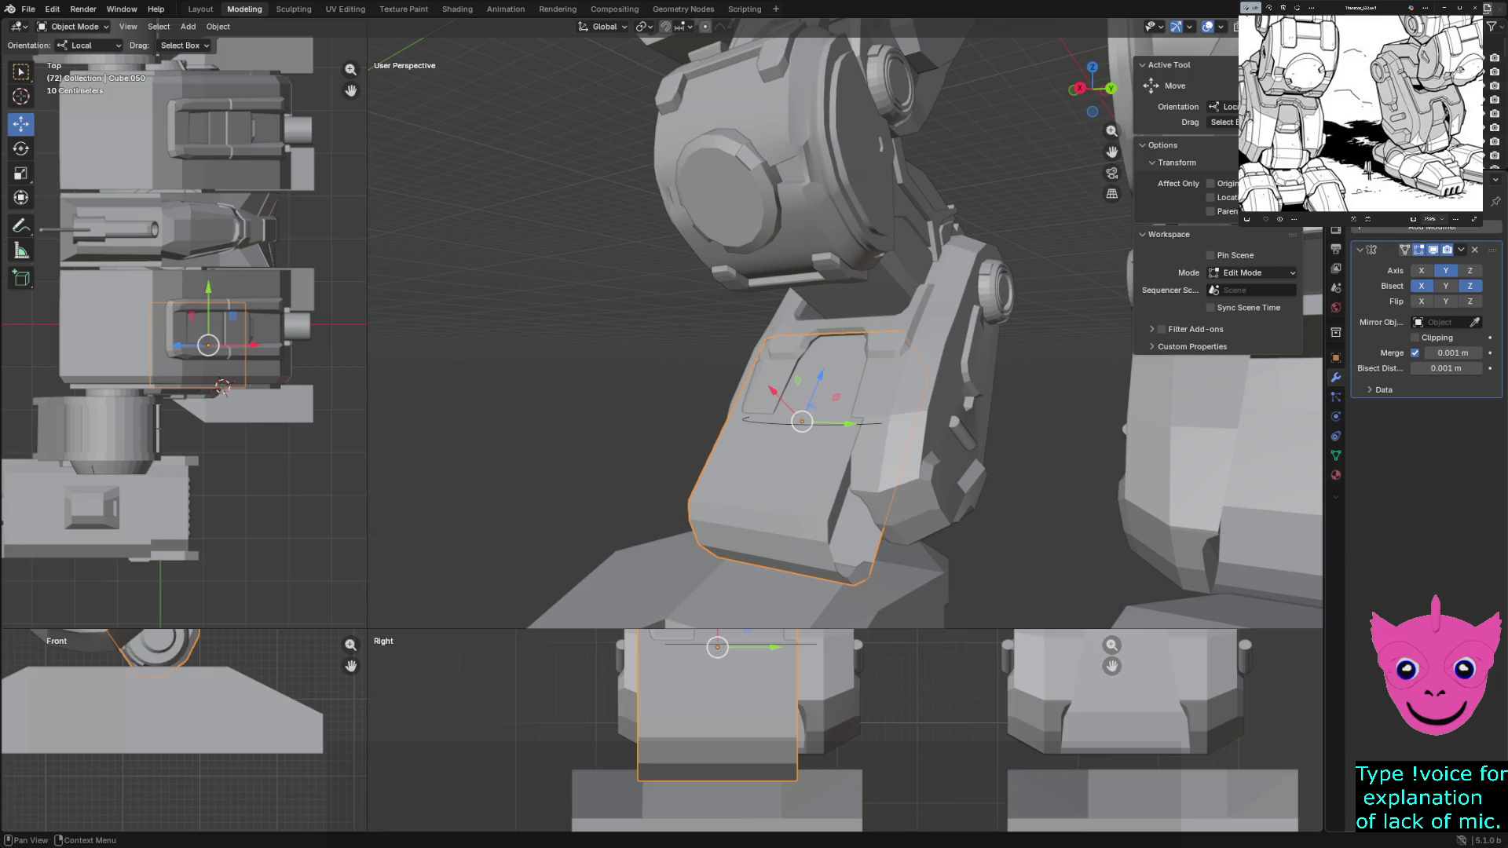
# Turn off Z bisecting on the knee plate's Mirror and enable Flip UDIM
pyautogui.hotkey('ctrl', 'z')
pyautogui.hotkey('ctrl', 'z')
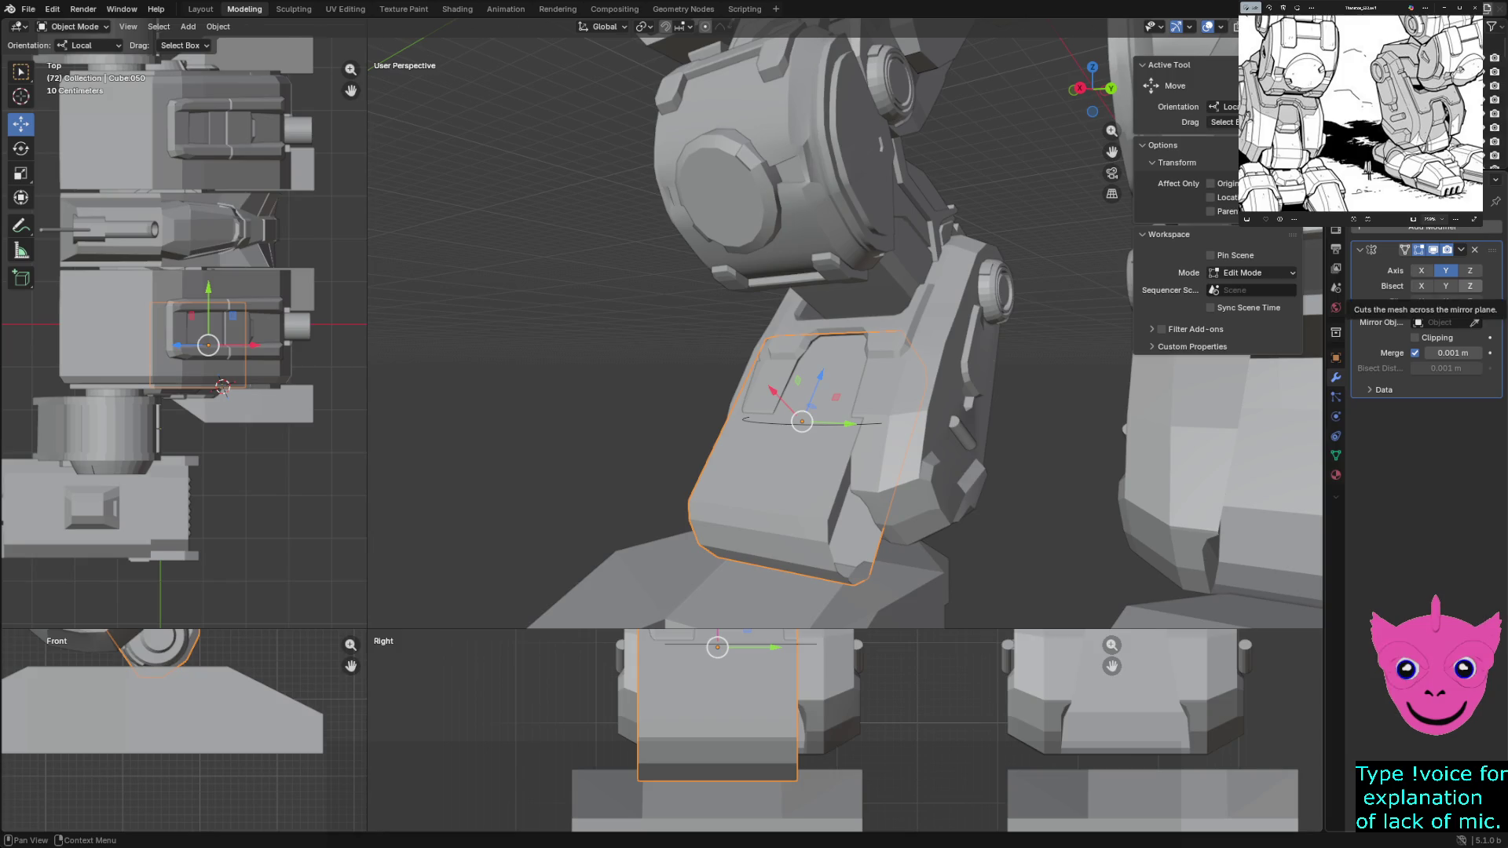
pyautogui.click(1383, 388)
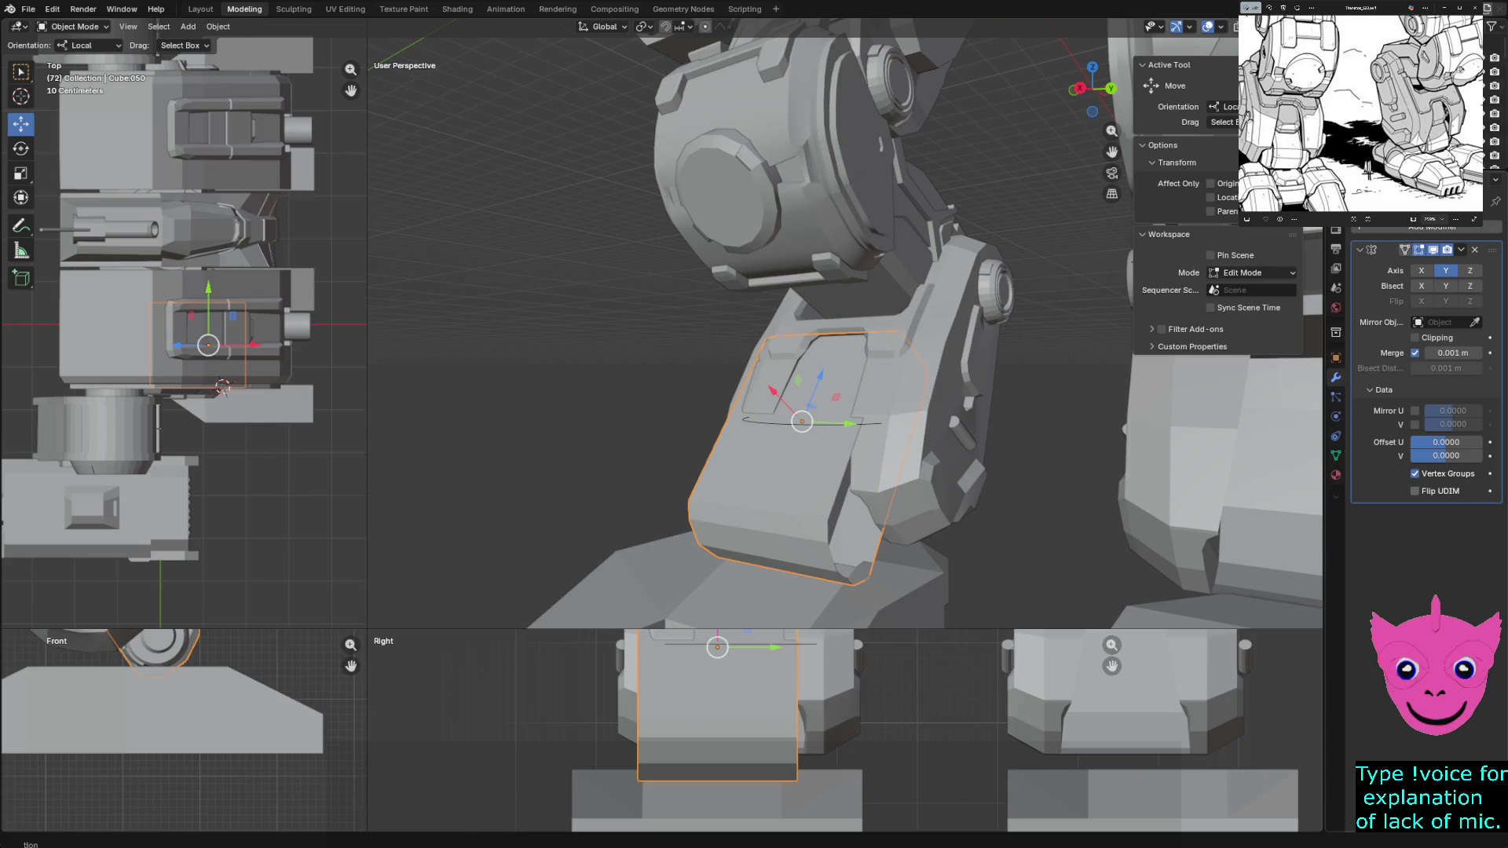
pyautogui.click(1415, 490)
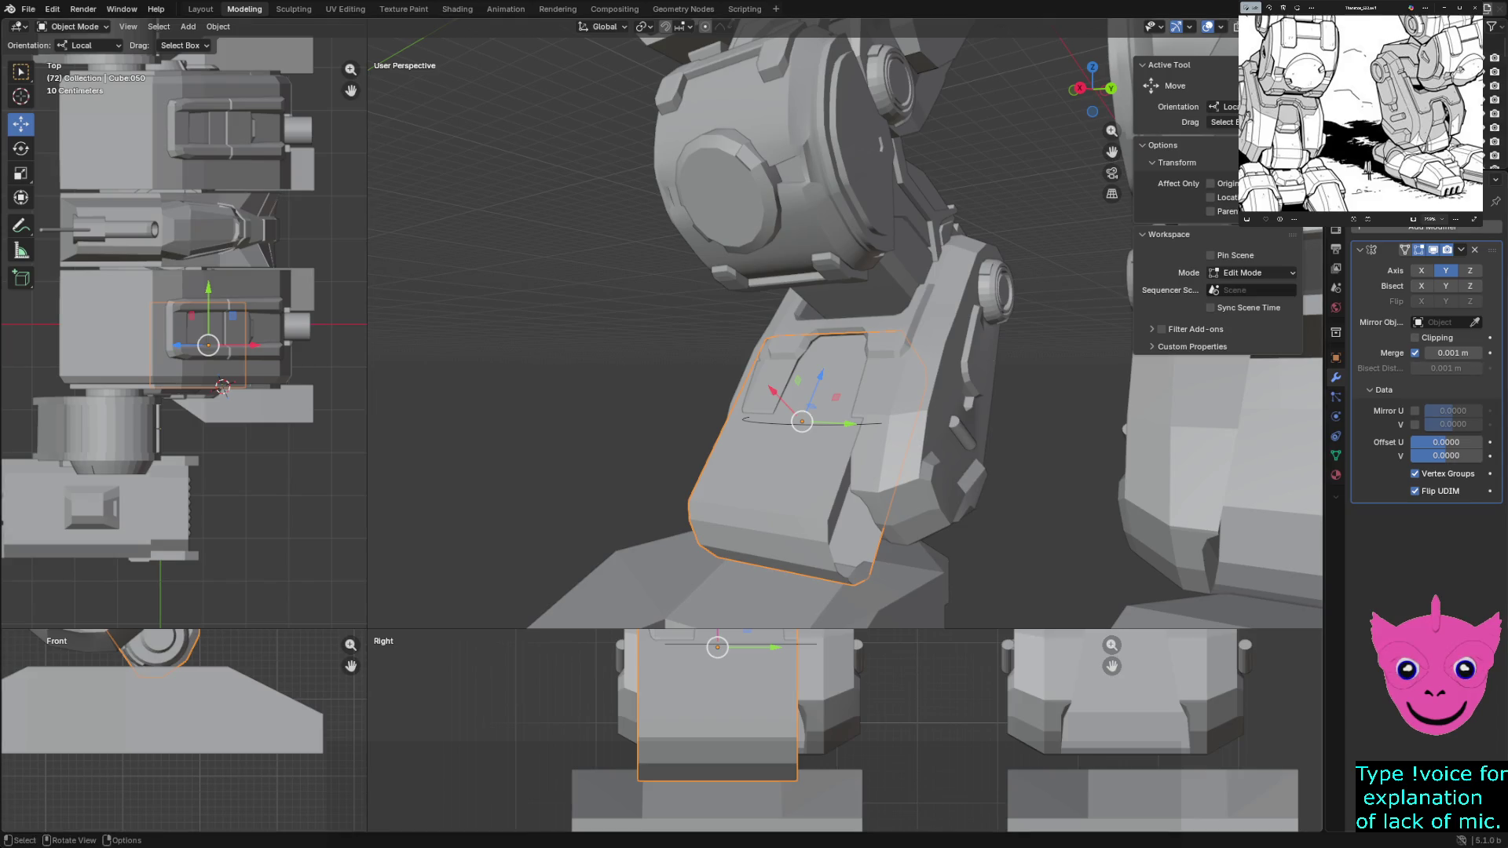
# Reselect the knee plate and set Transform Orientation to Global
pyautogui.click(942, 354)
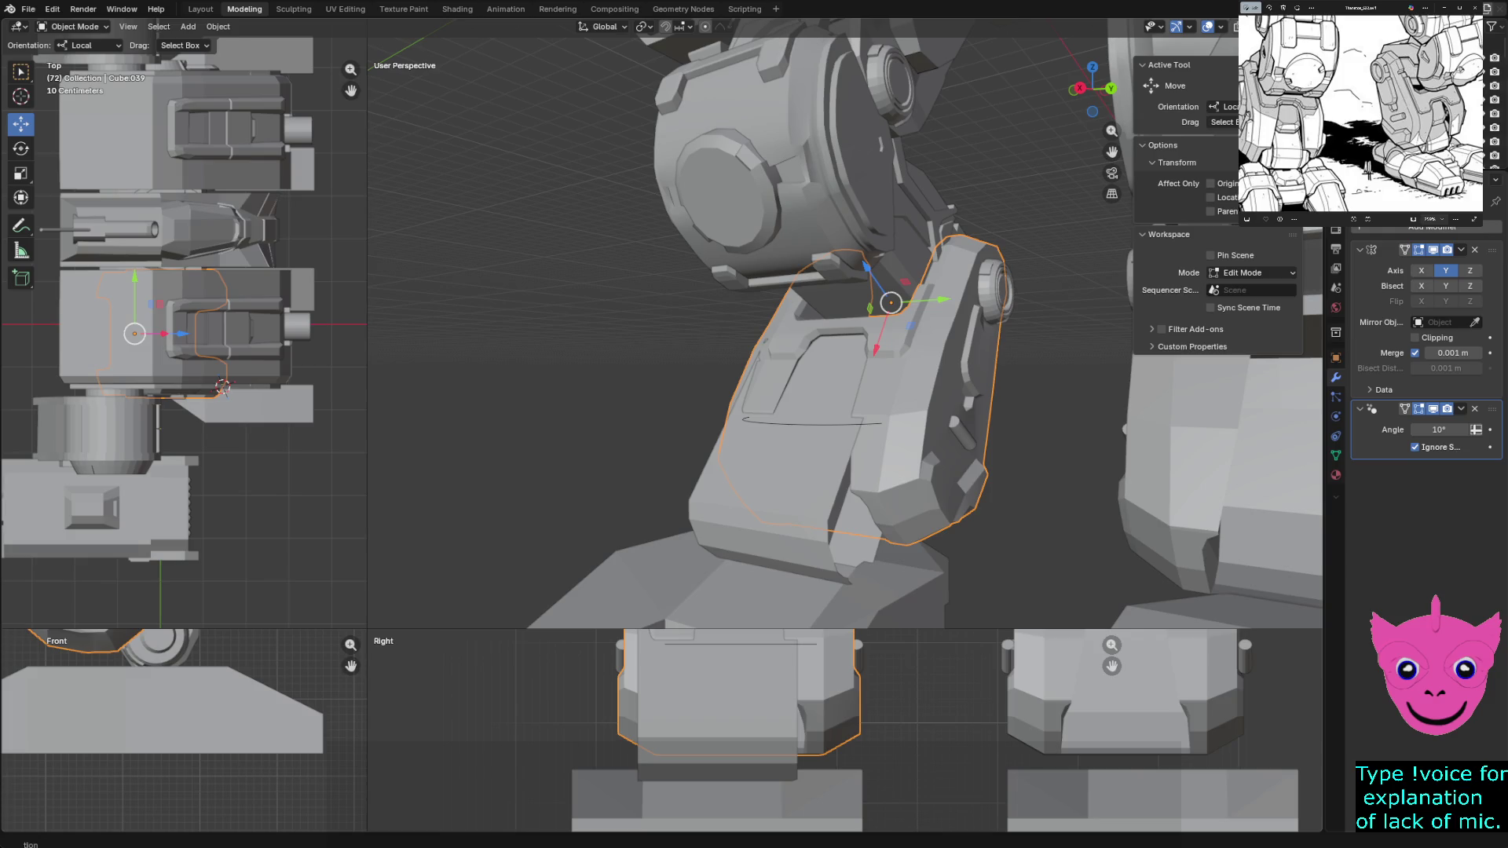
pyautogui.click(801, 389)
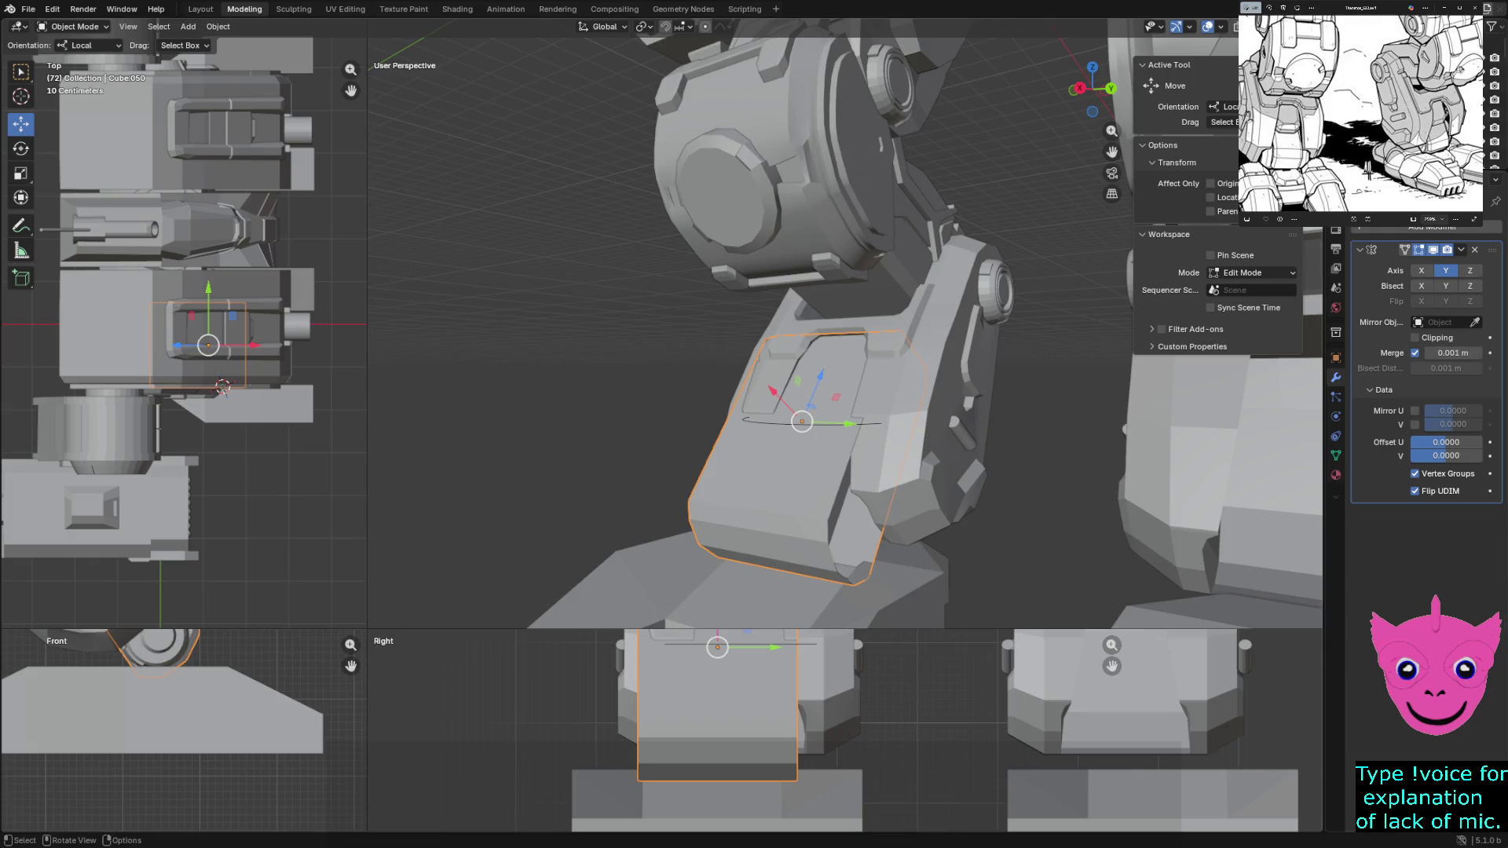
pyautogui.moveTo(942, 353); pyautogui.dragTo(1037, 355, button='middle')
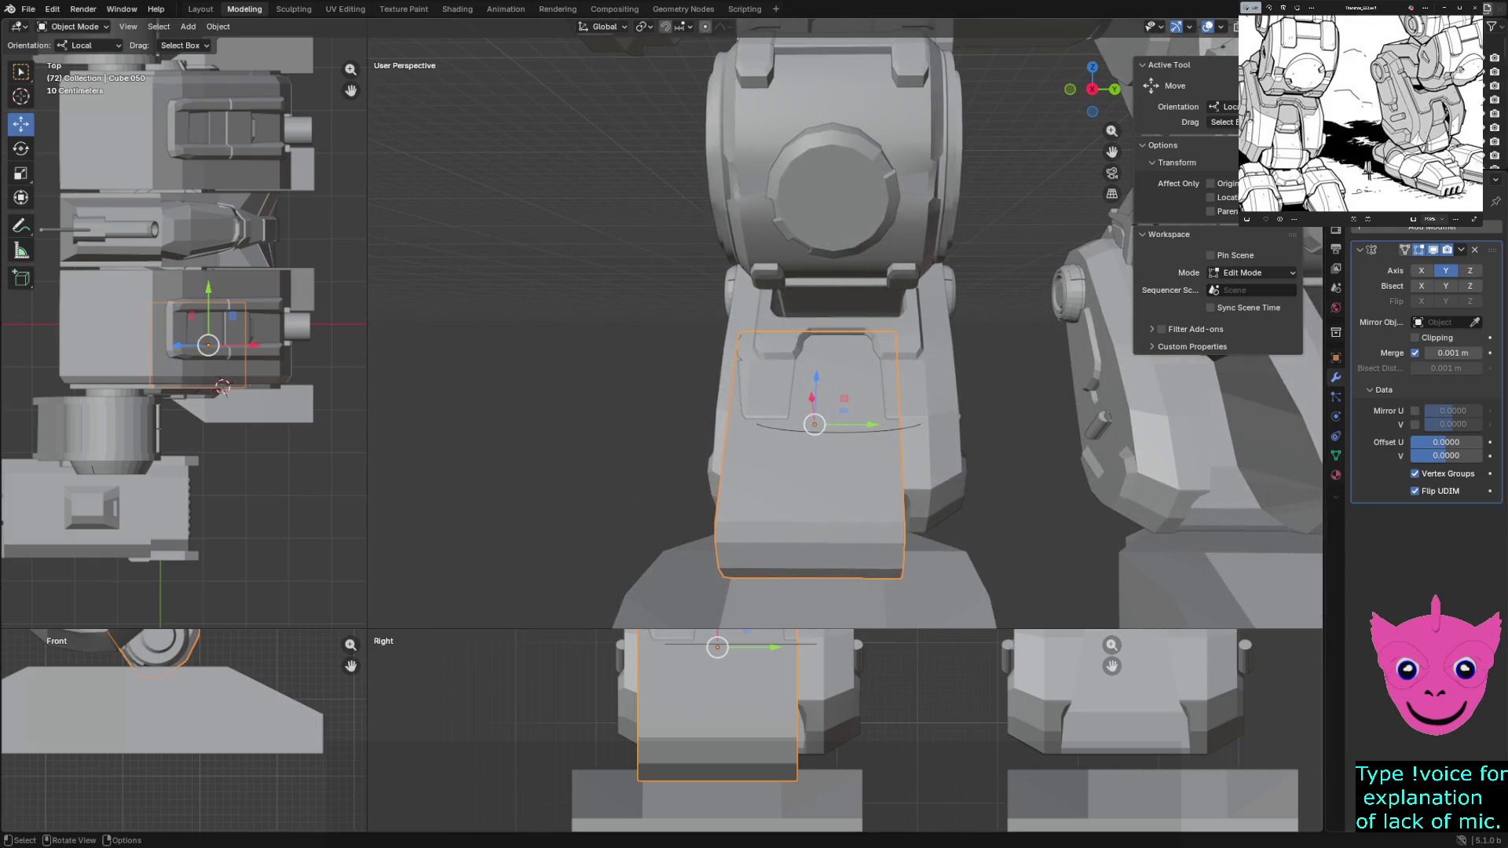
pyautogui.keyDown('shift'); pyautogui.moveTo(223, 387); pyautogui.dragTo(223, 387, button='middle'); pyautogui.keyUp('shift')
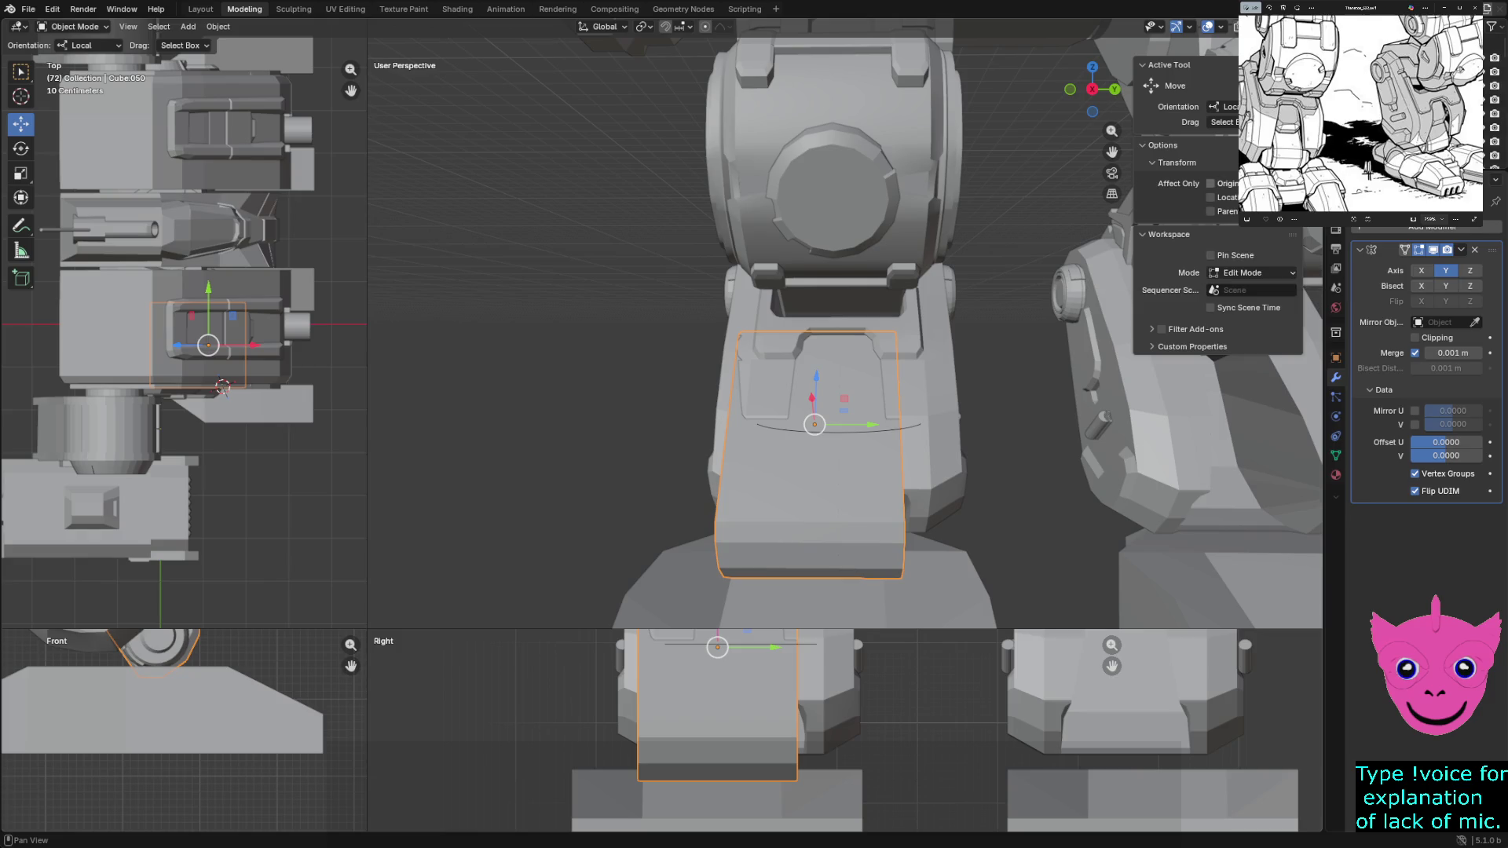
pyautogui.click(1225, 106)
pyautogui.click(1225, 123)
pyautogui.moveTo(824, 355); pyautogui.dragTo(895, 294, button='middle')
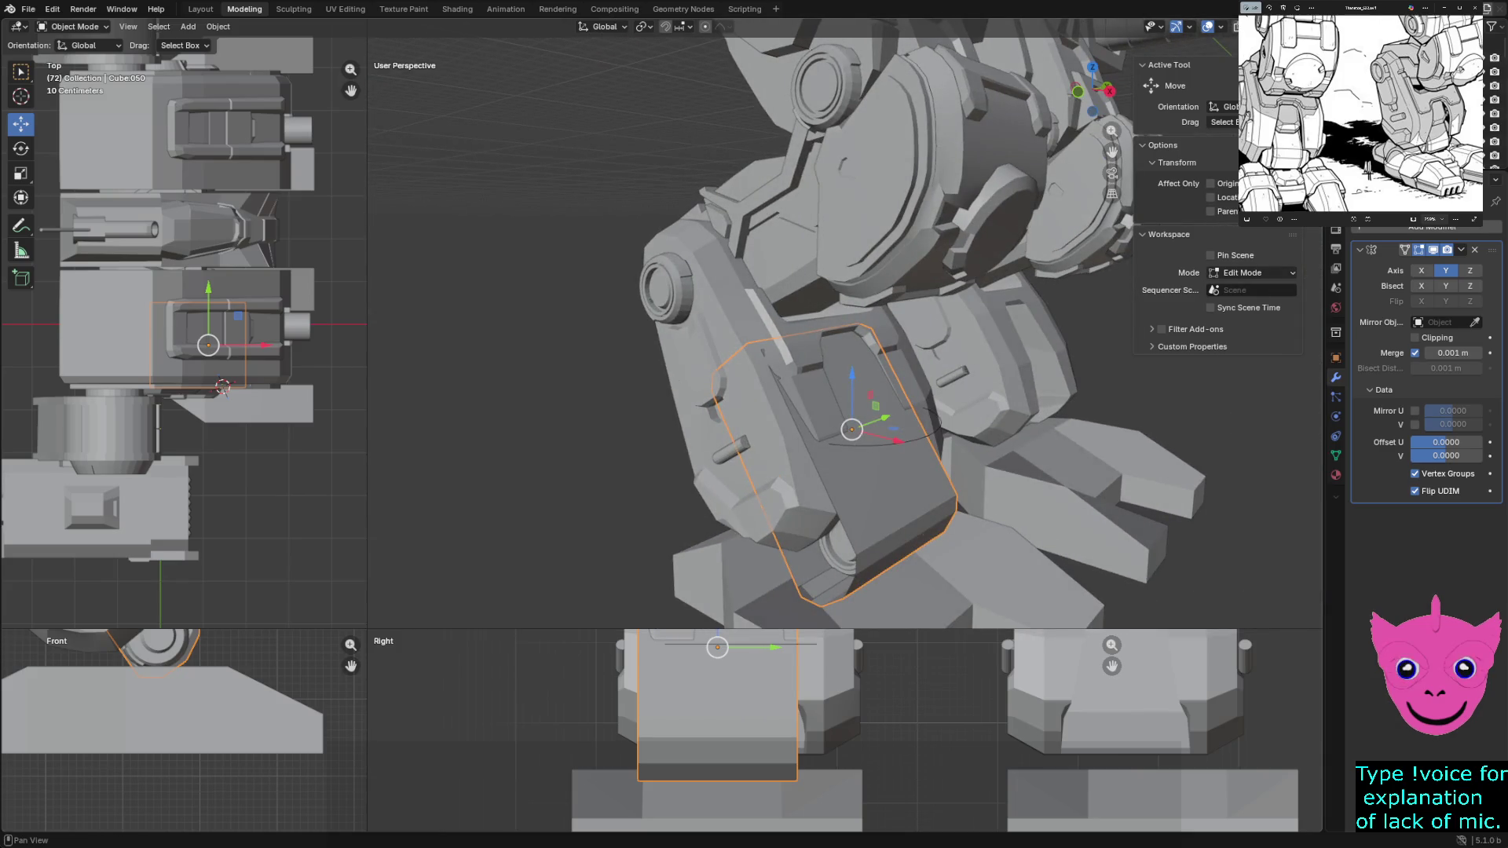
# Set viewport Drag behaviour to Tweak and cancel an accidental X-axis slide of the knee plate
pyautogui.click(1225, 121)
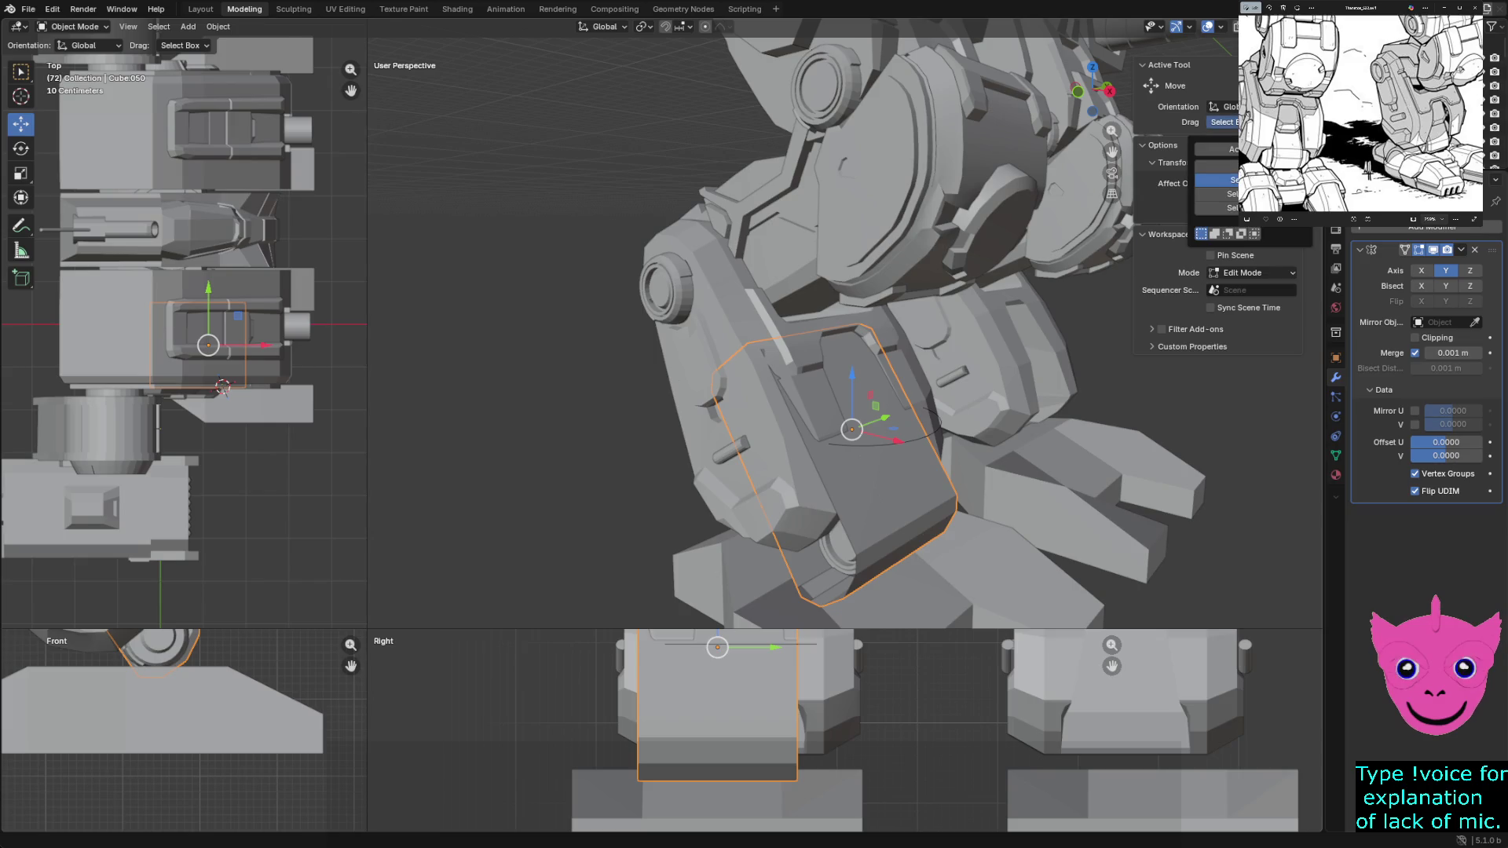
pyautogui.click(1219, 166)
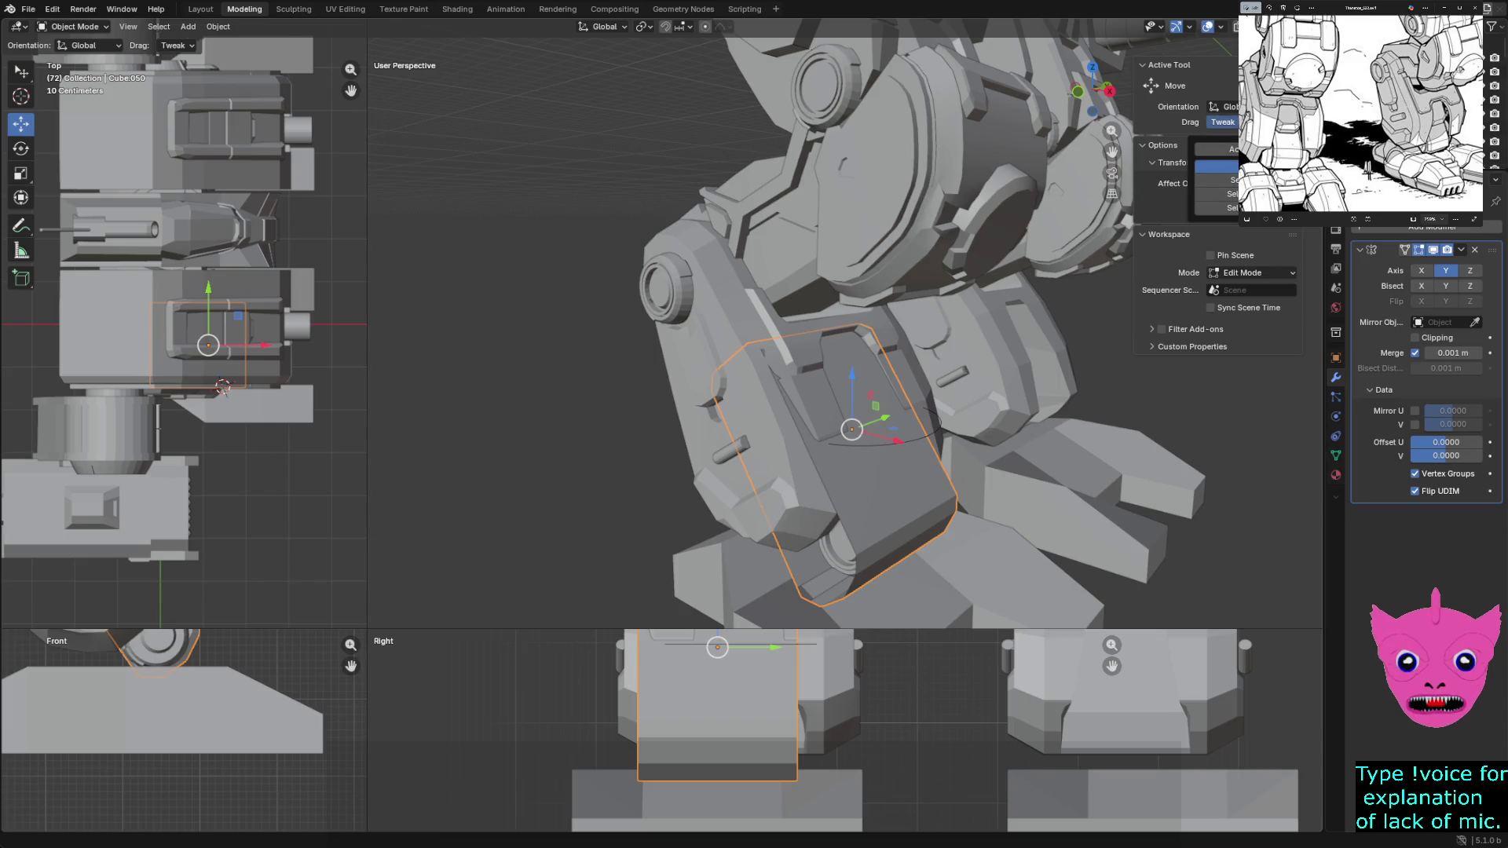
pyautogui.moveTo(897, 441); pyautogui.dragTo(1161, 428)
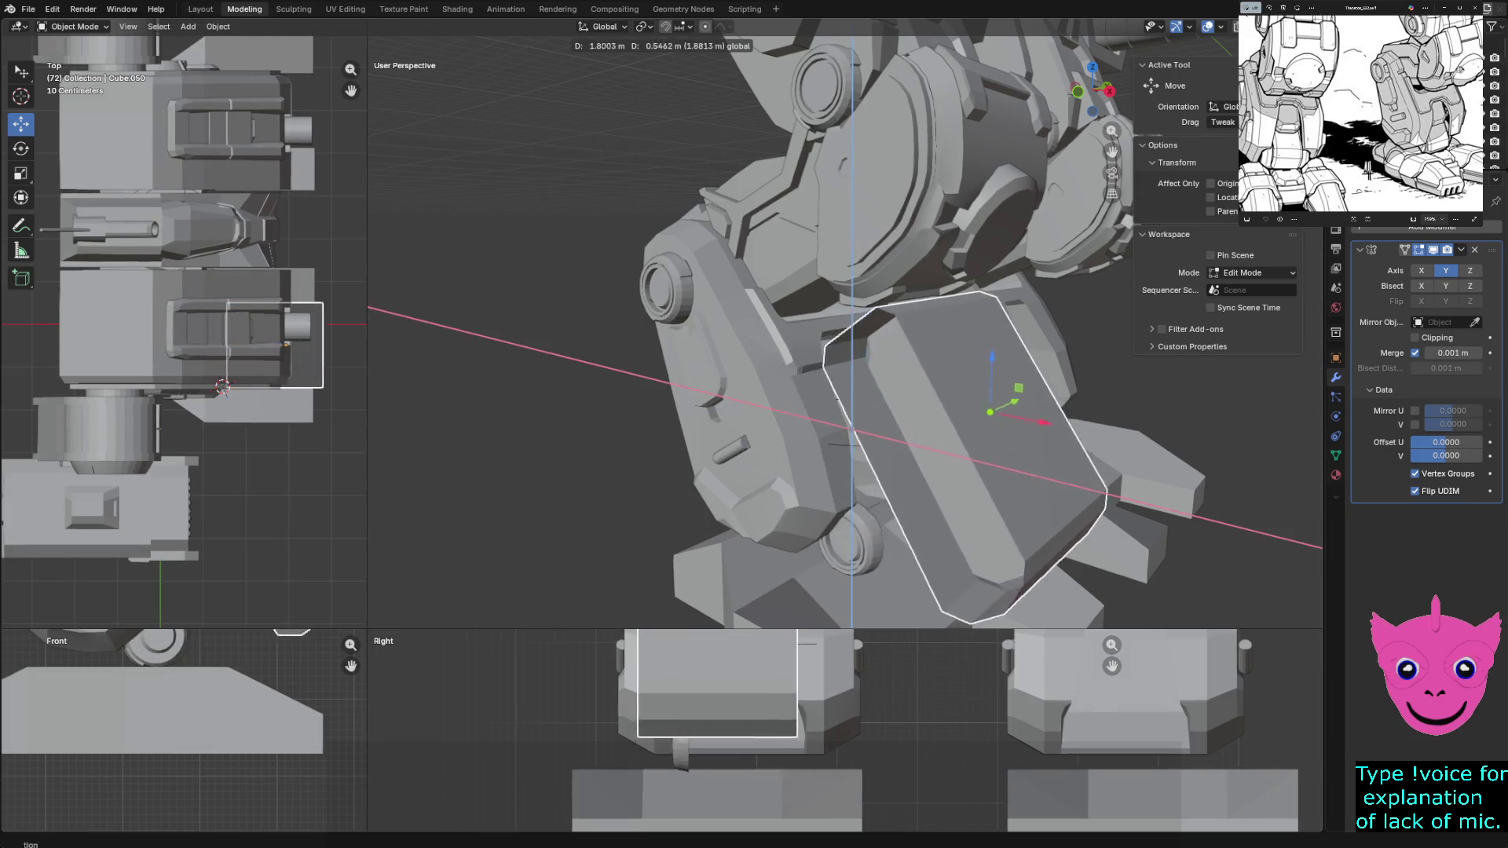
pyautogui.moveTo(1161, 428)
pyautogui.mouseDown(button='middle')
pyautogui.moveTo(826, 448)
pyautogui.moveTo(660, 414)
pyautogui.mouseUp(button='middle')
pyautogui.press('Escape')
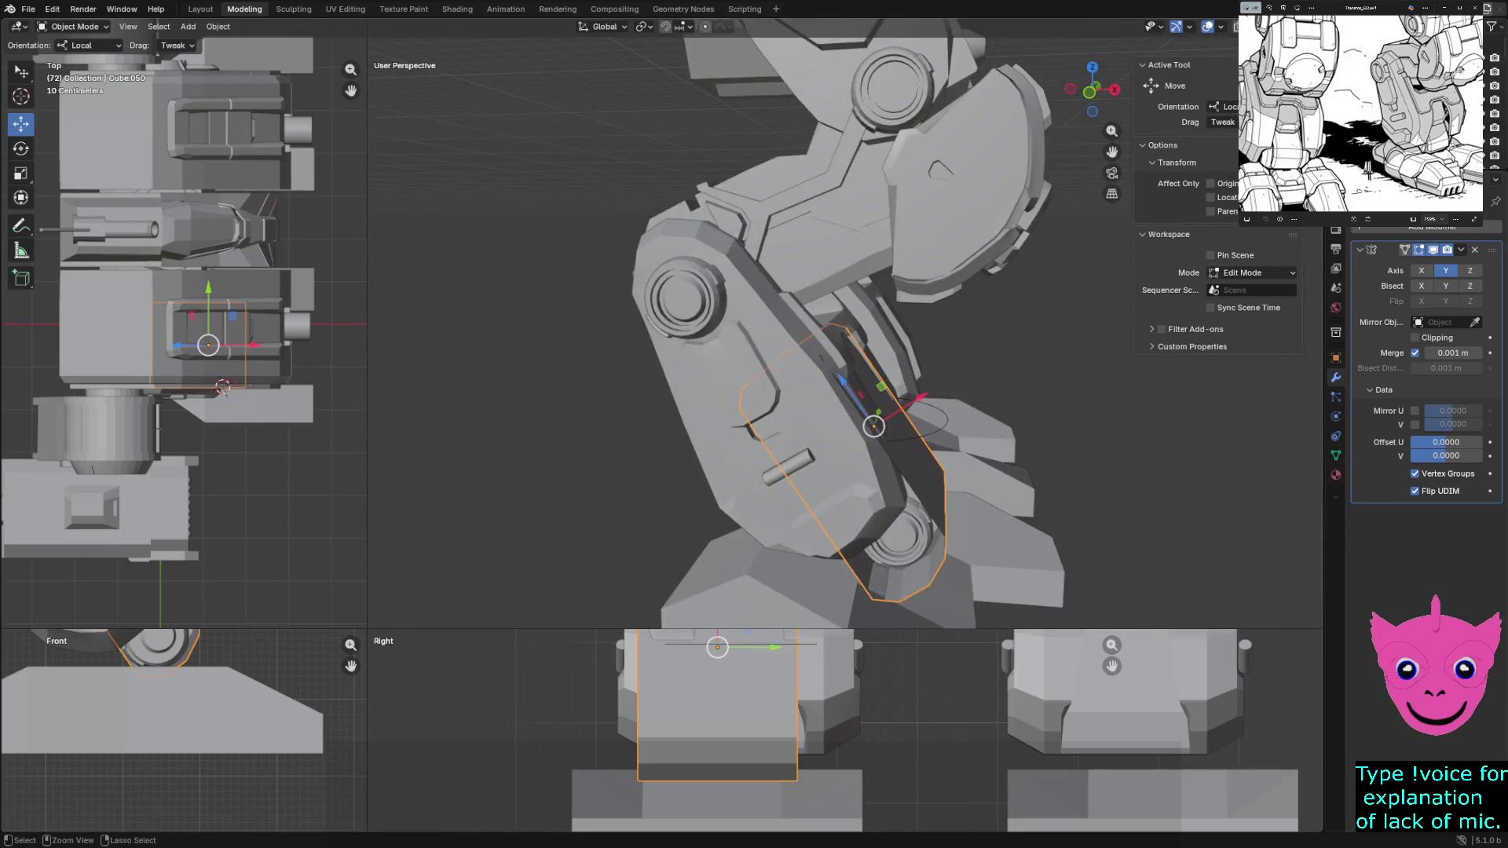
# Remove the Mirror modifier from the shin armor piece (Cube.039), then reselect the knee plate
pyautogui.click(754, 390)
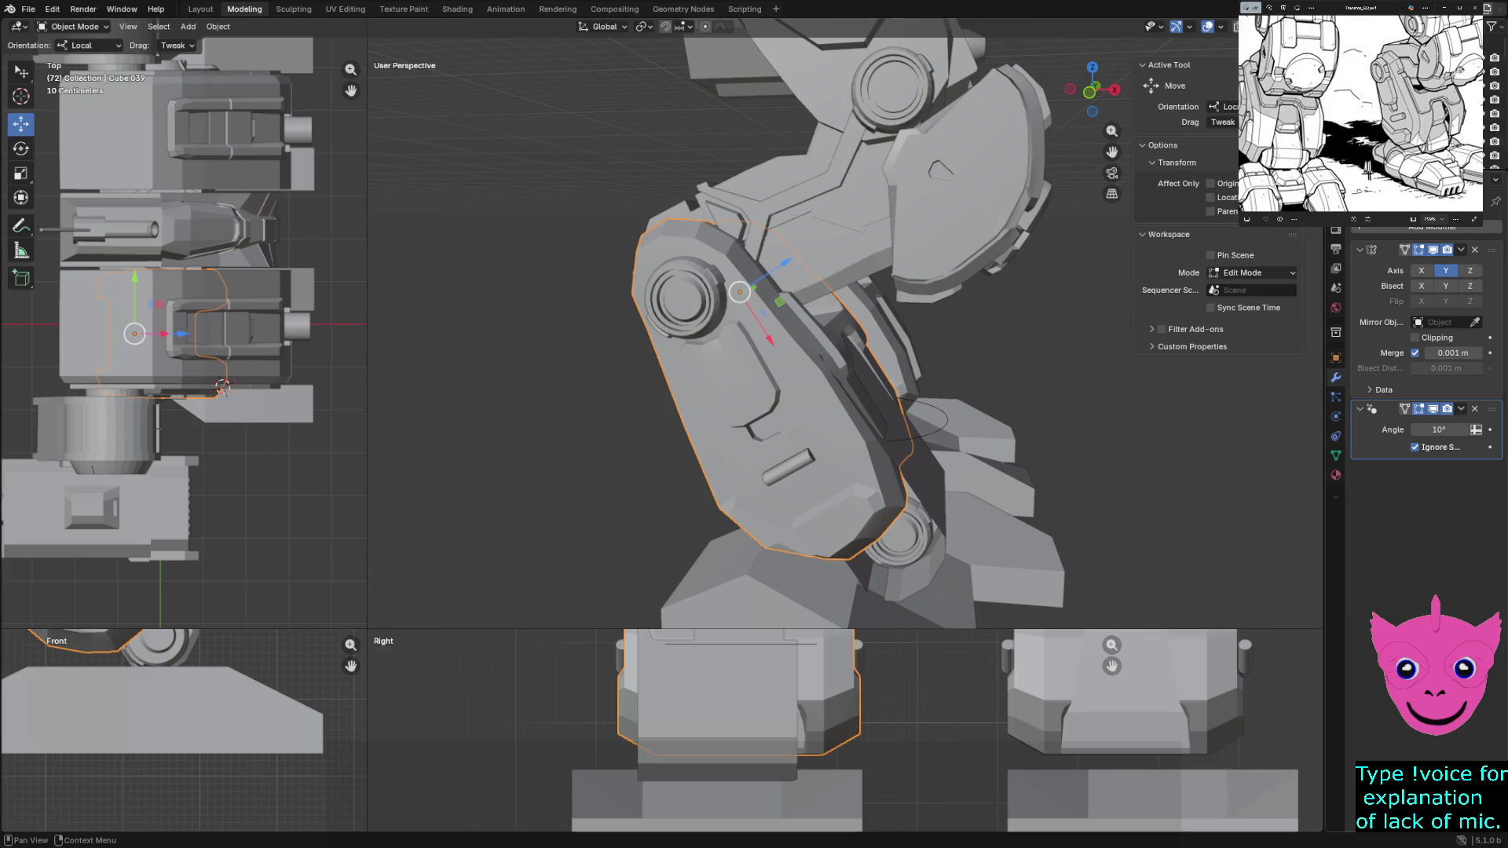
pyautogui.hotkey('ctrl', 'x')
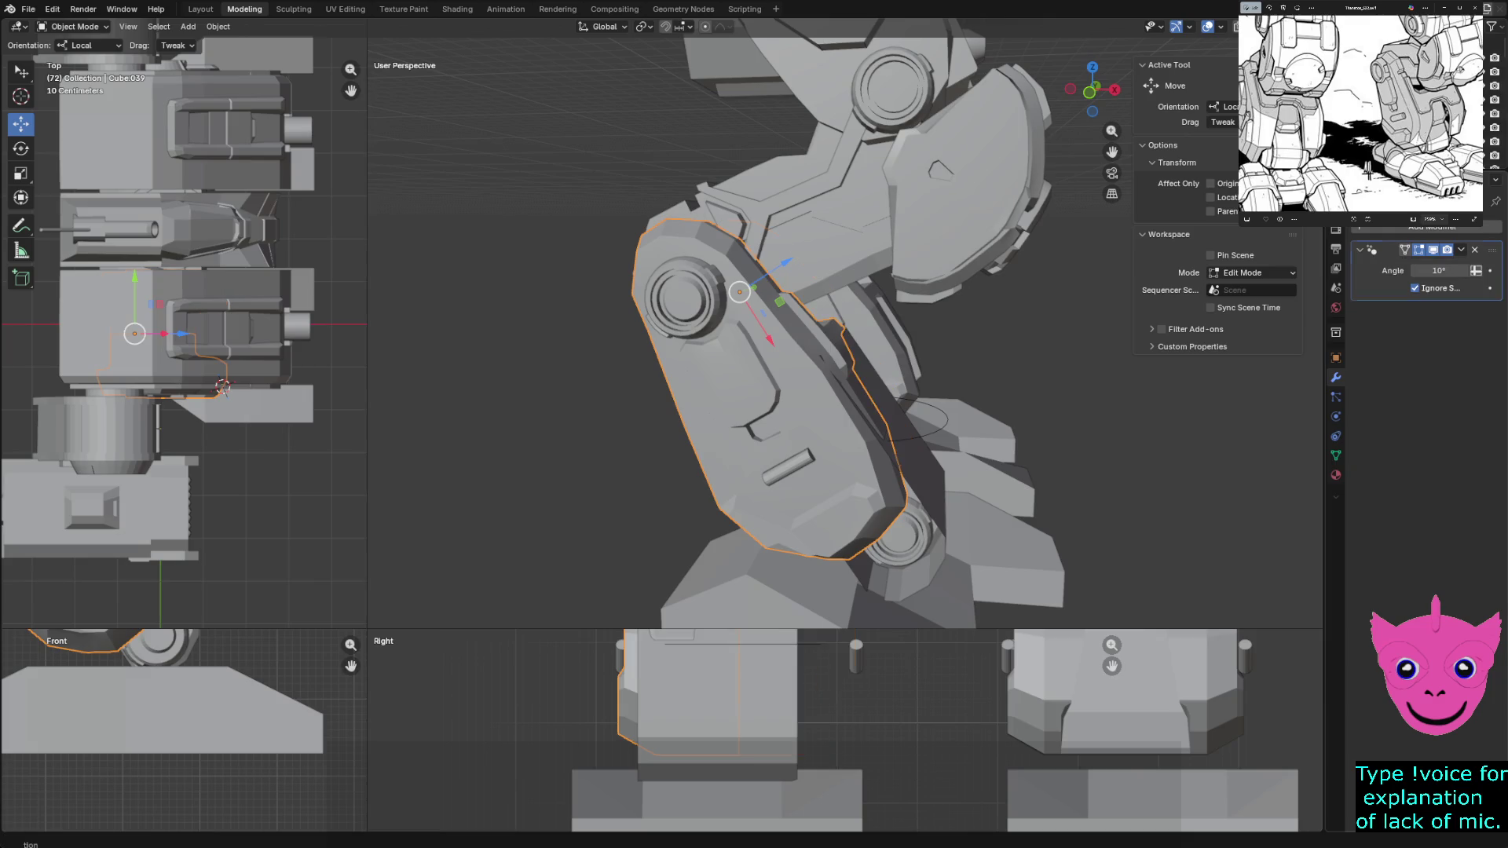
pyautogui.moveTo(826, 354); pyautogui.dragTo(849, 353, button='middle')
pyautogui.hotkey('alt', 'a')
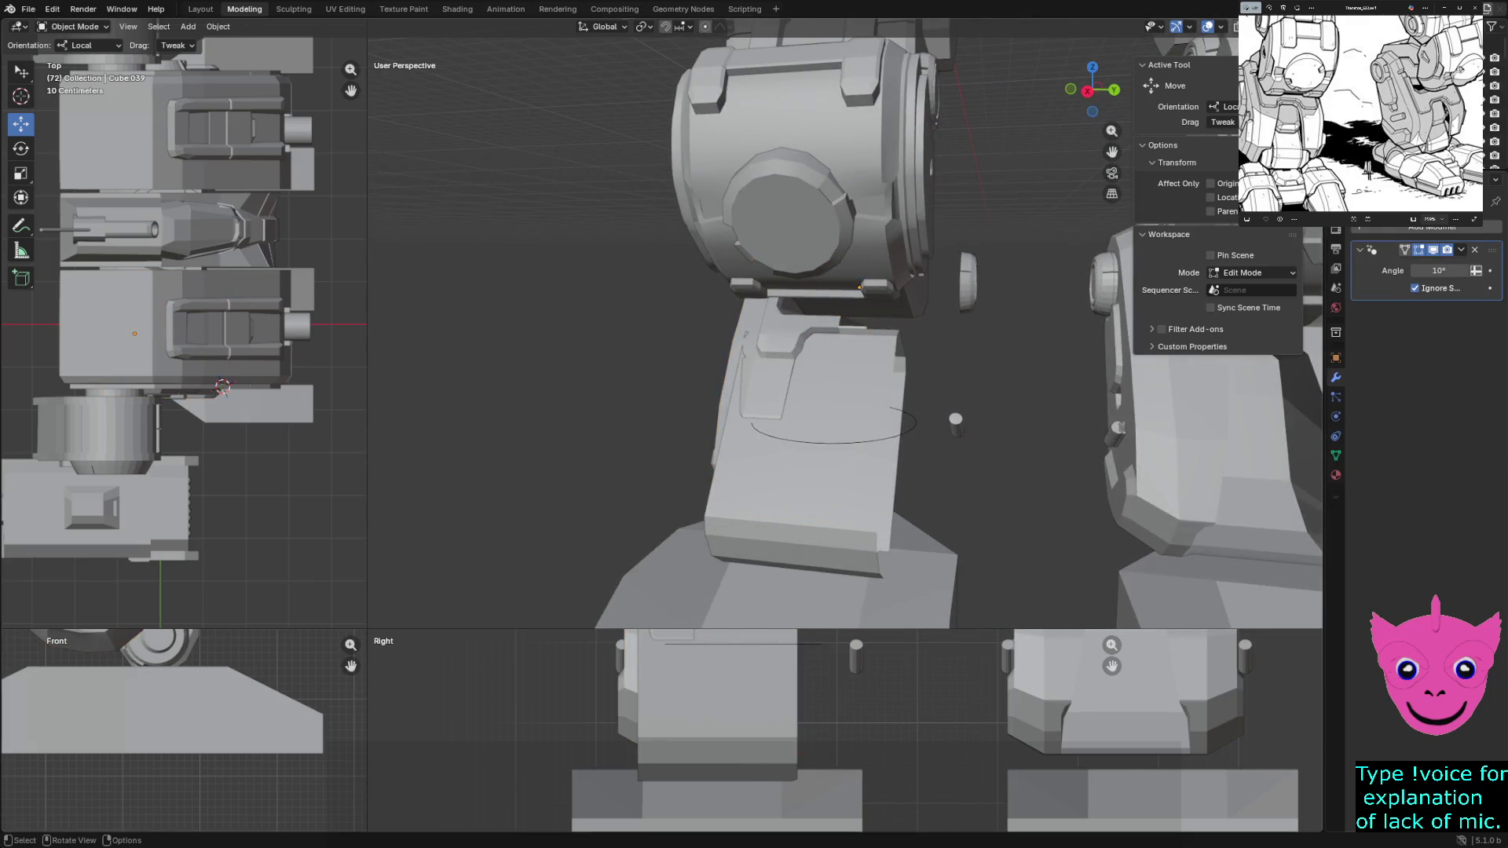
pyautogui.click(814, 471)
pyautogui.hotkey('alt', 'a')
pyautogui.click(813, 472)
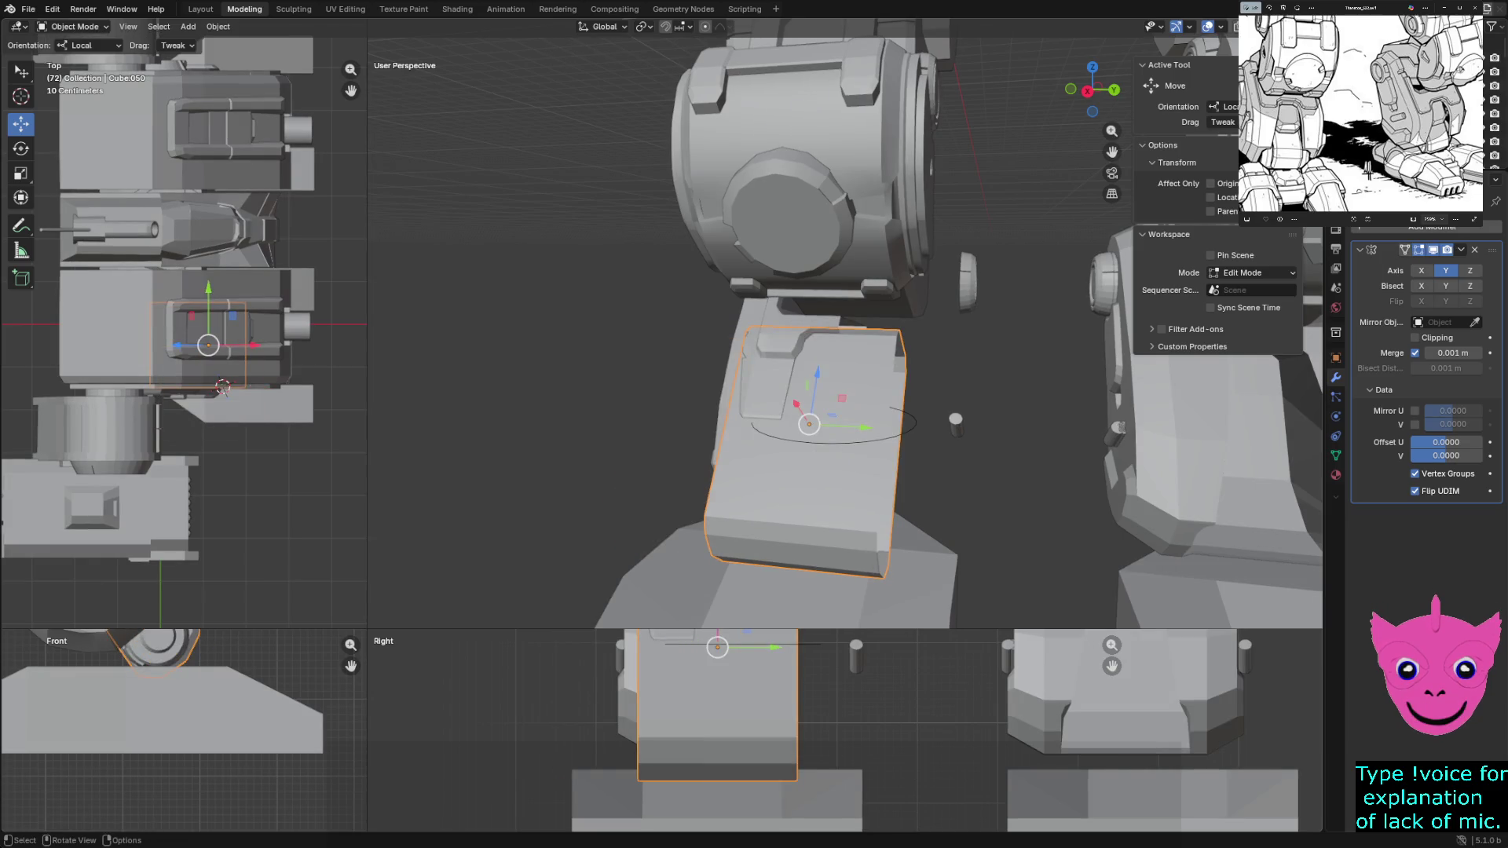
pyautogui.hotkey('alt', 'a')
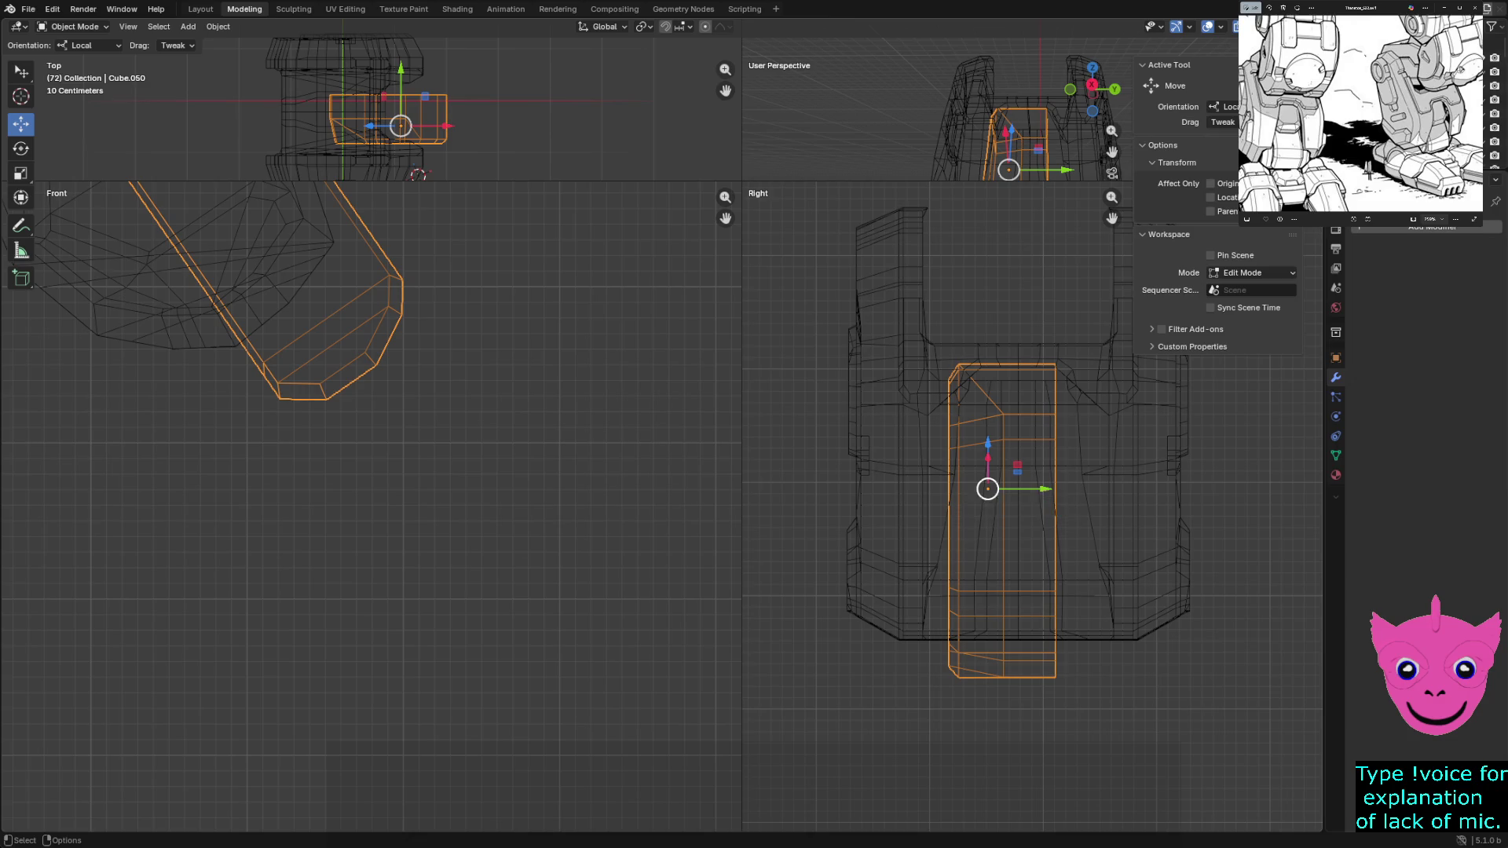
# Return from the ad break to the wireframe quad view with the knee plate's mesh editable
pyautogui.press('a')
pyautogui.hotkey('ctrl', 'z')
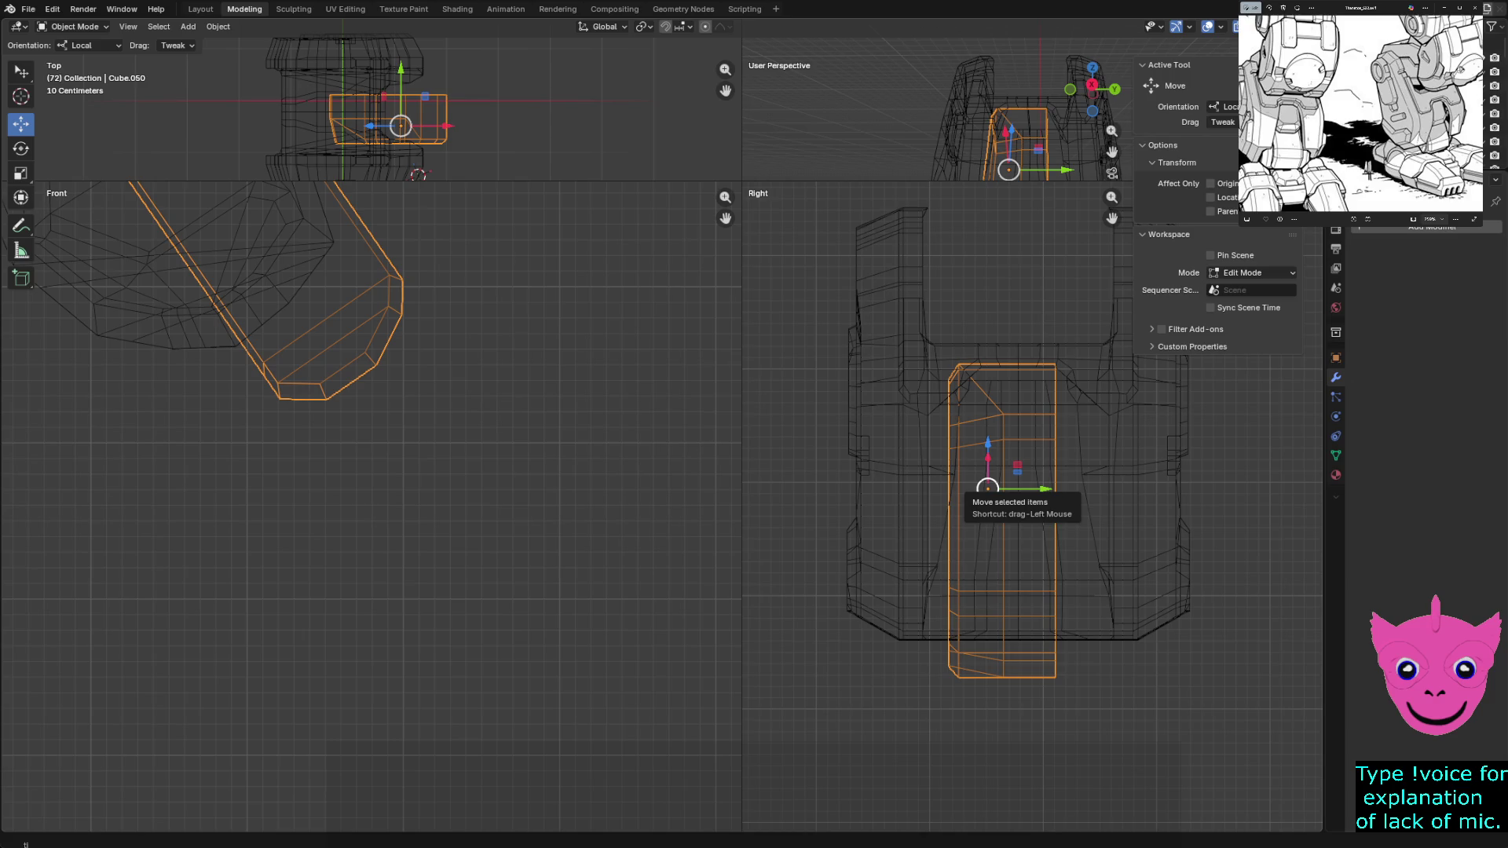
# Undo a stray slide, then pull the knee plate's outer vertex column inward along Y to narrow it
pyautogui.moveTo(987, 487); pyautogui.dragTo(911, 478)
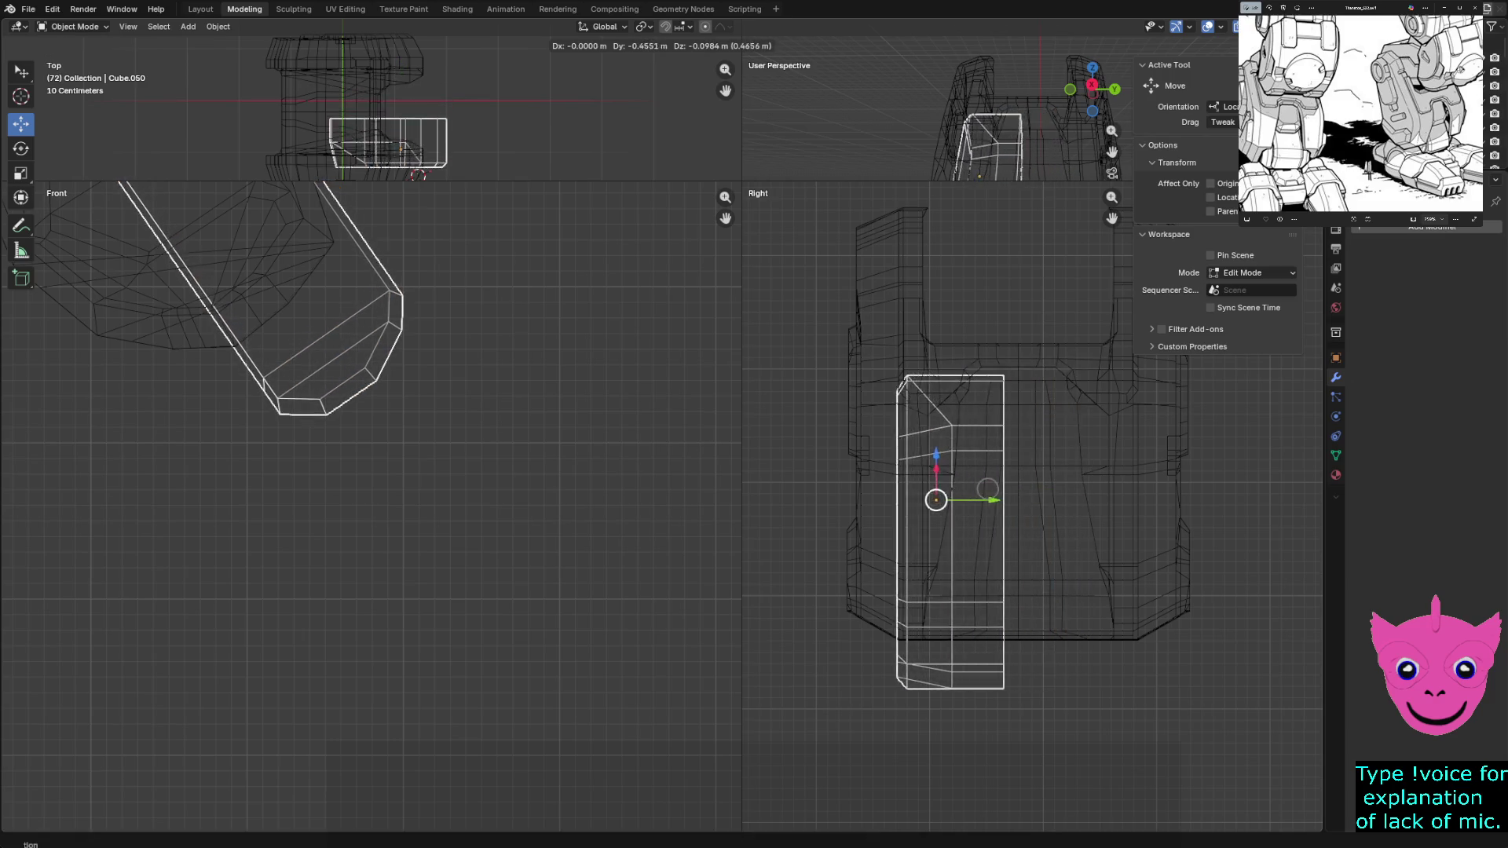
pyautogui.hotkey('ctrl', 'z')
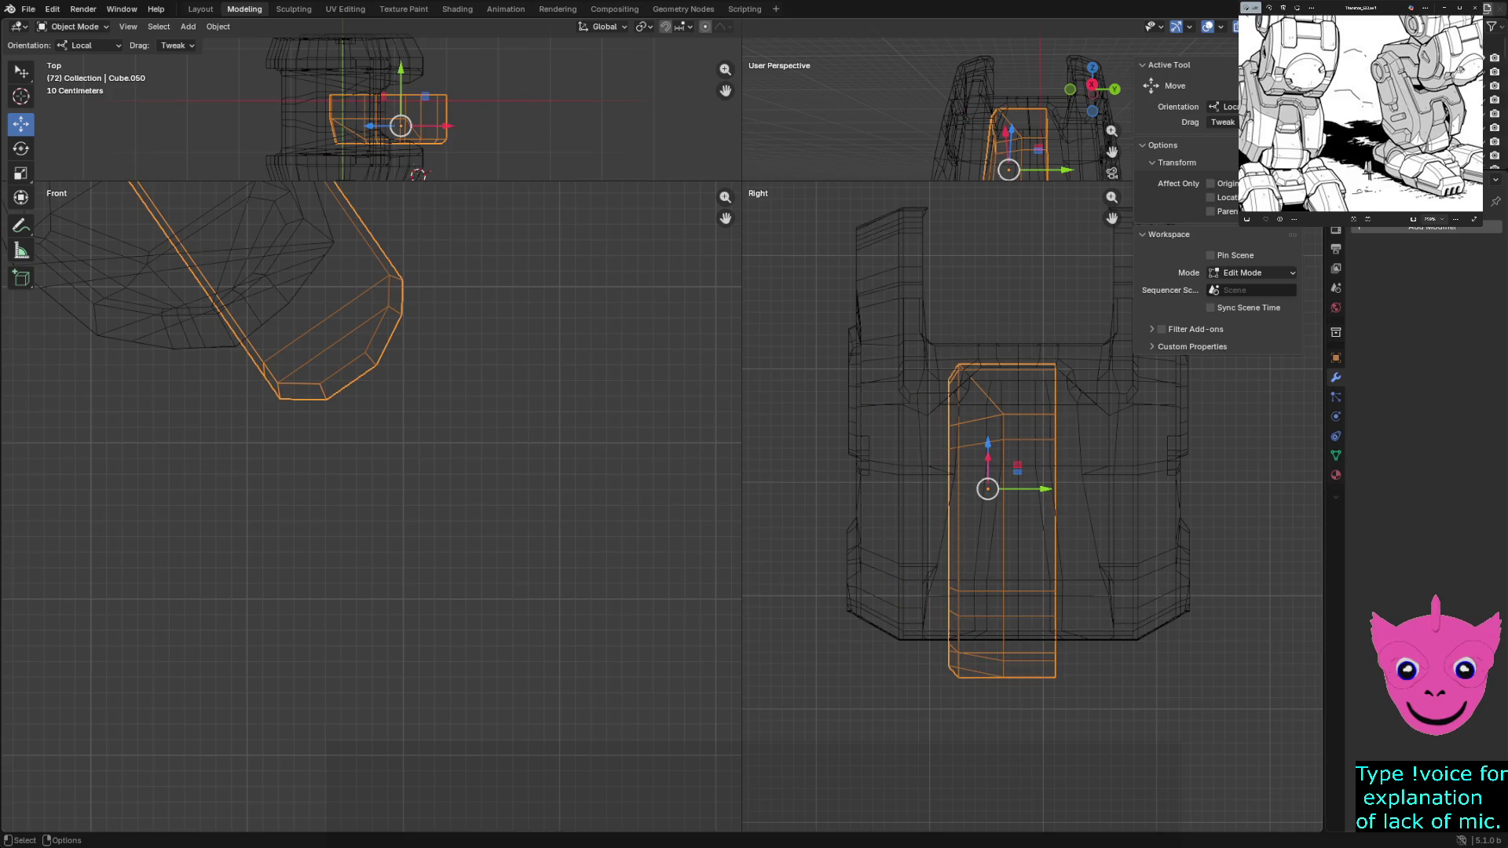
pyautogui.hotkey('ctrl', '`')
pyautogui.press('Tab')
pyautogui.moveTo(1085, 733); pyautogui.dragTo(1032, 342)
pyautogui.moveTo(1113, 545); pyautogui.dragTo(1075, 546)
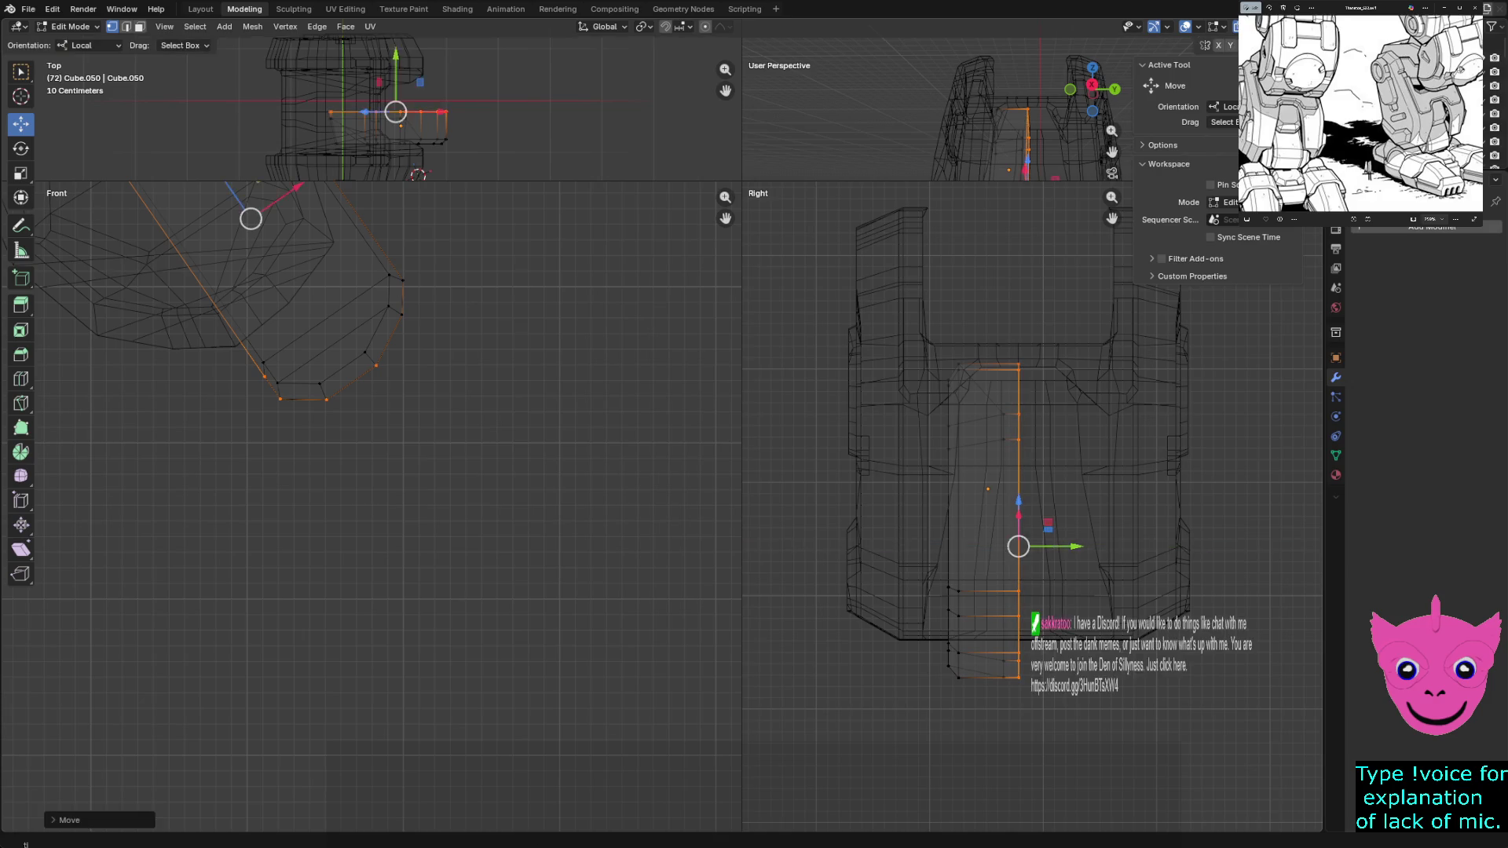
pyautogui.press('Tab')
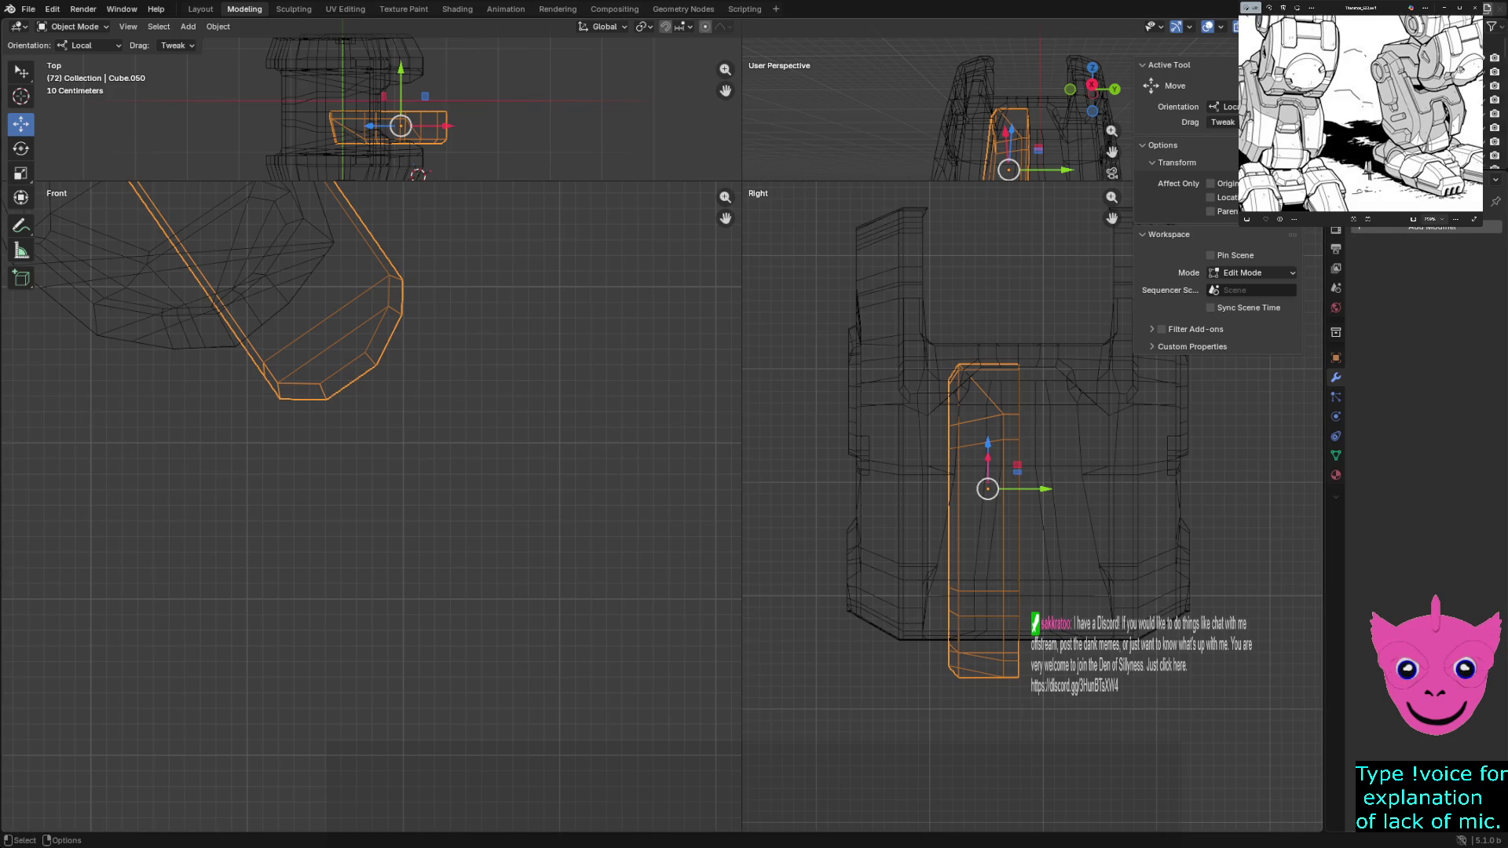
# Shift the whole knee plate's mesh along Y, then nudge the object back near its original place on the shin
pyautogui.press('Tab')
pyautogui.moveTo(925, 354); pyautogui.dragTo(1121, 724)
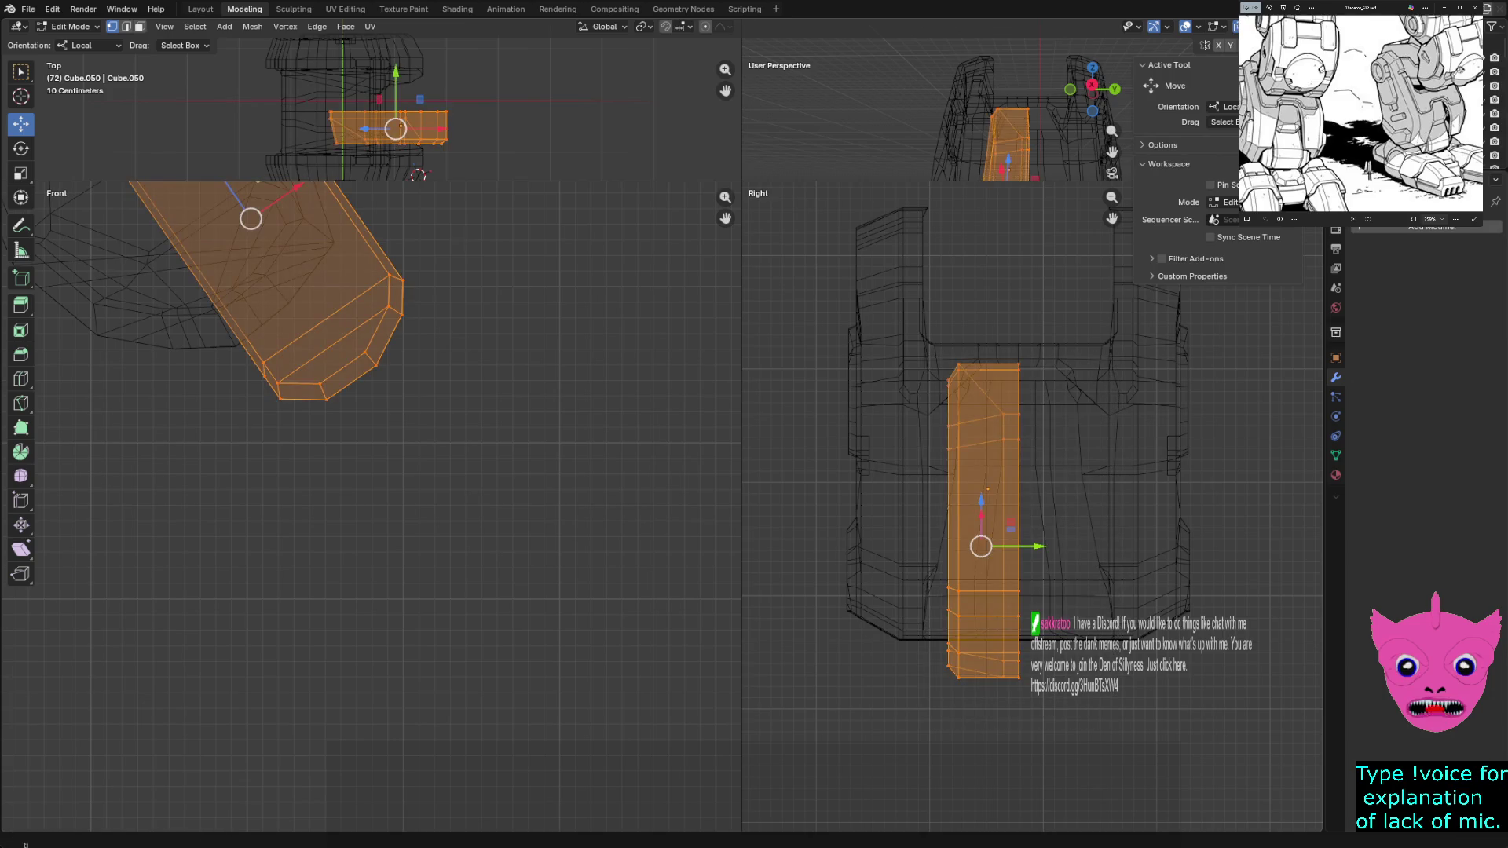
pyautogui.moveTo(1037, 545); pyautogui.dragTo(1007, 545)
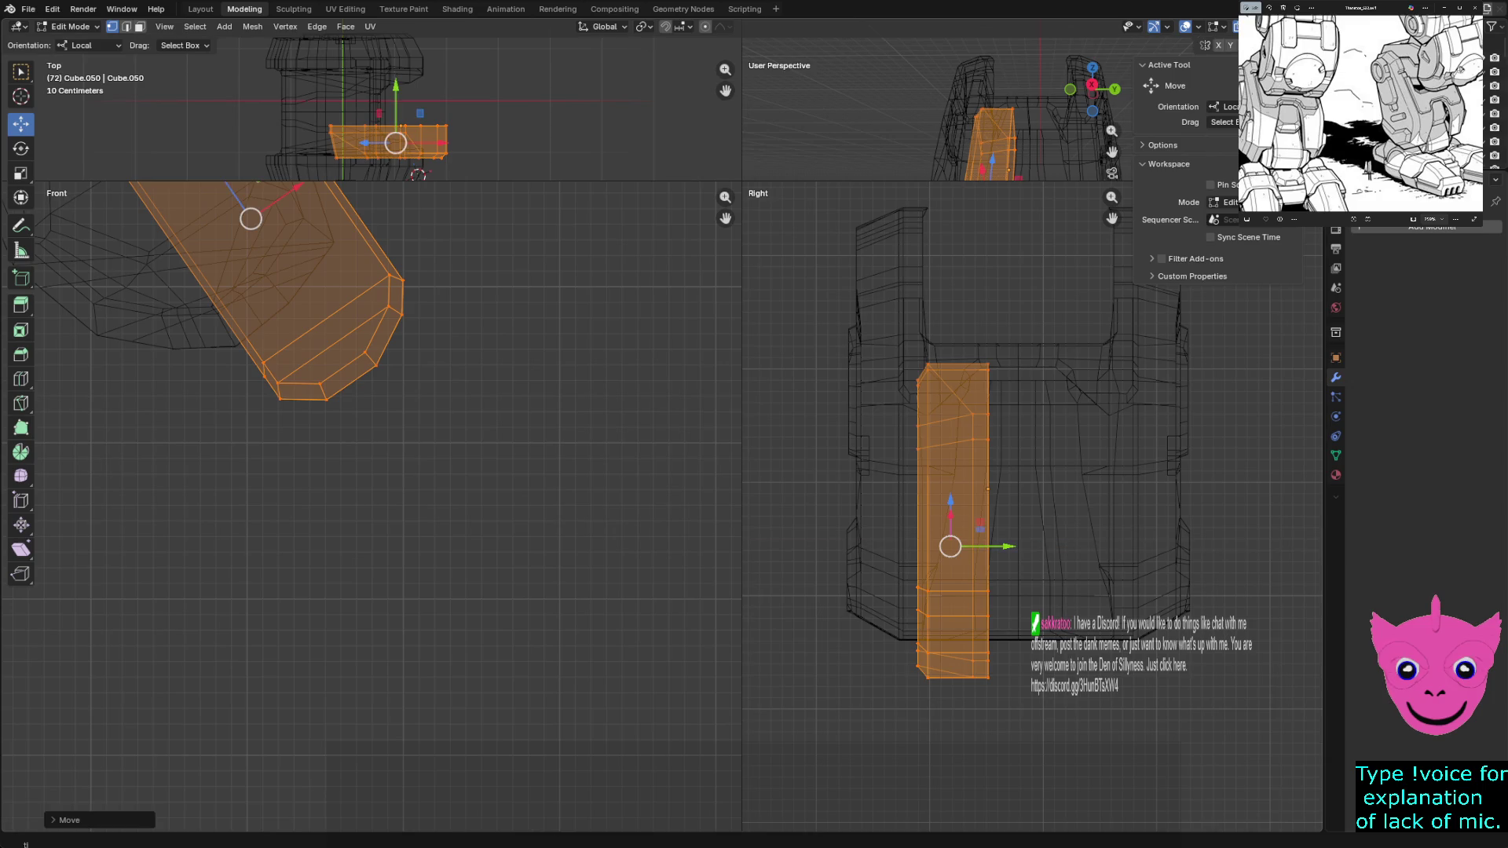
pyautogui.press('Tab')
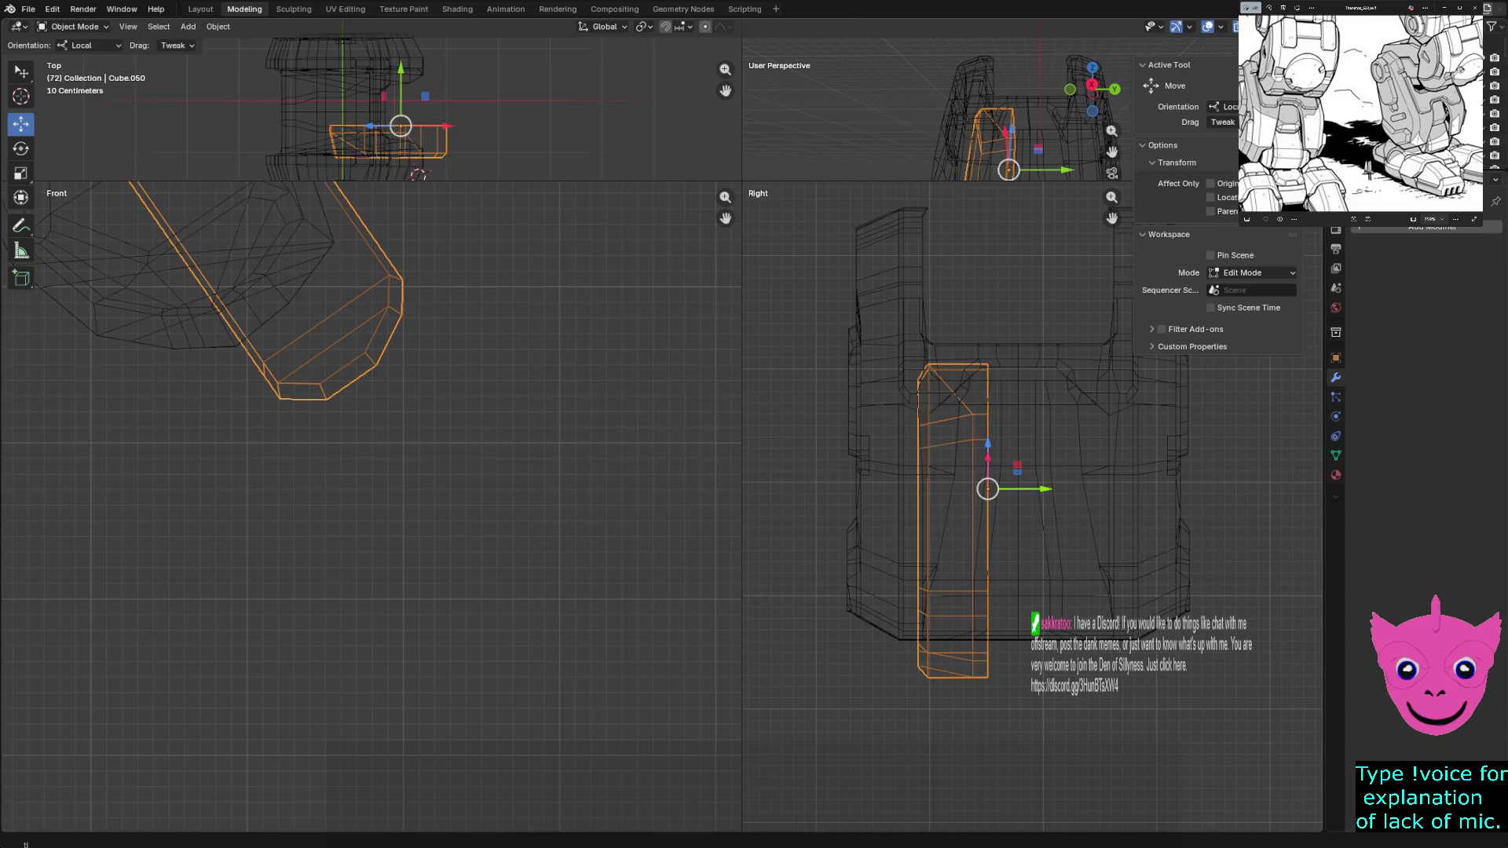
pyautogui.moveTo(1037, 489); pyautogui.dragTo(1066, 488)
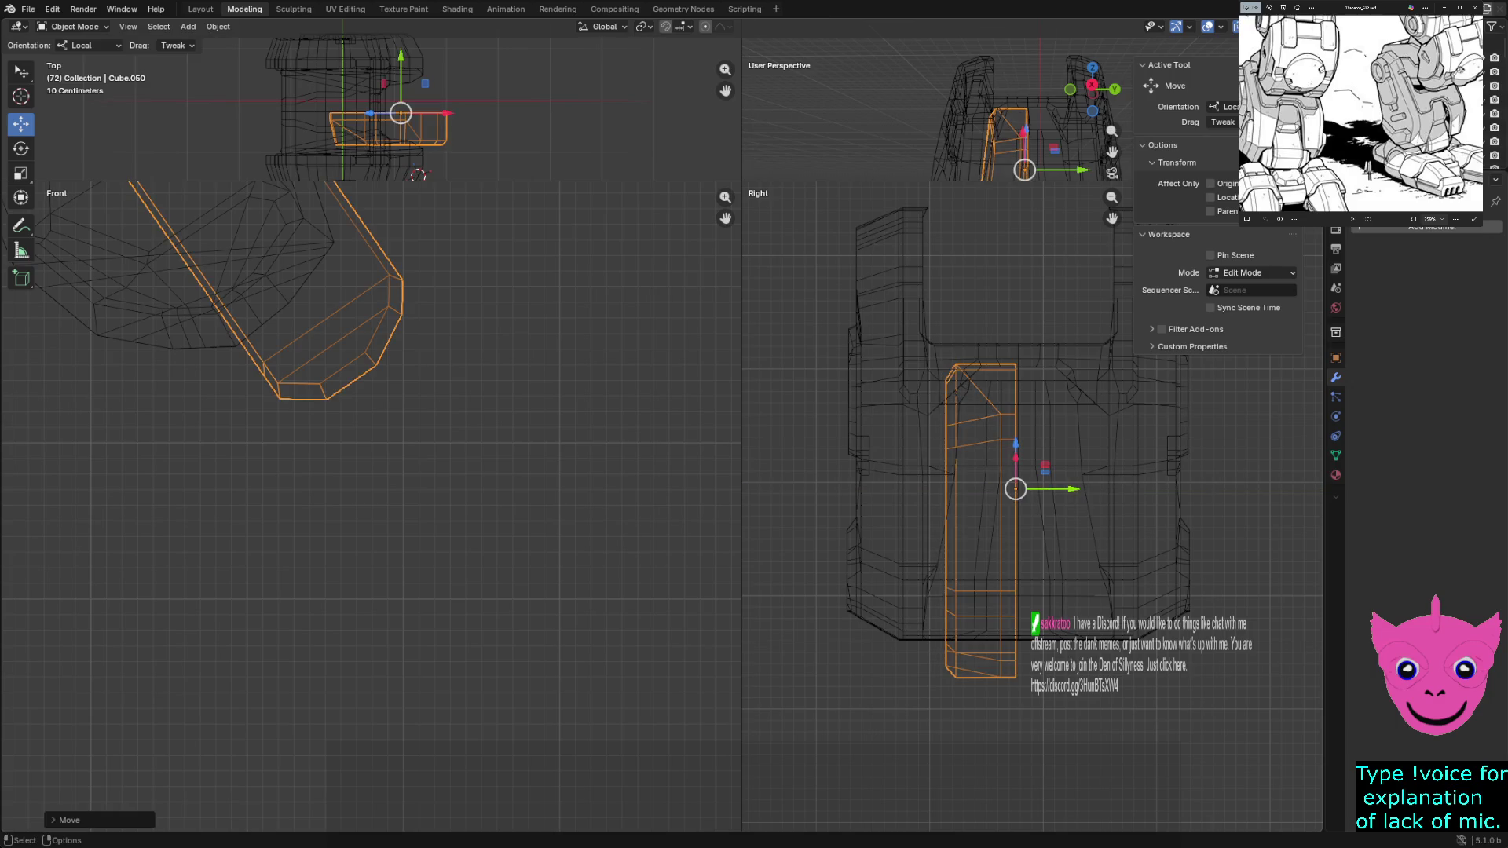
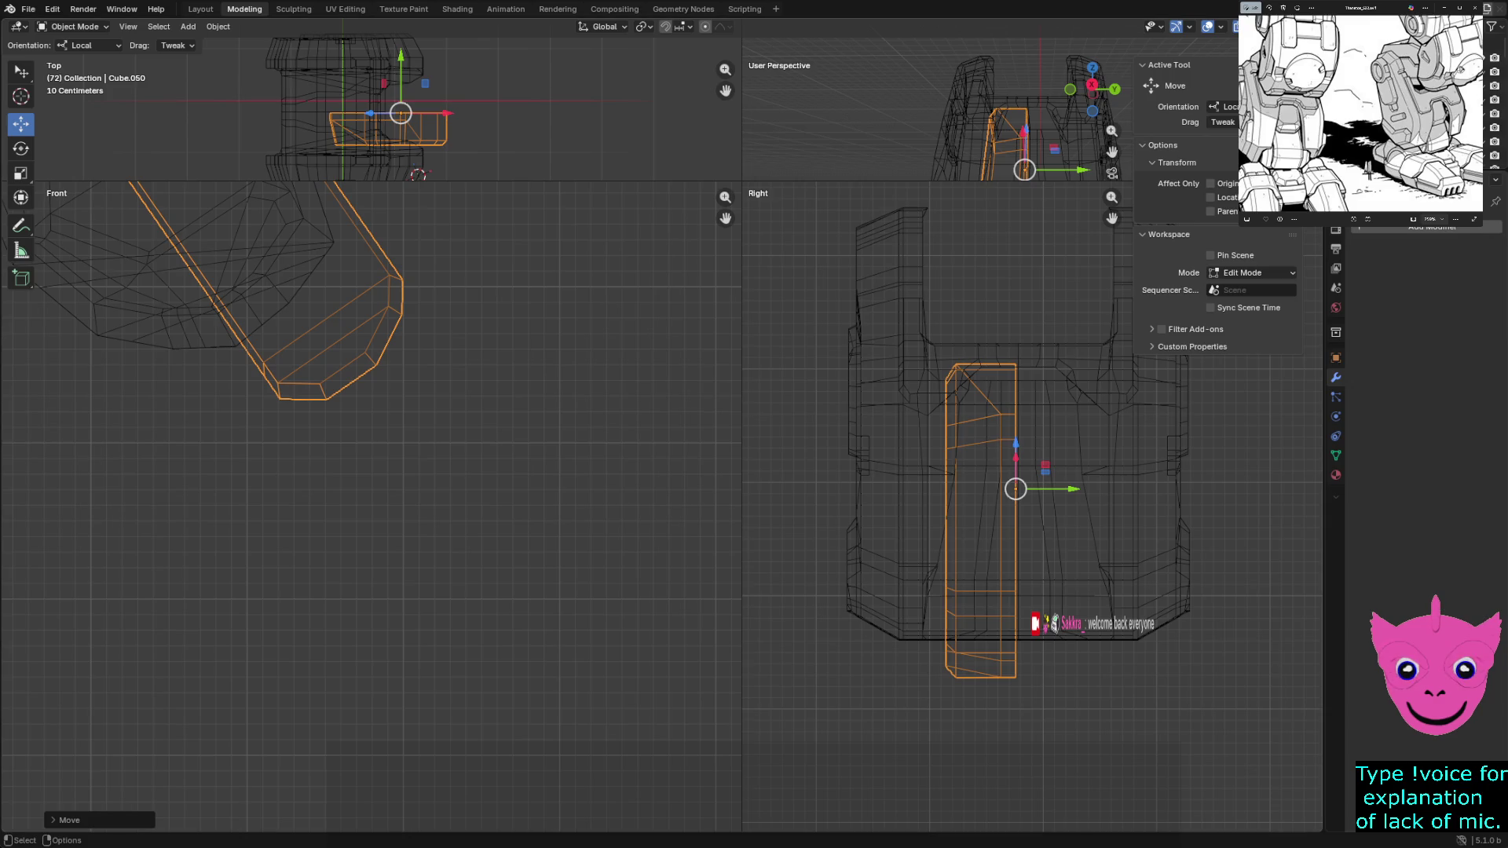
# Add a Mirror modifier to the leg plate set to the Y axis instead of X
pyautogui.click(1368, 226)
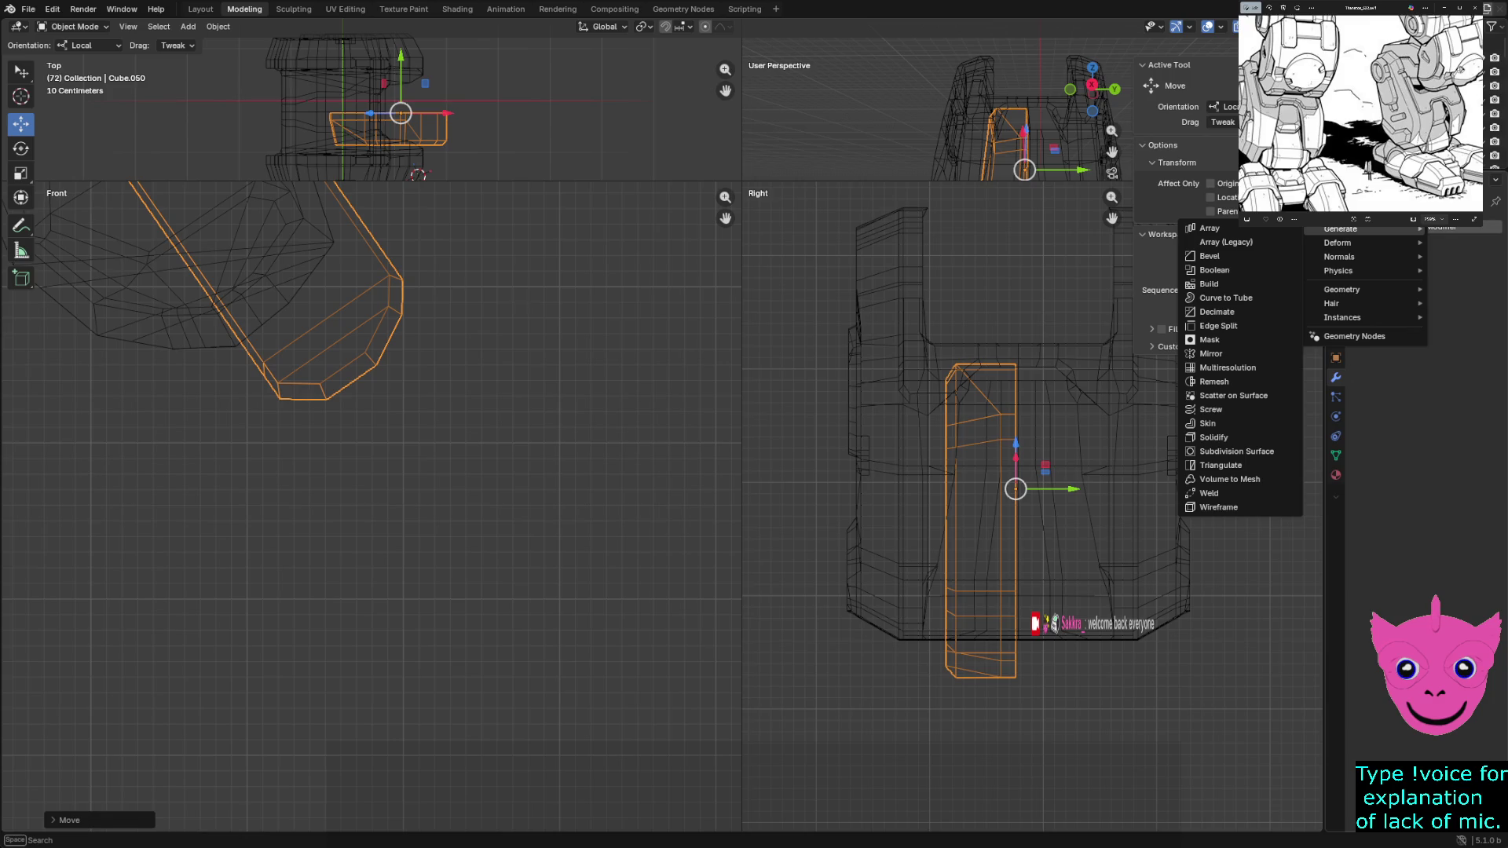
pyautogui.click(1211, 354)
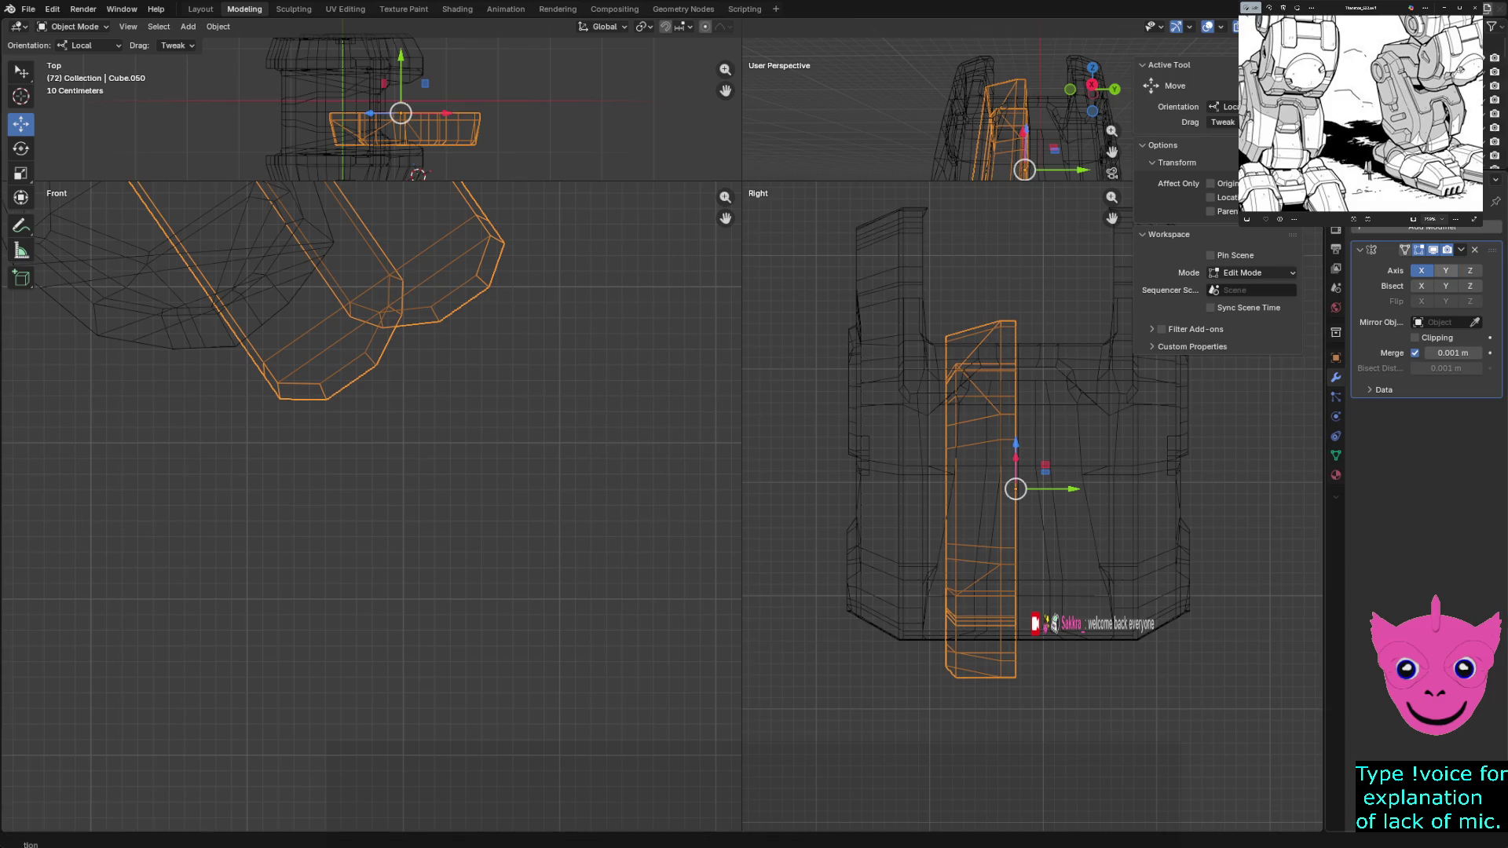
pyautogui.click(1445, 270)
pyautogui.click(1422, 270)
# Deselect the plate and switch all views to solid shading
pyautogui.hotkey('alt', 'a')
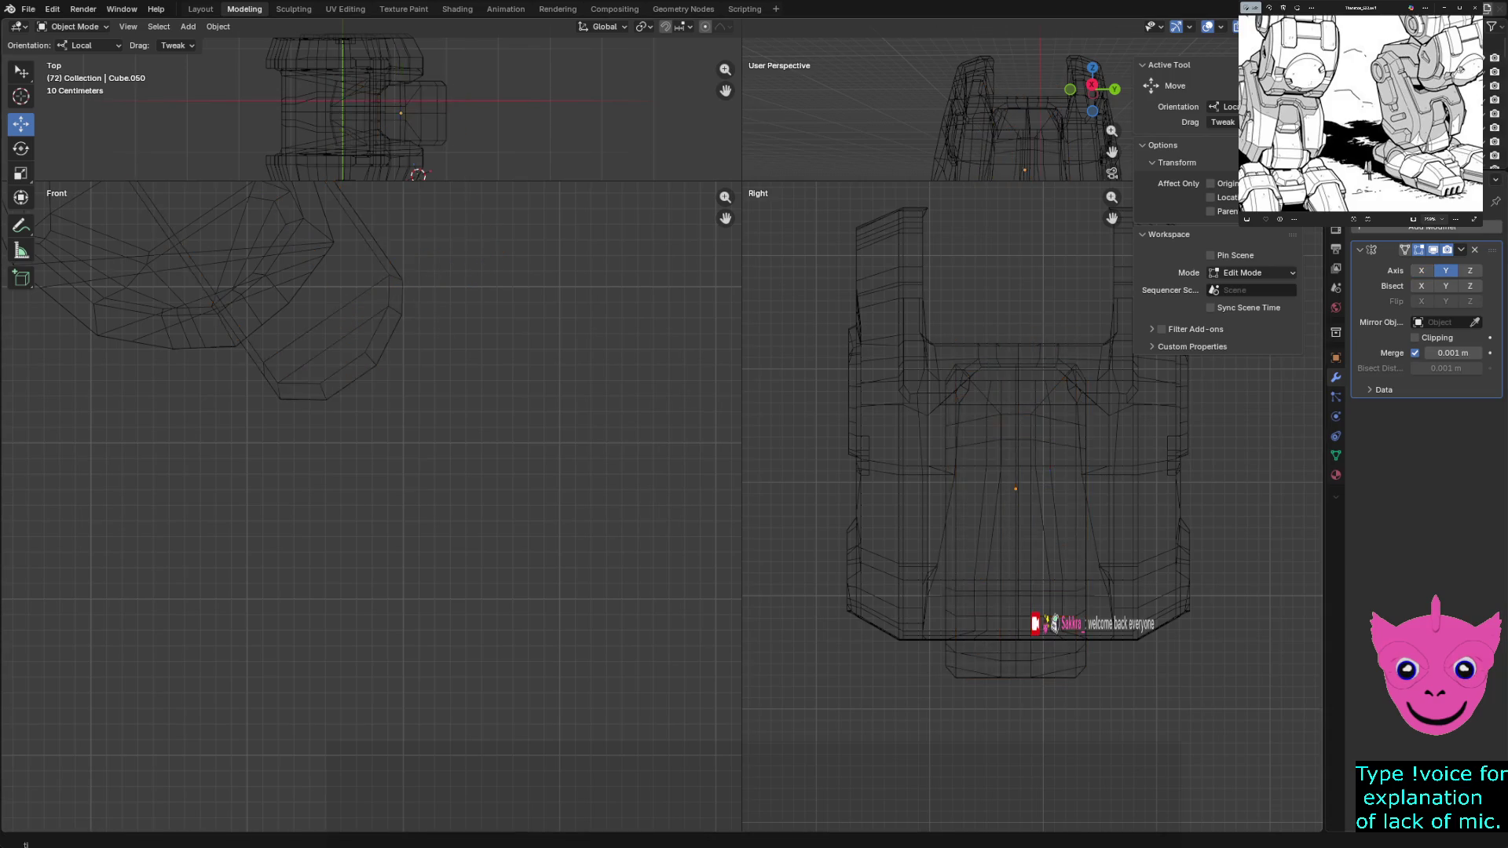
pyautogui.hotkey('shift', 'z')
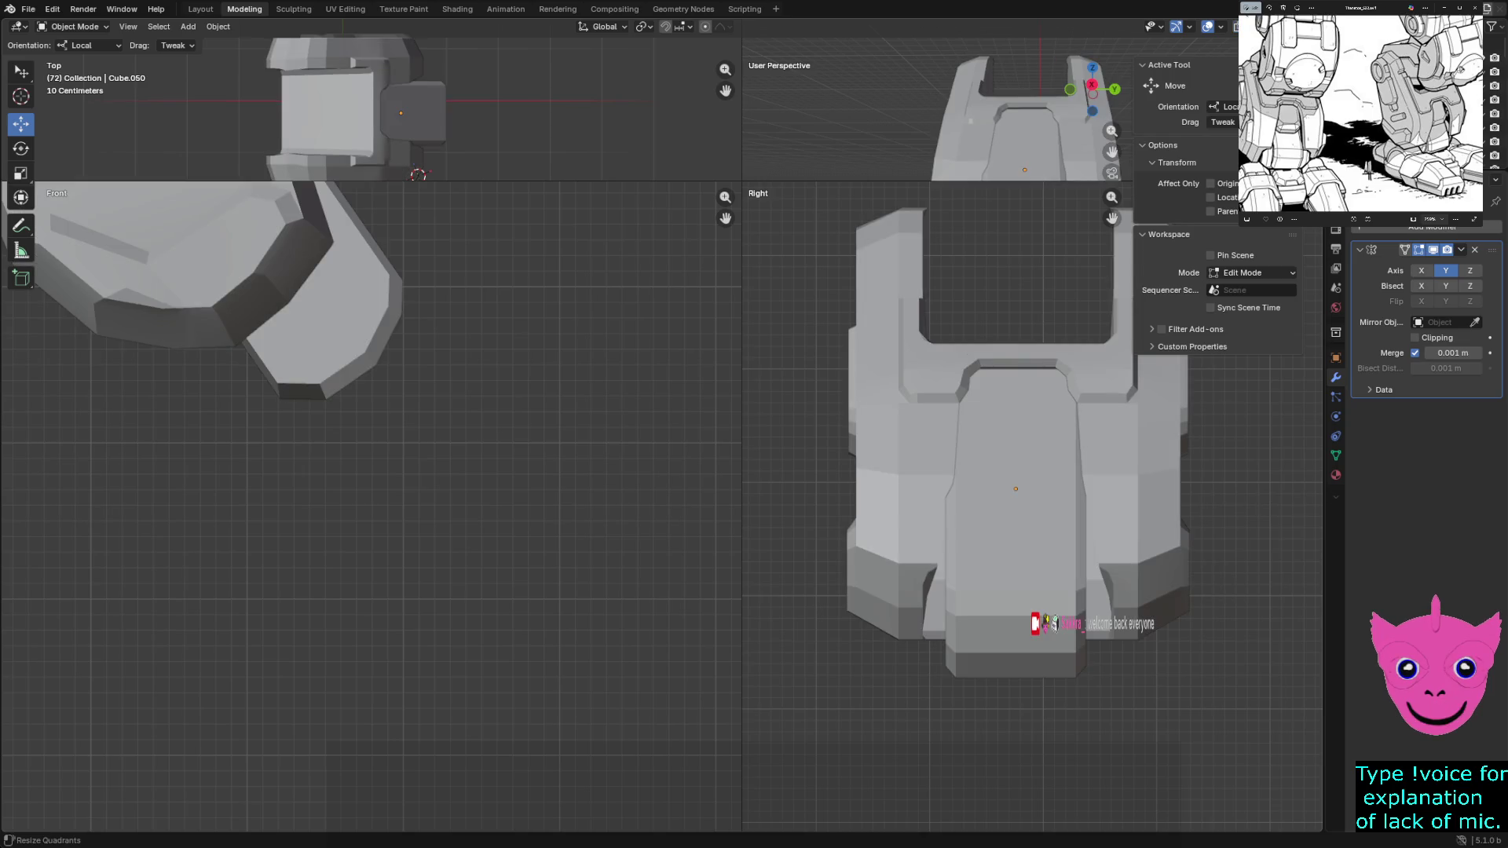
# Enlarge the perspective view and orbit around the leg model
pyautogui.moveTo(743, 183); pyautogui.dragTo(395, 606)
pyautogui.moveTo(824, 353); pyautogui.dragTo(829, 107, button='middle')
pyautogui.moveTo(857, 353)
pyautogui.mouseDown(button='middle')
pyautogui.moveTo(907, 272)
pyautogui.moveTo(884, 318)
pyautogui.moveTo(896, 295)
pyautogui.mouseUp(button='middle')
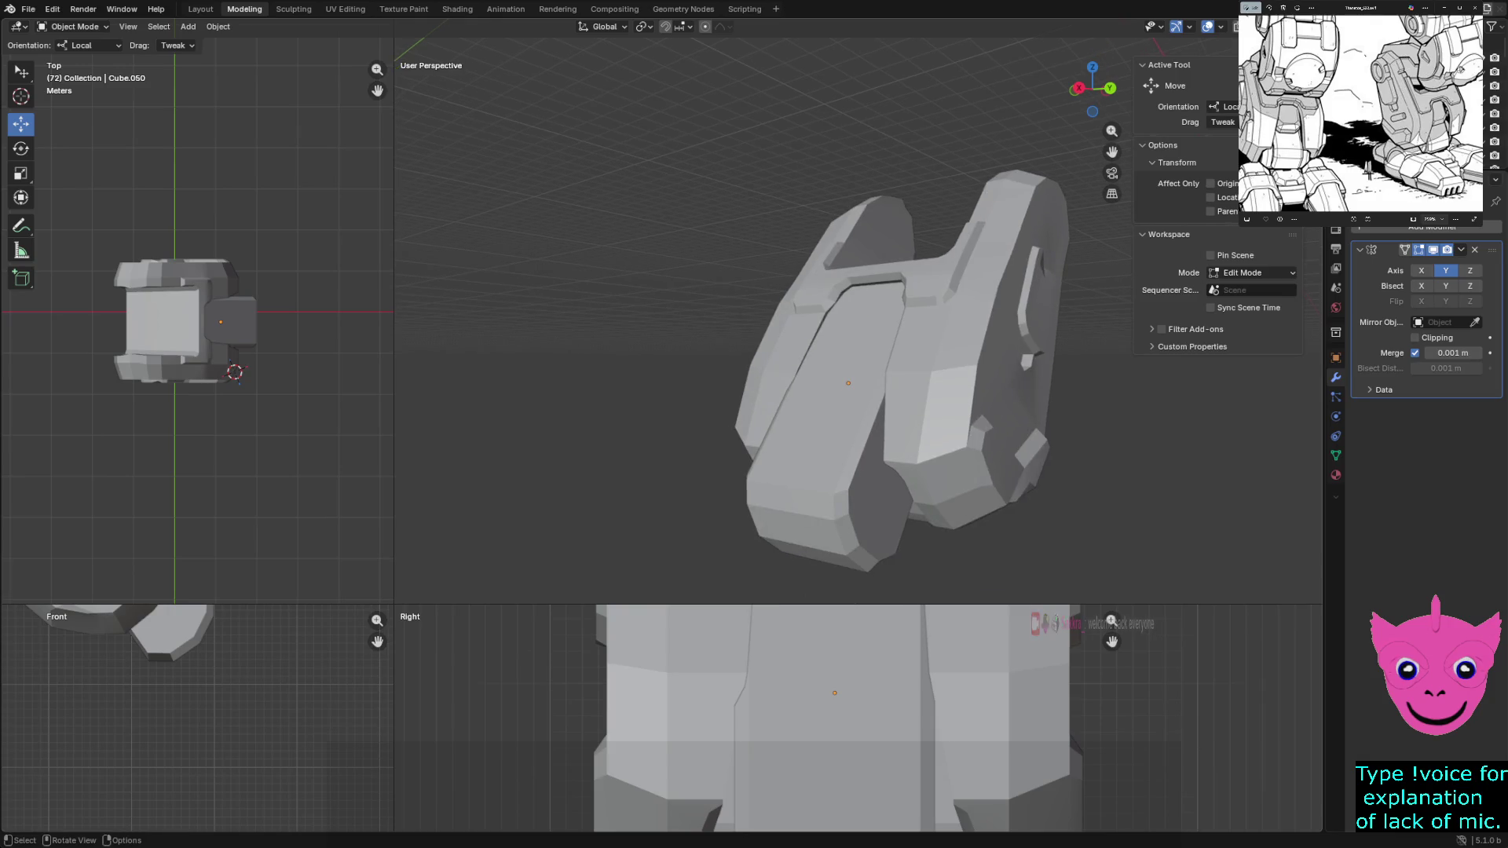
pyautogui.keyDown('shift'); pyautogui.moveTo(860, 754); pyautogui.dragTo(896, 683, button='middle'); pyautogui.keyUp('shift')
pyautogui.scroll(-2, 895, 684)
# Isolate the lower leg pieces by hiding all other objects, then select the small joint cylinder
pyautogui.click(896, 695)
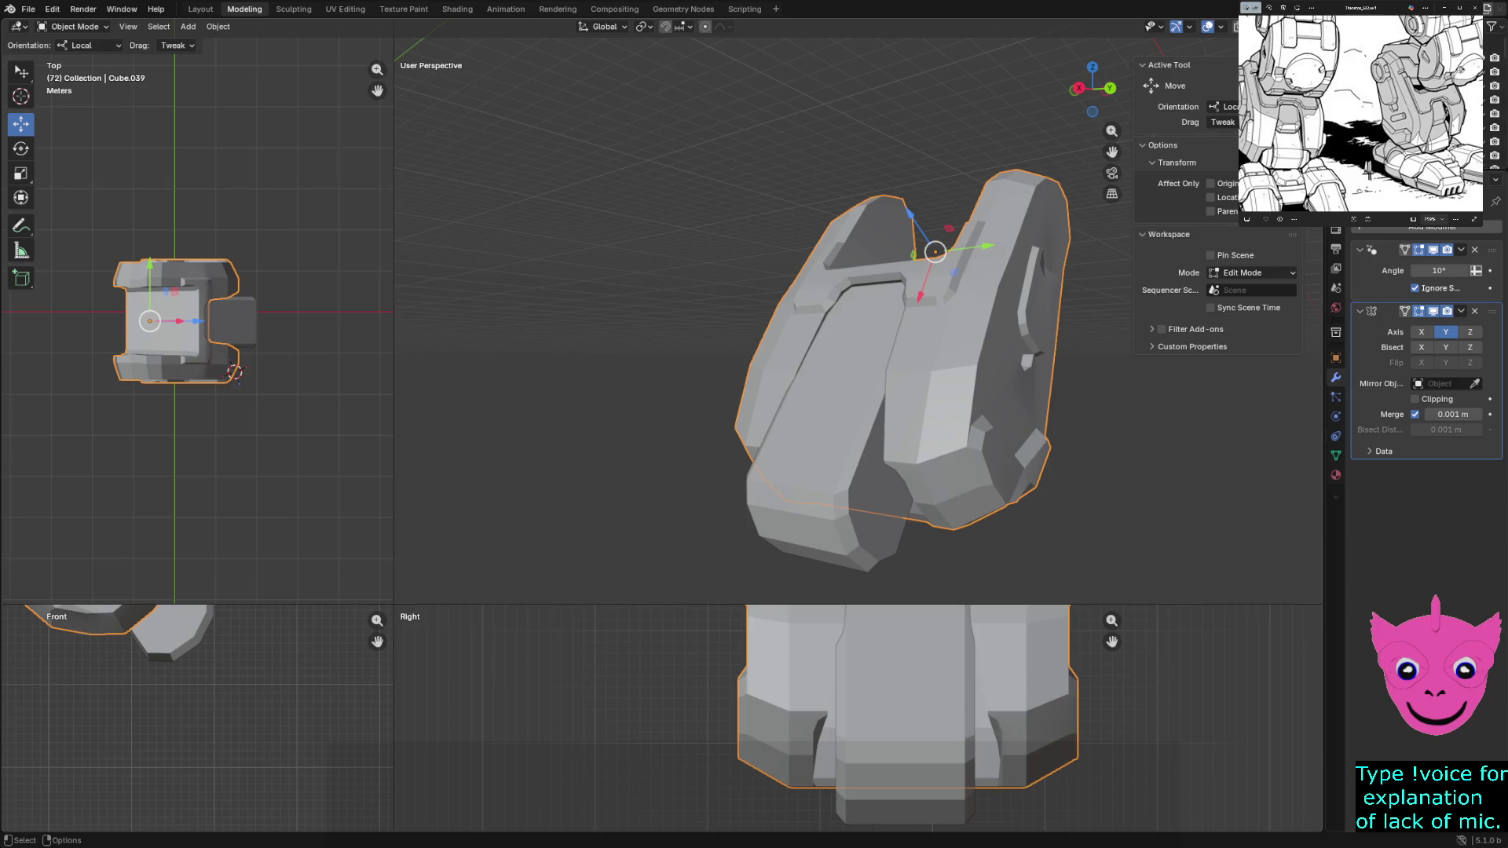
pyautogui.hotkey('shift', 'h')
pyautogui.hotkey('alt', 'h')
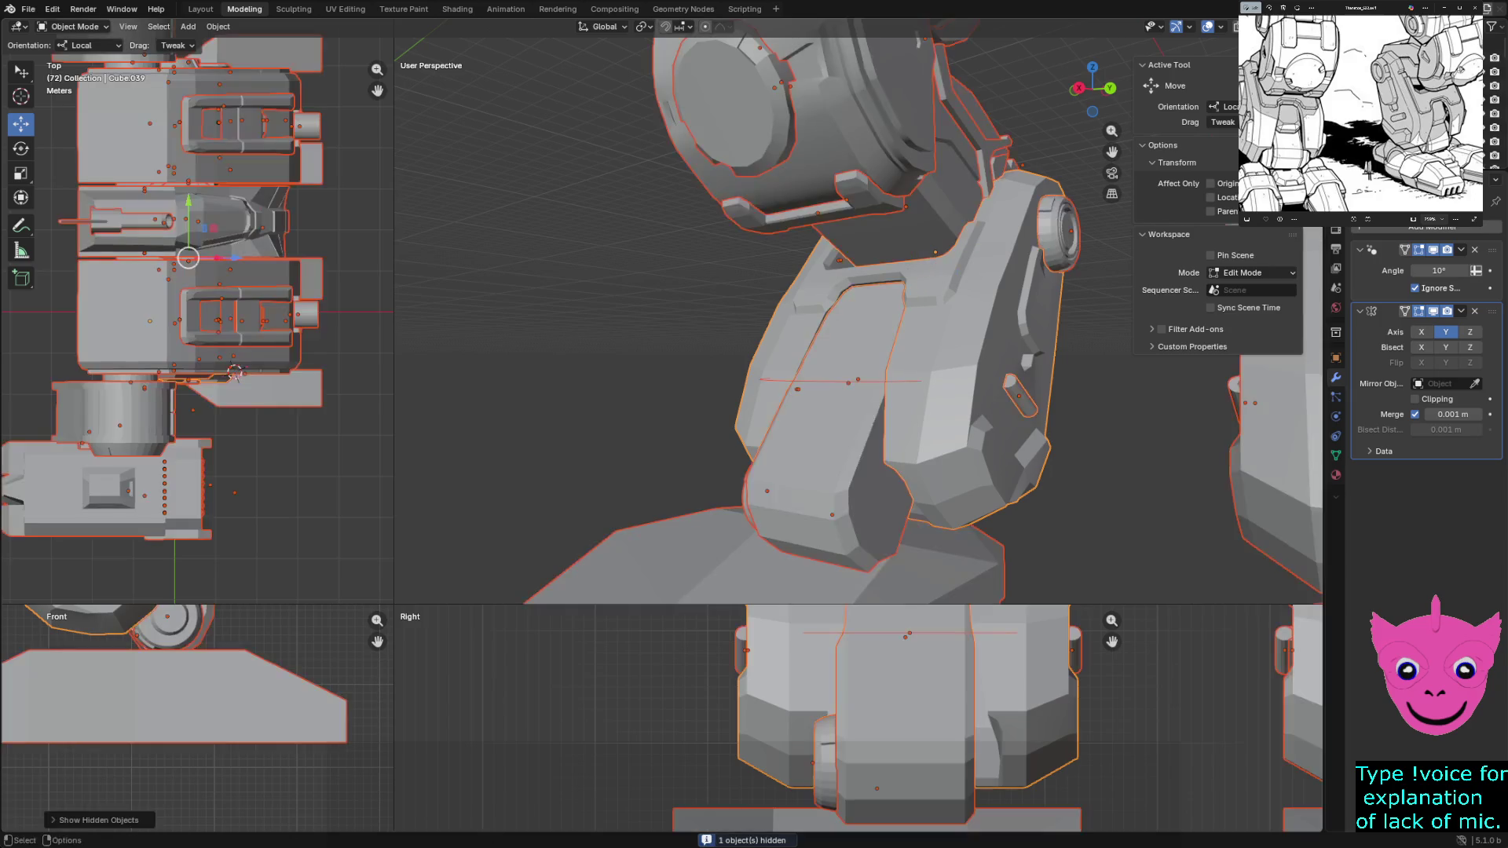
pyautogui.click(758, 488)
pyautogui.click(801, 438)
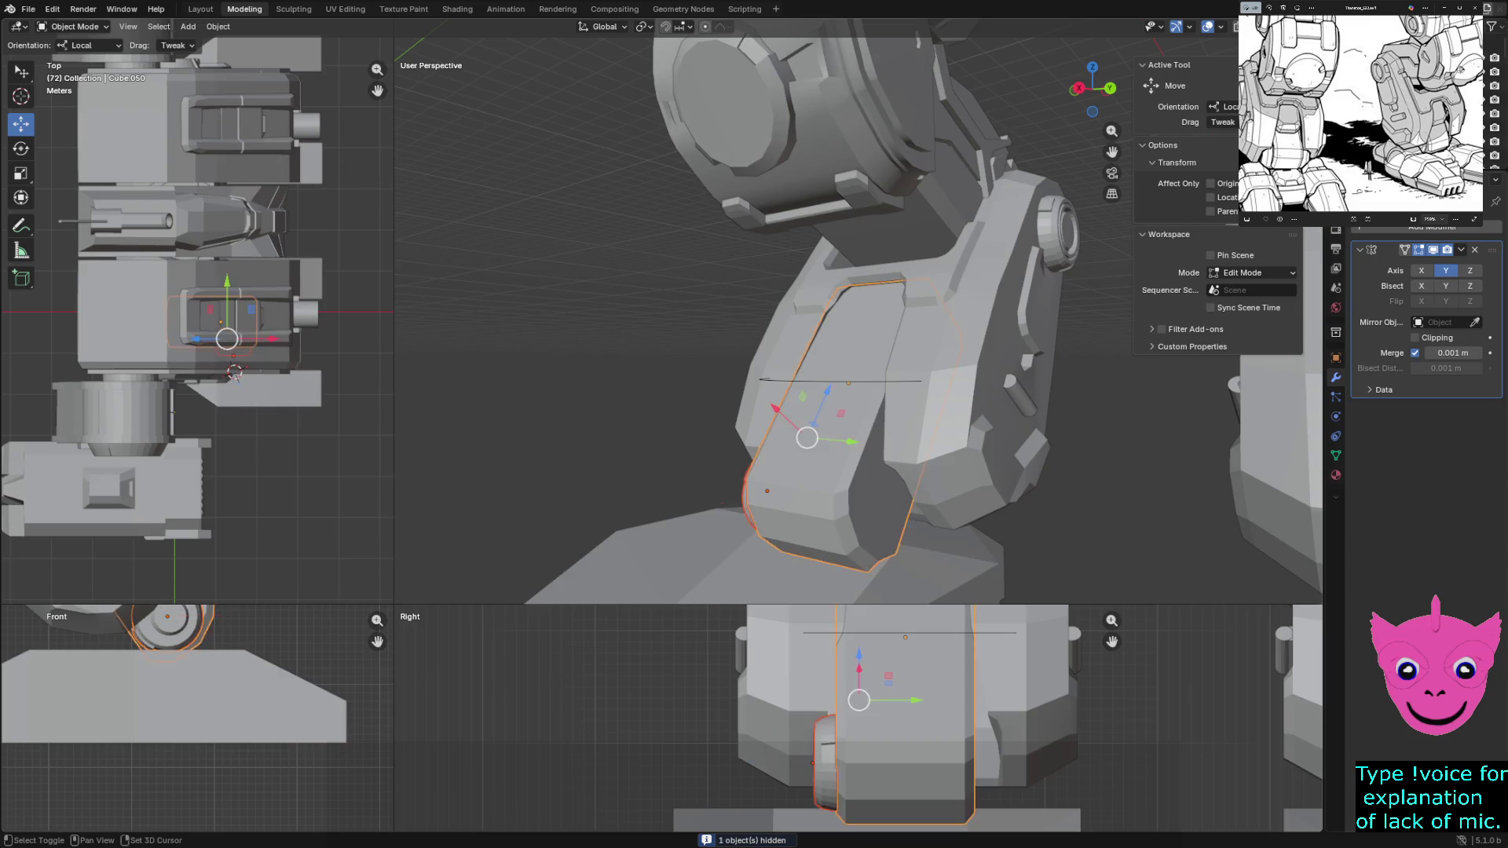
pyautogui.click(855, 367)
pyautogui.hotkey('shift', 'h')
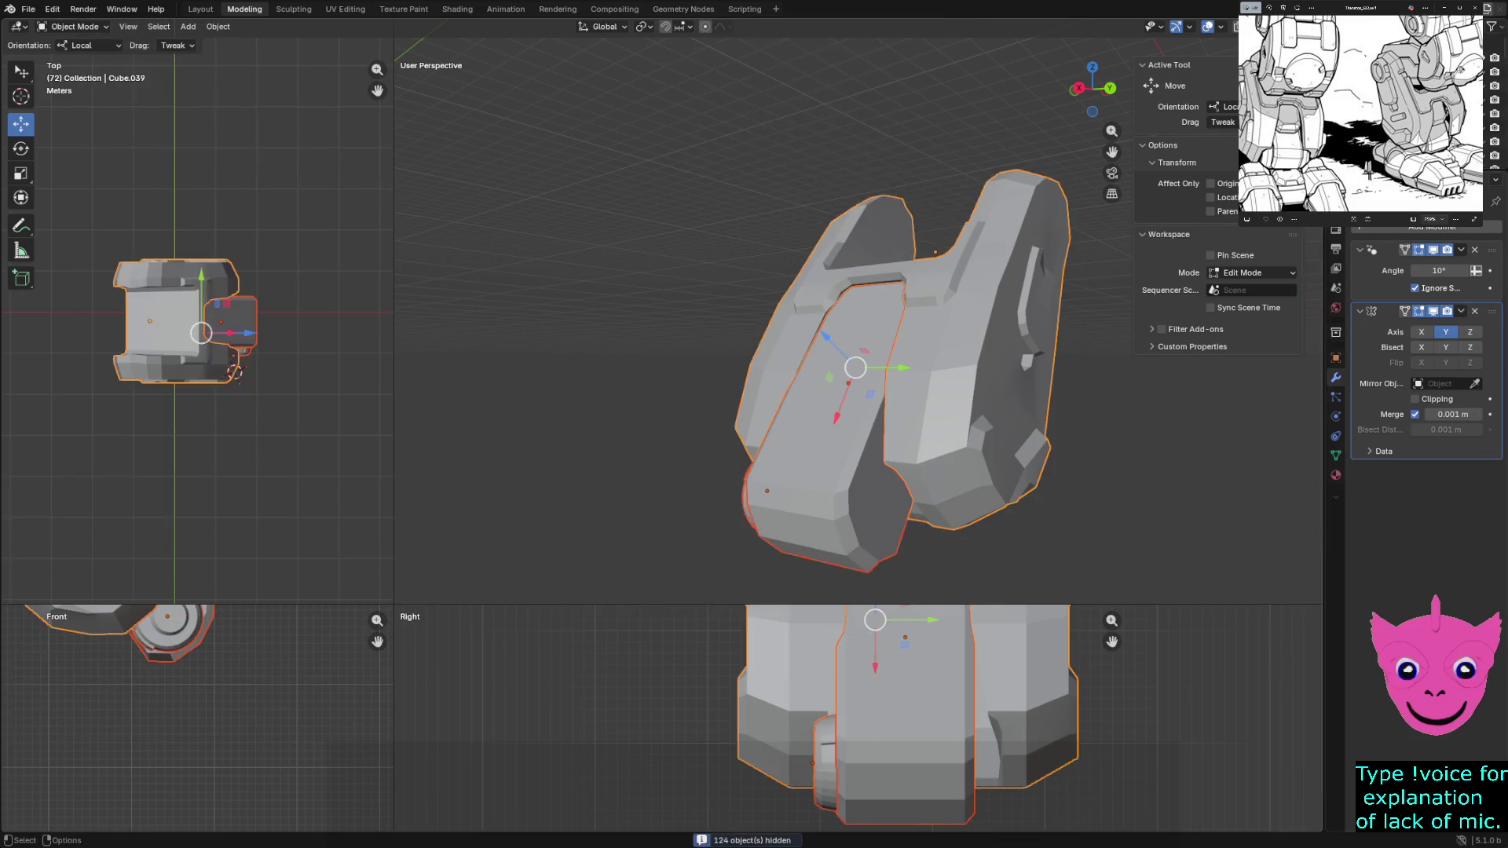
pyautogui.click(754, 493)
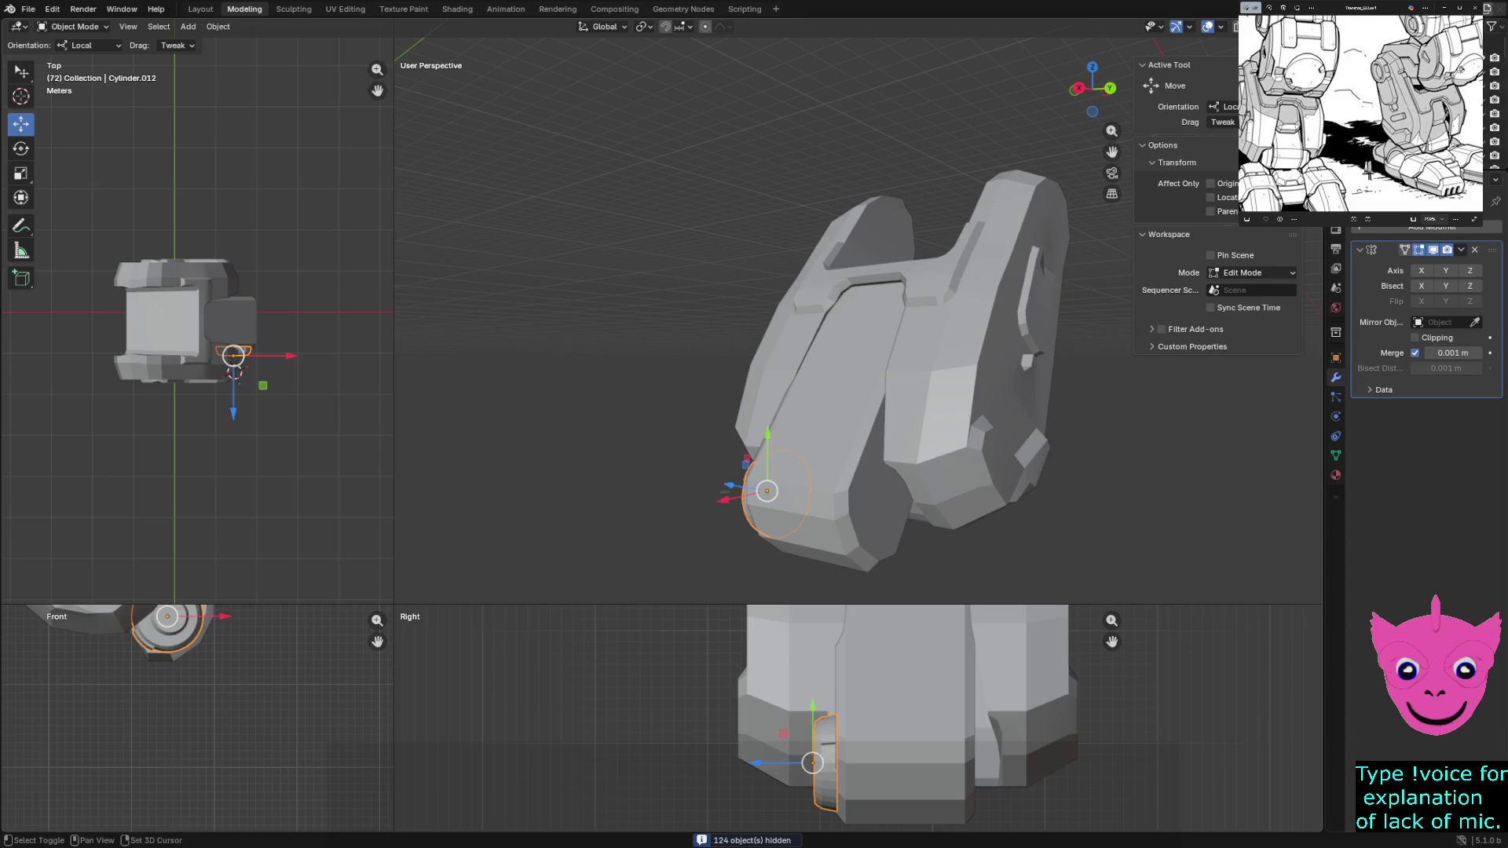
# Copy and paste the joint cylinder and move the copy along Z to the far side of the leg
pyautogui.moveTo(812, 762); pyautogui.dragTo(812, 775)
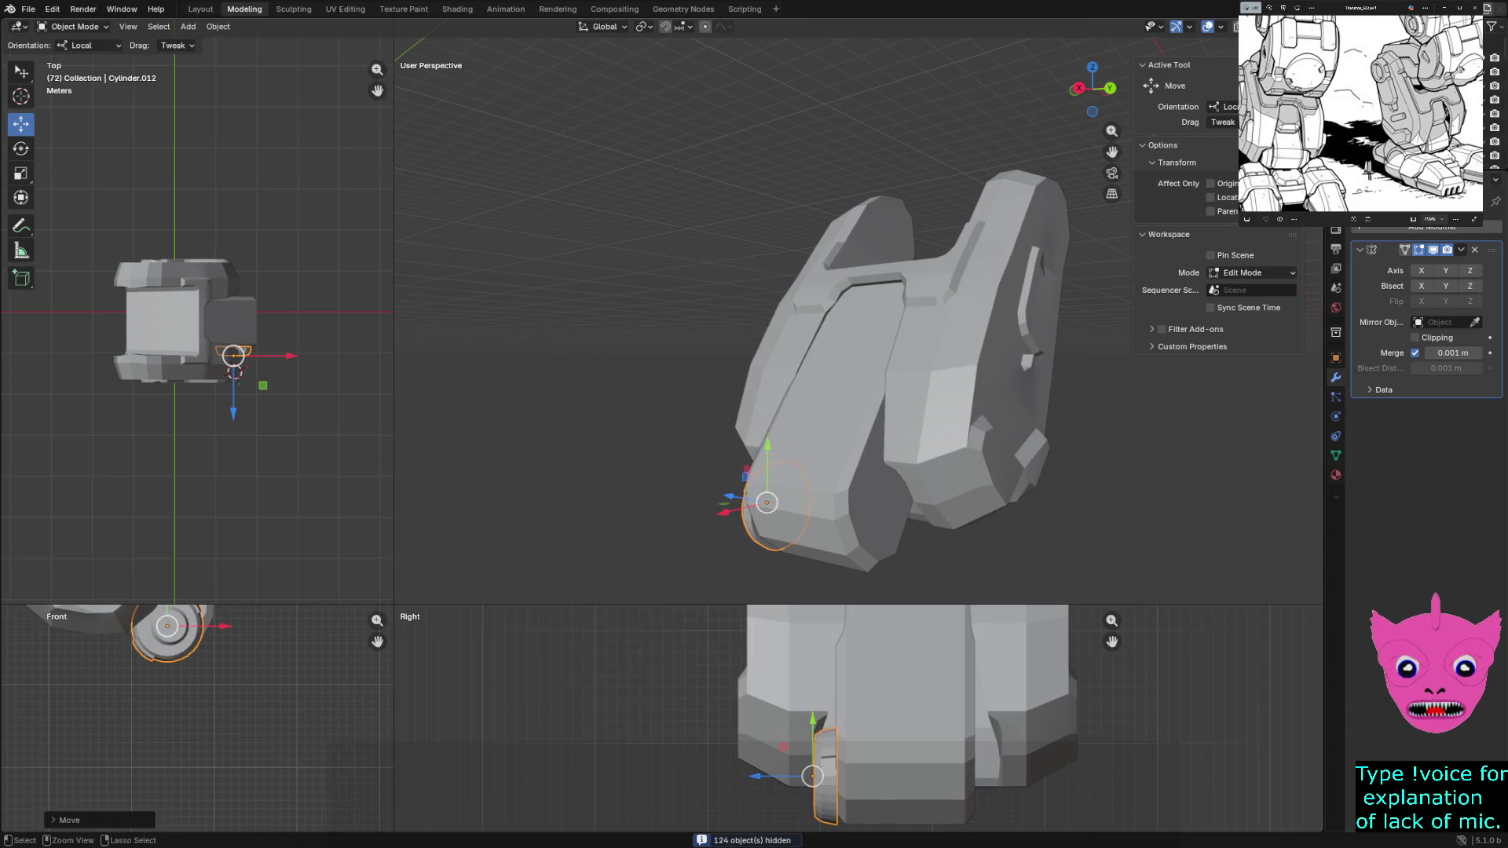
pyautogui.hotkey('ctrl', 'z')
pyautogui.hotkey('ctrl', 'c')
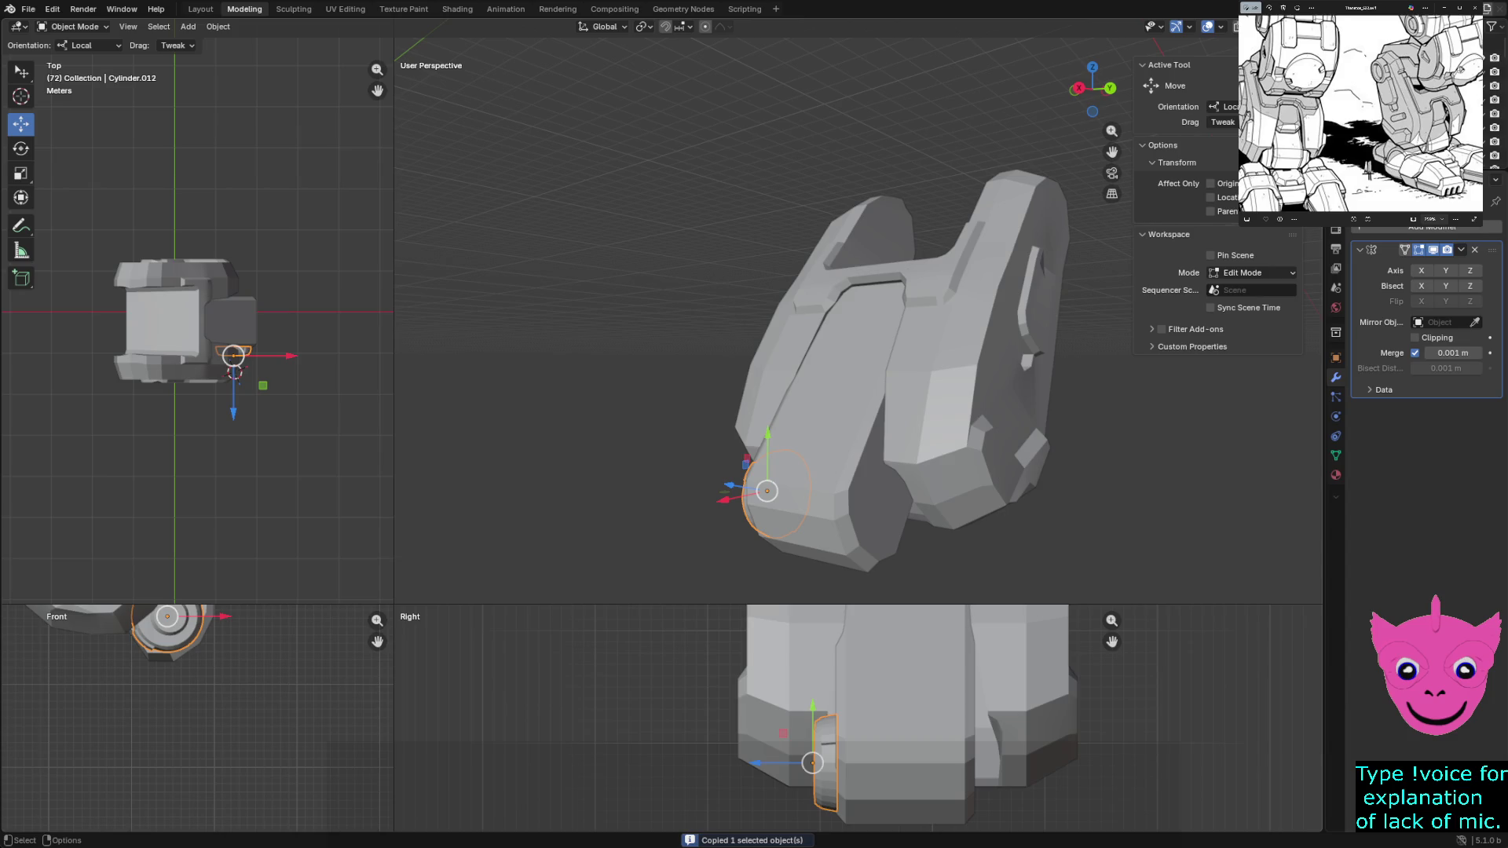
pyautogui.hotkey('ctrl', 'v')
pyautogui.press('g')
pyautogui.press('z')
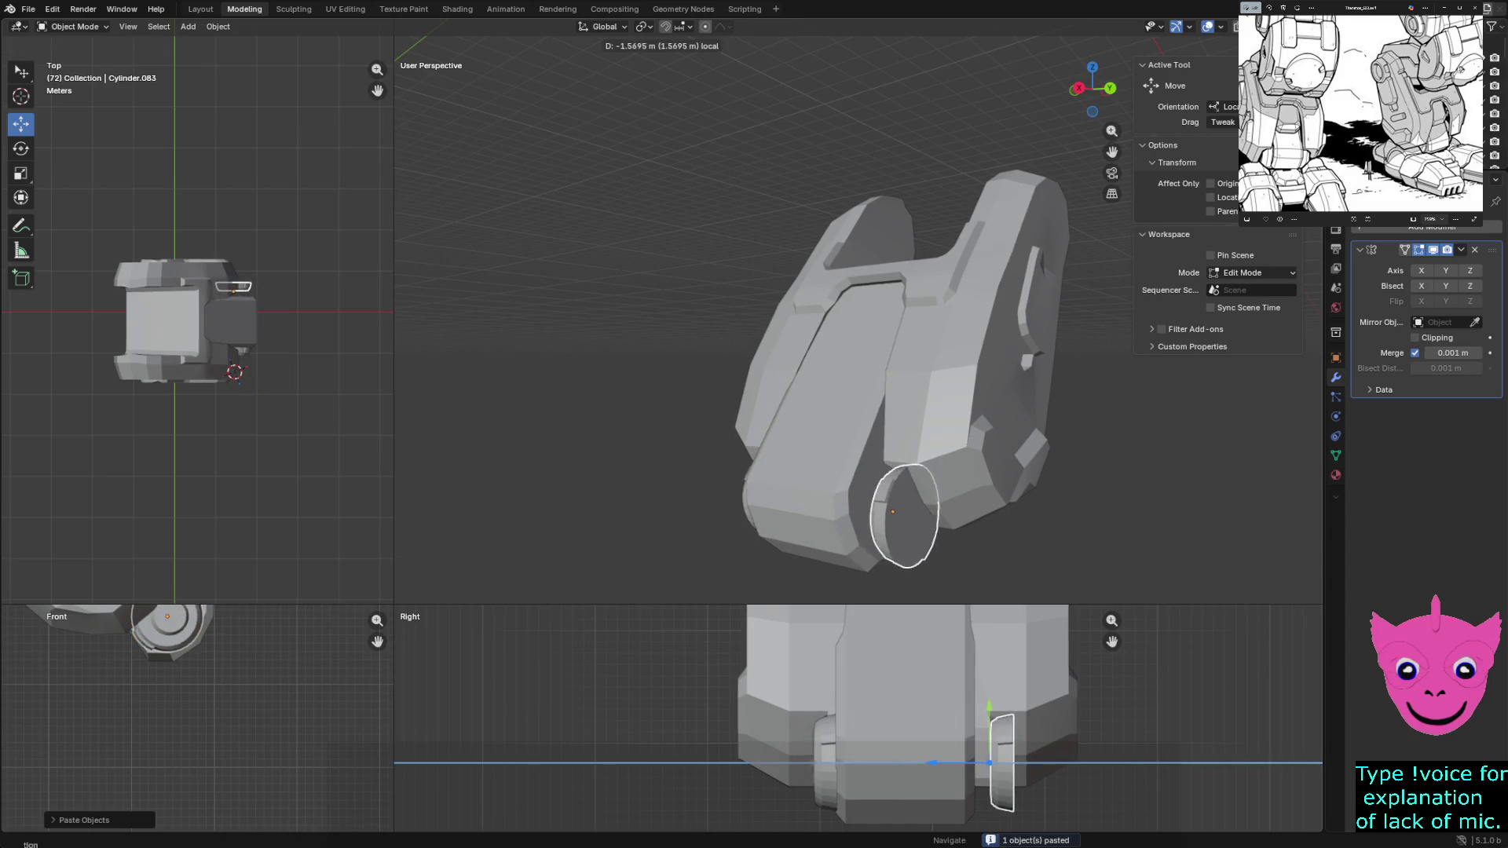
pyautogui.press('Return')
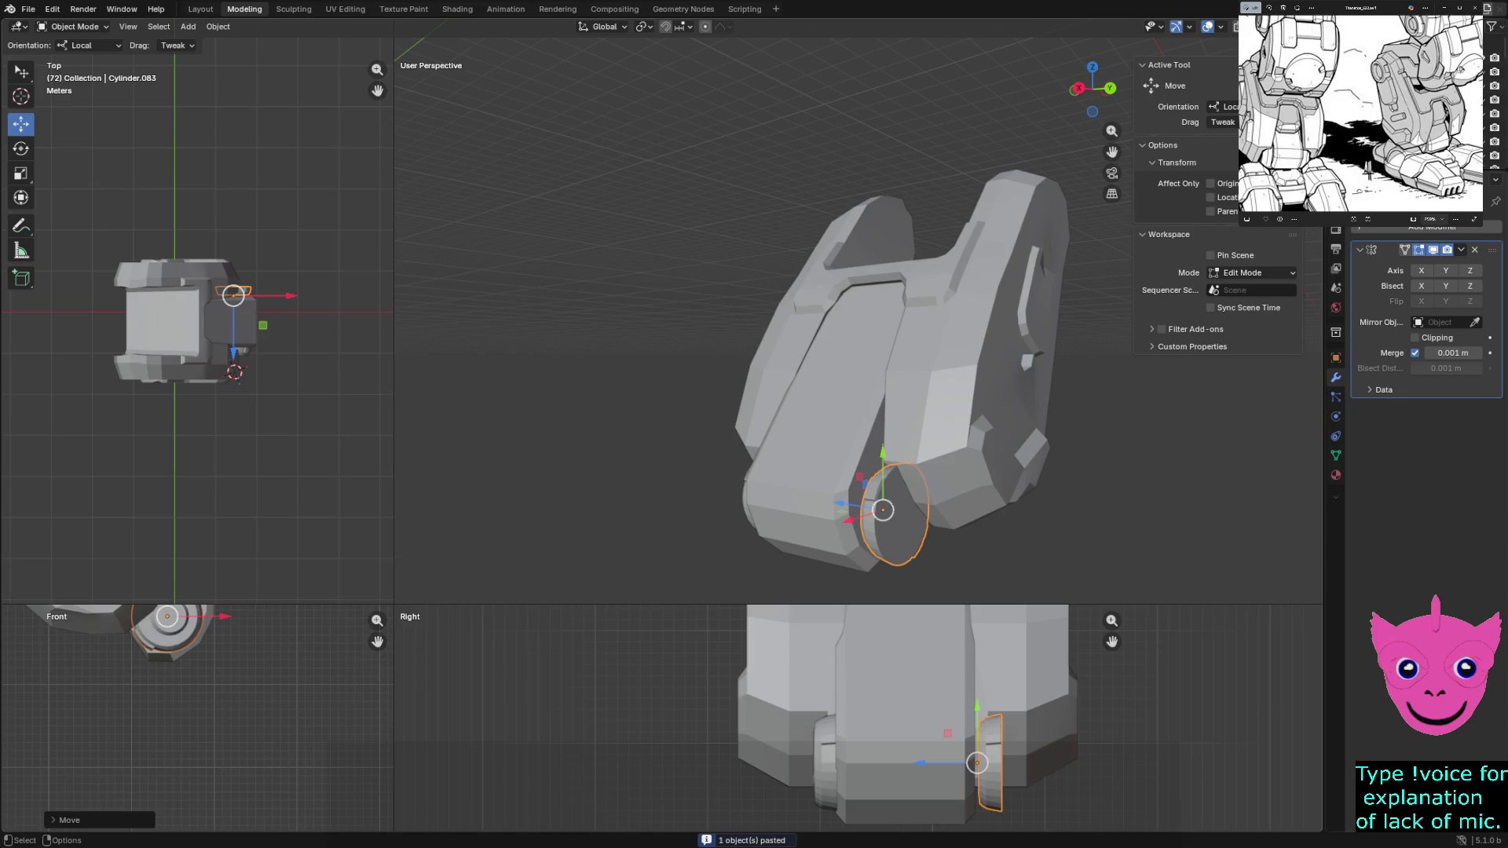
pyautogui.press('Tab')
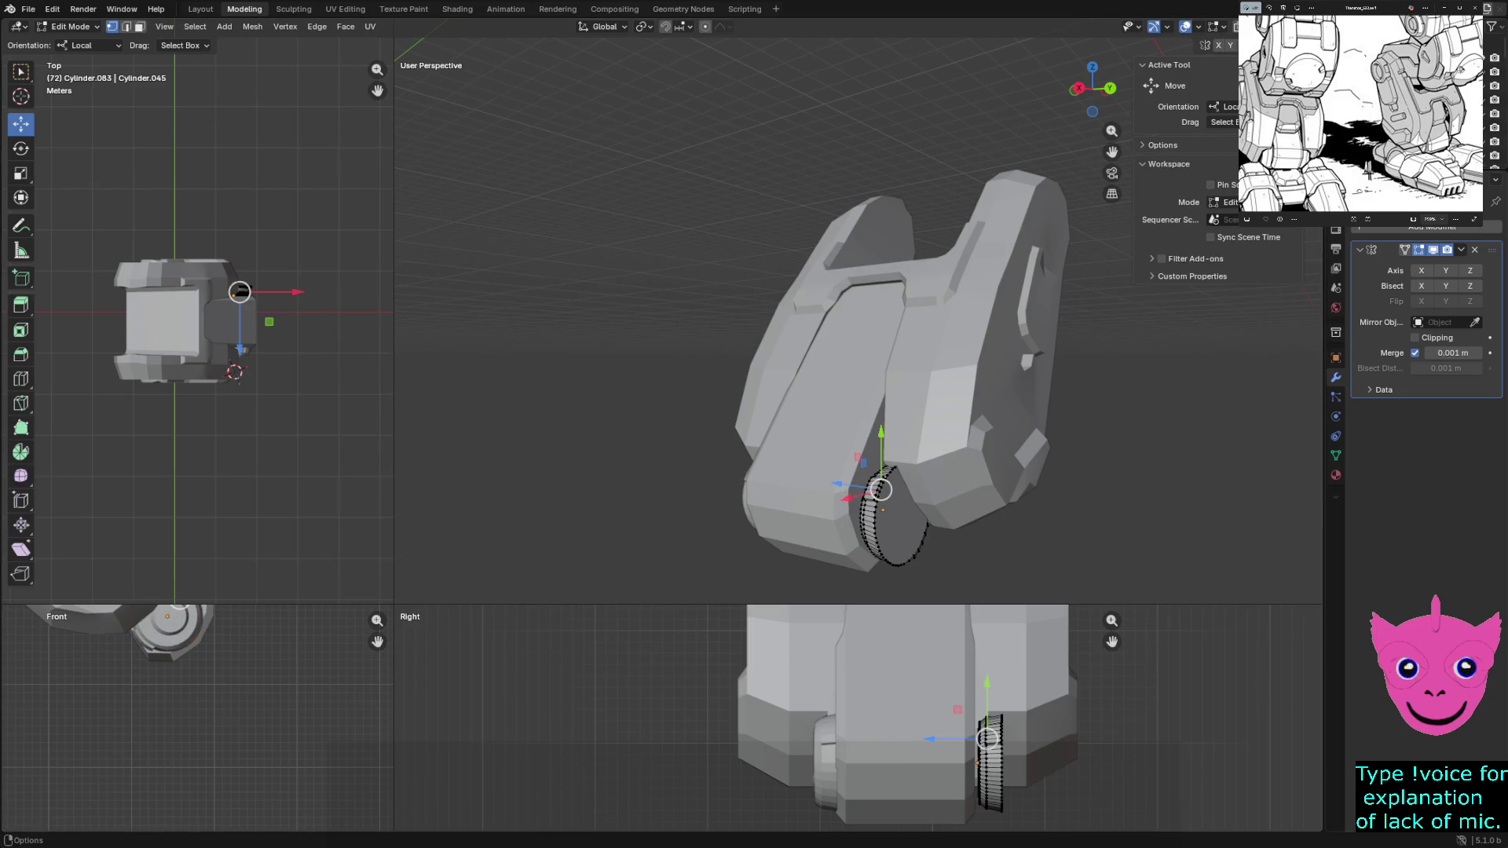
pyautogui.press('Tab')
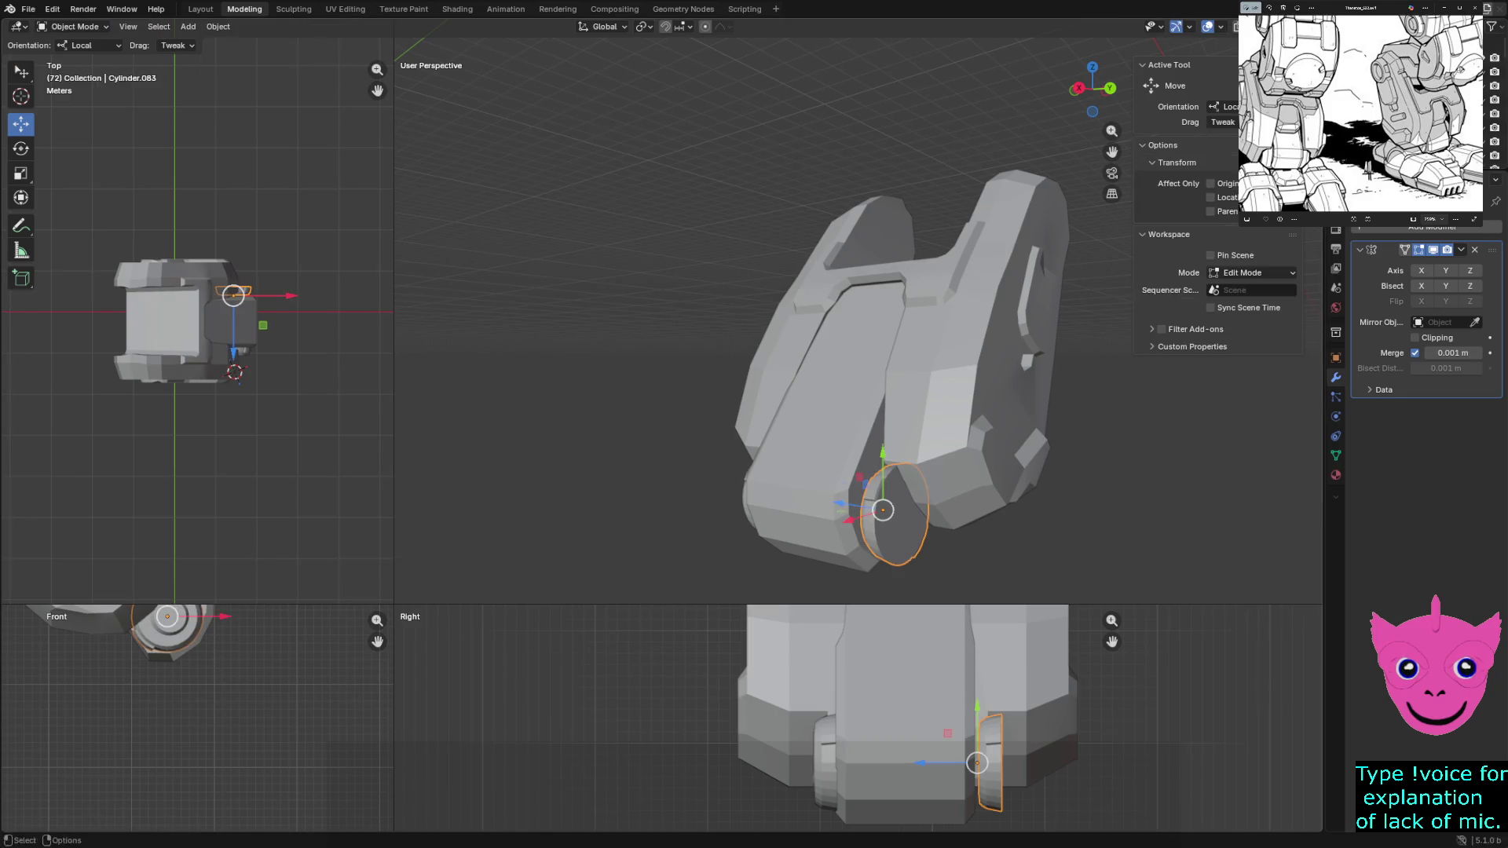
# Mirror the copied cylinder across global X and then global Y via Object > Mirror
pyautogui.click(218, 27)
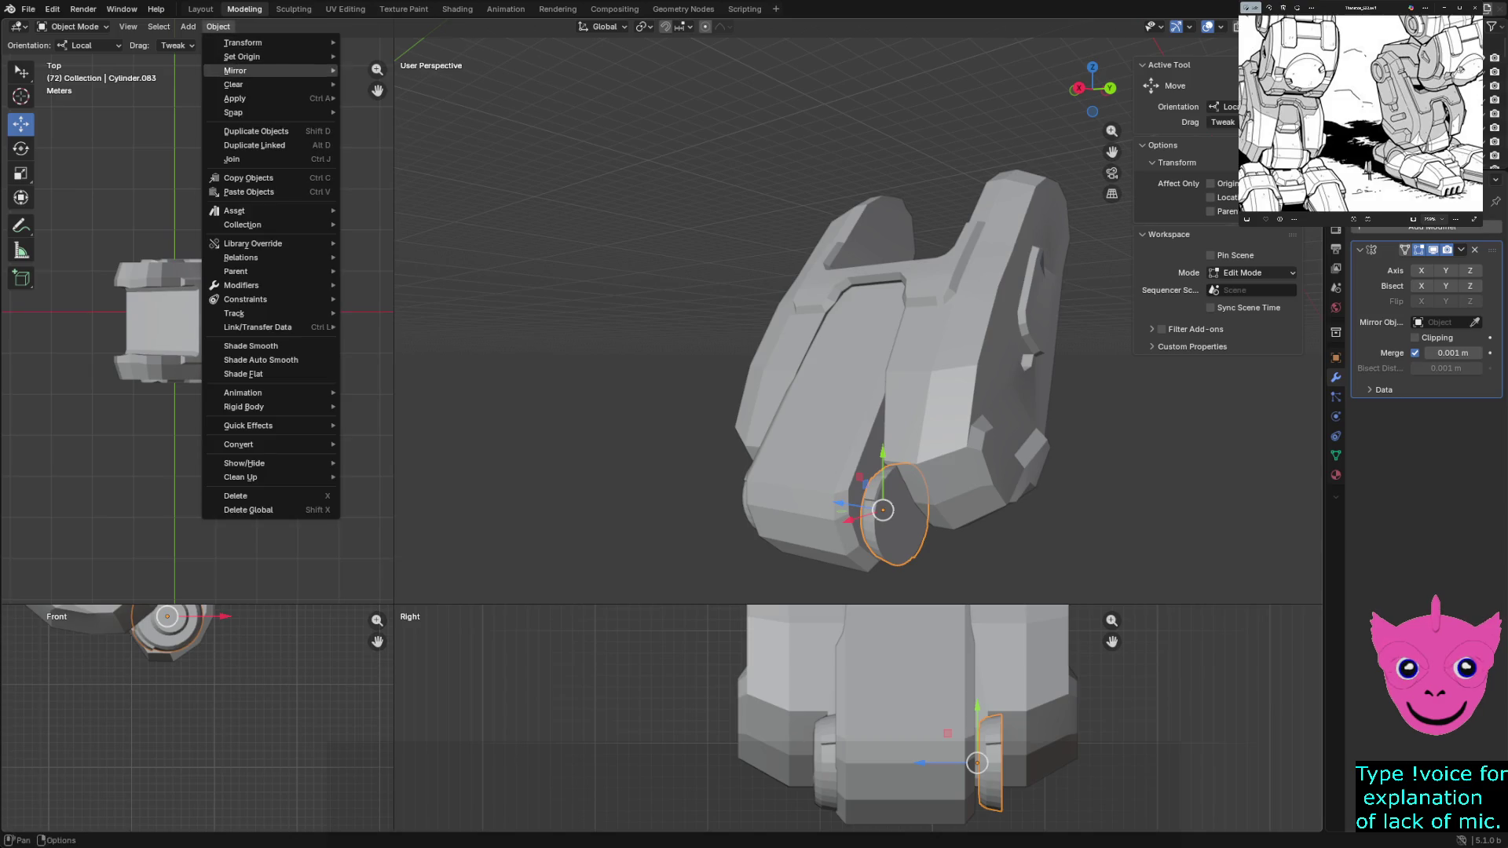
pyautogui.click(380, 88)
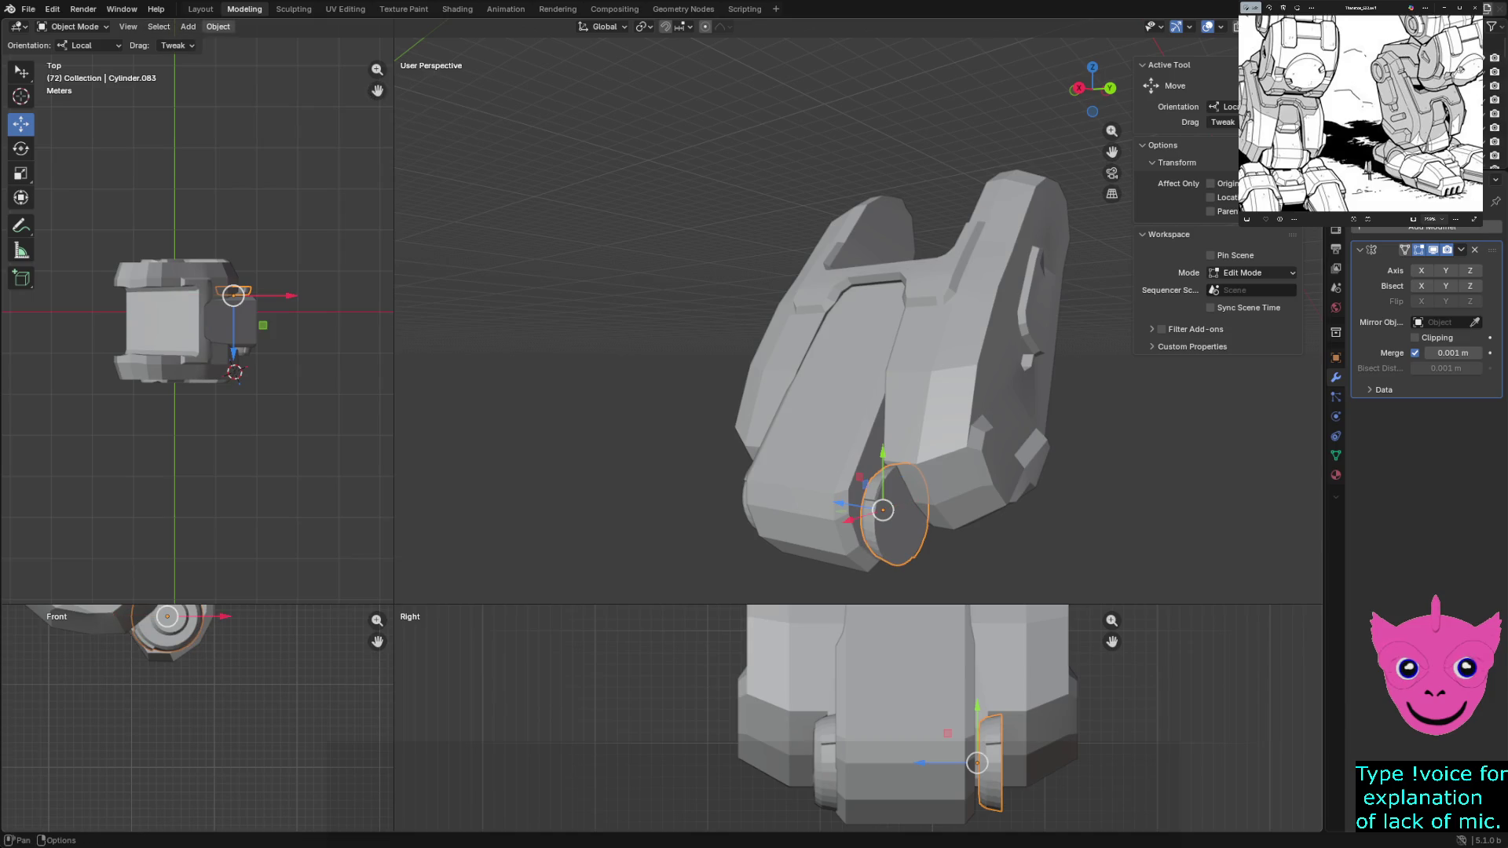
pyautogui.click(219, 26)
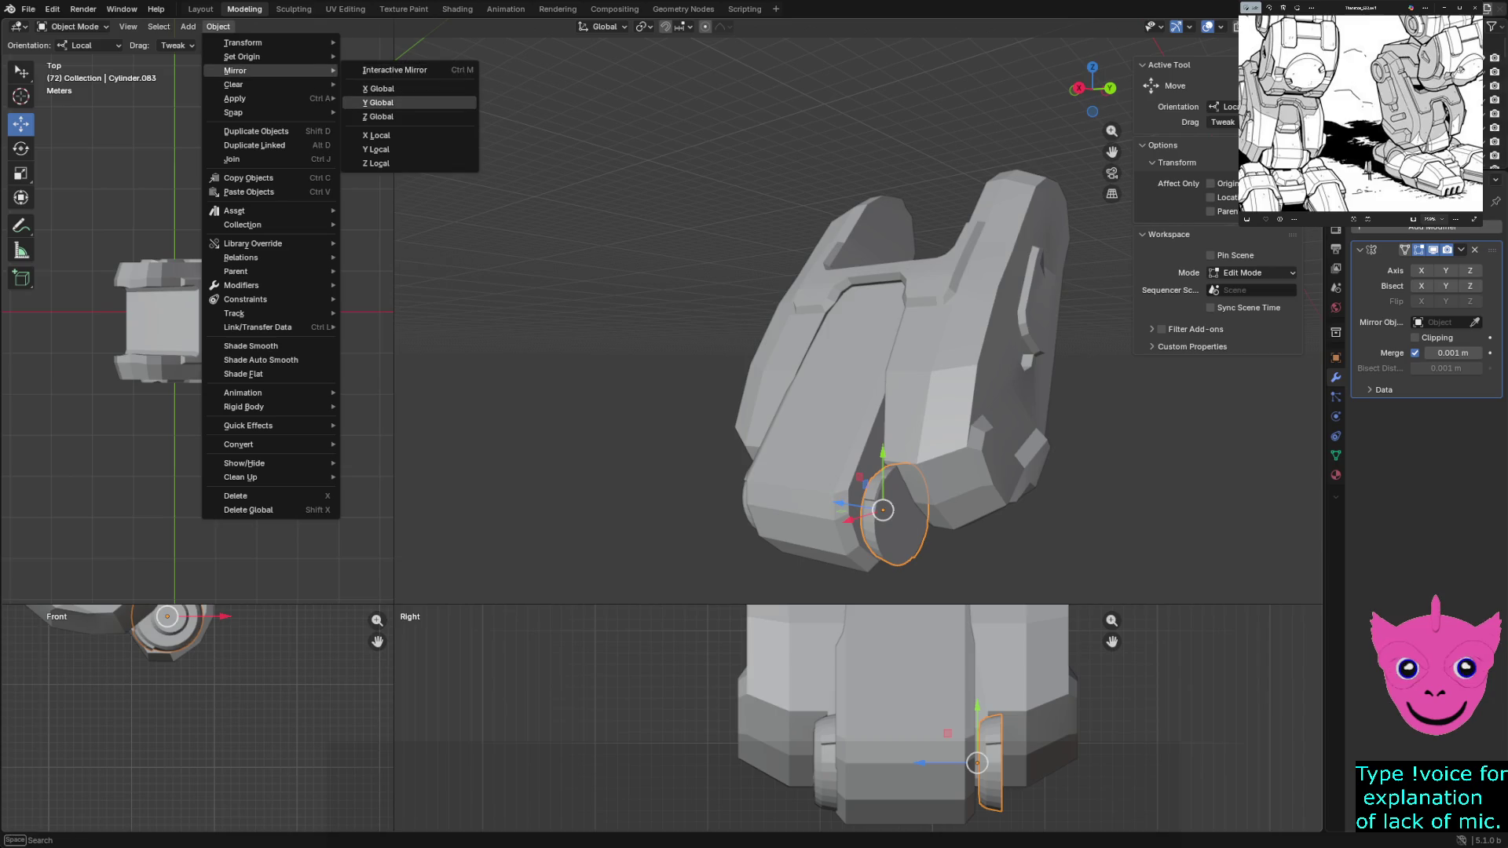
pyautogui.click(380, 102)
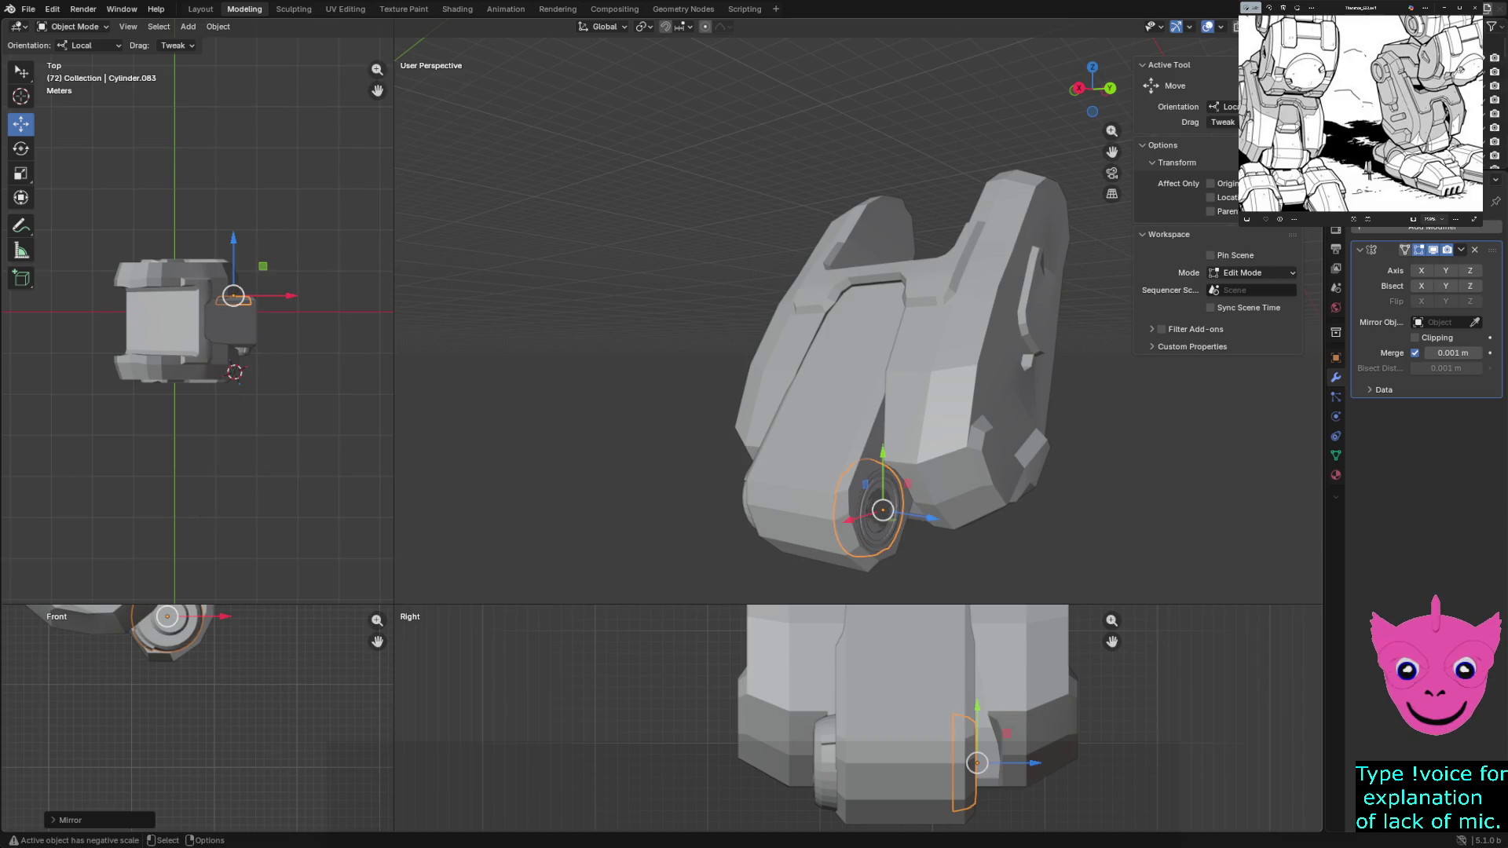
pyautogui.scroll(2, 977, 763)
# Slide the mirrored cylinder along its local axis to fit against the leg piece and inspect the joint
pyautogui.keyDown('shift'); pyautogui.moveTo(977, 763); pyautogui.dragTo(876, 710, button='middle'); pyautogui.keyUp('shift')
pyautogui.moveTo(931, 712); pyautogui.dragTo(962, 713)
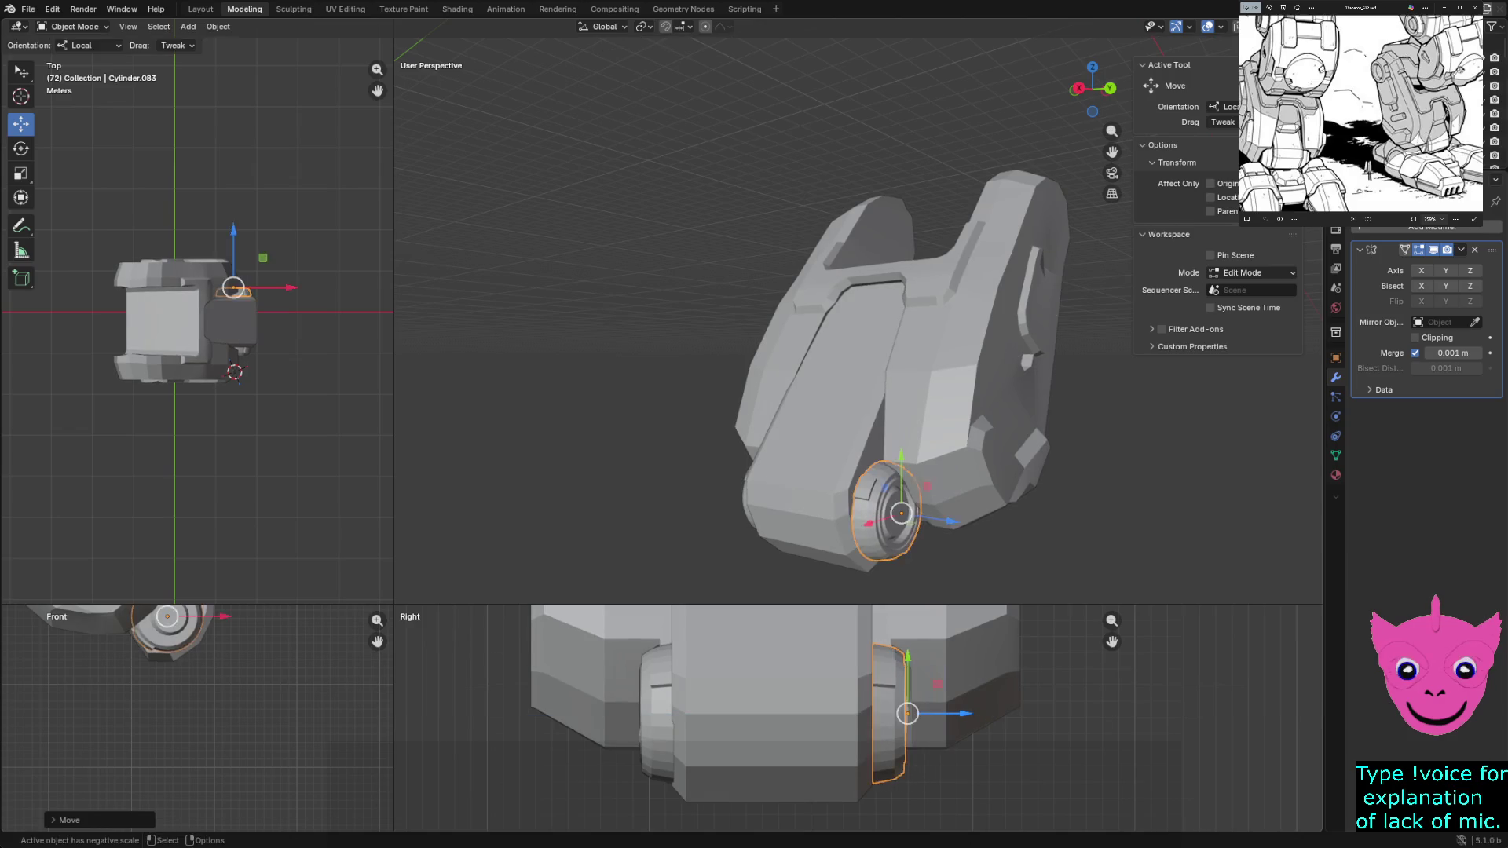
pyautogui.hotkey('alt', 'a')
pyautogui.moveTo(896, 354)
pyautogui.mouseDown(button='middle')
pyautogui.moveTo(858, 90)
pyautogui.moveTo(1002, 165)
pyautogui.moveTo(1050, 212)
pyautogui.moveTo(1002, 341)
pyautogui.mouseUp(button='middle')
pyautogui.moveTo(858, 334); pyautogui.dragTo(914, 319, button='middle')
pyautogui.press('x')
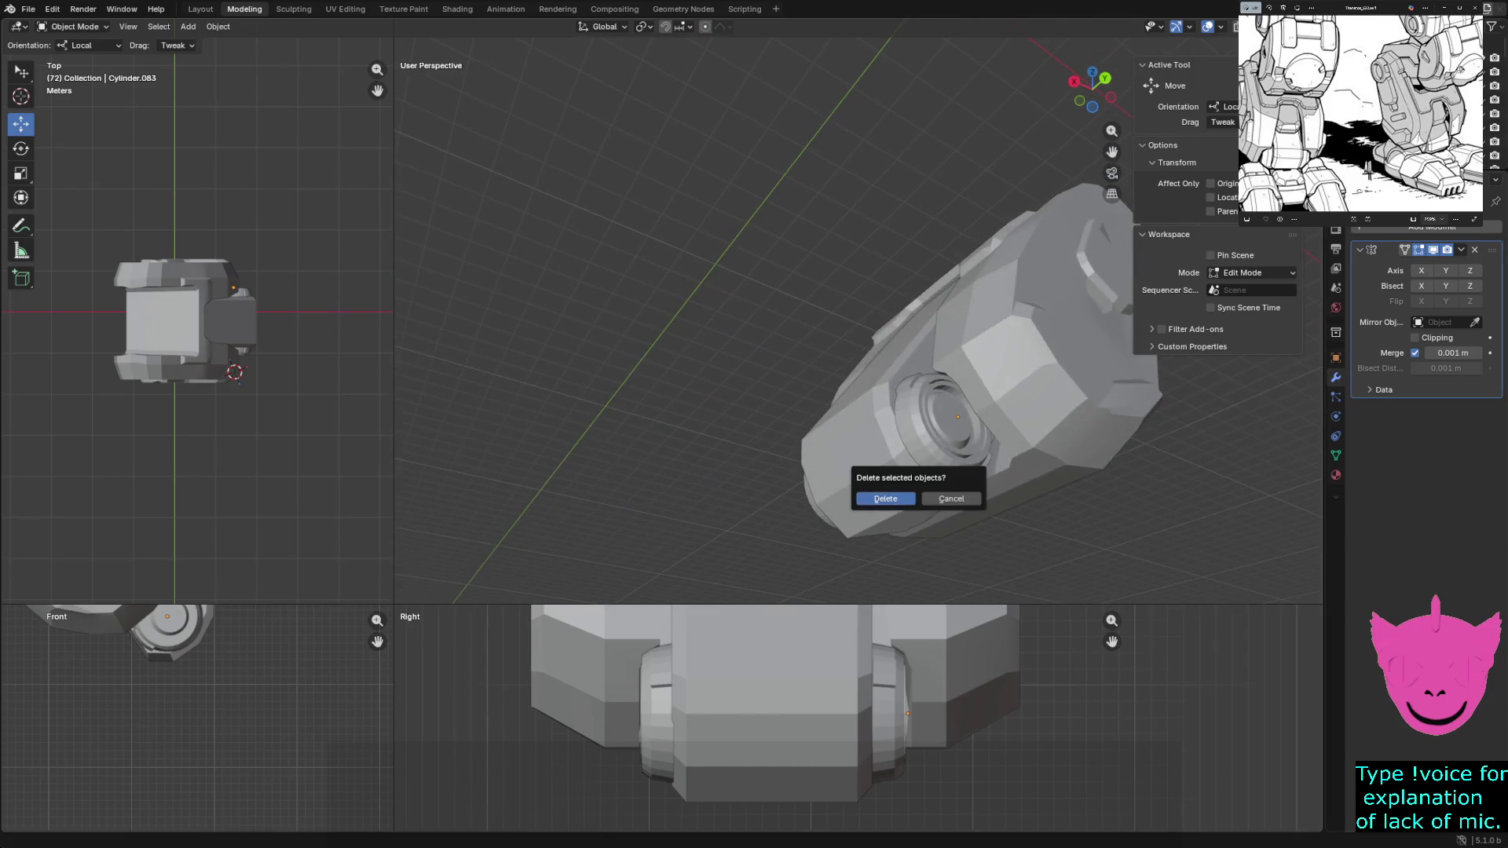
# Orbit behind the part, briefly hide the front plate, then reveal all hidden mech objects
pyautogui.moveTo(896, 494)
pyautogui.mouseDown(button='middle')
pyautogui.moveTo(919, 354)
pyautogui.moveTo(802, 307)
pyautogui.mouseUp(button='middle')
pyautogui.scroll(-2, 896, 377)
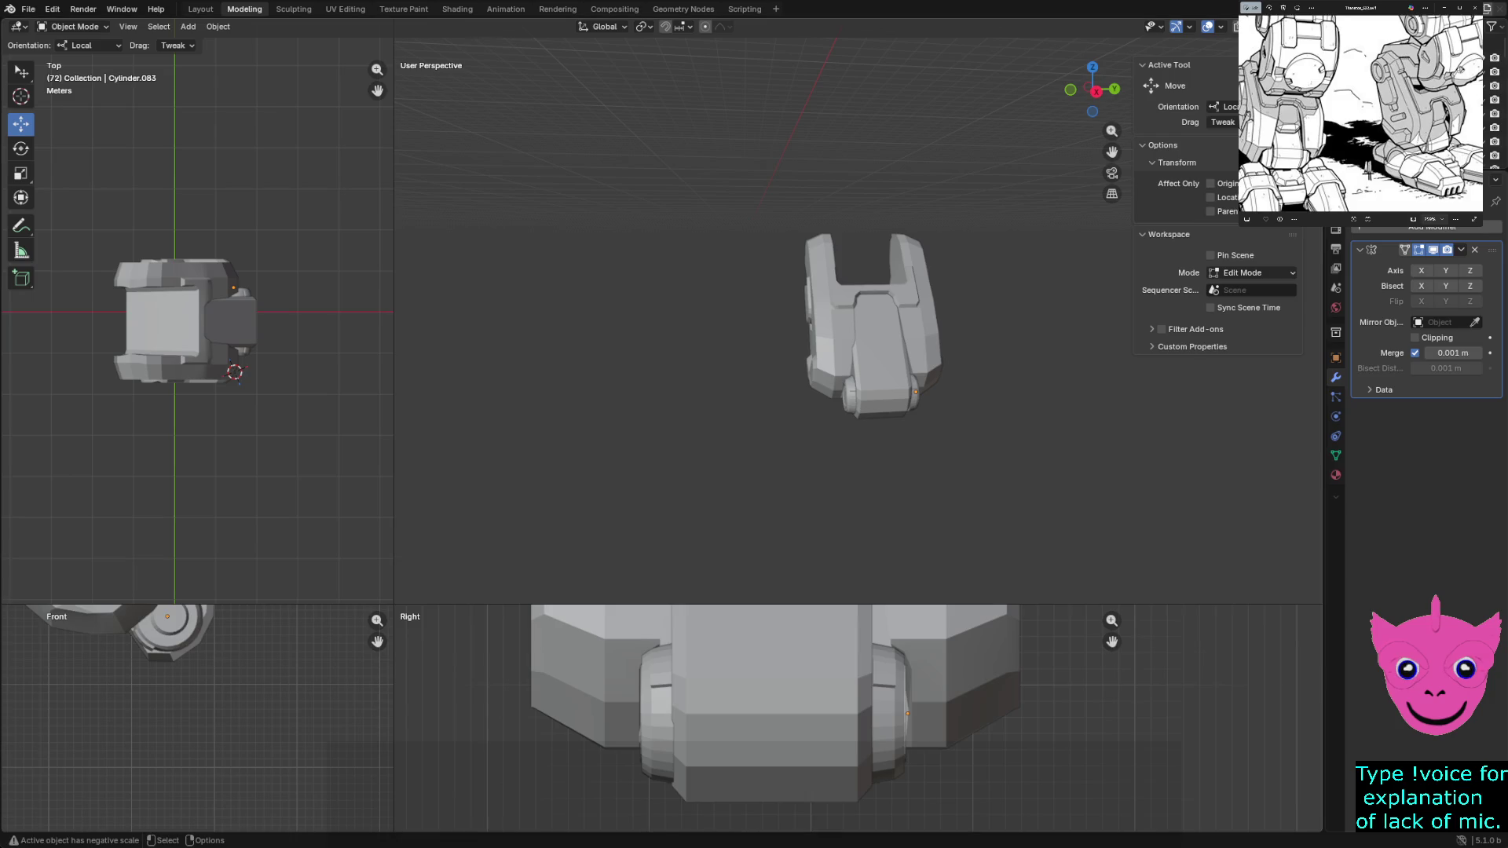
pyautogui.scroll(2, 885, 342)
pyautogui.click(895, 390)
pyautogui.moveTo(896, 388); pyautogui.dragTo(878, 377, button='middle')
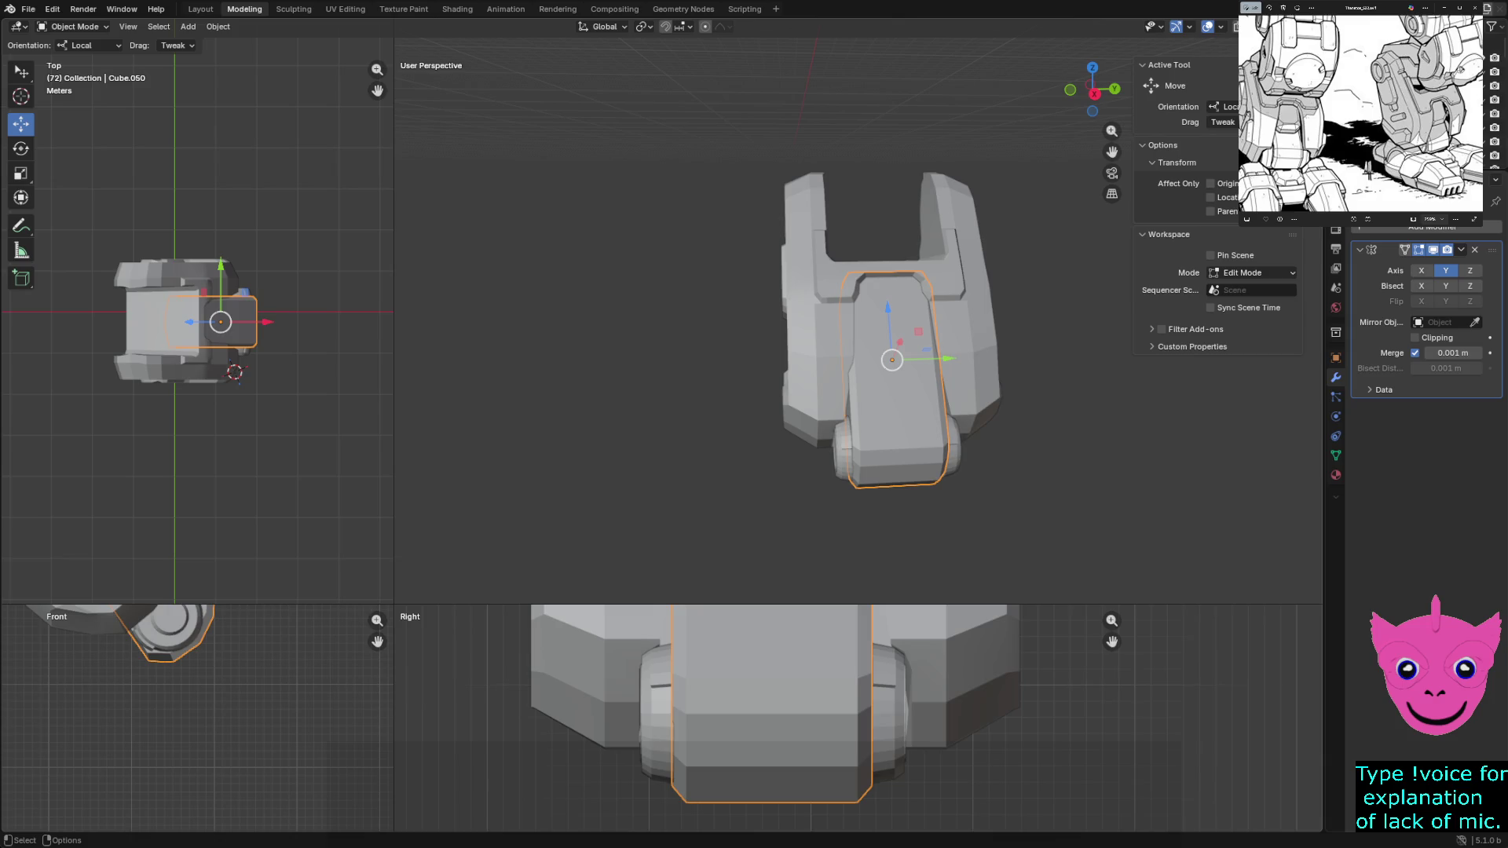
pyautogui.hotkey('alt', 'a')
pyautogui.hotkey('shift', 'h')
pyautogui.hotkey('alt', 'h')
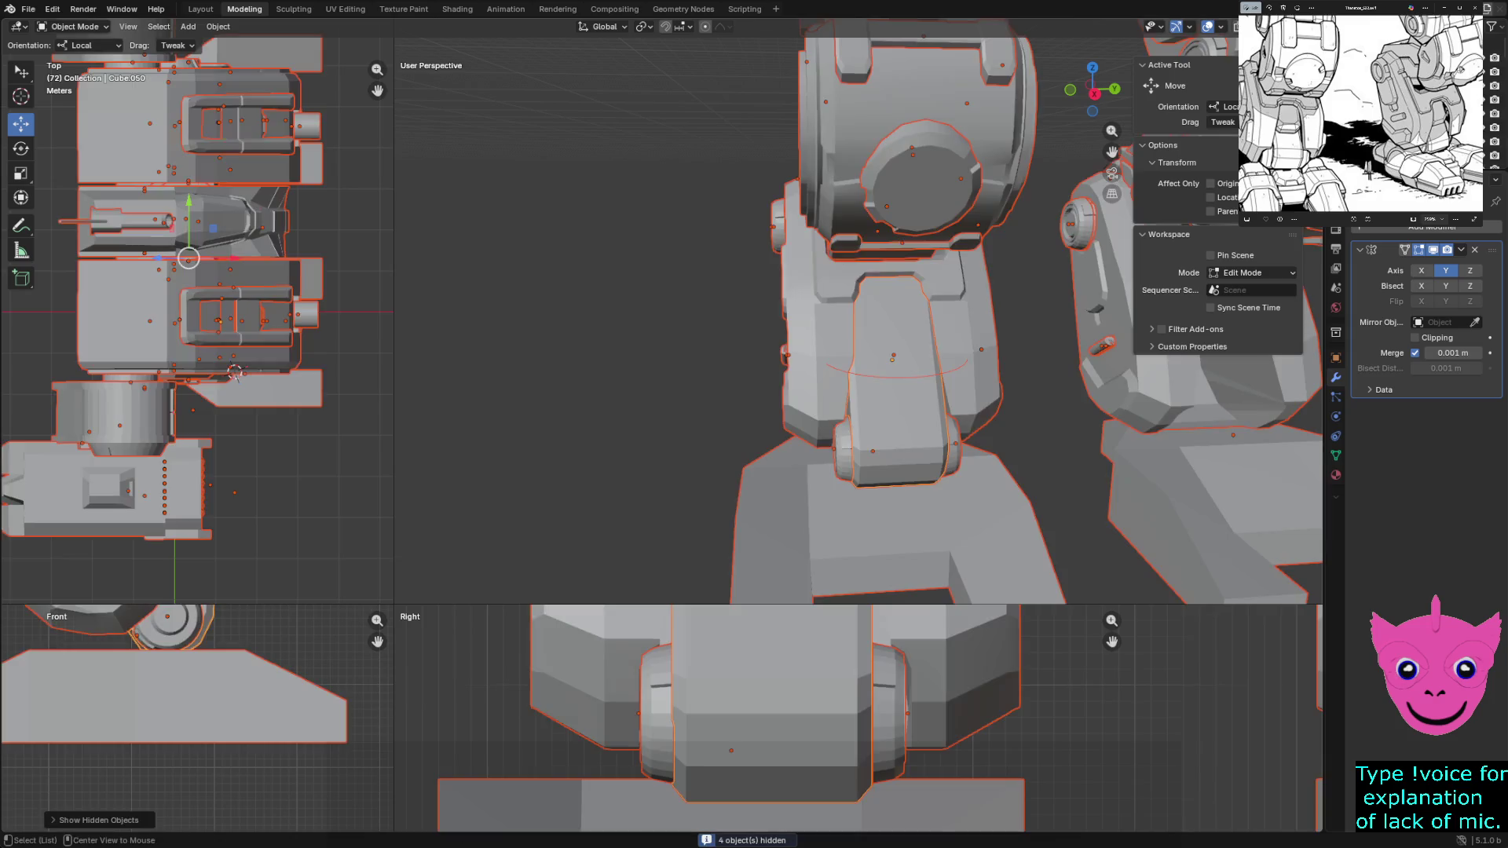
# Select the foot and shift it slightly along the X axis
pyautogui.hotkey('alt', 'a')
pyautogui.scroll(-3, 884, 342)
pyautogui.moveTo(883, 342)
pyautogui.mouseDown(button='middle')
pyautogui.moveTo(855, 336)
pyautogui.moveTo(896, 330)
pyautogui.moveTo(849, 413)
pyautogui.mouseUp(button='middle')
pyautogui.click(849, 419)
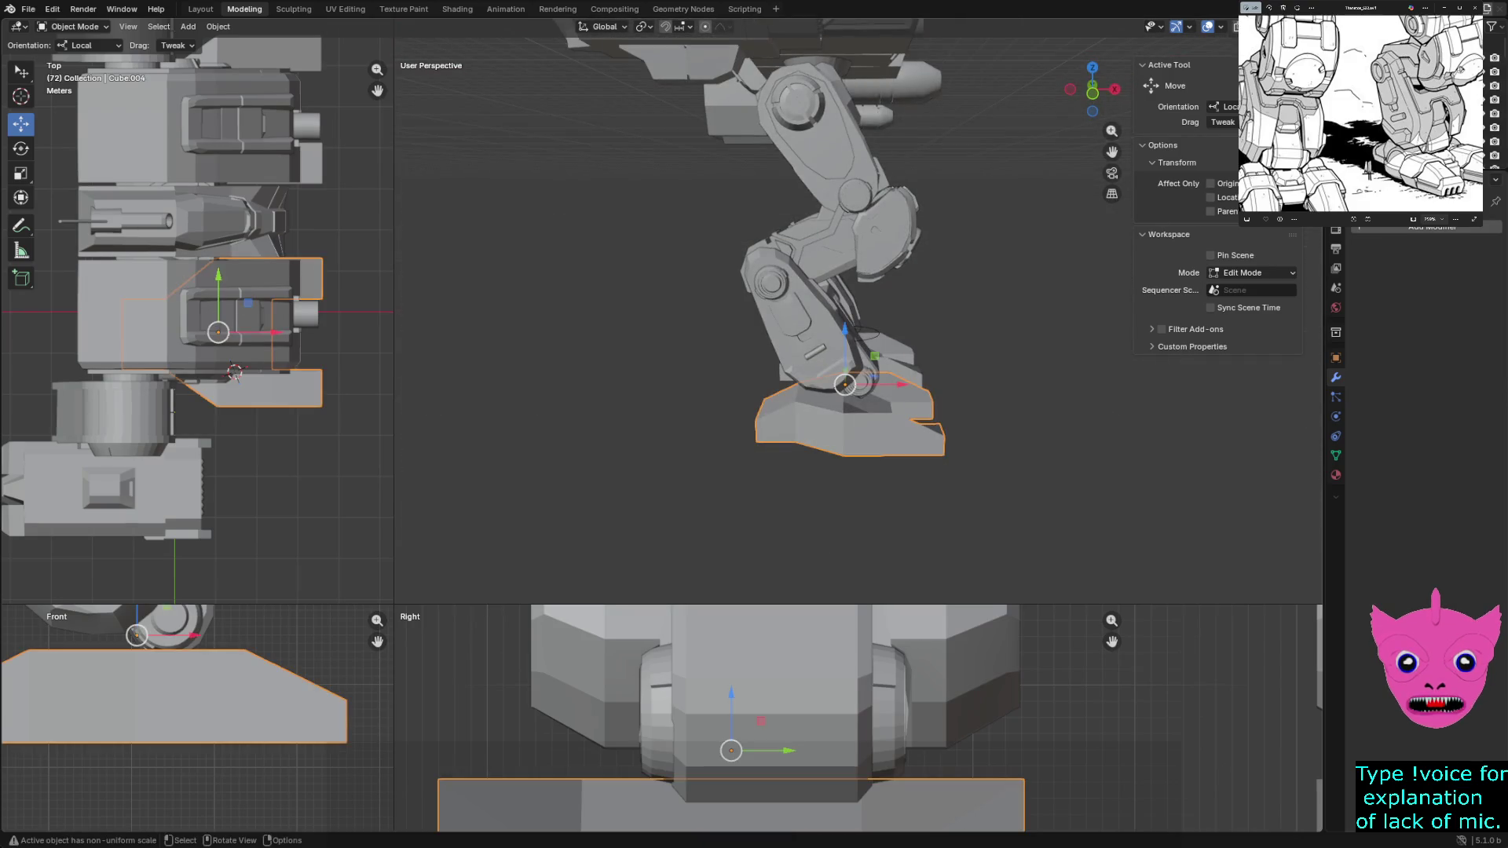
pyautogui.press('g')
pyautogui.press('x')
pyautogui.press('Return')
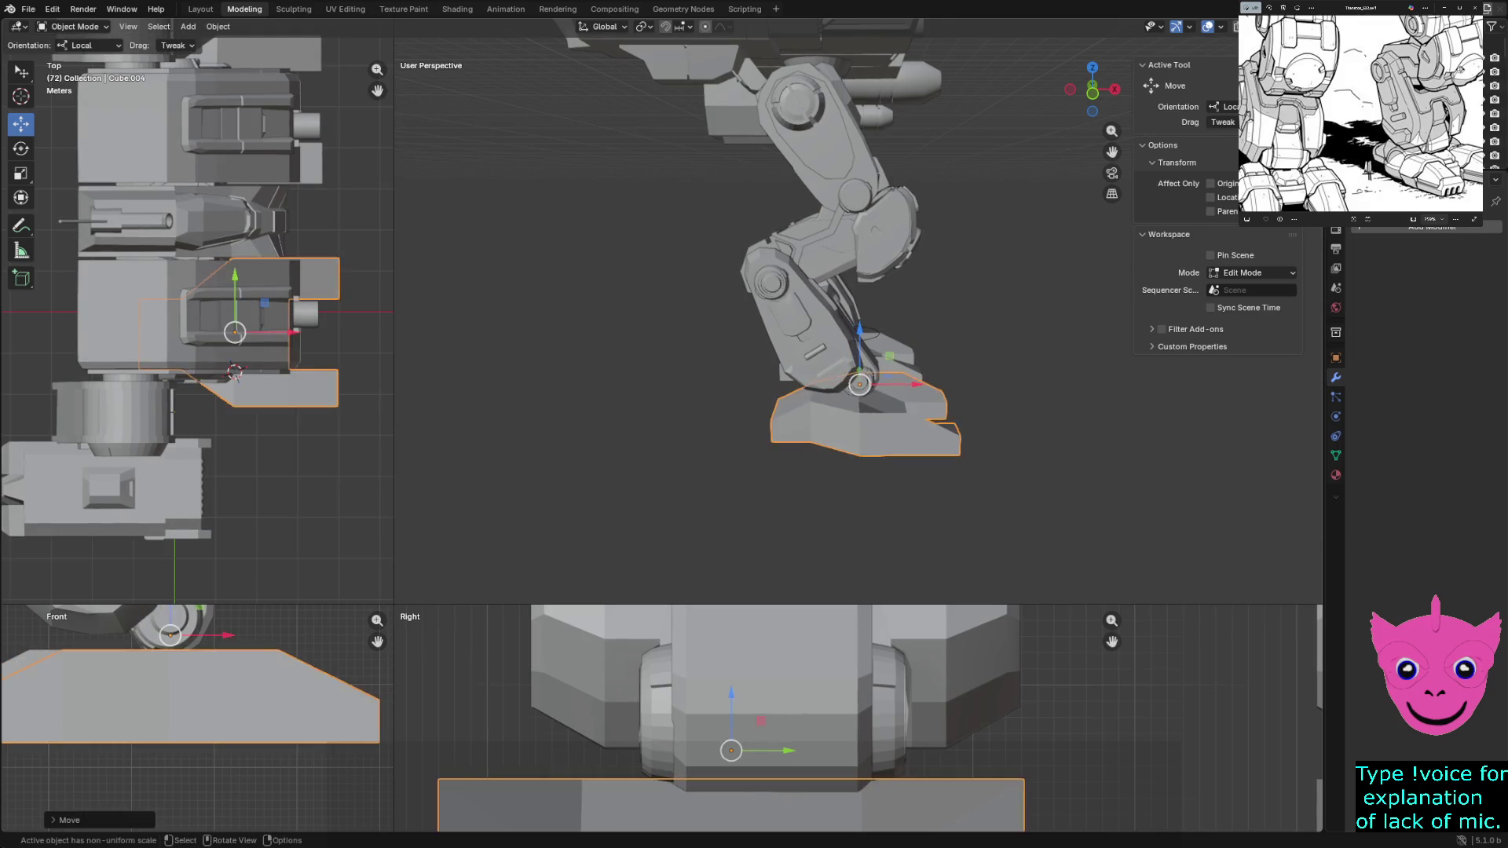
pyautogui.hotkey('alt', 'a')
# Orbit around the legs, select the leg block Cube.050 and hide every other object
pyautogui.moveTo(849, 412)
pyautogui.mouseDown(button='middle')
pyautogui.moveTo(896, 354)
pyautogui.moveTo(739, 115)
pyautogui.moveTo(826, 142)
pyautogui.moveTo(754, 141)
pyautogui.mouseUp(button='middle')
pyautogui.scroll(-5, 740, 116)
pyautogui.scroll(4, 825, 142)
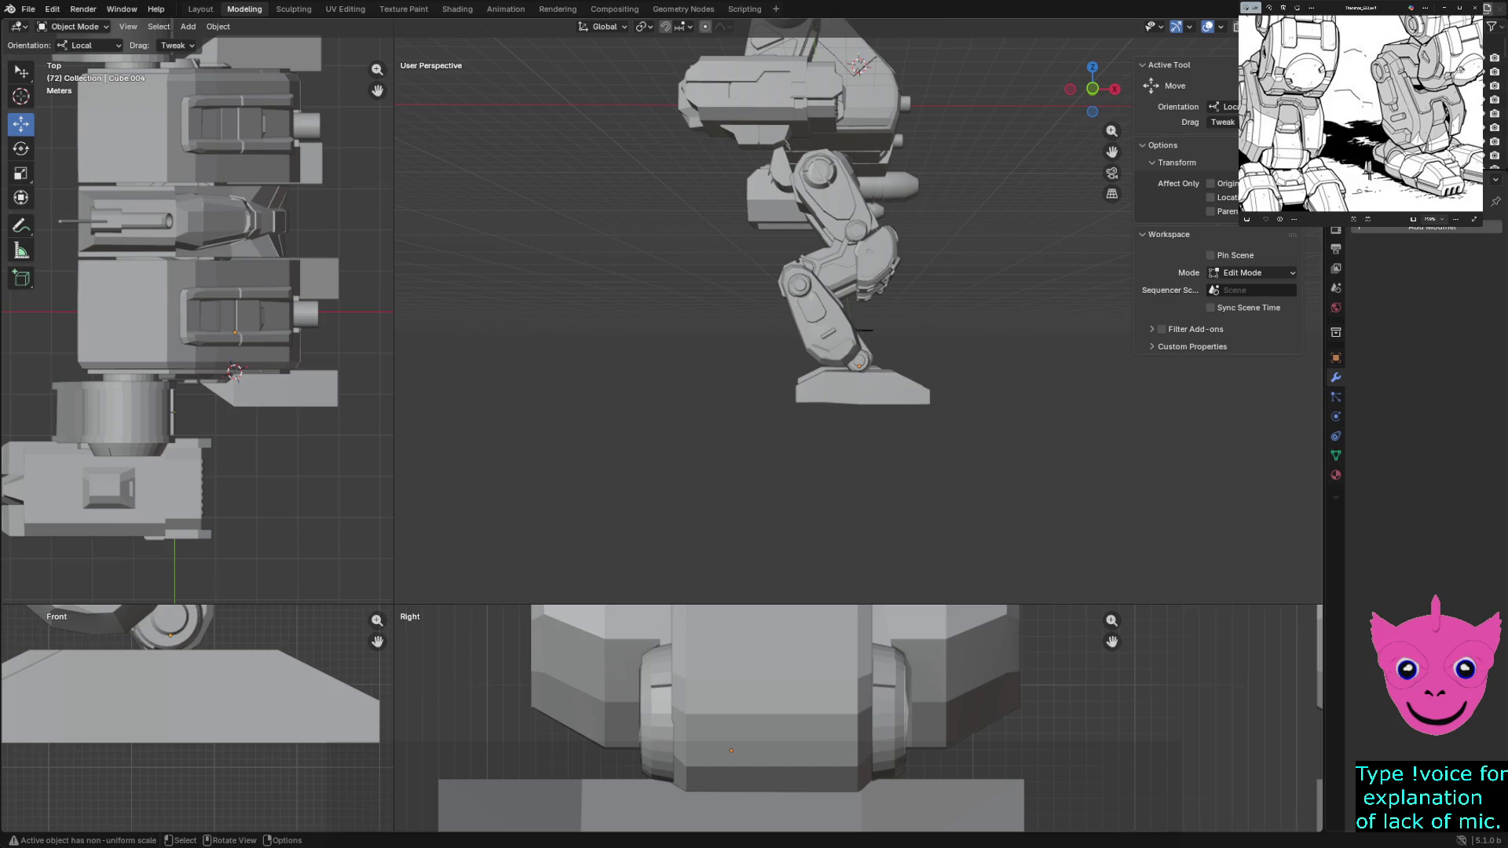
pyautogui.scroll(-5, 1360, 113)
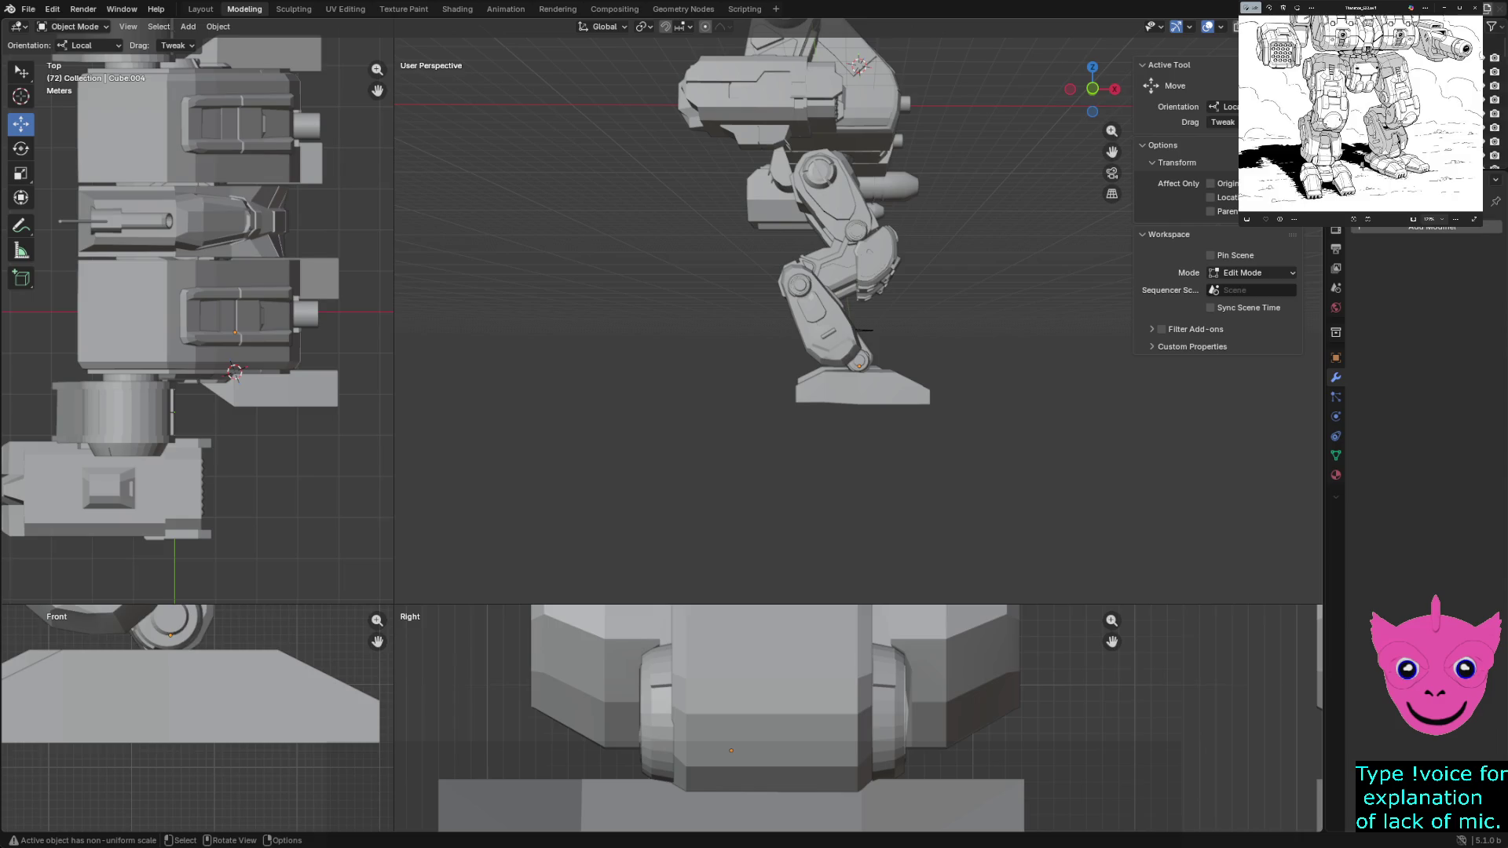
pyautogui.moveTo(755, 353); pyautogui.dragTo(848, 354, button='middle')
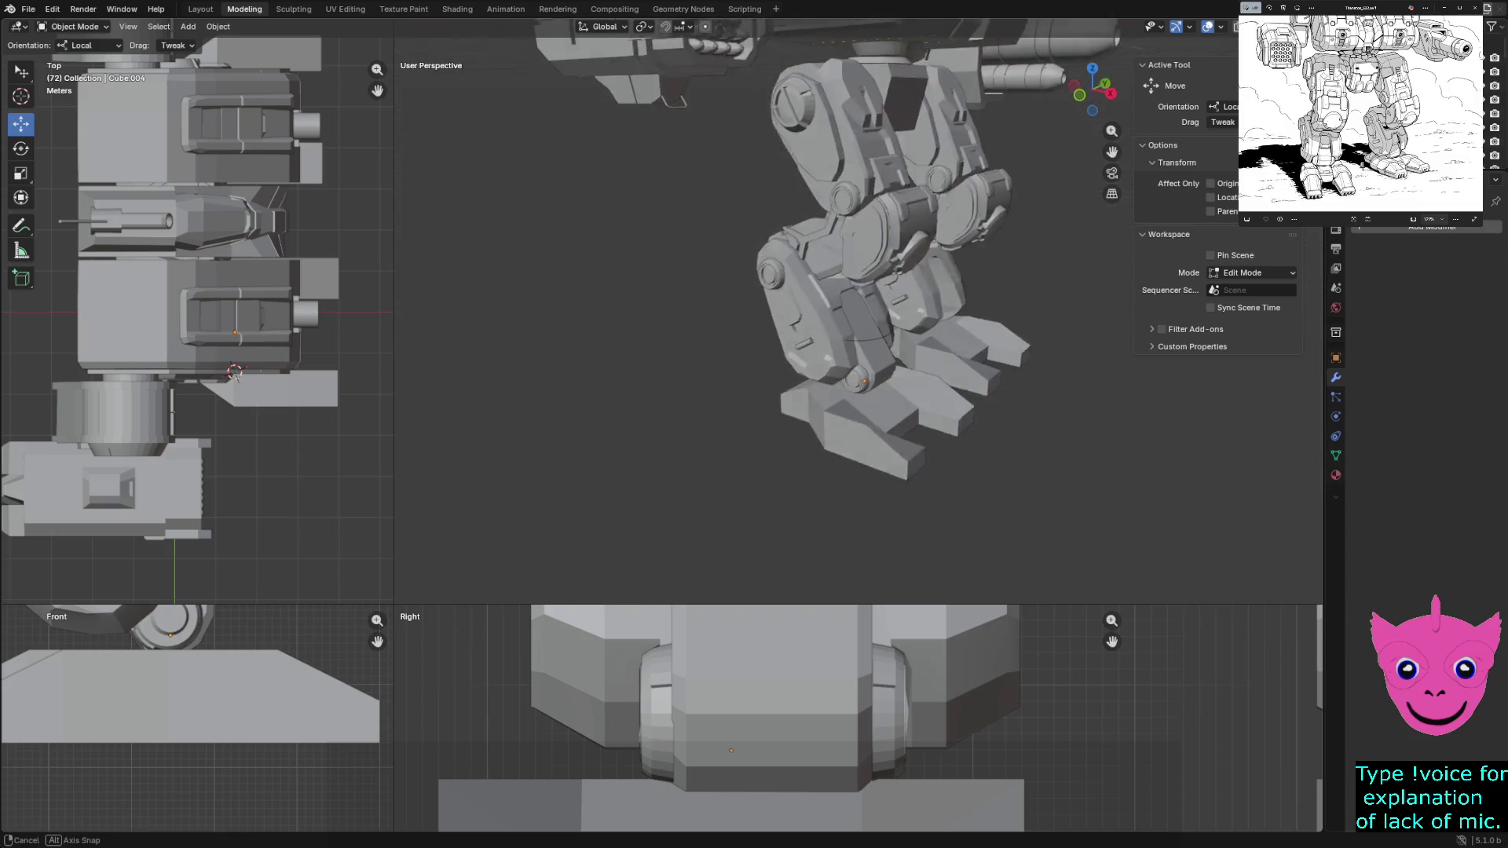
pyautogui.moveTo(848, 354); pyautogui.dragTo(919, 342, button='middle')
pyautogui.scroll(3, 857, 318)
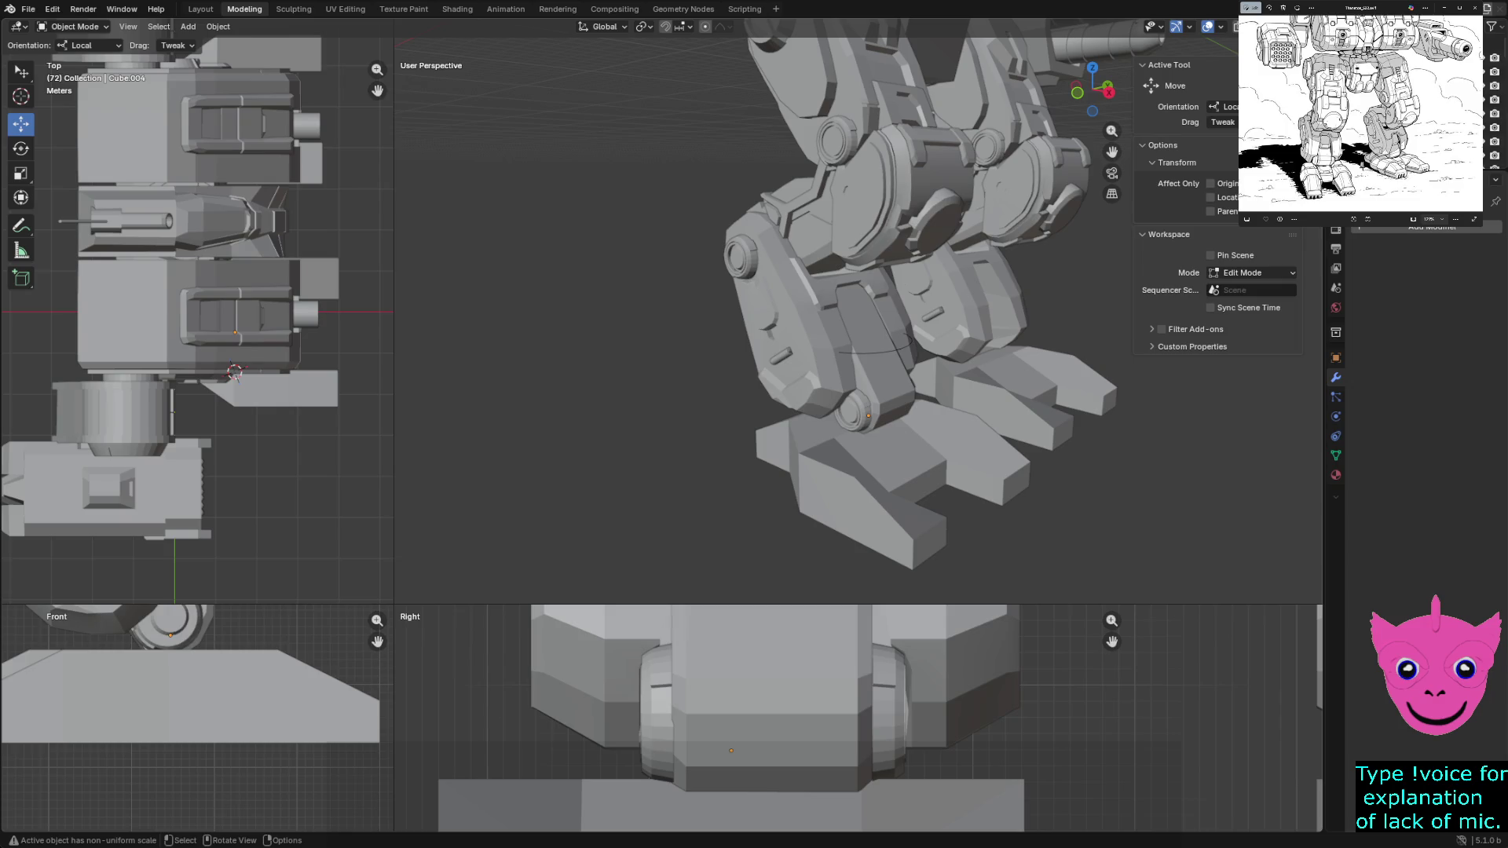
pyautogui.click(848, 342)
pyautogui.hotkey('shift', 'h')
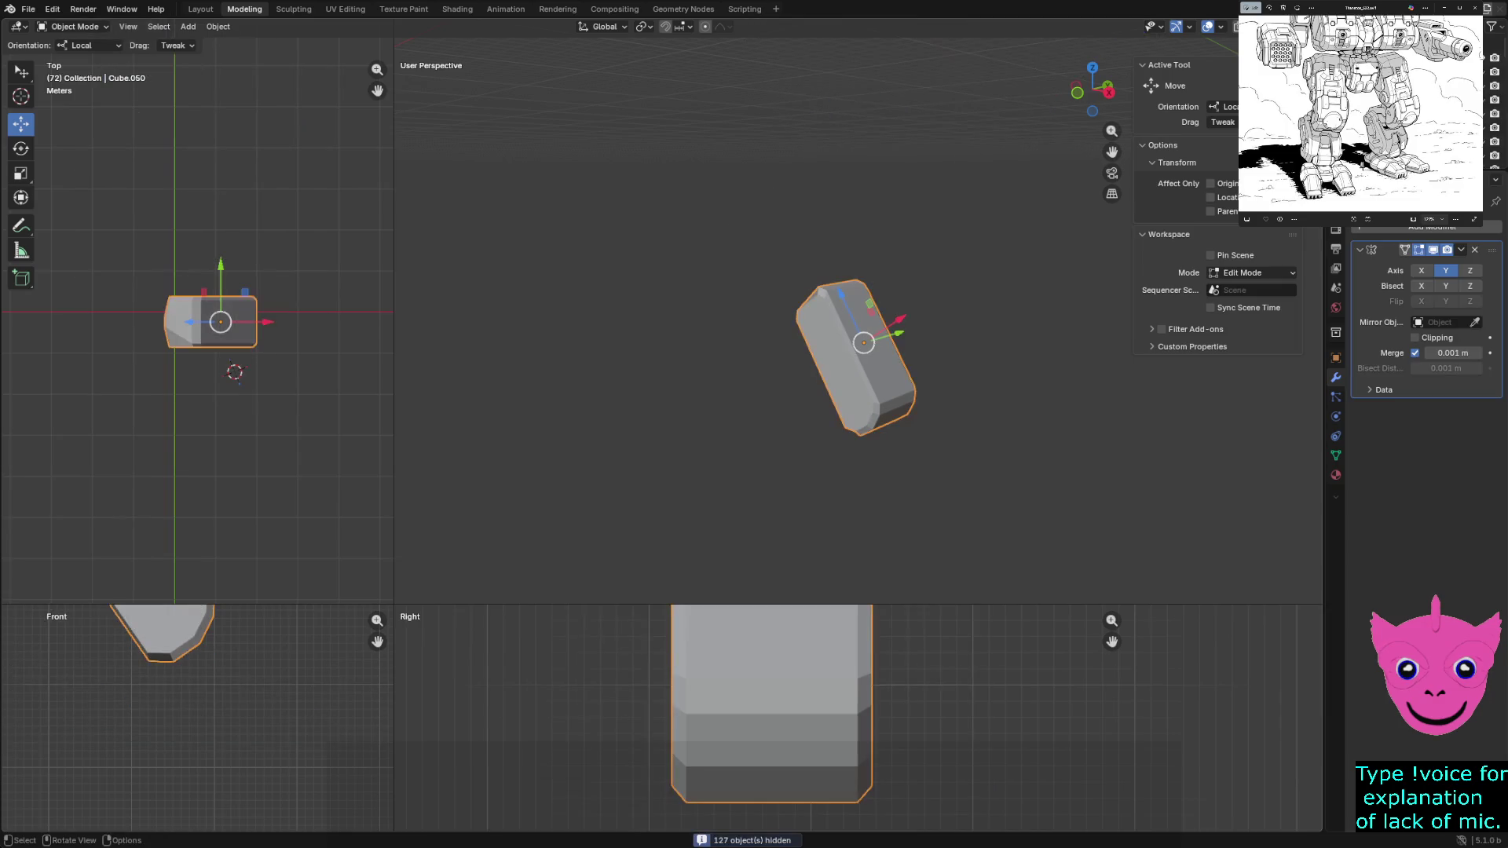
# Enter Edit Mode on the leg block Cube.050 with nothing selected and tilt the view
pyautogui.hotkey('alt', 'a')
pyautogui.scroll(2, 858, 354)
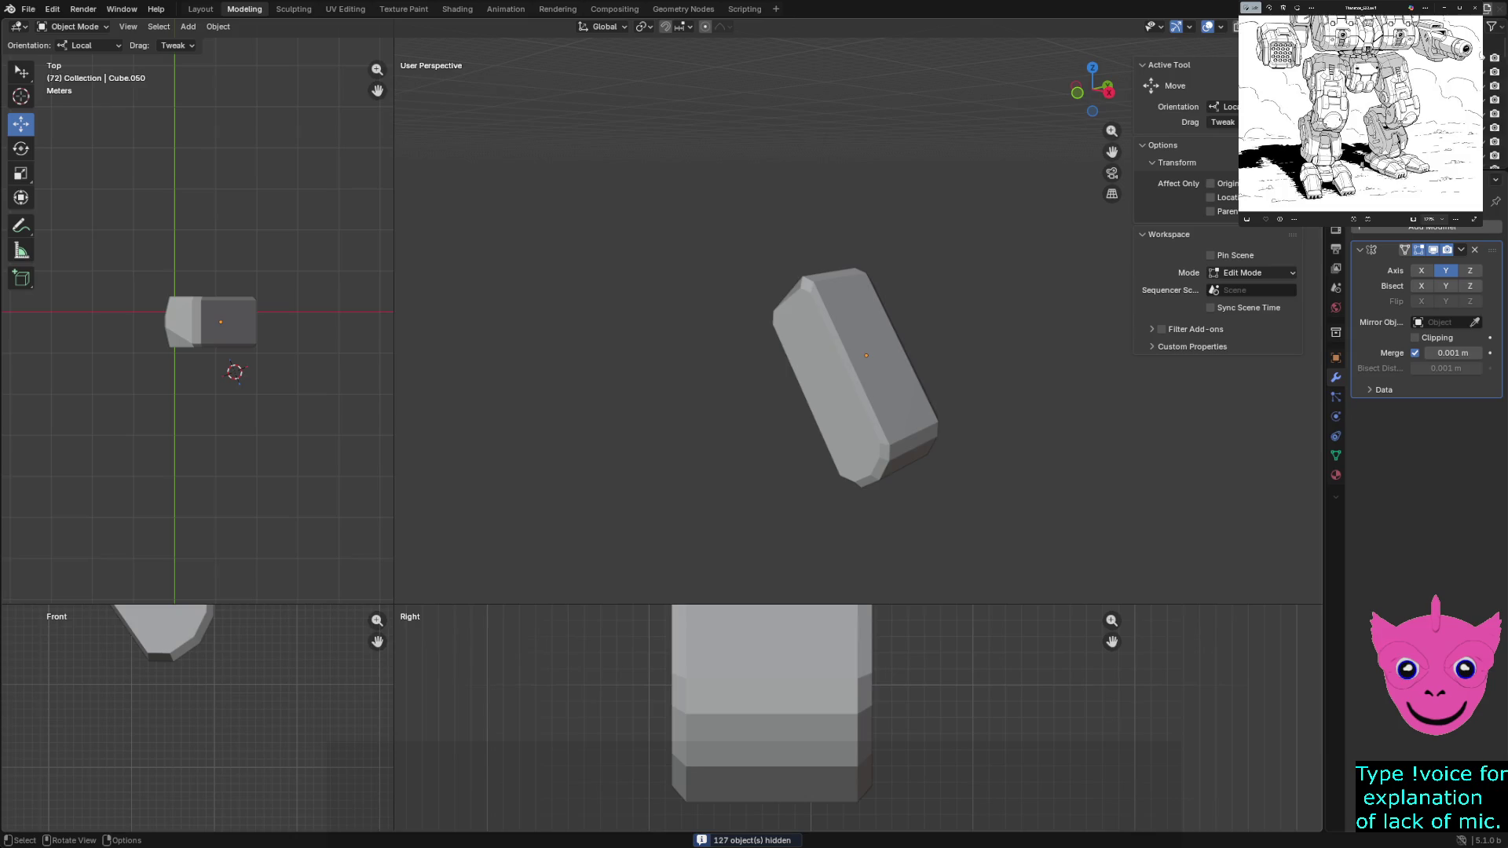
pyautogui.click(869, 373)
pyautogui.press('z')
pyautogui.press('Escape')
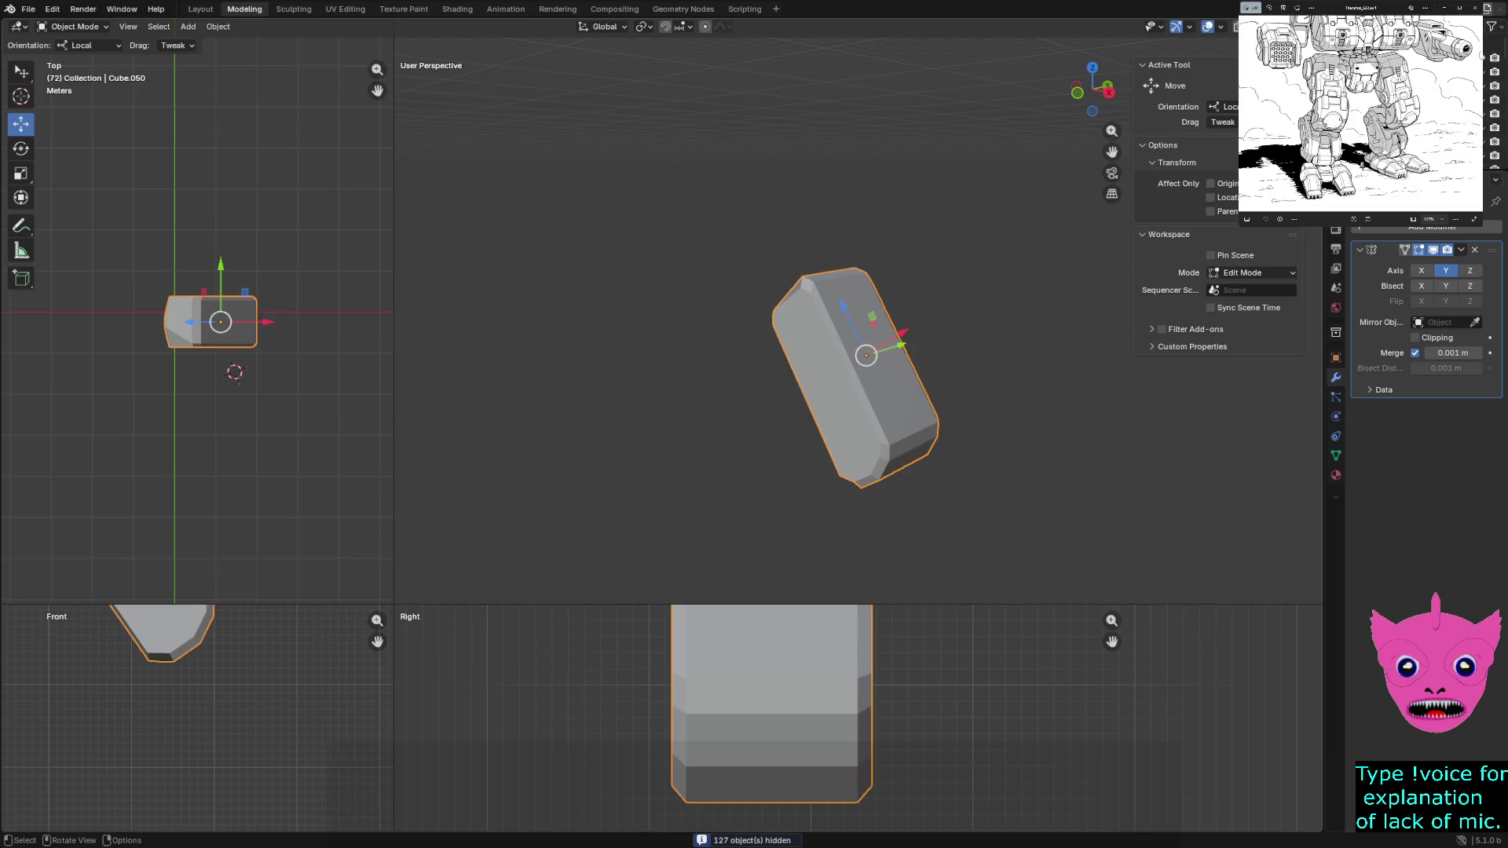
pyautogui.press('Tab')
pyautogui.scroll(2, 868, 373)
pyautogui.hotkey('alt', 'a')
pyautogui.moveTo(869, 373)
pyautogui.mouseDown(button='middle')
pyautogui.moveTo(890, 388)
pyautogui.moveTo(872, 401)
pyautogui.moveTo(951, 396)
pyautogui.mouseUp(button='middle')
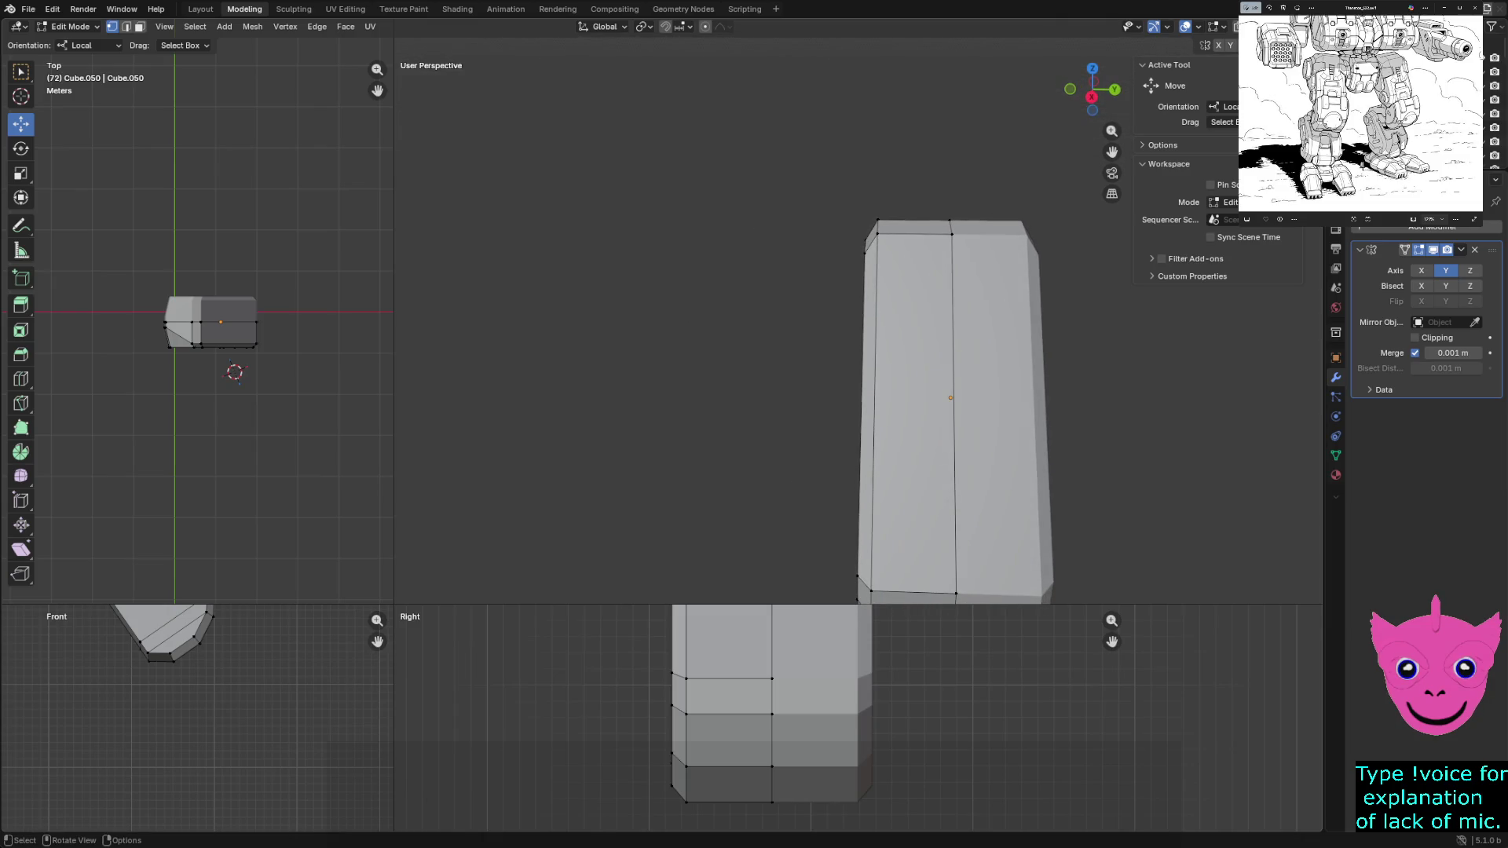
pyautogui.press('Tab')
pyautogui.press('Tab')
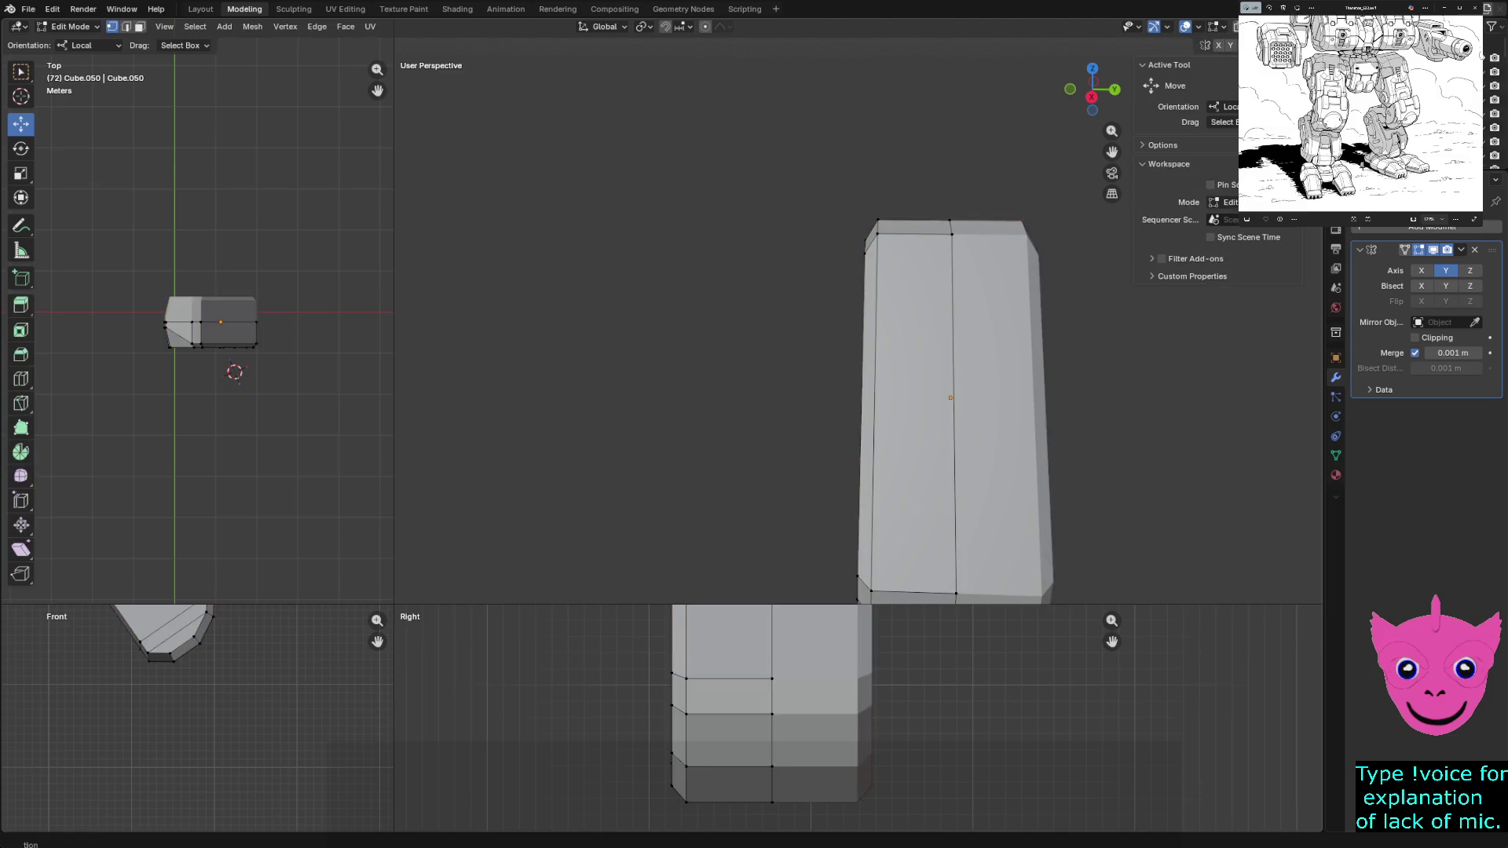
pyautogui.moveTo(950, 398); pyautogui.dragTo(920, 389, button='middle')
# Add a horizontal loop cut via Edge > Loop Cut and Slide, slid just below the block's top
pyautogui.click(316, 26)
pyautogui.click(317, 26)
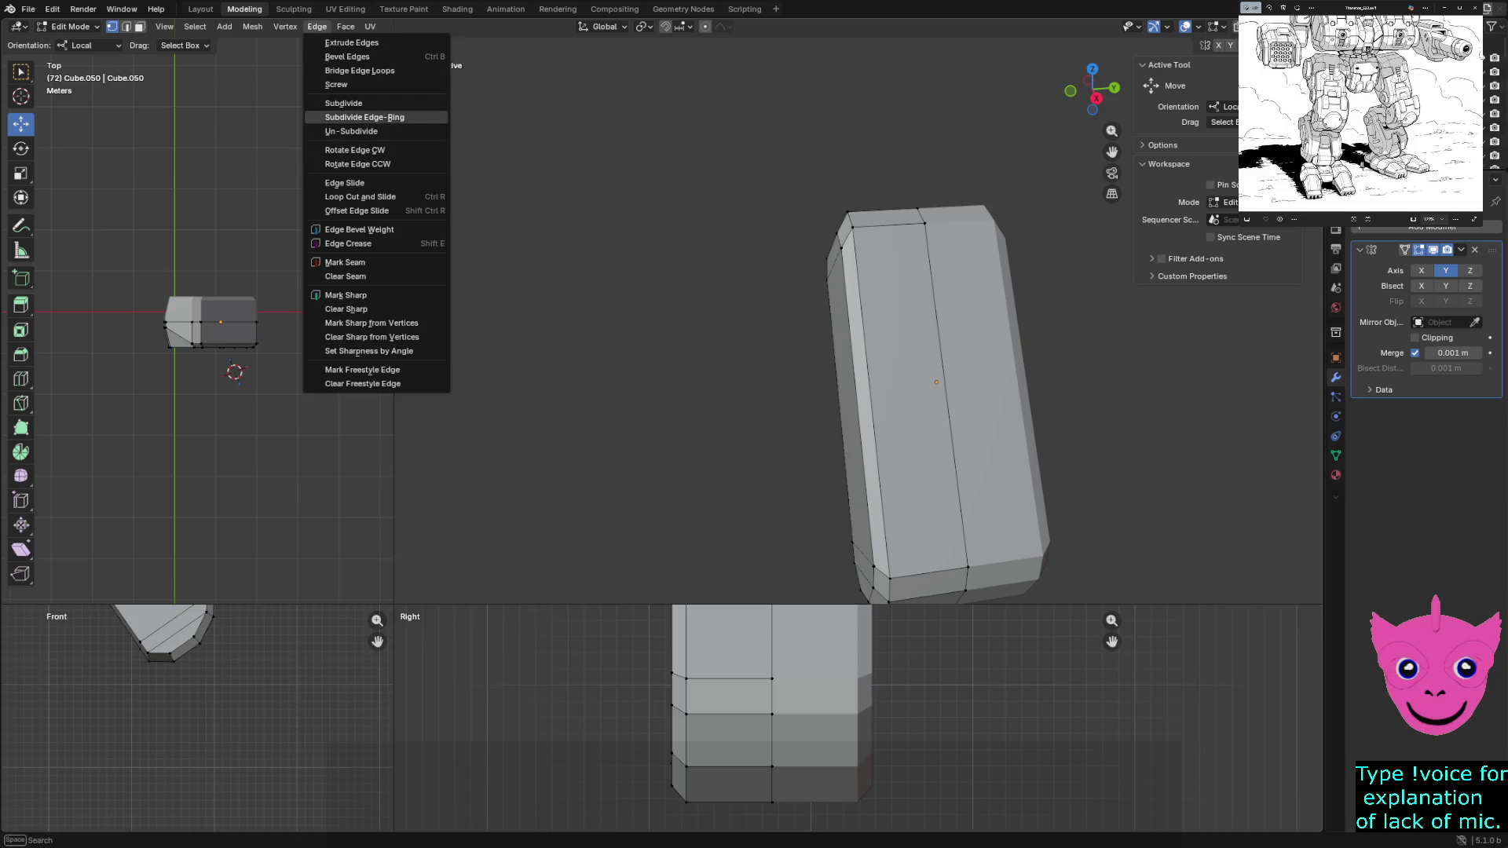
pyautogui.click(359, 196)
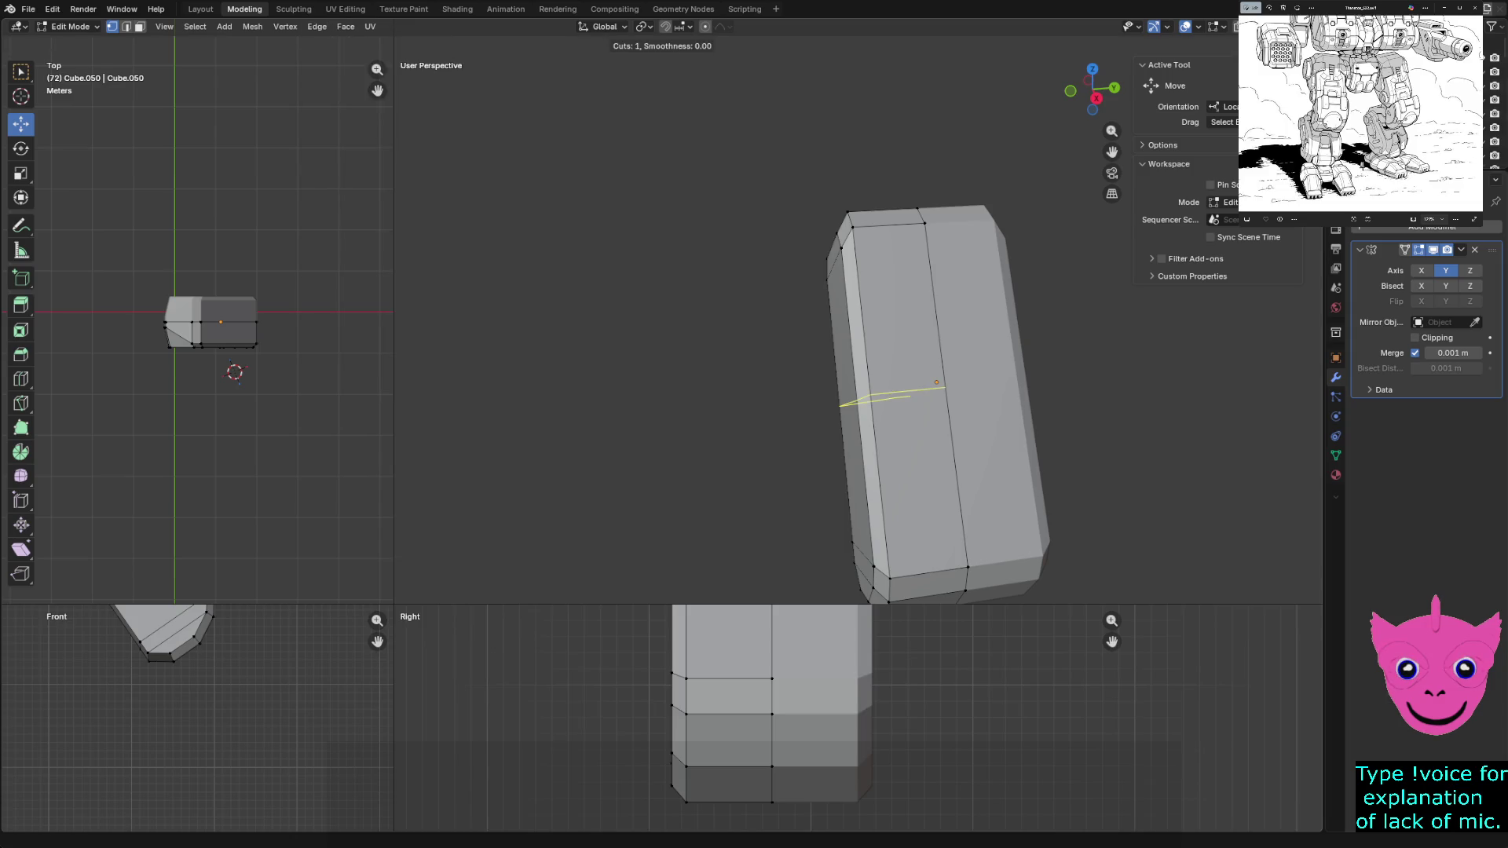
pyautogui.click(895, 396)
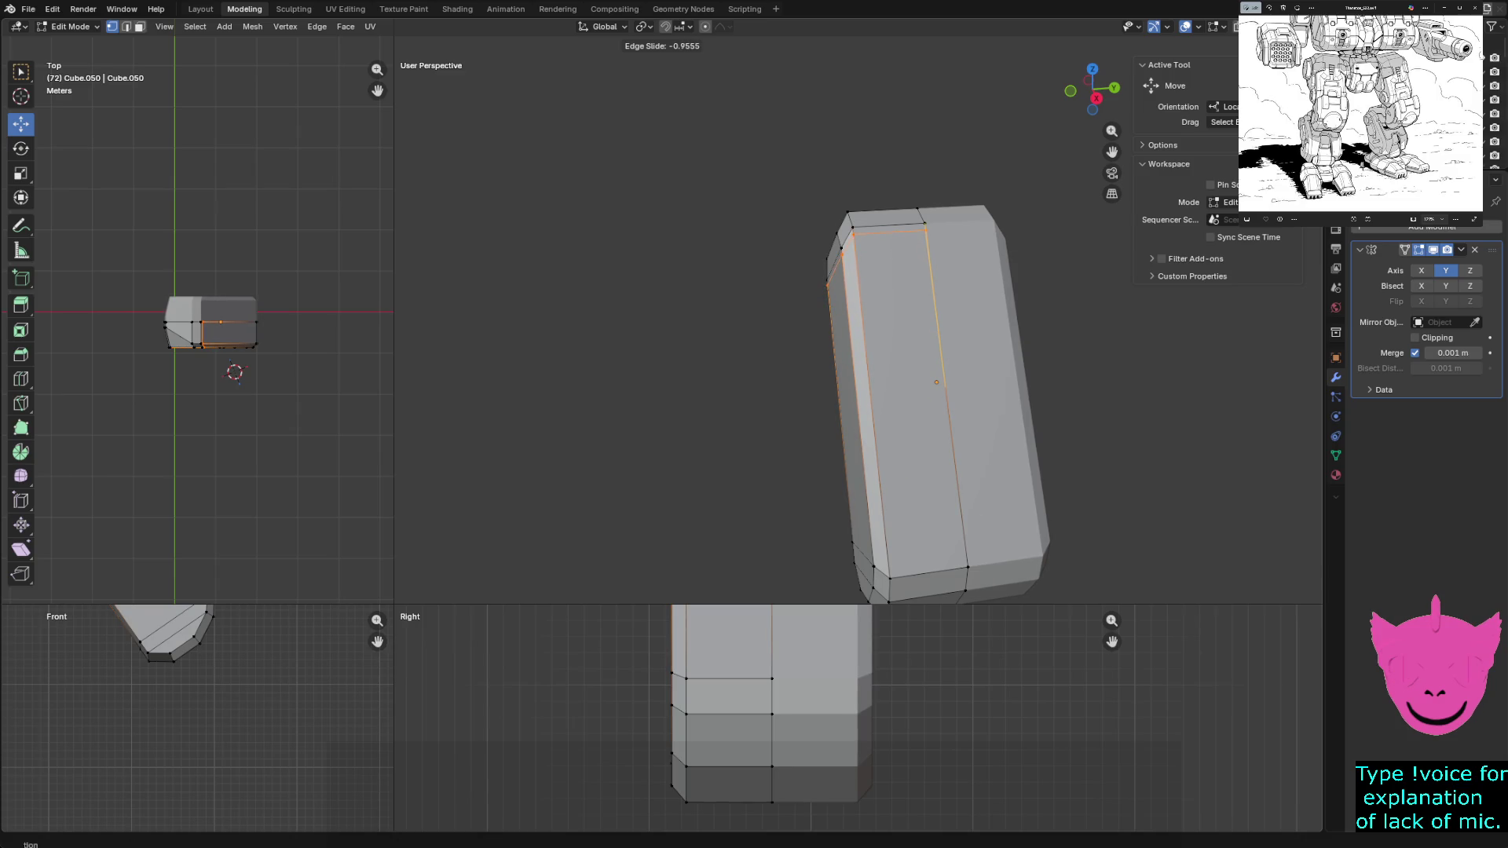
pyautogui.press('Return')
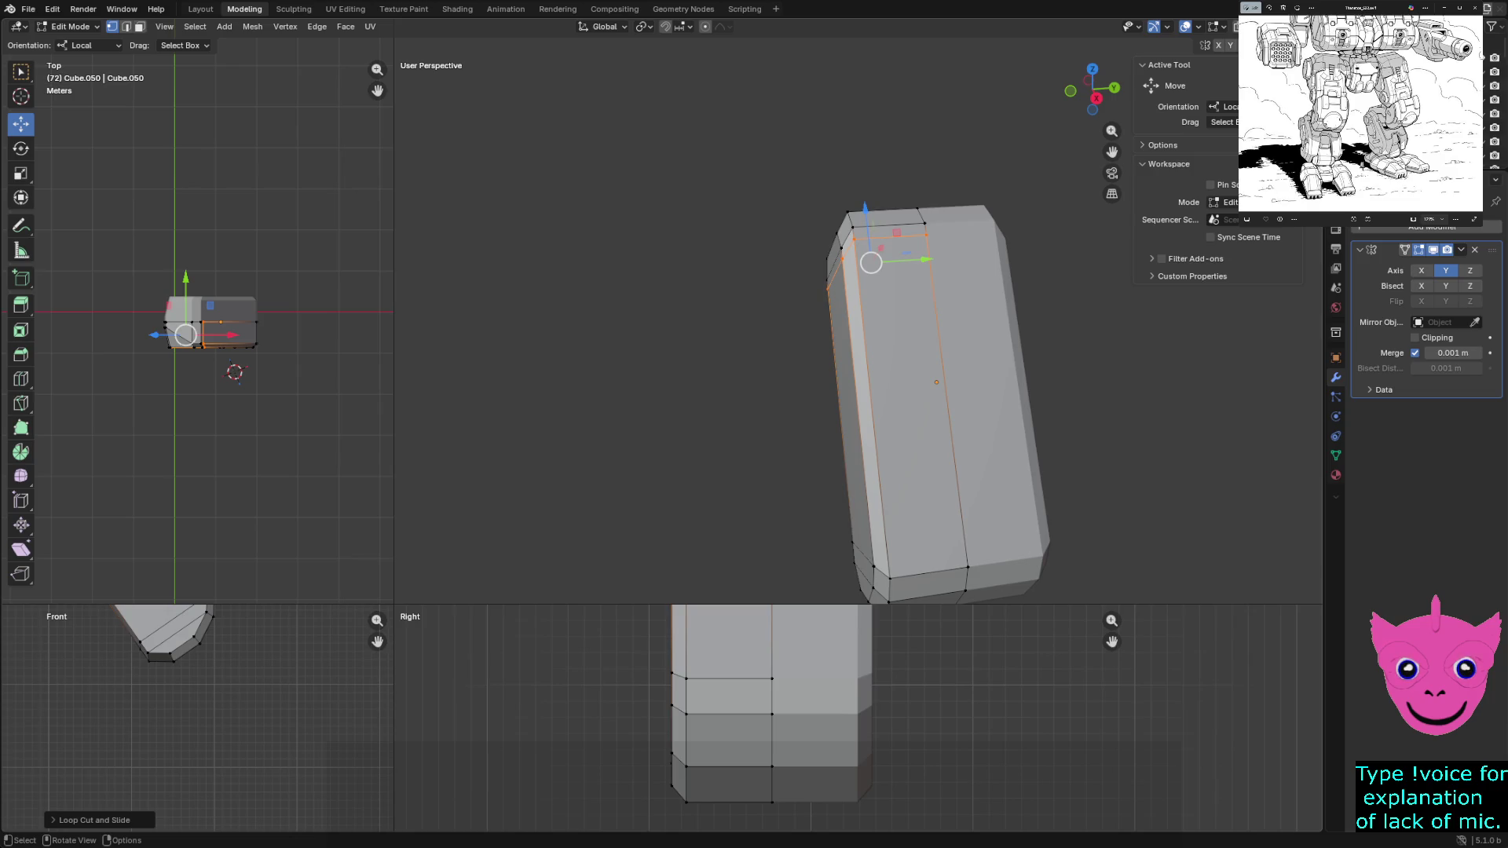
pyautogui.hotkey('alt', 'a')
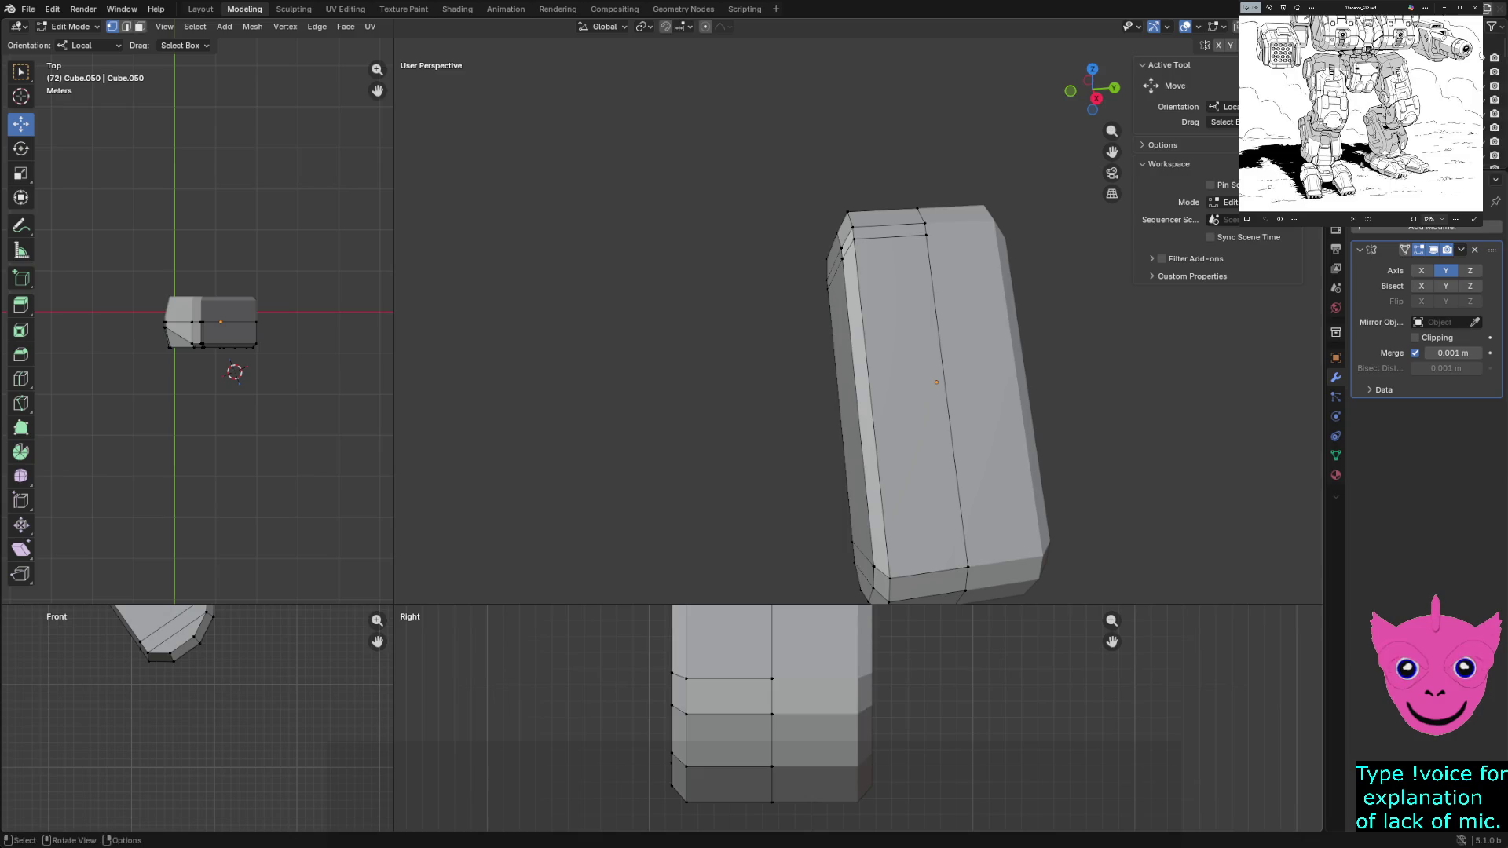
# Add a second horizontal loop cut partway down the block with Ctrl+R
pyautogui.hotkey('ctrl', 'r')
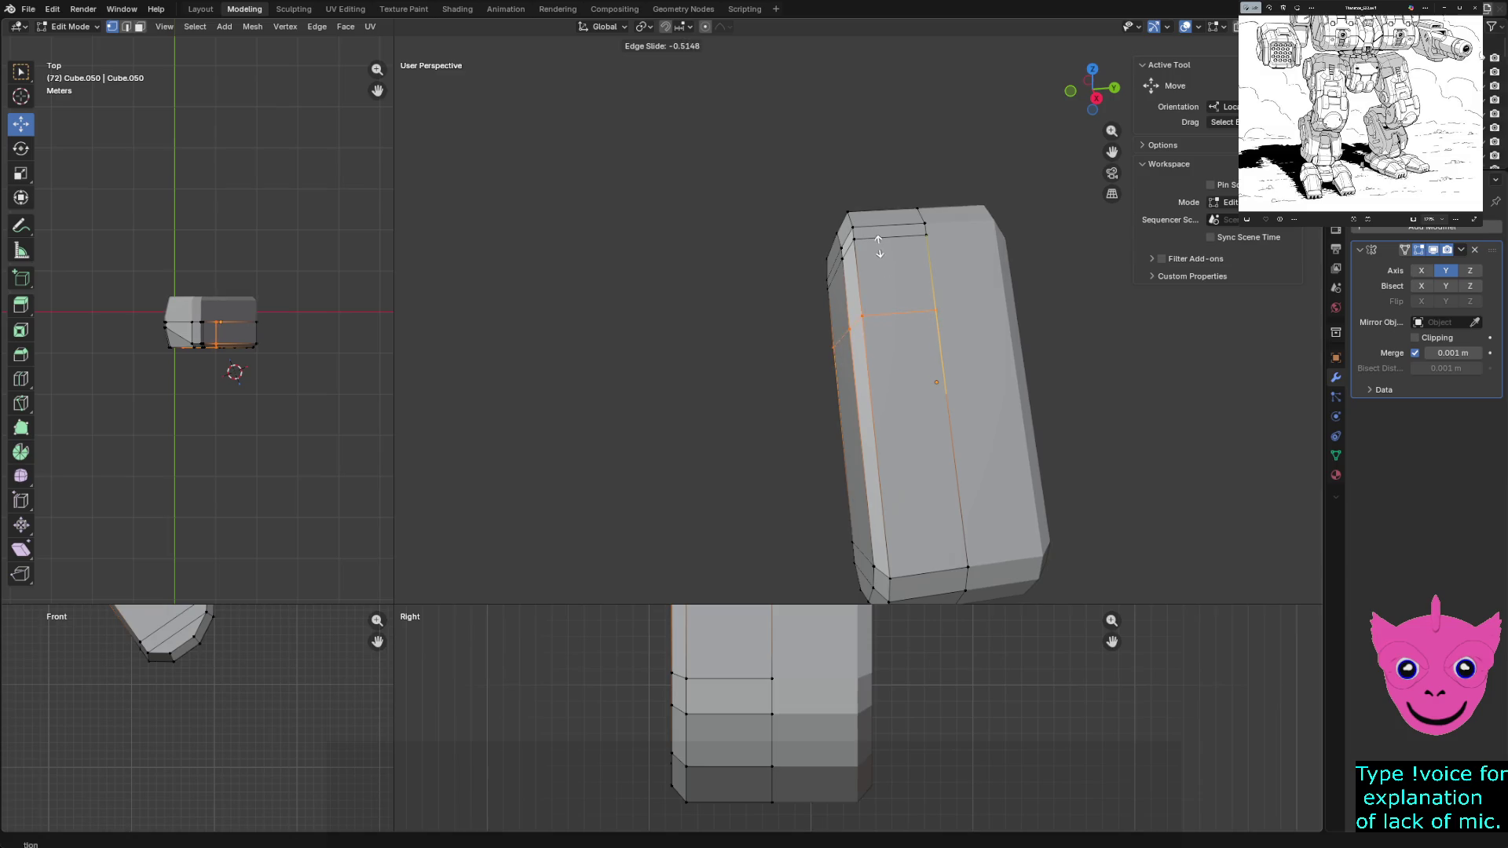
pyautogui.click(888, 294)
pyautogui.hotkey('alt', 'a')
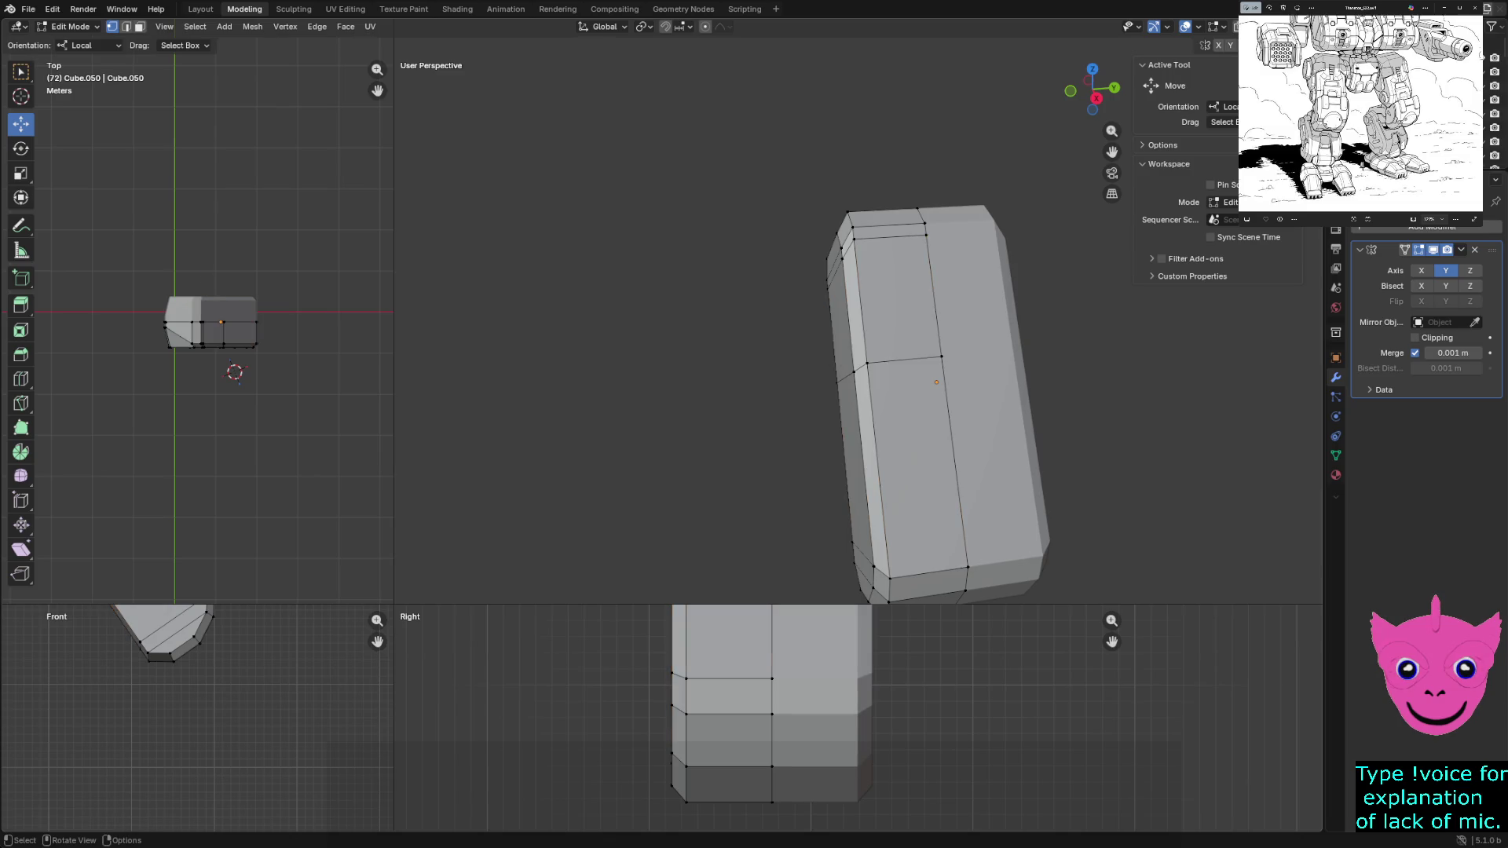
pyautogui.moveTo(937, 377); pyautogui.dragTo(979, 354, button='middle')
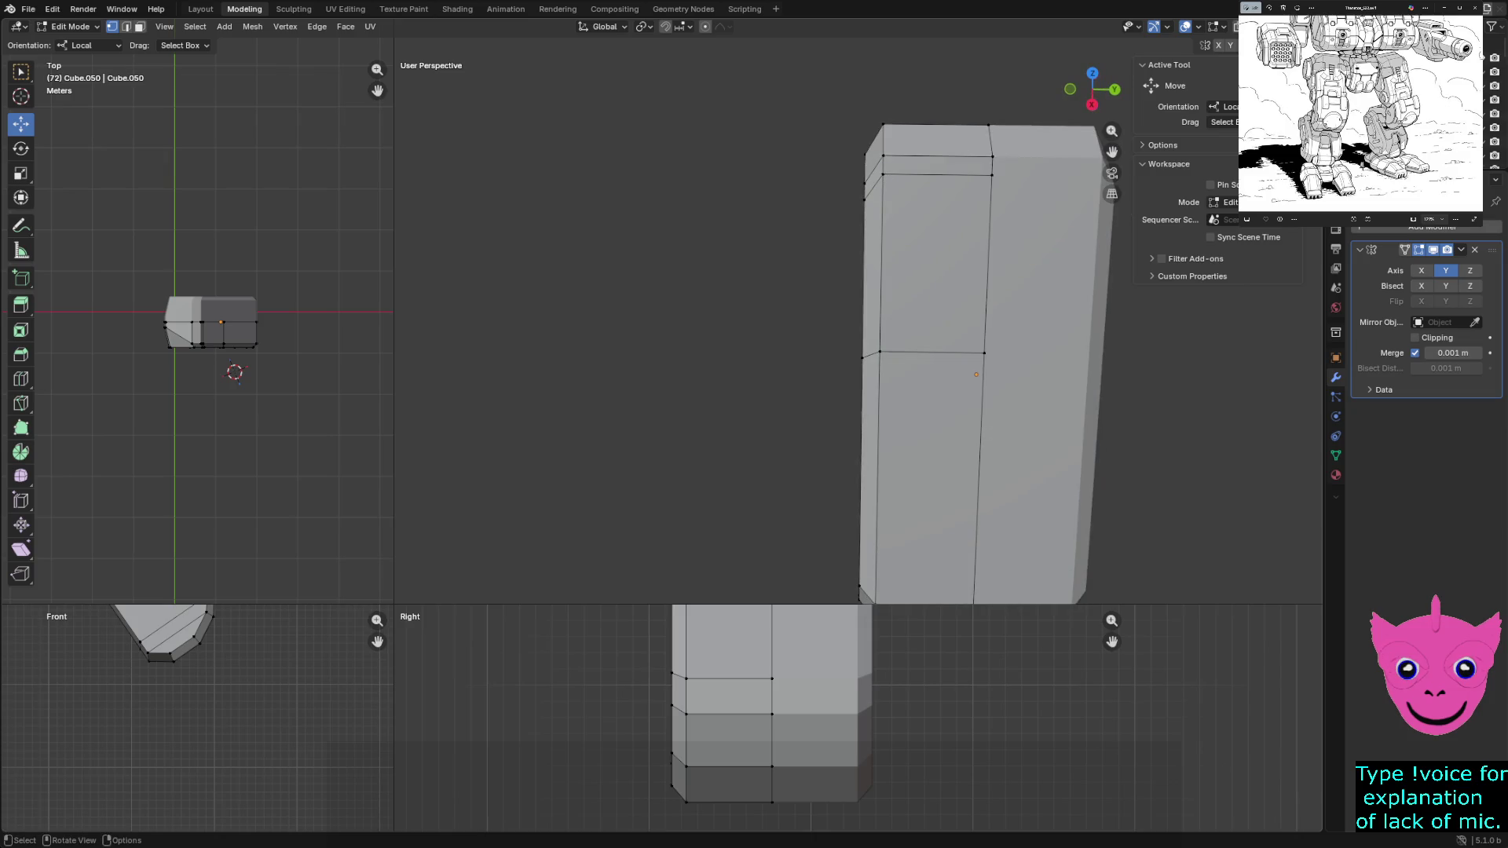
# Knife two diagonal cuts across the upper face corners to outline the chamfered panel
pyautogui.press('k')
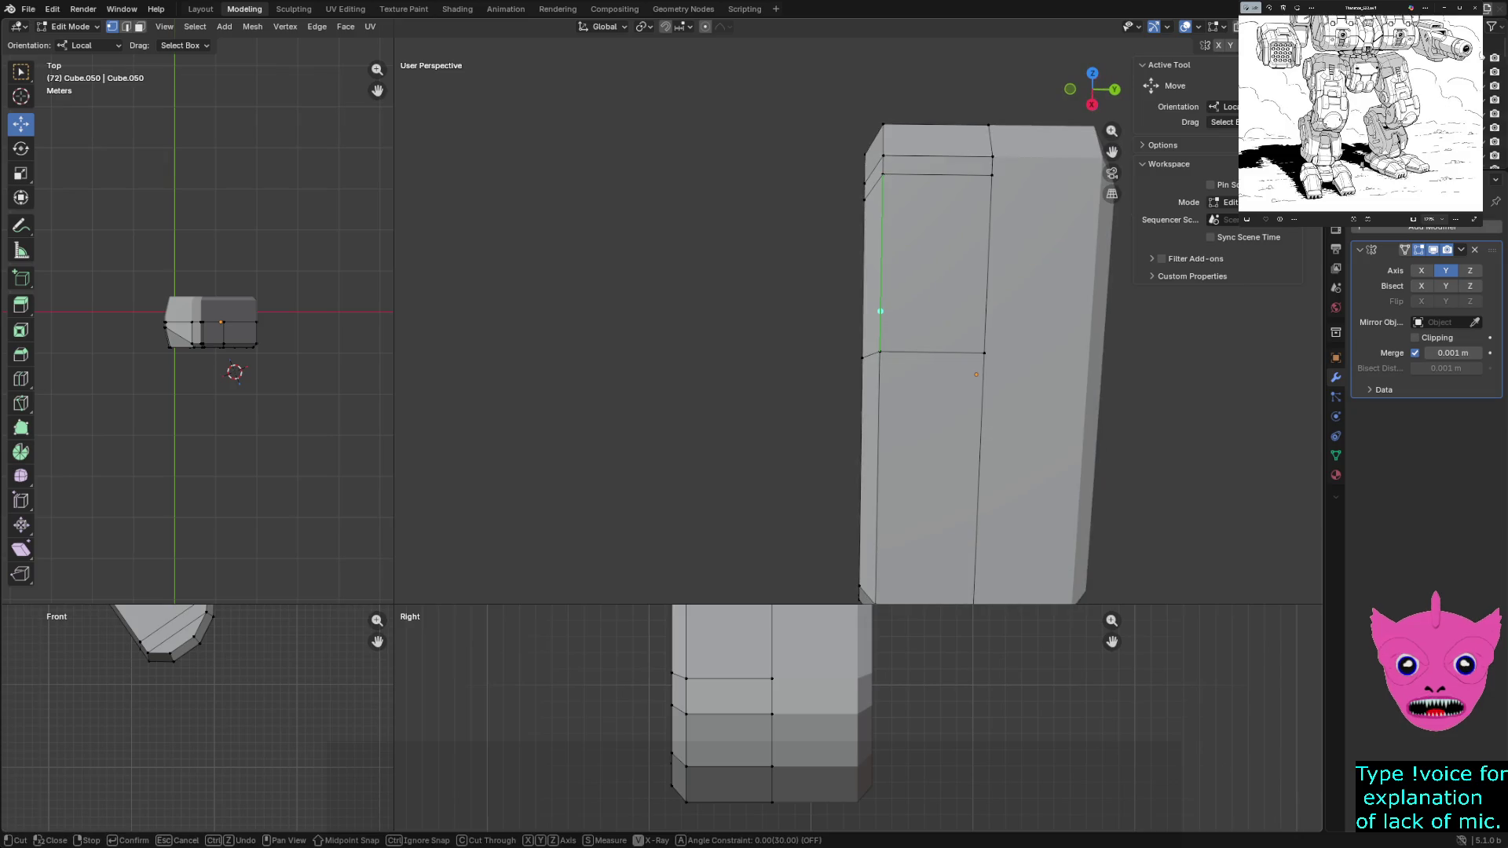
pyautogui.click(880, 306)
pyautogui.click(922, 351)
pyautogui.press('Return')
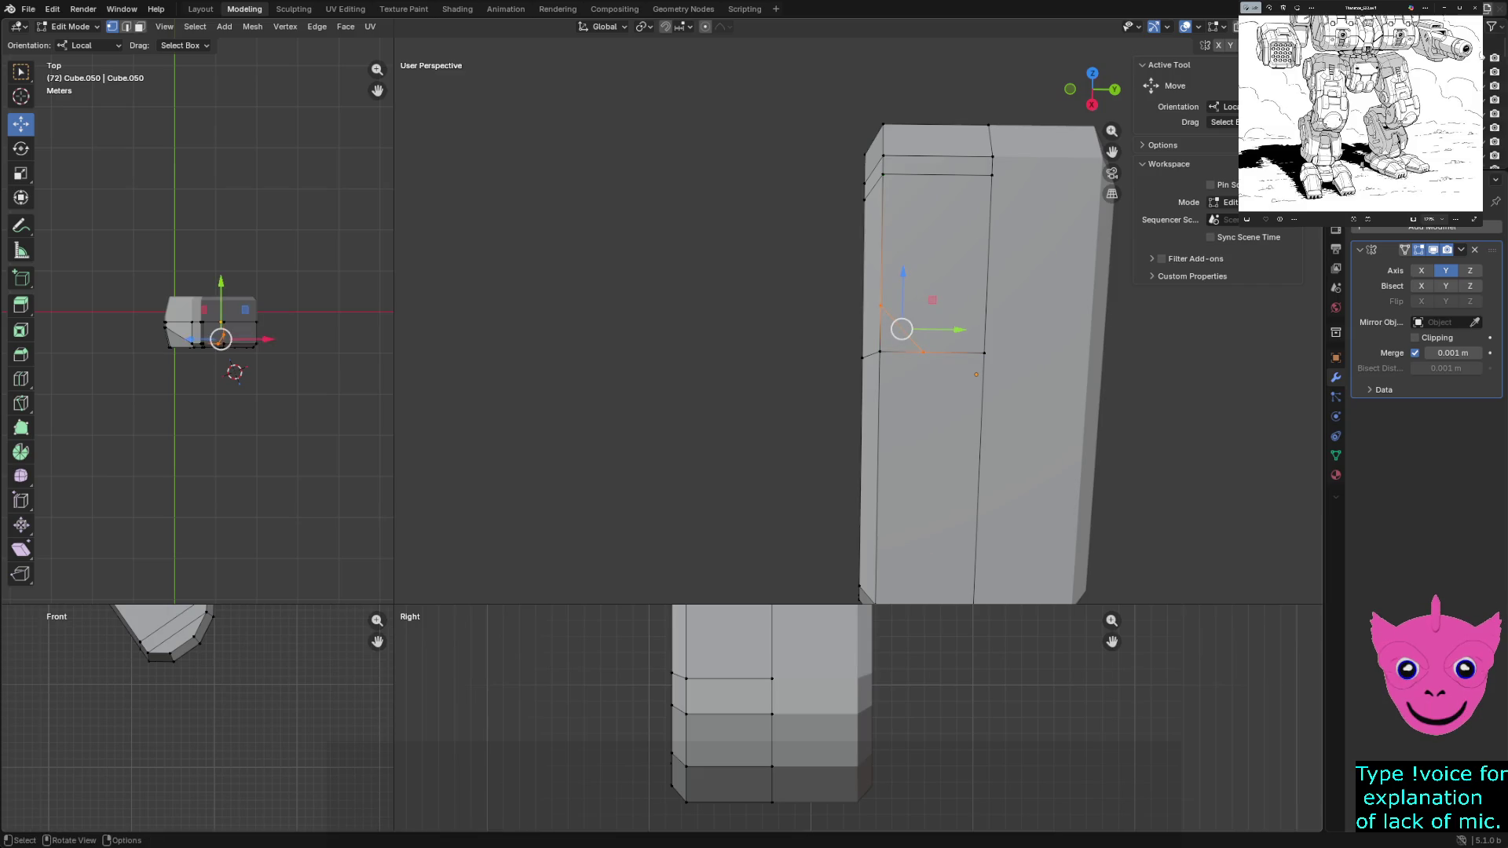
pyautogui.press('k')
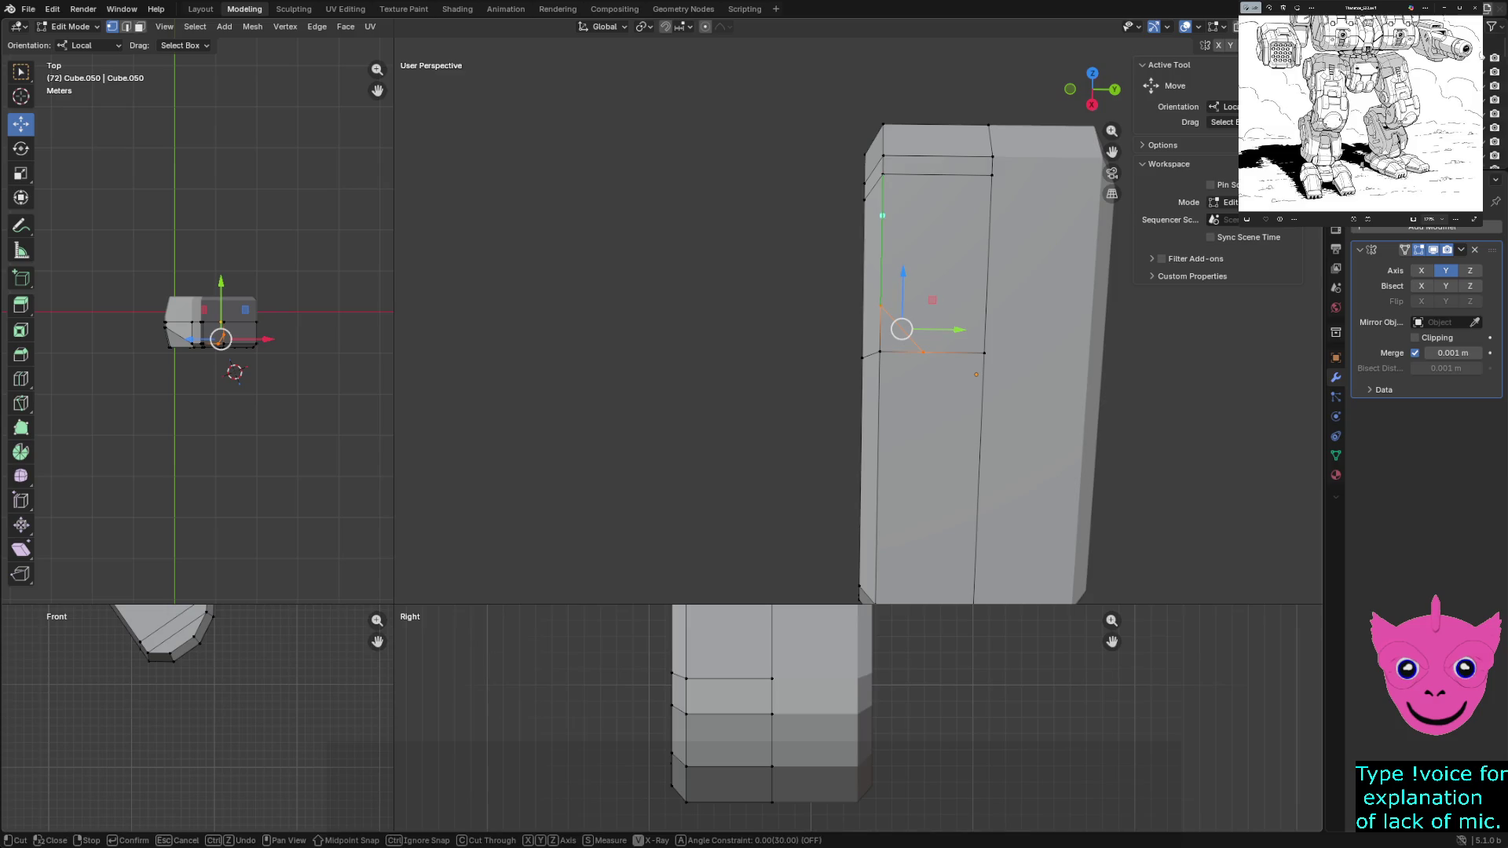
pyautogui.click(881, 219)
pyautogui.click(932, 174)
pyautogui.press('Return')
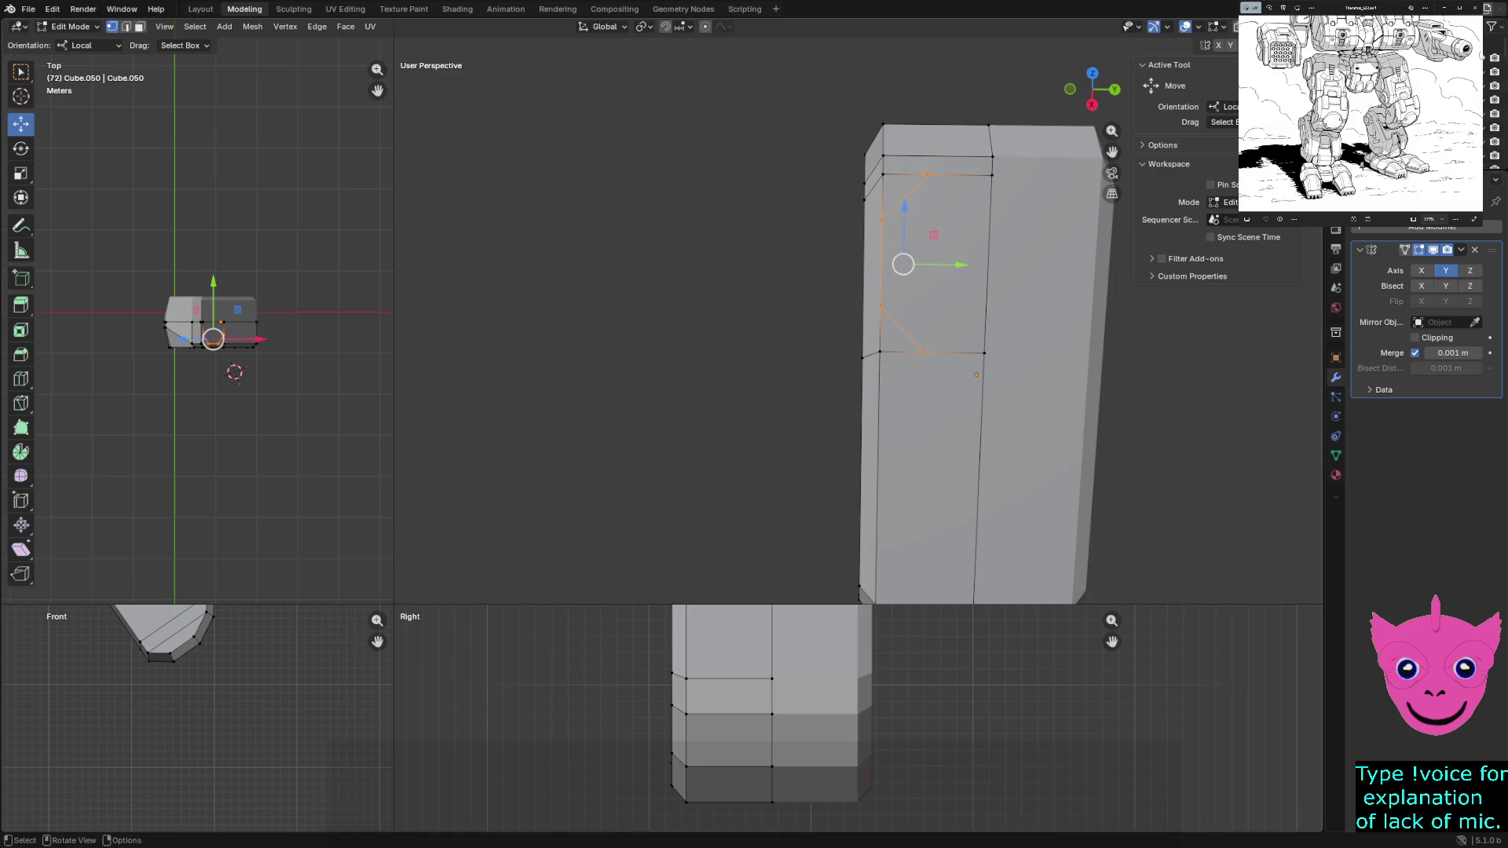
# Move a cut vertex down onto the horizontal edge to shape the octagonal panel
pyautogui.click(926, 262)
pyautogui.press('g')
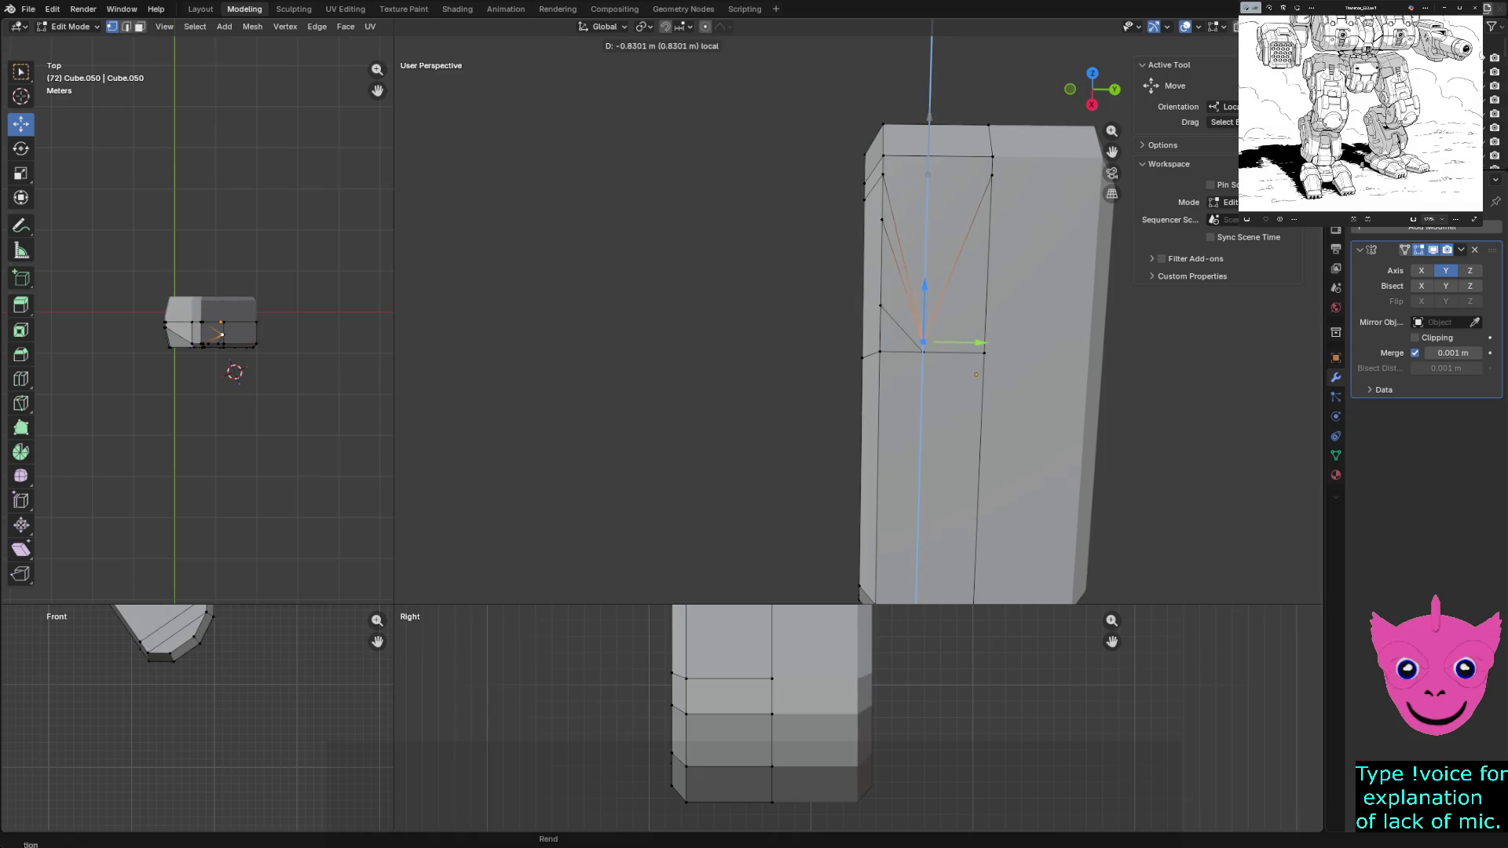
pyautogui.click(922, 347)
pyautogui.press('x')
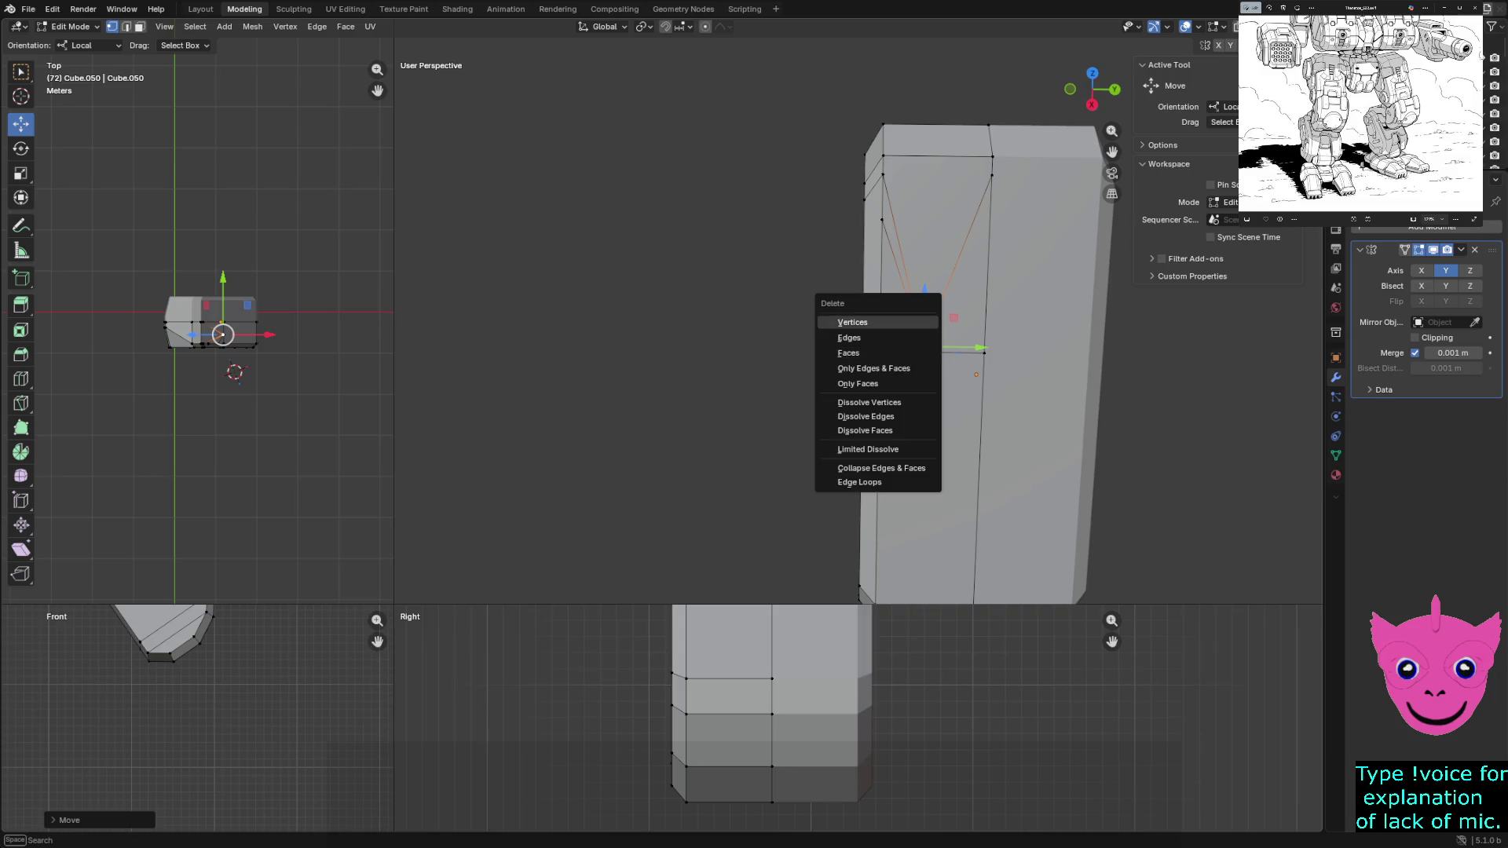
pyautogui.press('Escape')
pyautogui.keyDown('alt'); pyautogui.click(981, 353); pyautogui.keyUp('alt')
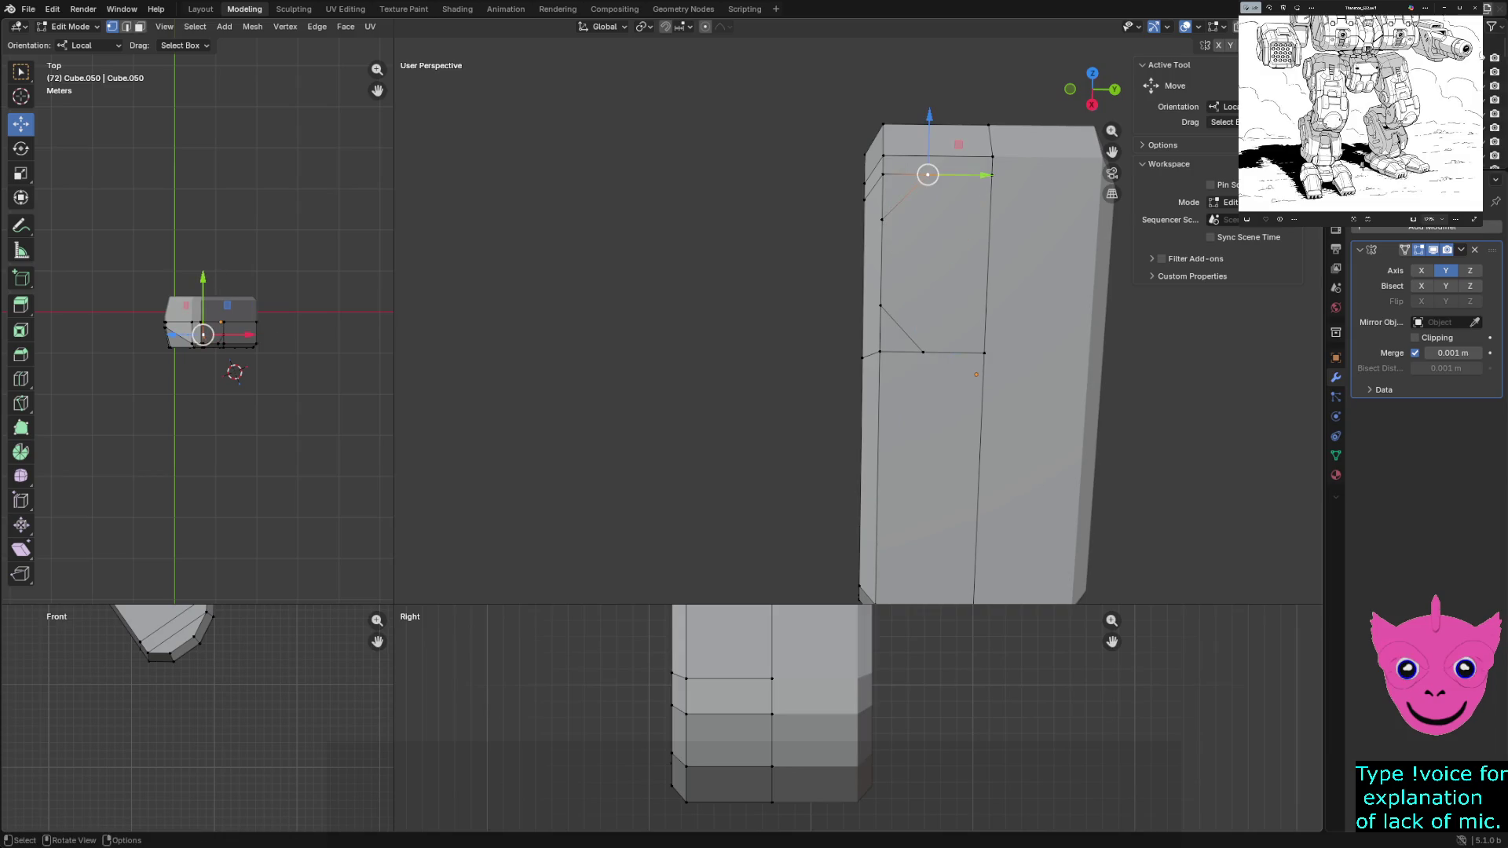
pyautogui.moveTo(982, 353)
pyautogui.mouseDown(button='middle')
pyautogui.moveTo(1025, 378)
pyautogui.moveTo(990, 353)
pyautogui.mouseUp(button='middle')
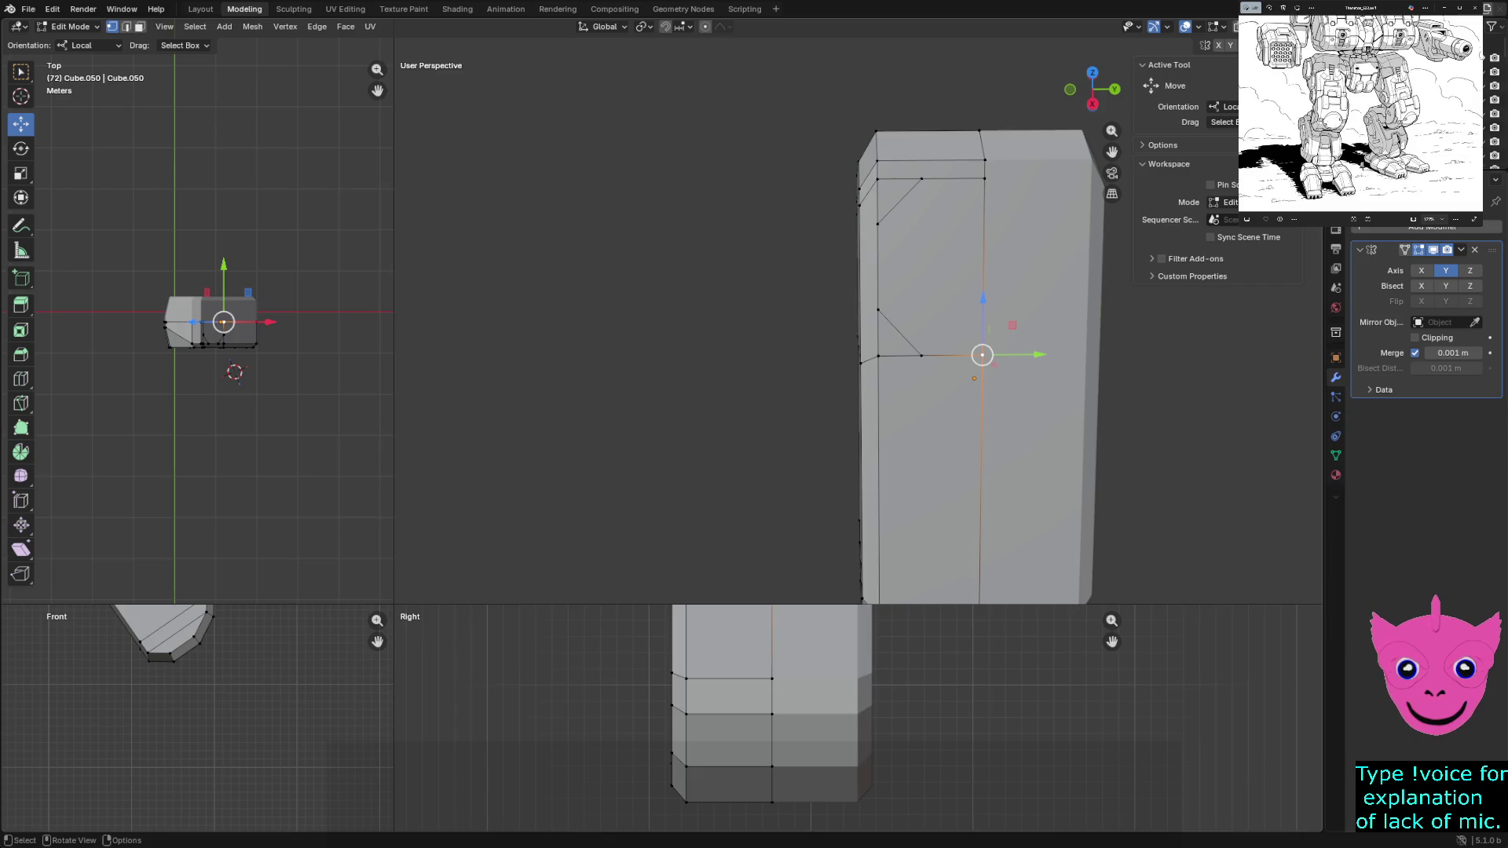
# Return to mesh editing and select the octagonal panel face in face select mode
pyautogui.press('Tab')
pyautogui.press('Tab')
pyautogui.hotkey('alt', 'a')
pyautogui.press('3')
pyautogui.click(930, 284)
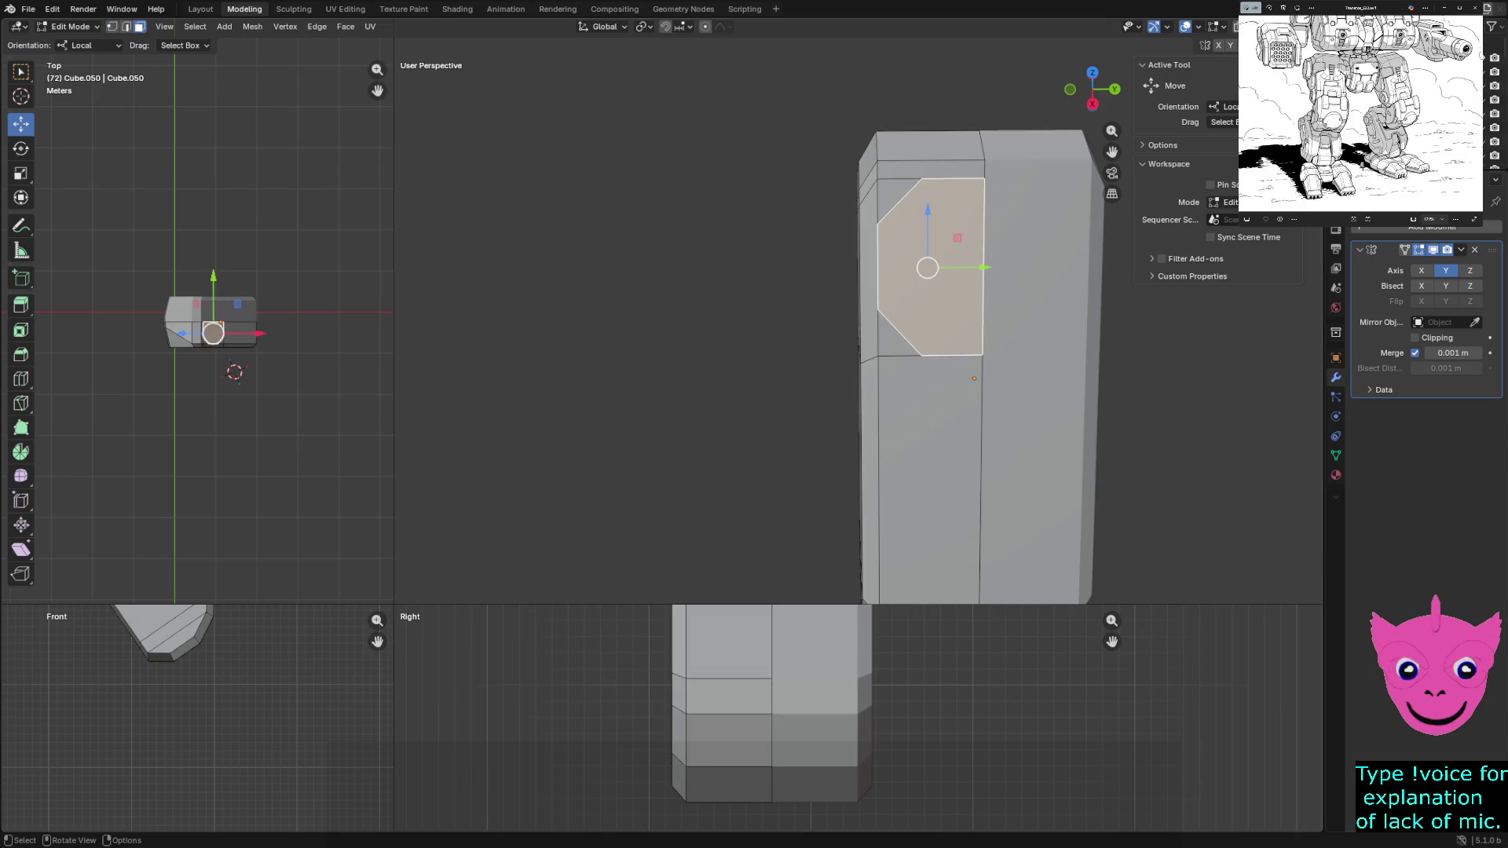
# Extrude the octagonal panel face outward and shrink it to about 70%
pyautogui.keyDown('shift'); pyautogui.moveTo(188, 660); pyautogui.dragTo(188, 789, button='middle'); pyautogui.keyUp('shift')
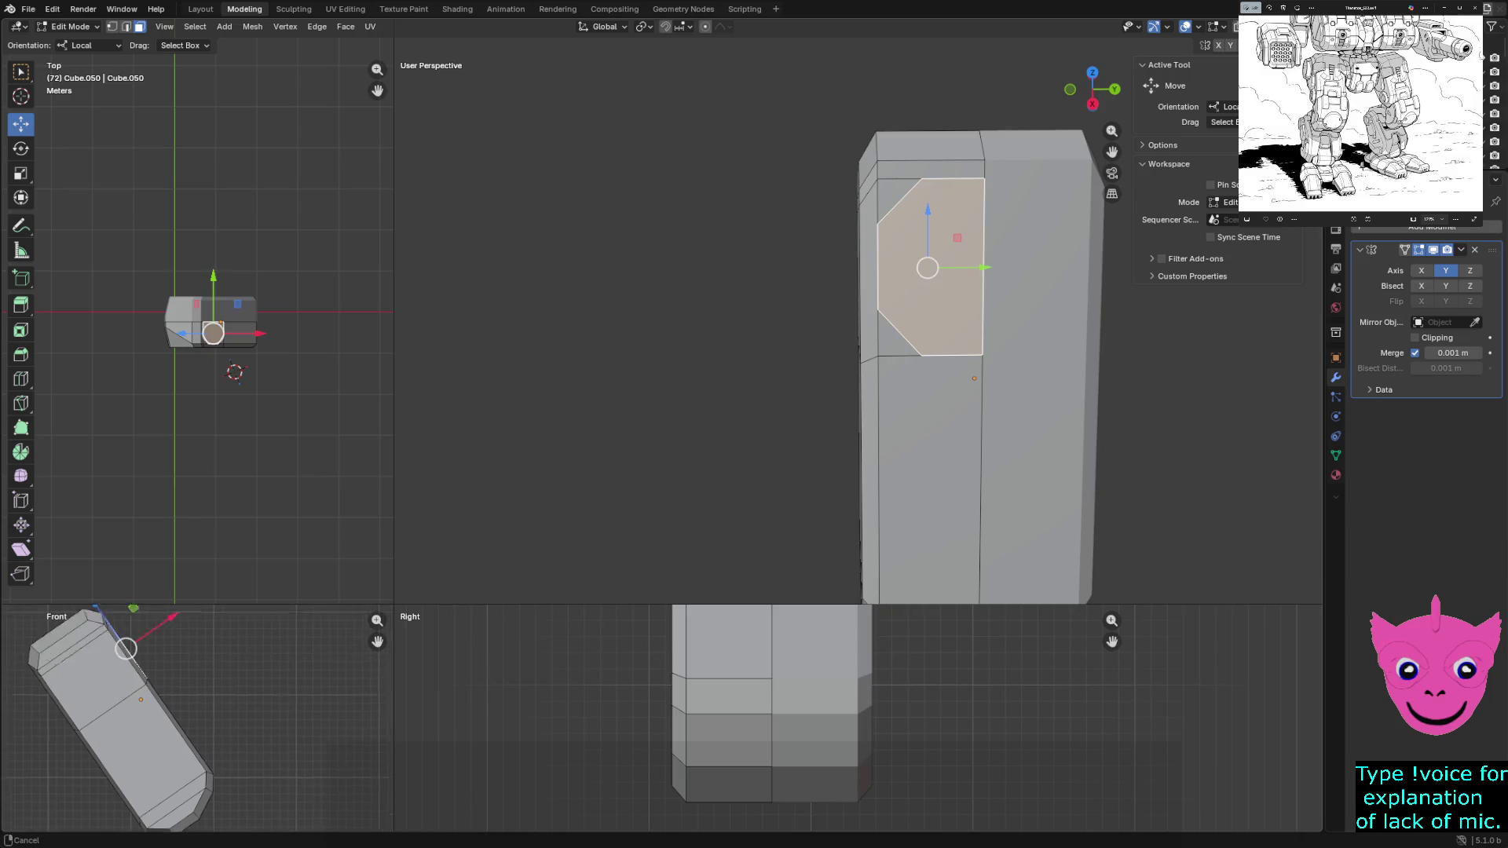
pyautogui.keyDown('shift'); pyautogui.moveTo(130, 608); pyautogui.dragTo(128, 659, button='middle'); pyautogui.keyUp('shift')
pyautogui.press('e')
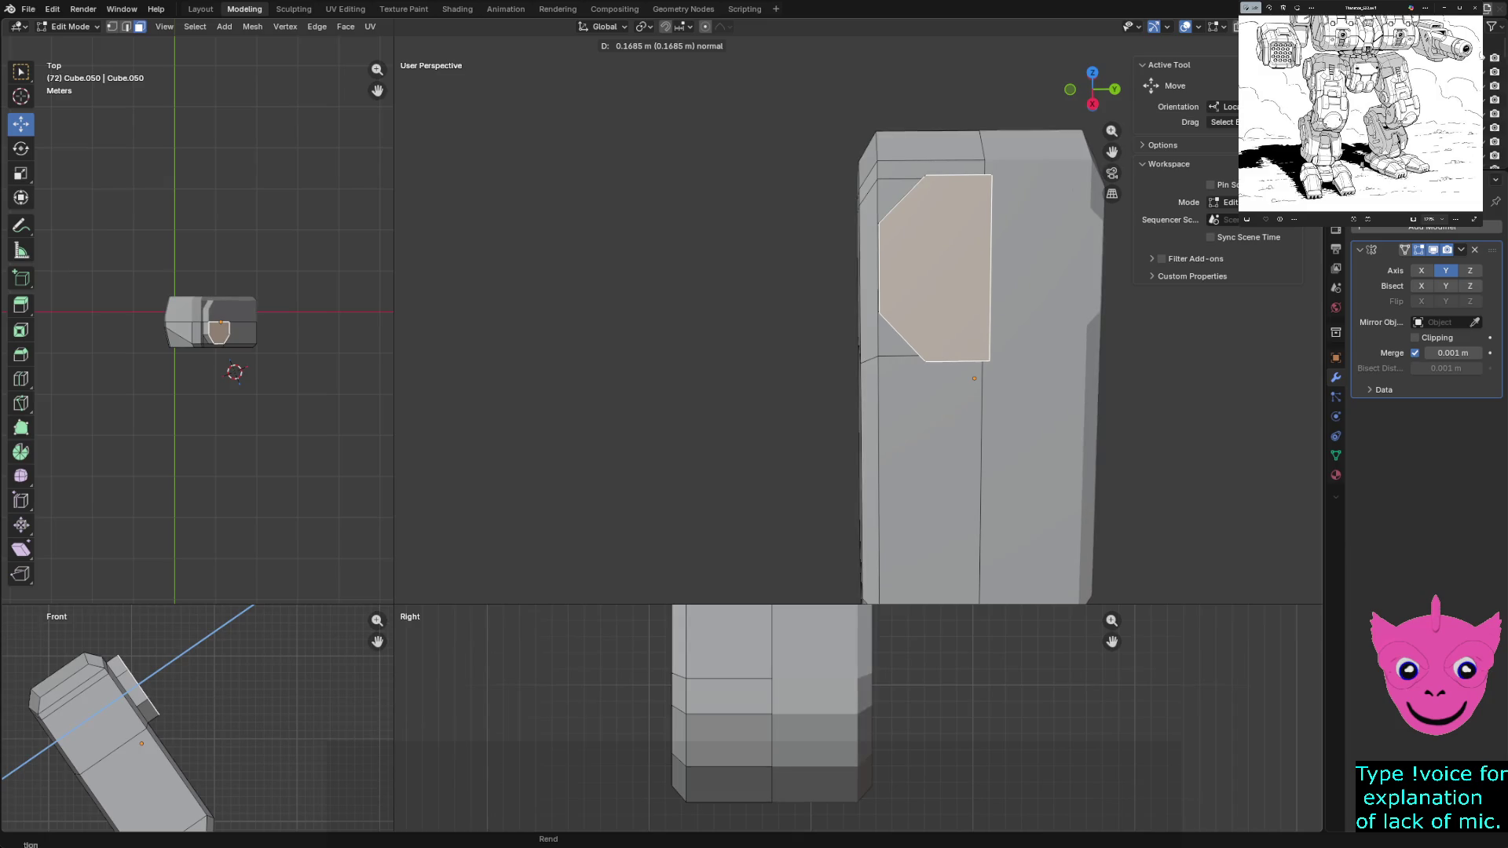
pyautogui.press('Return')
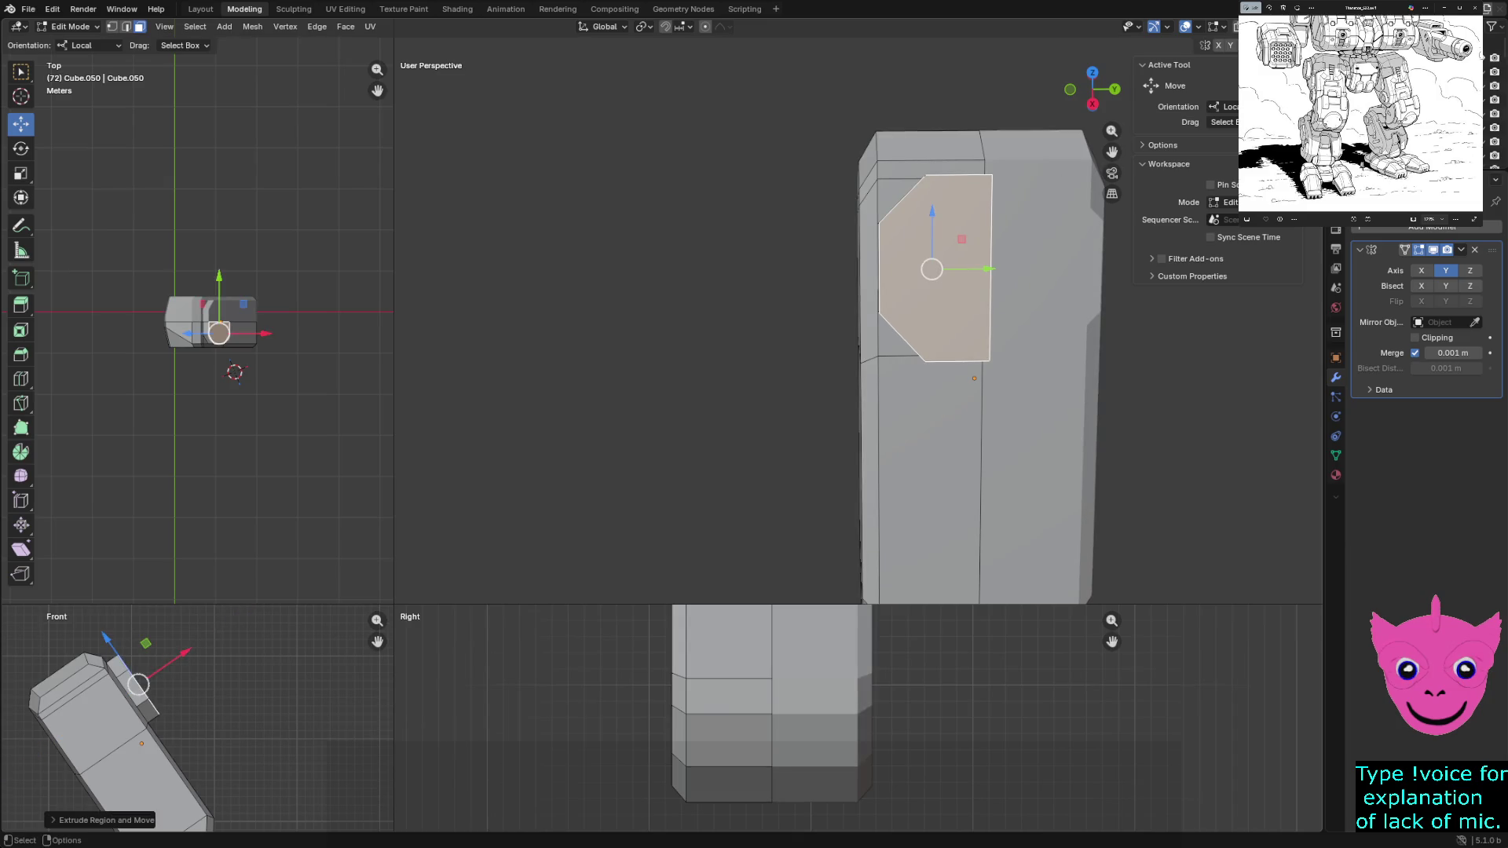
pyautogui.press('e')
pyautogui.press('s')
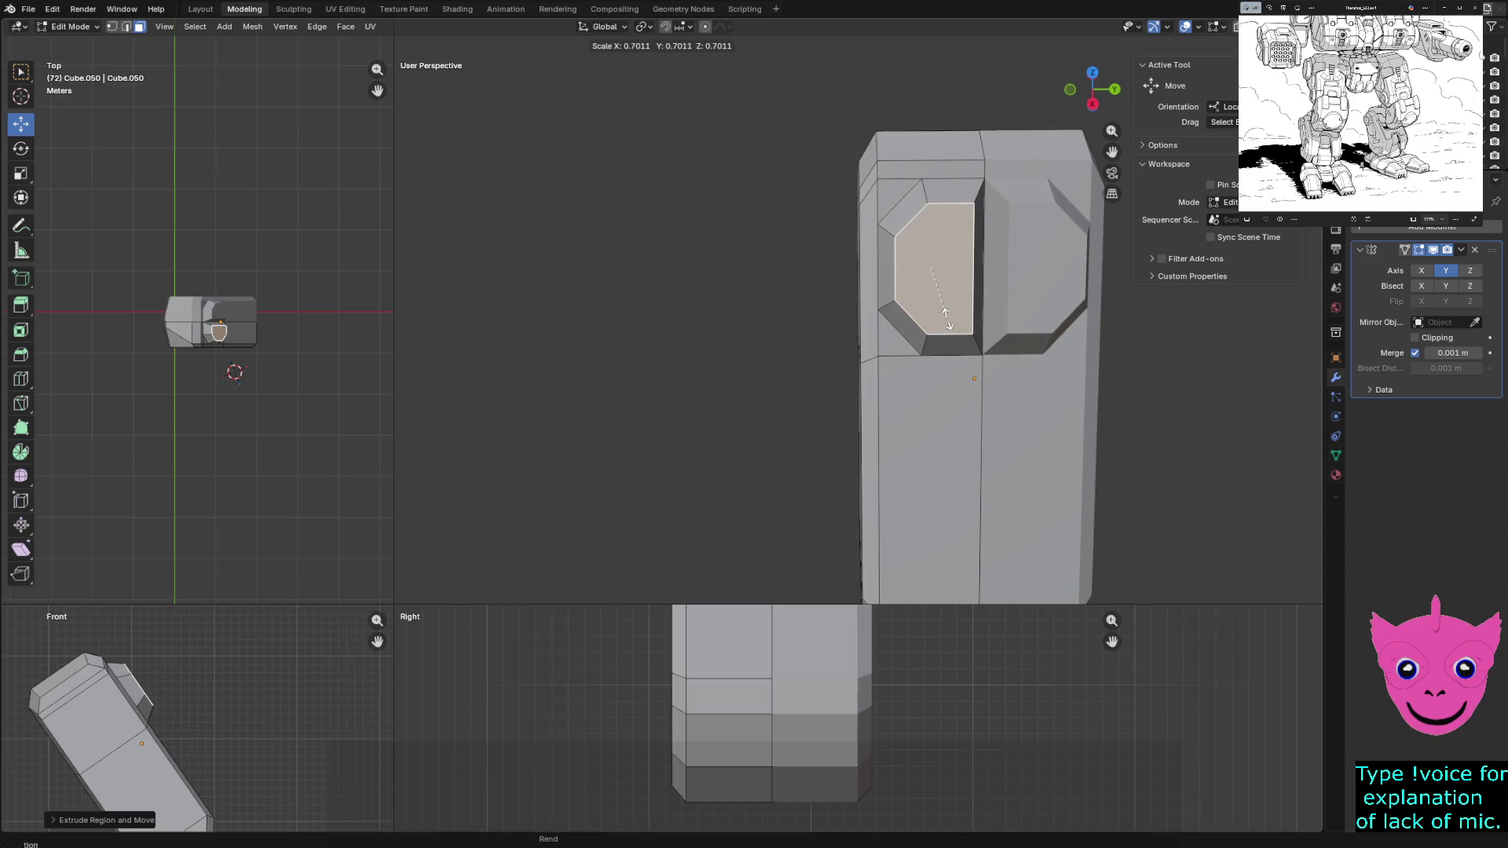
pyautogui.click(943, 316)
pyautogui.scroll(2, 944, 315)
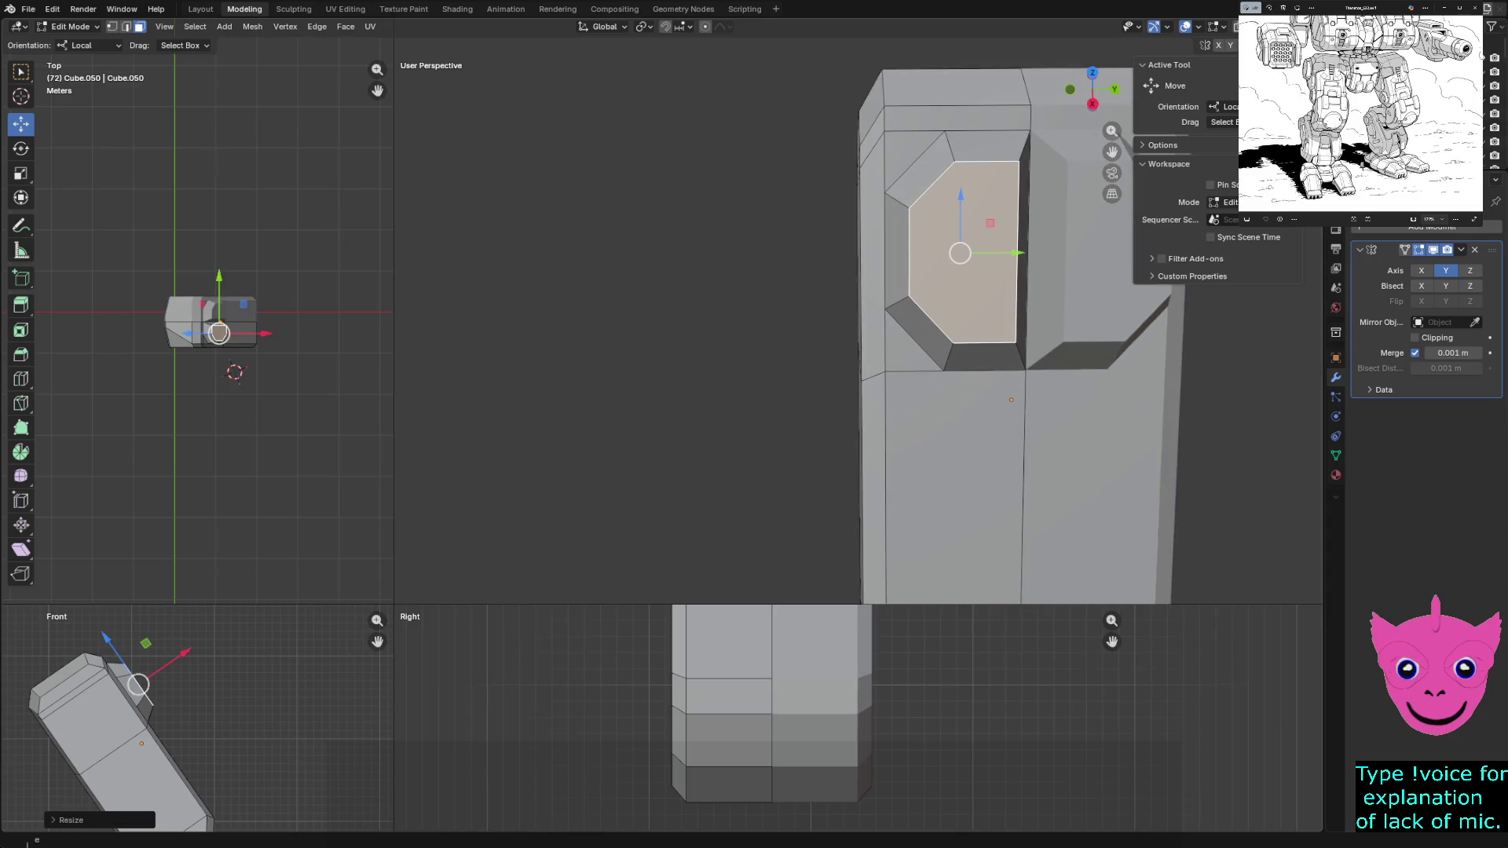
pyautogui.click(986, 145)
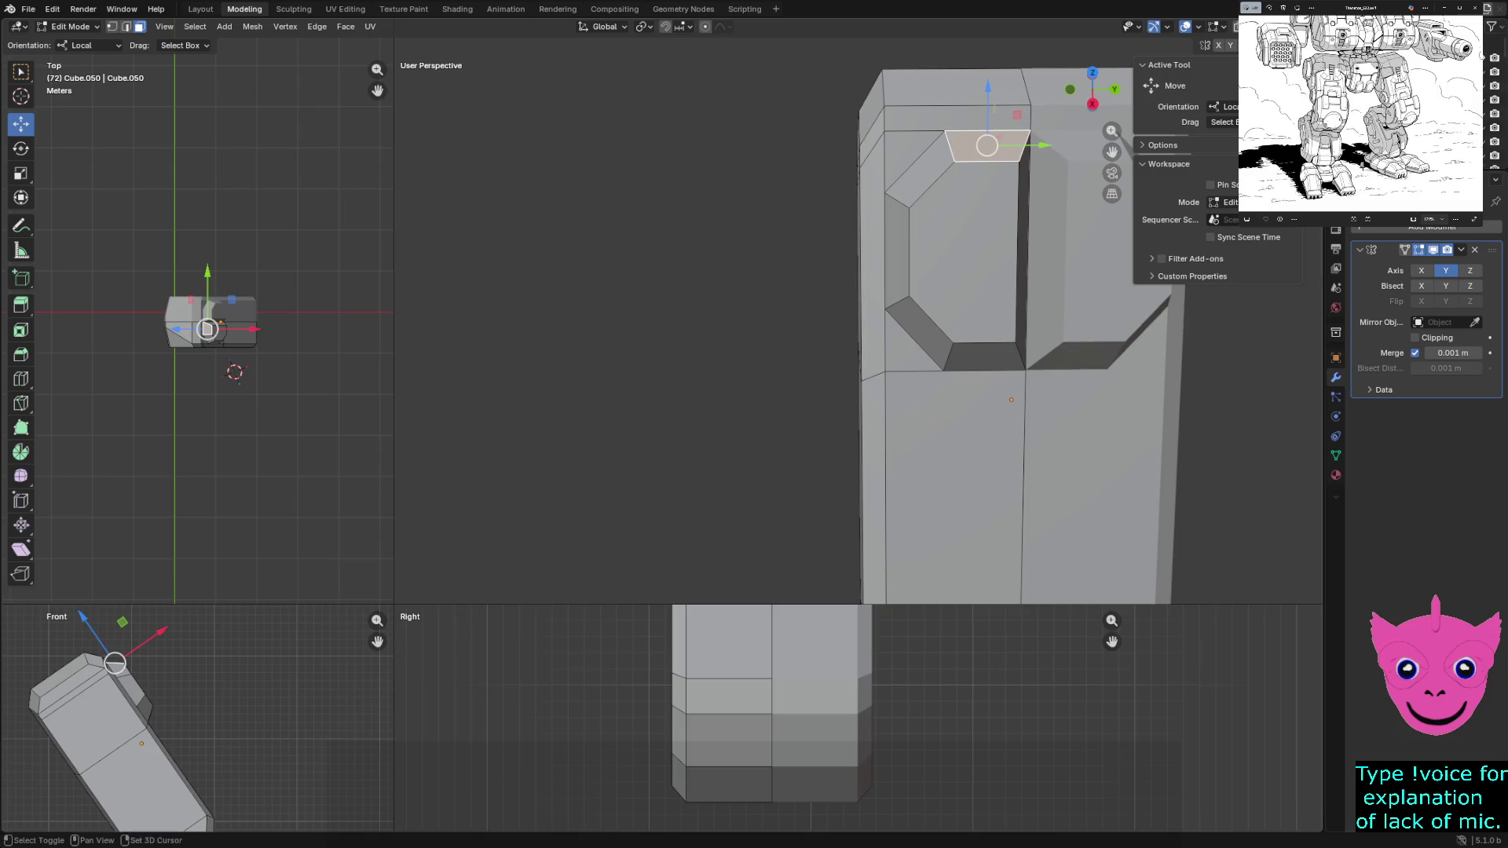
pyautogui.moveTo(942, 354); pyautogui.dragTo(907, 353, button='middle')
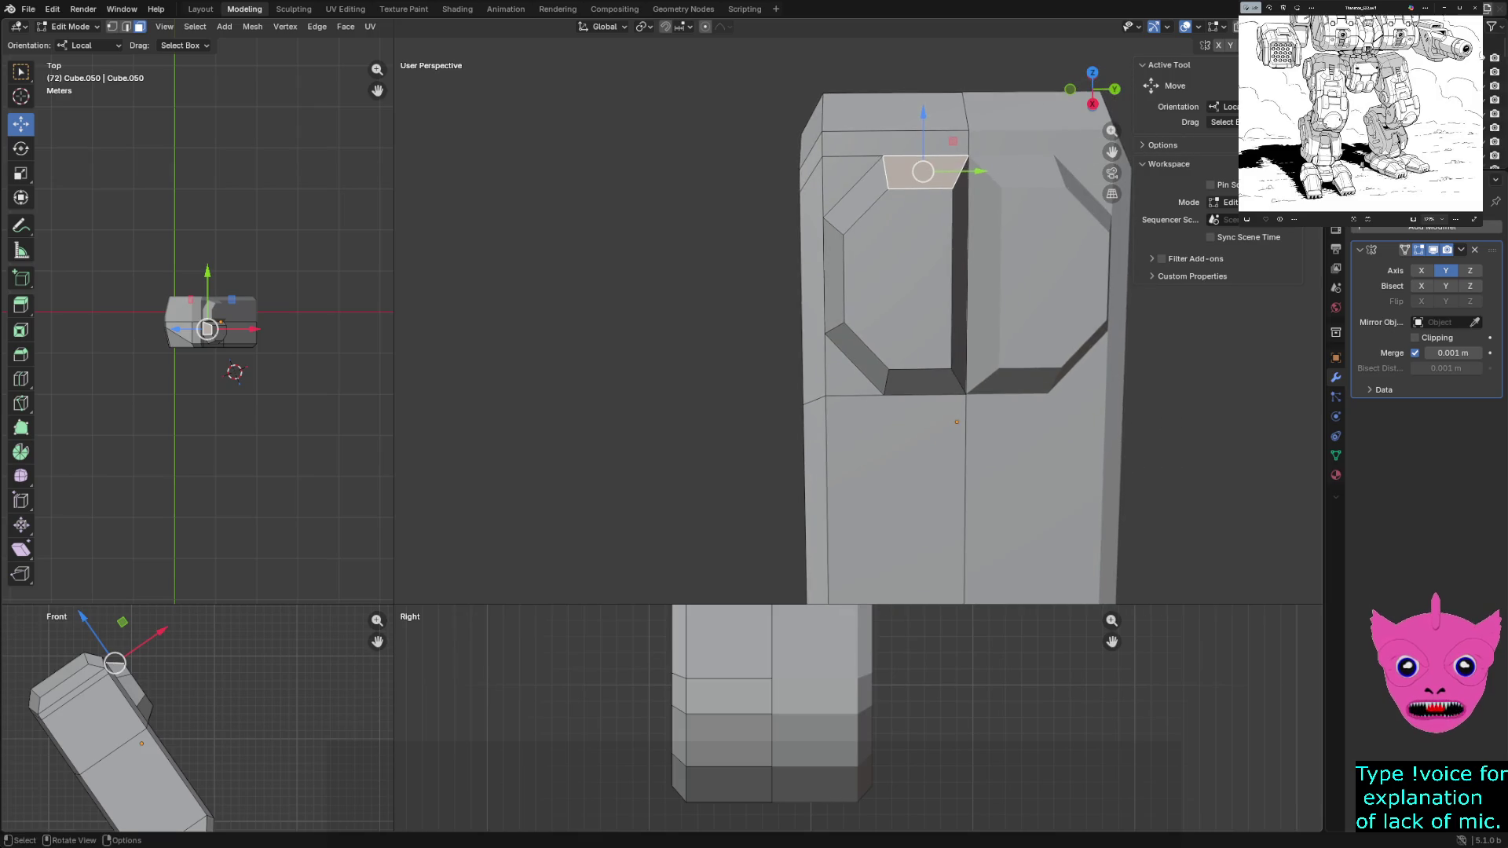
pyautogui.hotkey('alt', 'a')
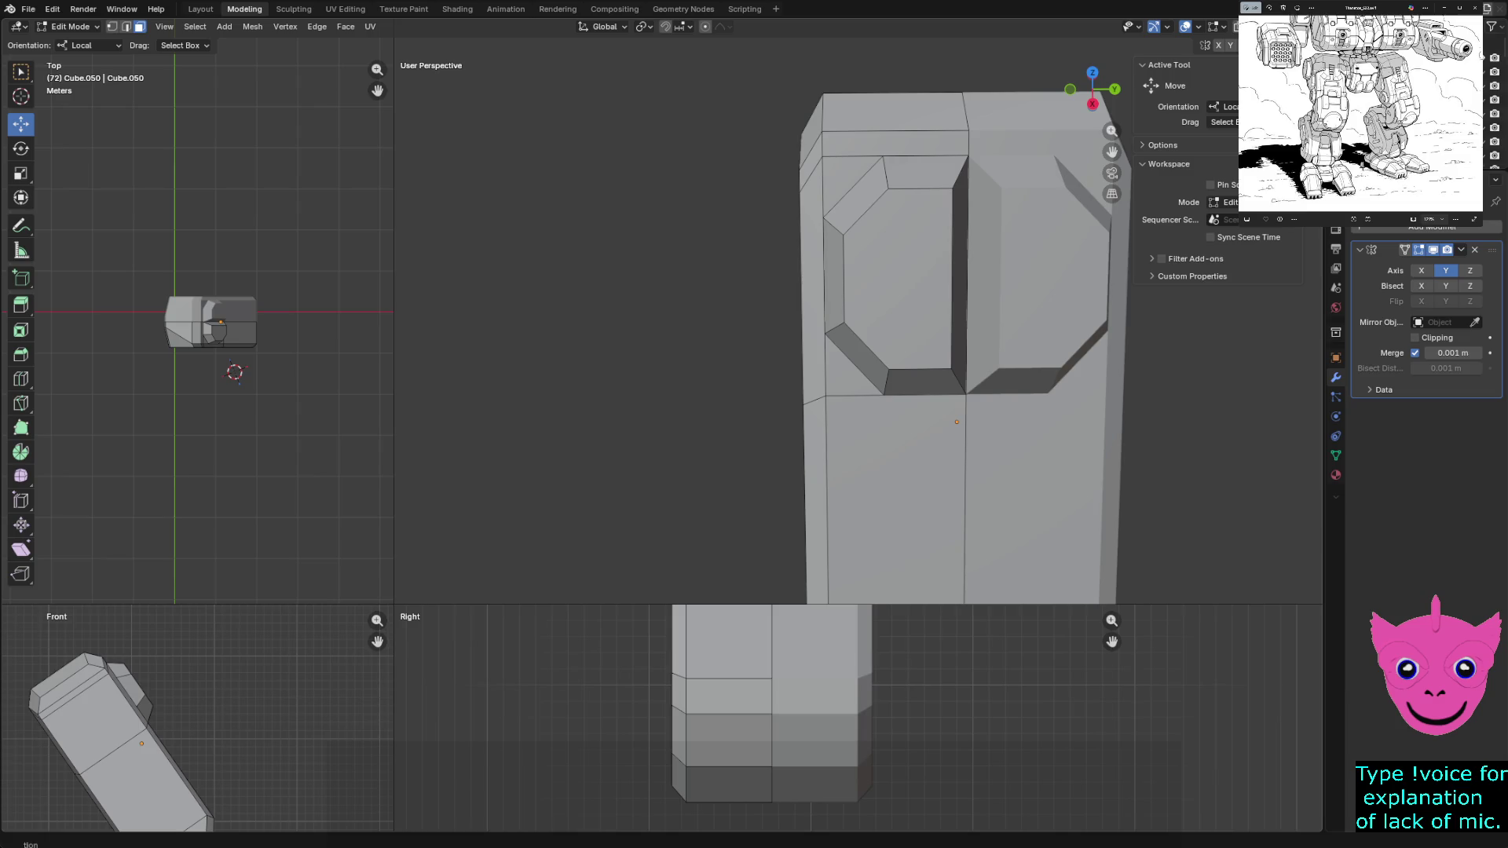
# Dissolve the vertical centre edge to merge the two recesses into one
pyautogui.click(964, 262)
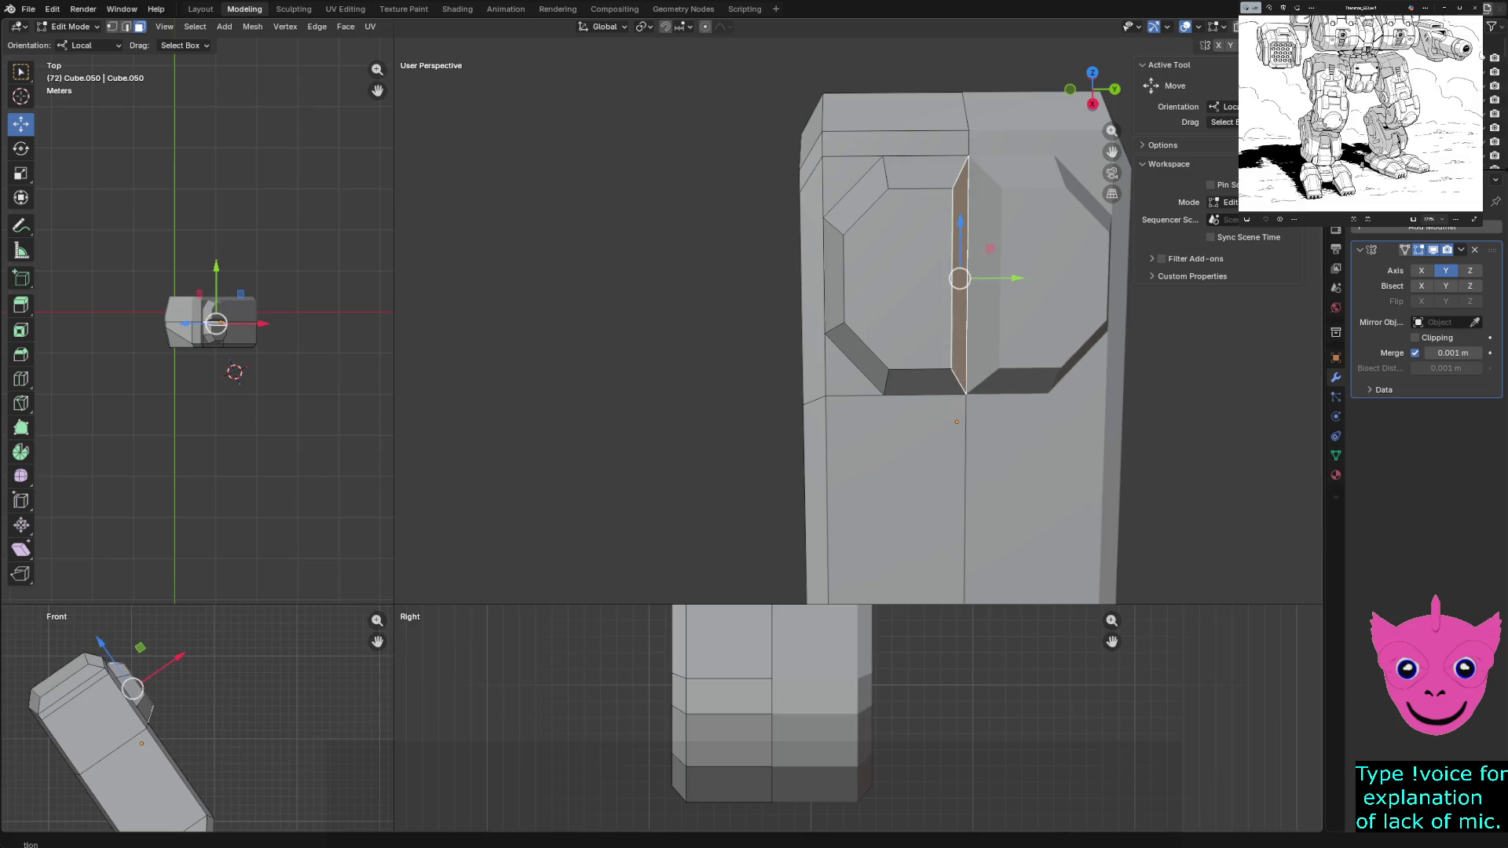
pyautogui.press('x')
pyautogui.click(919, 260)
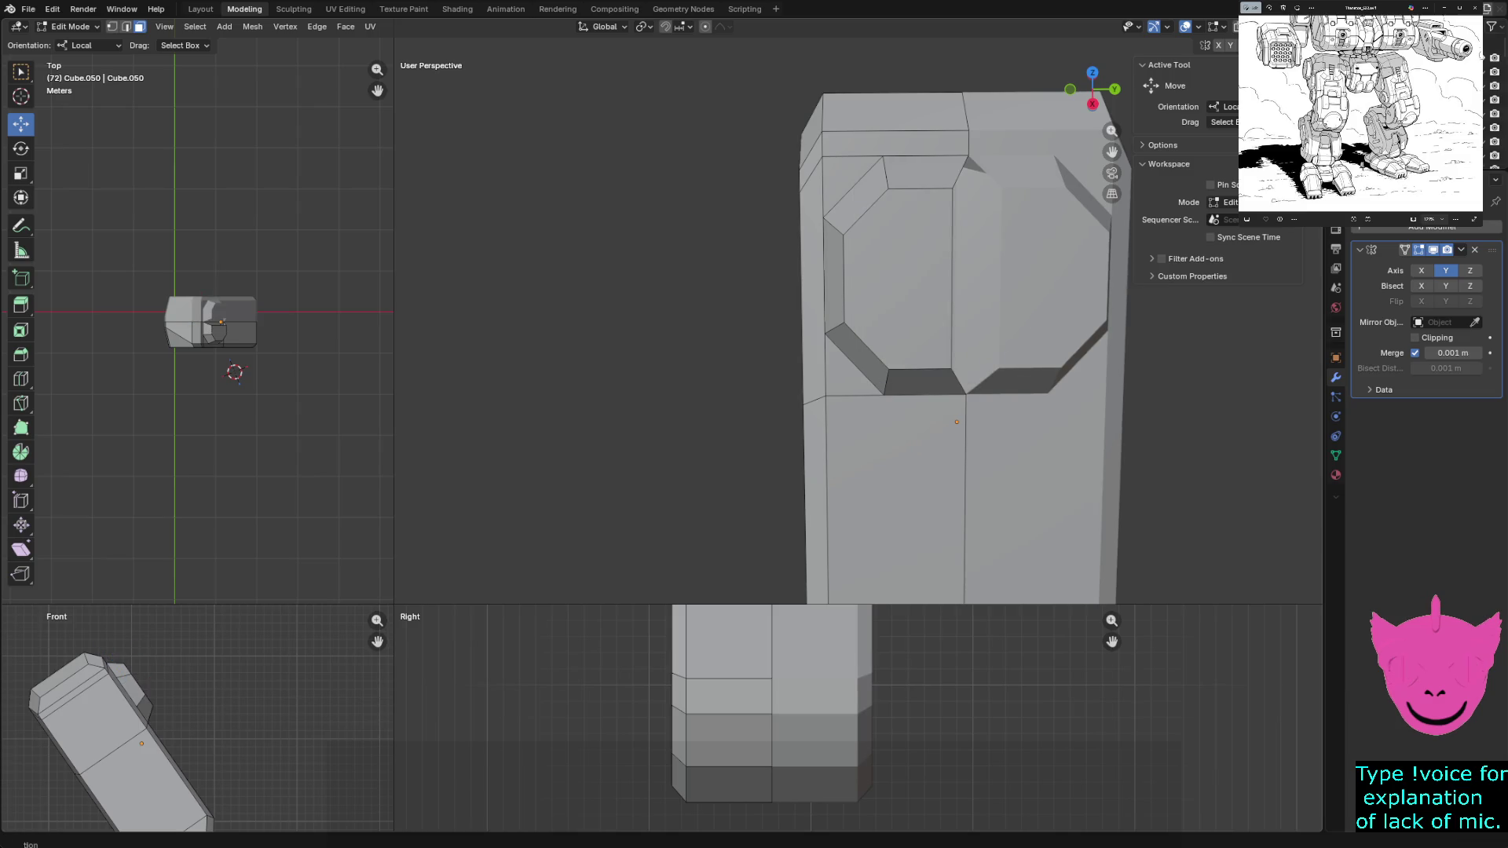
# Slide the remaining vertical edge and vertices along Y to close the central seam
pyautogui.press('2')
pyautogui.click(953, 295)
pyautogui.press('g')
pyautogui.press('y')
pyautogui.press('y')
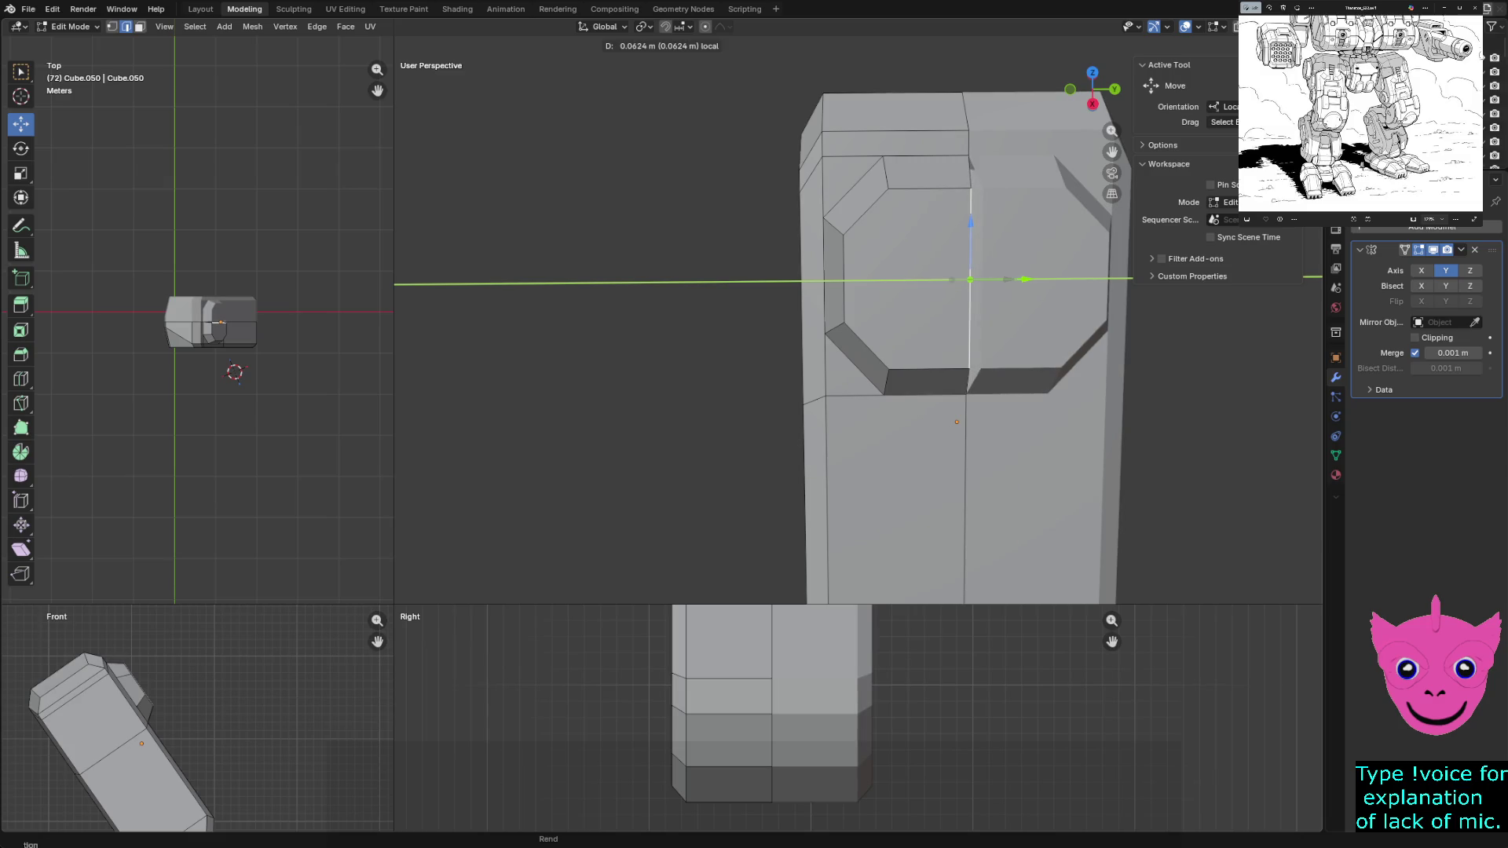
pyautogui.press('Return')
pyautogui.scroll(2, 954, 342)
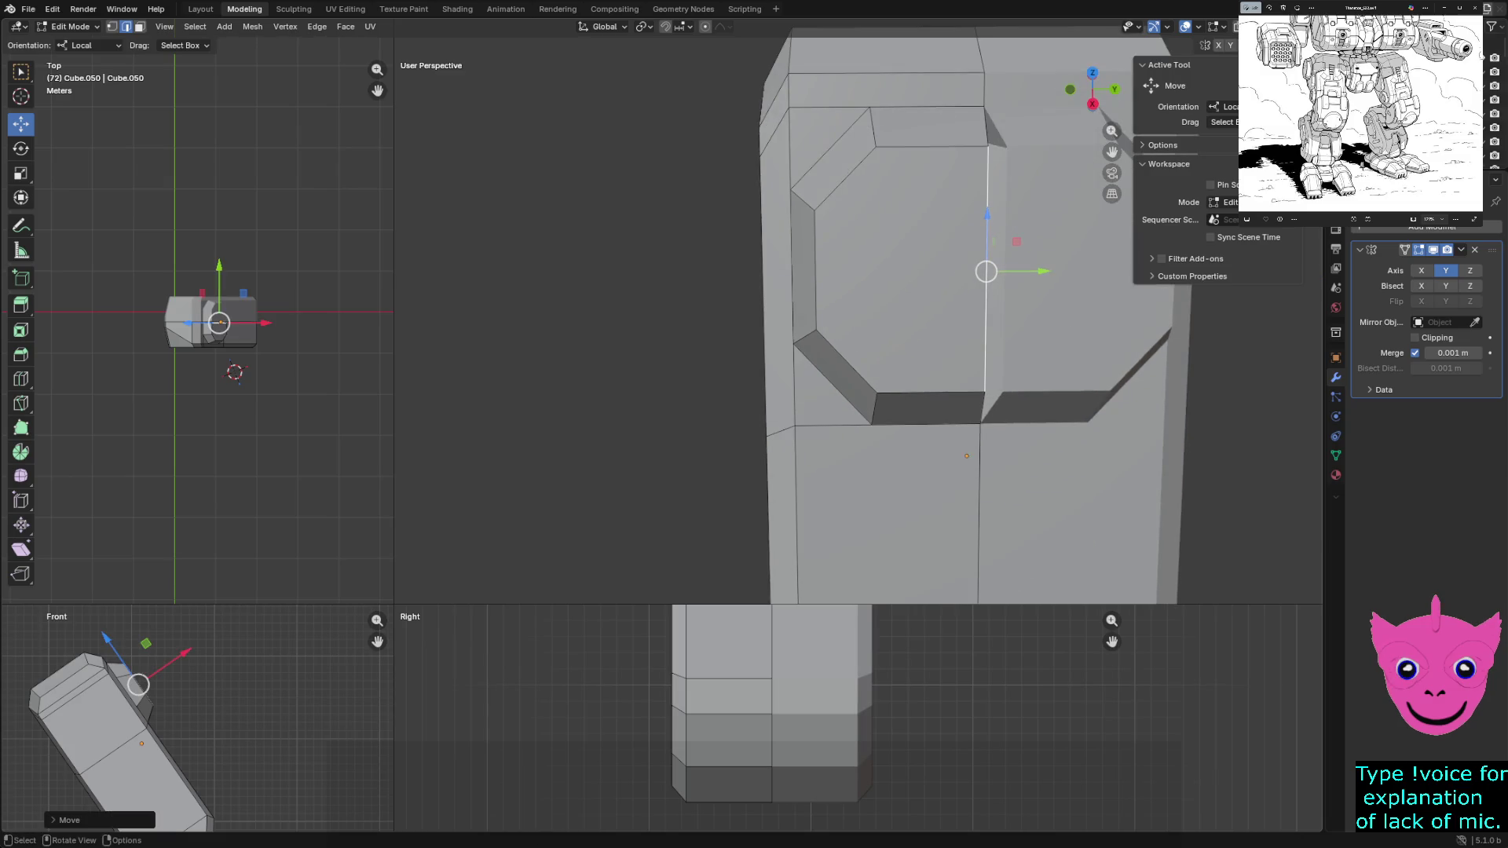
pyautogui.moveTo(954, 343)
pyautogui.keyDown('shift'); pyautogui.mouseDown(button='middle')
pyautogui.moveTo(837, 318)
pyautogui.moveTo(825, 388)
pyautogui.mouseUp(button='middle'); pyautogui.keyUp('shift')
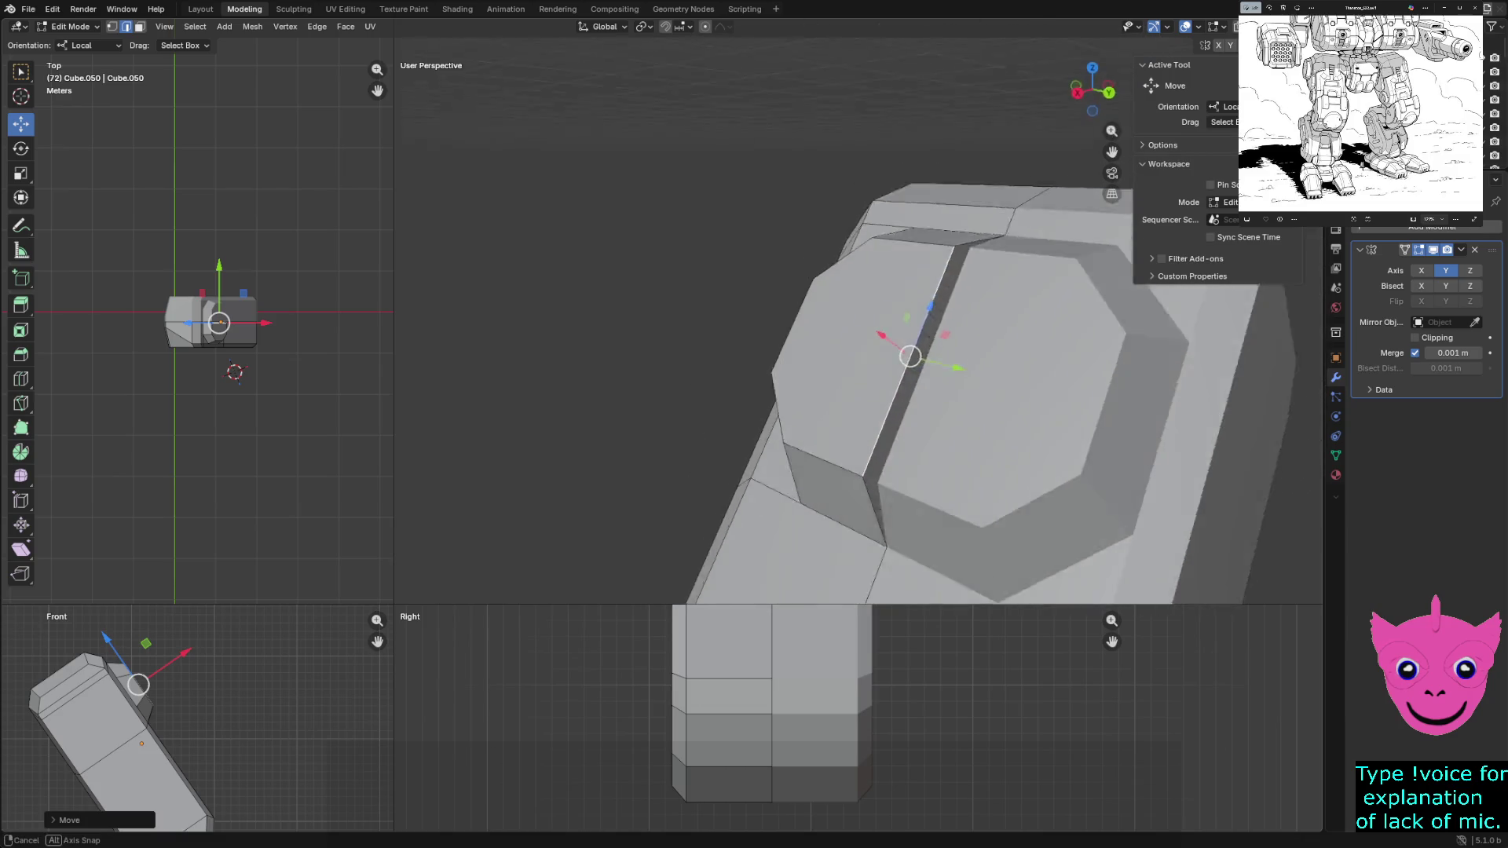
pyautogui.press('g')
pyautogui.press('y')
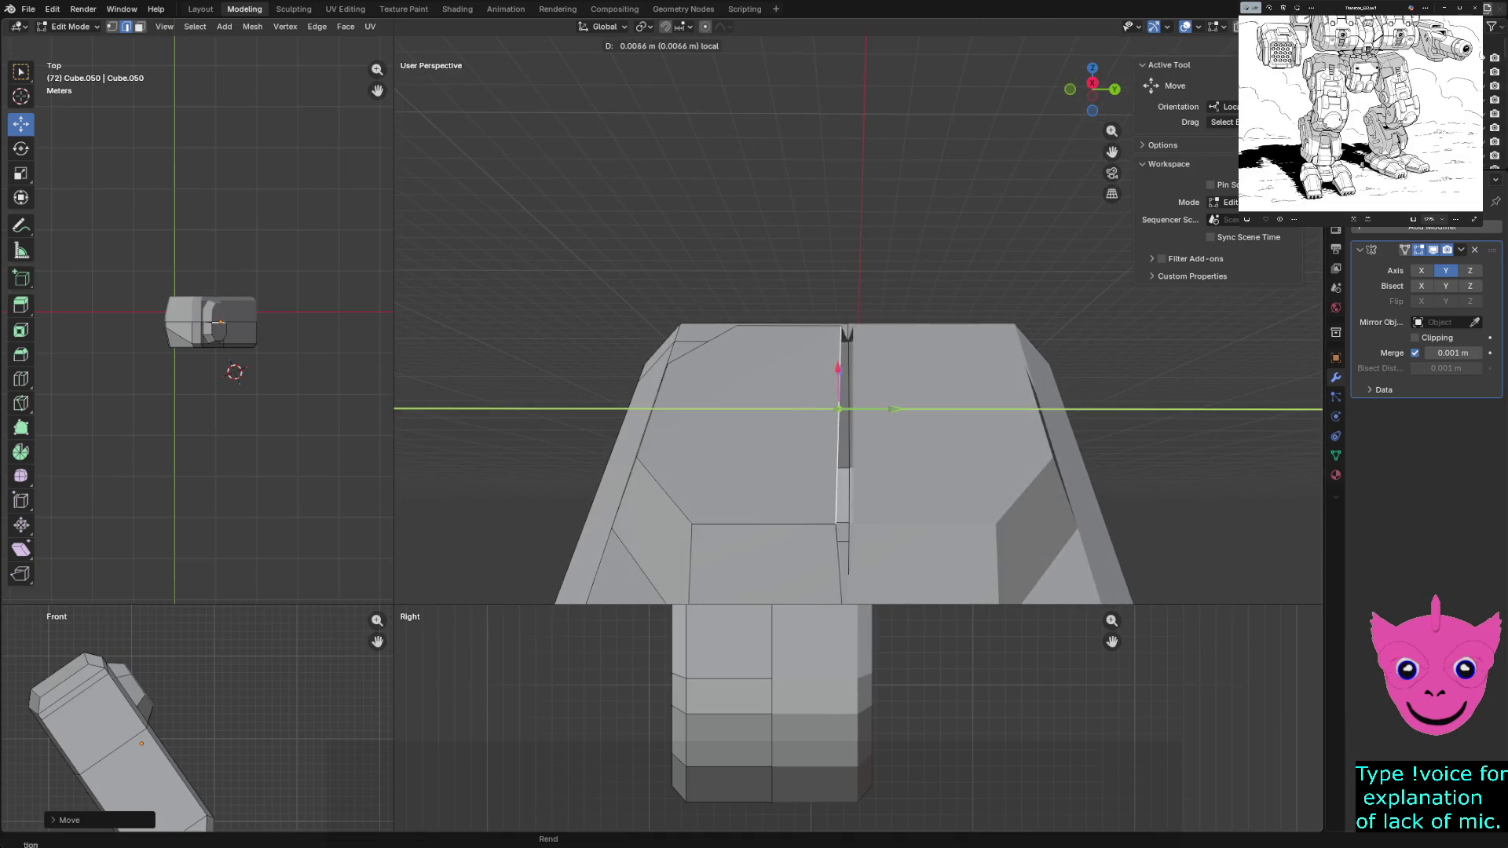
pyautogui.press('Return')
pyautogui.hotkey('alt', 'a')
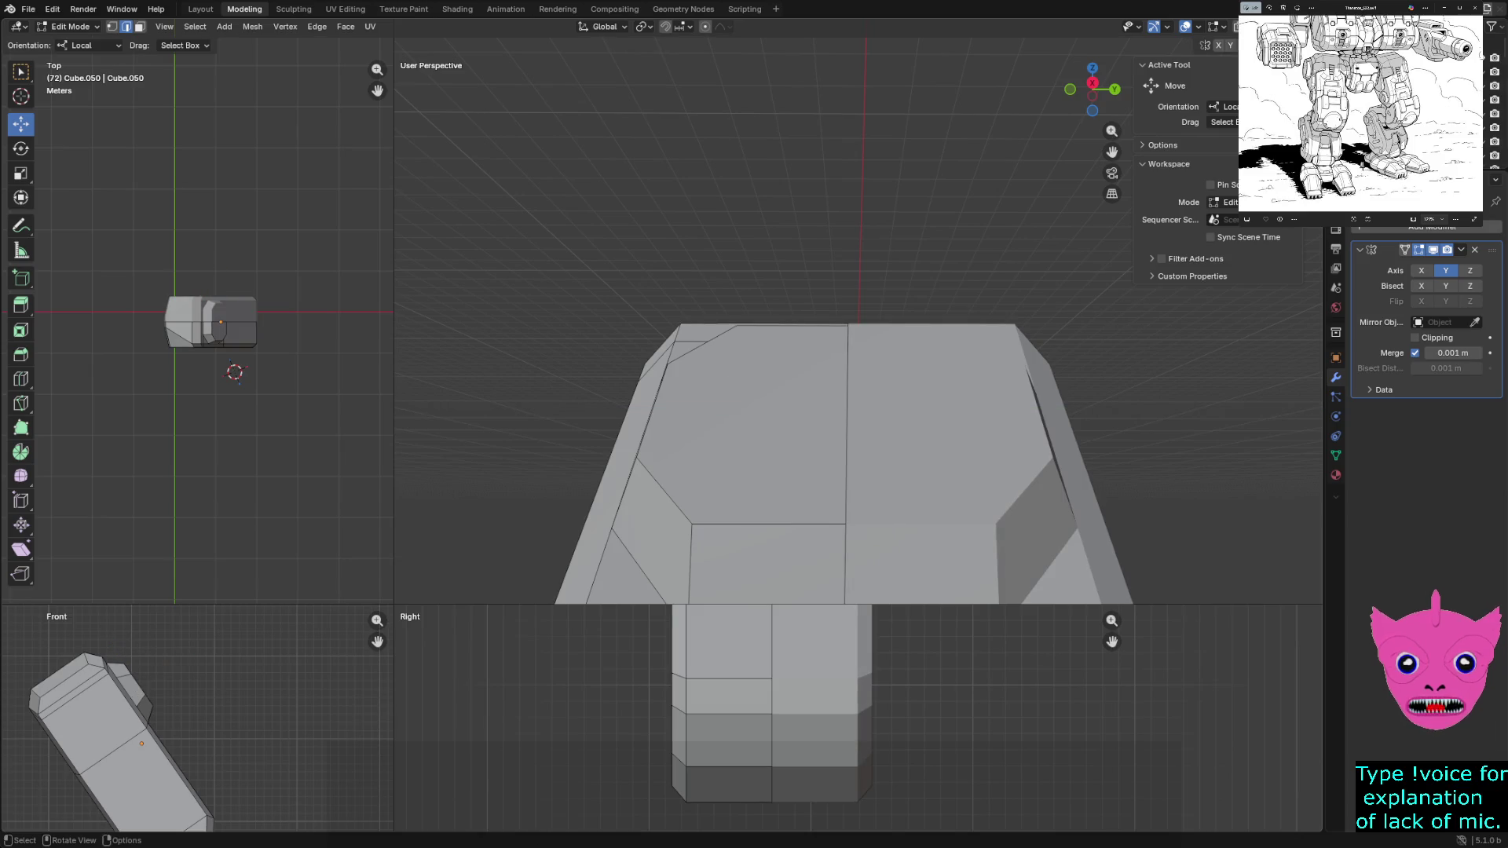
pyautogui.moveTo(849, 354)
pyautogui.mouseDown(button='middle')
pyautogui.moveTo(849, 425)
pyautogui.moveTo(825, 412)
pyautogui.mouseUp(button='middle')
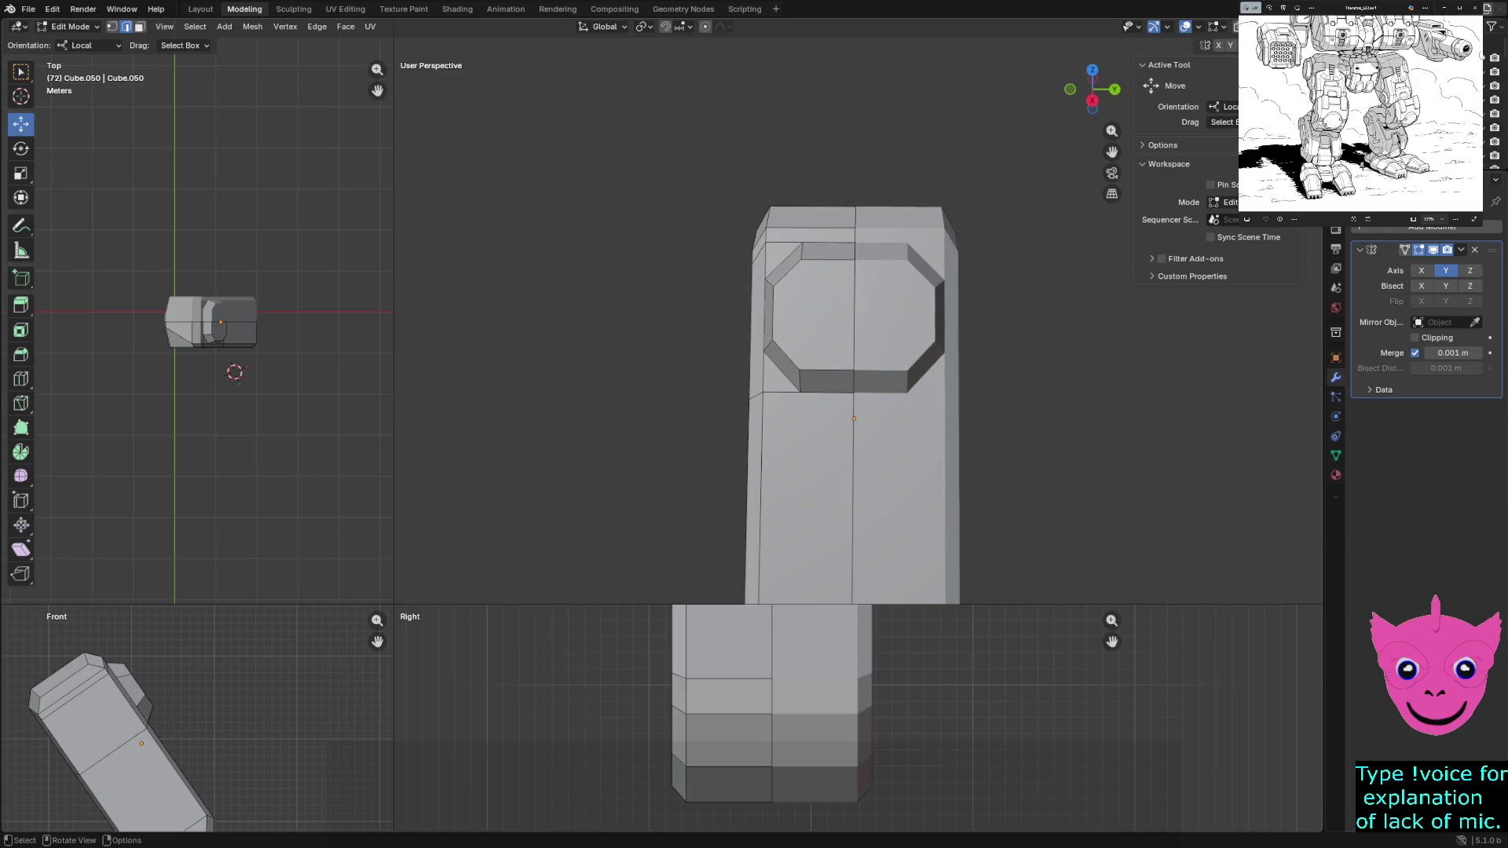
pyautogui.moveTo(824, 413); pyautogui.dragTo(684, 412, button='middle')
pyautogui.press('z')
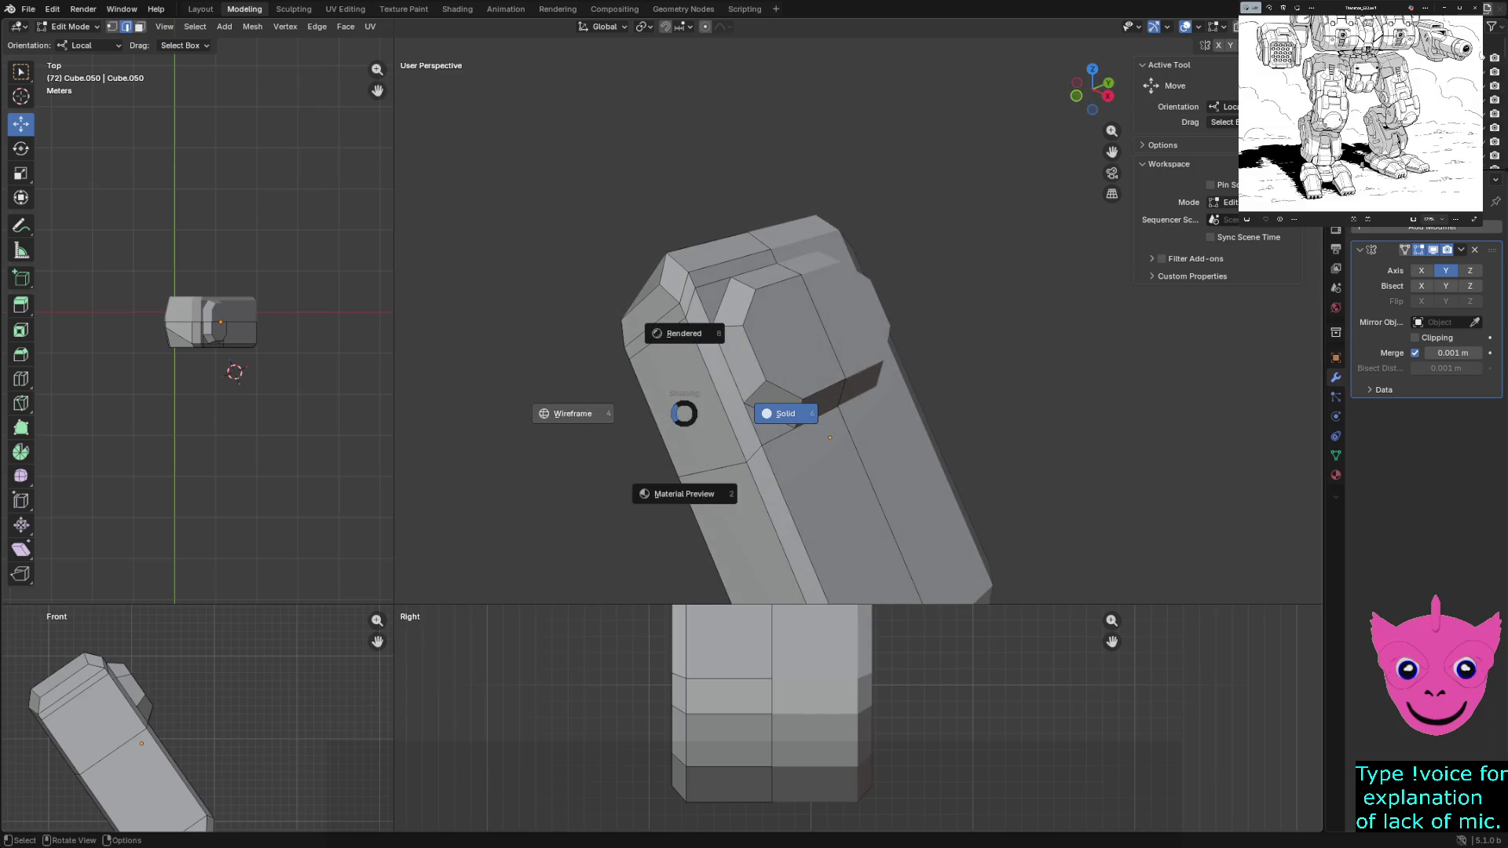
# In wireframe, box-select the recess's lower faces, move them down along Z, and return to solid shading
pyautogui.click(572, 414)
pyautogui.moveTo(639, 372); pyautogui.dragTo(978, 483)
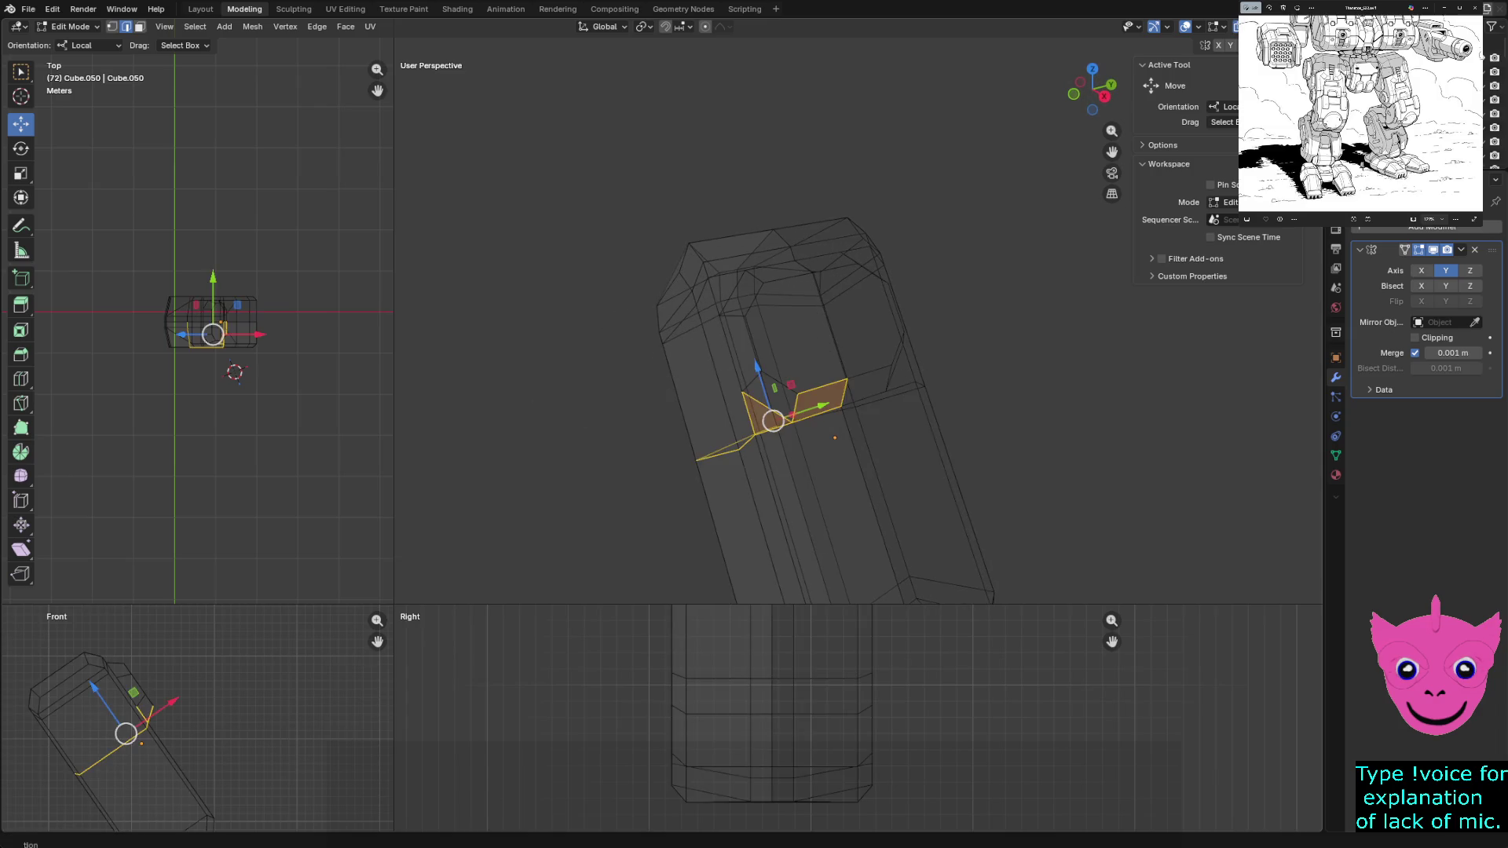
pyautogui.moveTo(767, 412); pyautogui.dragTo(814, 390, button='middle')
pyautogui.moveTo(707, 322); pyautogui.dragTo(808, 411)
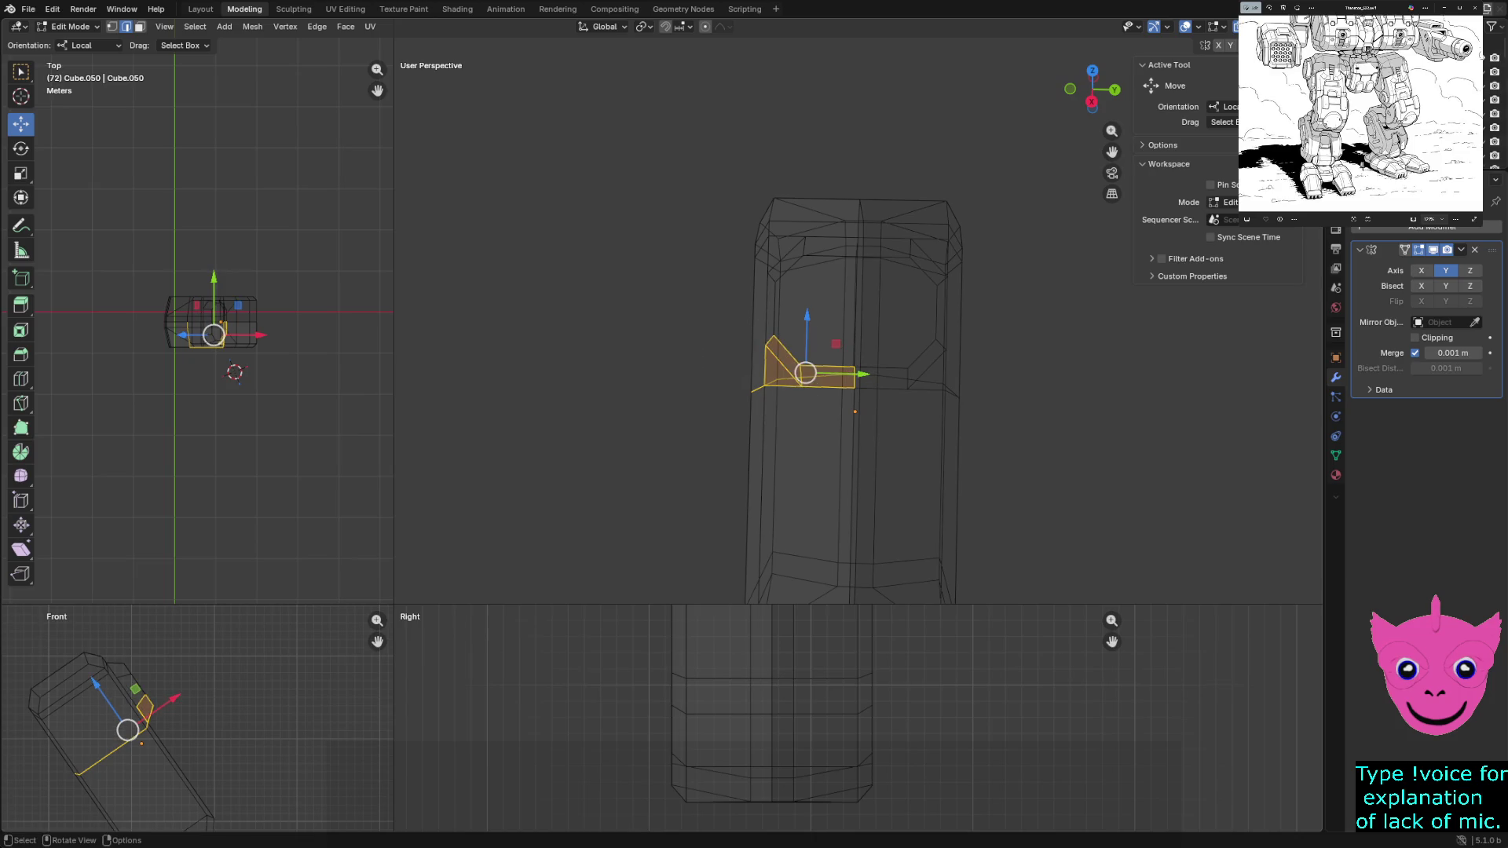
pyautogui.keyDown('alt'); pyautogui.keyDown('shift'); pyautogui.click(853, 411); pyautogui.keyUp('shift'); pyautogui.keyUp('alt')
pyautogui.keyDown('ctrl'); pyautogui.moveTo(665, 338); pyautogui.dragTo(873, 441); pyautogui.keyUp('ctrl')
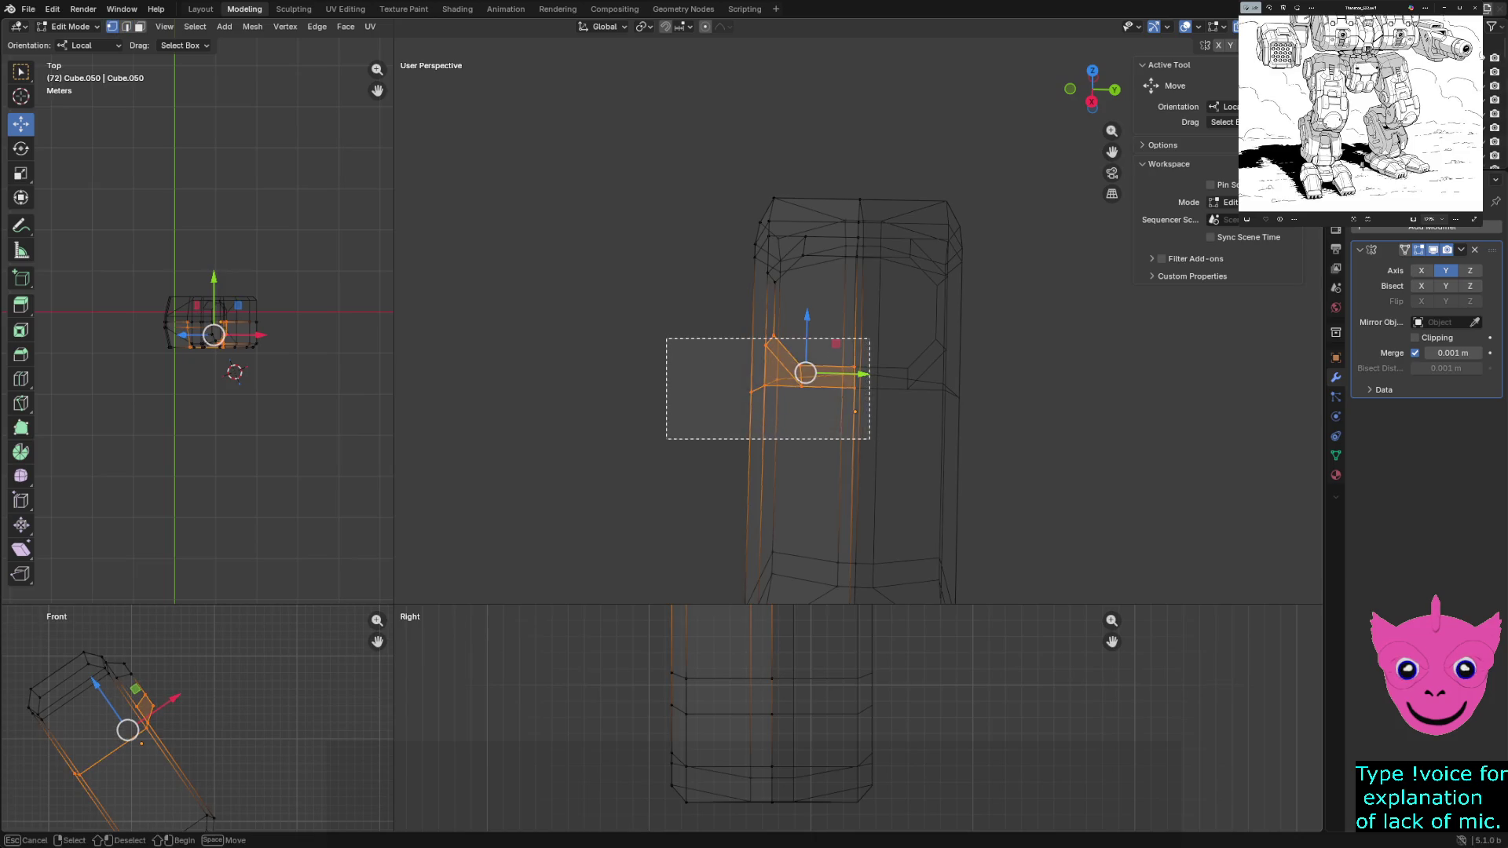
pyautogui.press('g')
pyautogui.press('z')
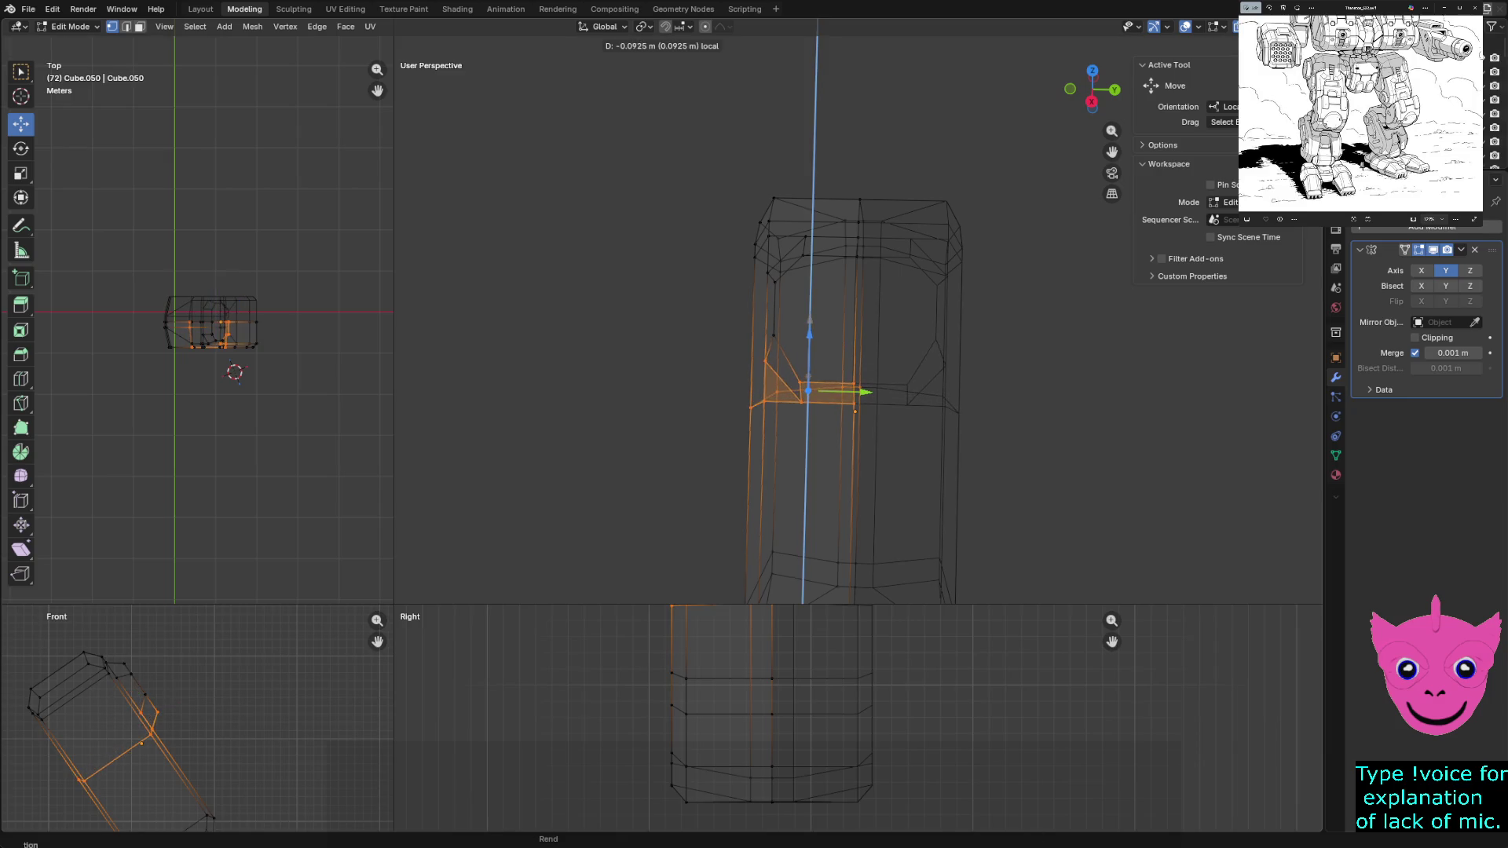
pyautogui.click(808, 377)
pyautogui.press('z')
pyautogui.click(698, 377)
pyautogui.moveTo(848, 389); pyautogui.dragTo(826, 378, button='middle')
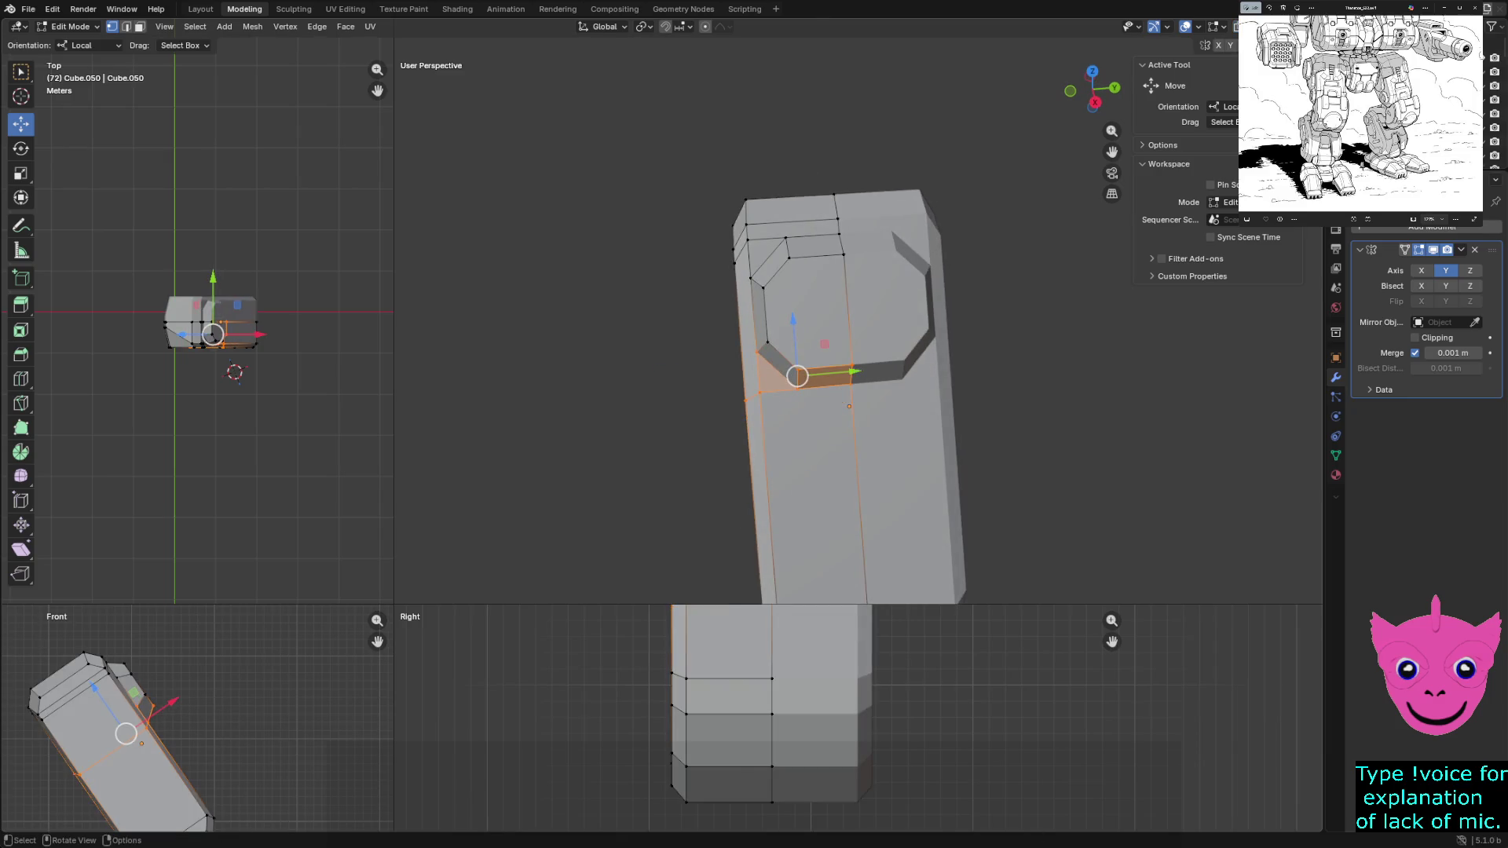
# Lower the faces further along Z to about 0.14 m, then exit to Object Mode and deselect
pyautogui.press('g')
pyautogui.press('z')
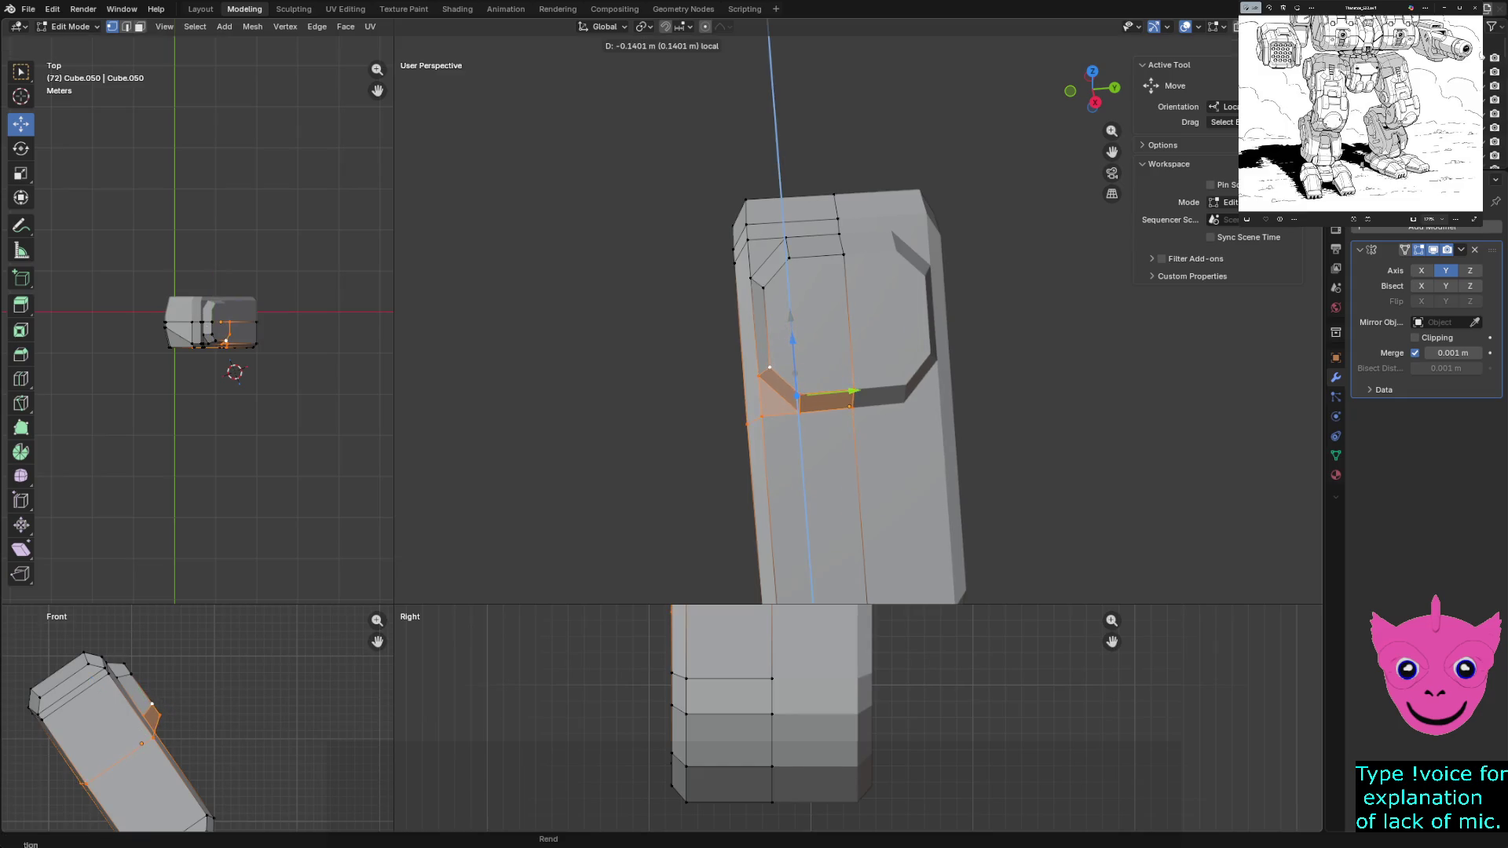
pyautogui.press('Return')
pyautogui.hotkey('alt', 'a')
pyautogui.moveTo(825, 389); pyautogui.dragTo(790, 425, button='middle')
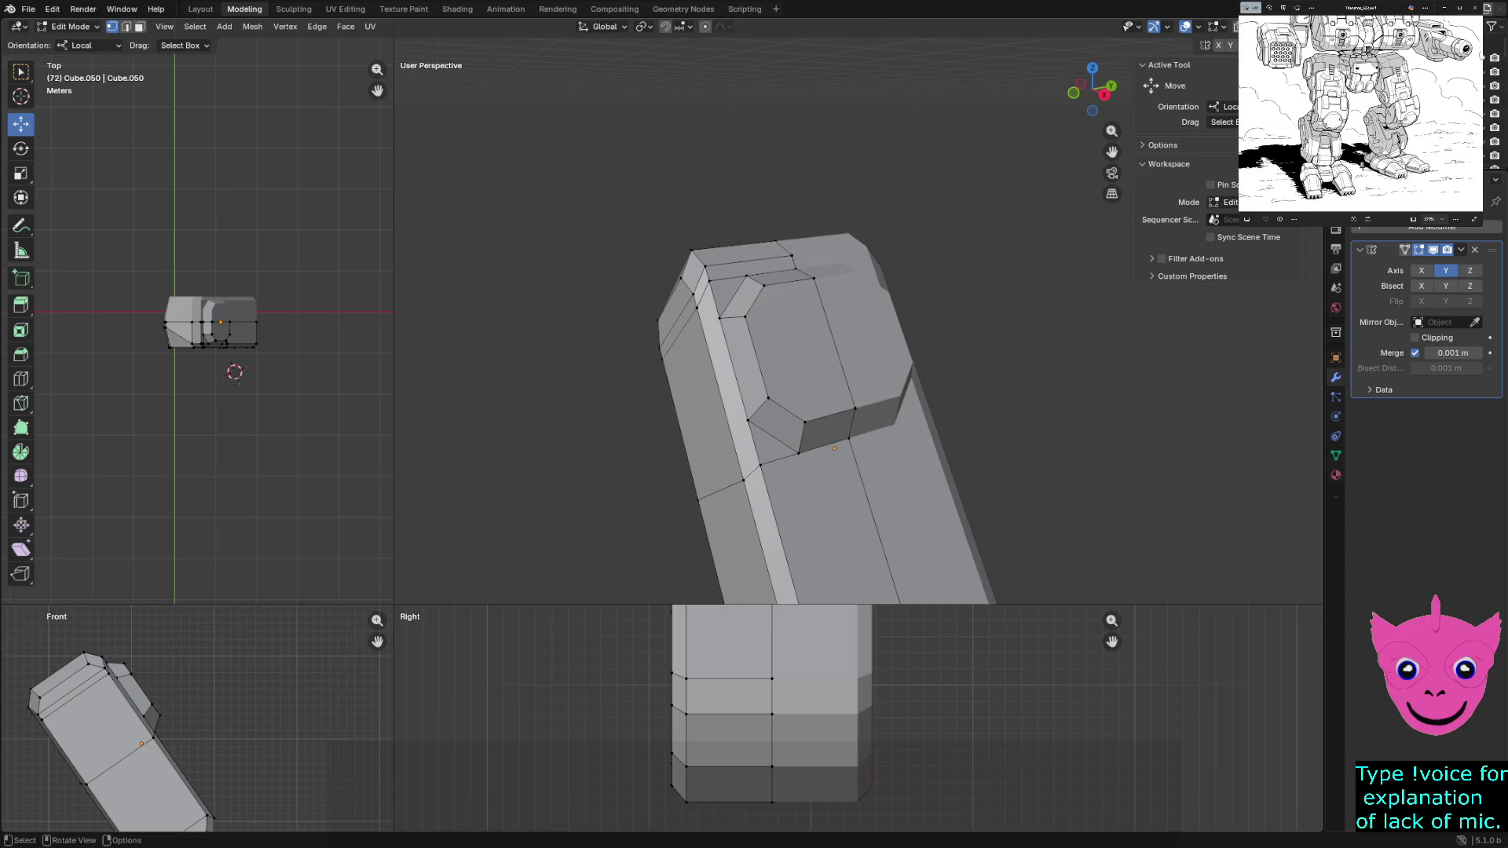
pyautogui.scroll(-2, 825, 424)
pyautogui.moveTo(825, 424); pyautogui.dragTo(872, 425, button='middle')
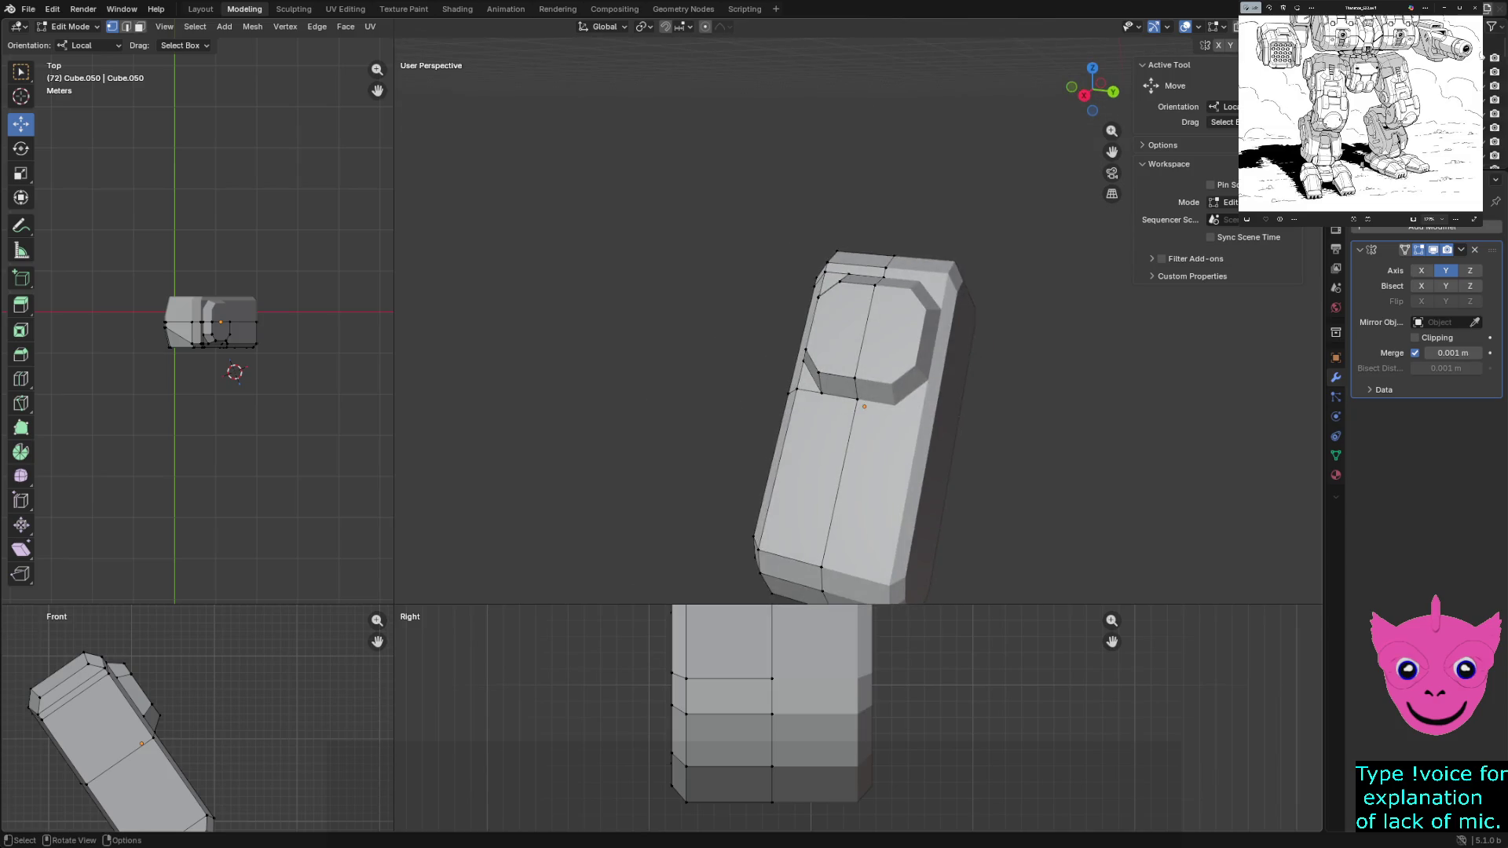
pyautogui.press('Tab')
pyautogui.hotkey('alt', 'a')
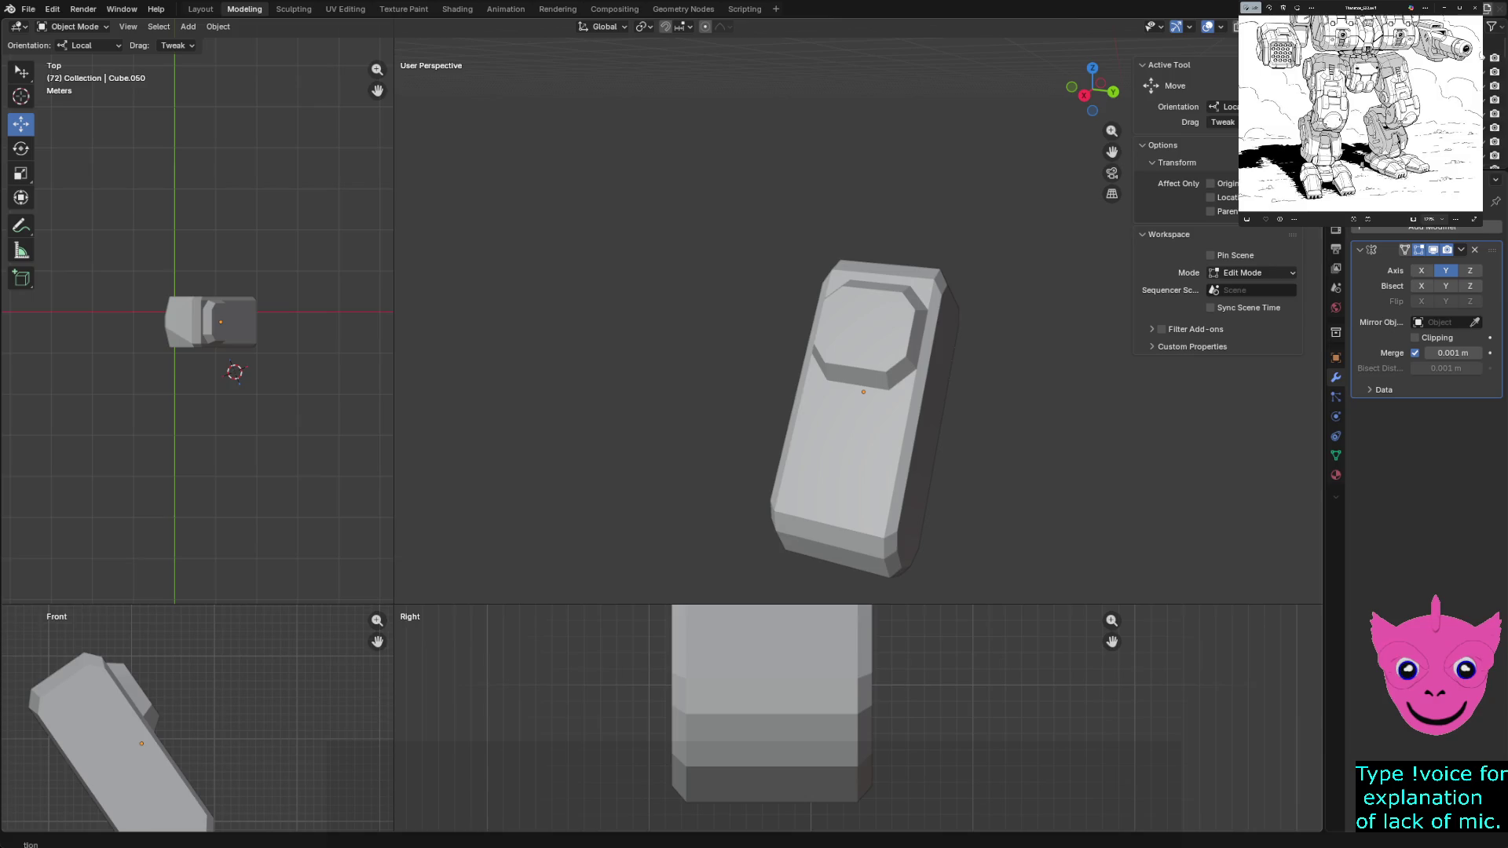
# Unhide all mech parts, deselect them and orbit to a front-left view of both legs
pyautogui.press('h')
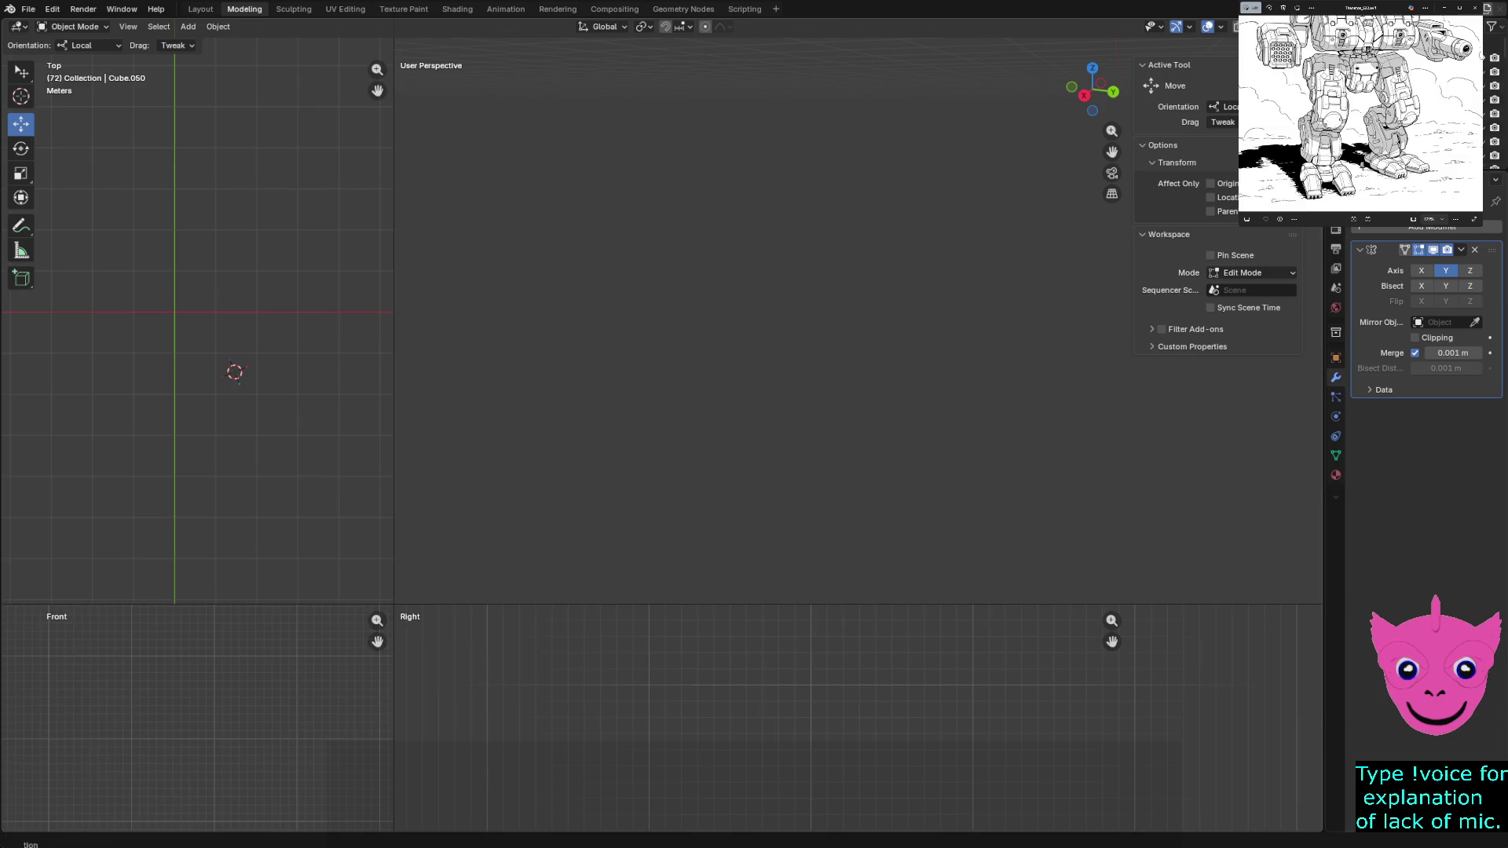
pyautogui.hotkey('alt', 'h')
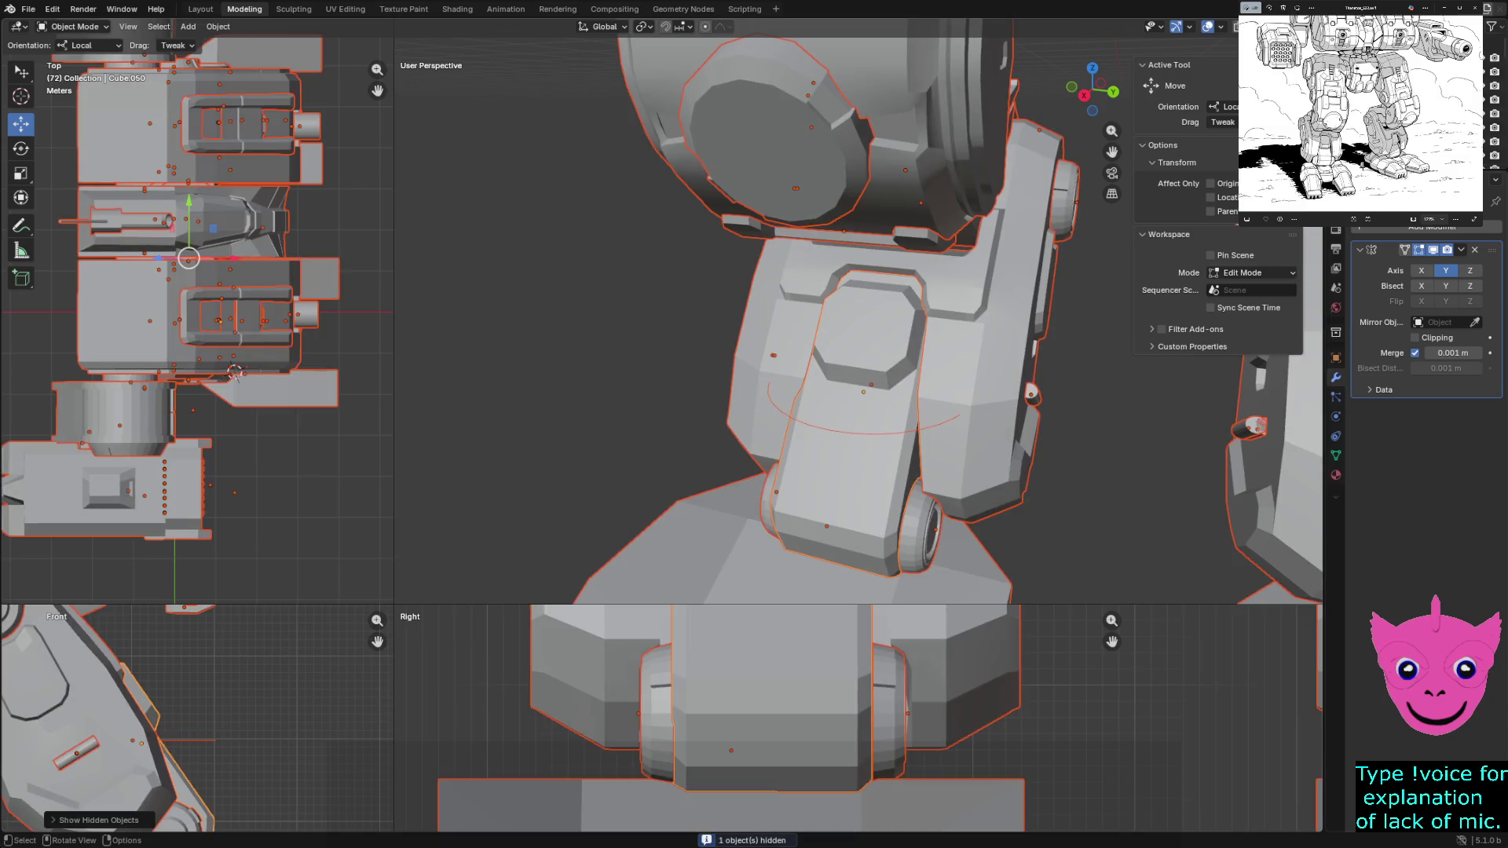
pyautogui.hotkey('alt', 'a')
pyautogui.scroll(-4, 860, 318)
pyautogui.moveTo(861, 318); pyautogui.dragTo(908, 318, button='middle')
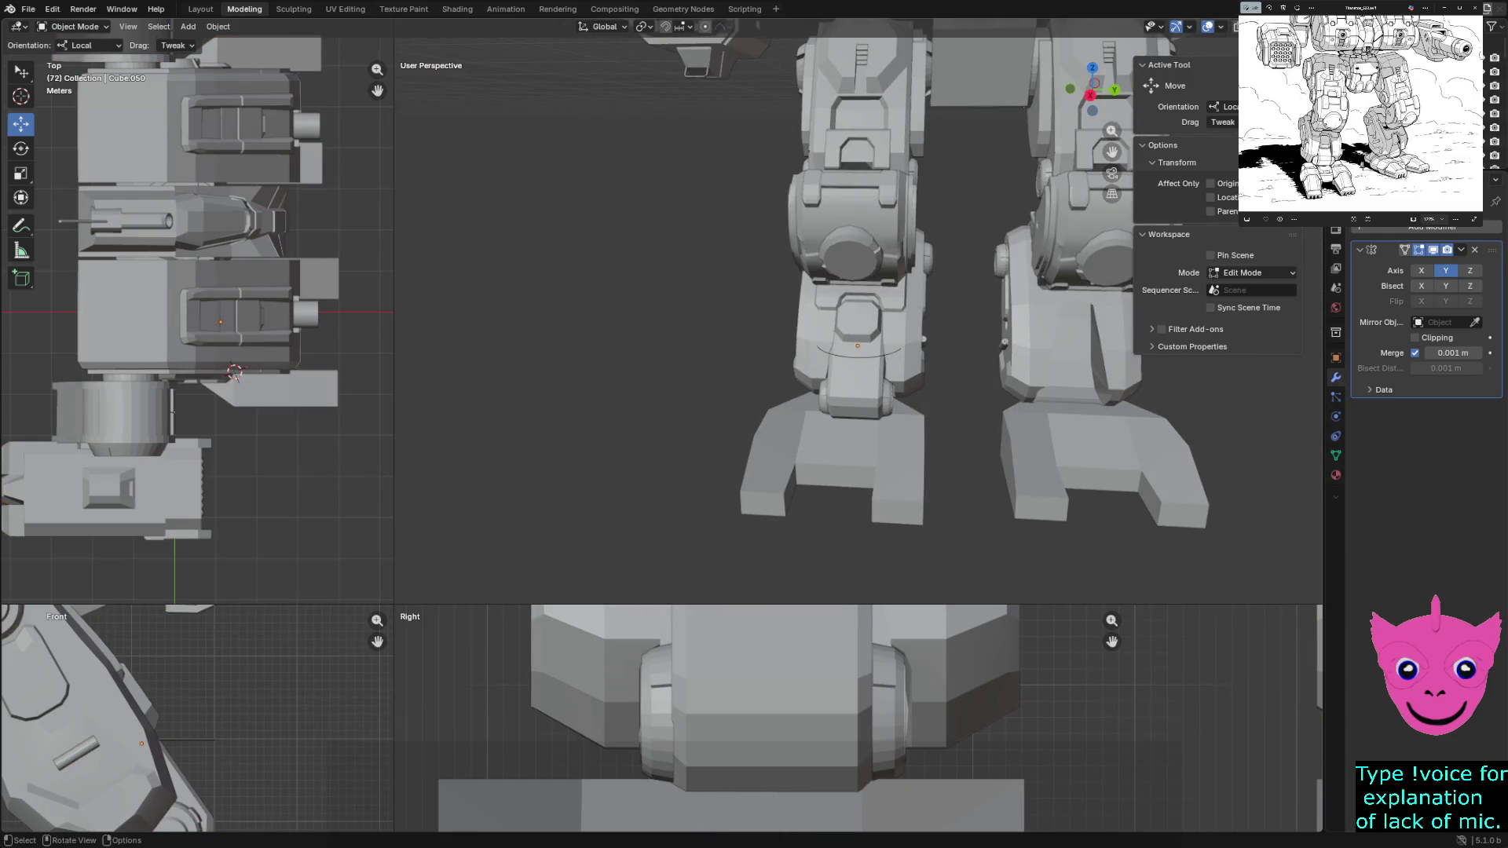
pyautogui.scroll(-2, 857, 341)
pyautogui.scroll(2, 857, 342)
pyautogui.moveTo(857, 342); pyautogui.dragTo(802, 354, button='middle')
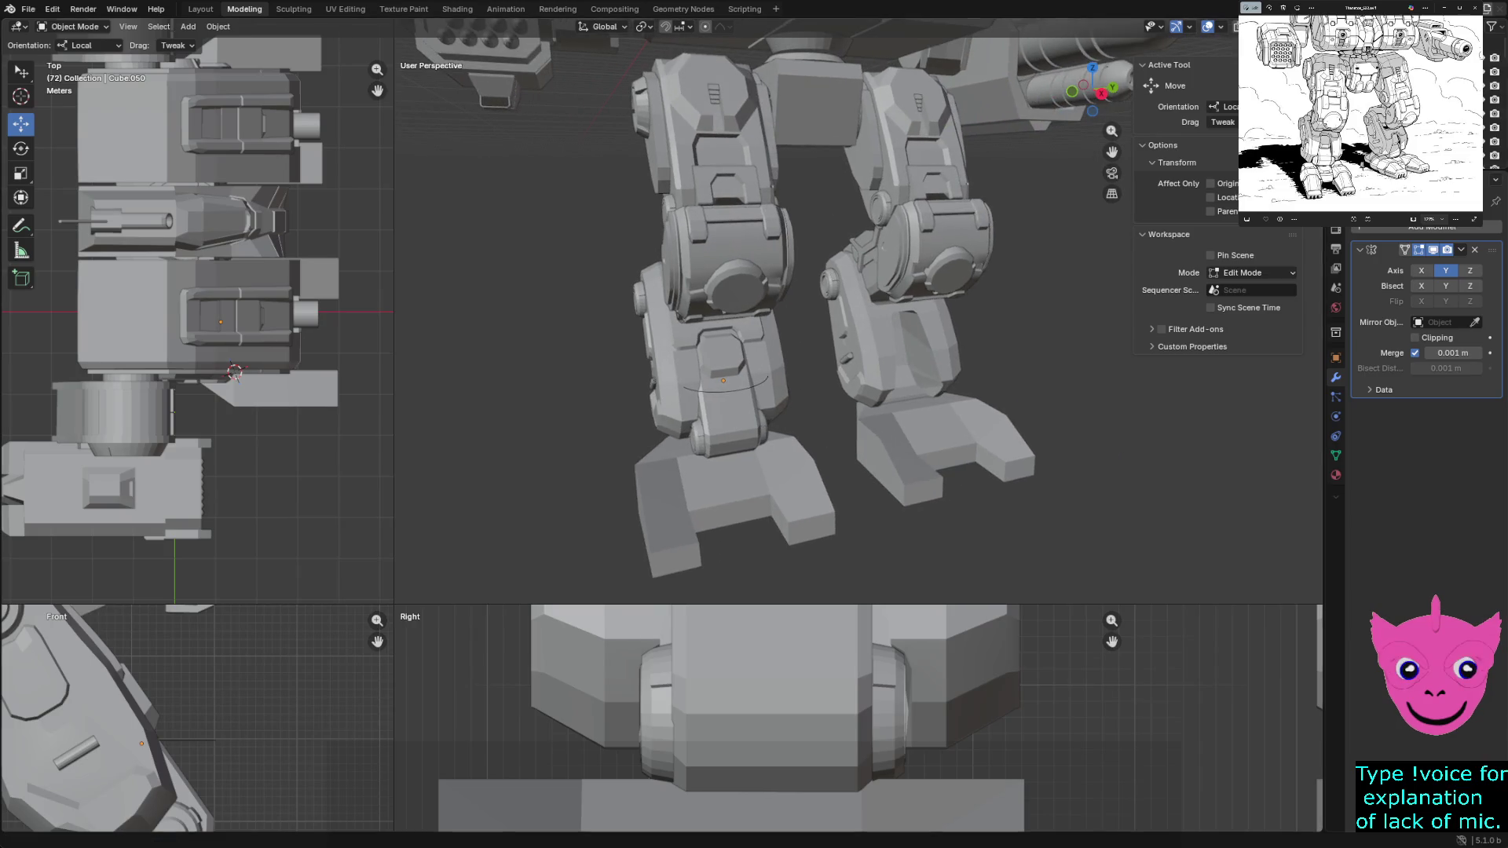
pyautogui.scroll(5, 1361, 112)
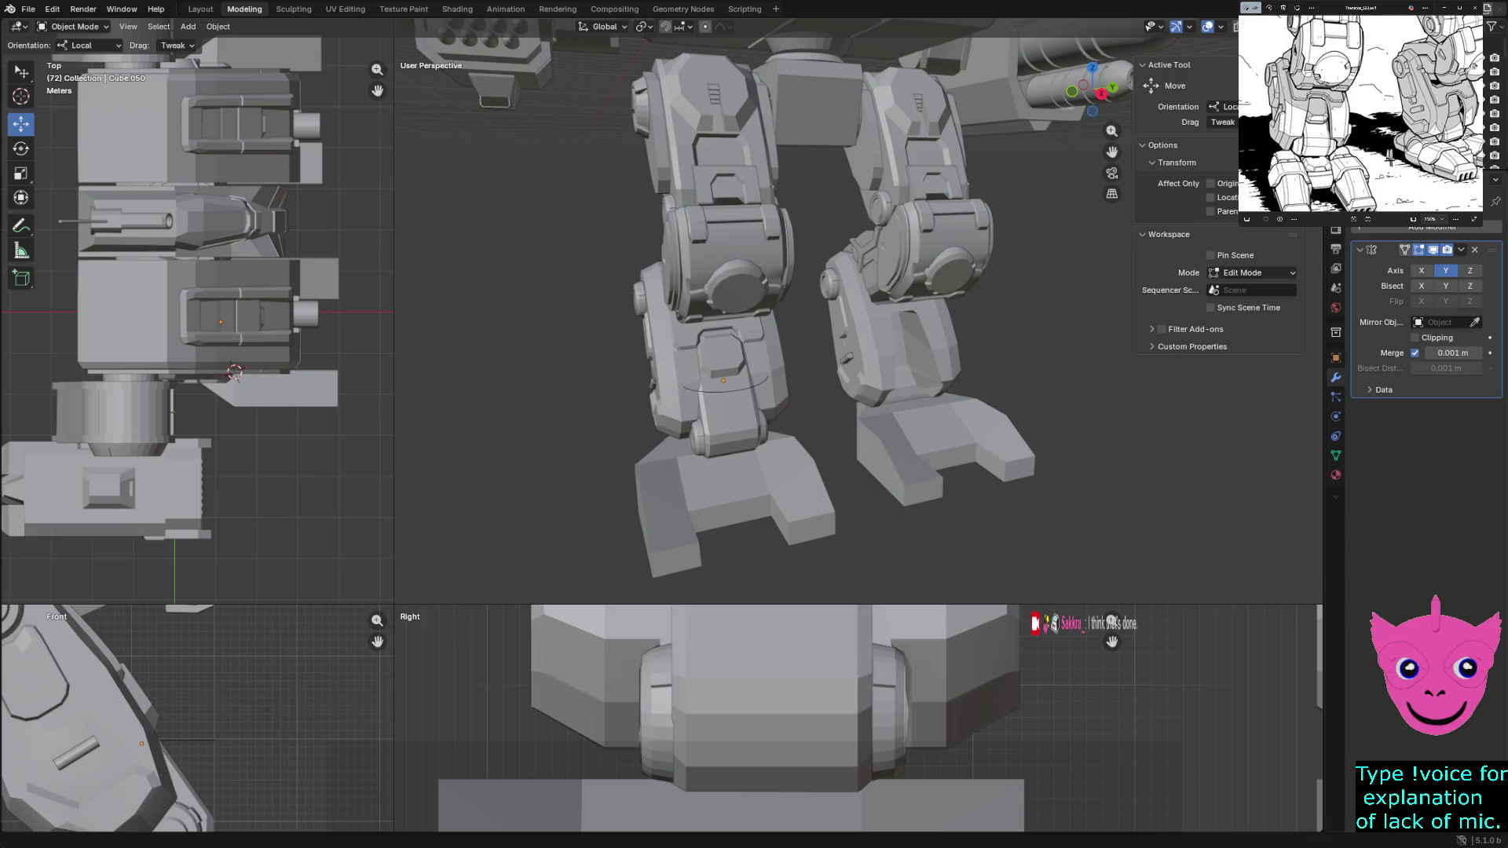
# Select the left lower-leg part and two joint cylinders, cancelling a stray move
pyautogui.moveTo(826, 353); pyautogui.dragTo(766, 354, button='middle')
pyautogui.click(757, 372)
pyautogui.scroll(1, 760, 354)
pyautogui.keyDown('shift'); pyautogui.click(773, 410); pyautogui.keyUp('shift')
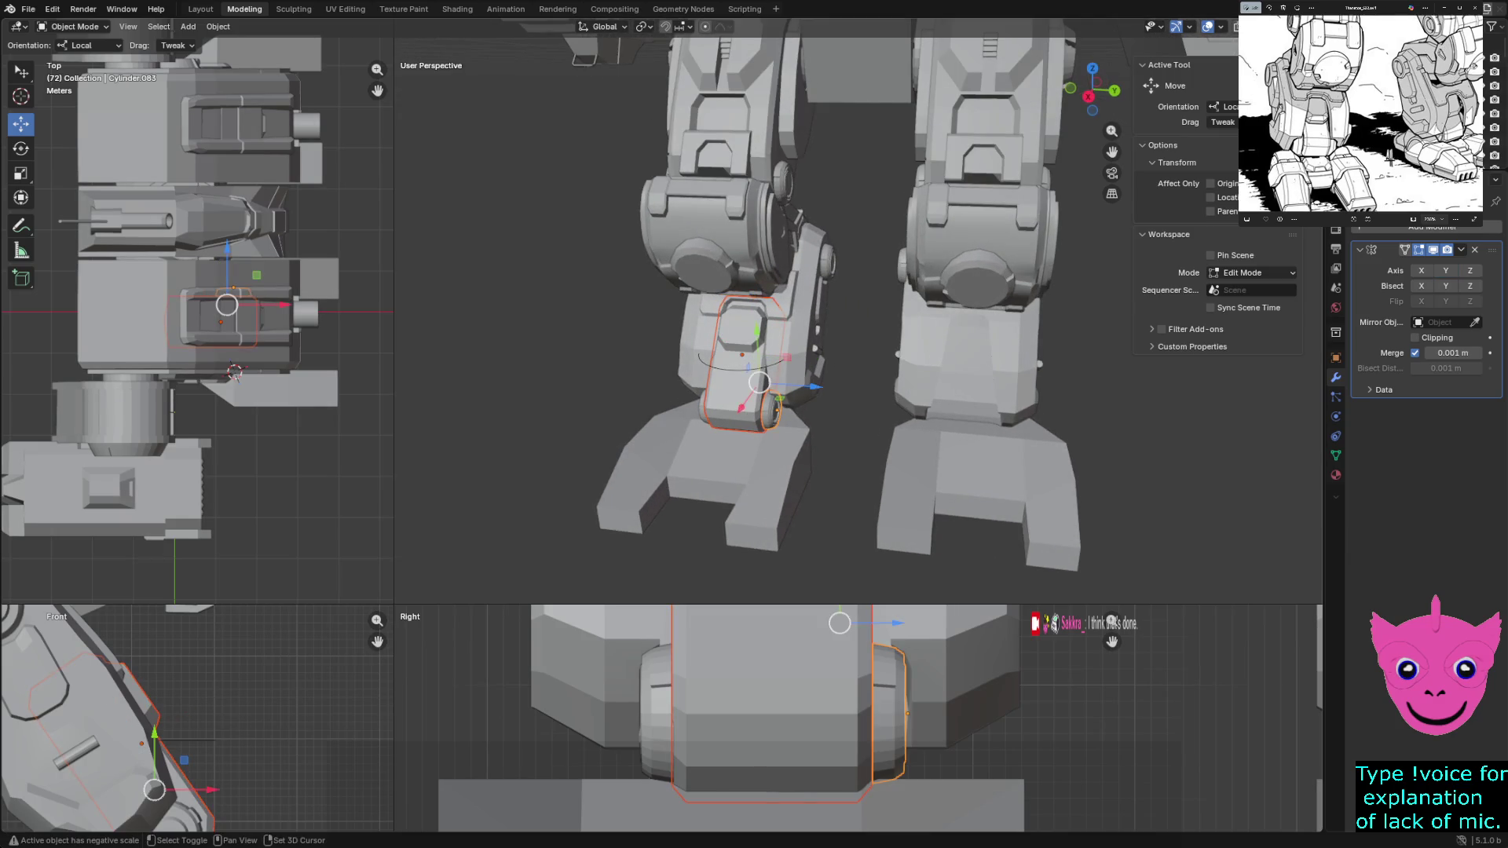
pyautogui.click(736, 399)
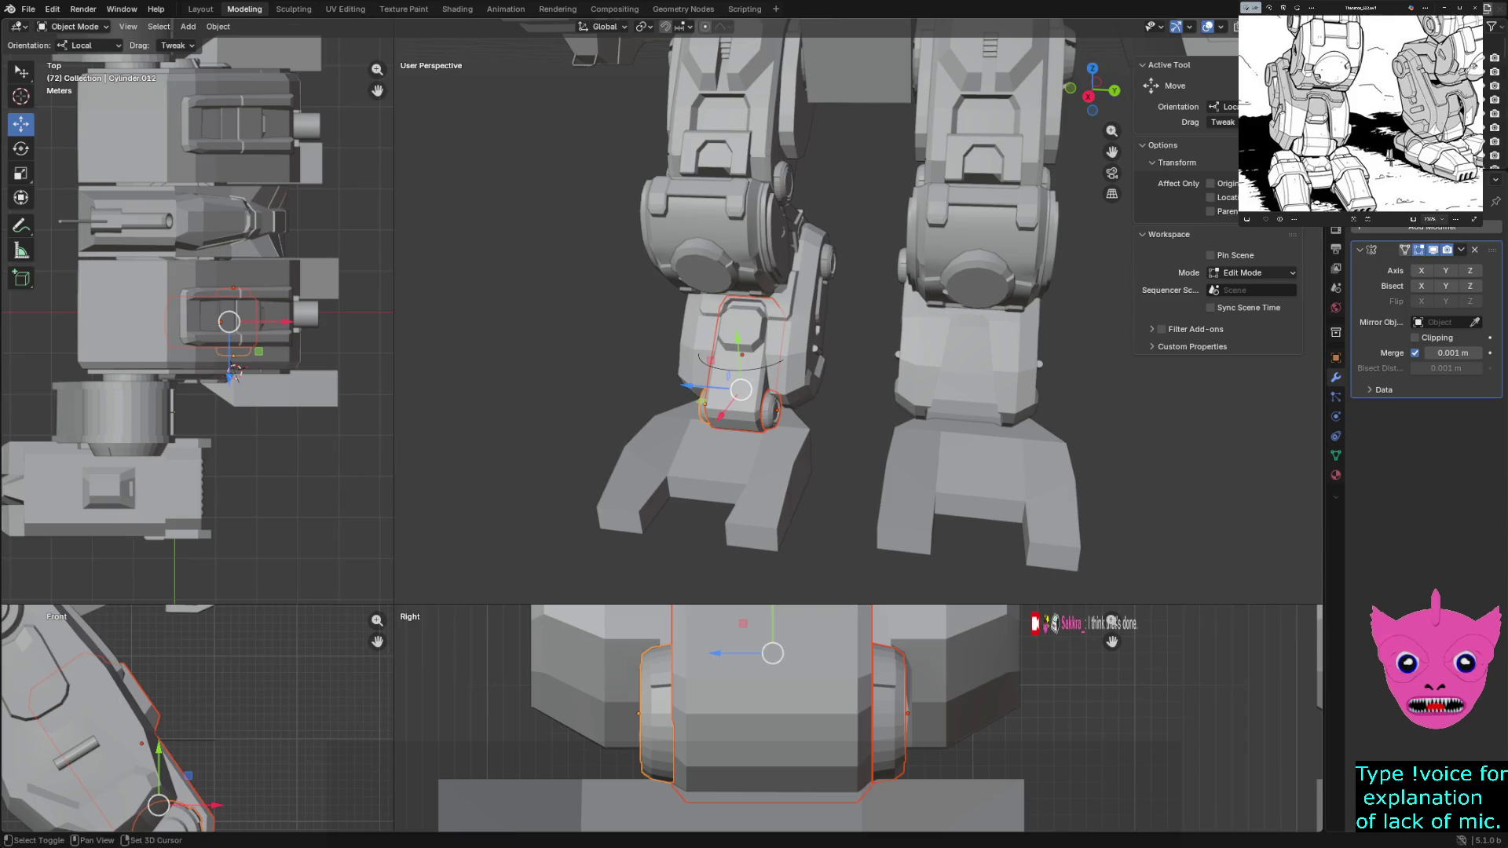
pyautogui.press('g')
pyautogui.press('Return')
pyautogui.hotkey('ctrl', 'z')
# Copy-paste the three parts and move the copies along global Y onto the right leg
pyautogui.hotkey('ctrl', 'c')
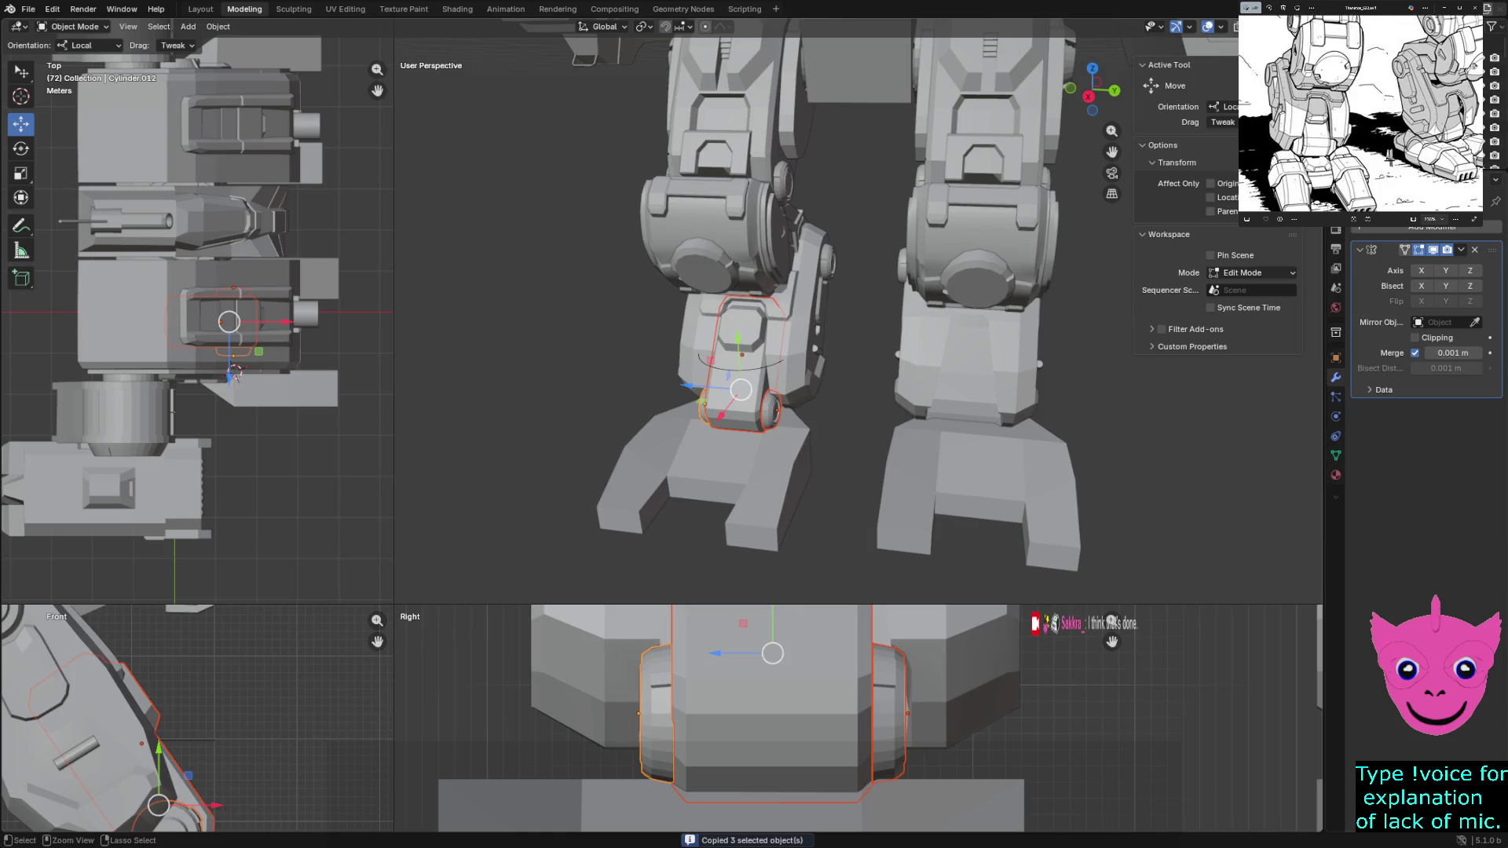
pyautogui.hotkey('ctrl', 'v')
pyautogui.click(89, 45)
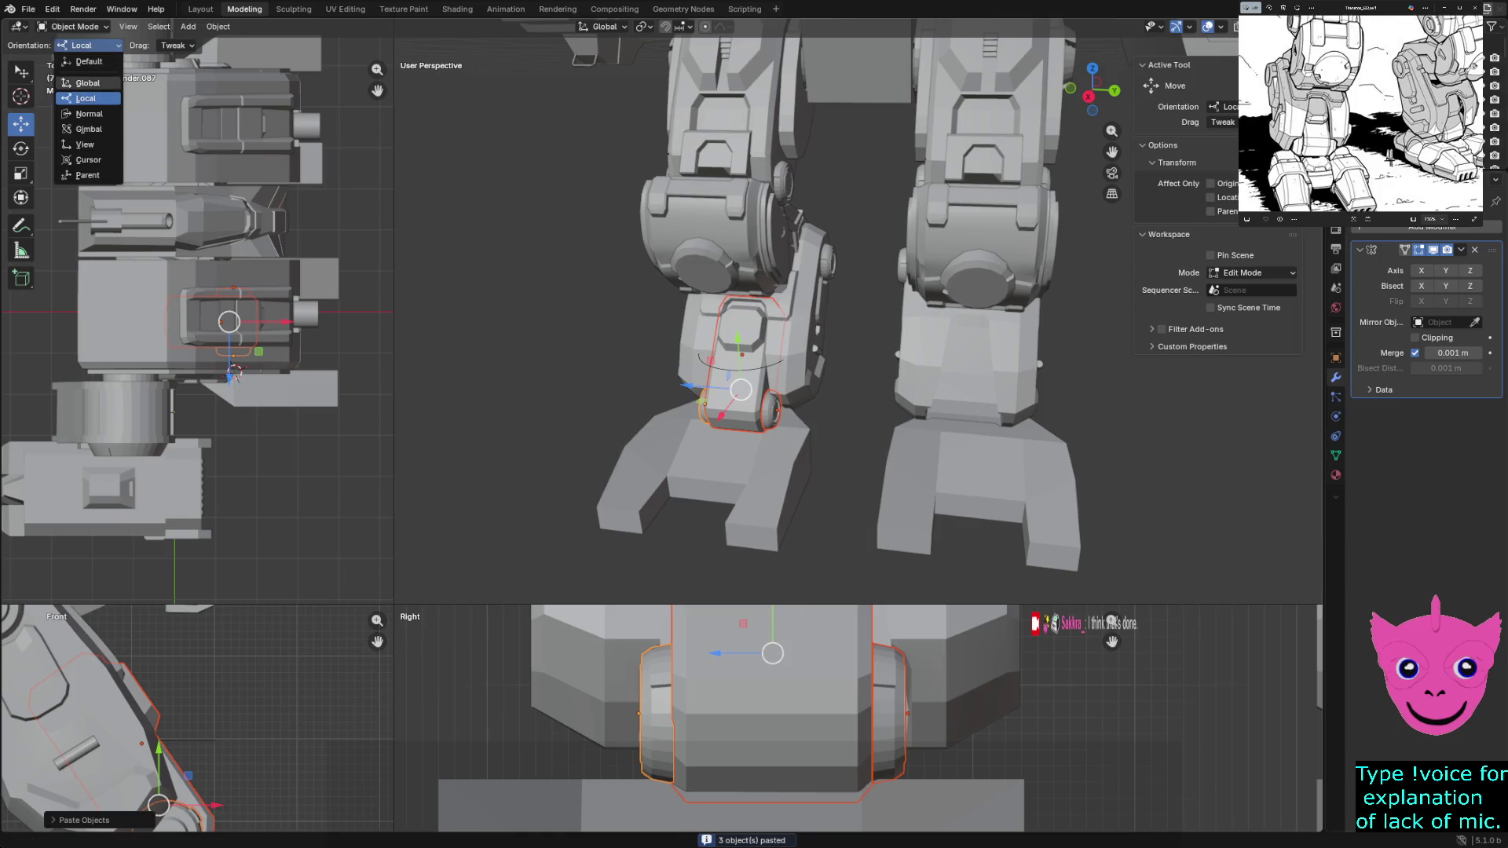
pyautogui.click(87, 84)
pyautogui.press('g')
pyautogui.press('y')
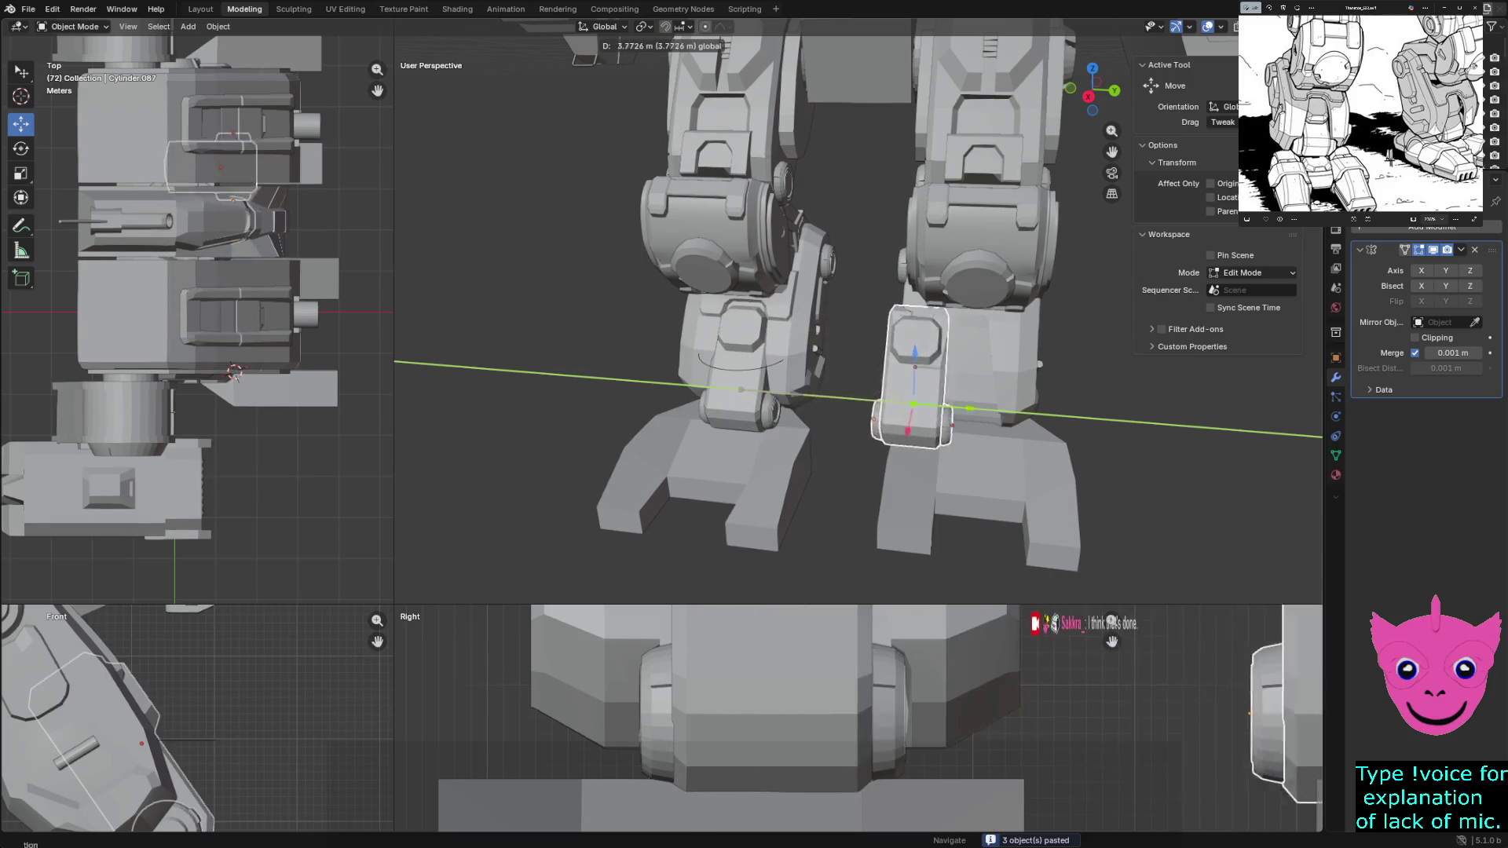
pyautogui.press('Return')
# Show all views in wireframe and slide the small cylinder about 1.5 m along Y beside the right leg
pyautogui.moveTo(824, 354); pyautogui.dragTo(931, 354, button='middle')
pyautogui.scroll(-1, 766, 707)
pyautogui.scroll(-3, 826, 719)
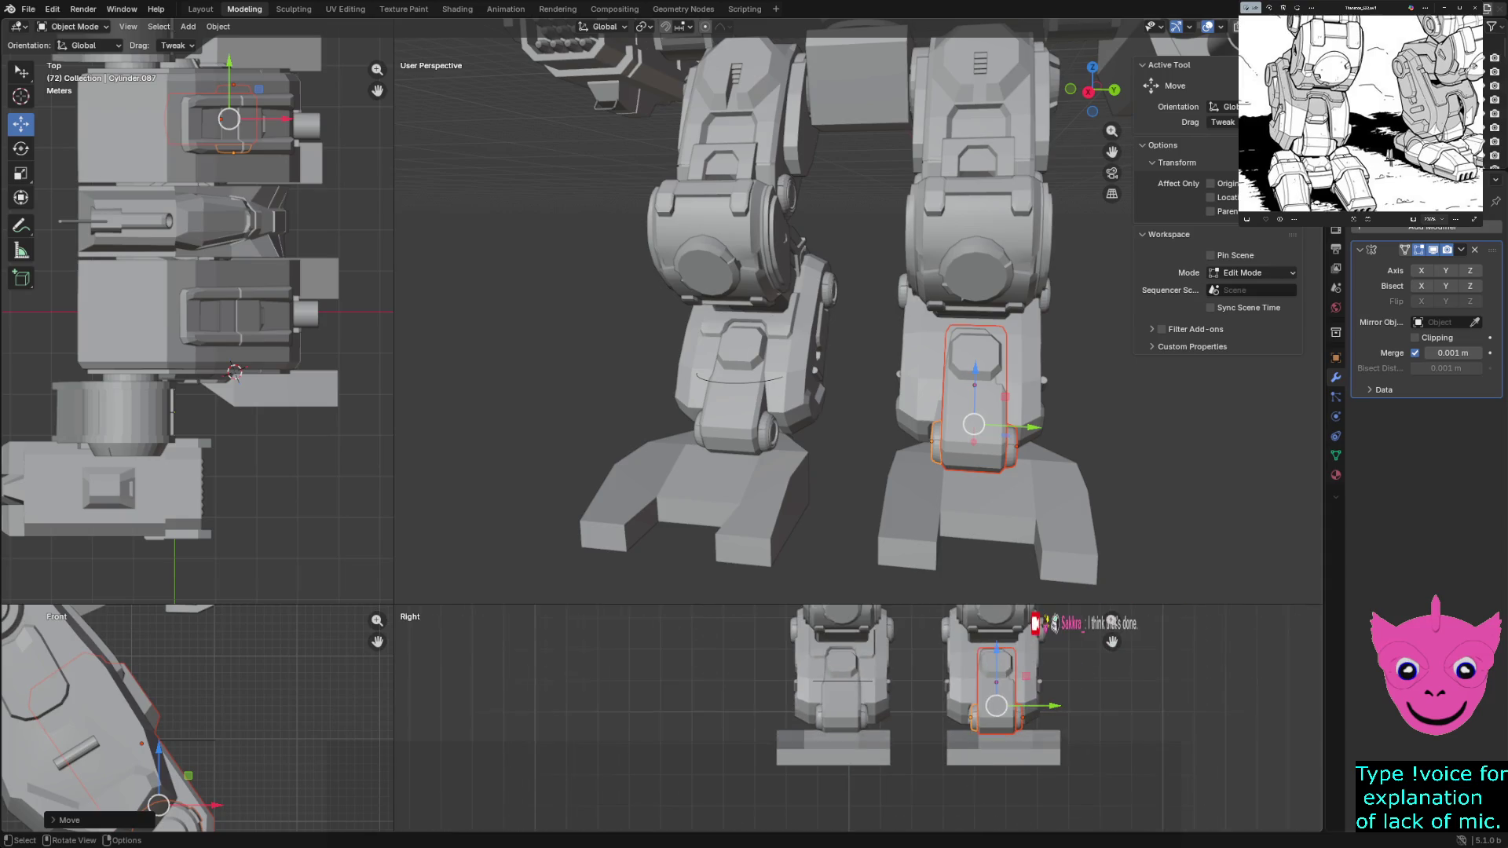
pyautogui.keyDown('shift'); pyautogui.moveTo(824, 718); pyautogui.dragTo(754, 719, button='middle'); pyautogui.keyUp('shift')
pyautogui.scroll(3, 825, 719)
pyautogui.hotkey('shift', 'z')
pyautogui.scroll(2, 895, 719)
pyautogui.scroll(1, 897, 719)
pyautogui.scroll(2, 895, 719)
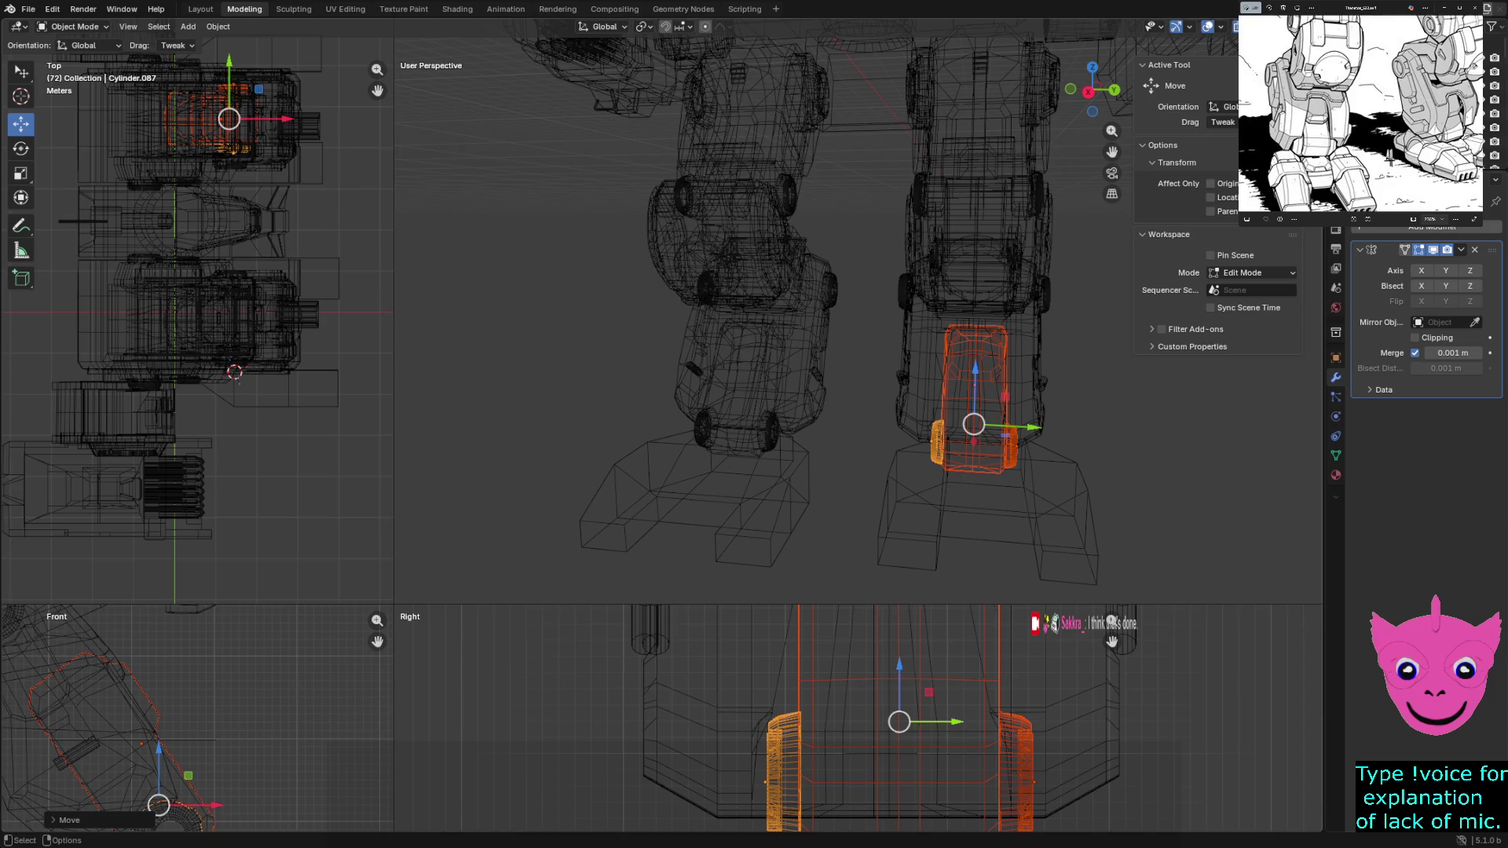
pyautogui.press('g')
pyautogui.press('y')
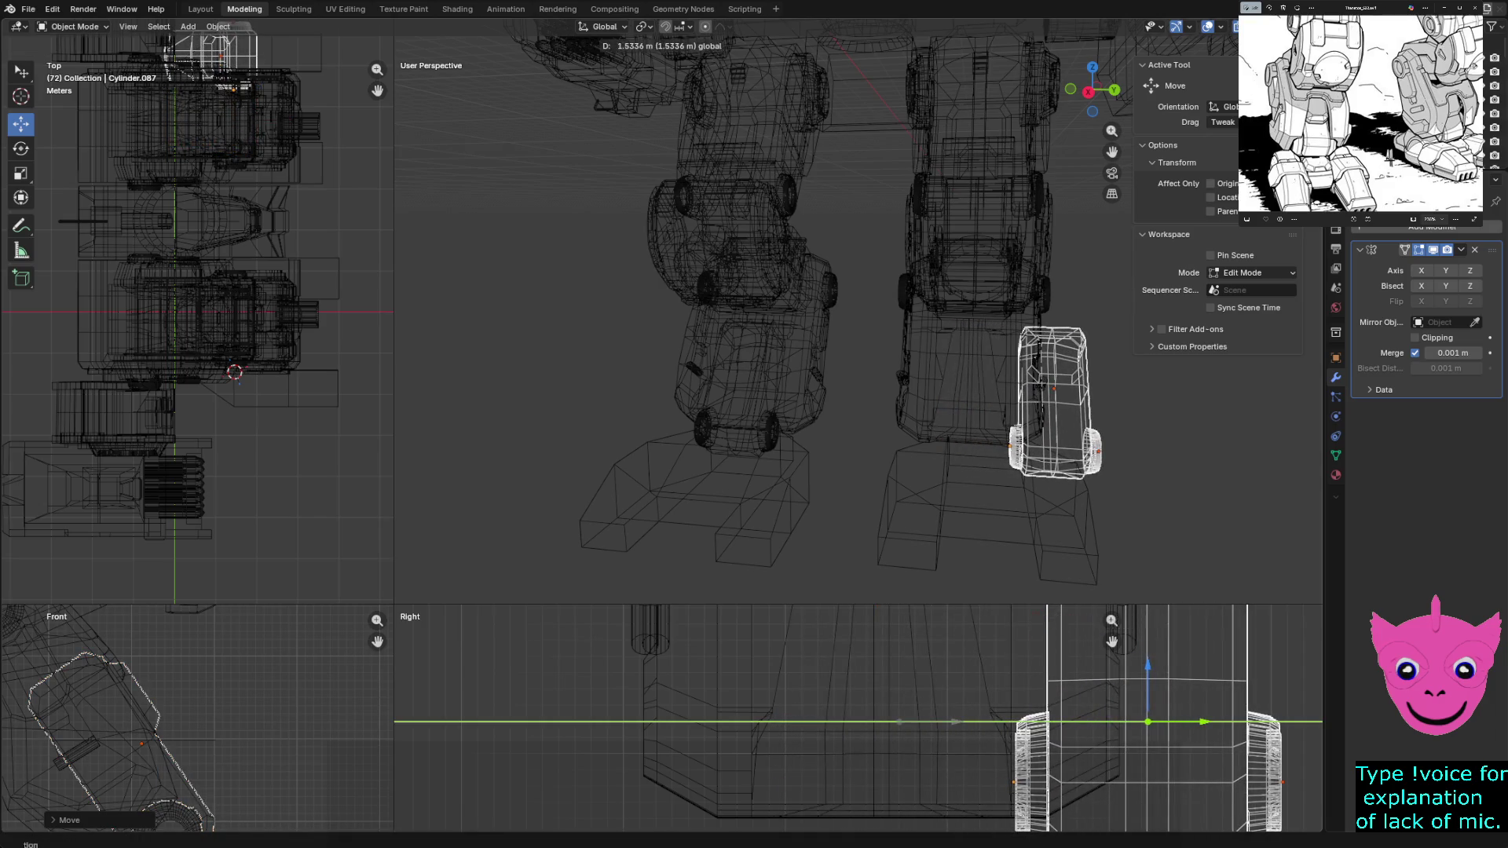
pyautogui.press('Return')
pyautogui.scroll(-3, 857, 719)
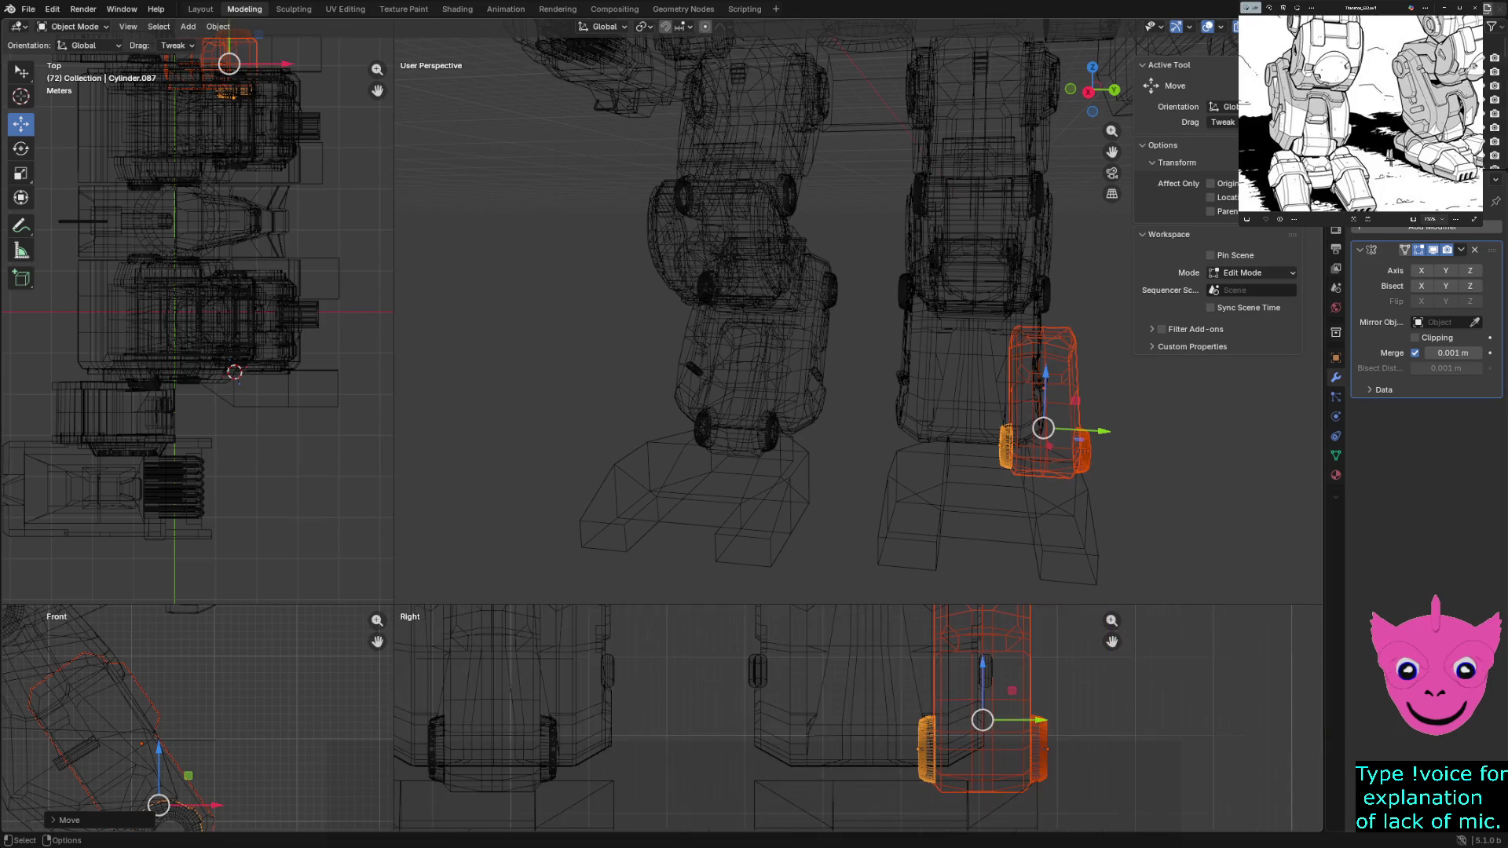
pyautogui.click(754, 353)
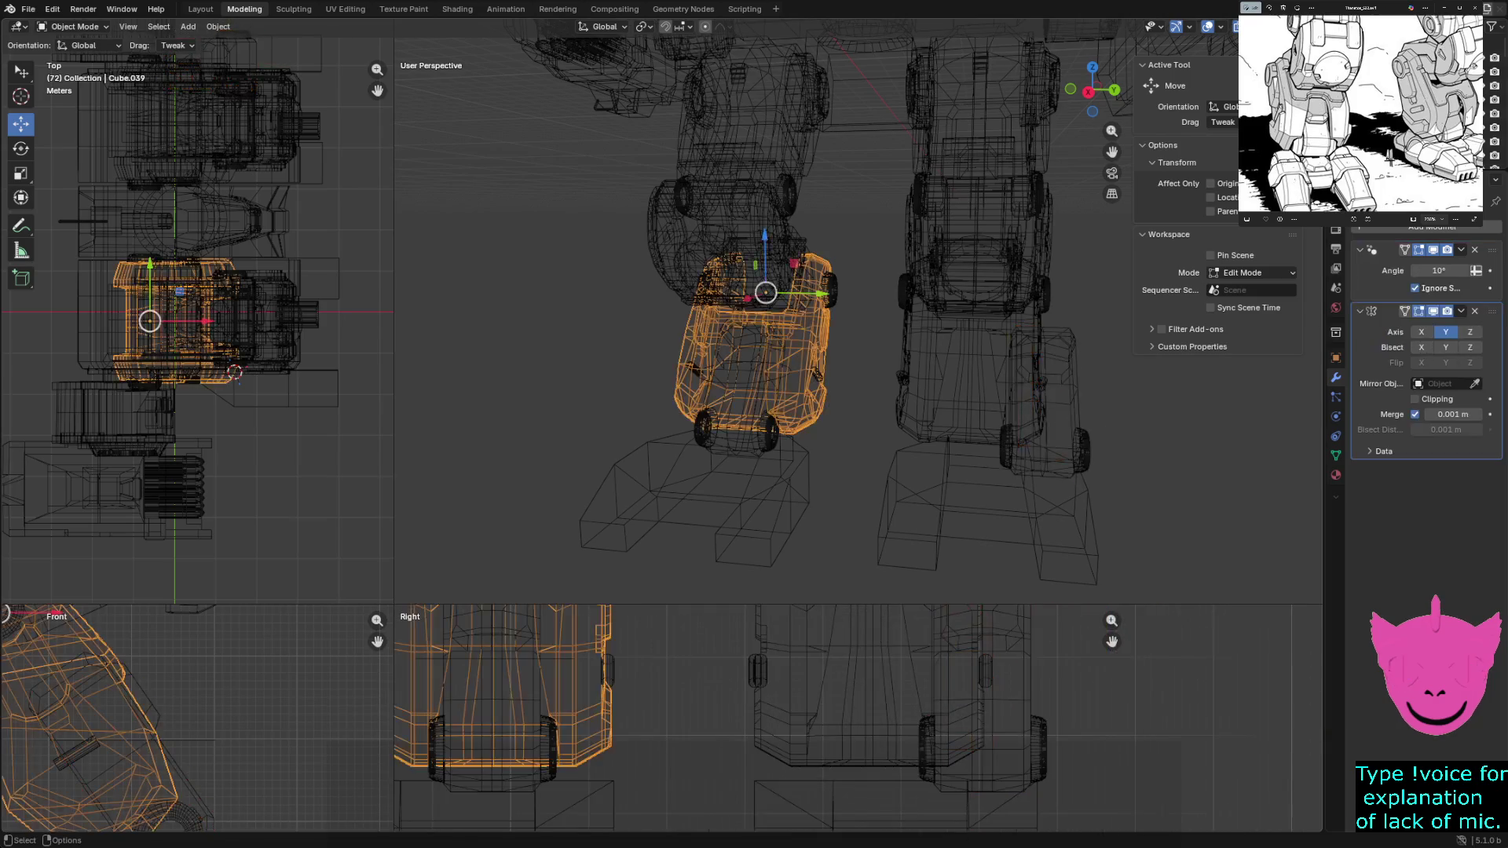
# Cycle through the overlapping right-leg parts to the small cylinder and slide it further out sideways
pyautogui.hotkey('ctrl', 'z')
pyautogui.hotkey('ctrl', 'shift', 'z')
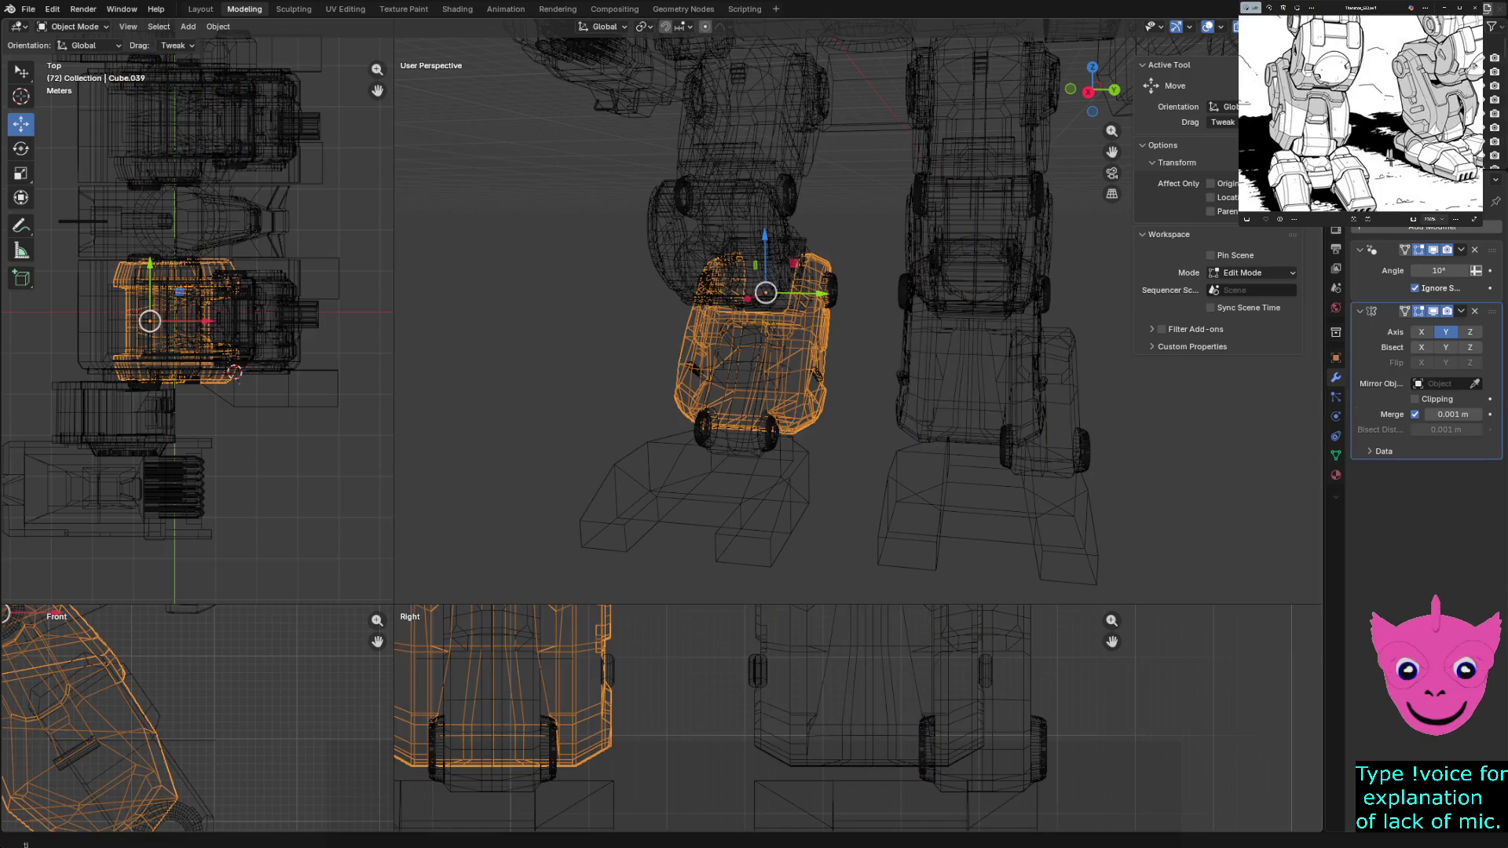
pyautogui.click(972, 354)
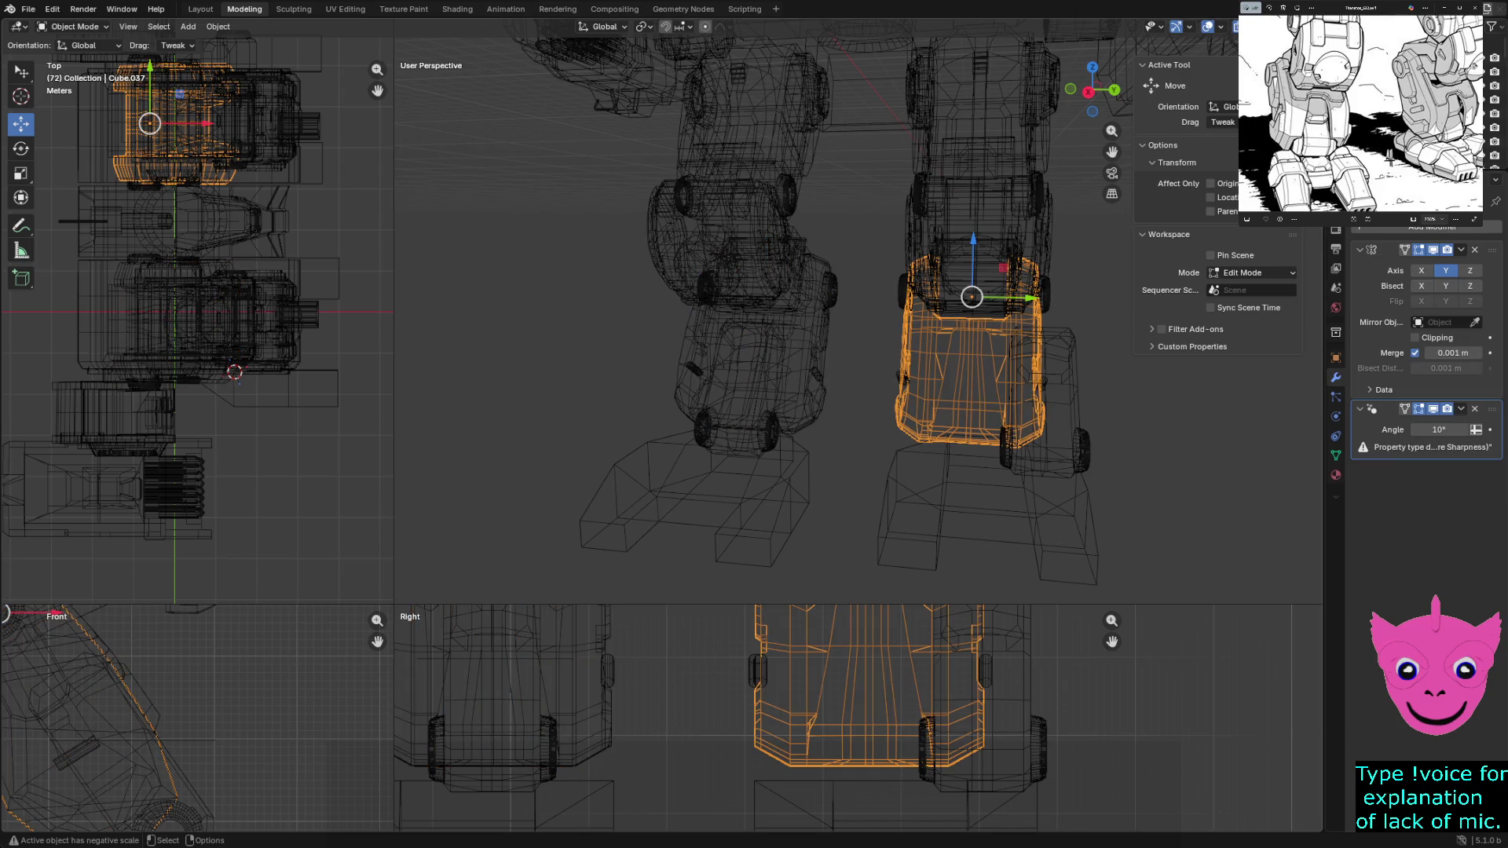
pyautogui.scroll(-2, 866, 707)
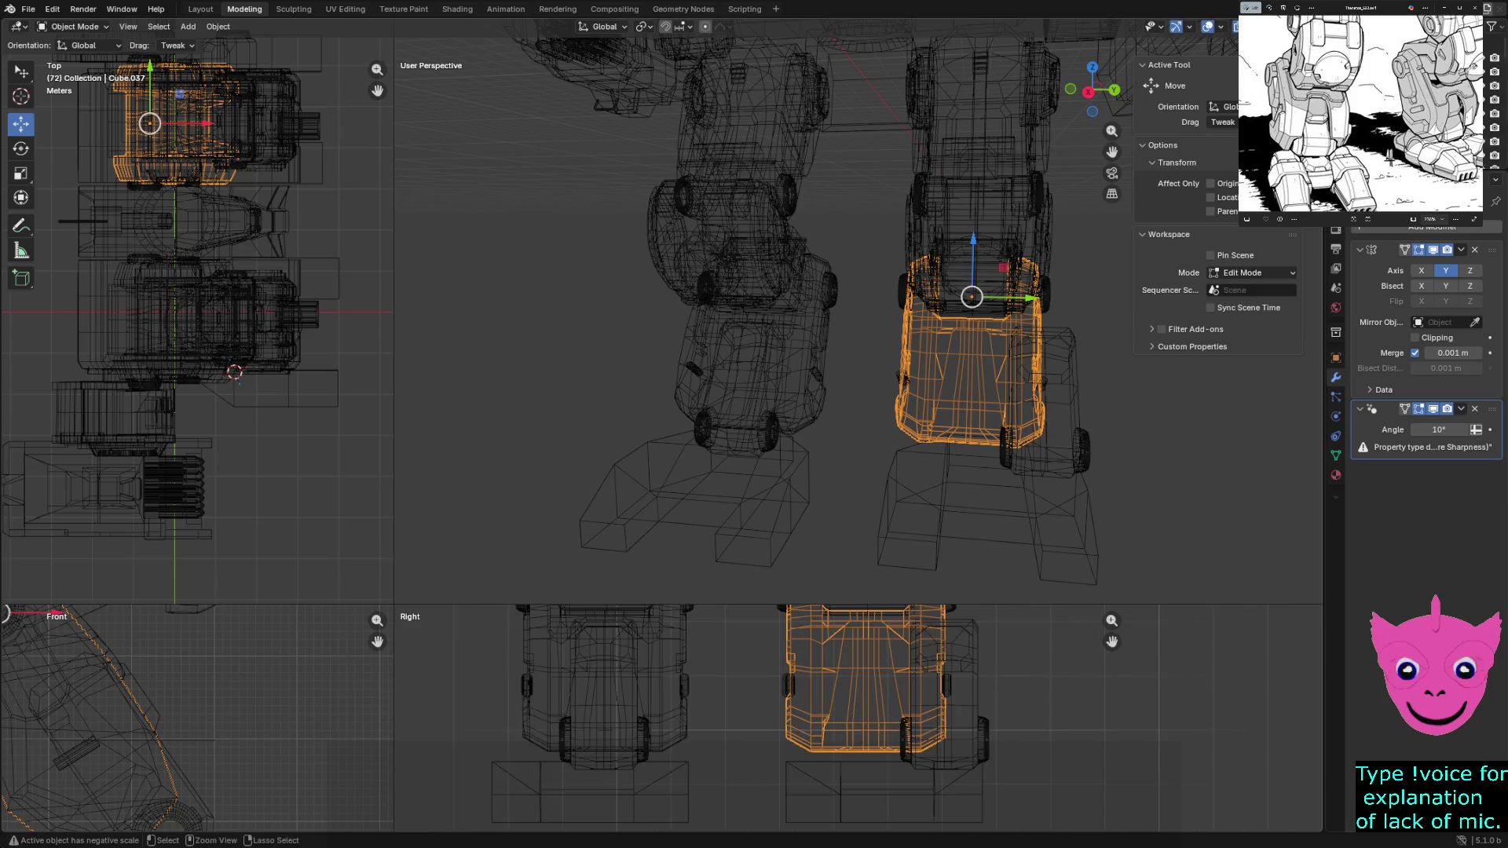
pyautogui.hotkey('ctrl', 'z')
pyautogui.hotkey('ctrl', 'shift', 'z')
pyautogui.hotkey('ctrl', 'z')
pyautogui.hotkey('ctrl', 'z')
pyautogui.moveTo(990, 720); pyautogui.dragTo(1161, 720)
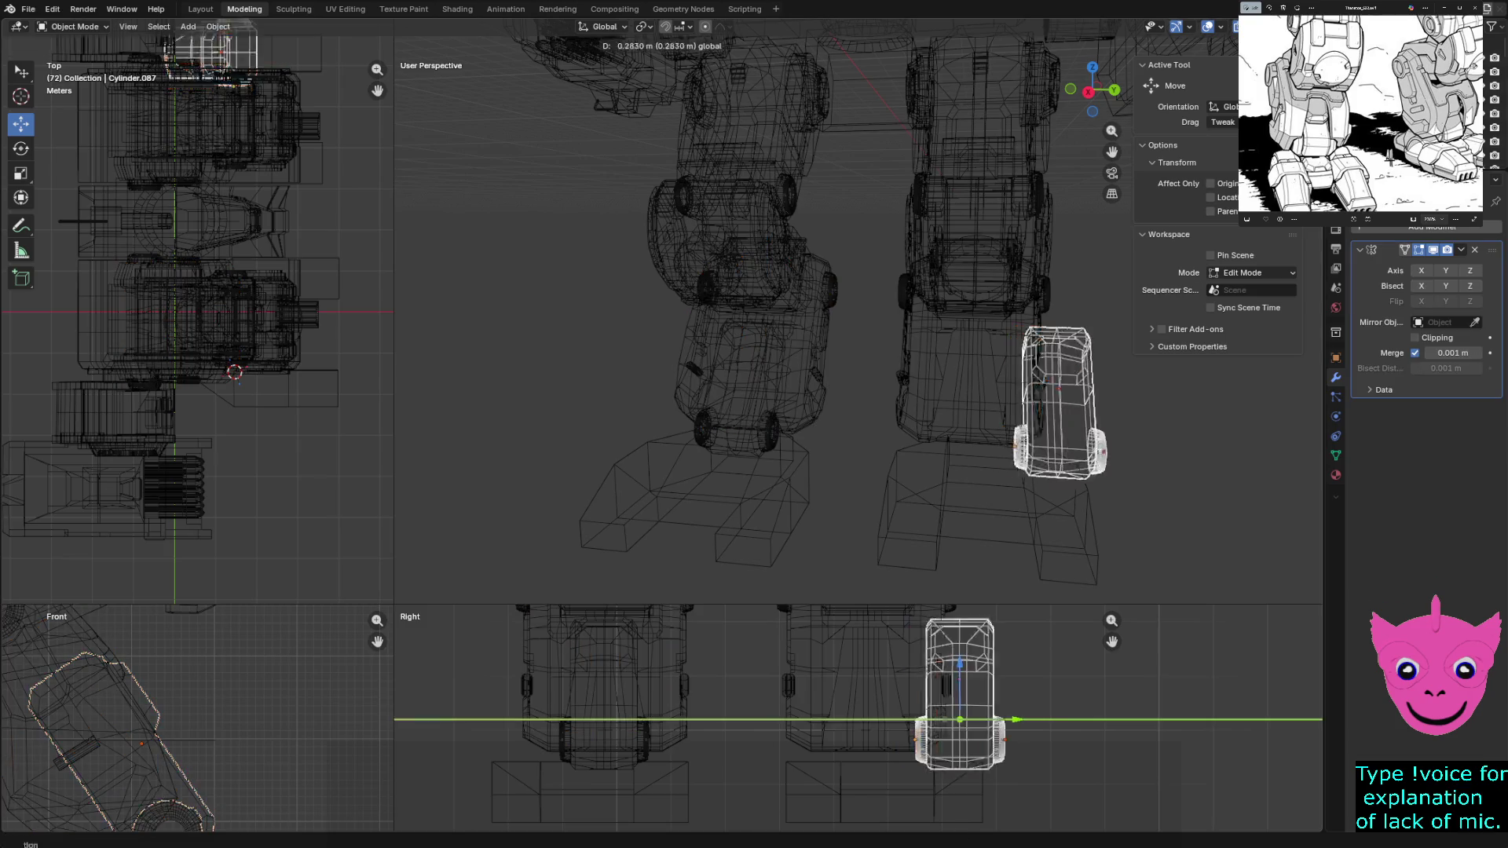
# Delete the right leg's old lower block and move a pasted copy of the left block along Y to the right leg
pyautogui.hotkey('ctrl', 'z')
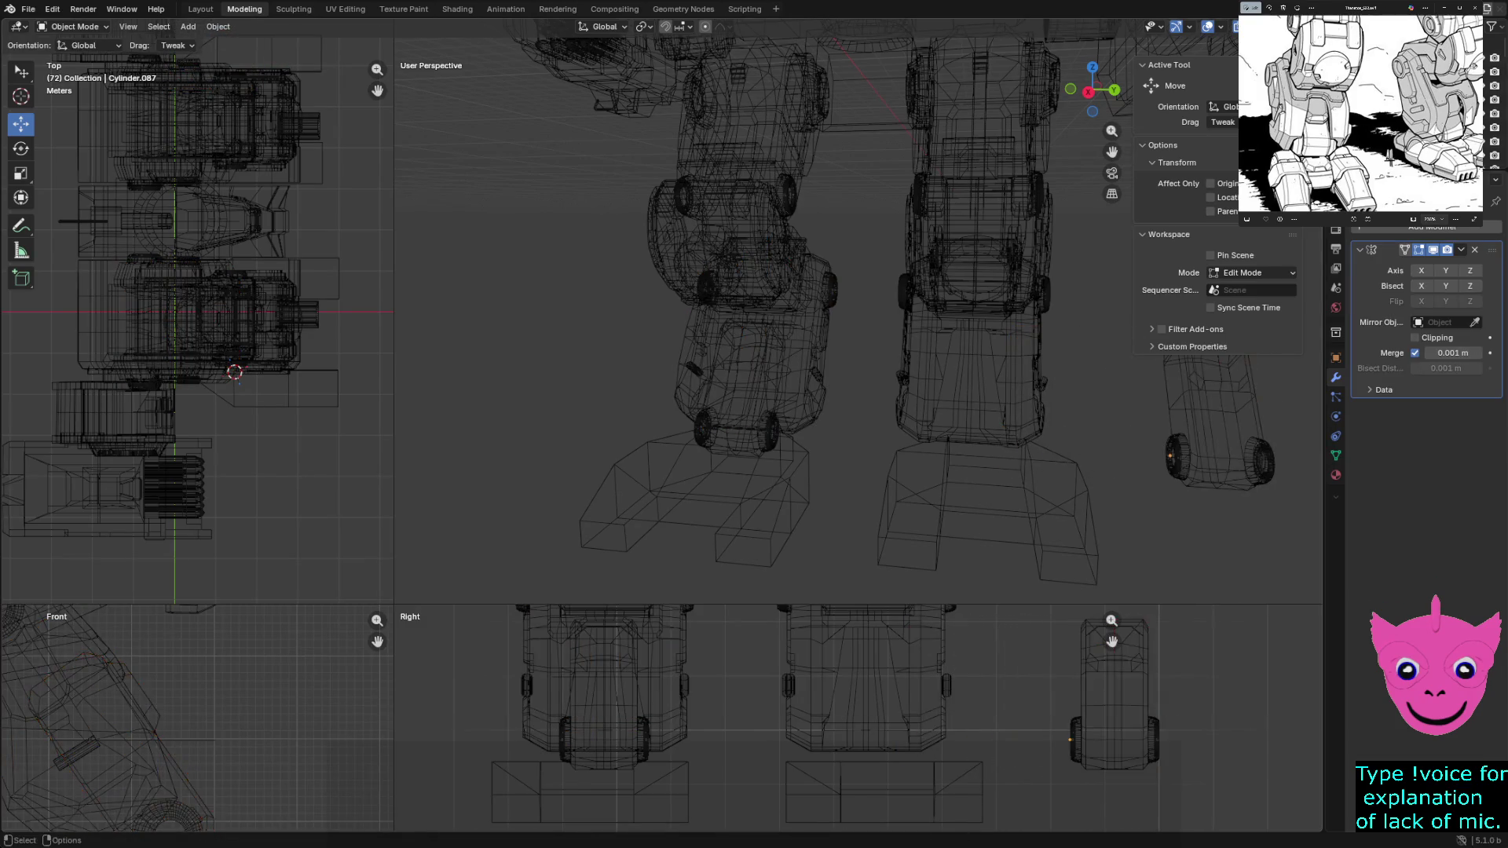
pyautogui.hotkey('ctrl', 'z')
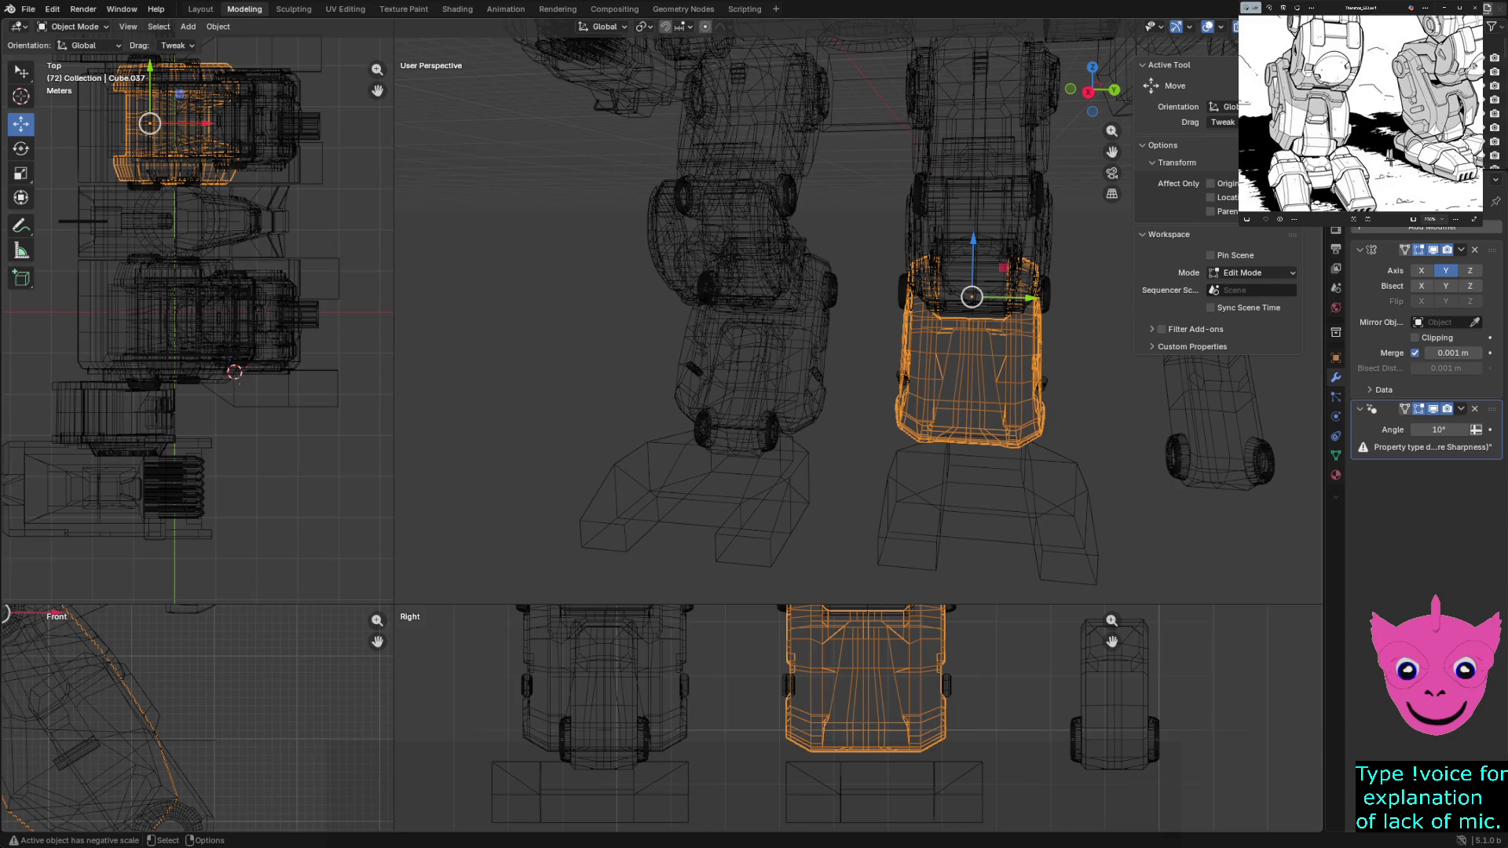
pyautogui.press('Delete')
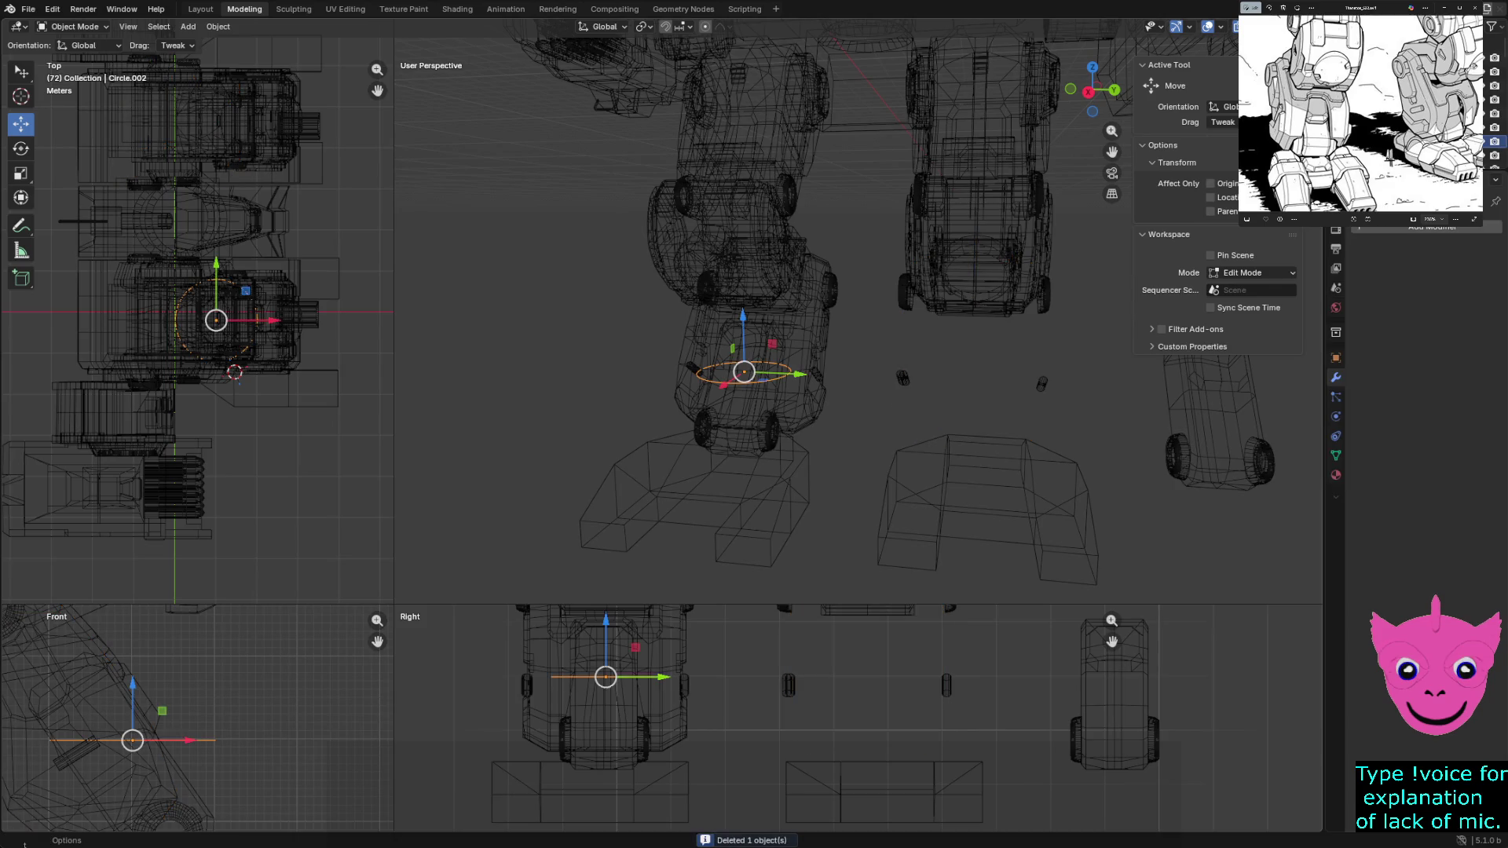
pyautogui.click(754, 366)
pyautogui.scroll(-3, 861, 707)
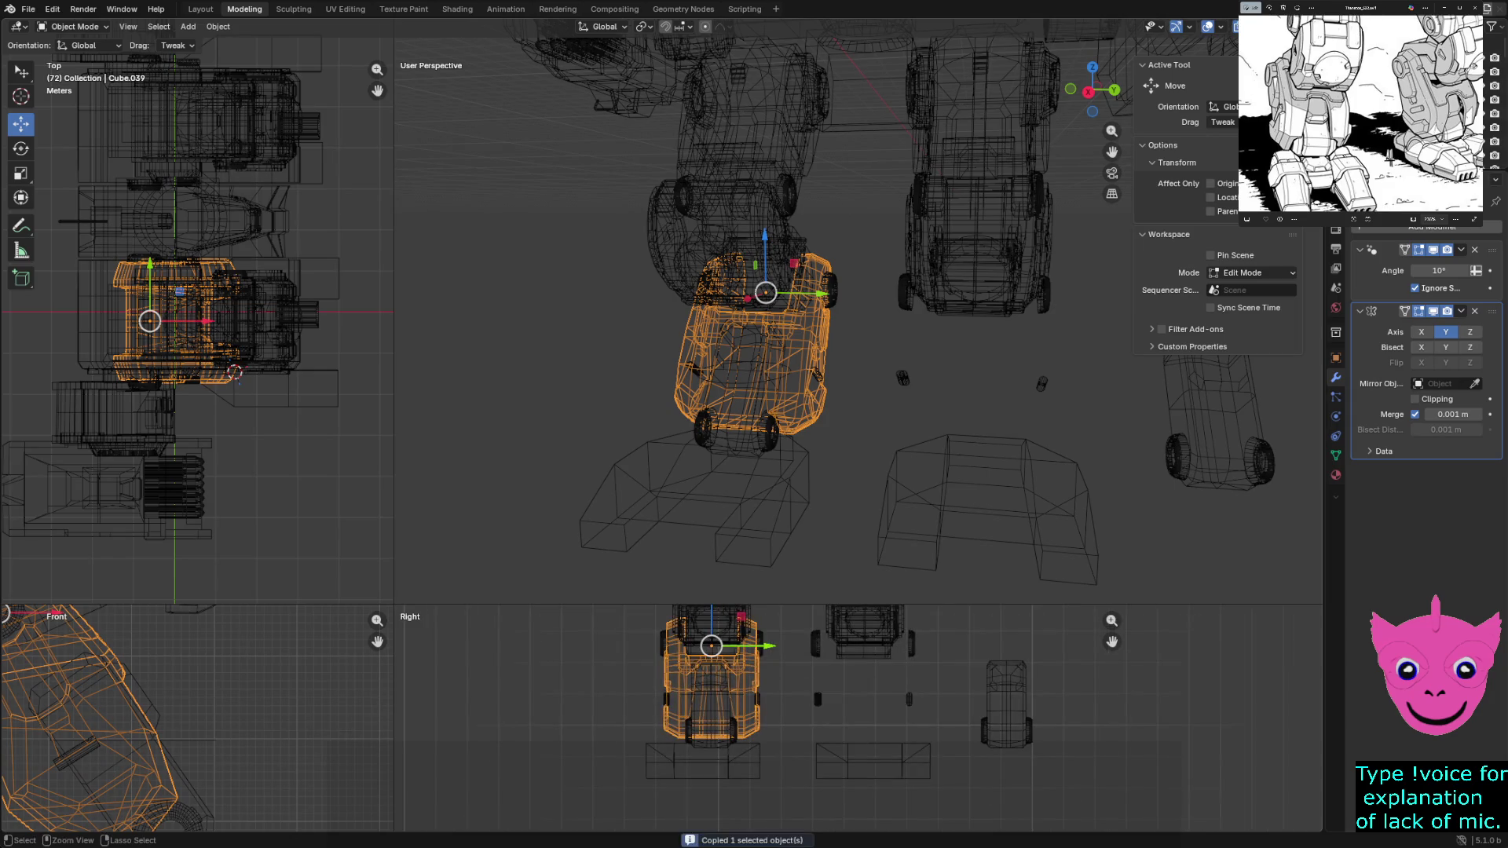
pyautogui.hotkey('ctrl', 'v')
pyautogui.press('g')
pyautogui.press('y')
pyautogui.press('Return')
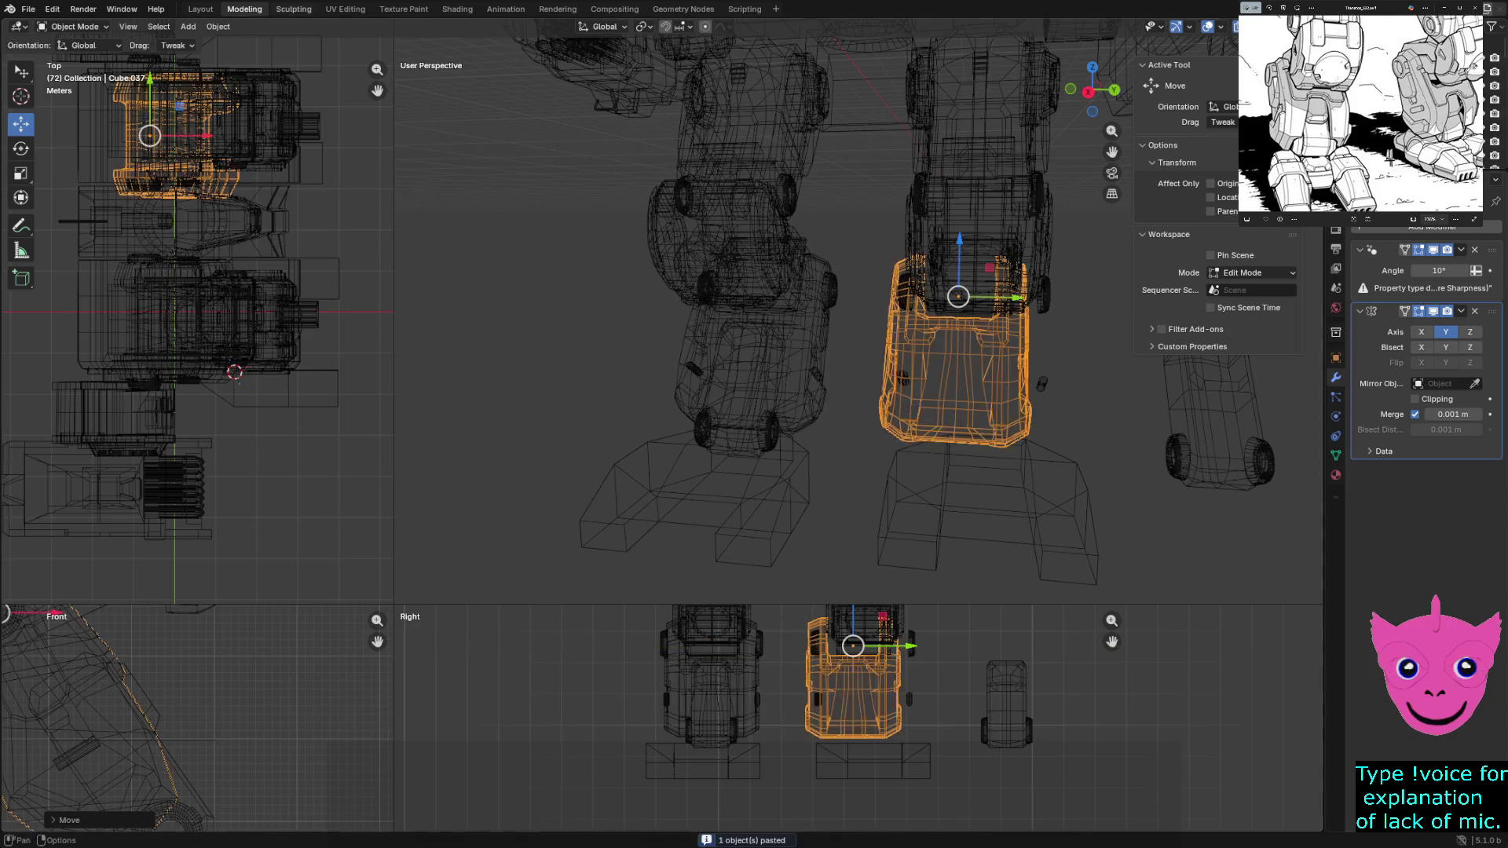
# Mirror the copied block across Y via Object > Mirror and slide it into line with the right leg
pyautogui.press('Tab')
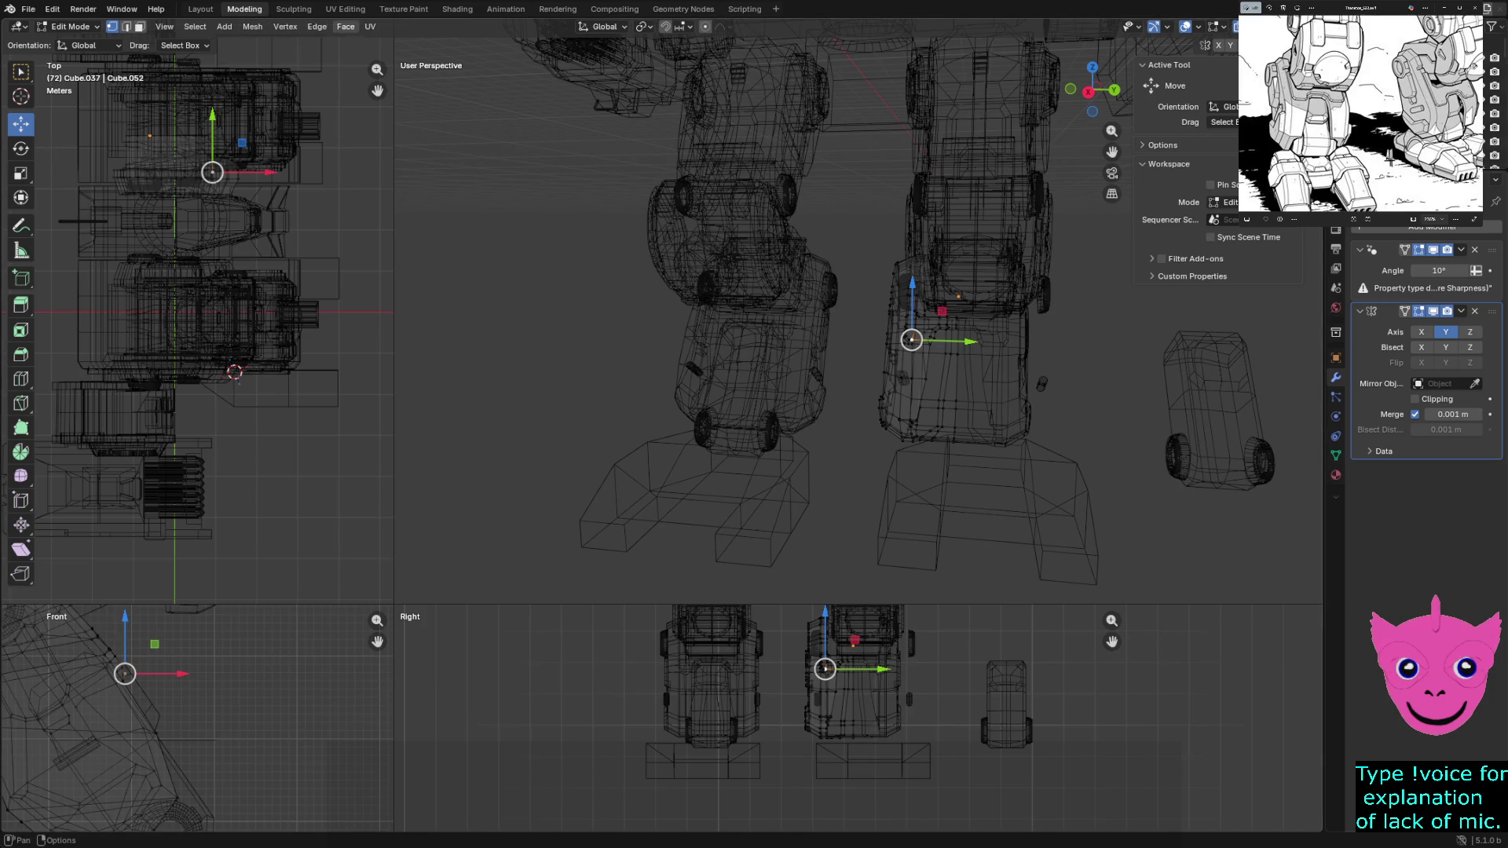
pyautogui.press('Tab')
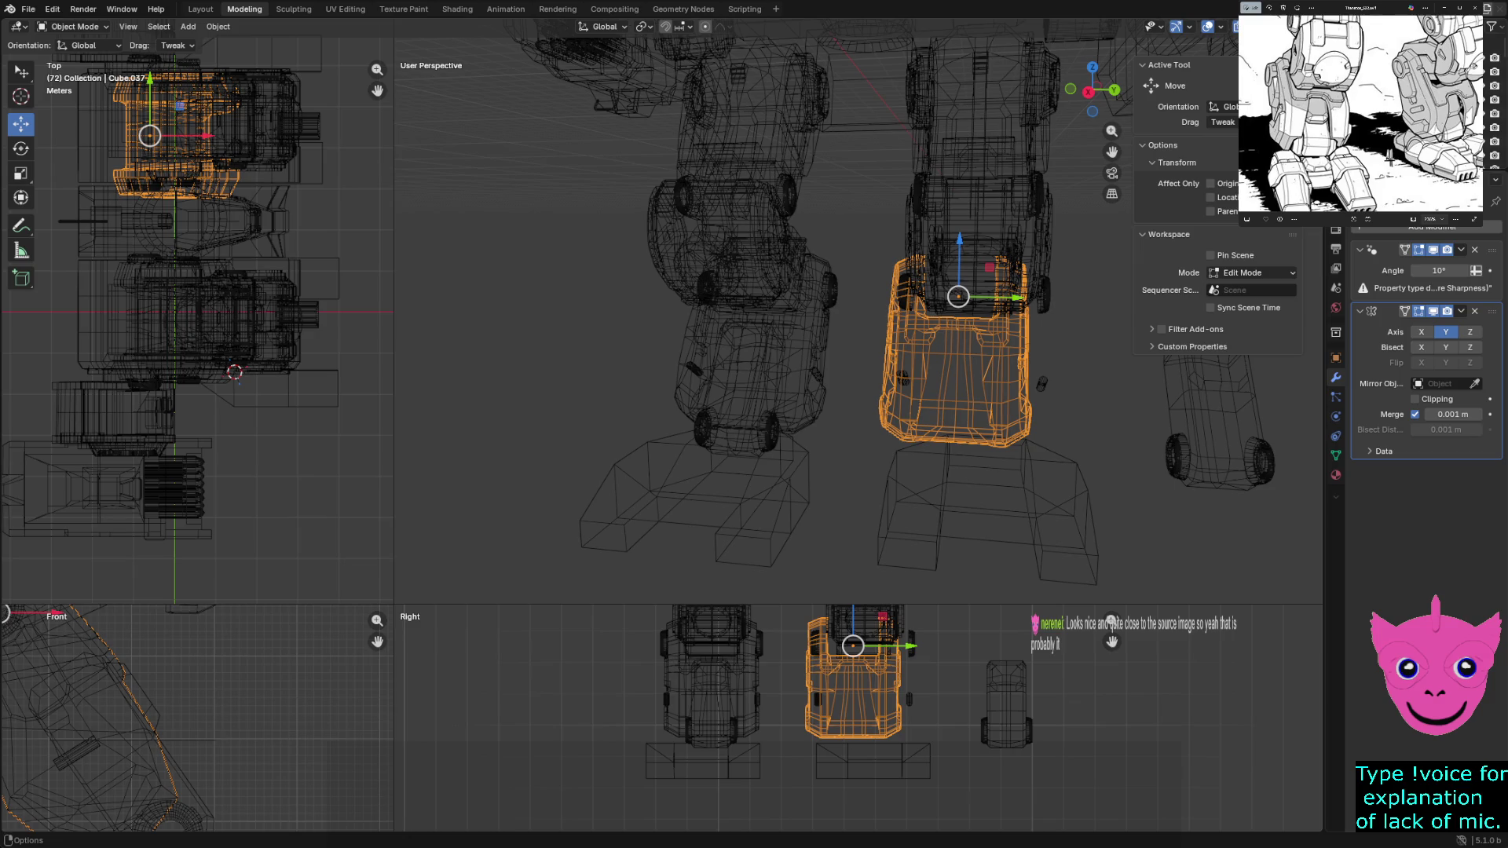
pyautogui.click(218, 27)
pyautogui.moveTo(236, 70)
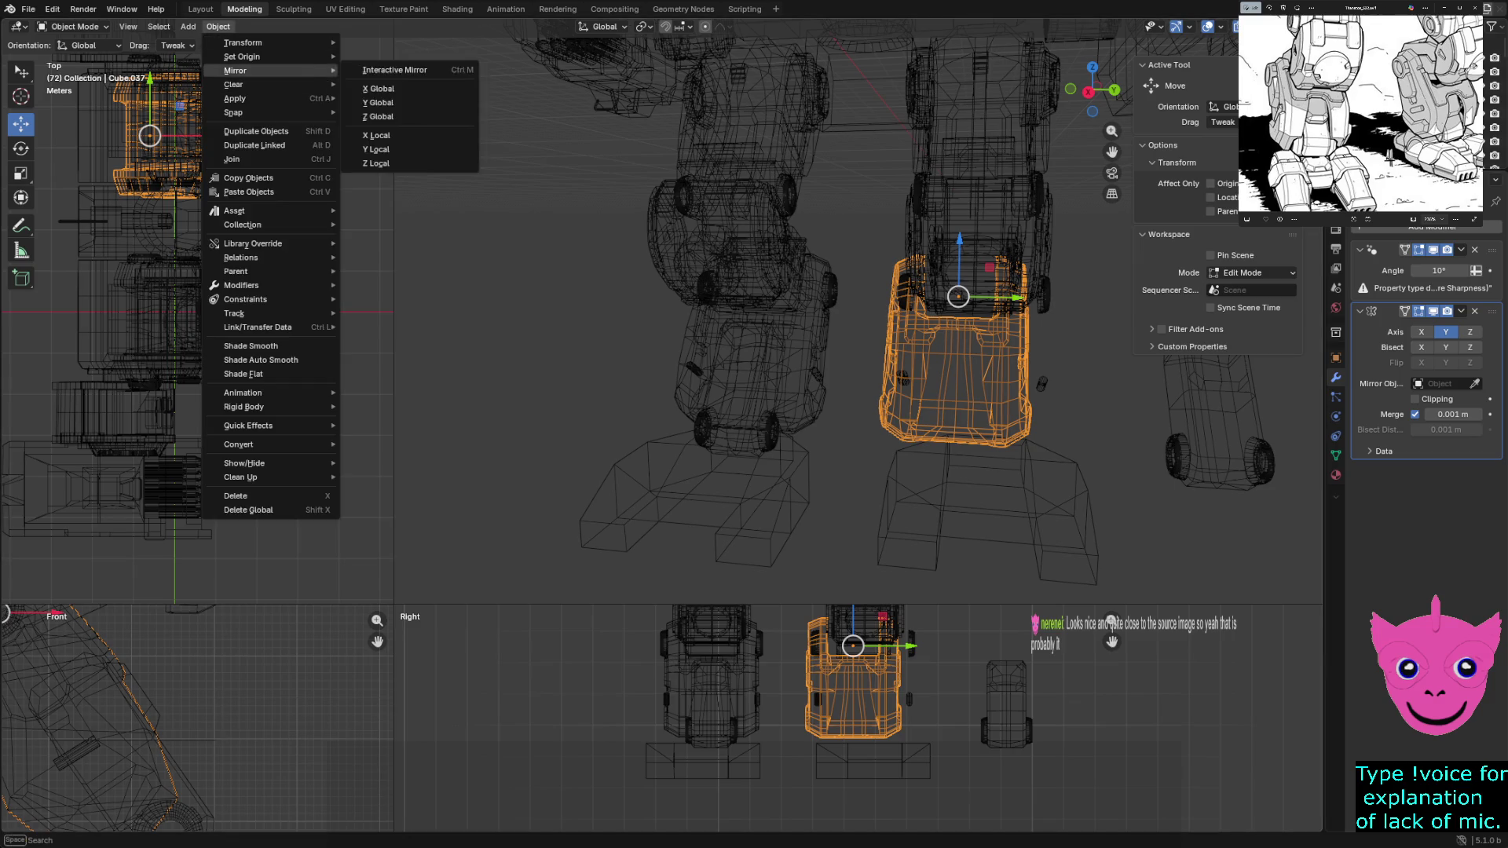
pyautogui.click(380, 89)
pyautogui.scroll(2, 801, 707)
pyautogui.scroll(2, 801, 707)
pyautogui.scroll(3, 801, 707)
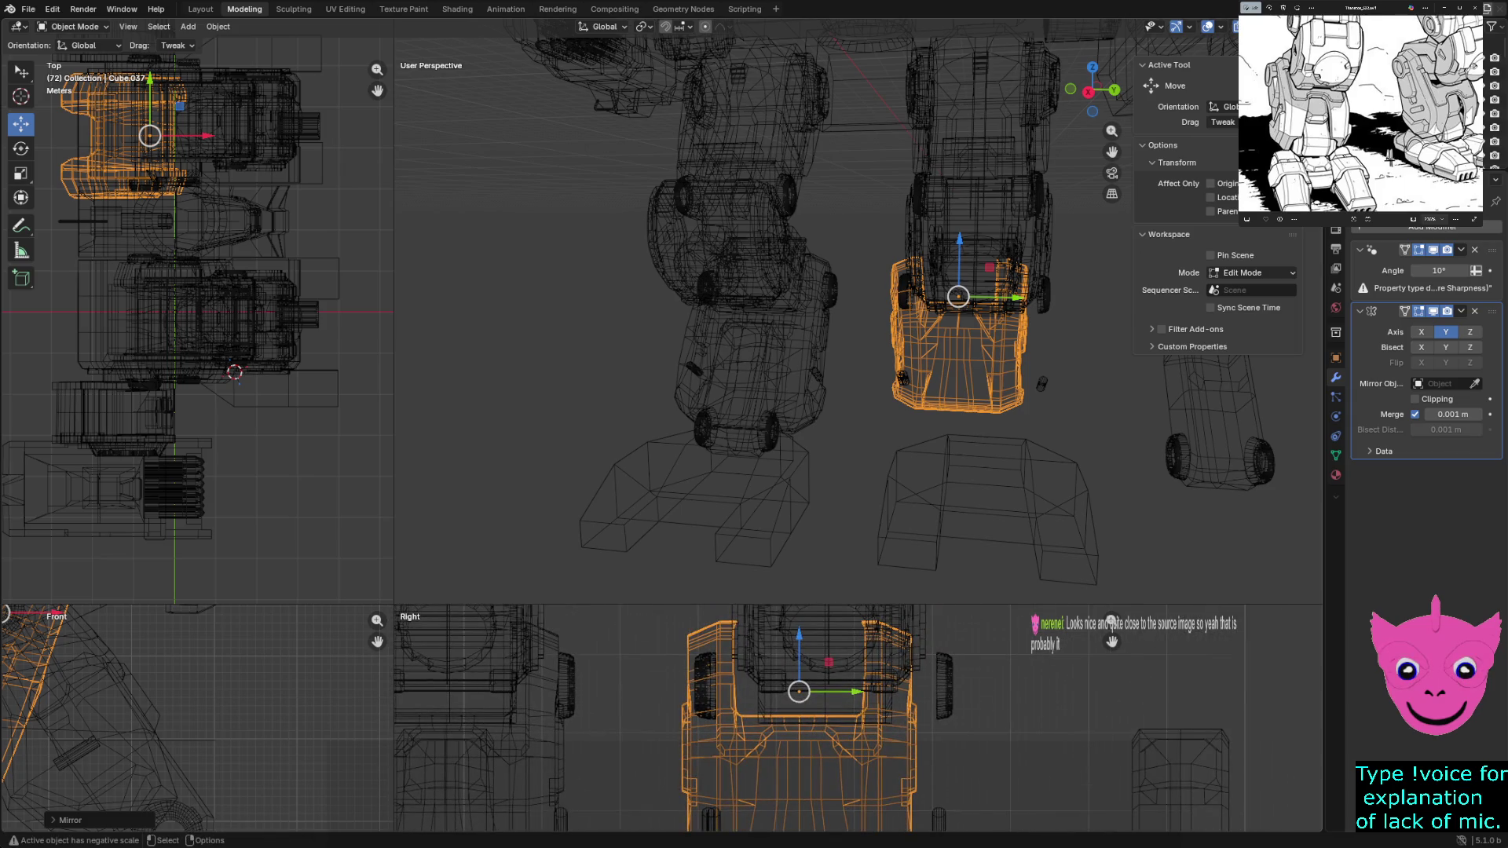
pyautogui.moveTo(854, 691); pyautogui.dragTo(880, 692)
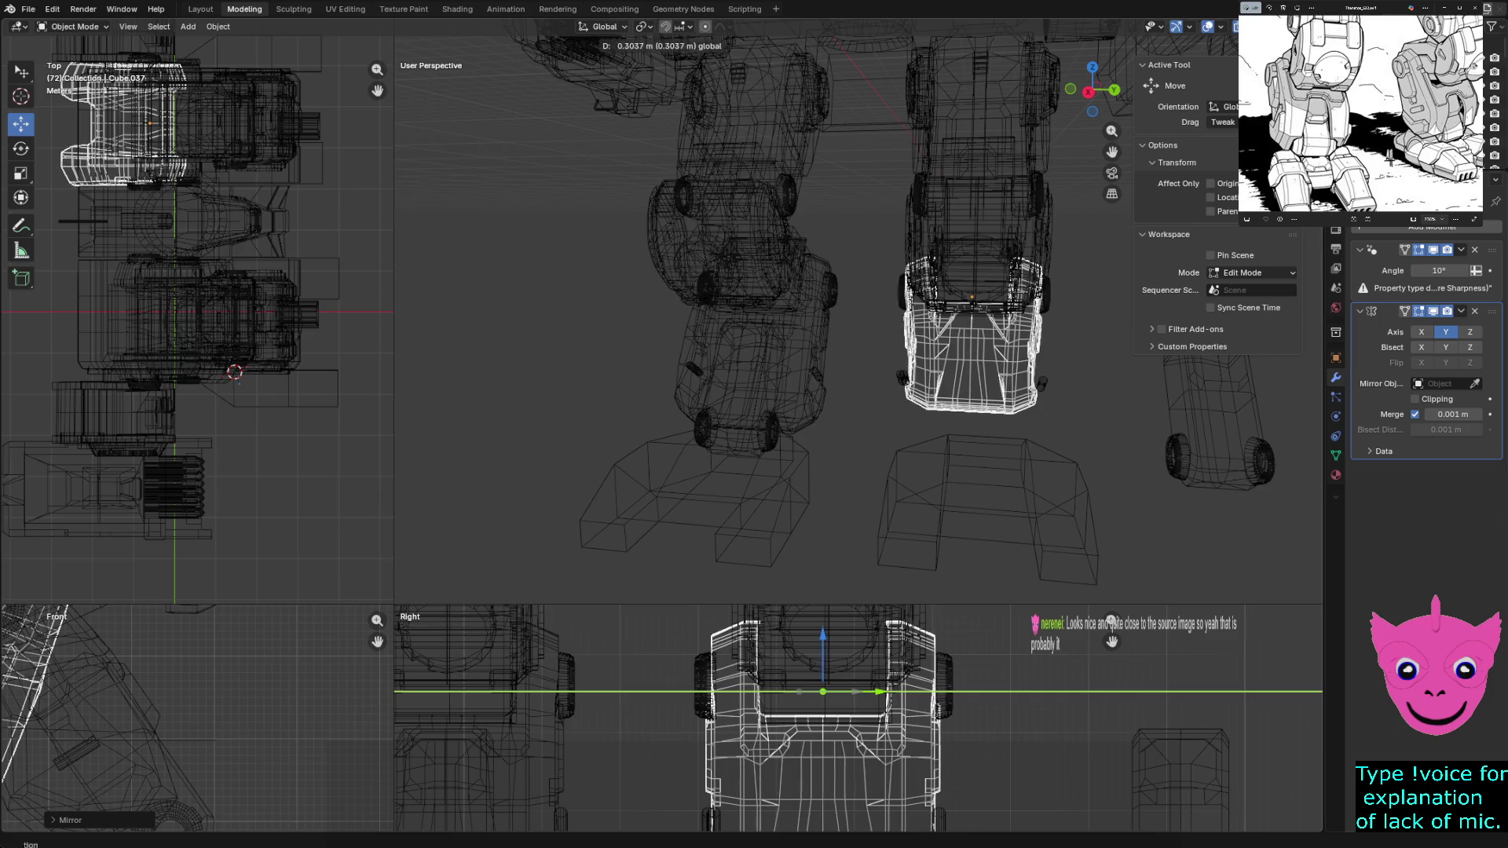
pyautogui.click(880, 692)
# Reposition Cylinder.086 along Y so it seats back inside the right leg
pyautogui.hotkey('alt', 'a')
pyautogui.scroll(-3, 872, 695)
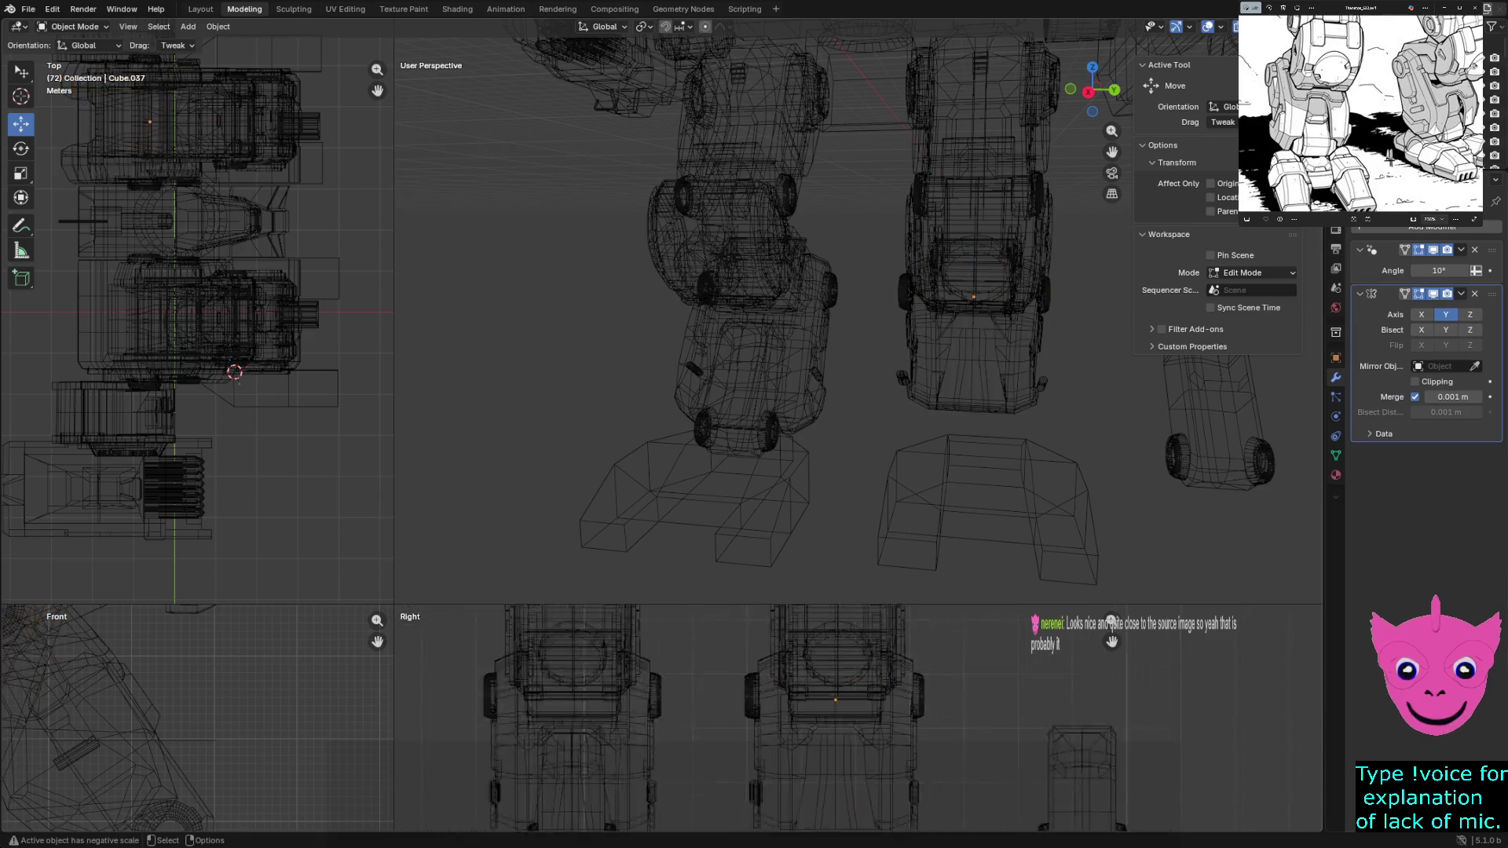
pyautogui.click(1043, 766)
pyautogui.scroll(-1, 872, 707)
pyautogui.hotkey('alt', 'a')
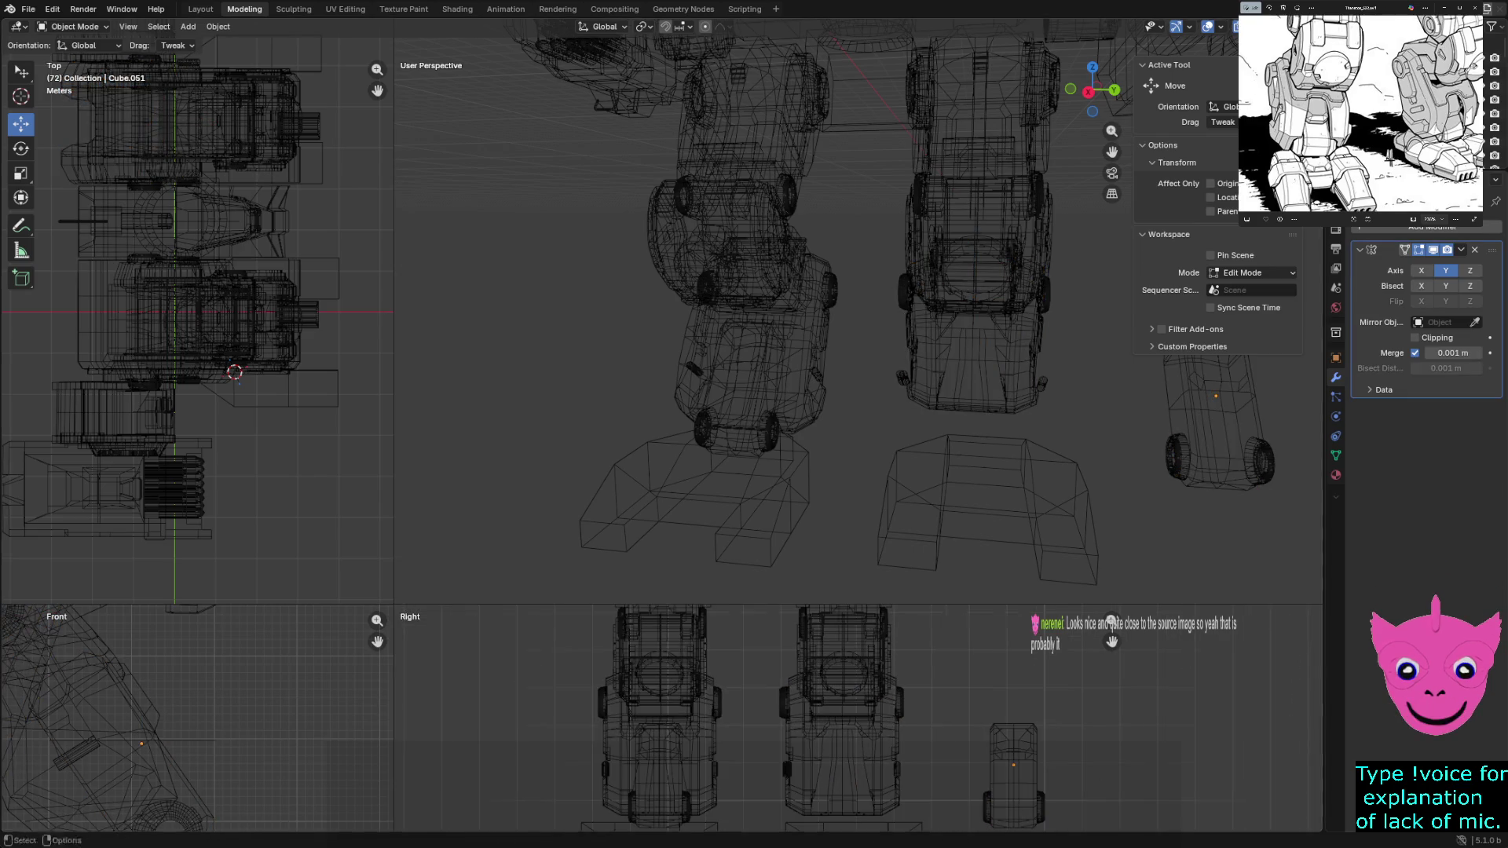
pyautogui.click(1014, 766)
pyautogui.scroll(2, 1014, 765)
pyautogui.press('g')
pyautogui.press('y')
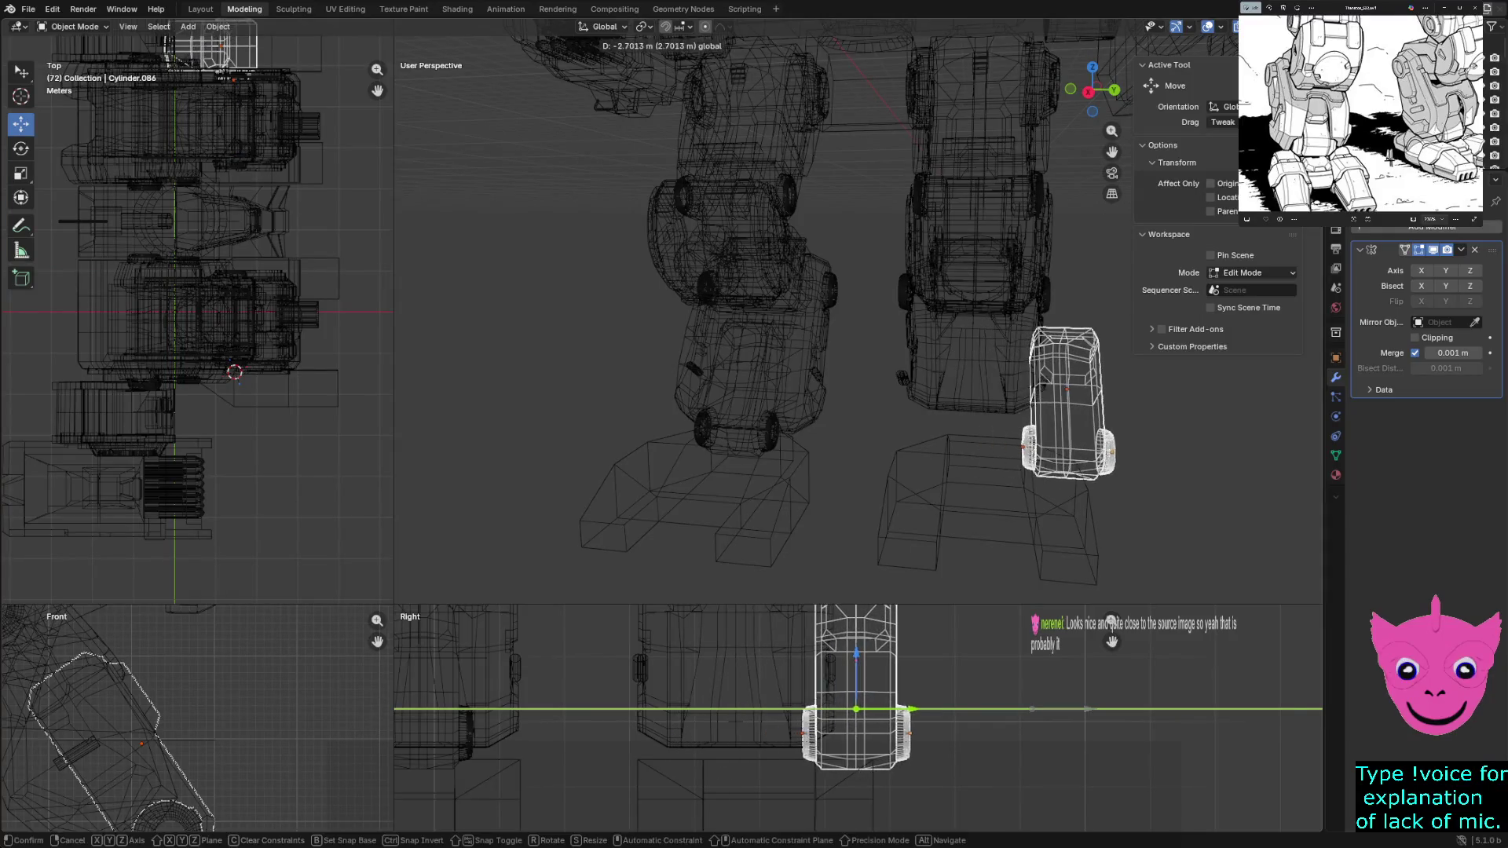
pyautogui.press('Return')
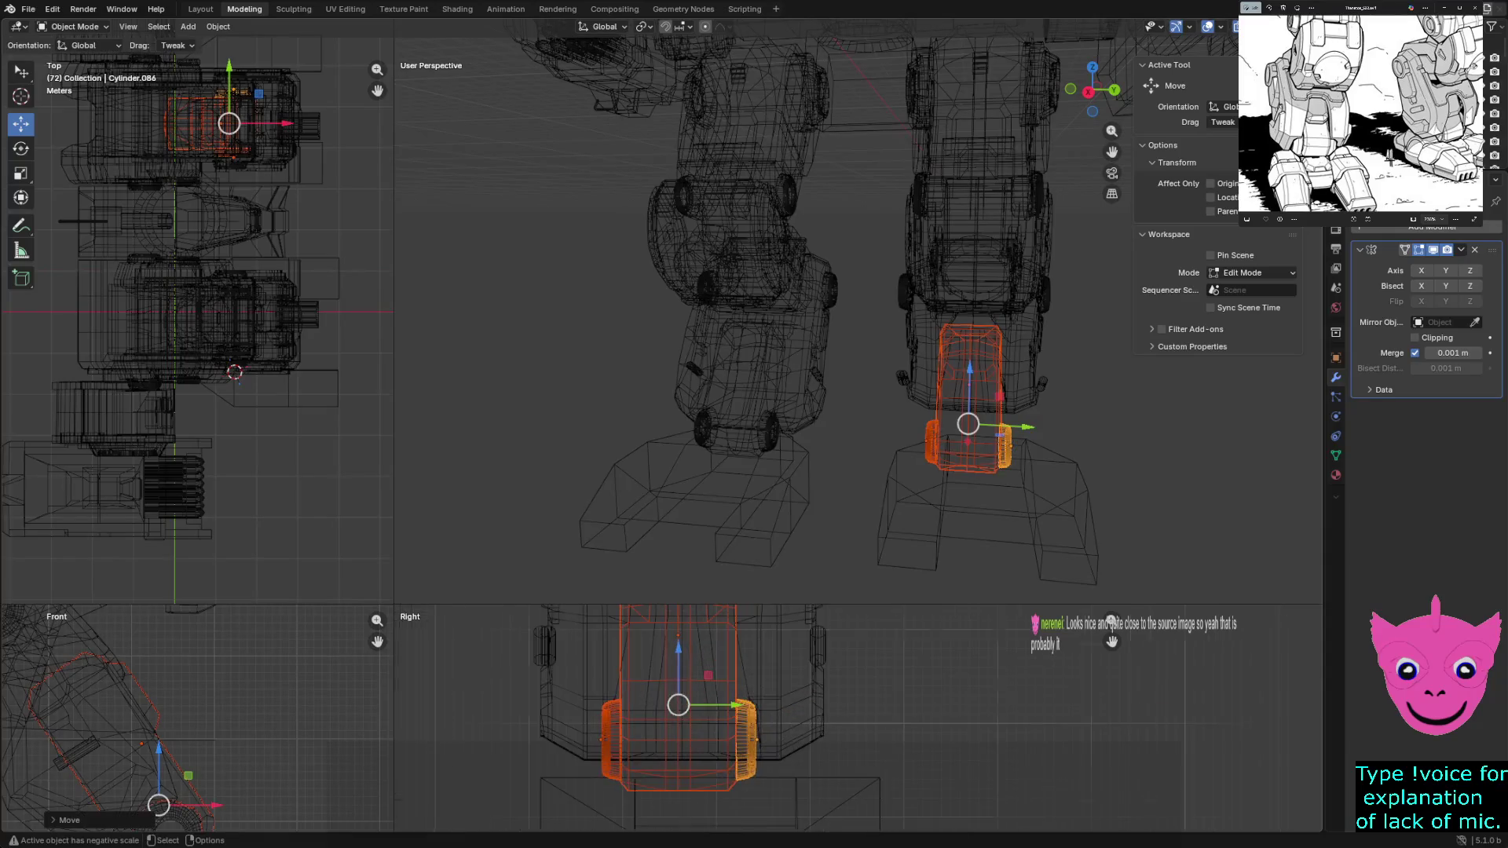
pyautogui.scroll(4, 754, 719)
pyautogui.press('g')
pyautogui.press('y')
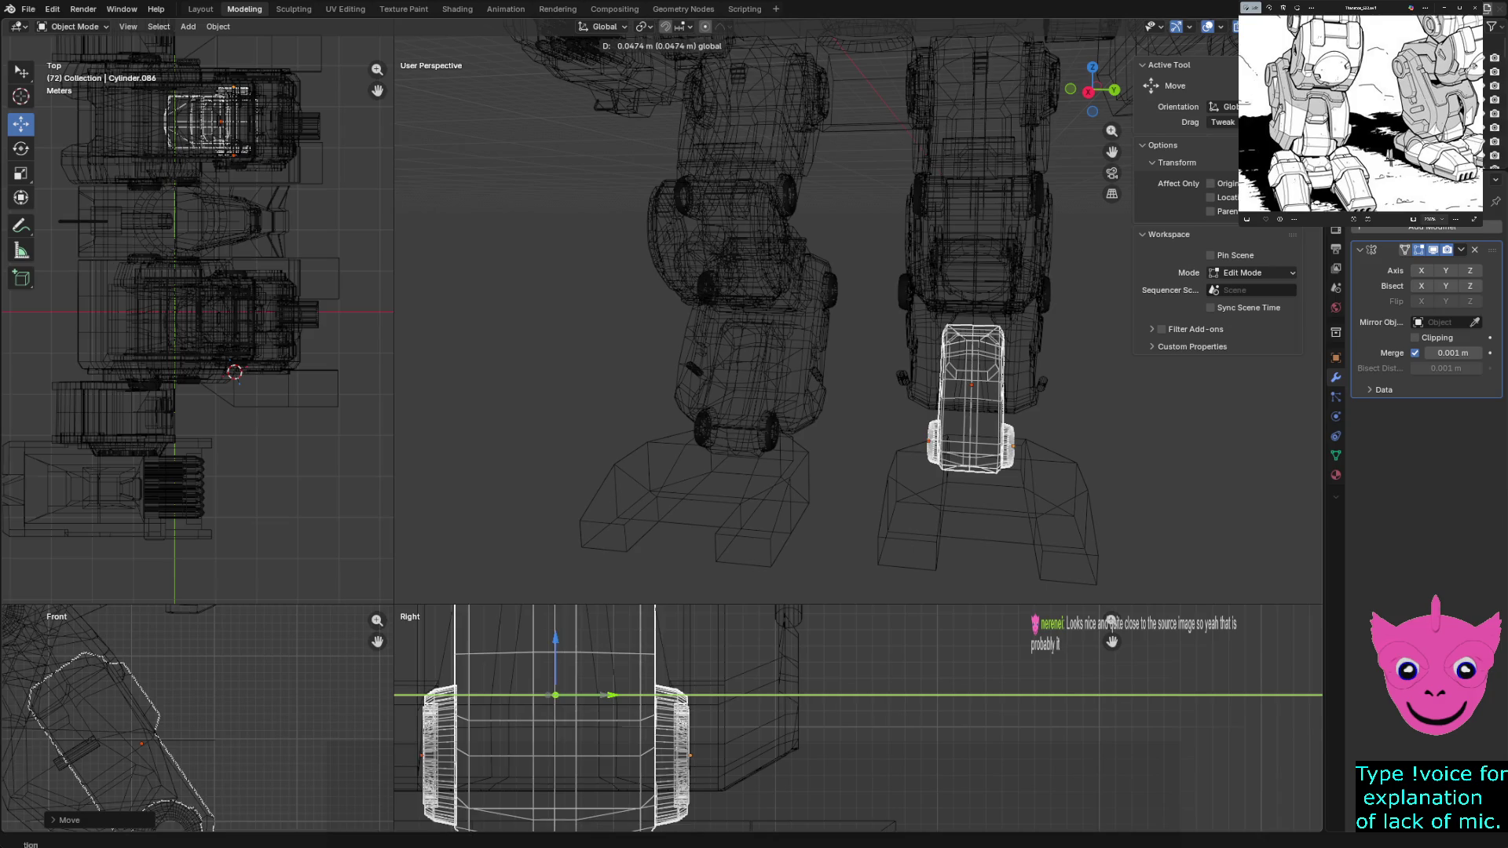
pyautogui.press('Return')
# Deselect everything and switch the views back to solid shading
pyautogui.hotkey('alt', 'a')
pyautogui.scroll(-6, 754, 718)
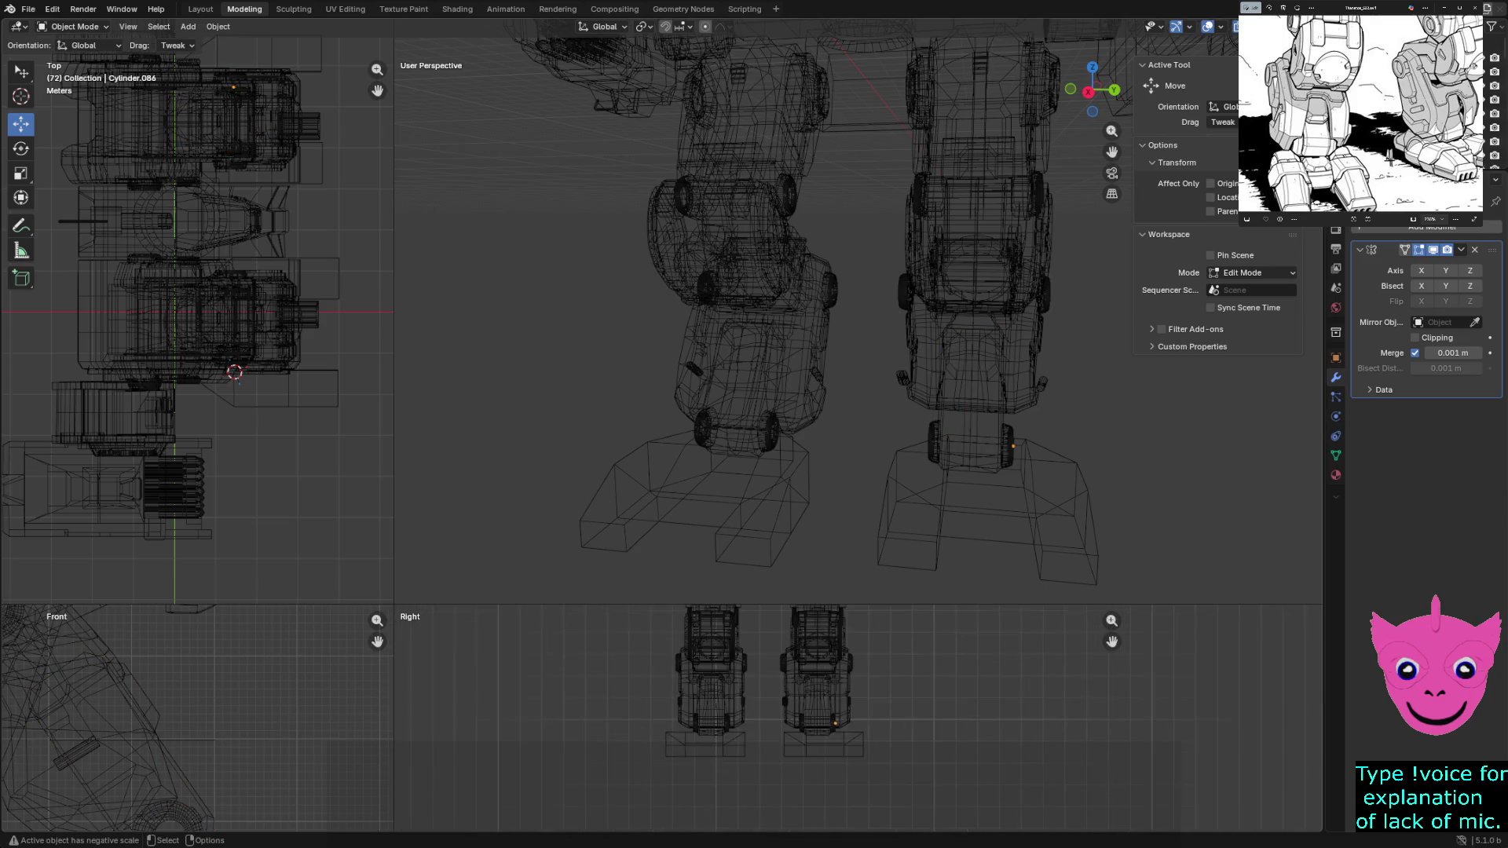
pyautogui.press('z')
pyautogui.click(953, 472)
pyautogui.moveTo(952, 472)
pyautogui.mouseDown(button='middle')
pyautogui.moveTo(895, 447)
pyautogui.moveTo(824, 449)
pyautogui.moveTo(849, 448)
pyautogui.mouseUp(button='middle')
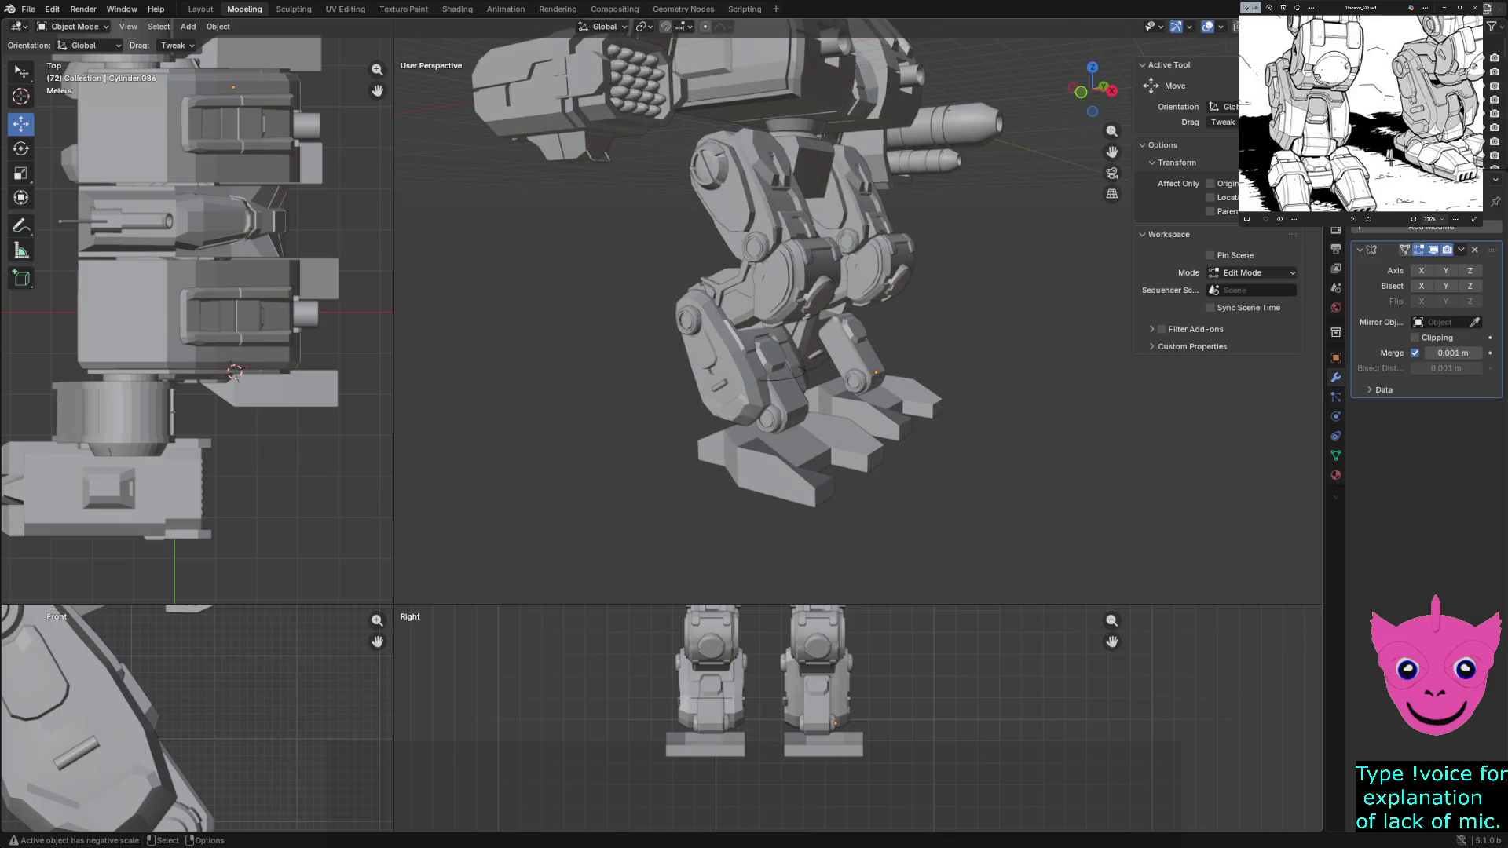
pyautogui.moveTo(825, 354)
pyautogui.mouseDown(button='middle')
pyautogui.moveTo(848, 353)
pyautogui.moveTo(801, 354)
pyautogui.moveTo(836, 330)
pyautogui.mouseUp(button='middle')
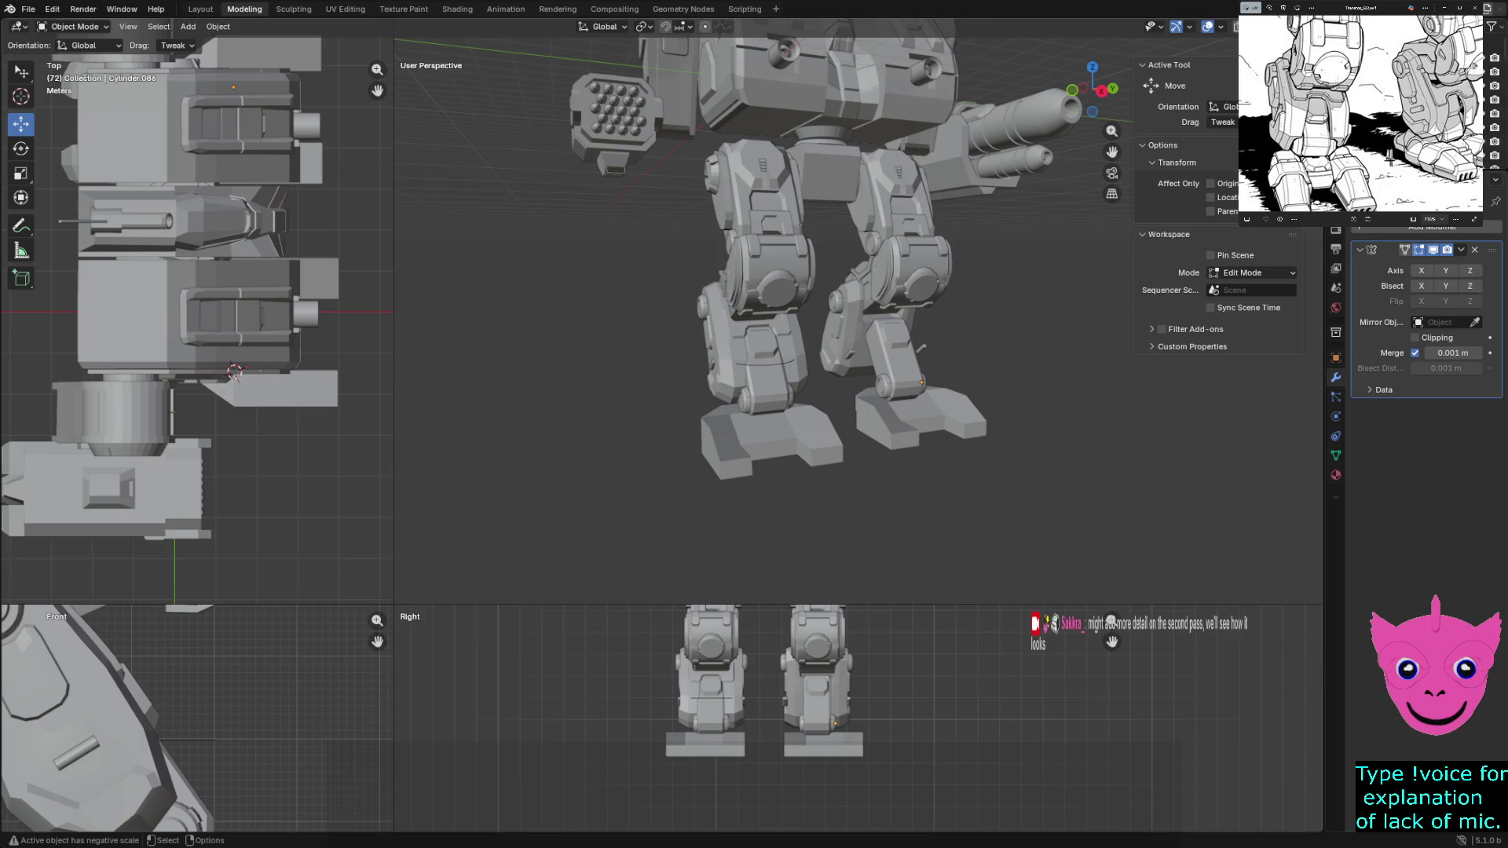
pyautogui.scroll(2, 778, 307)
pyautogui.moveTo(778, 306); pyautogui.dragTo(824, 330, button='middle')
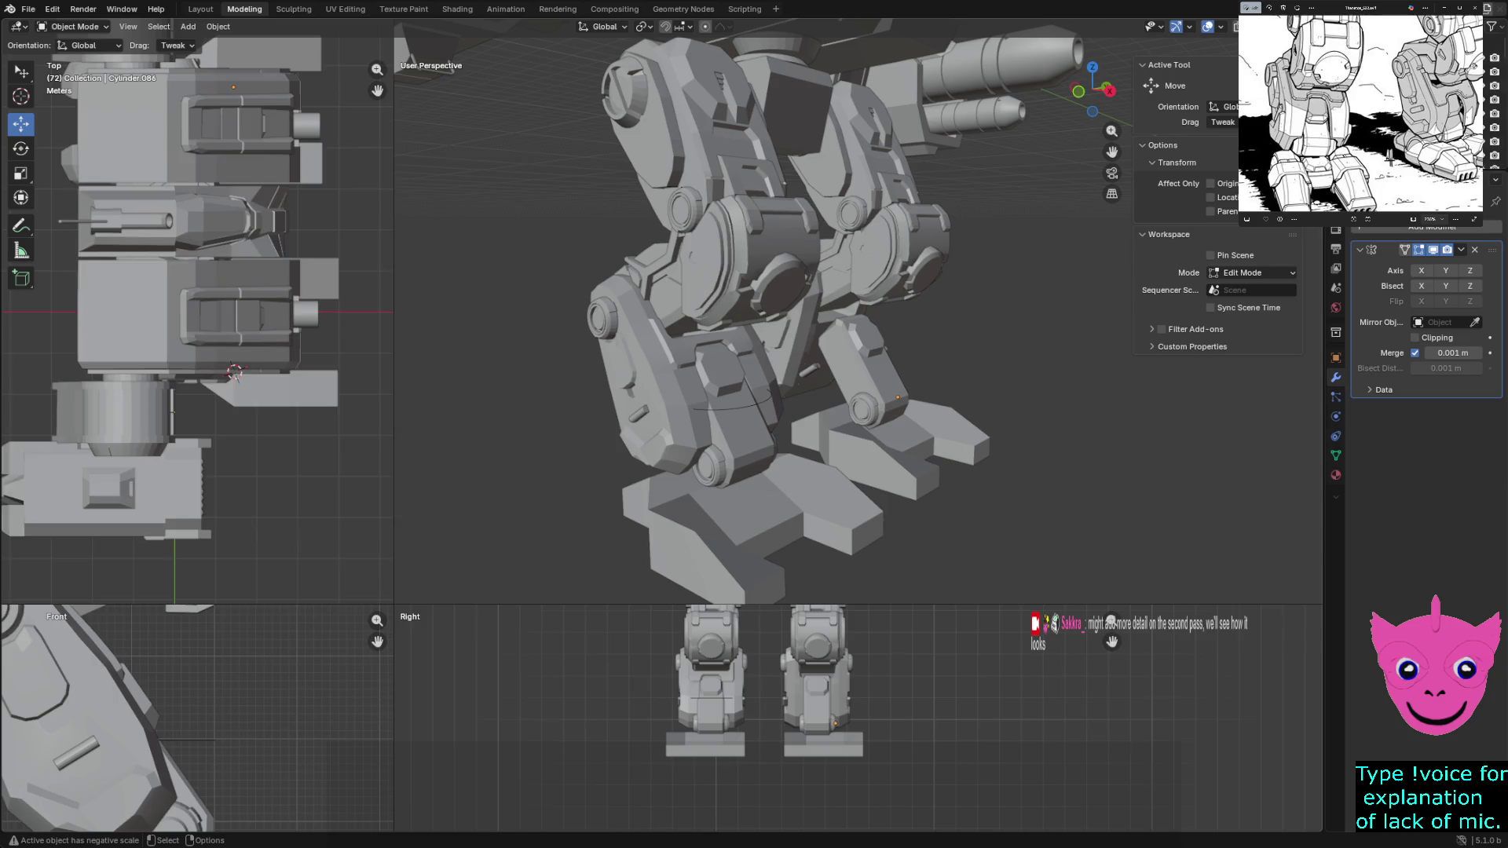
pyautogui.scroll(-3, 197, 312)
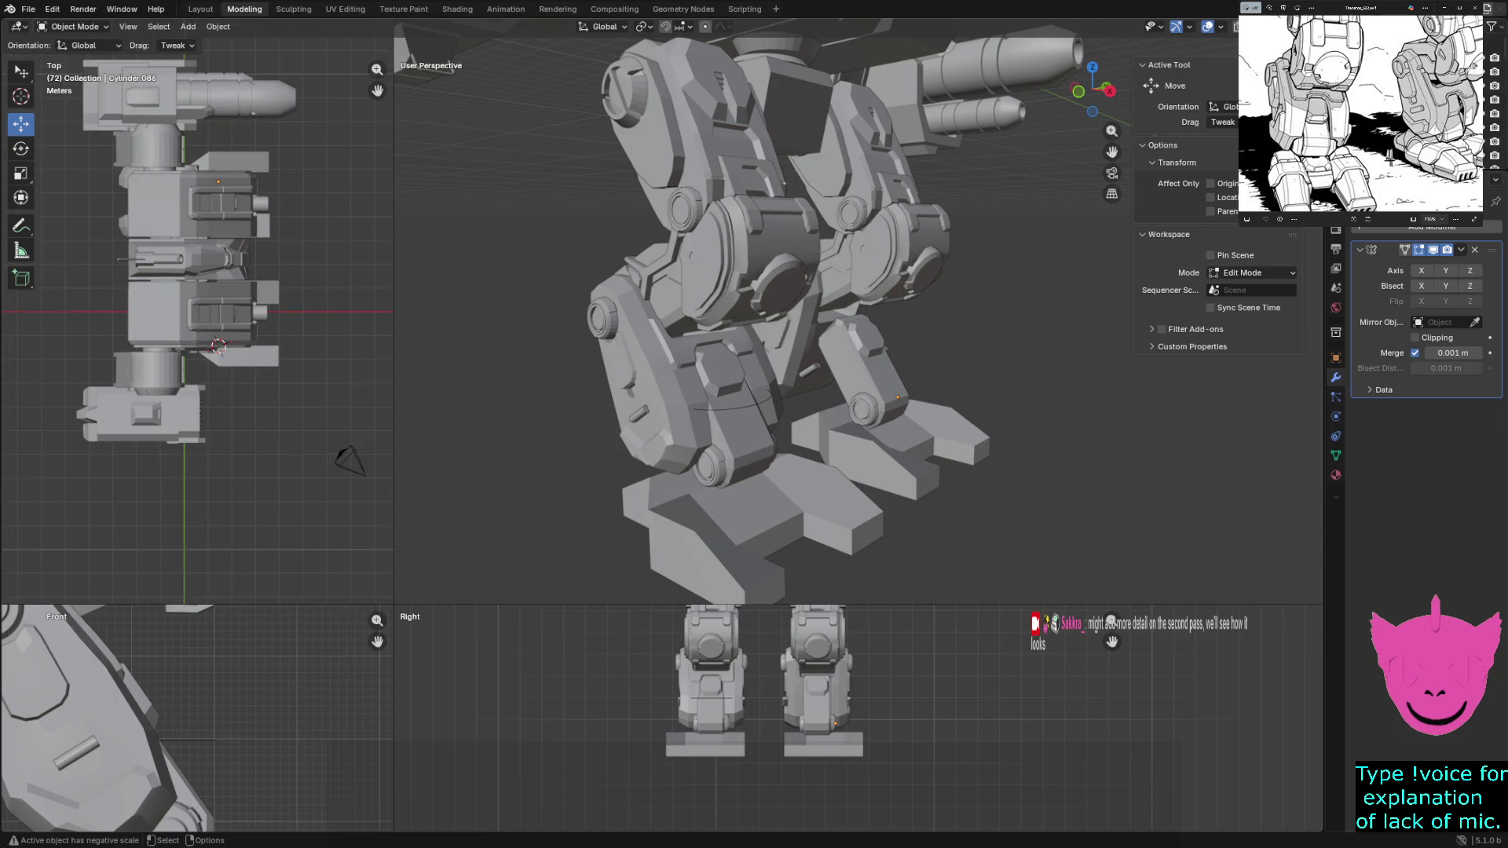
pyautogui.scroll(-3, 754, 306)
pyautogui.moveTo(755, 236); pyautogui.dragTo(754, 283, button='middle')
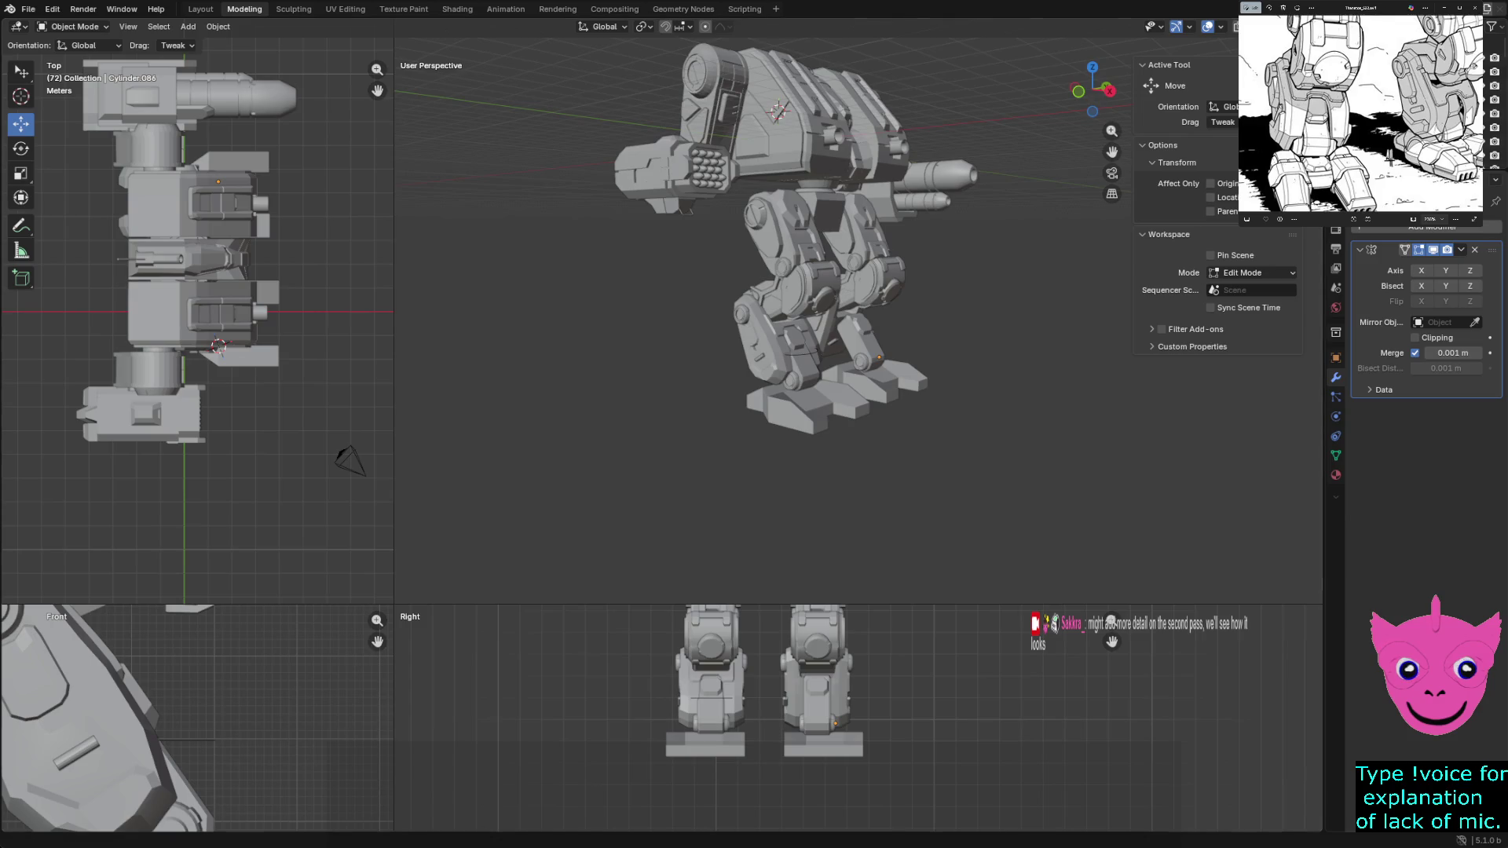
pyautogui.scroll(-5, 1361, 112)
pyautogui.scroll(3, 1362, 112)
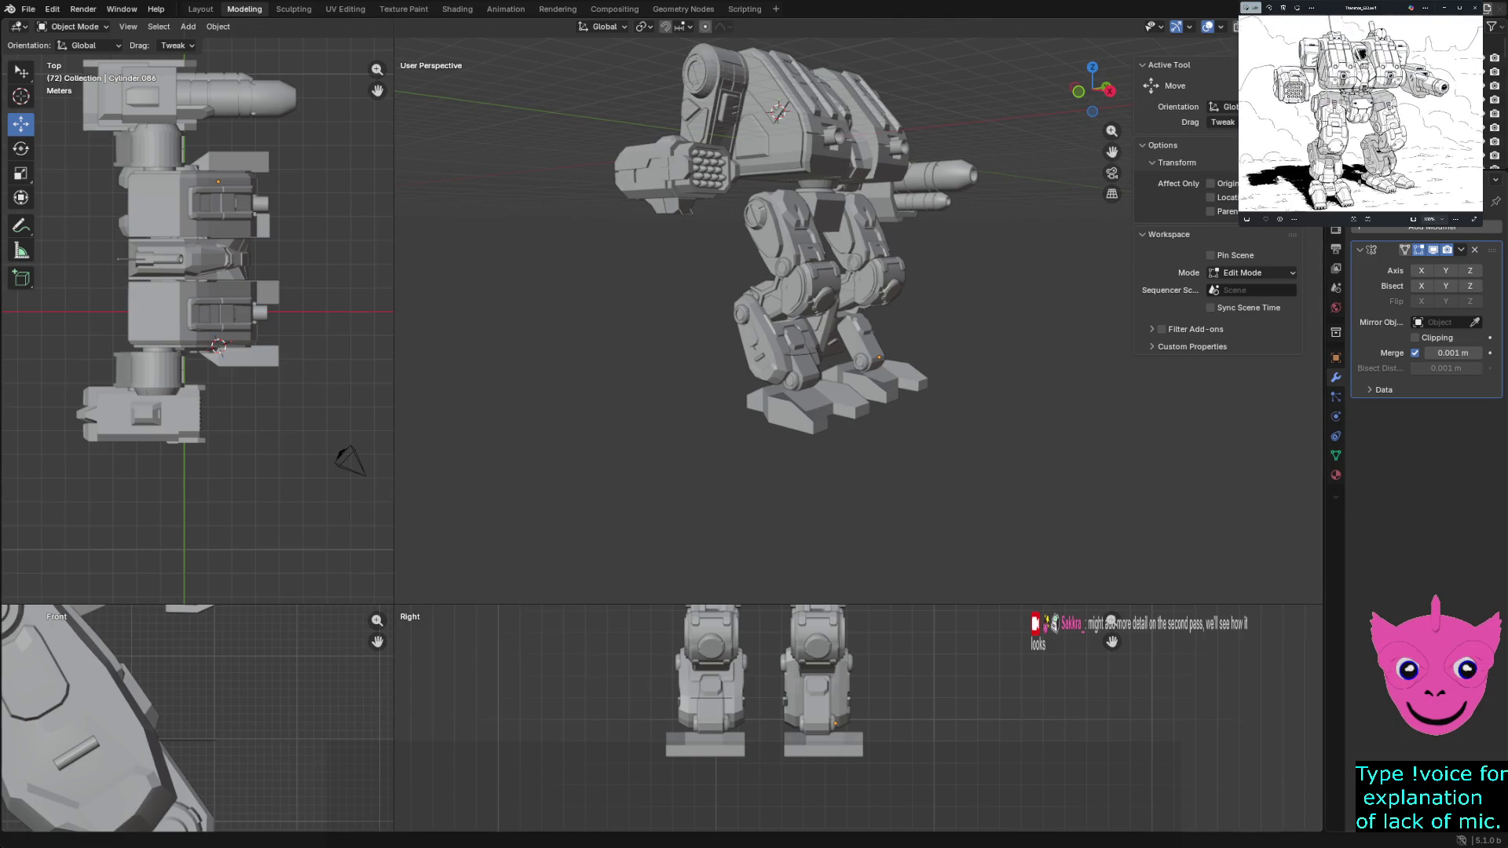
pyautogui.scroll(2, 1361, 112)
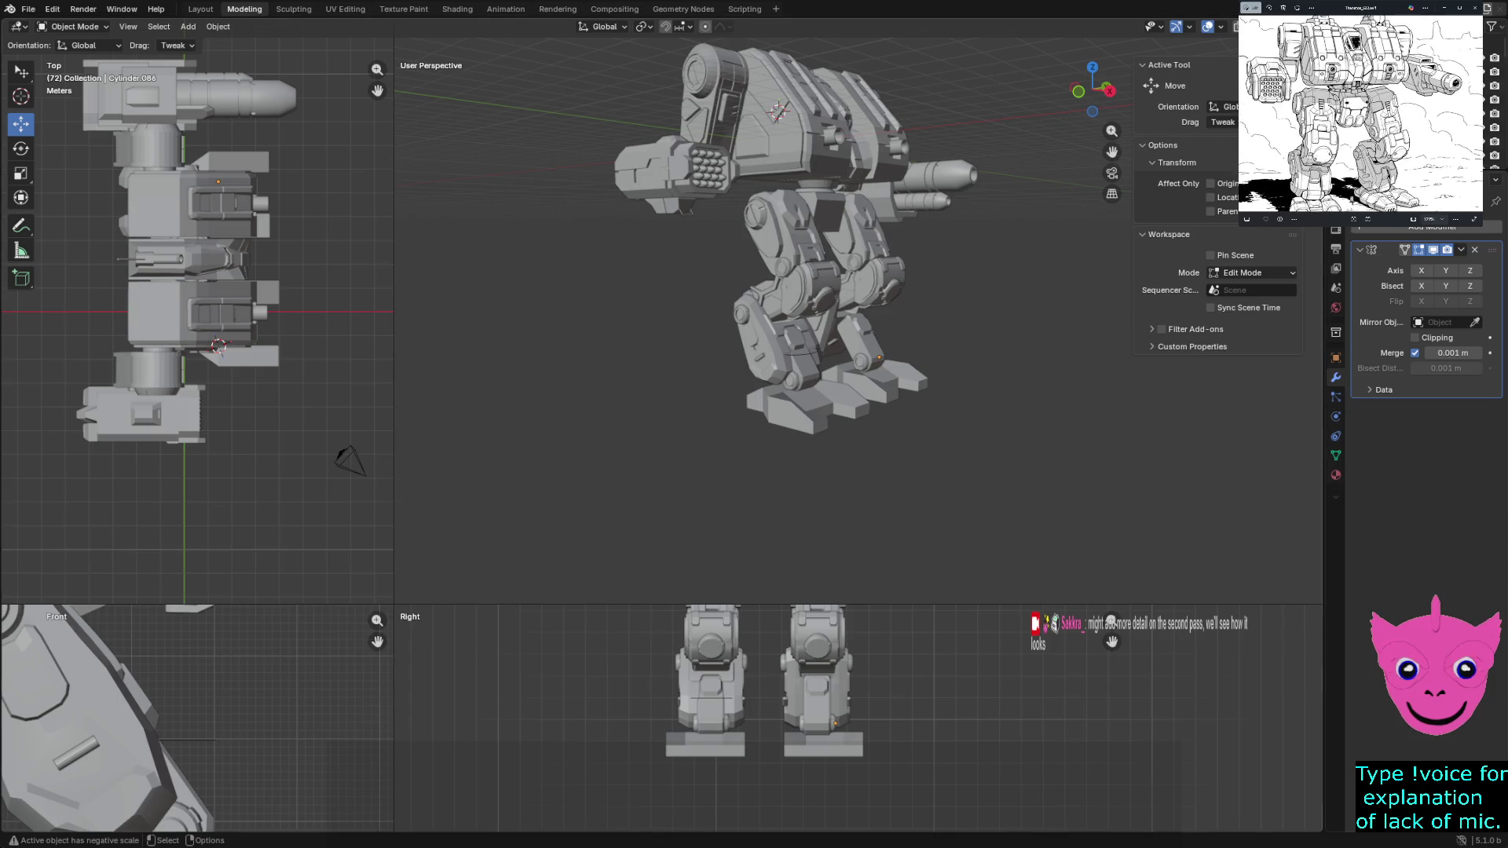
pyautogui.moveTo(825, 354); pyautogui.dragTo(707, 354, button='middle')
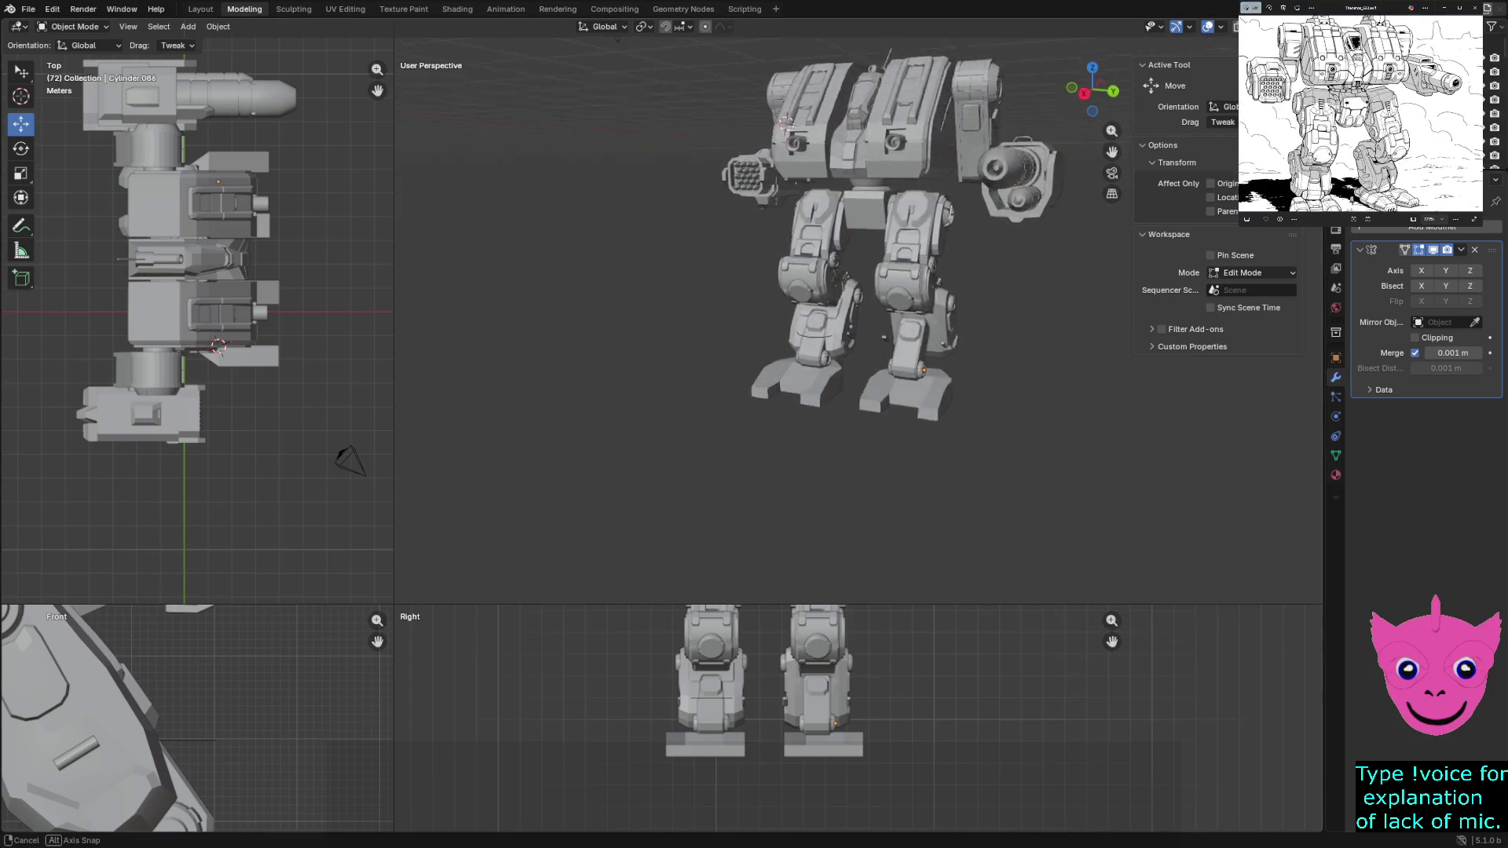
pyautogui.moveTo(860, 330)
pyautogui.mouseDown(button='middle')
pyautogui.moveTo(825, 331)
pyautogui.moveTo(766, 283)
pyautogui.mouseUp(button='middle')
pyautogui.scroll(3, 860, 329)
pyautogui.scroll(1, 861, 330)
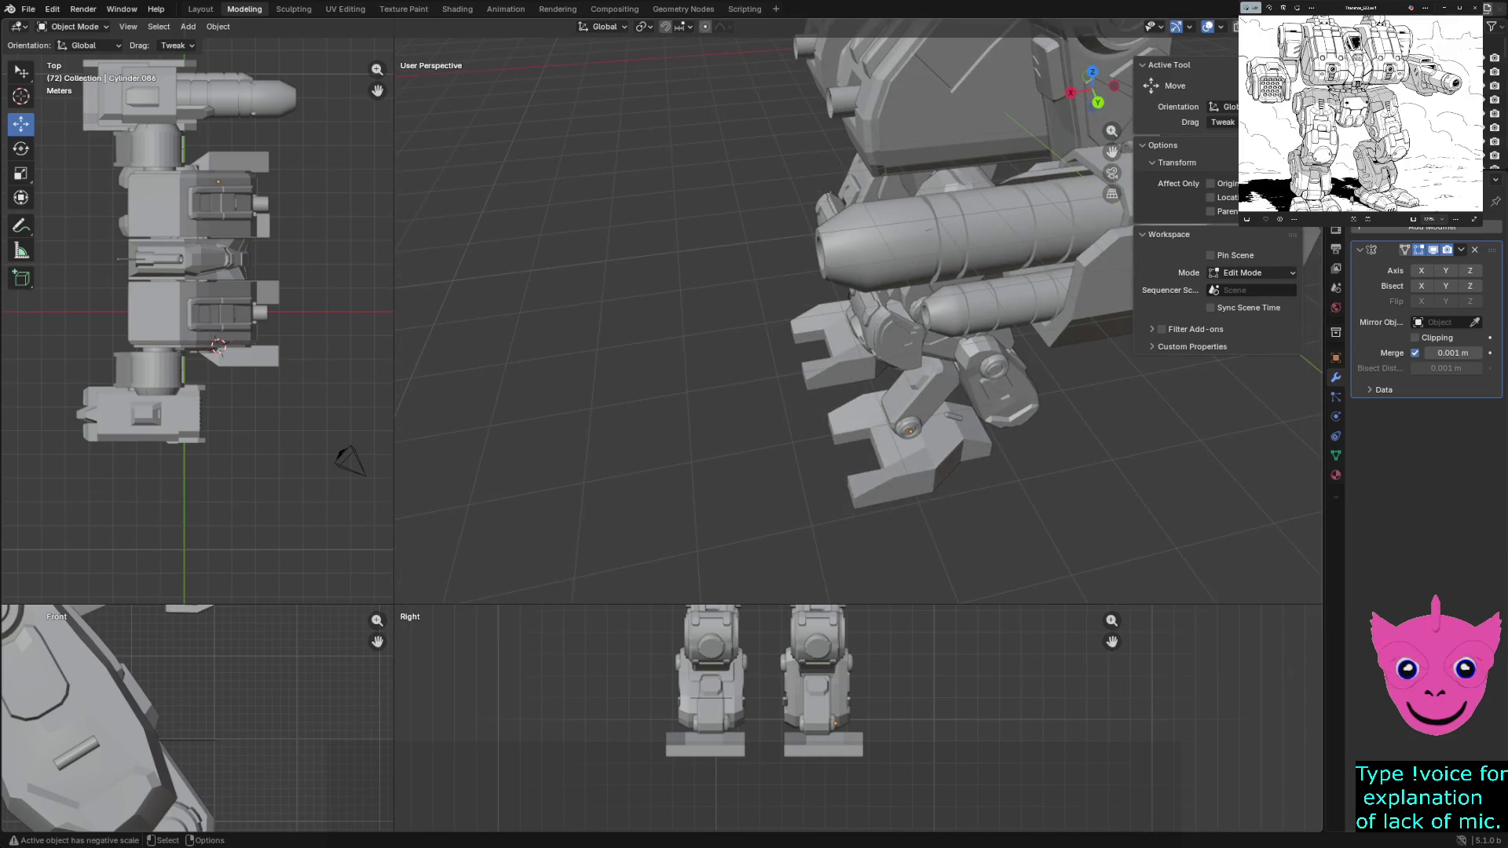
pyautogui.moveTo(861, 330); pyautogui.dragTo(755, 301, button='middle')
pyautogui.click(607, 406)
pyautogui.keyDown('shift'); pyautogui.click(660, 289); pyautogui.keyUp('shift')
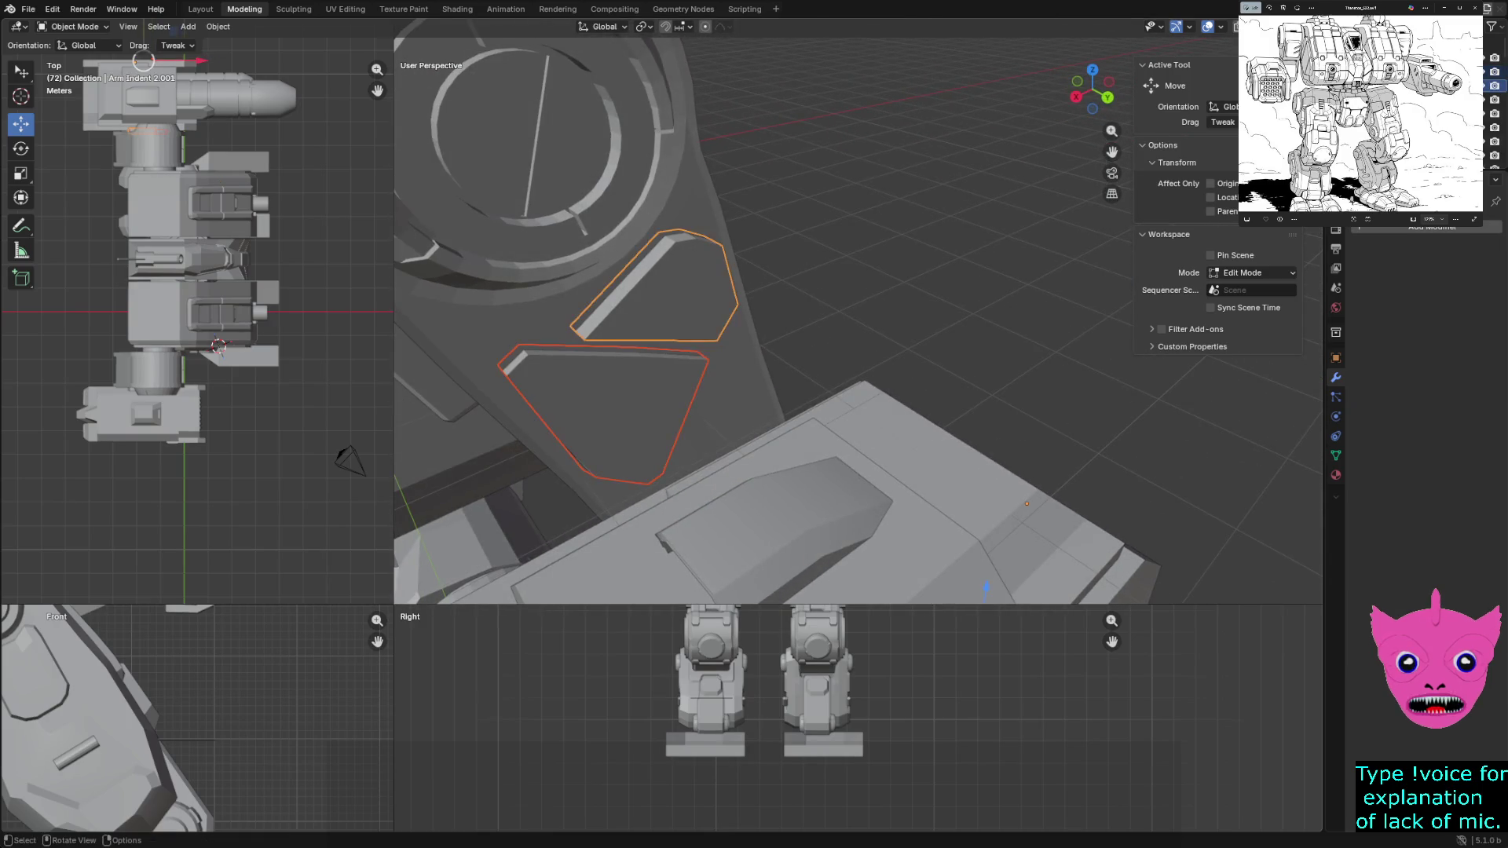
pyautogui.press('KP_Decimal')
pyautogui.scroll(-3, 857, 324)
pyautogui.moveTo(858, 324); pyautogui.dragTo(943, 307, button='middle')
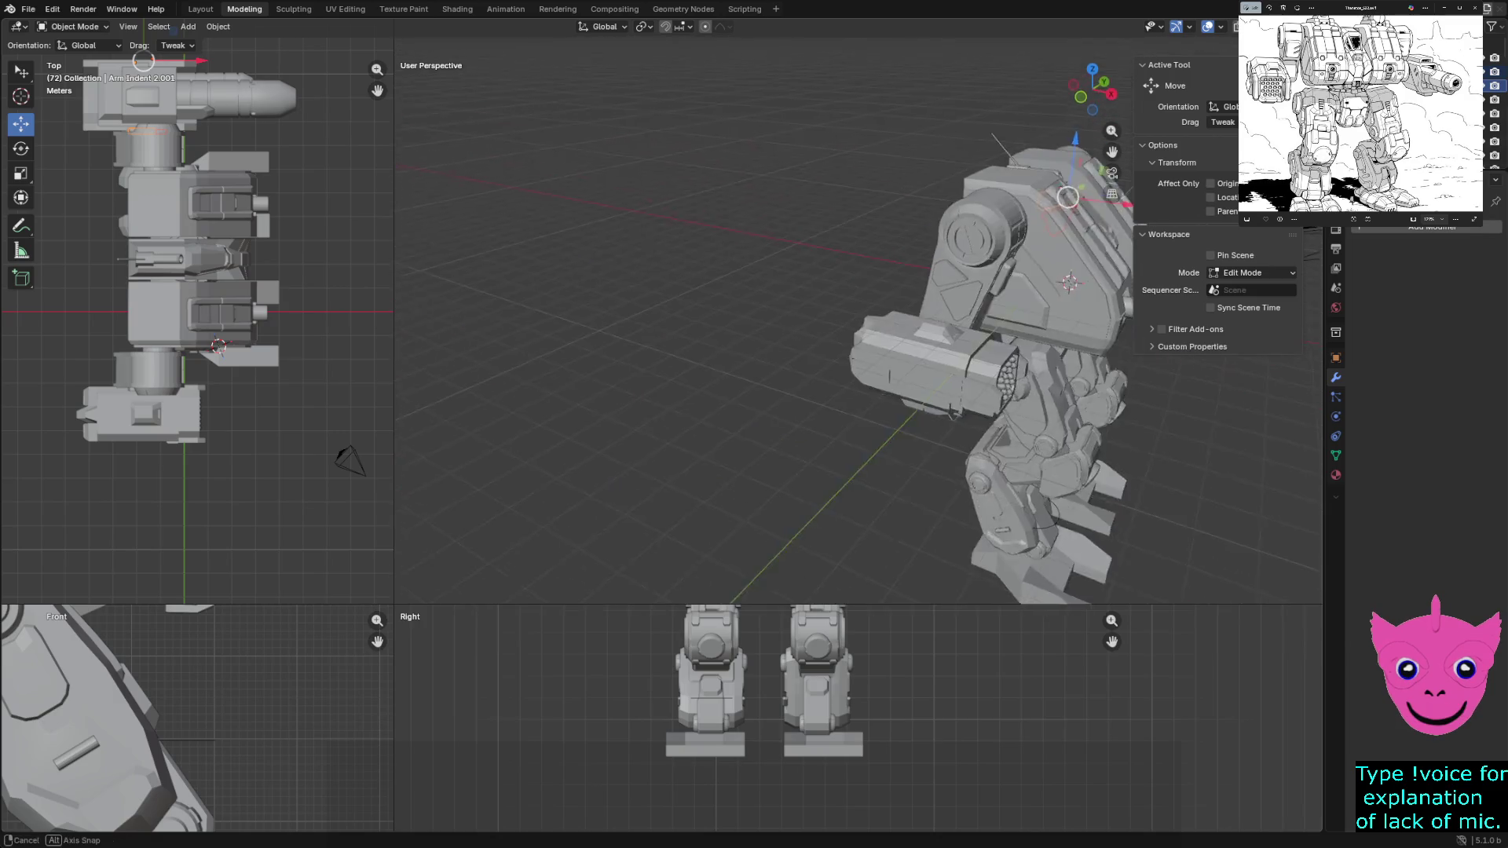
pyautogui.keyDown('shift'); pyautogui.click(989, 261); pyautogui.keyUp('shift')
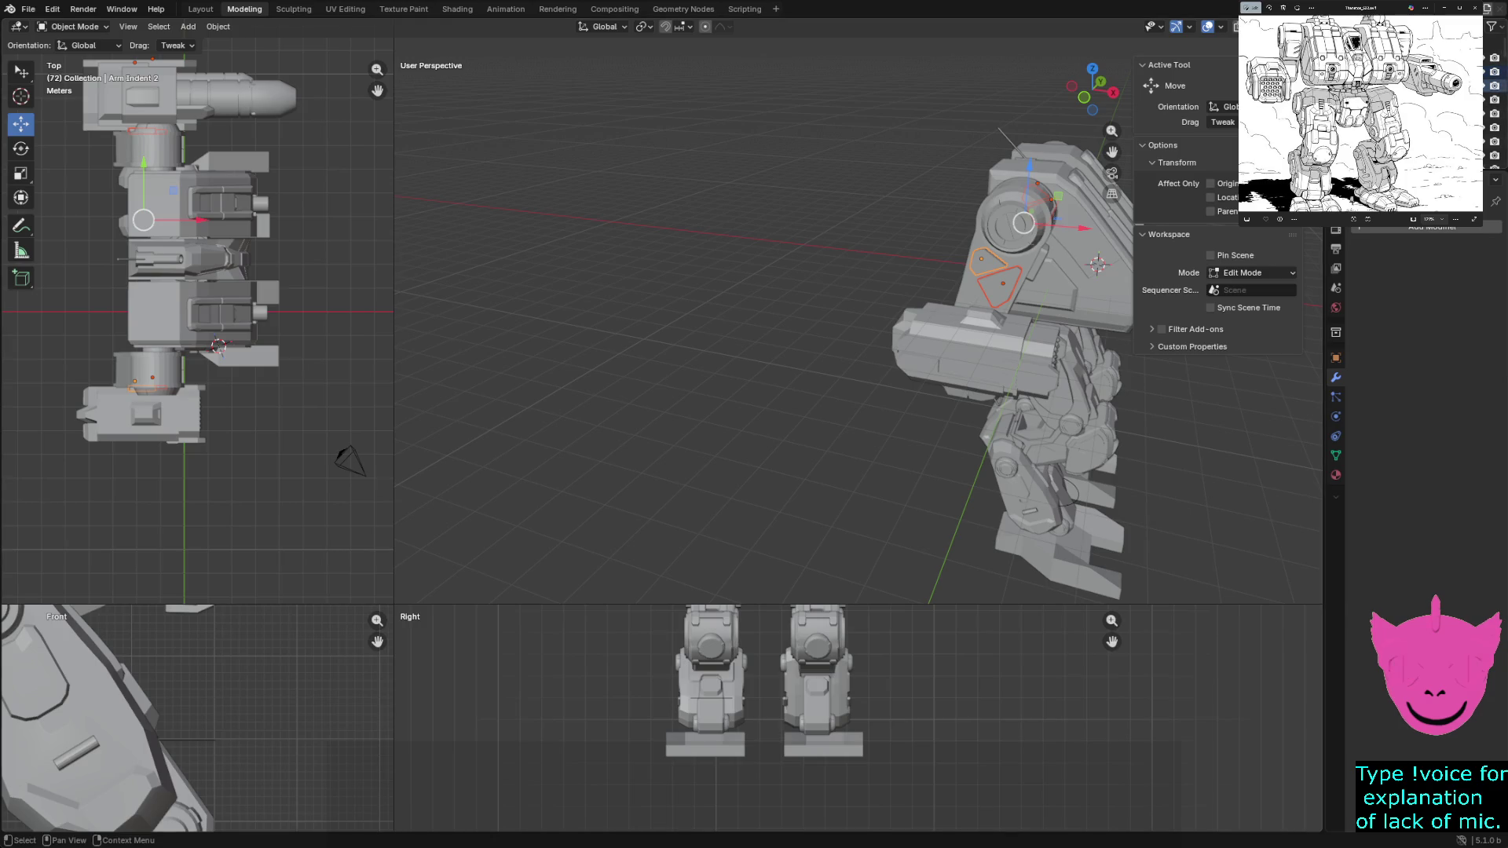
pyautogui.keyDown('shift'); pyautogui.click(1024, 221); pyautogui.keyUp('shift')
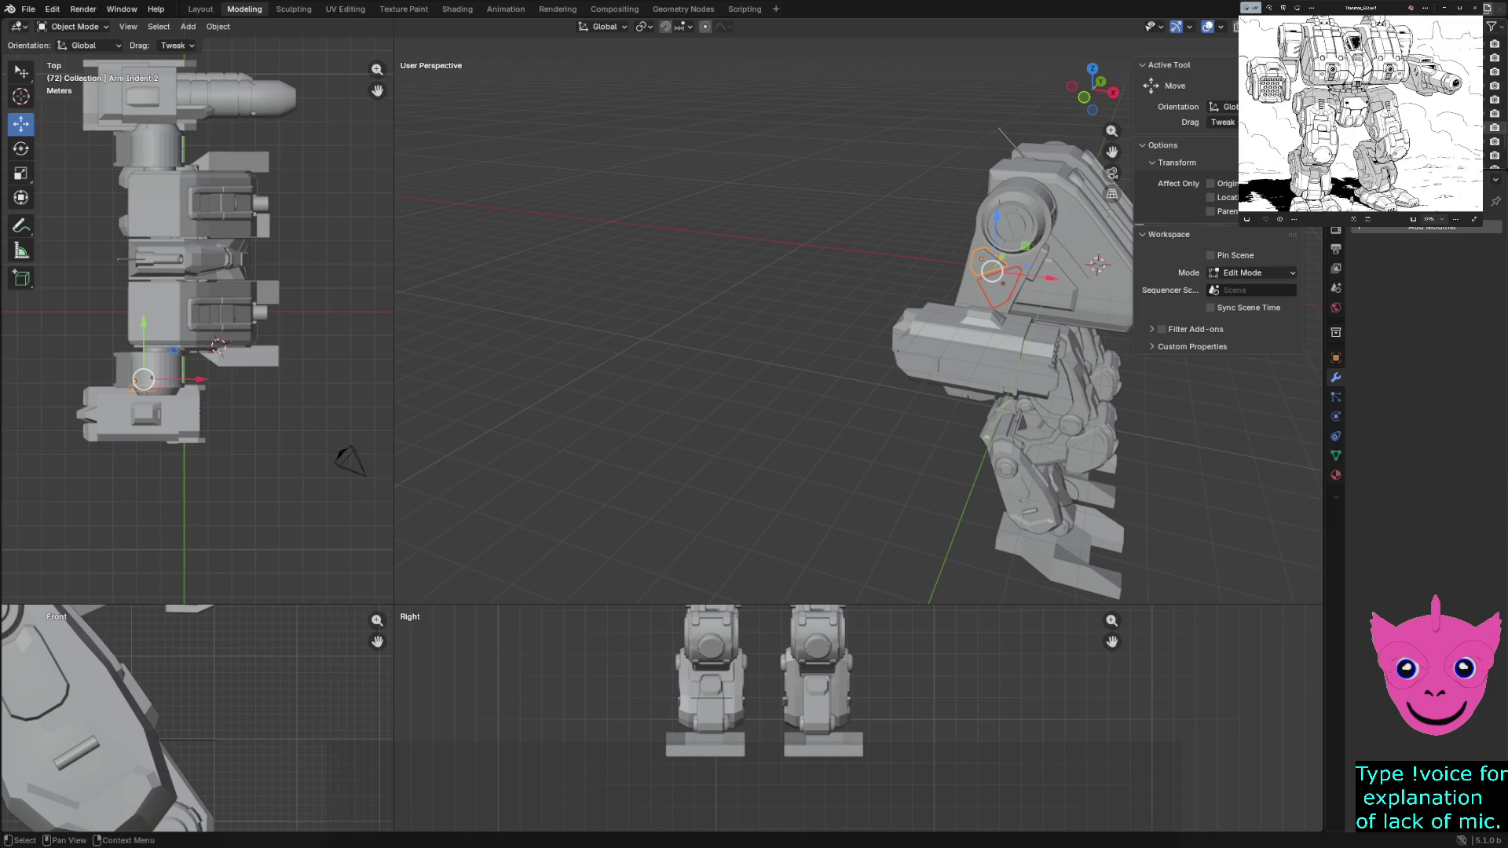
pyautogui.hotkey('alt', 'a')
pyautogui.moveTo(824, 354)
pyautogui.mouseDown(button='middle')
pyautogui.moveTo(731, 354)
pyautogui.moveTo(696, 330)
pyautogui.mouseUp(button='middle')
pyautogui.scroll(3, 731, 353)
pyautogui.scroll(-2, 754, 354)
pyautogui.scroll(3, 754, 353)
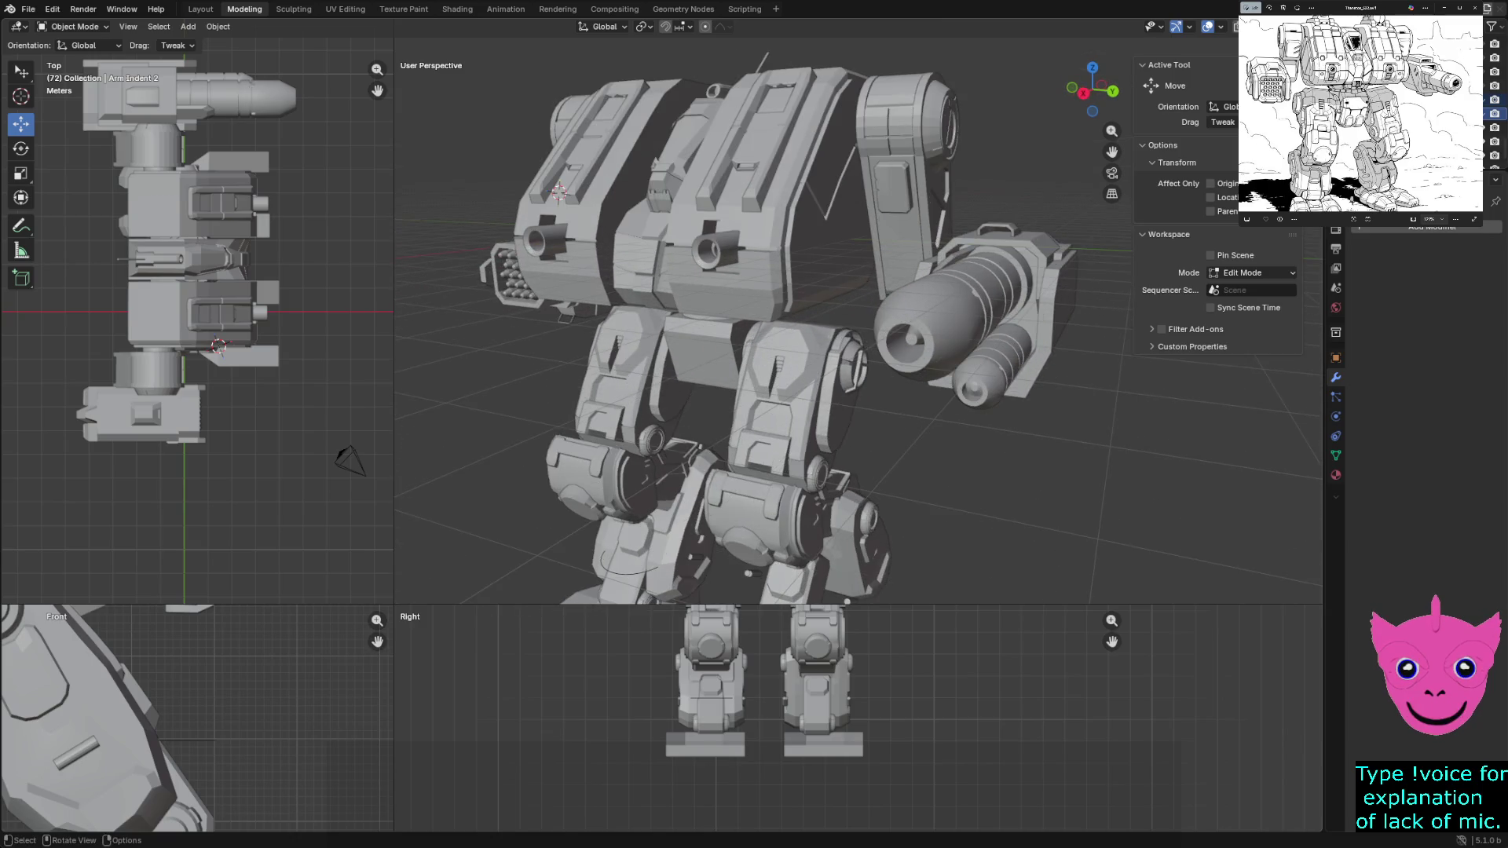
pyautogui.click(907, 178)
pyautogui.moveTo(907, 177); pyautogui.dragTo(825, 201, button='middle')
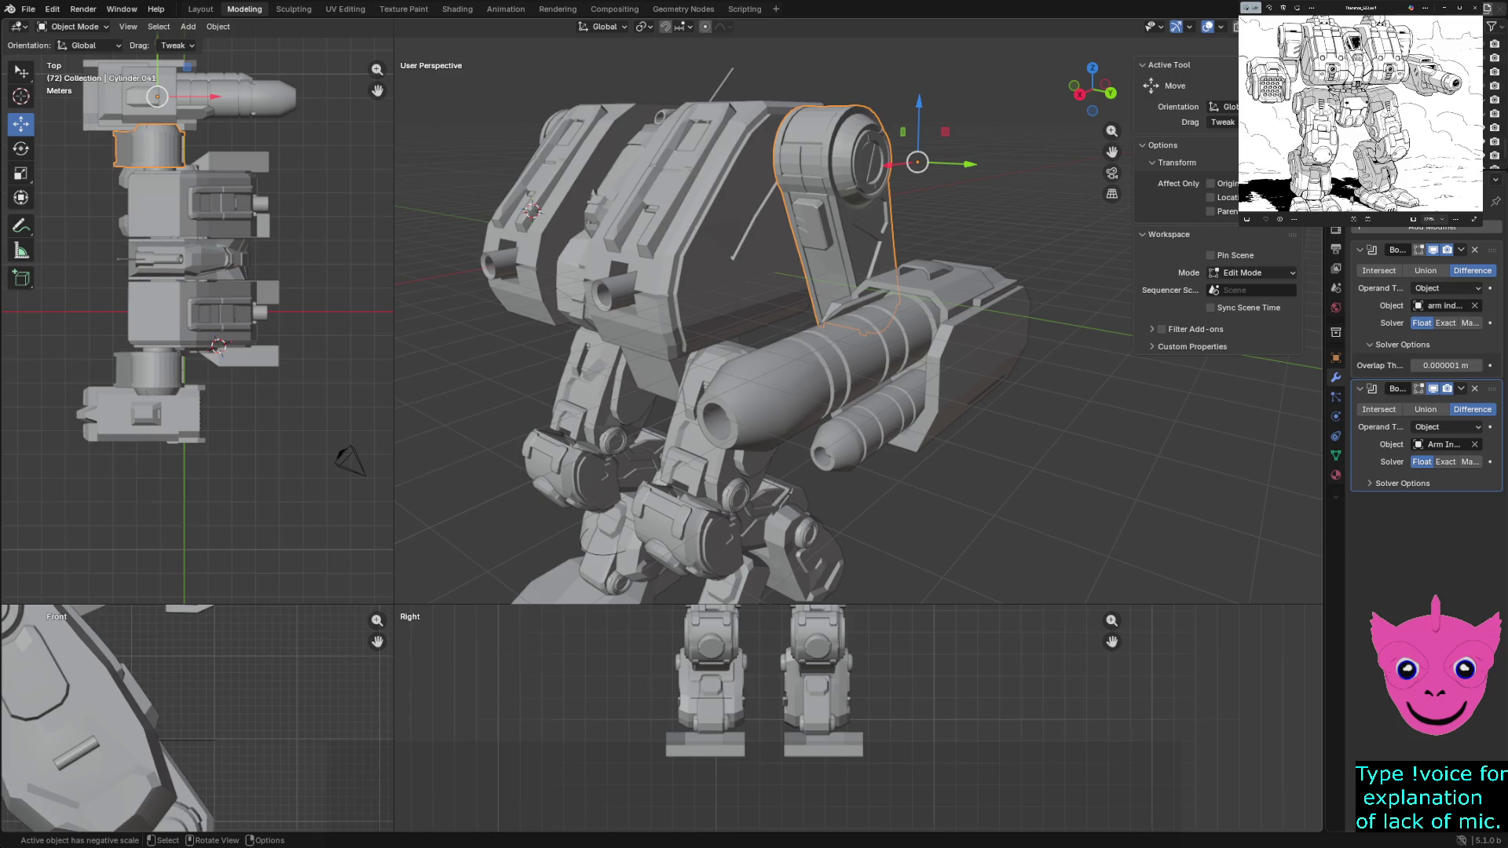
pyautogui.hotkey('alt', 'a')
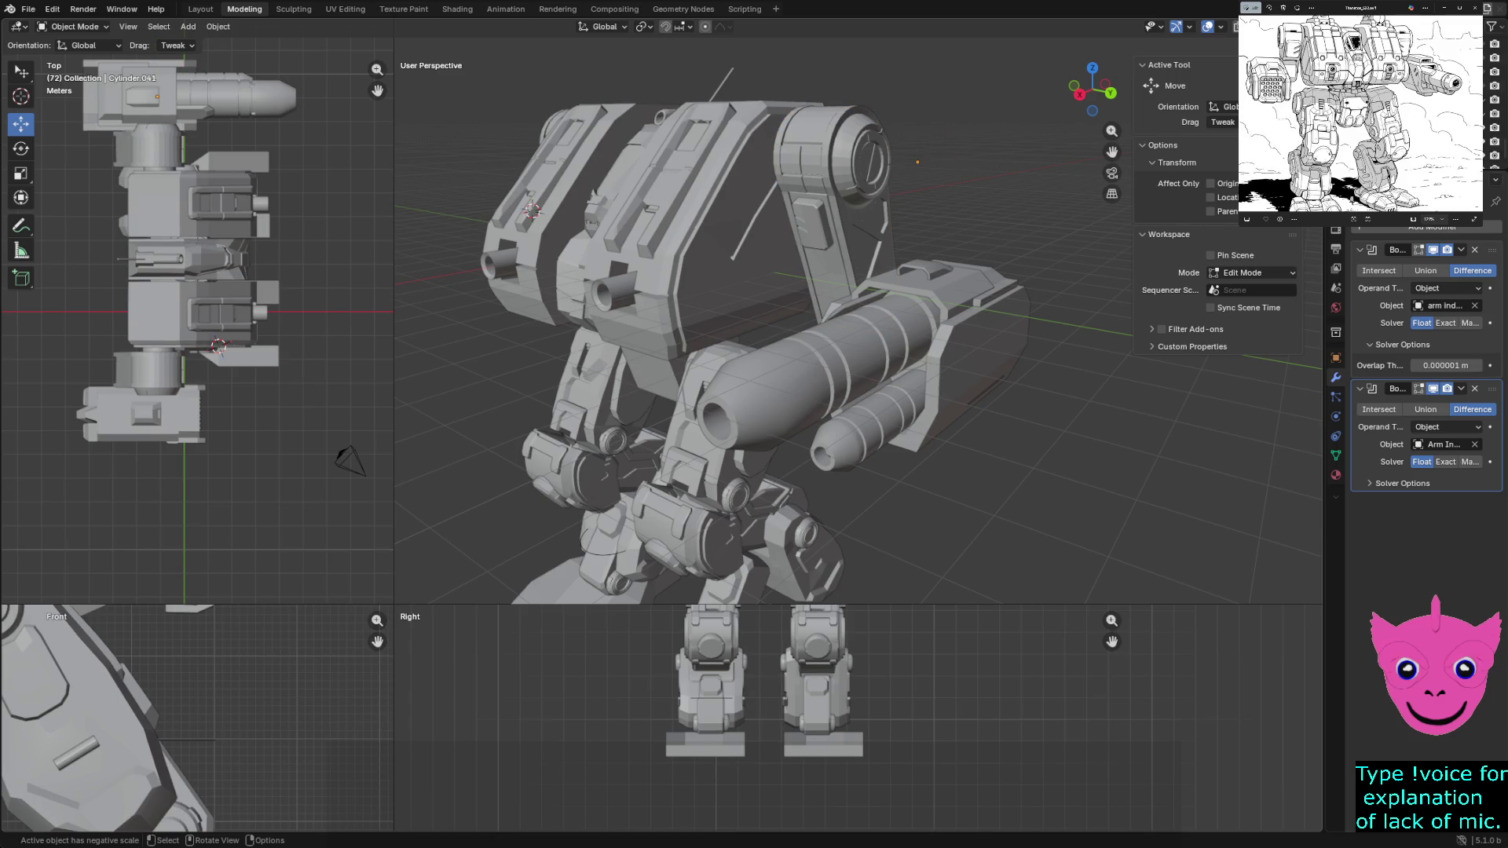
pyautogui.moveTo(825, 354)
pyautogui.mouseDown(button='middle')
pyautogui.moveTo(895, 353)
pyautogui.moveTo(754, 353)
pyautogui.mouseUp(button='middle')
pyautogui.scroll(-3, 825, 353)
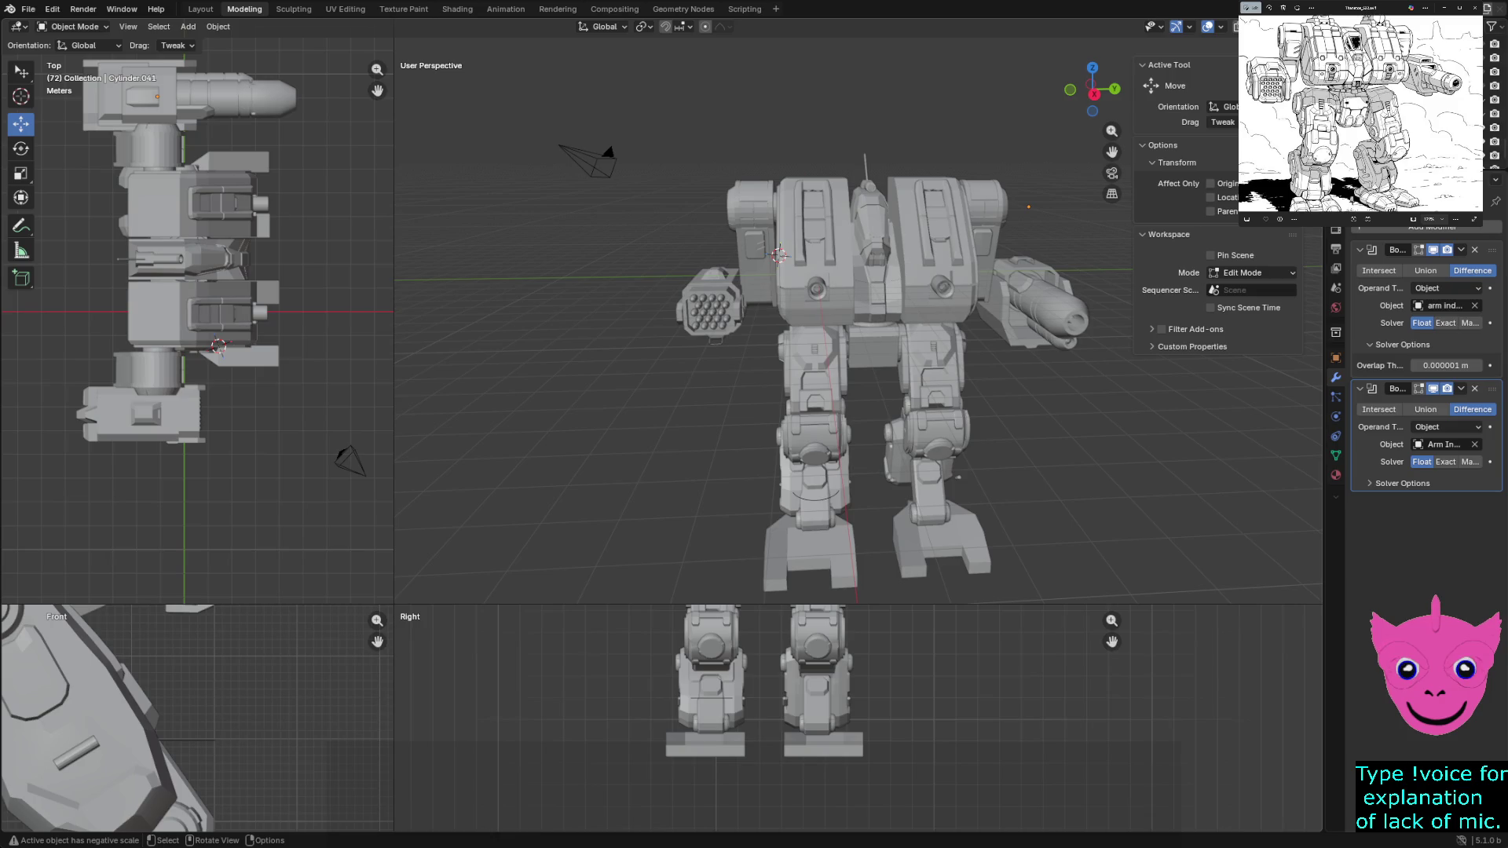
pyautogui.scroll(3, 857, 330)
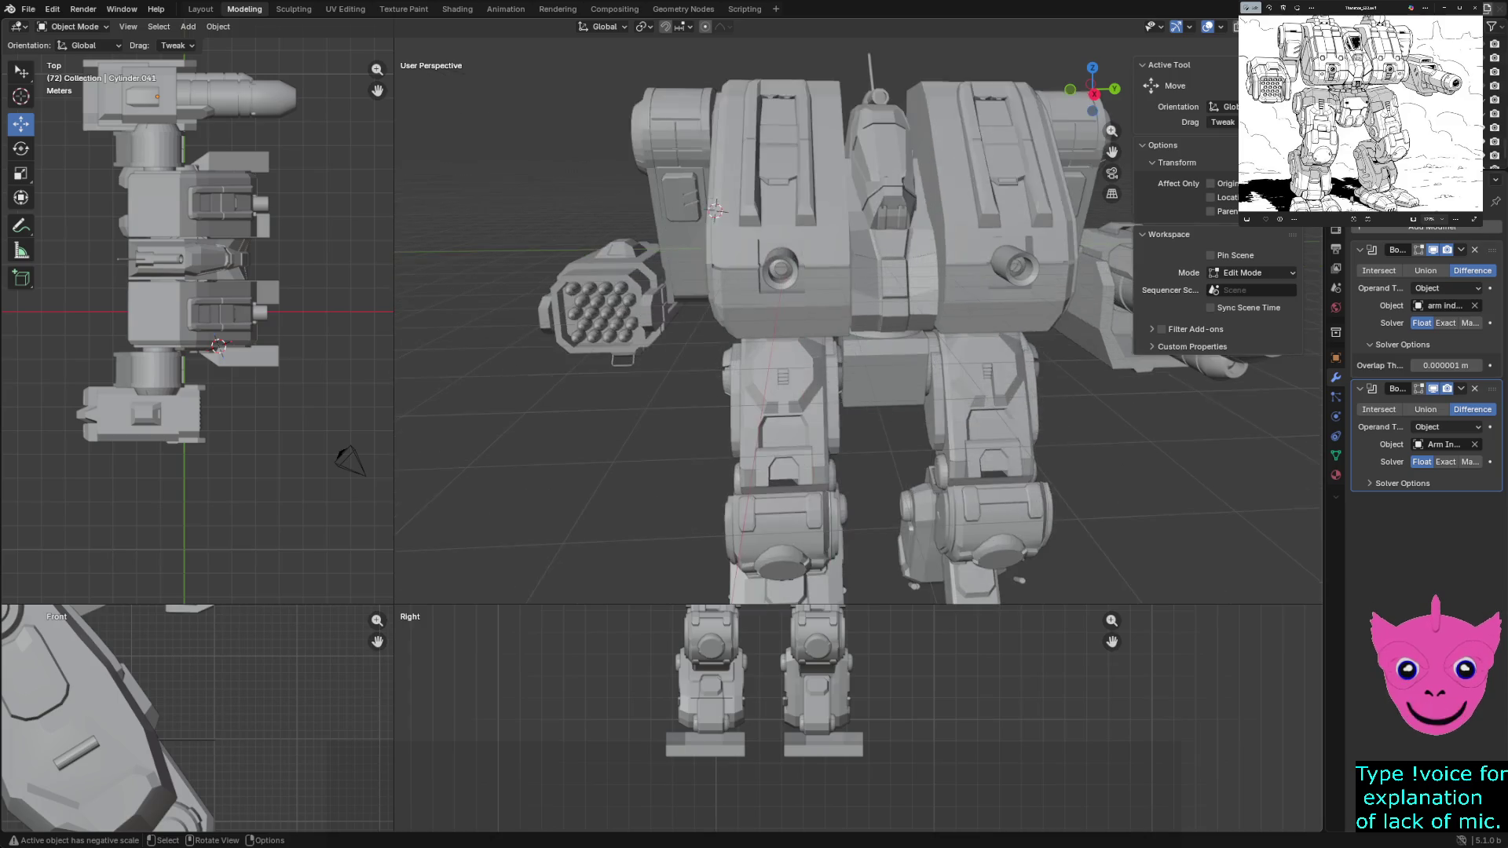
pyautogui.scroll(5, 865, 319)
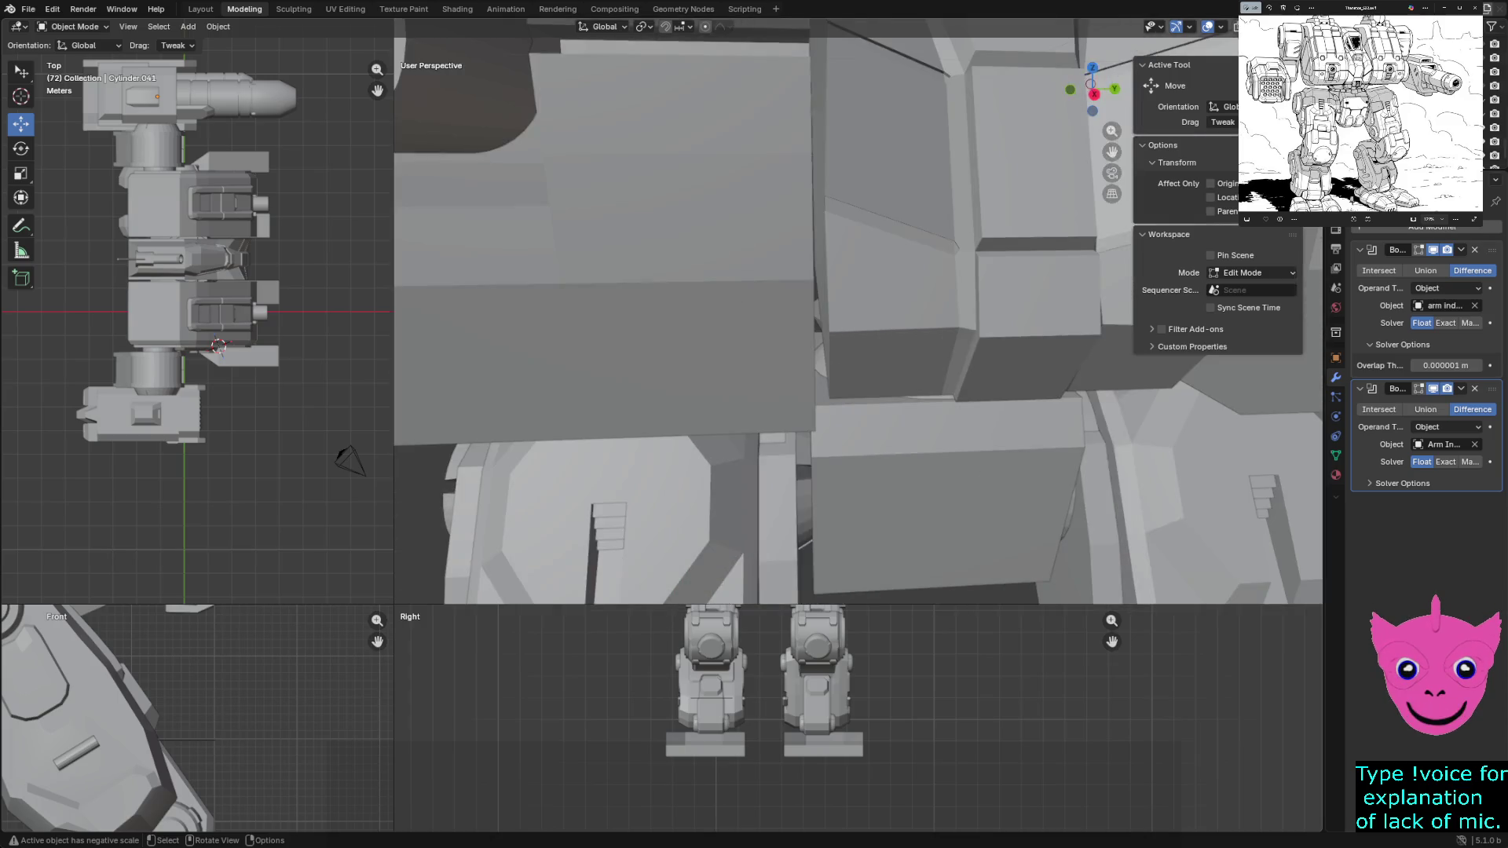
pyautogui.scroll(-3, 865, 318)
pyautogui.scroll(-3, 865, 318)
pyautogui.moveTo(865, 319); pyautogui.dragTo(943, 307, button='middle')
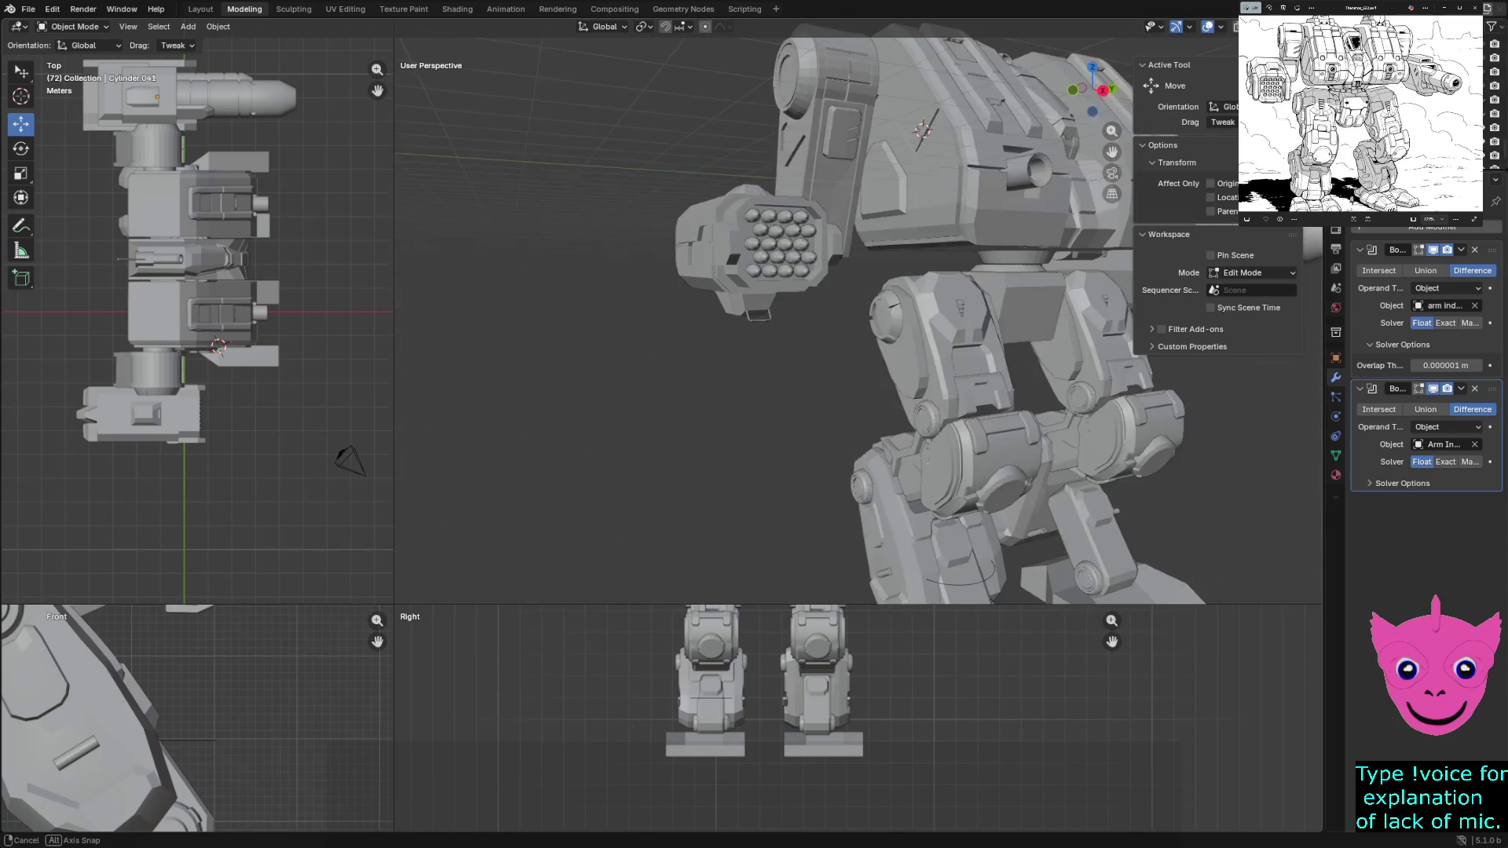
pyautogui.moveTo(860, 330)
pyautogui.keyDown('shift'); pyautogui.mouseDown(button='middle')
pyautogui.moveTo(825, 235)
pyautogui.moveTo(895, 272)
pyautogui.mouseUp(button='middle'); pyautogui.keyUp('shift')
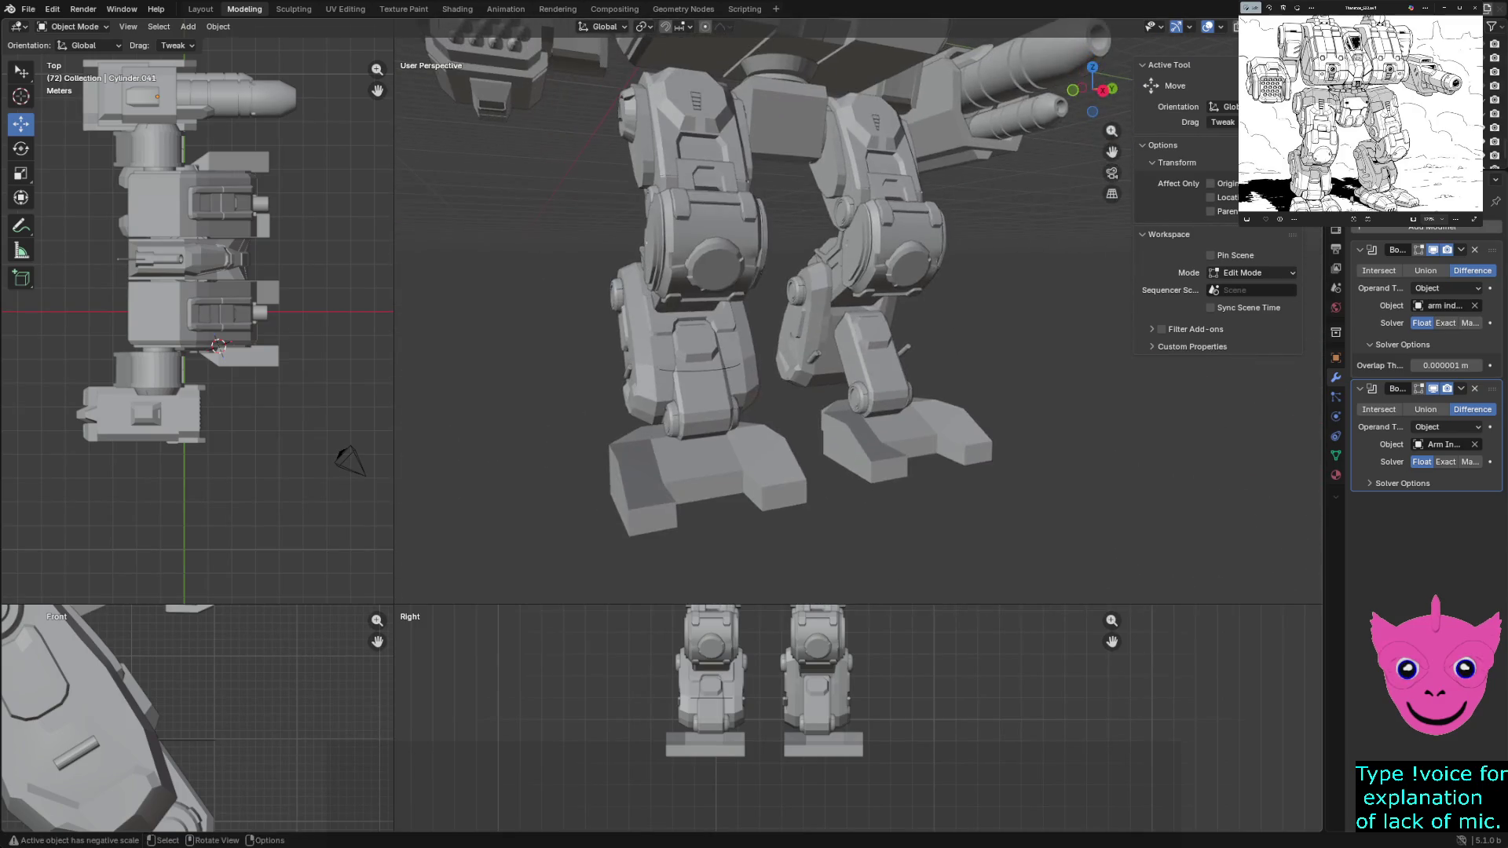
pyautogui.scroll(1, 1341, 157)
pyautogui.scroll(1, 1341, 157)
pyautogui.scroll(2, 1342, 157)
pyautogui.scroll(1, 1358, 166)
pyautogui.scroll(1, 1358, 142)
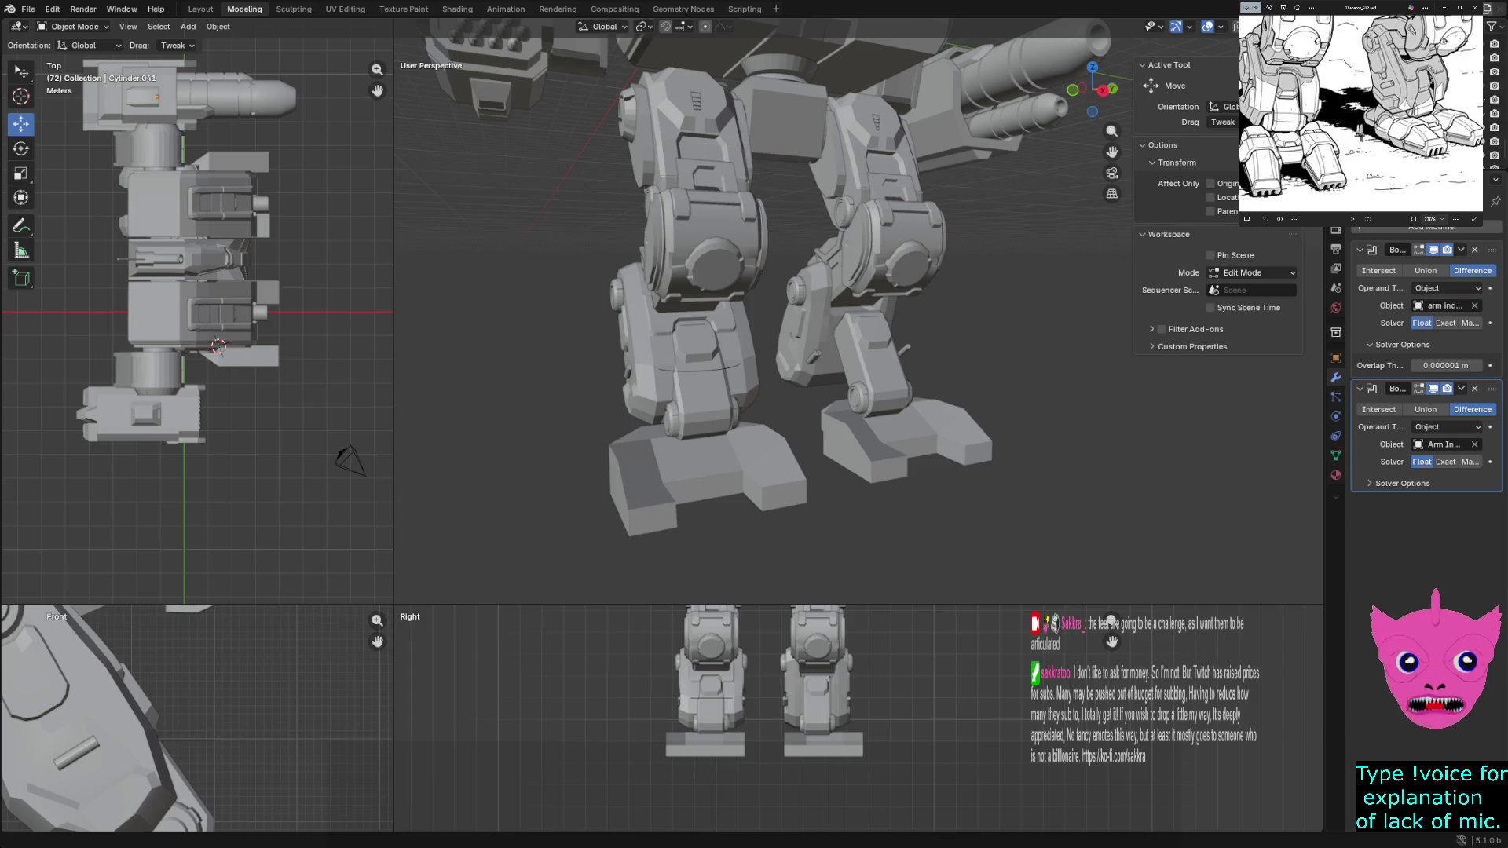
pyautogui.moveTo(766, 330)
pyautogui.mouseDown(button='middle')
pyautogui.moveTo(834, 331)
pyautogui.moveTo(884, 378)
pyautogui.mouseUp(button='middle')
pyautogui.scroll(5, 825, 329)
pyautogui.scroll(-3, 824, 330)
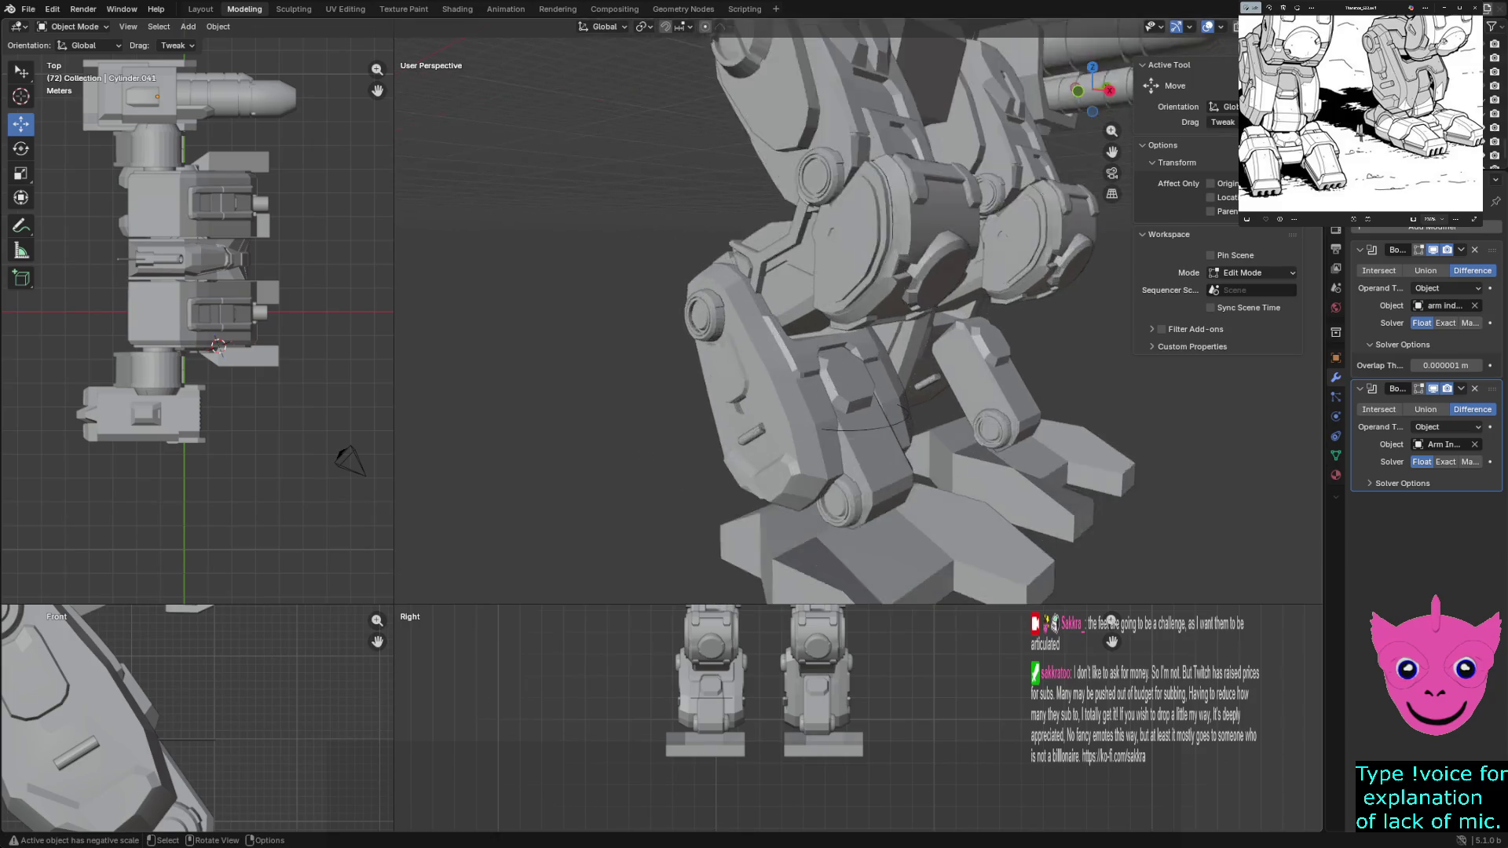
pyautogui.scroll(2, 860, 319)
pyautogui.moveTo(860, 318); pyautogui.dragTo(861, 388, button='middle')
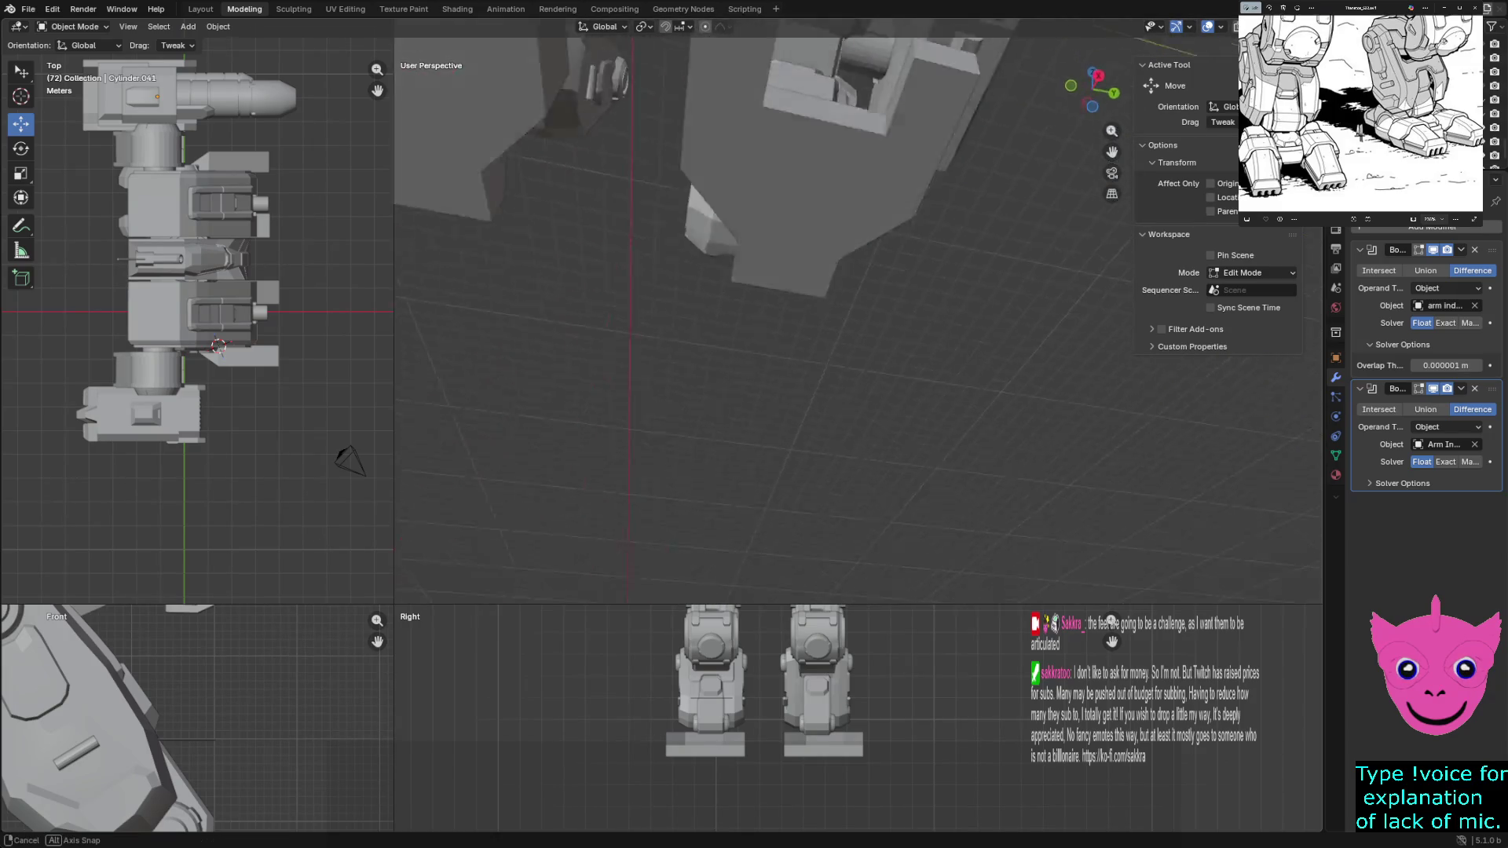
pyautogui.scroll(-3, 860, 312)
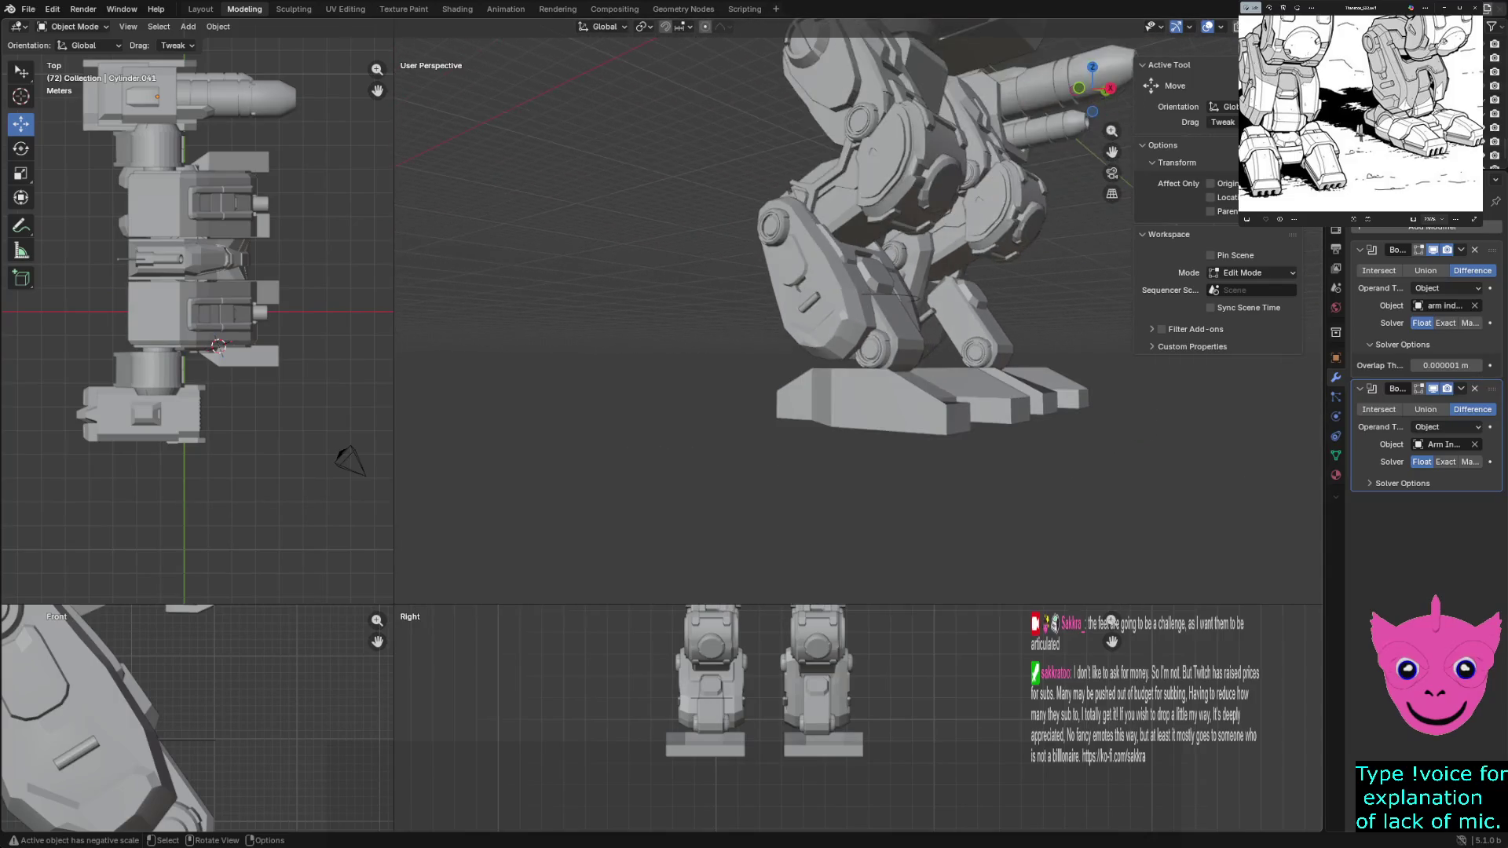
pyautogui.scroll(-3, 861, 313)
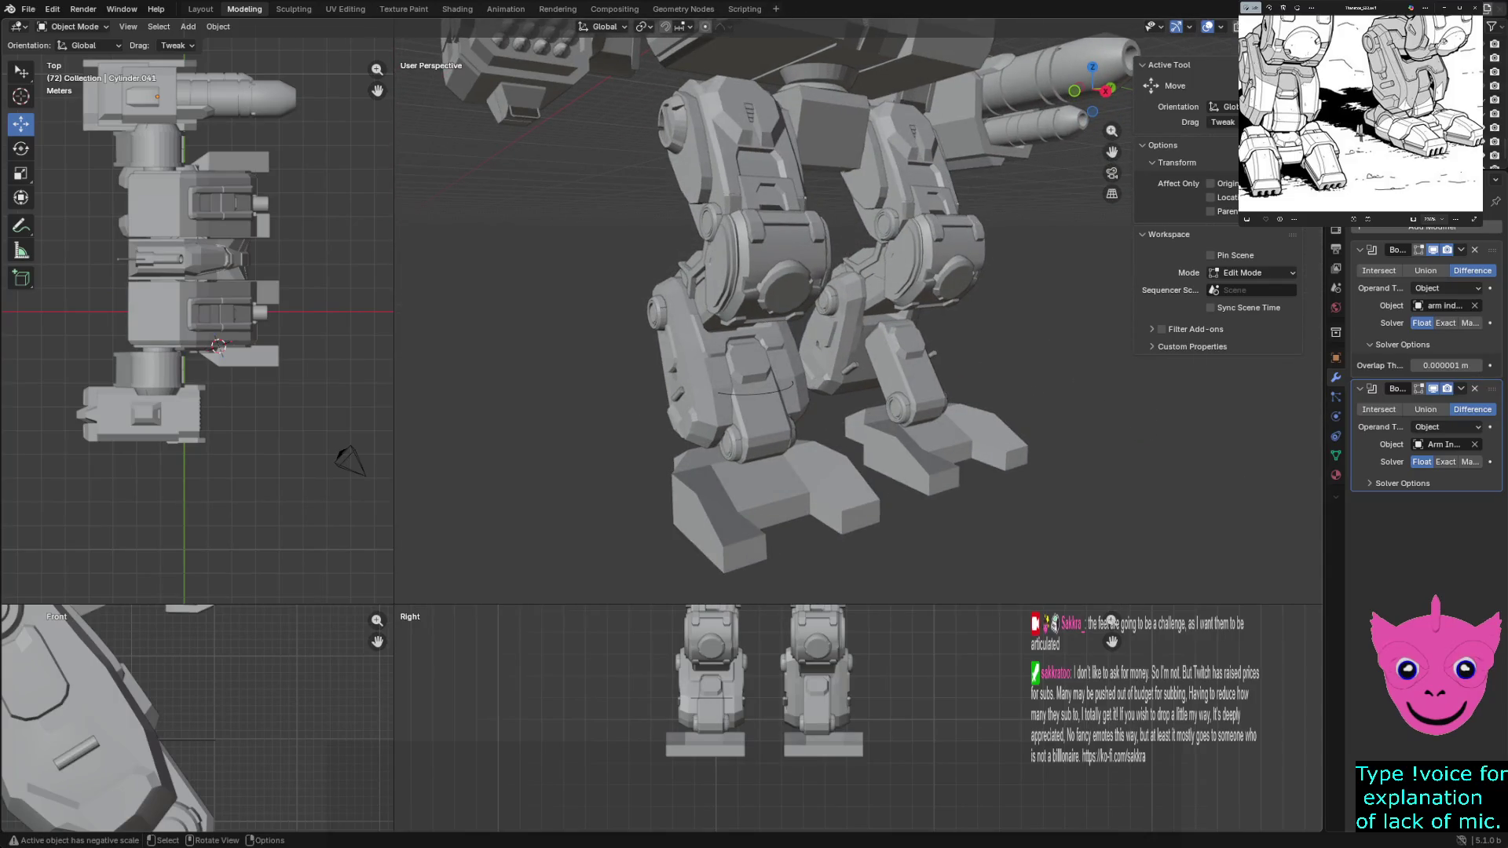
pyautogui.scroll(1, 860, 312)
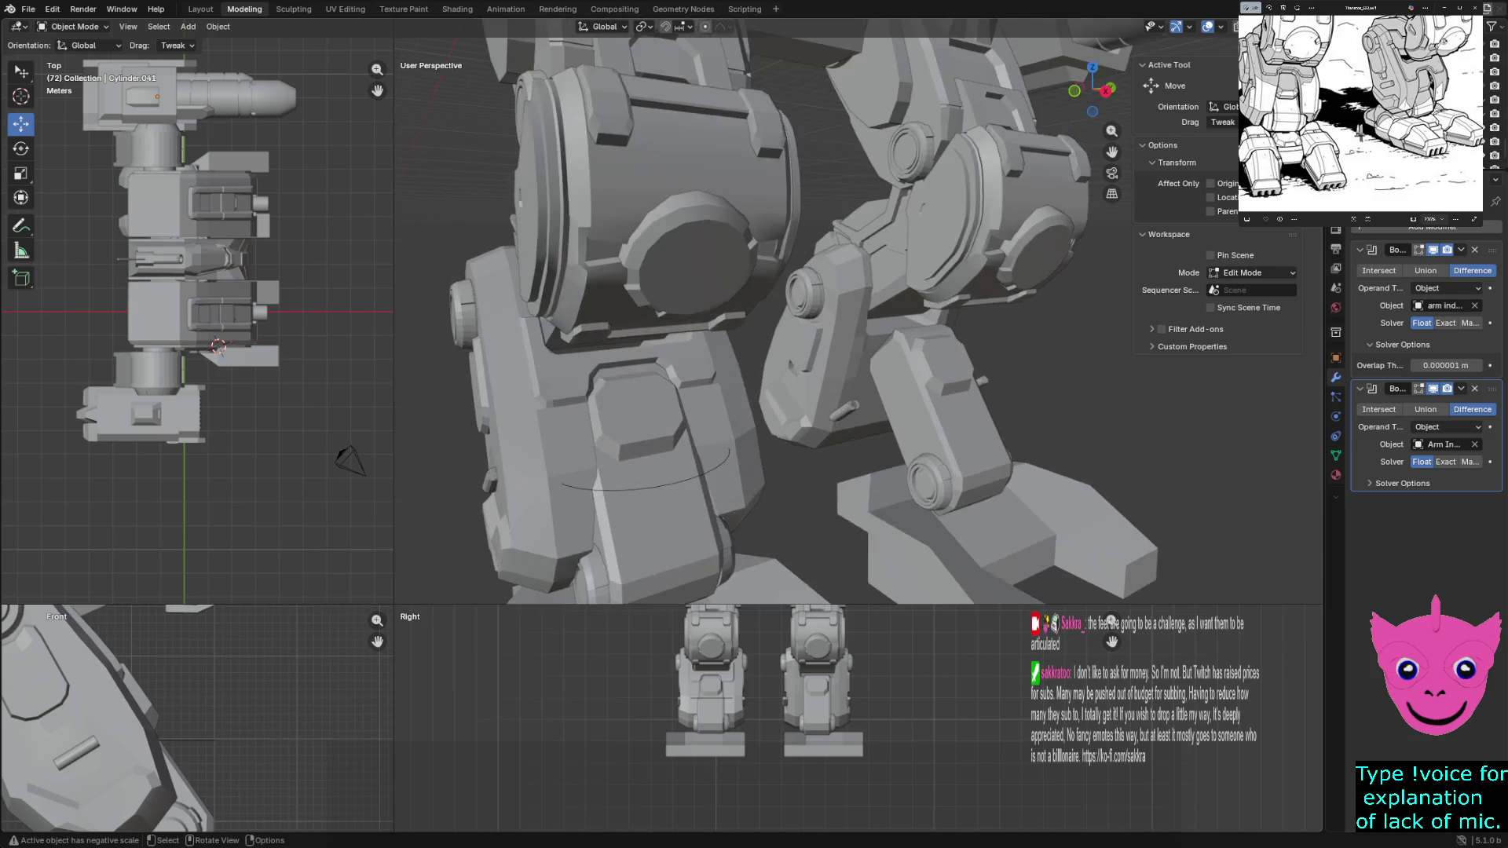
pyautogui.scroll(1, 860, 312)
pyautogui.click(943, 472)
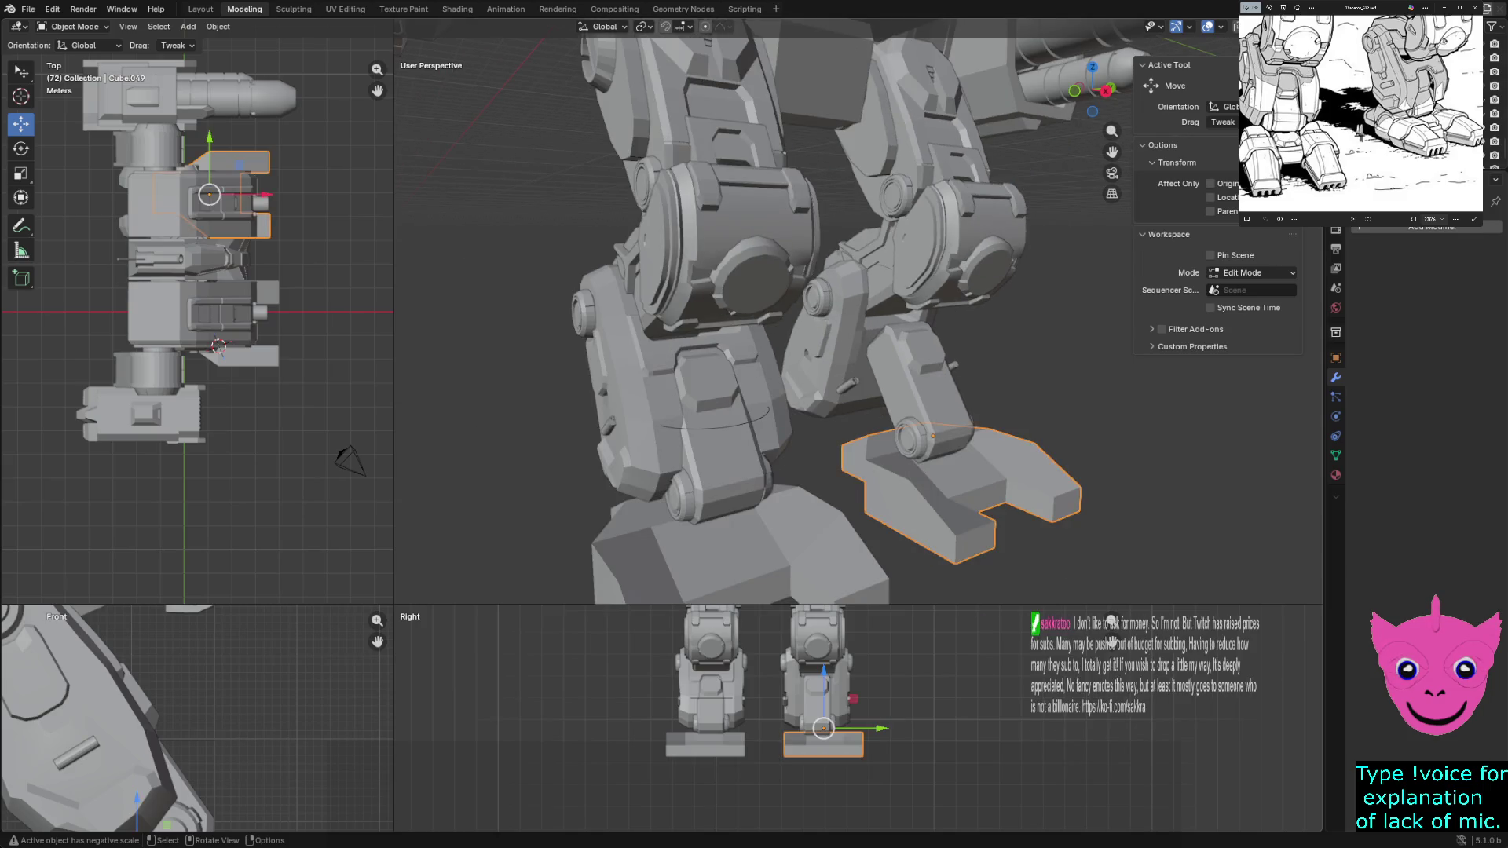
pyautogui.hotkey('alt', 'a')
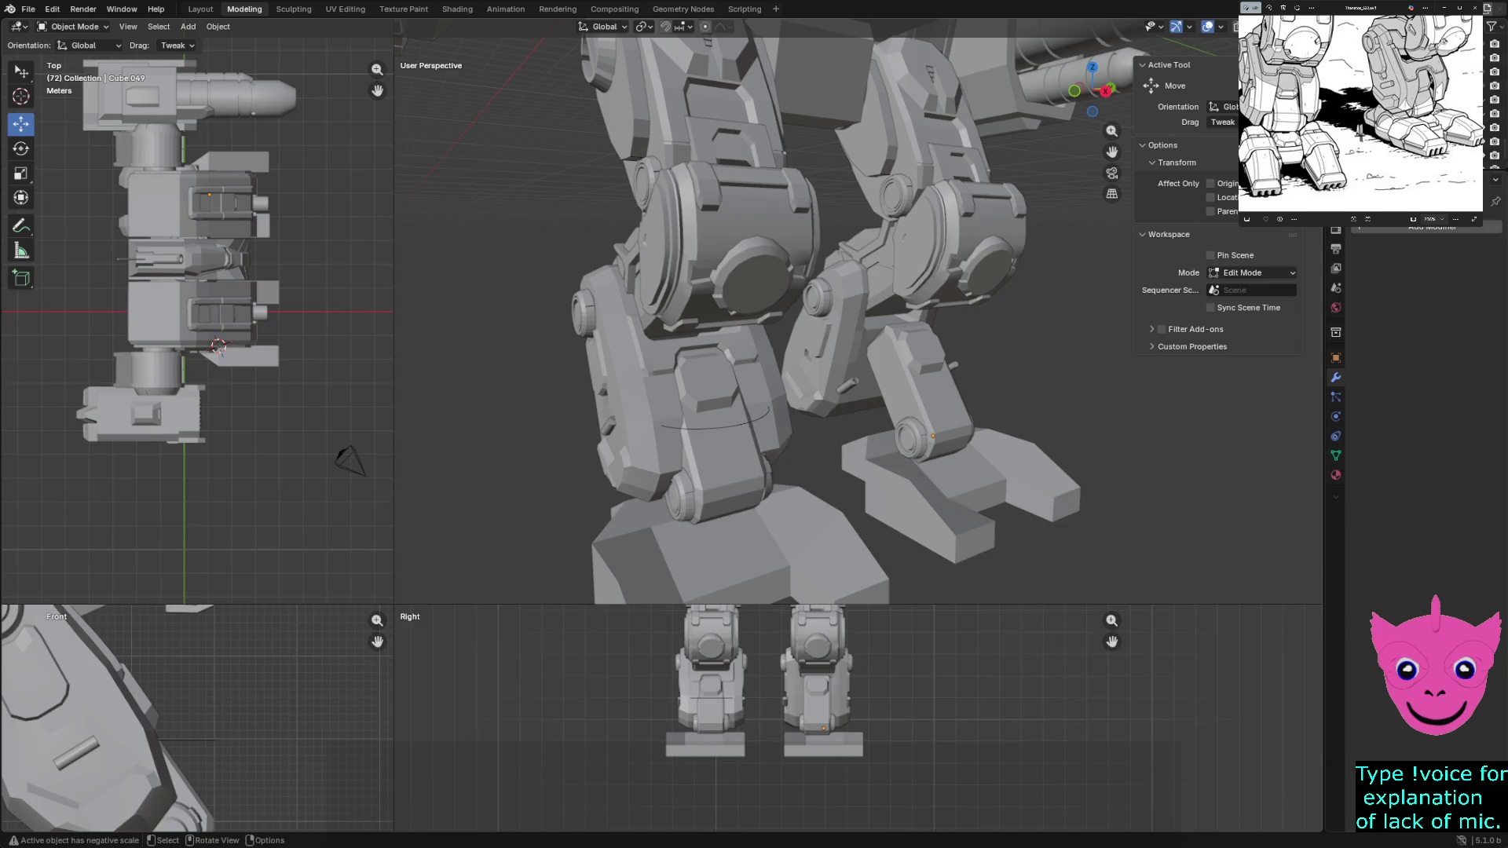
pyautogui.scroll(-3, 860, 312)
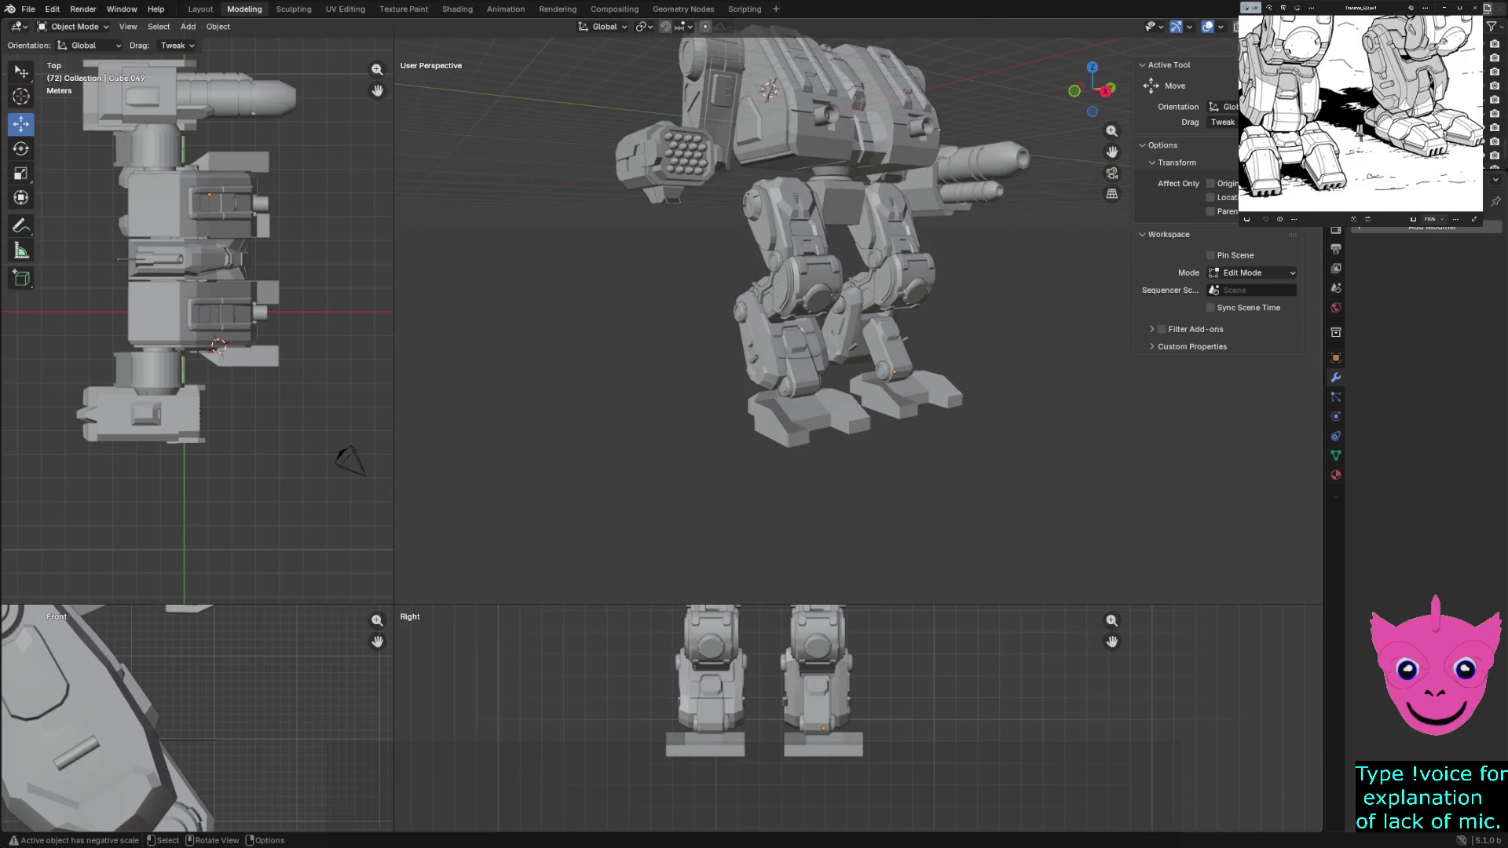
pyautogui.moveTo(825, 294); pyautogui.dragTo(895, 295, button='middle')
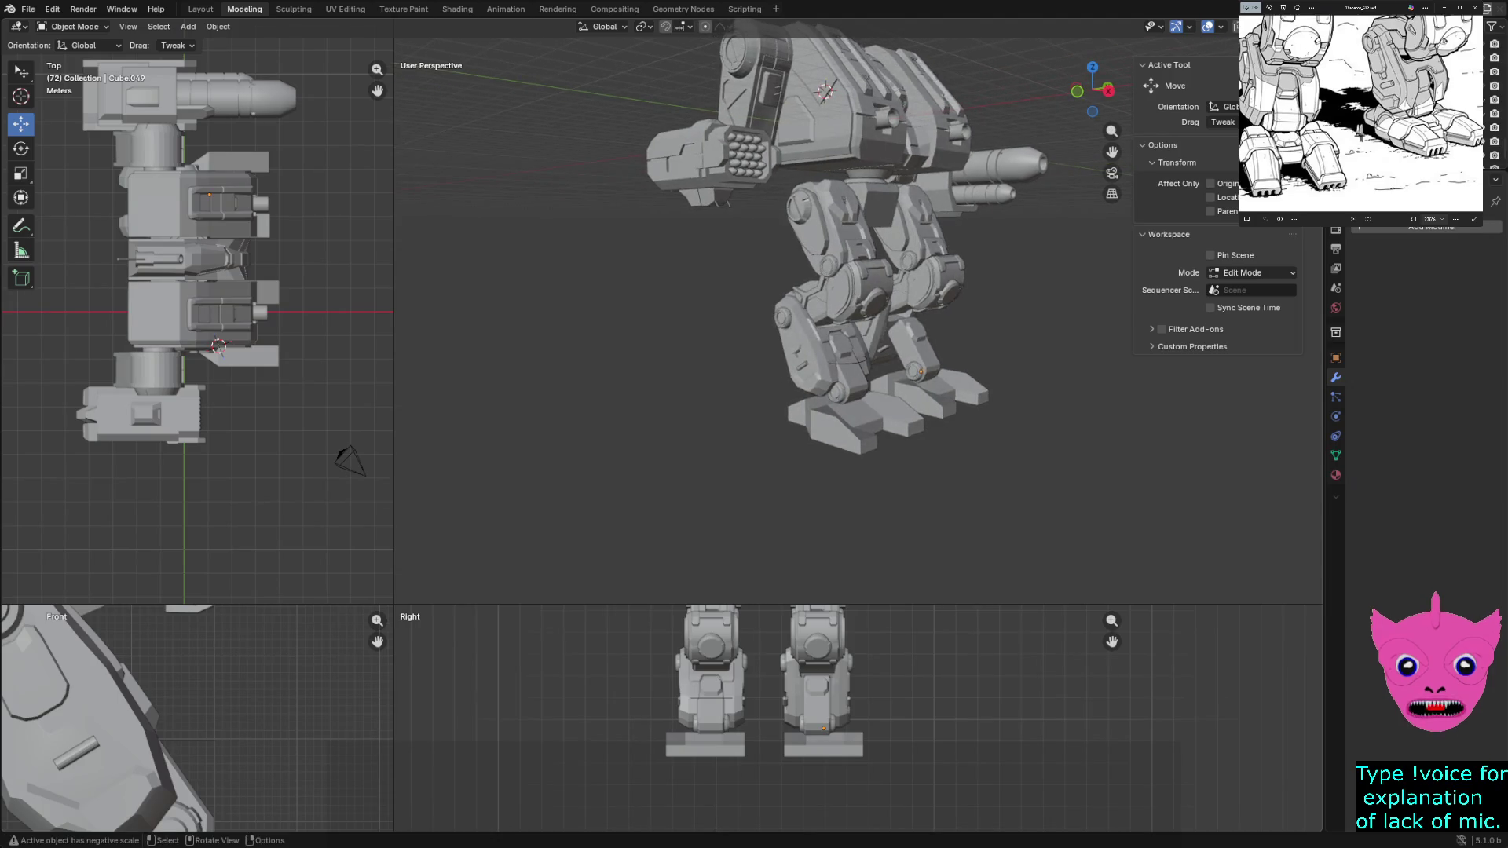
pyautogui.scroll(3, 860, 313)
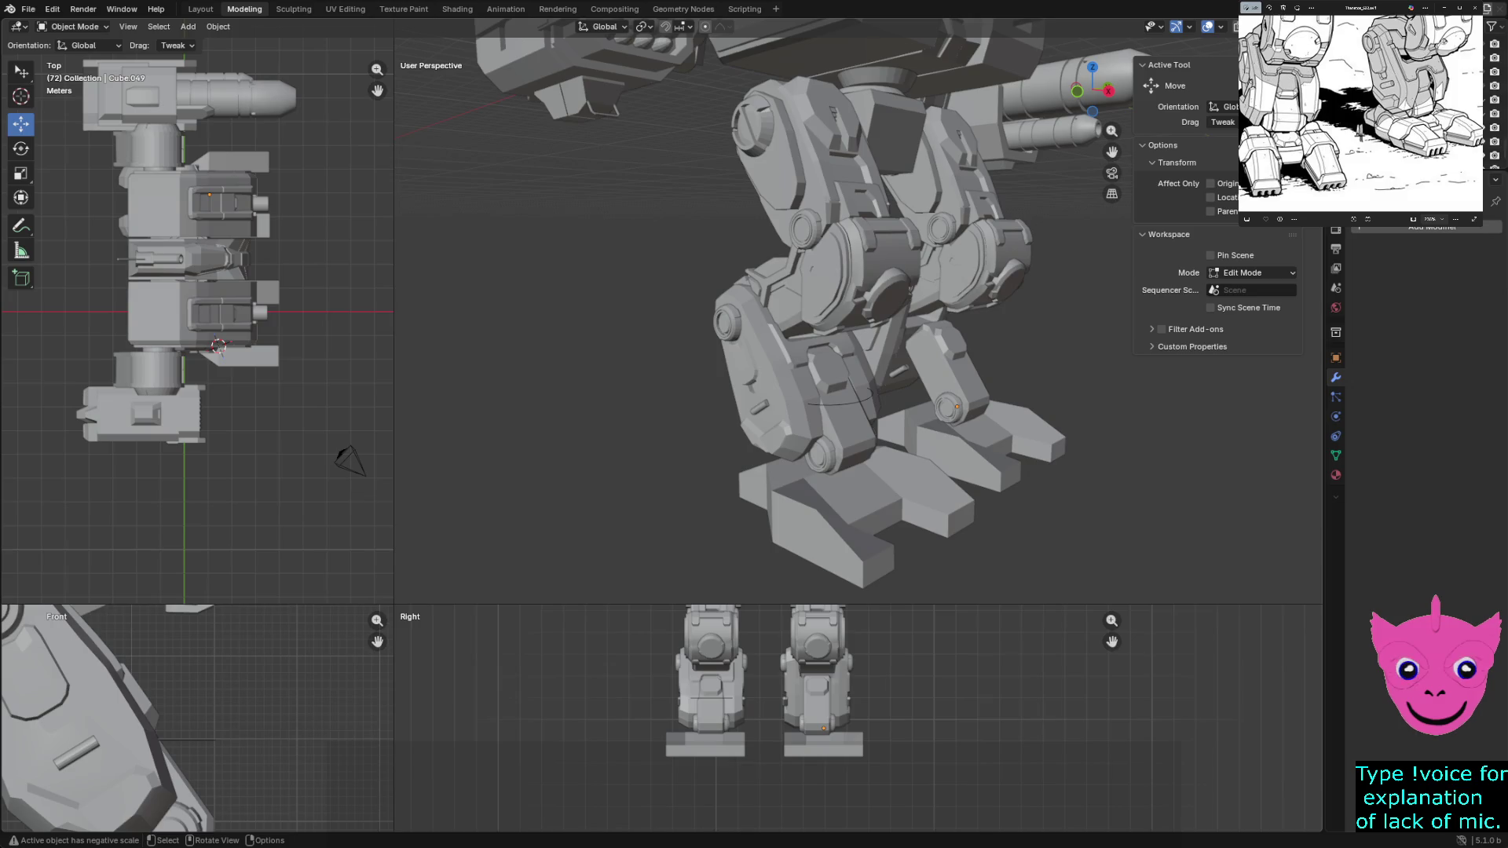
pyautogui.scroll(2, 1358, 129)
pyautogui.scroll(1, 1358, 129)
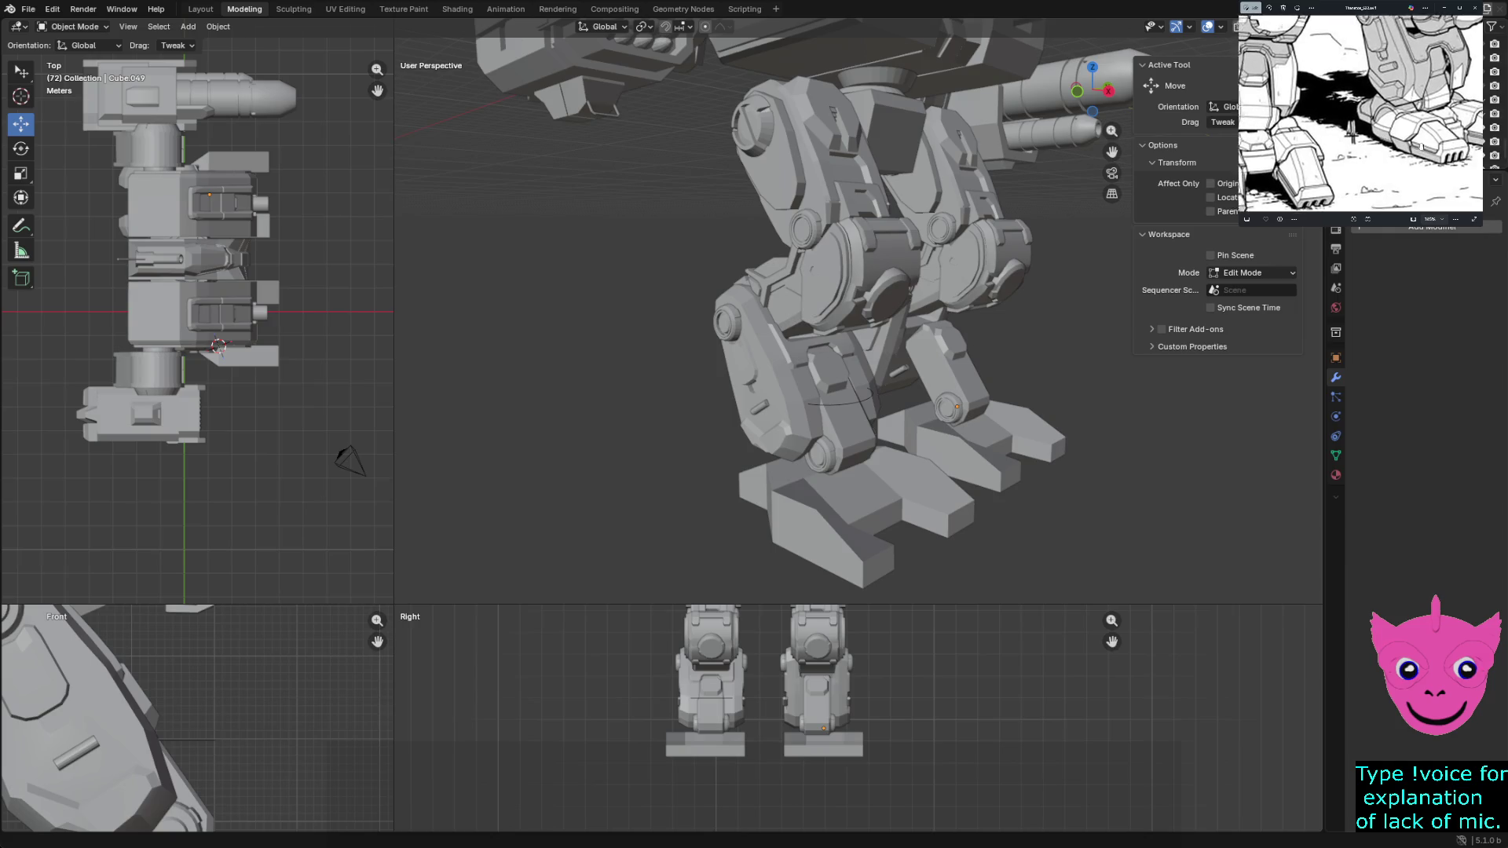
pyautogui.scroll(1, 1367, 136)
pyautogui.scroll(1, 1379, 144)
pyautogui.scroll(1, 1387, 152)
pyautogui.scroll(1, 1387, 151)
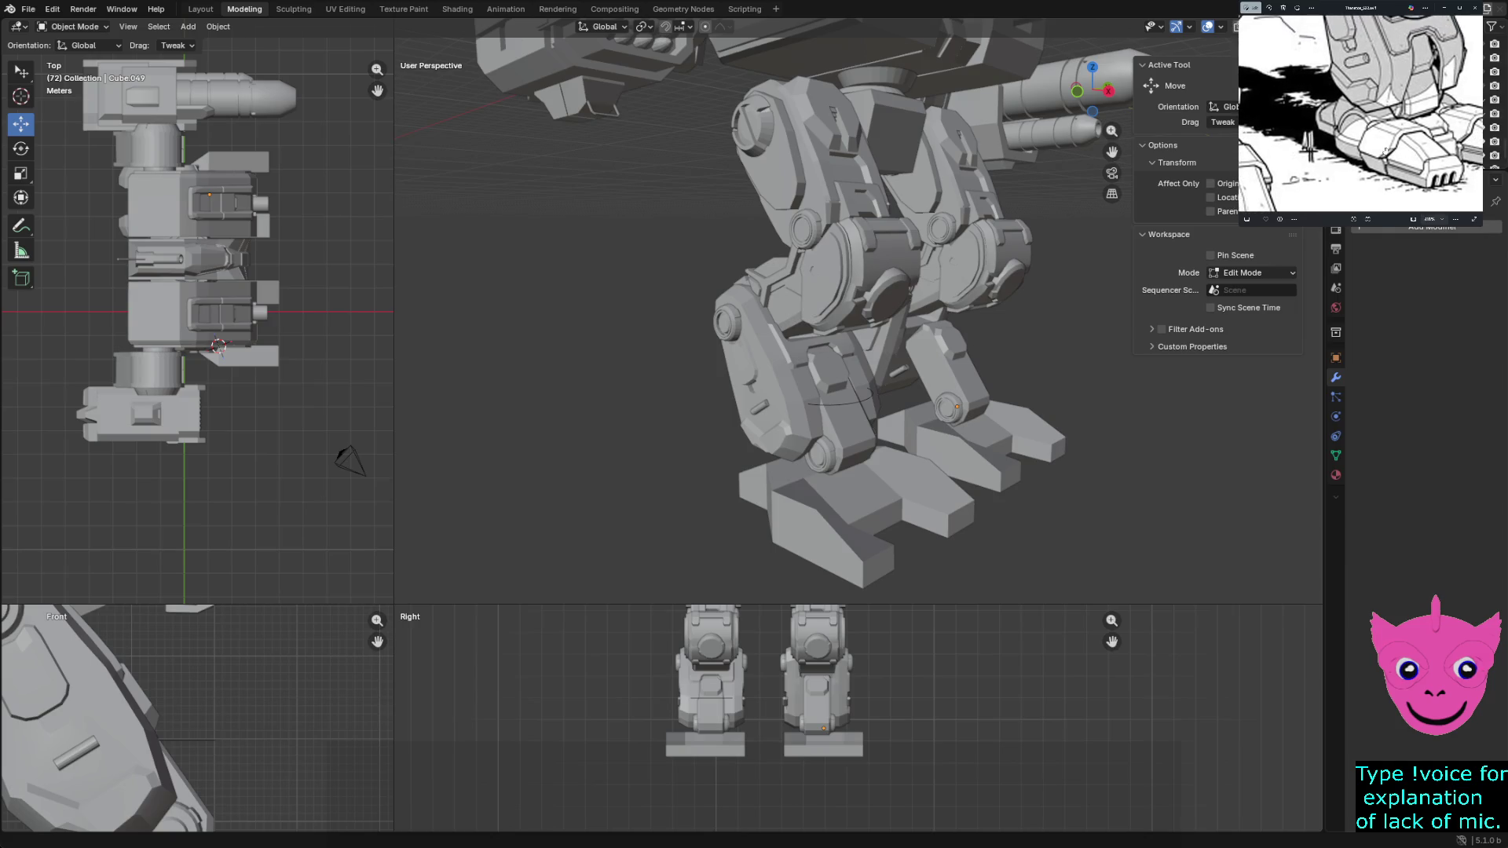
pyautogui.scroll(1, 1384, 150)
pyautogui.scroll(1, 1377, 167)
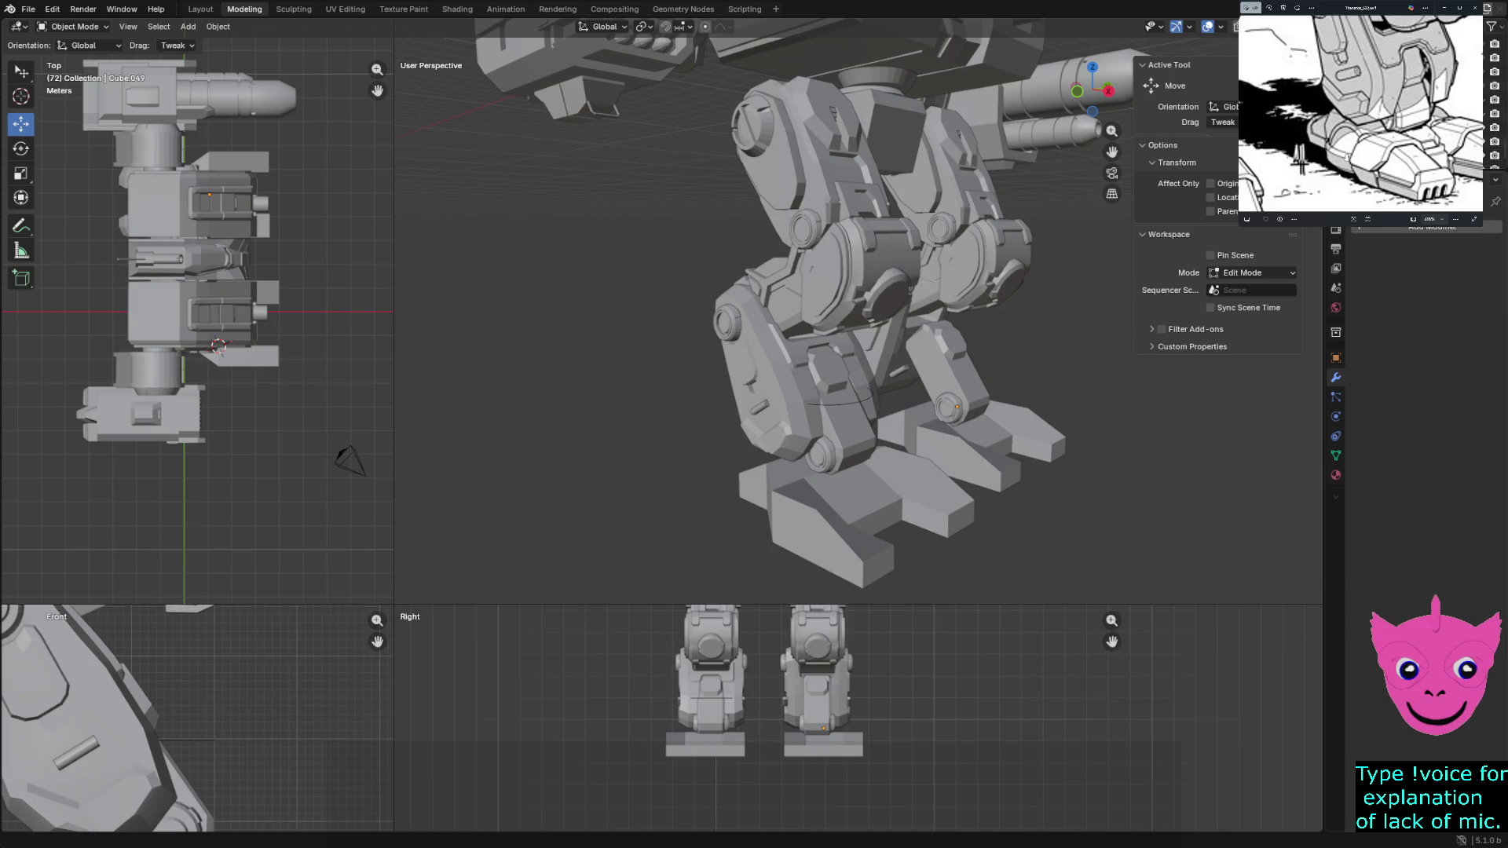
pyautogui.scroll(-1, 1352, 166)
pyautogui.scroll(-1, 1353, 165)
pyautogui.scroll(-1, 1354, 166)
pyautogui.scroll(-1, 1356, 167)
pyautogui.scroll(1, 1345, 144)
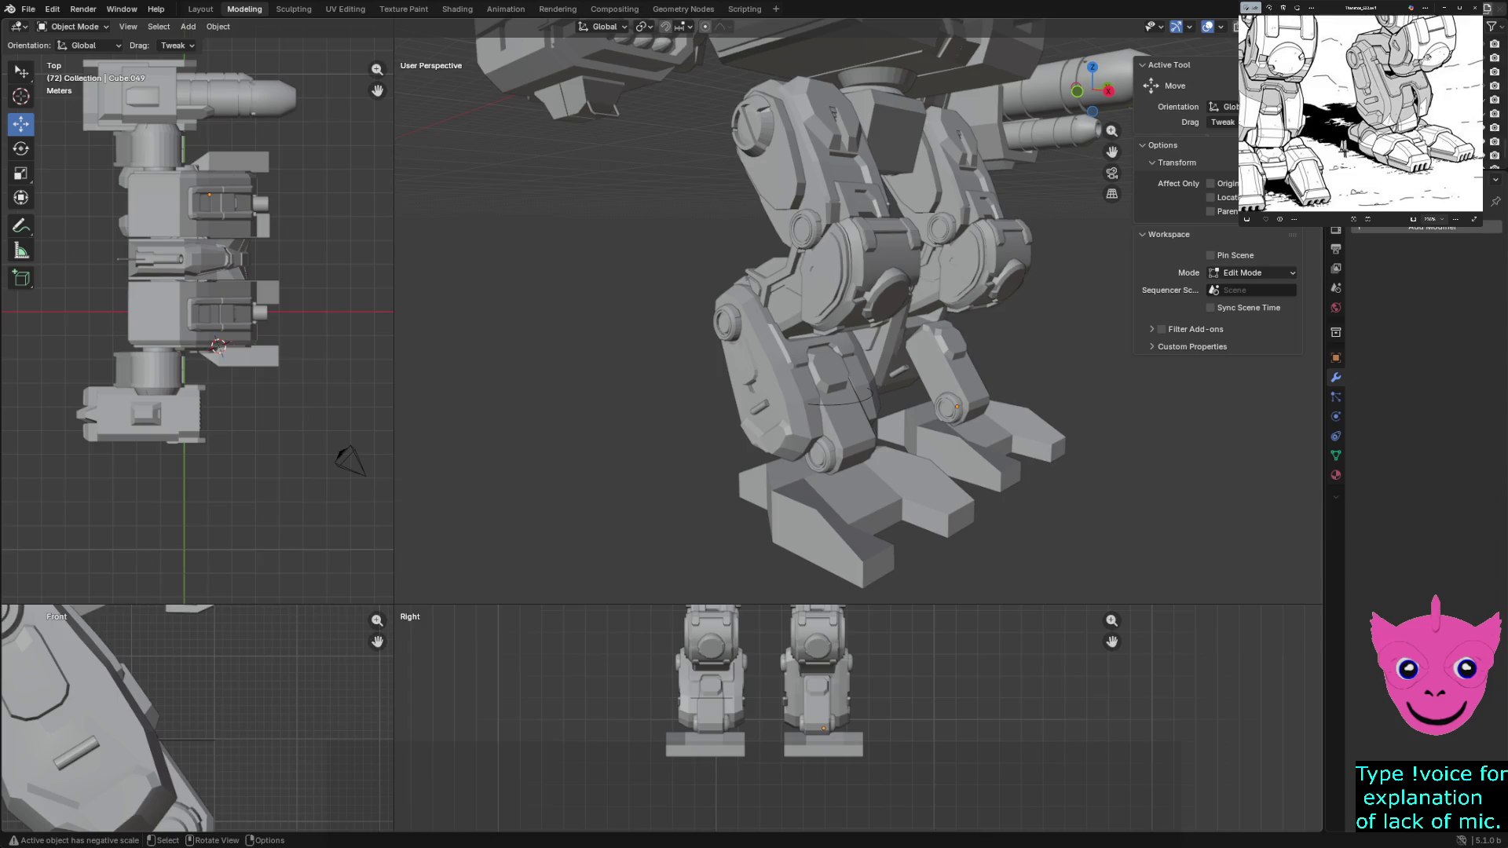
# Delete the notched foot under the left leg and shift the view toward the legs
pyautogui.click(825, 518)
pyautogui.moveTo(824, 518)
pyautogui.mouseDown(button='middle')
pyautogui.moveTo(707, 508)
pyautogui.moveTo(767, 507)
pyautogui.mouseUp(button='middle')
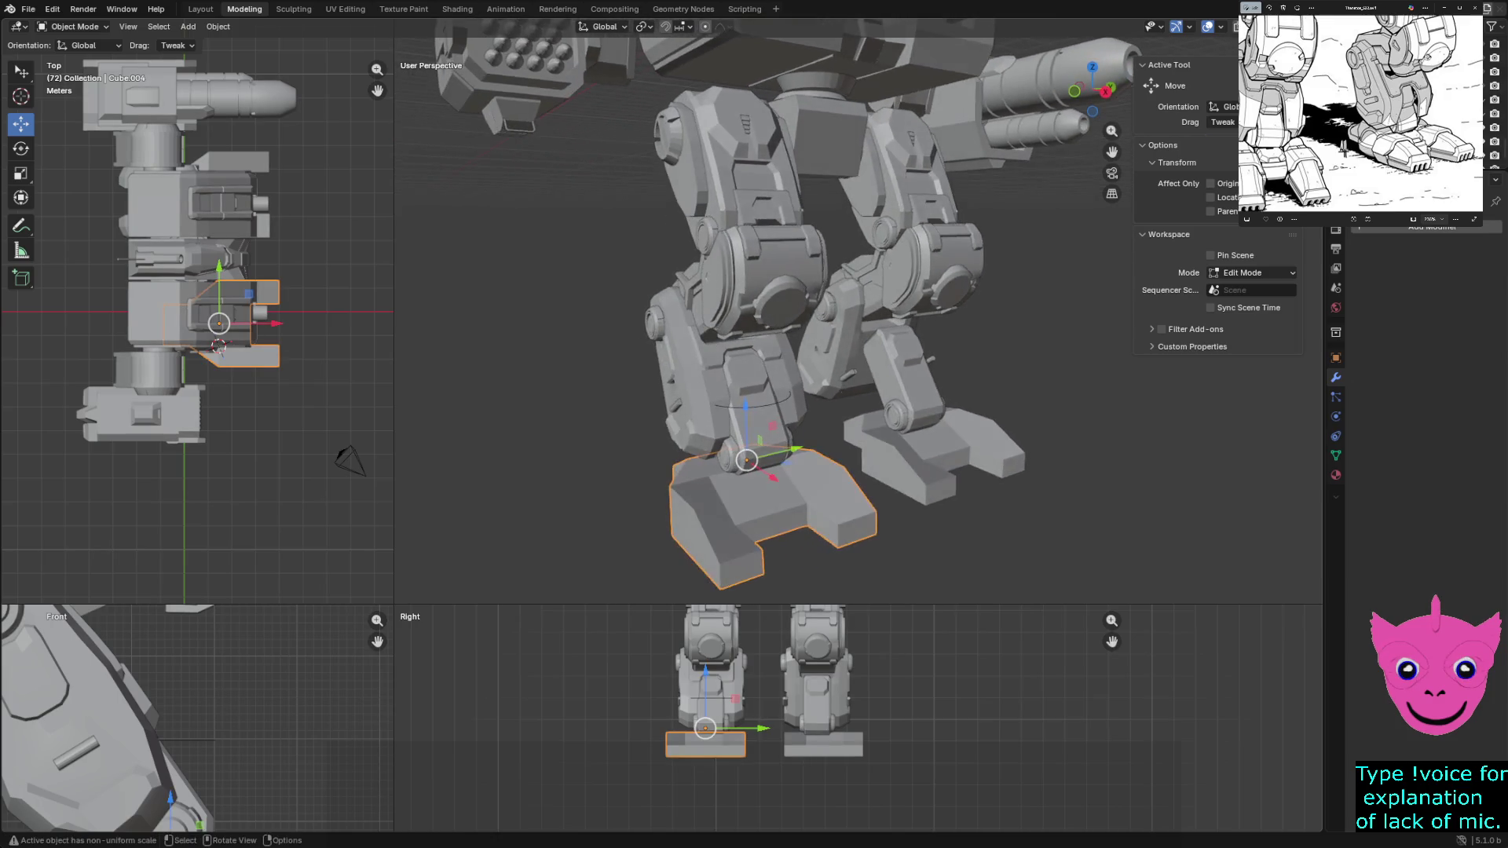
pyautogui.press('Delete')
pyautogui.scroll(2, 766, 294)
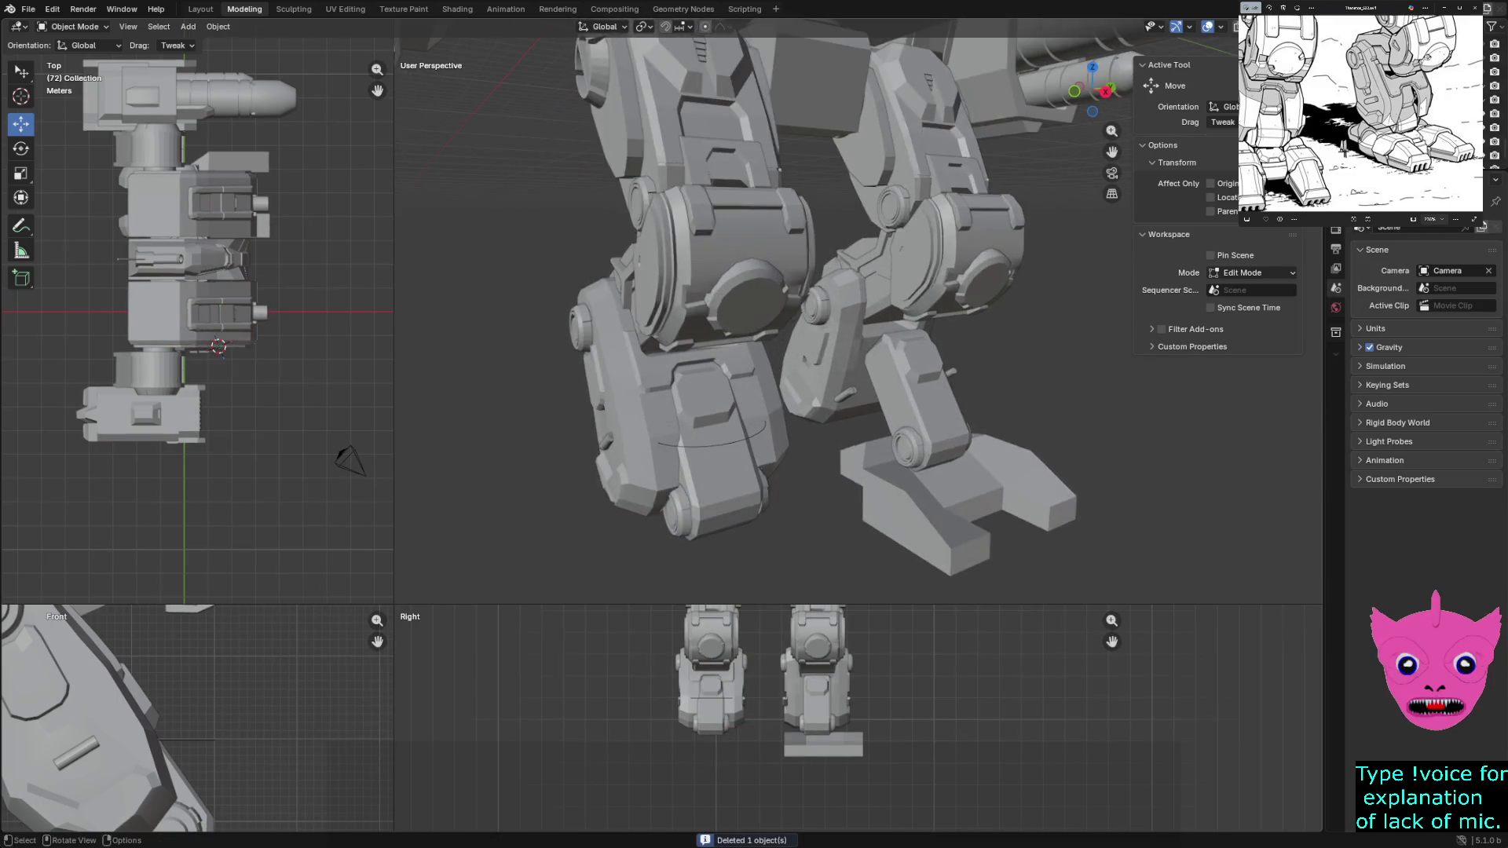
pyautogui.moveTo(766, 354); pyautogui.dragTo(766, 296, button='middle')
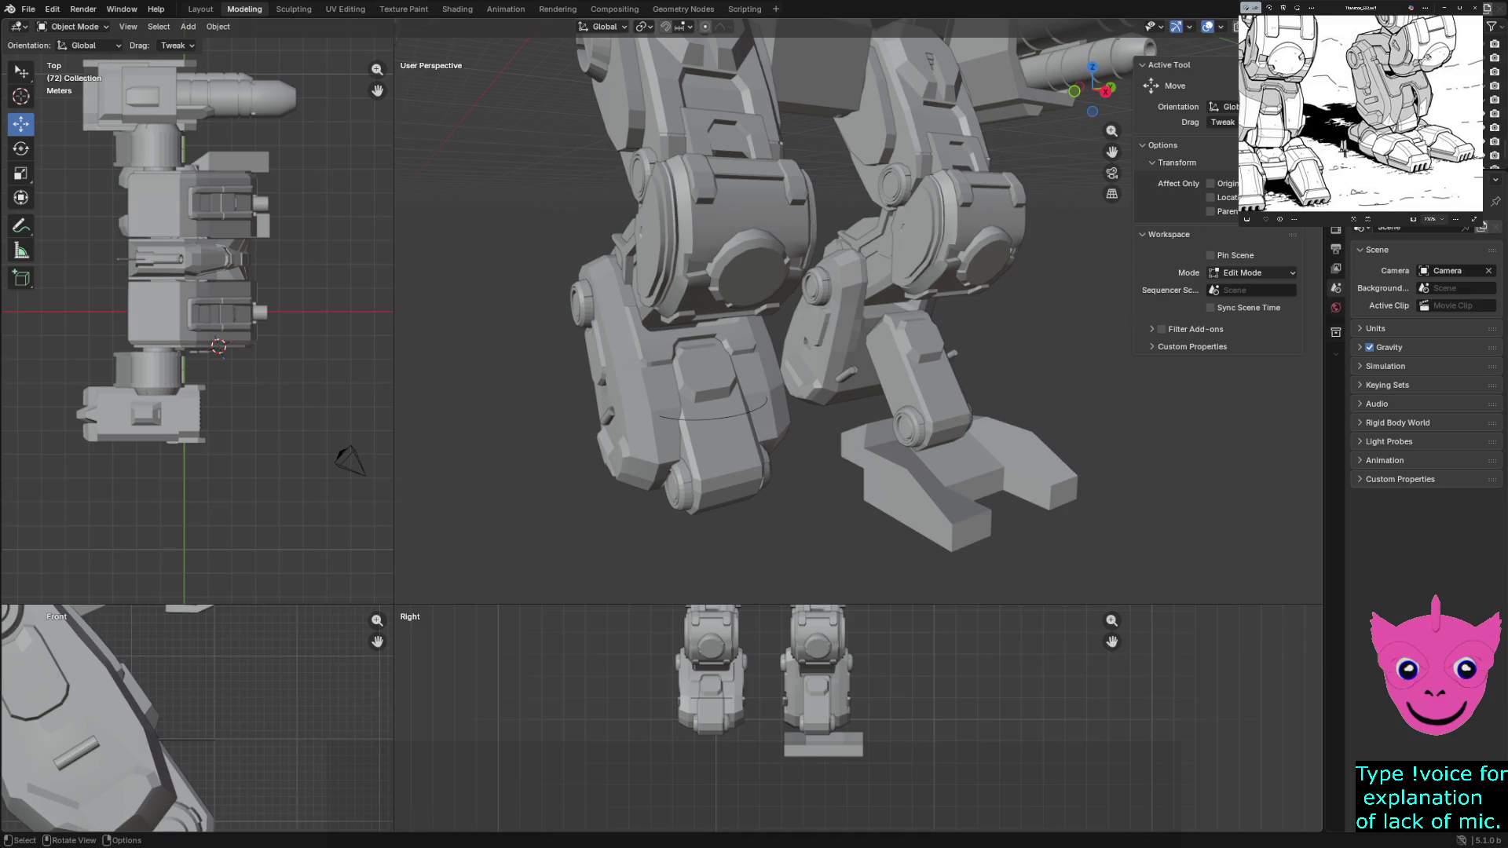
pyautogui.scroll(-1, 196, 307)
pyautogui.scroll(-1, 858, 308)
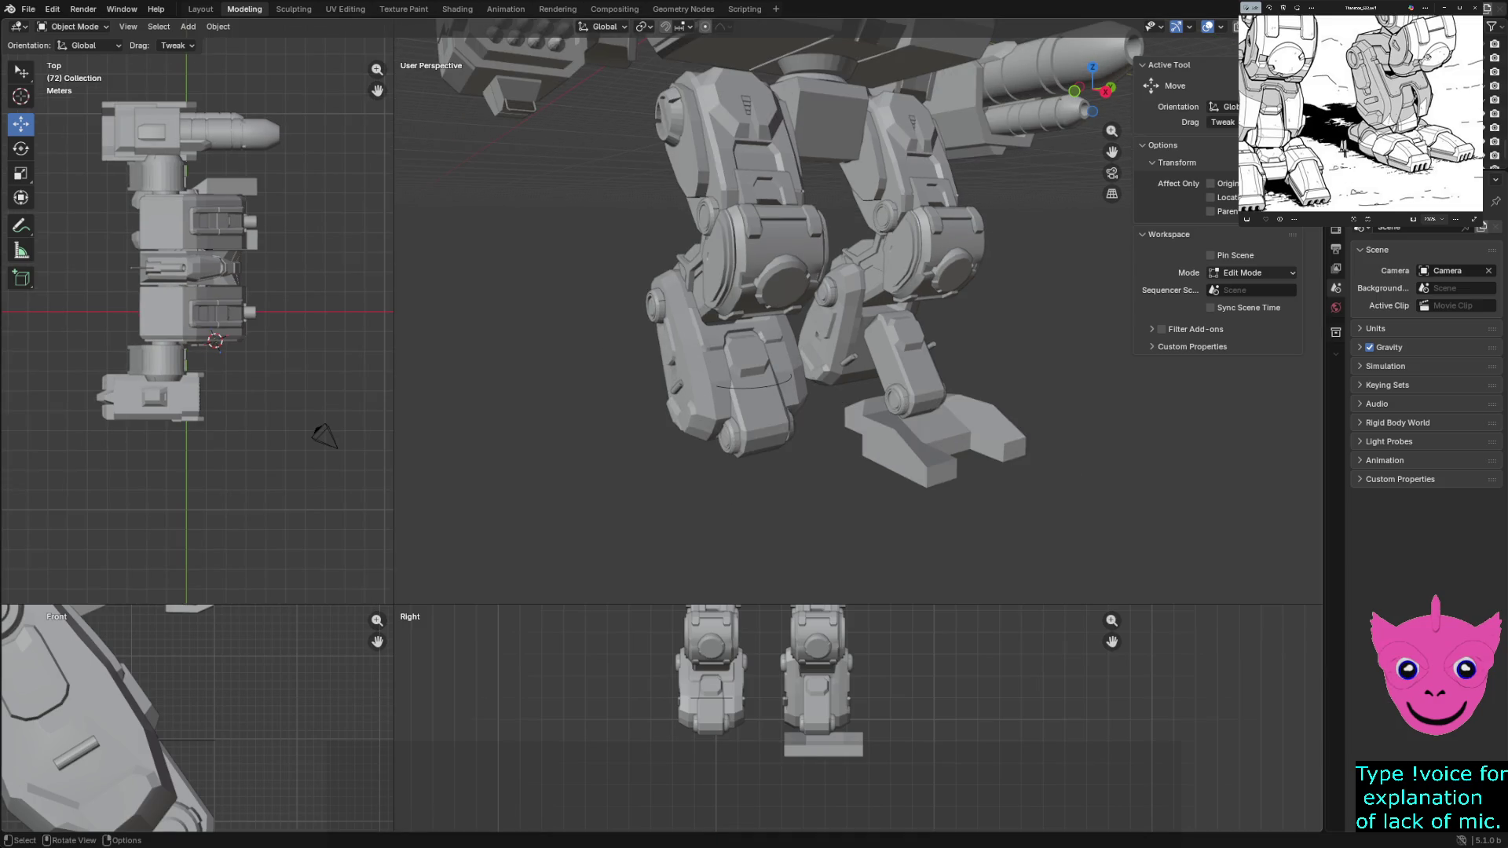
pyautogui.click(217, 27)
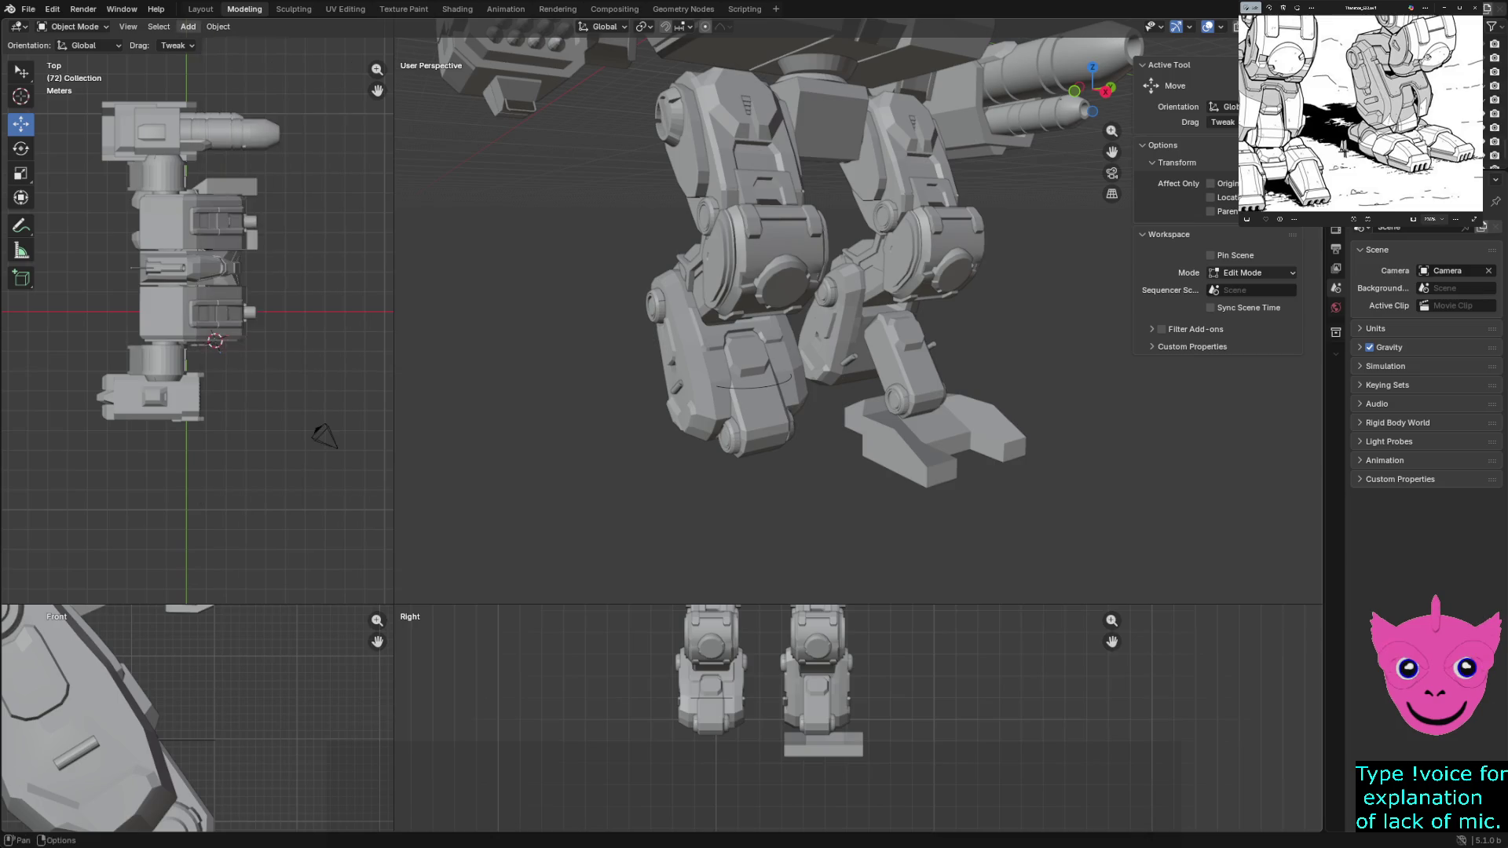
# Add a new cube and move it down along Z and across Y toward the mech's legs
pyautogui.click(188, 27)
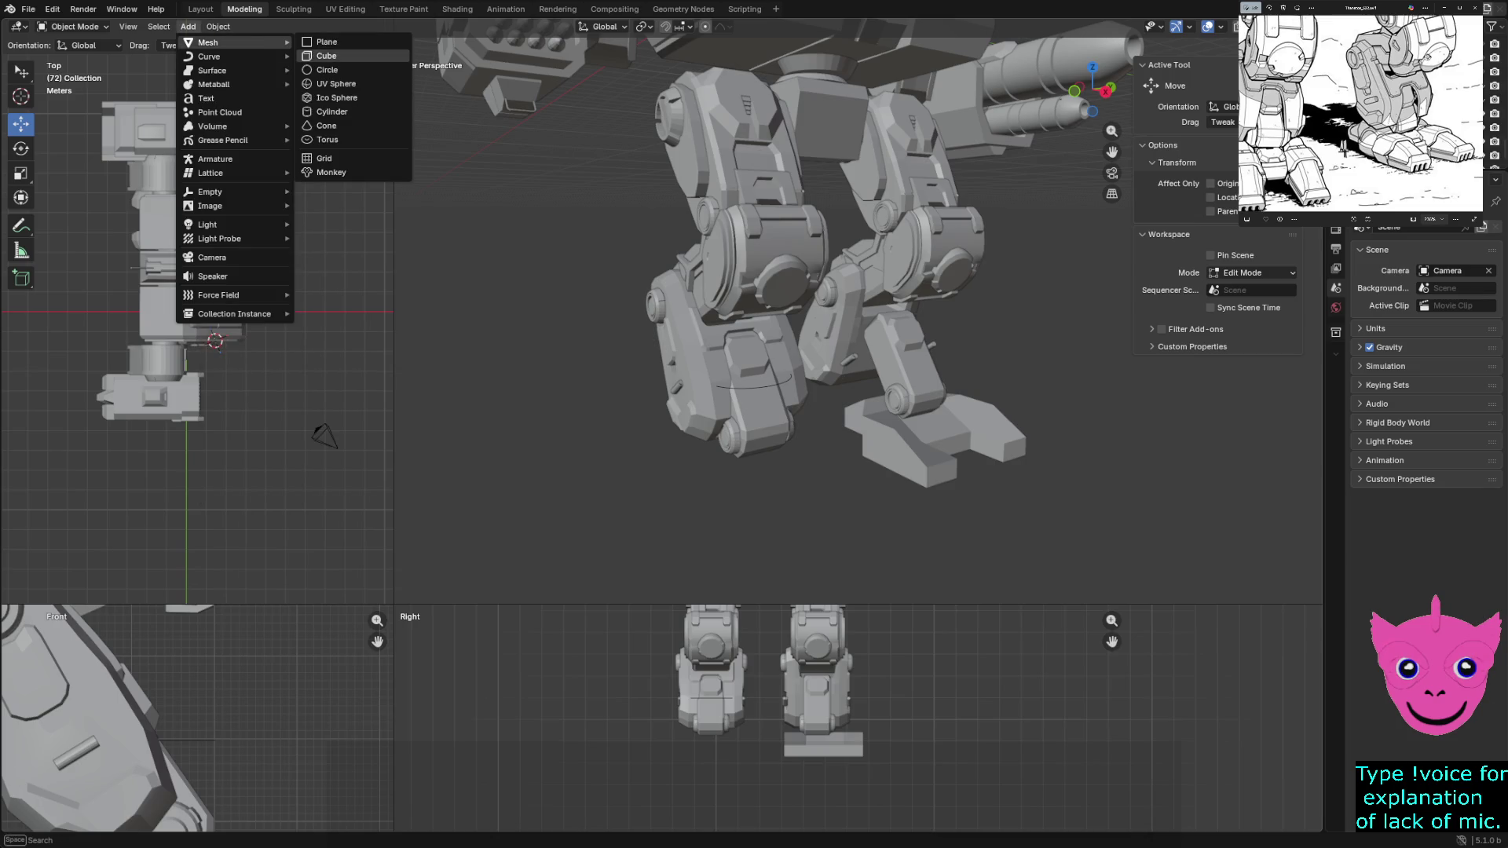
pyautogui.click(330, 70)
pyautogui.scroll(-3, 825, 306)
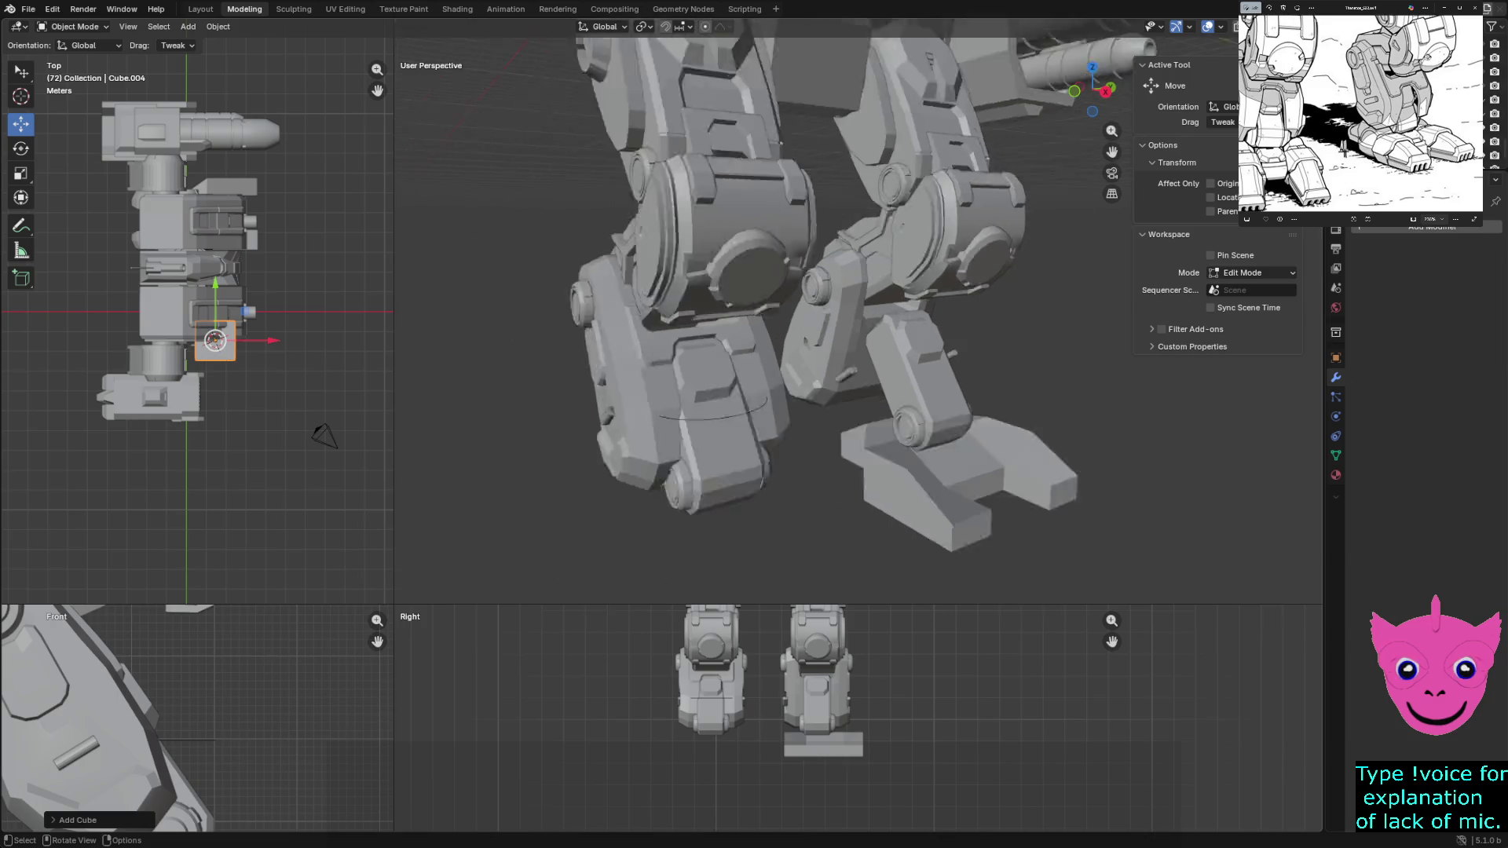
pyautogui.scroll(-2, 825, 307)
pyautogui.press('g')
pyautogui.press('z')
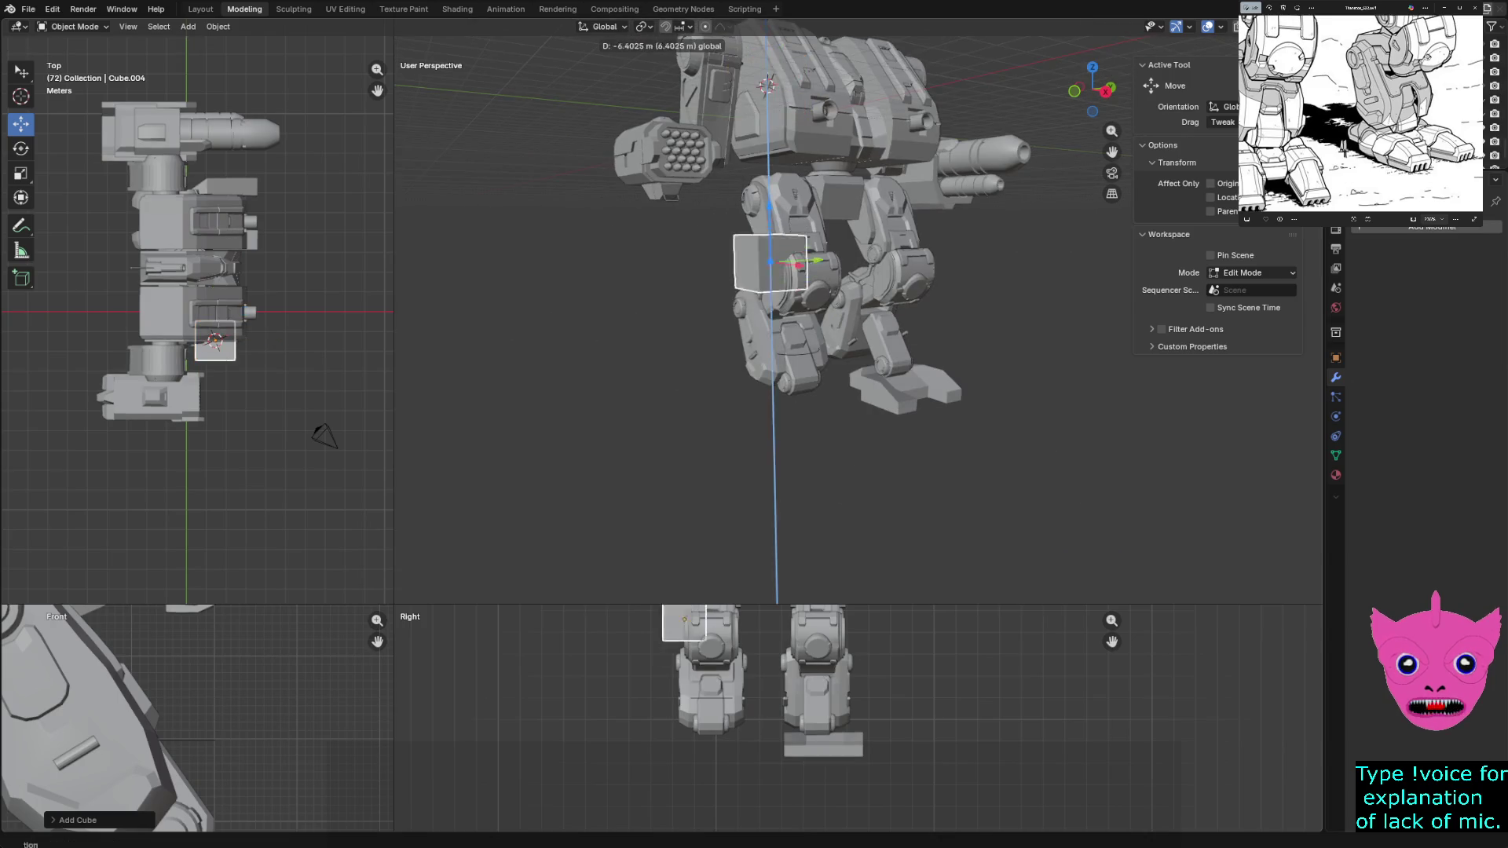
pyautogui.press('Return')
pyautogui.moveTo(825, 354); pyautogui.dragTo(754, 353, button='middle')
pyautogui.scroll(2, 824, 307)
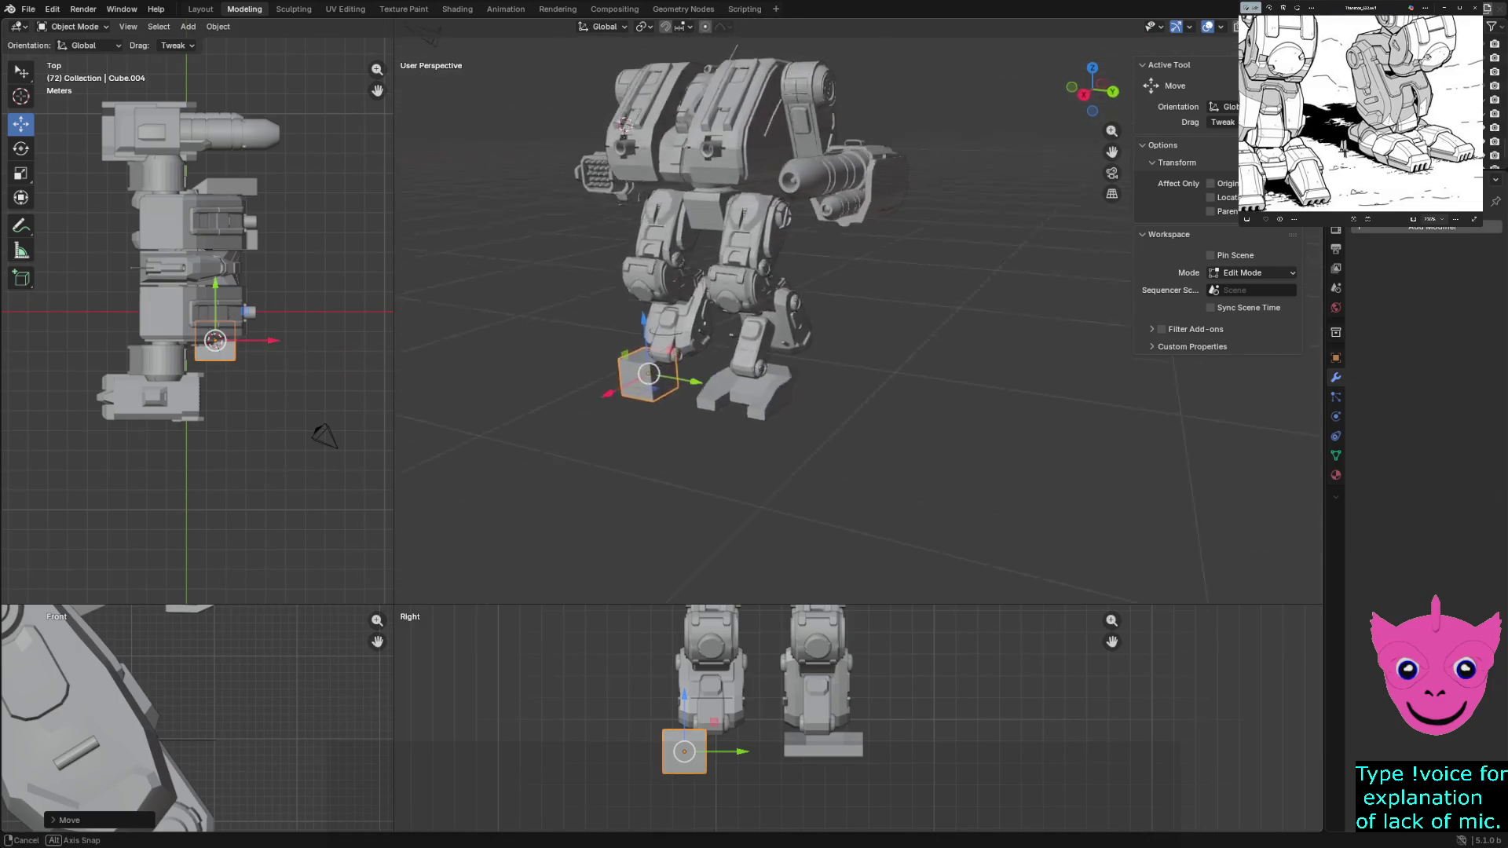
pyautogui.scroll(3, 825, 307)
pyautogui.press('g')
pyautogui.press('y')
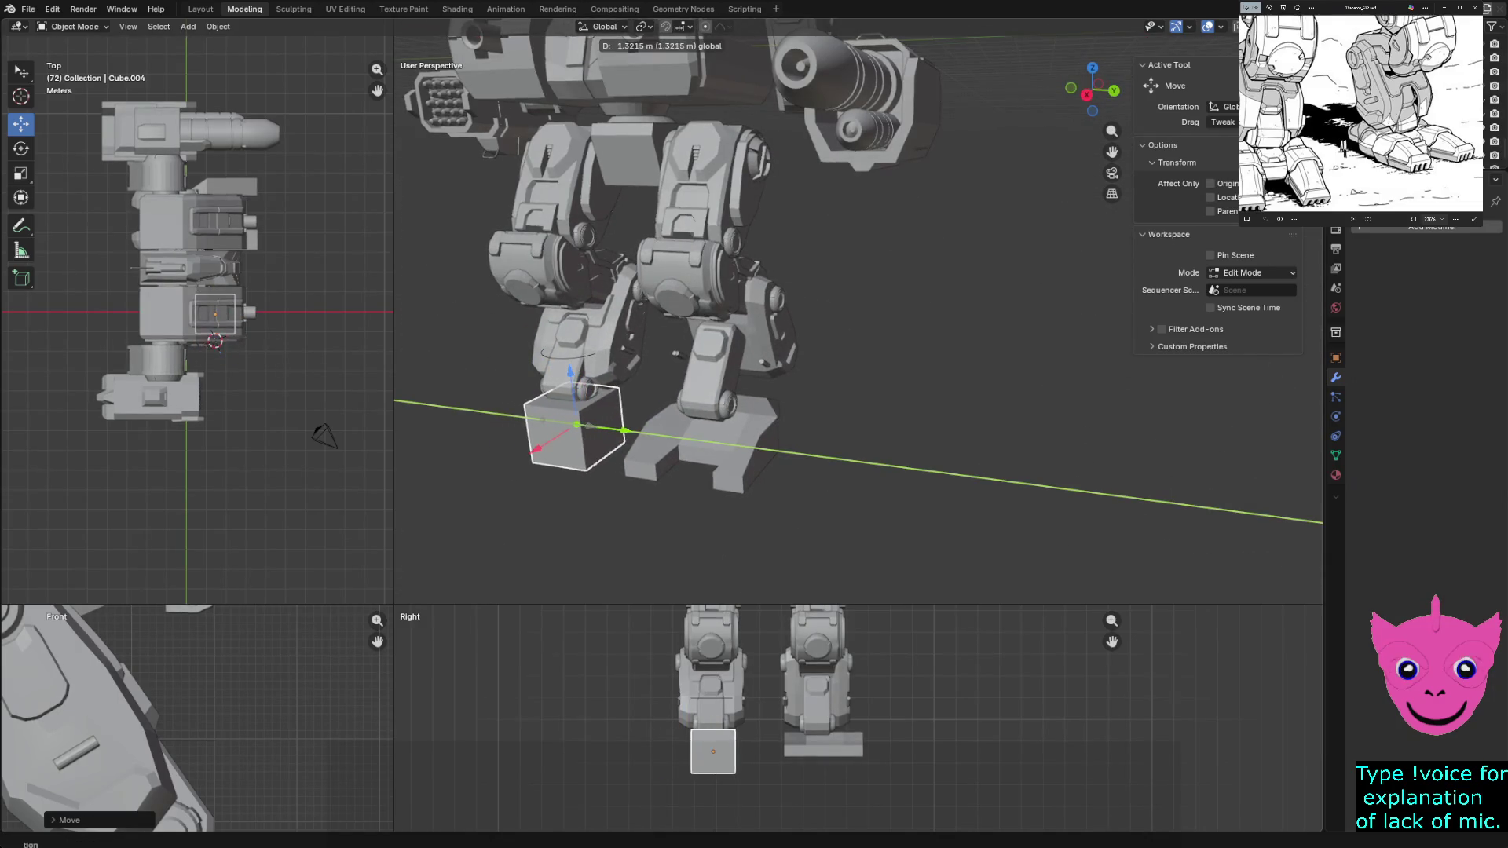
pyautogui.press('Return')
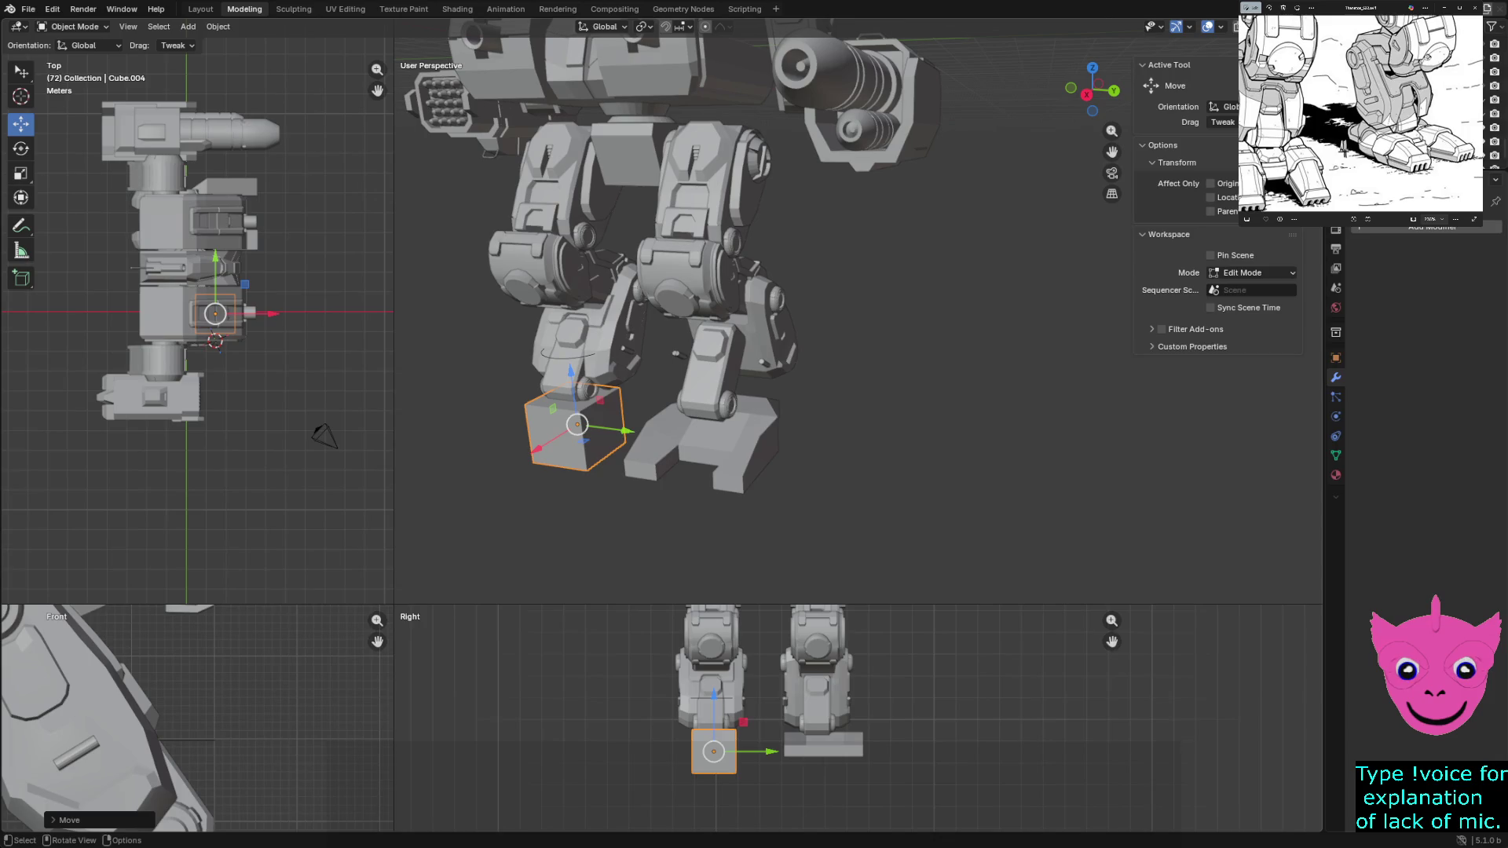
pyautogui.scroll(1, 789, 754)
pyautogui.scroll(1, 789, 754)
pyautogui.scroll(1, 790, 755)
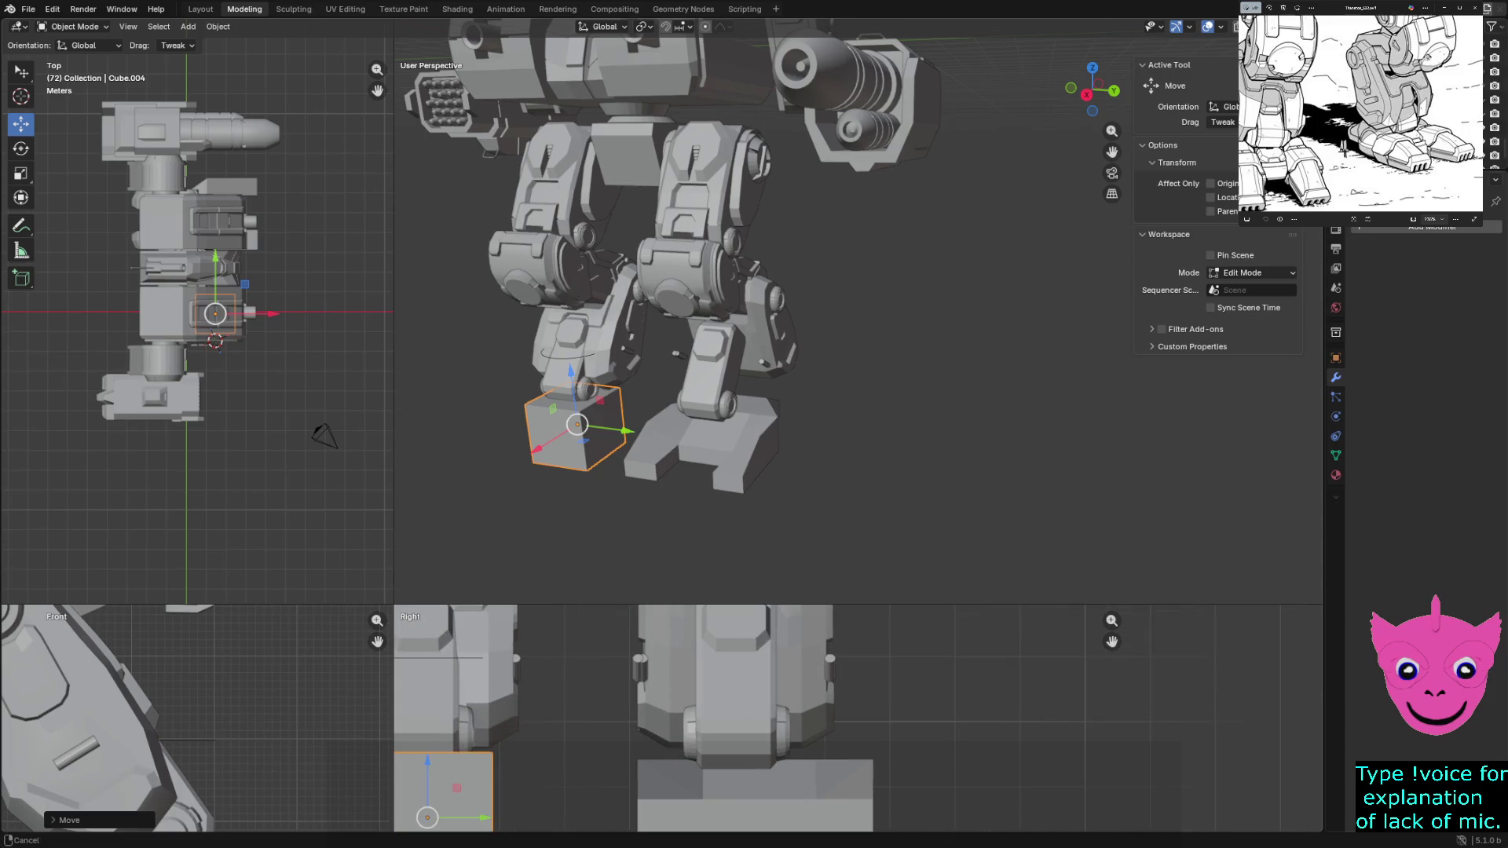
pyautogui.scroll(2, 789, 754)
# Nudge the cube along Y under the left leg, enter Edit Mode and select its bottom vertices
pyautogui.press('g')
pyautogui.press('y')
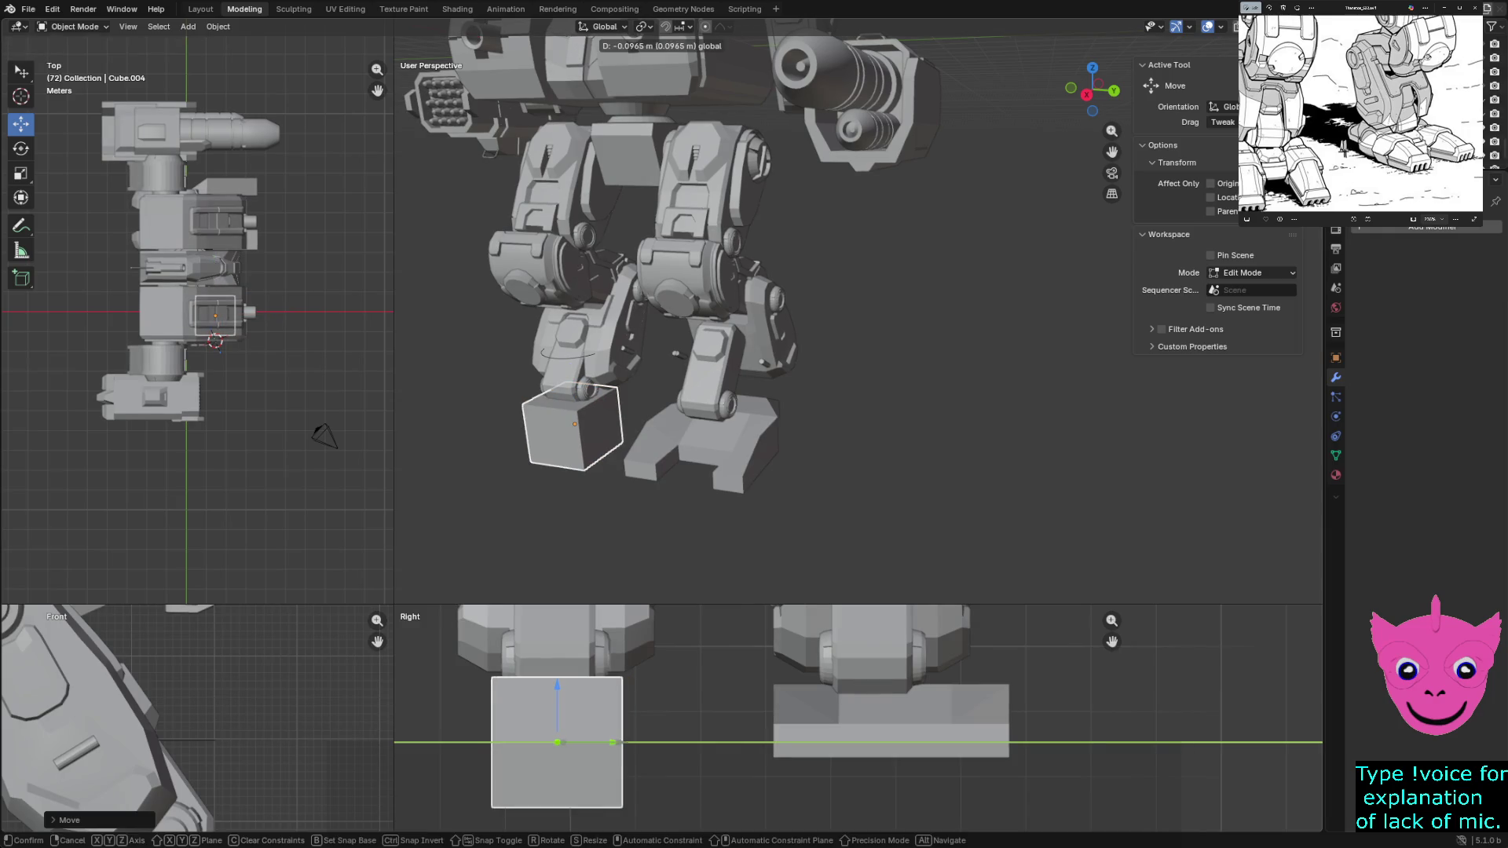
pyautogui.press('Return')
pyautogui.press('KP_Decimal')
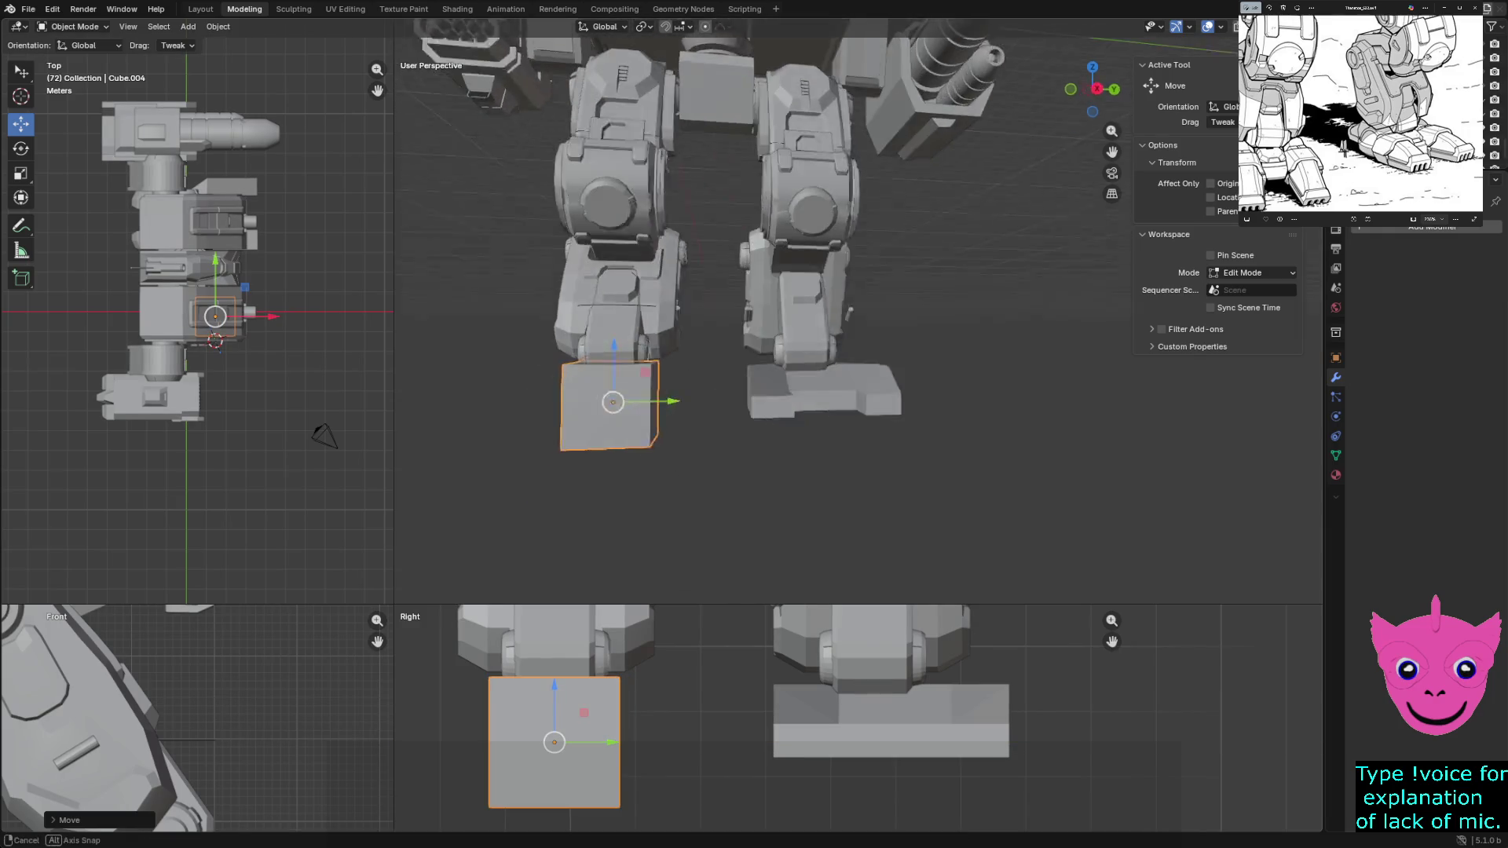
pyautogui.moveTo(668, 404); pyautogui.dragTo(1009, 362, button='middle')
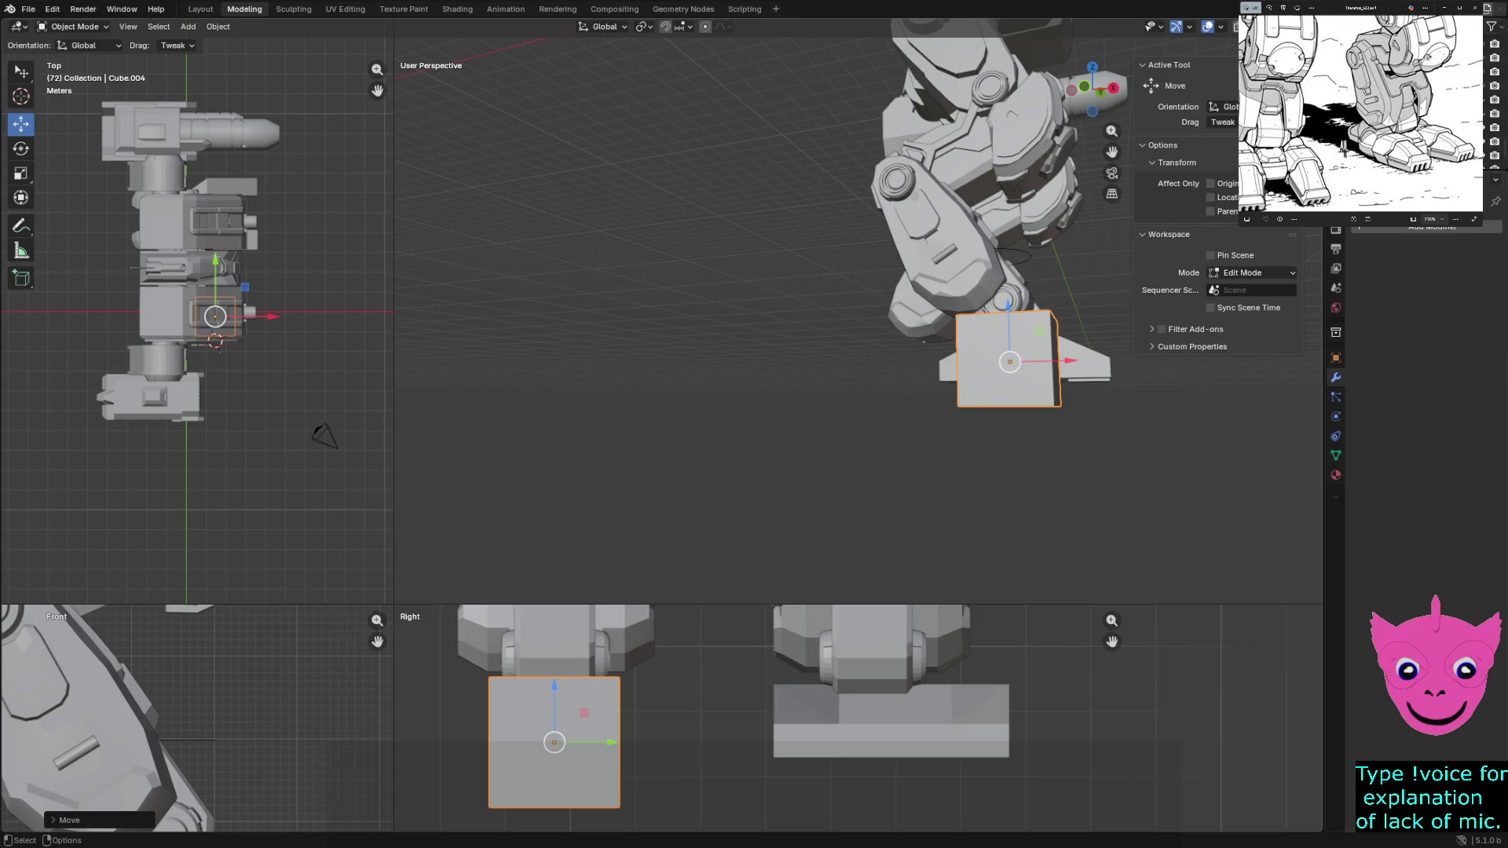
pyautogui.scroll(-1, 857, 716)
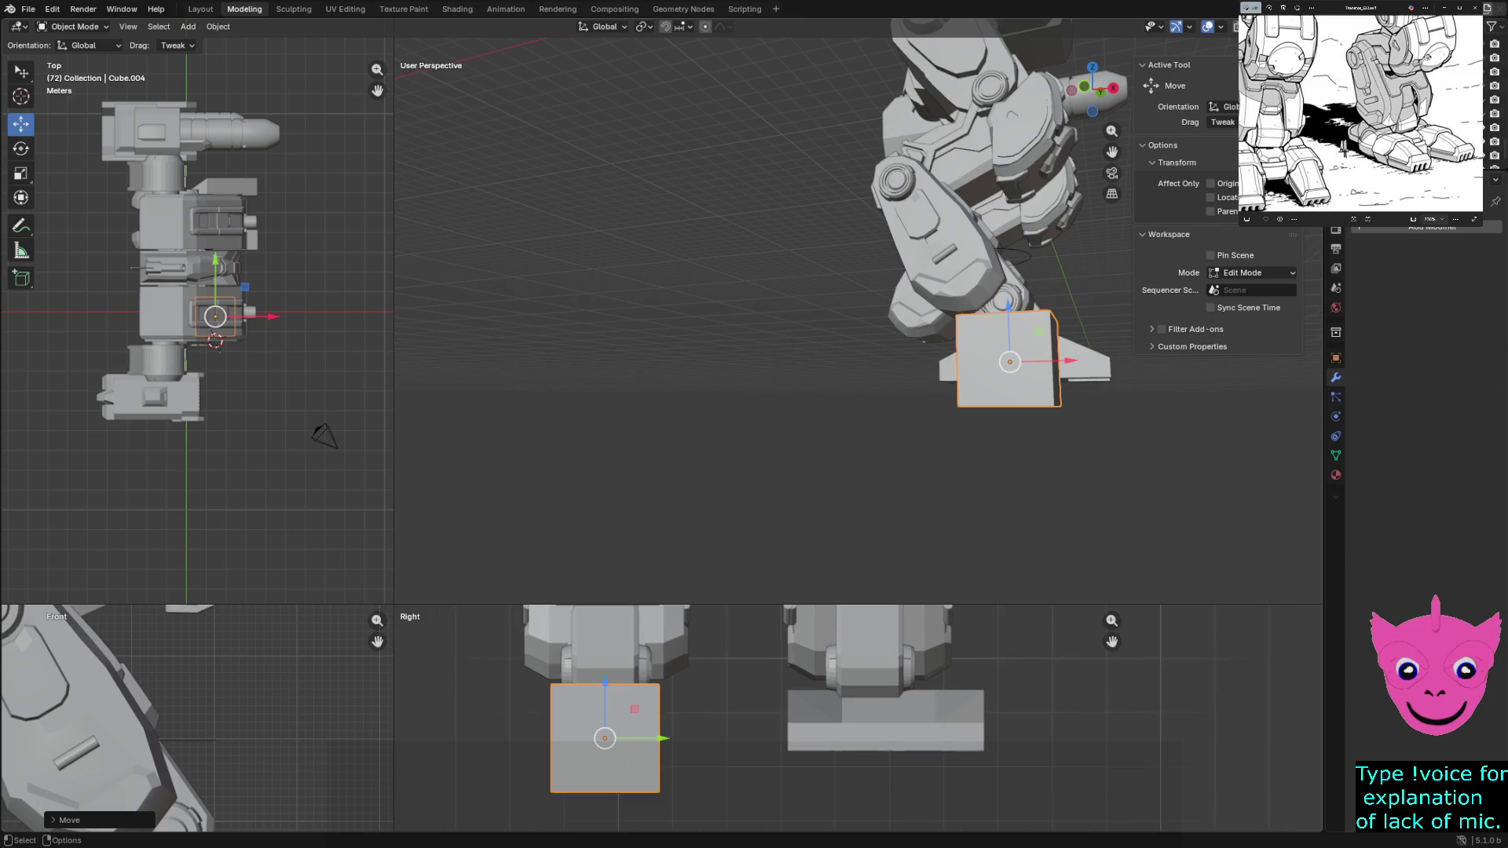
pyautogui.press('Tab')
pyautogui.moveTo(507, 782); pyautogui.dragTo(672, 814)
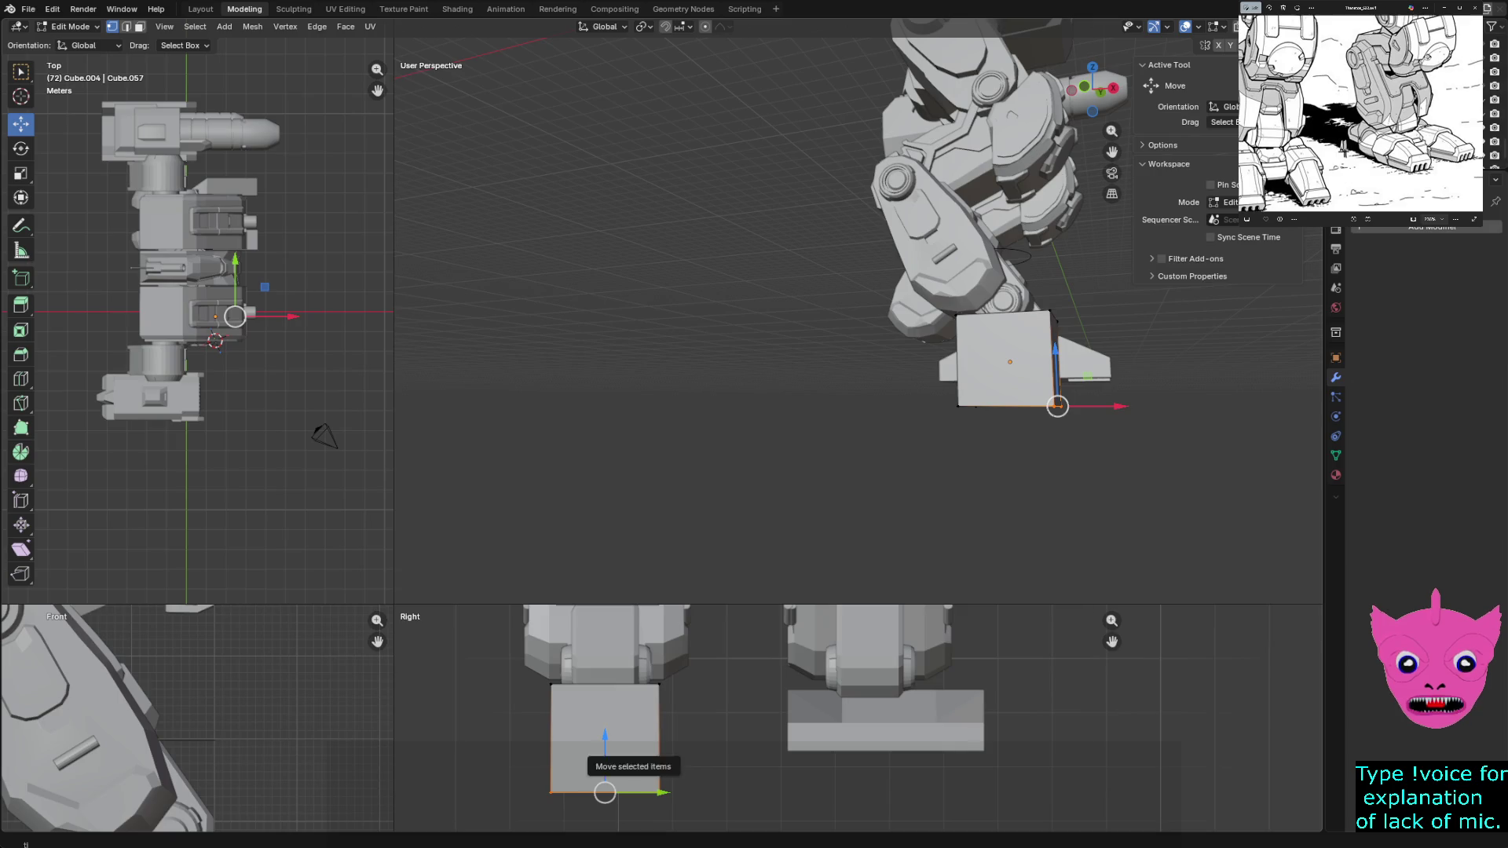
# In wireframe, raise the cube's bottom face to shorten the foot block
pyautogui.hotkey('shift', 'z')
pyautogui.moveTo(521, 769); pyautogui.dragTo(700, 826)
pyautogui.moveTo(605, 737); pyautogui.dragTo(605, 712)
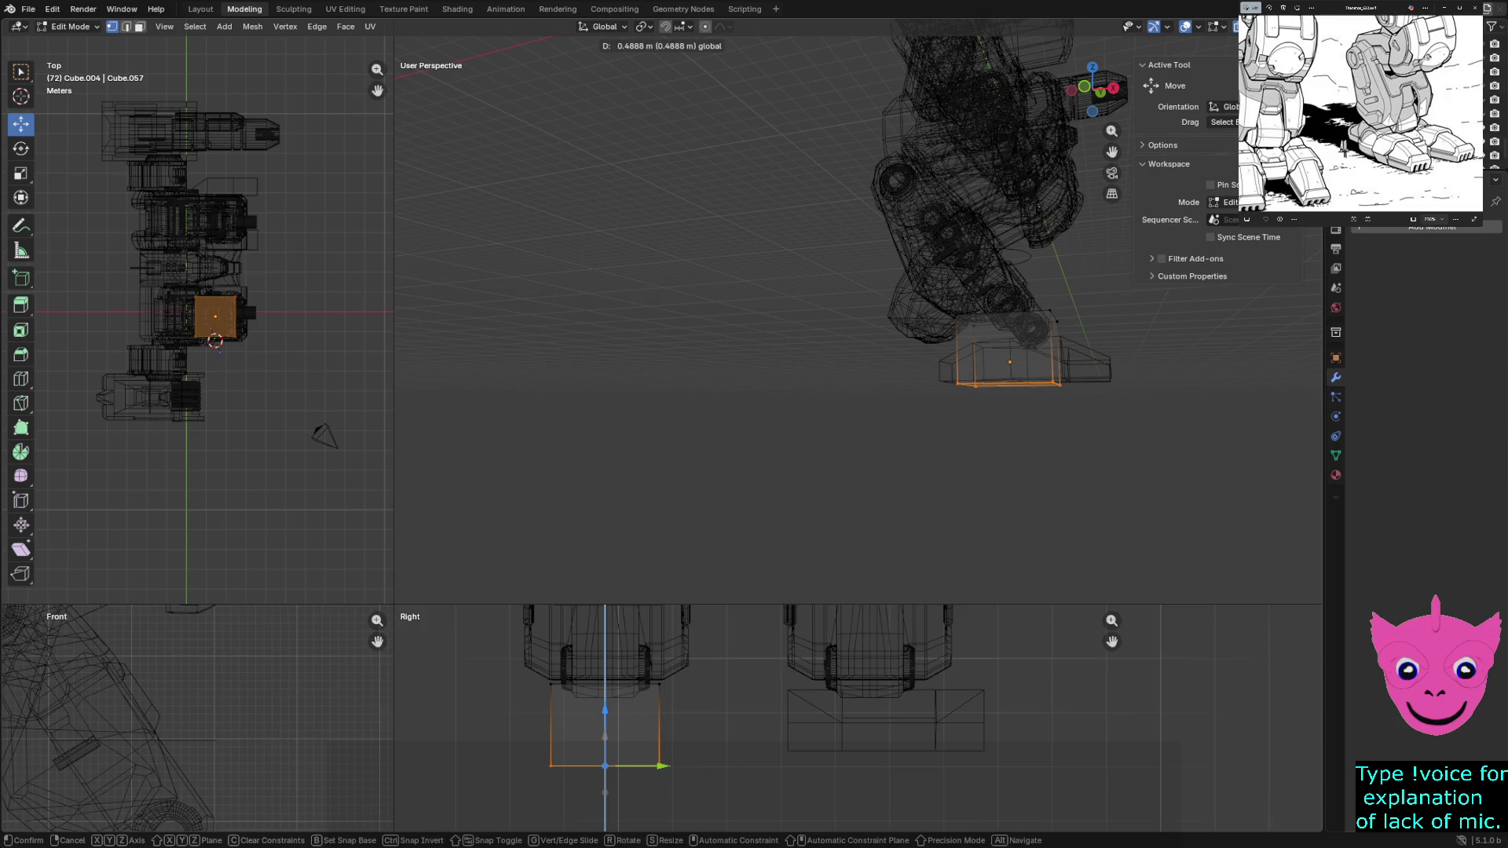
pyautogui.moveTo(605, 711); pyautogui.dragTo(604, 710)
pyautogui.hotkey('alt', 'a')
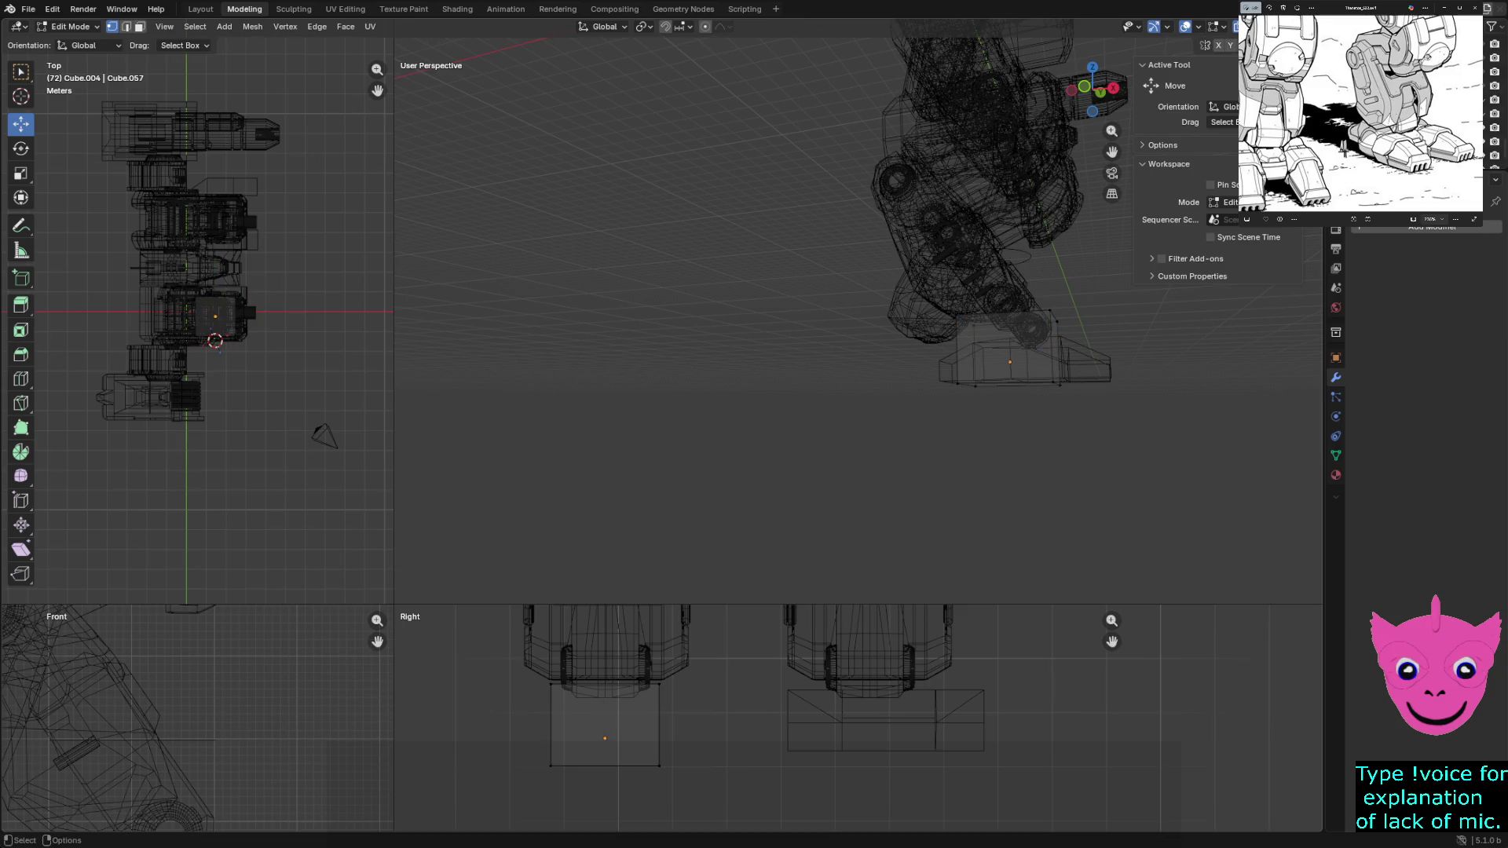
# Move the block's left face inward along X, cancelling a second X move
pyautogui.moveTo(1002, 236); pyautogui.dragTo(849, 248, button='middle')
pyautogui.moveTo(881, 319); pyautogui.dragTo(1007, 560)
pyautogui.press('3')
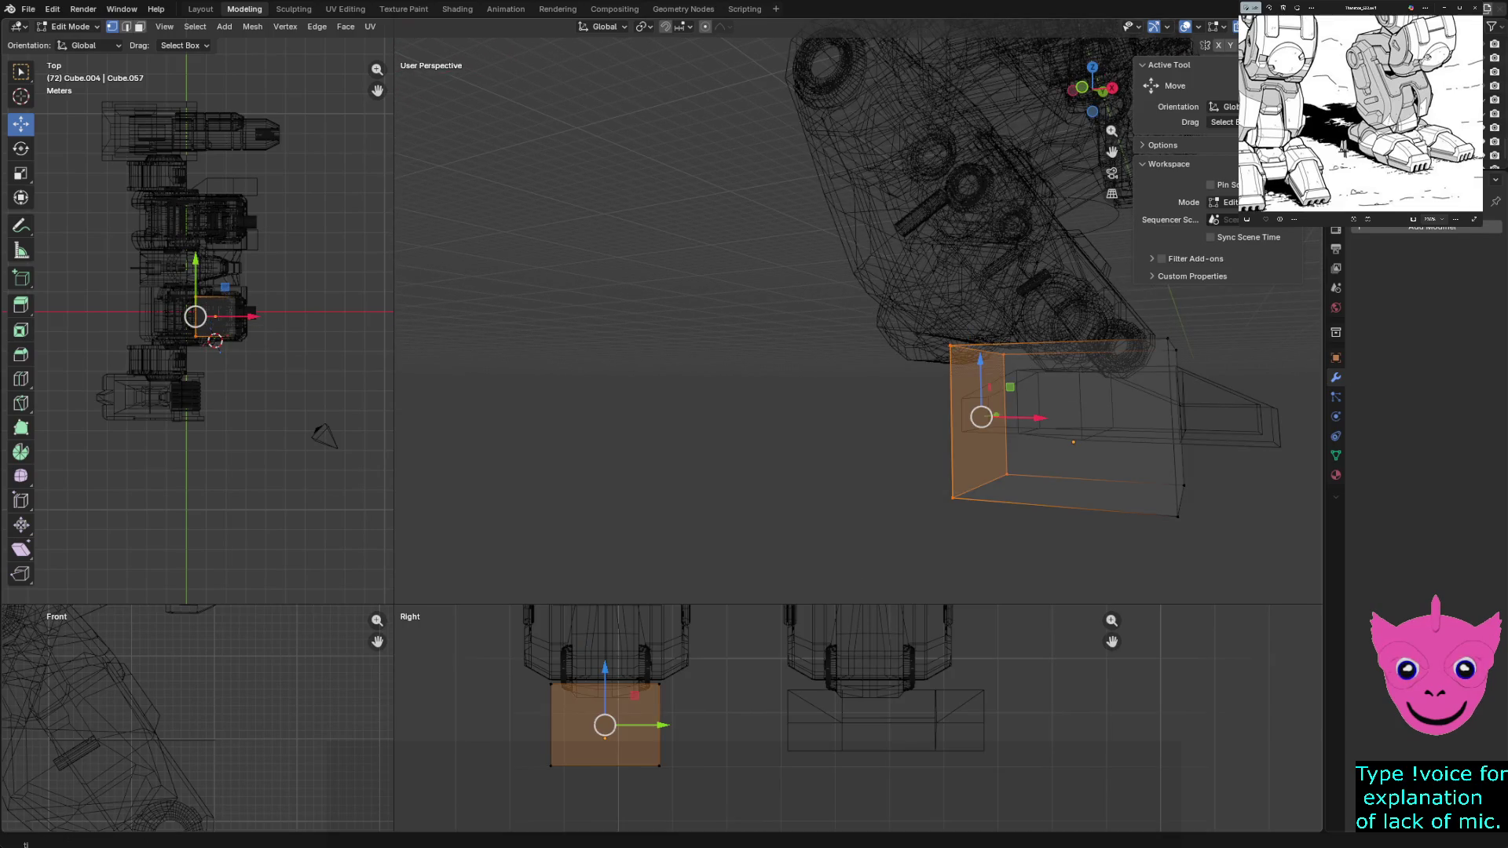
pyautogui.press('g')
pyautogui.press('x')
pyautogui.press('Return')
pyautogui.moveTo(1002, 294); pyautogui.dragTo(825, 307, button='middle')
pyautogui.press('g')
pyautogui.press('x')
pyautogui.press('Escape')
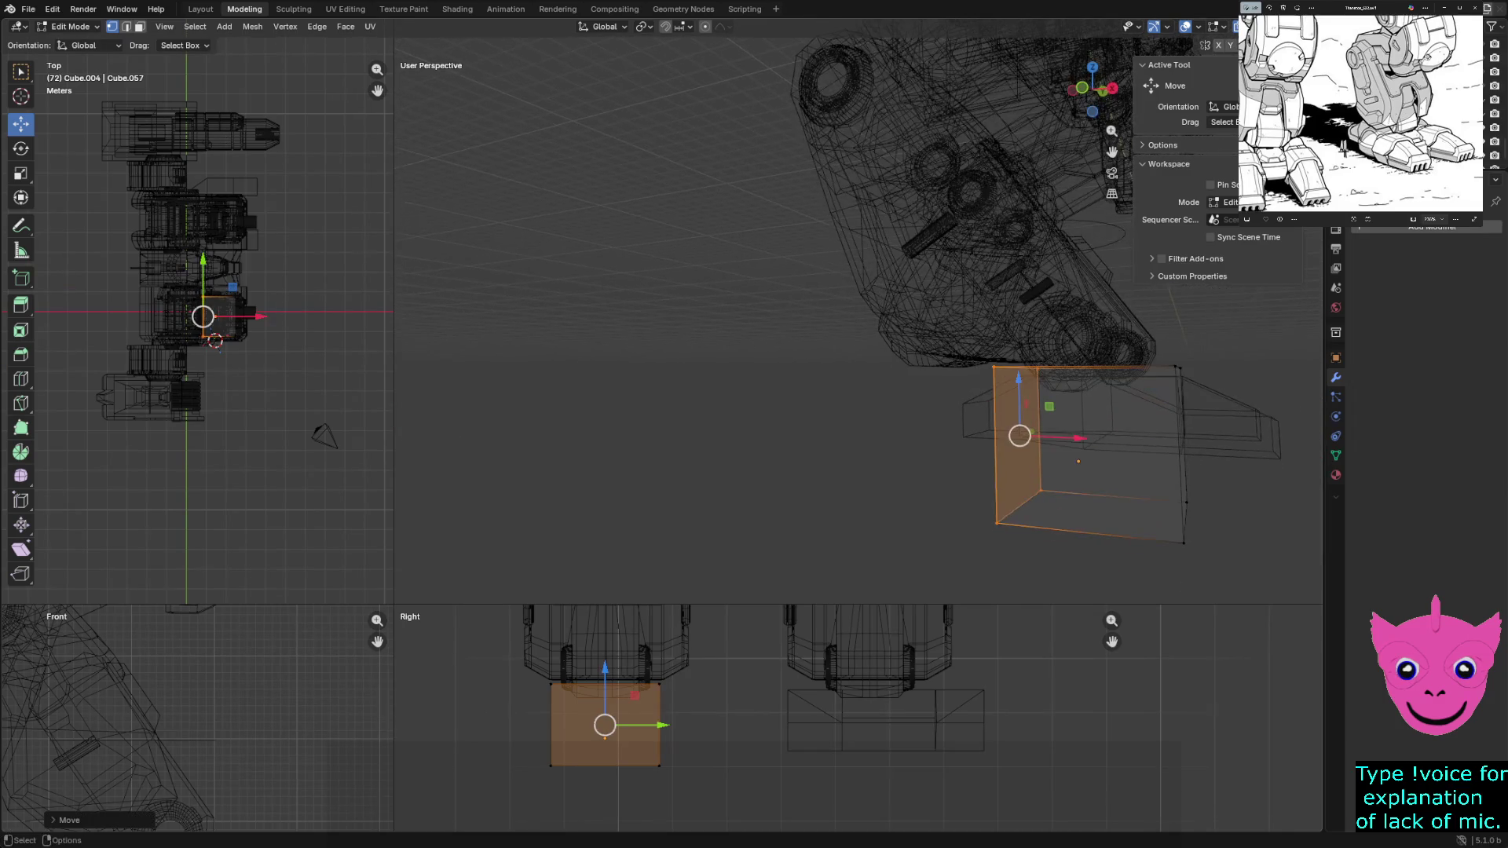
# Move the block's right face along X to narrow it further
pyautogui.click(1182, 460)
pyautogui.press('g')
pyautogui.press('x')
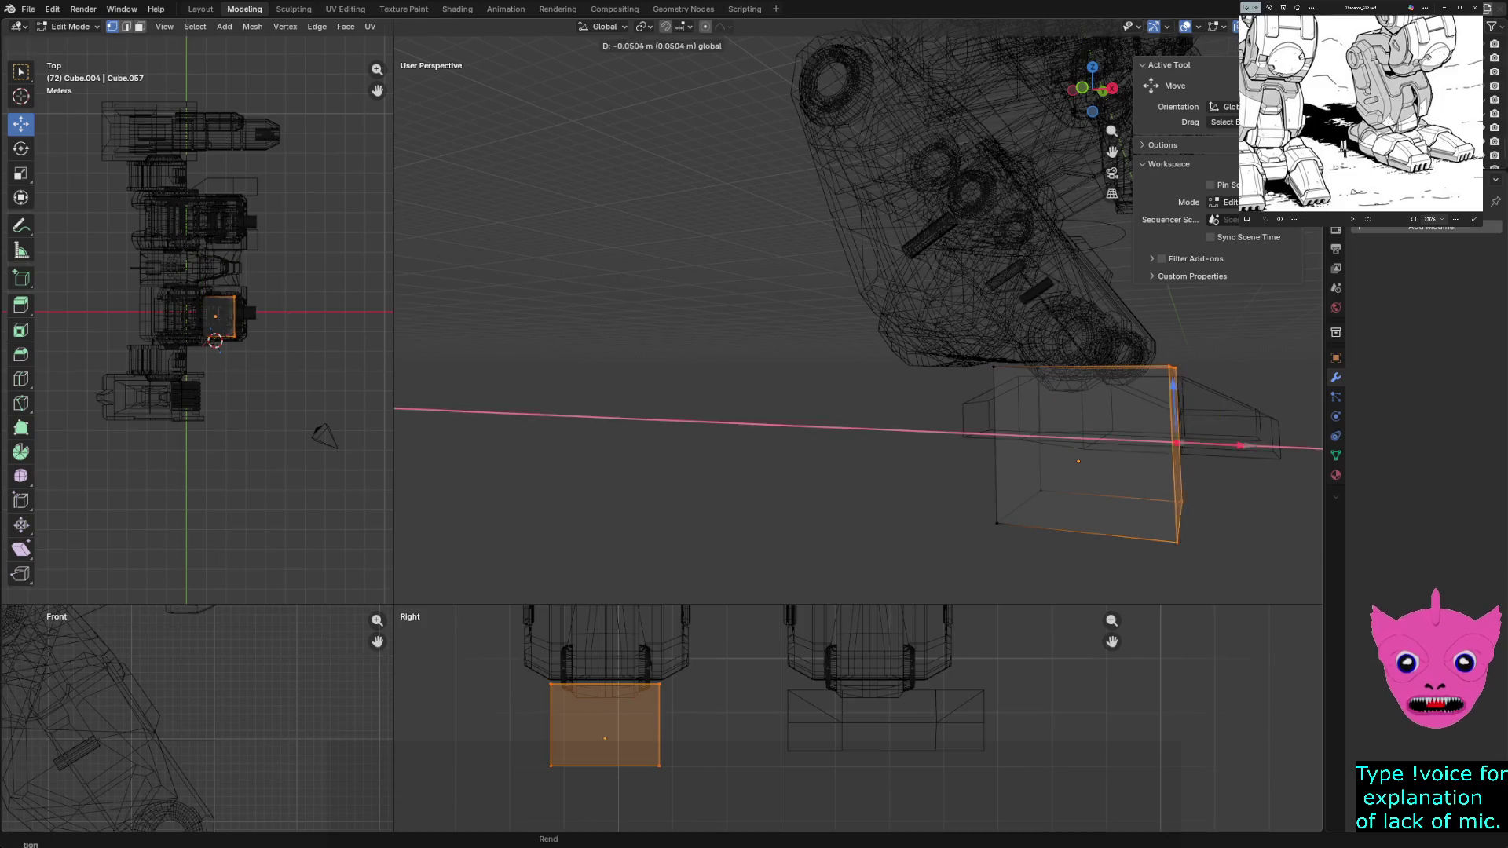
pyautogui.press('Return')
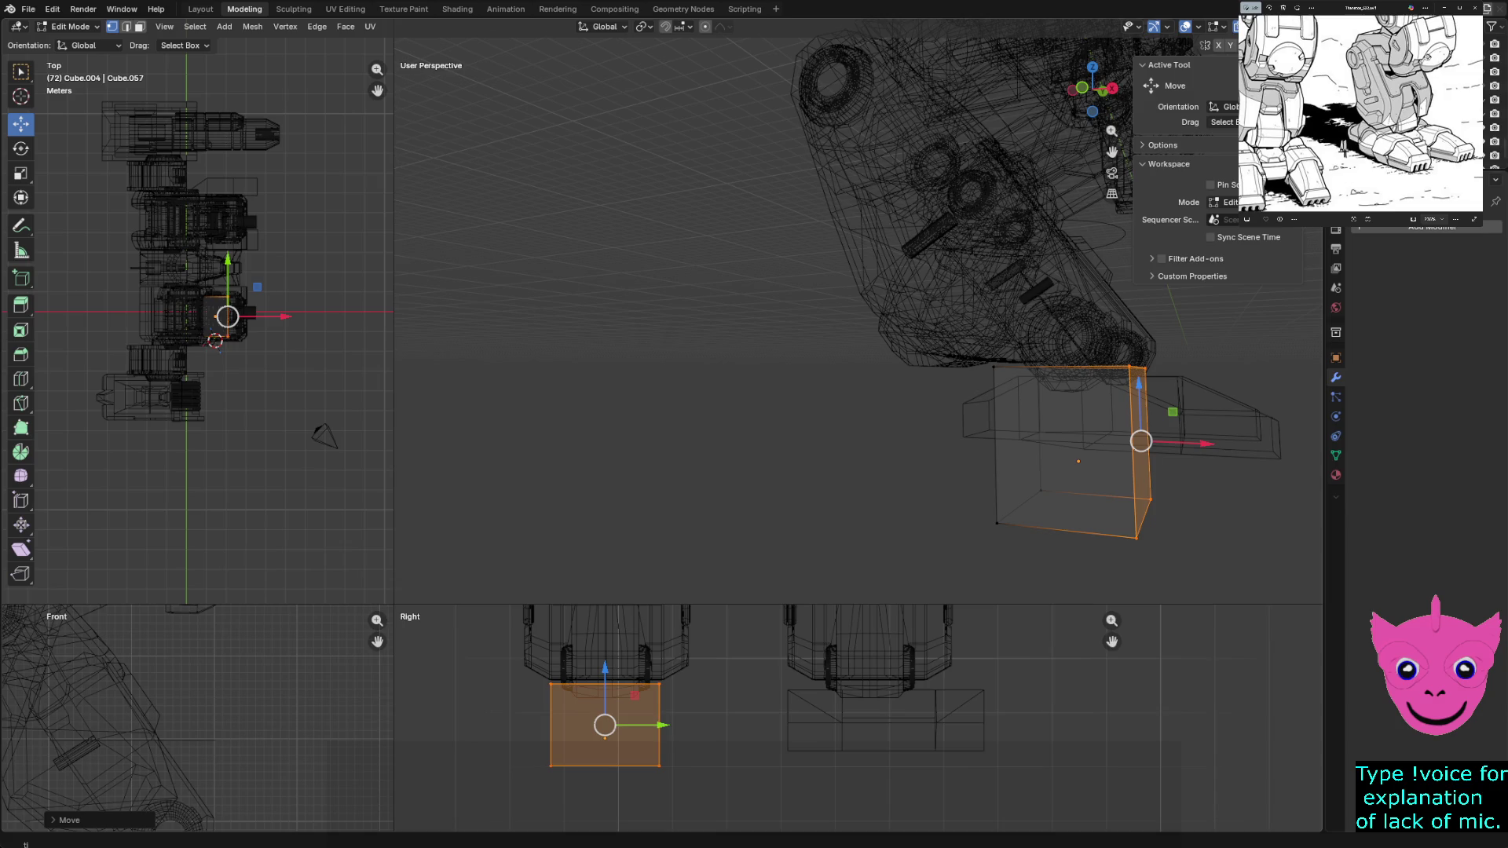
# Shift the block's left edge and side face along Y to make it narrower
pyautogui.moveTo(857, 331); pyautogui.dragTo(754, 355, button='middle')
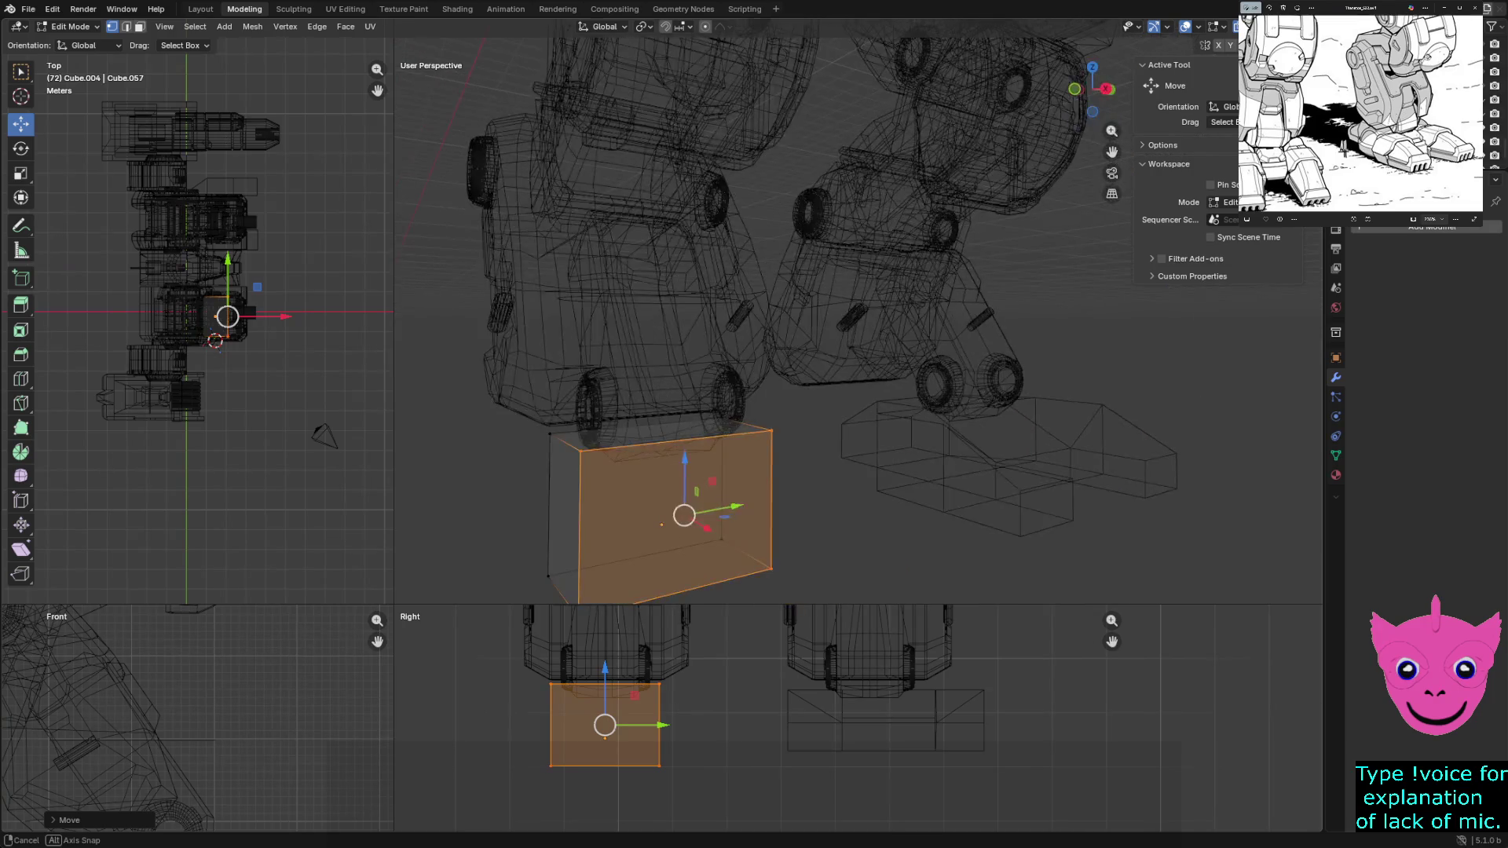
pyautogui.moveTo(511, 672); pyautogui.dragTo(582, 822)
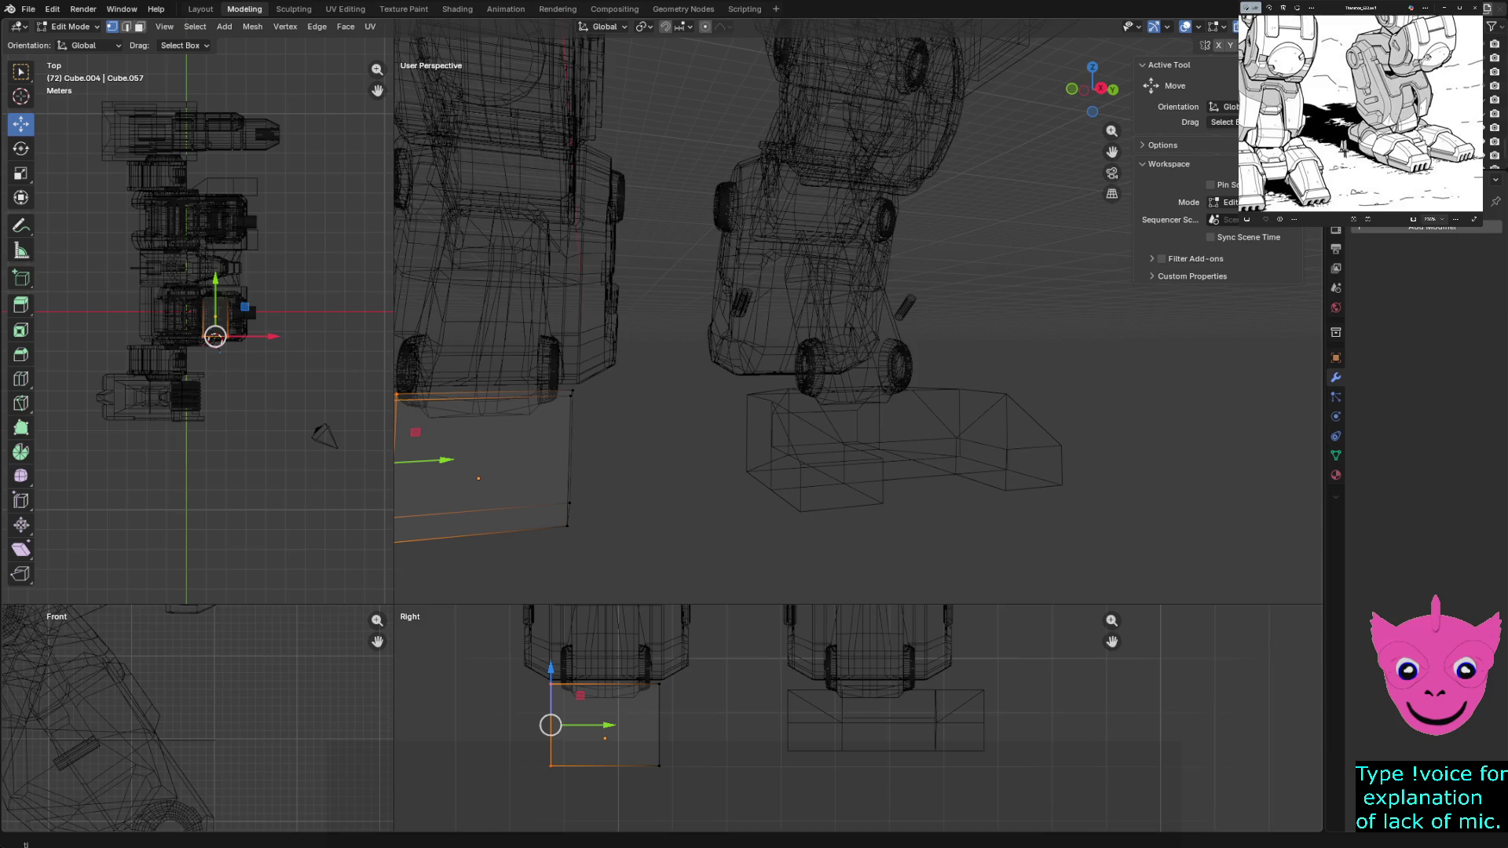
pyautogui.moveTo(607, 725); pyautogui.dragTo(617, 725)
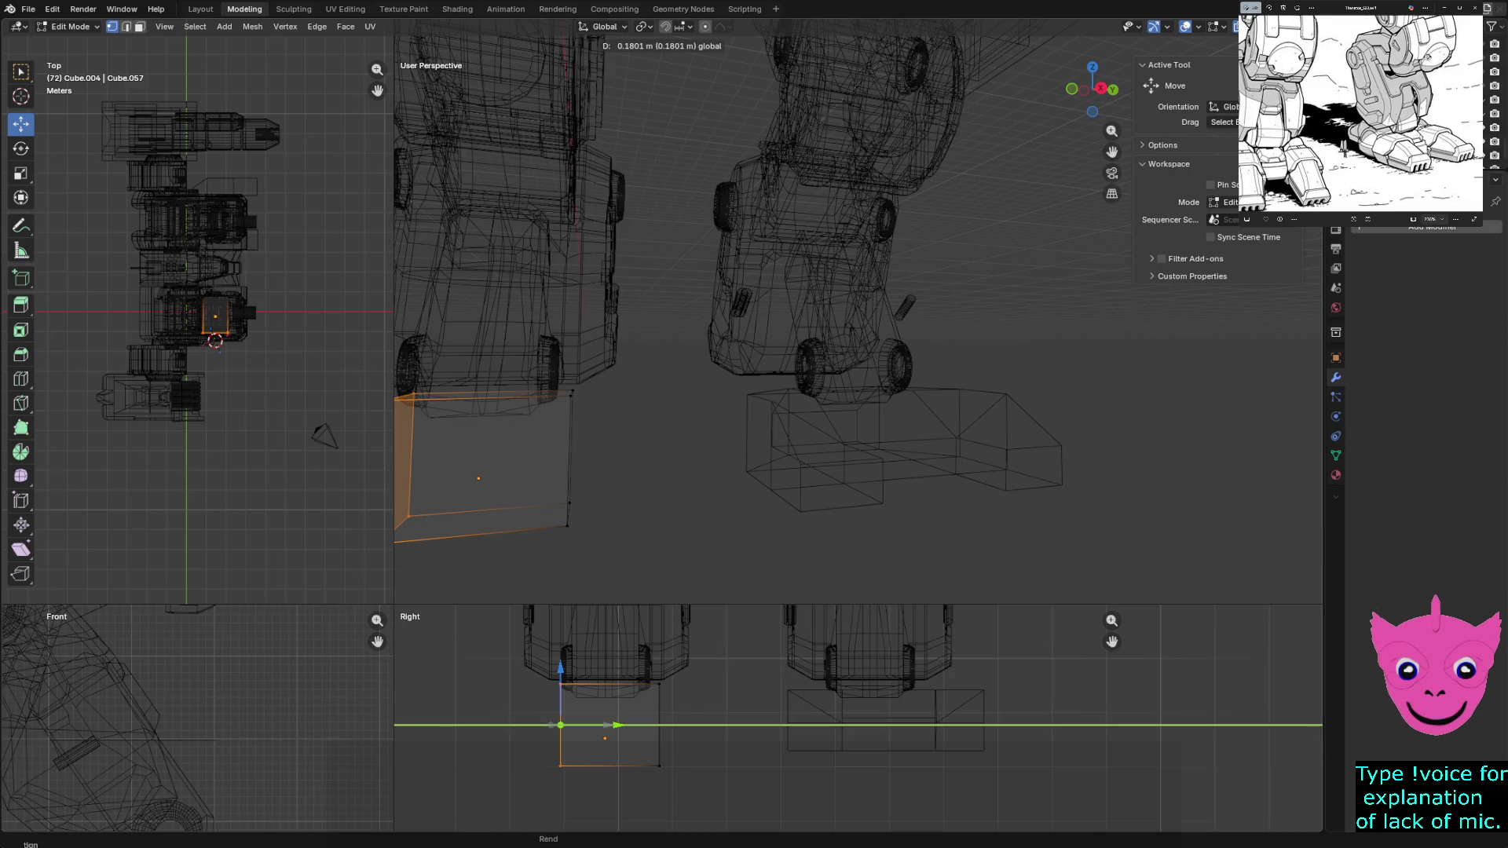
pyautogui.moveTo(617, 725); pyautogui.dragTo(626, 725)
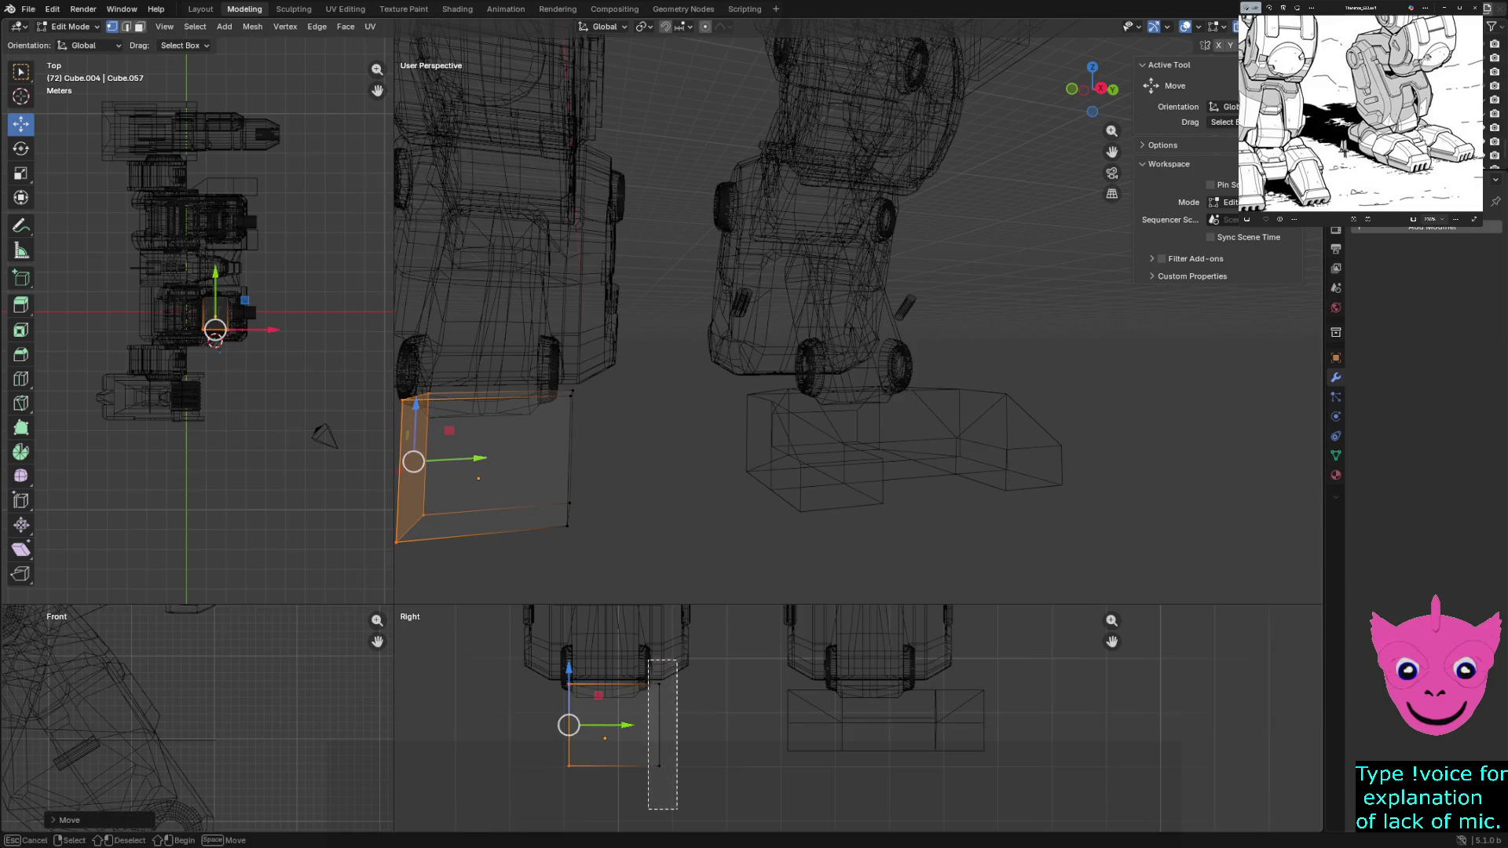
pyautogui.click(660, 723)
pyautogui.moveTo(708, 725); pyautogui.dragTo(659, 725)
pyautogui.scroll(1, 659, 725)
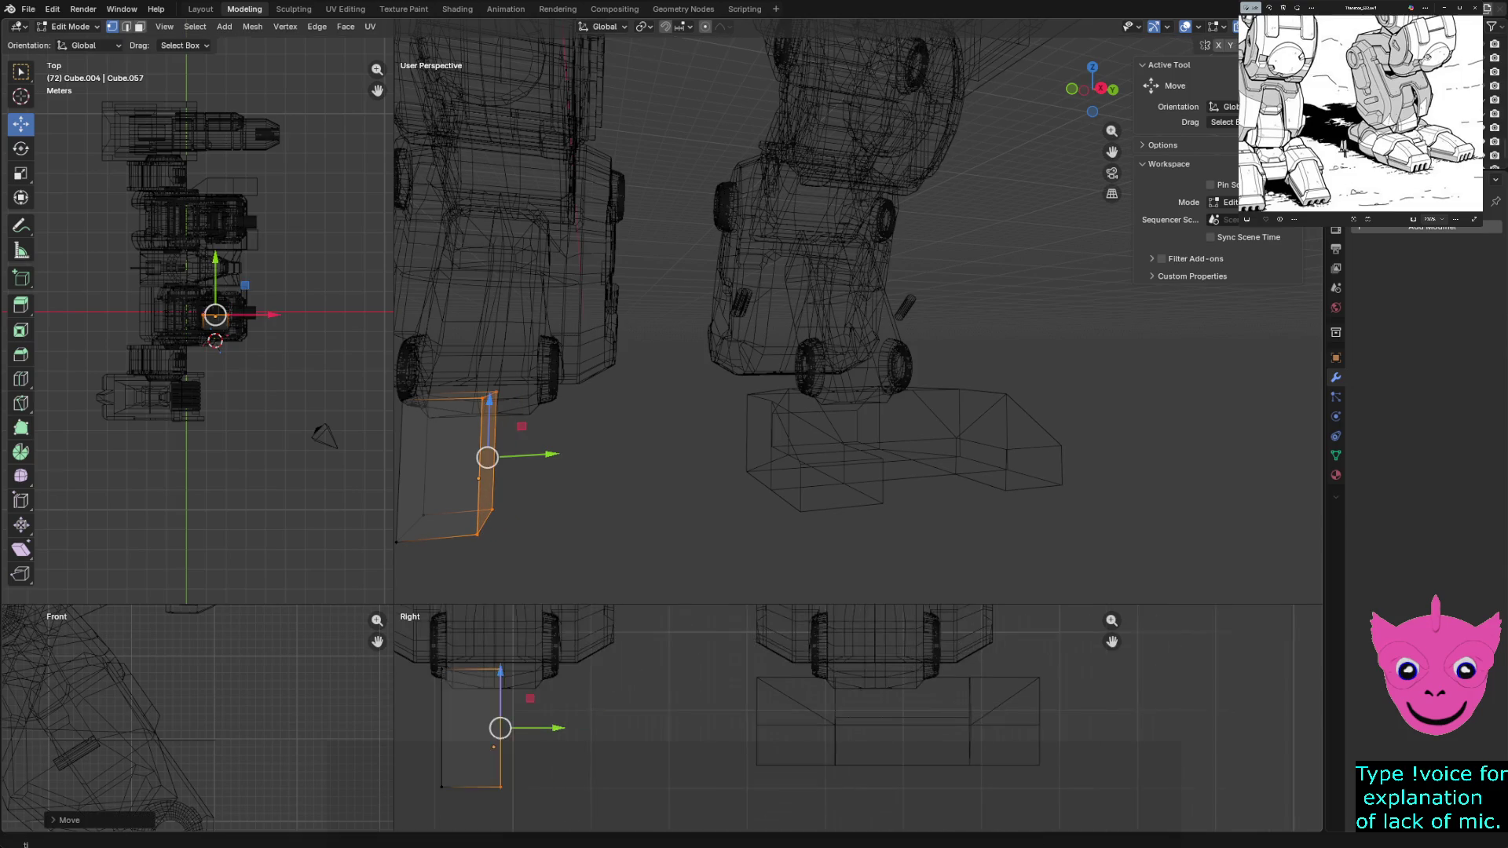
pyautogui.scroll(3, 659, 724)
# Move the side face along Y once more, deselect and return to Object Mode
pyautogui.moveTo(659, 724)
pyautogui.keyDown('shift'); pyautogui.mouseDown(button='middle')
pyautogui.moveTo(907, 696)
pyautogui.moveTo(915, 731)
pyautogui.moveTo(874, 735)
pyautogui.mouseUp(button='middle'); pyautogui.keyUp('shift')
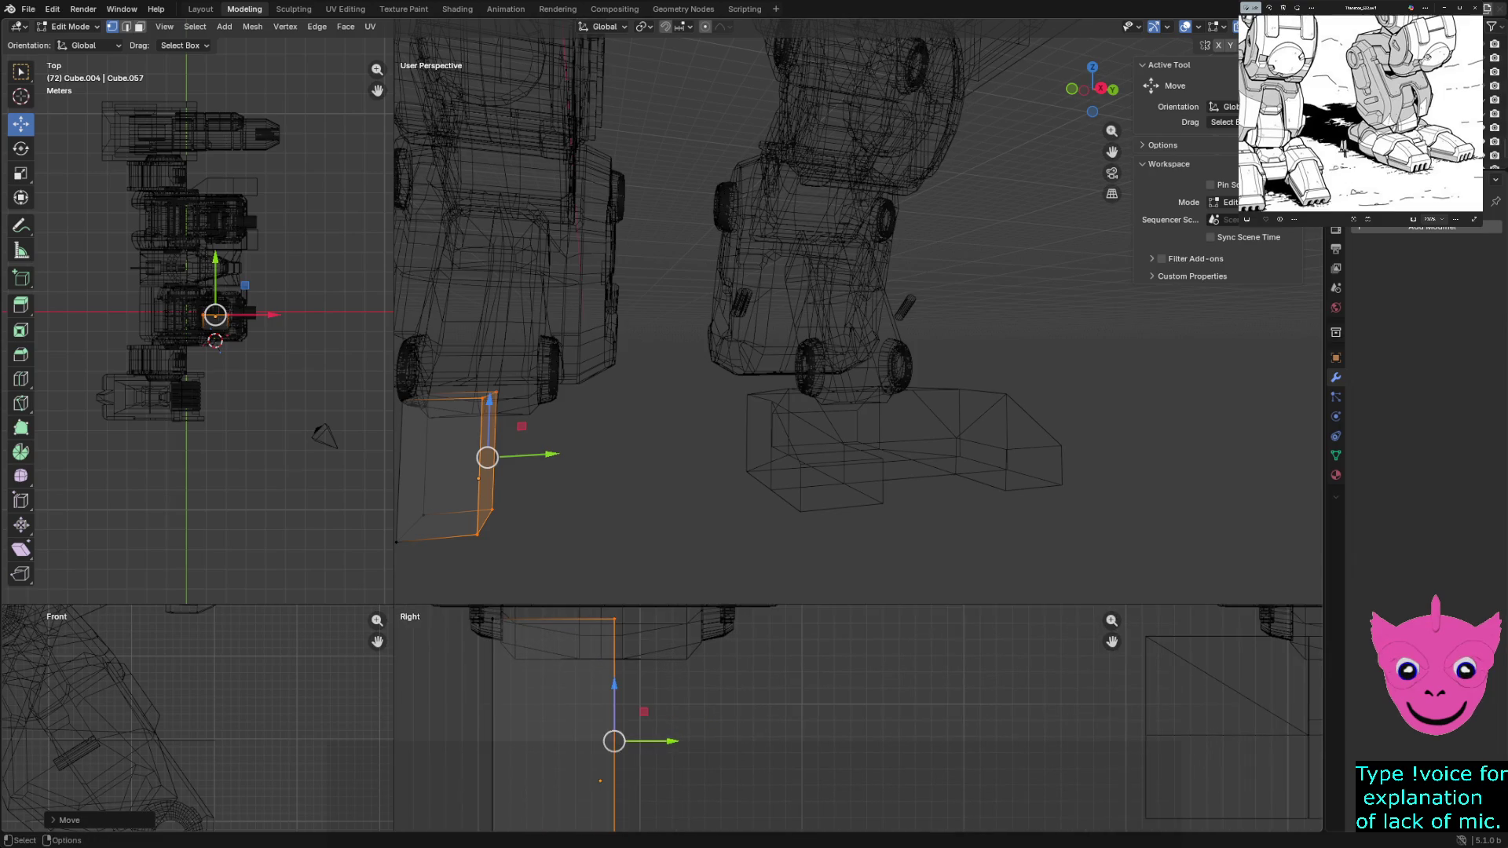
pyautogui.press('g')
pyautogui.press('y')
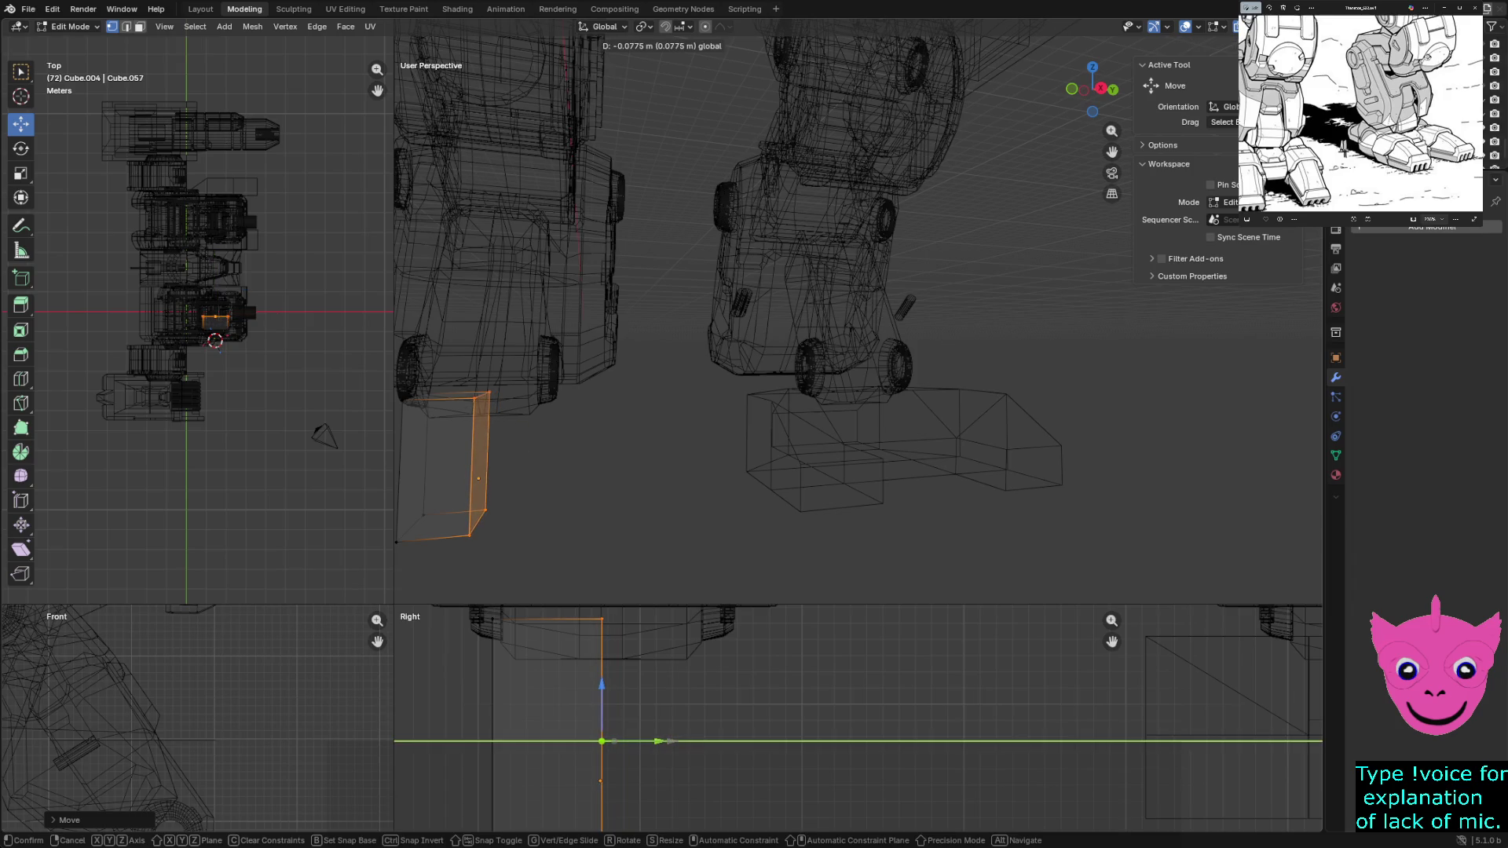
pyautogui.press('Return')
pyautogui.scroll(-2, 857, 720)
pyautogui.hotkey('alt', 'a')
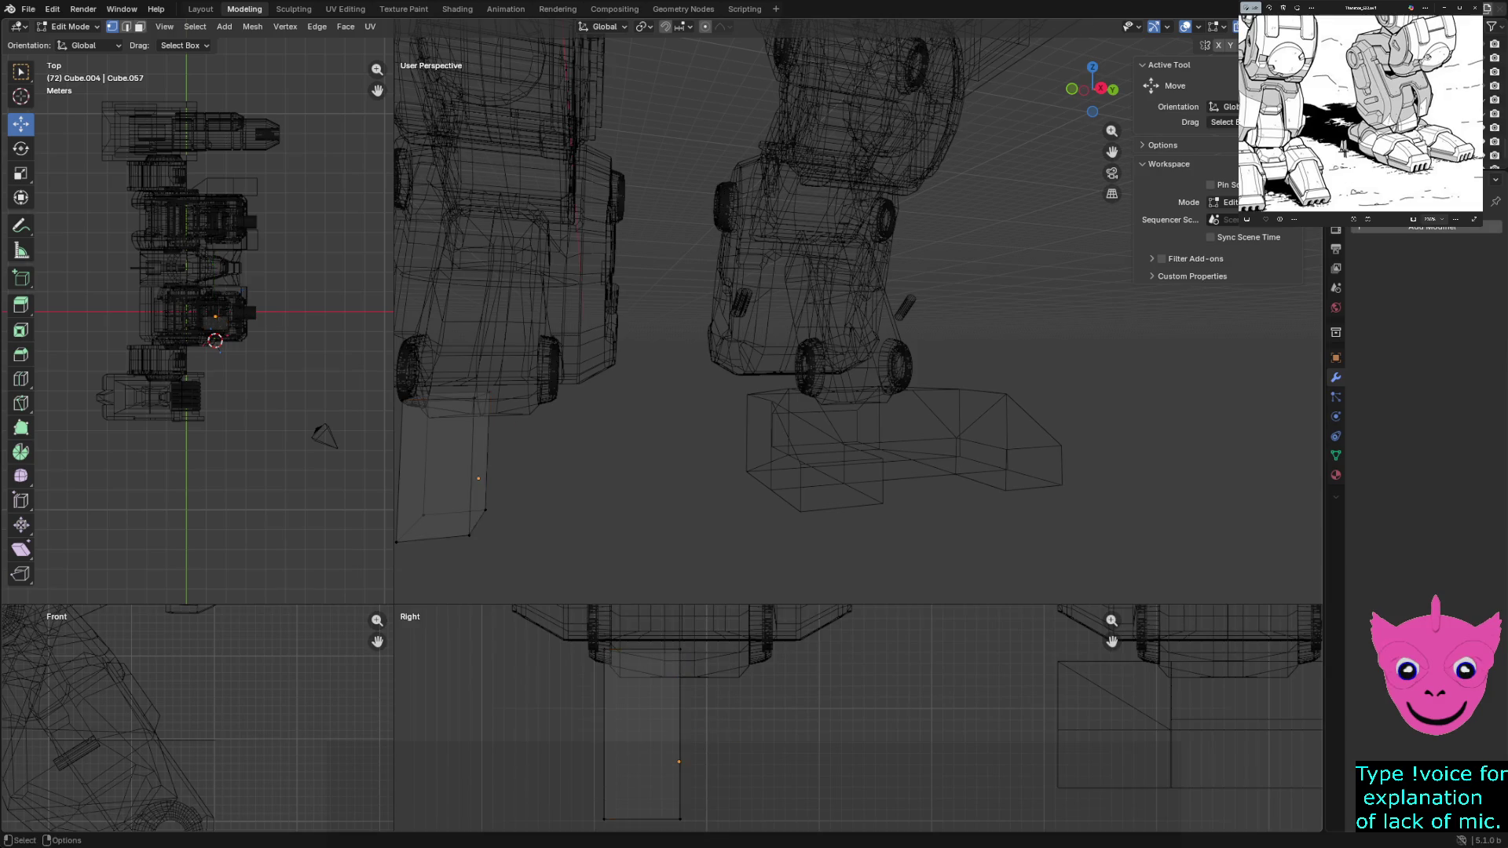
pyautogui.press('Tab')
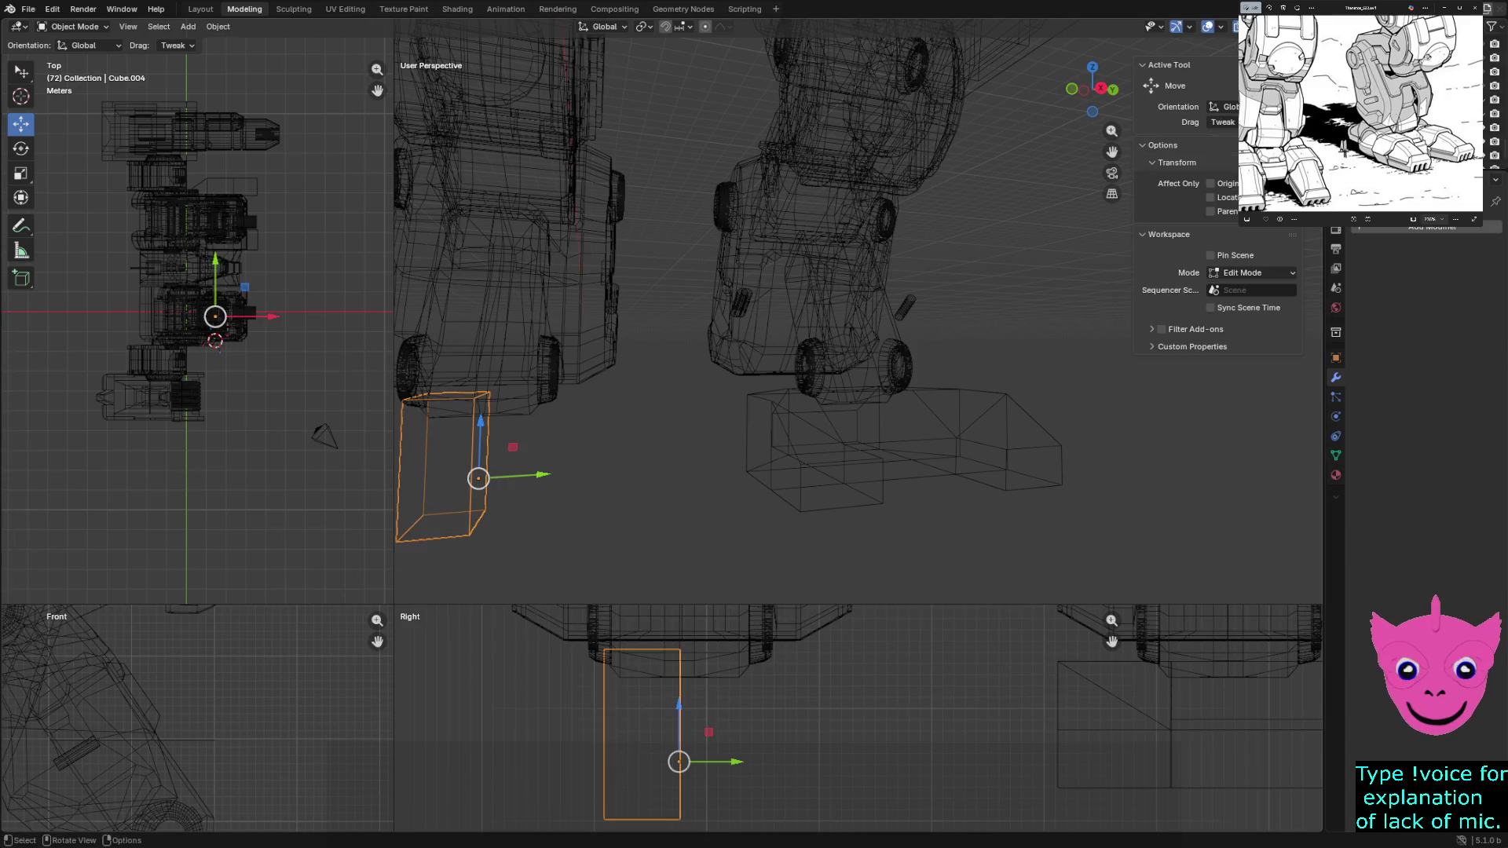
# Add a Mirror modifier on Y to the foot block, deselect and enlarge the Right and Front views
pyautogui.click(1432, 227)
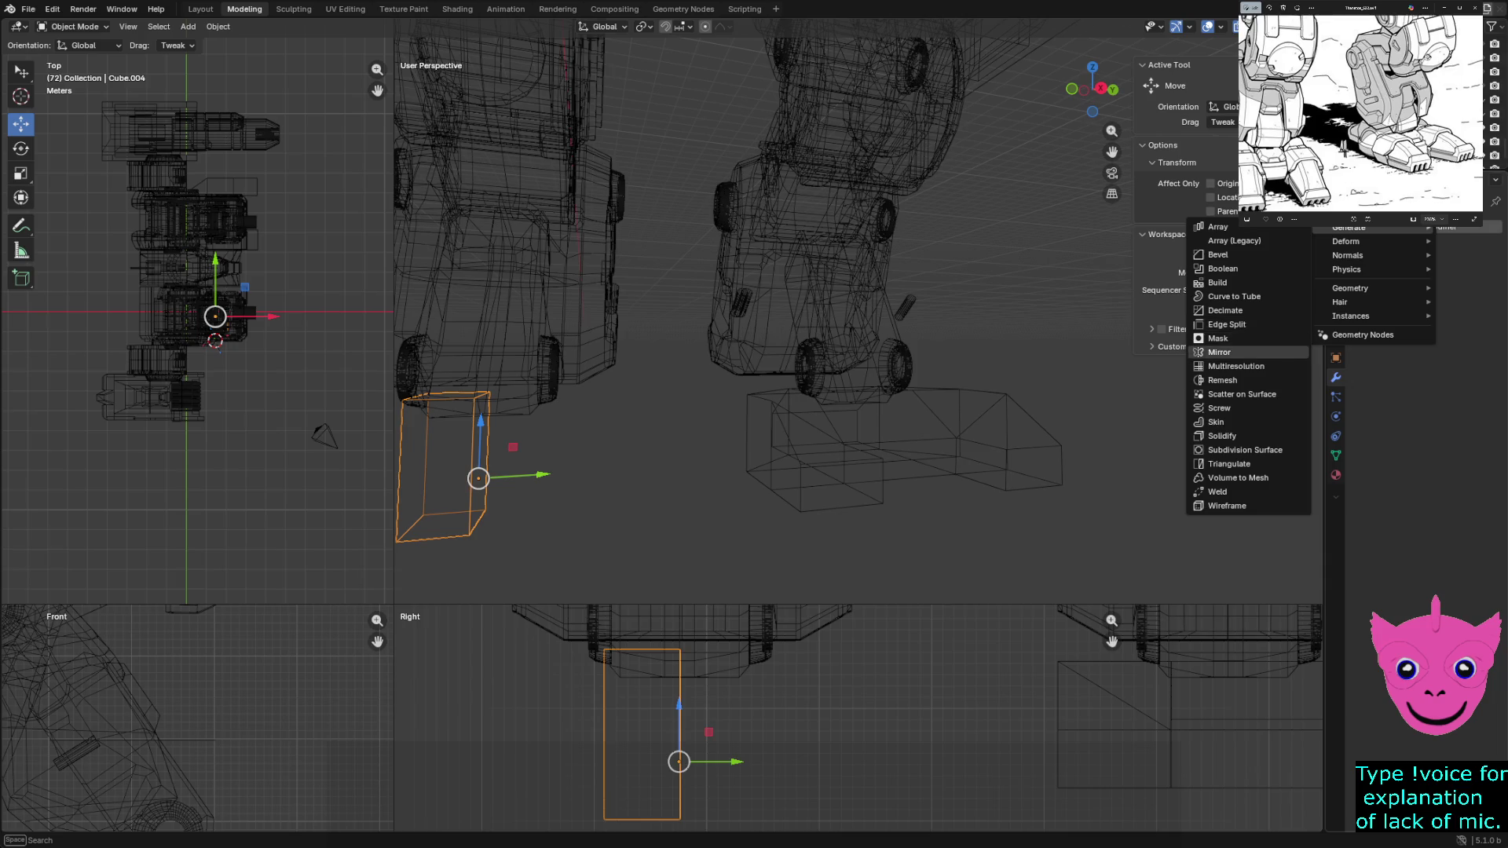
pyautogui.click(1221, 353)
pyautogui.click(1445, 270)
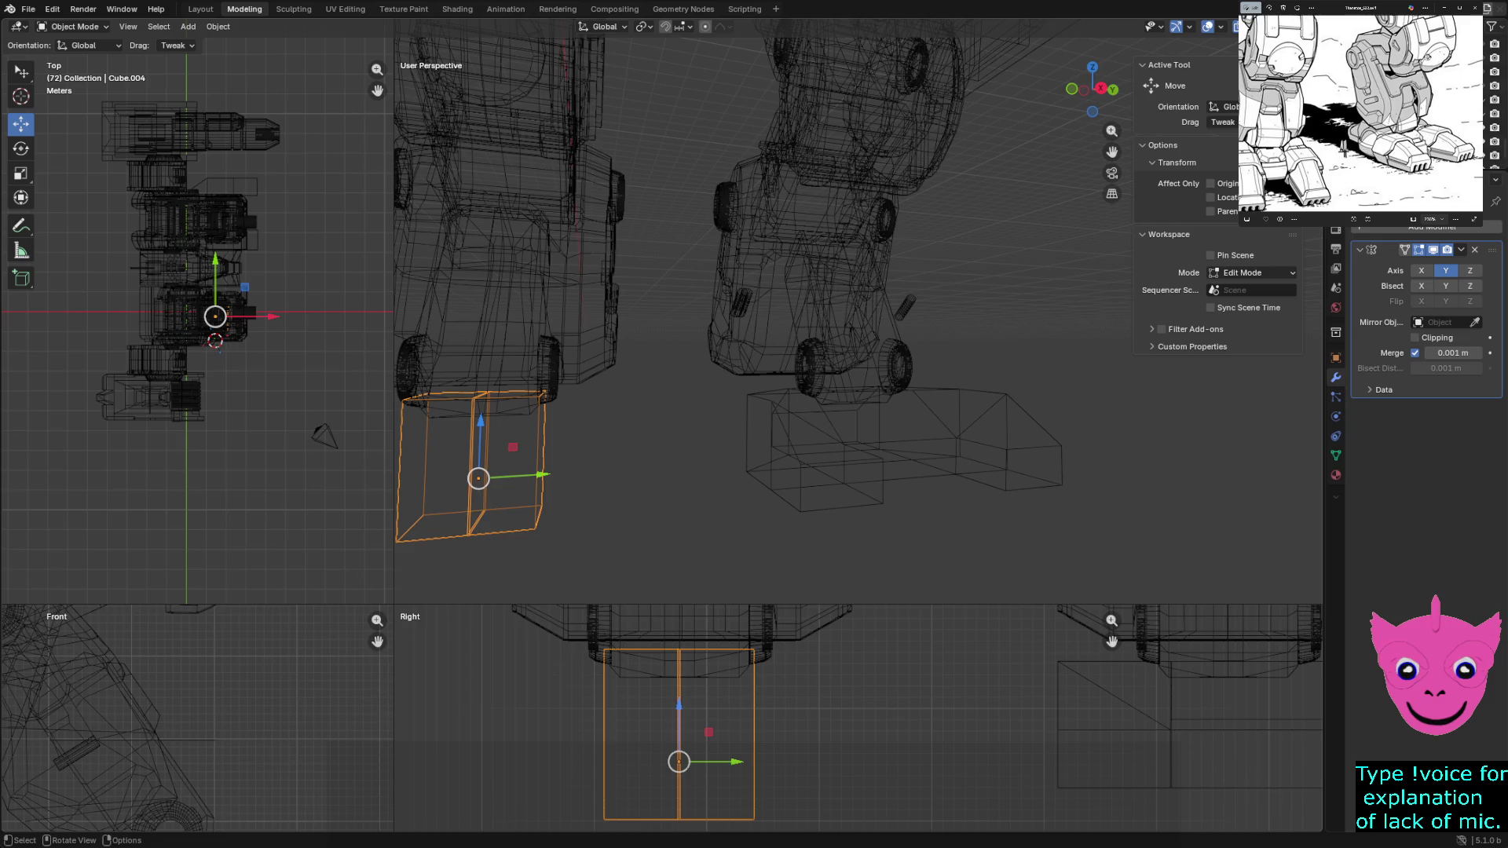
pyautogui.hotkey('alt', 'a')
pyautogui.scroll(1, 857, 724)
pyautogui.scroll(1, 857, 725)
pyautogui.scroll(1, 858, 725)
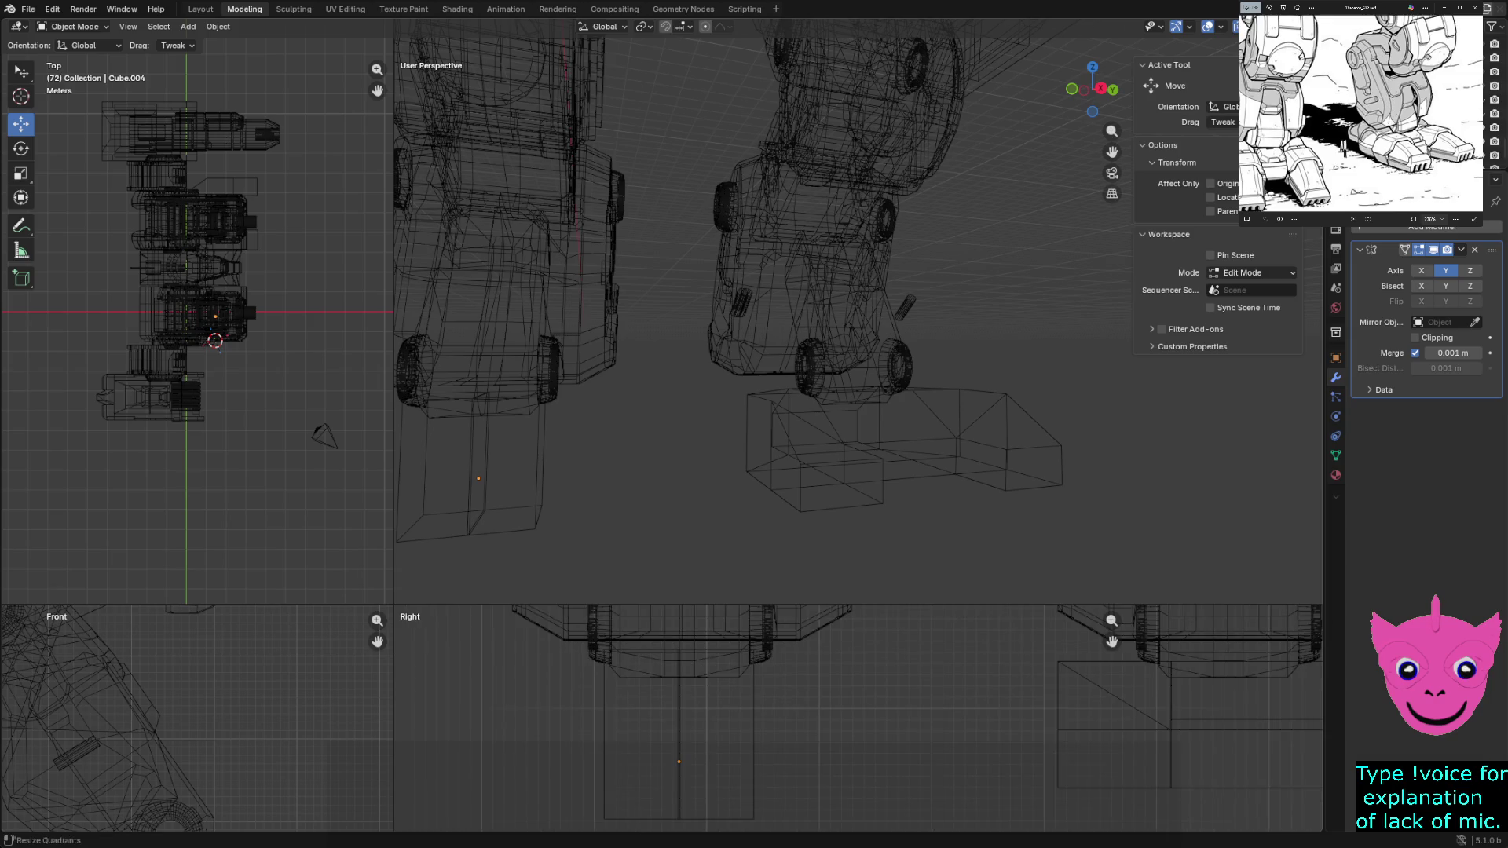
pyautogui.moveTo(392, 605); pyautogui.dragTo(436, 180)
# Select the foot block in the Right view, enter Edit Mode and select its whole mesh
pyautogui.click(707, 549)
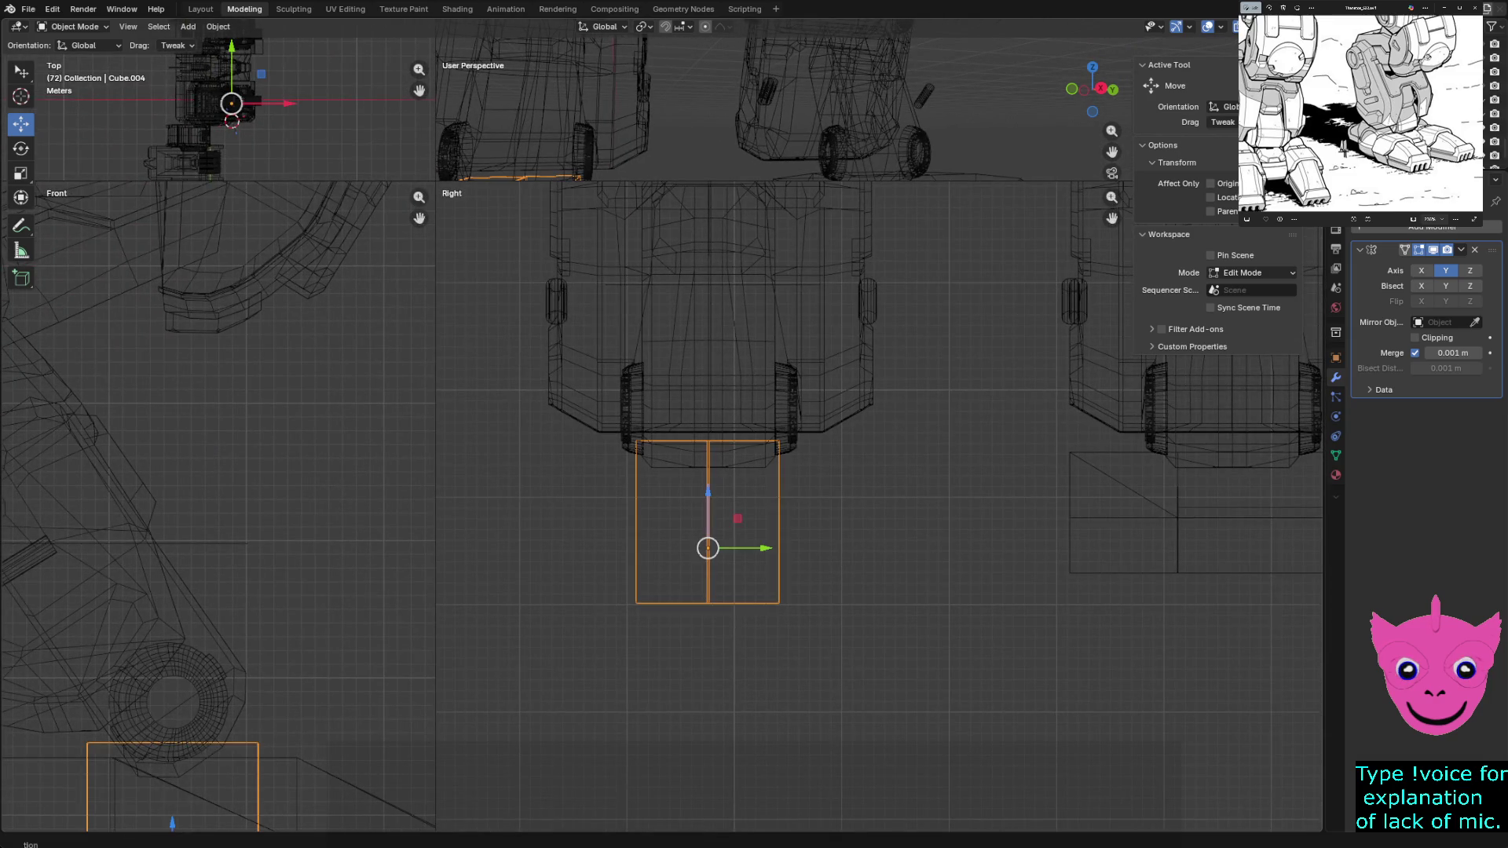
pyautogui.scroll(1, 871, 612)
pyautogui.click(708, 354)
pyautogui.moveTo(706, 354); pyautogui.dragTo(772, 643)
pyautogui.click(673, 353)
pyautogui.click(673, 530)
pyautogui.click(673, 589)
pyautogui.press('Tab')
pyautogui.press('a')
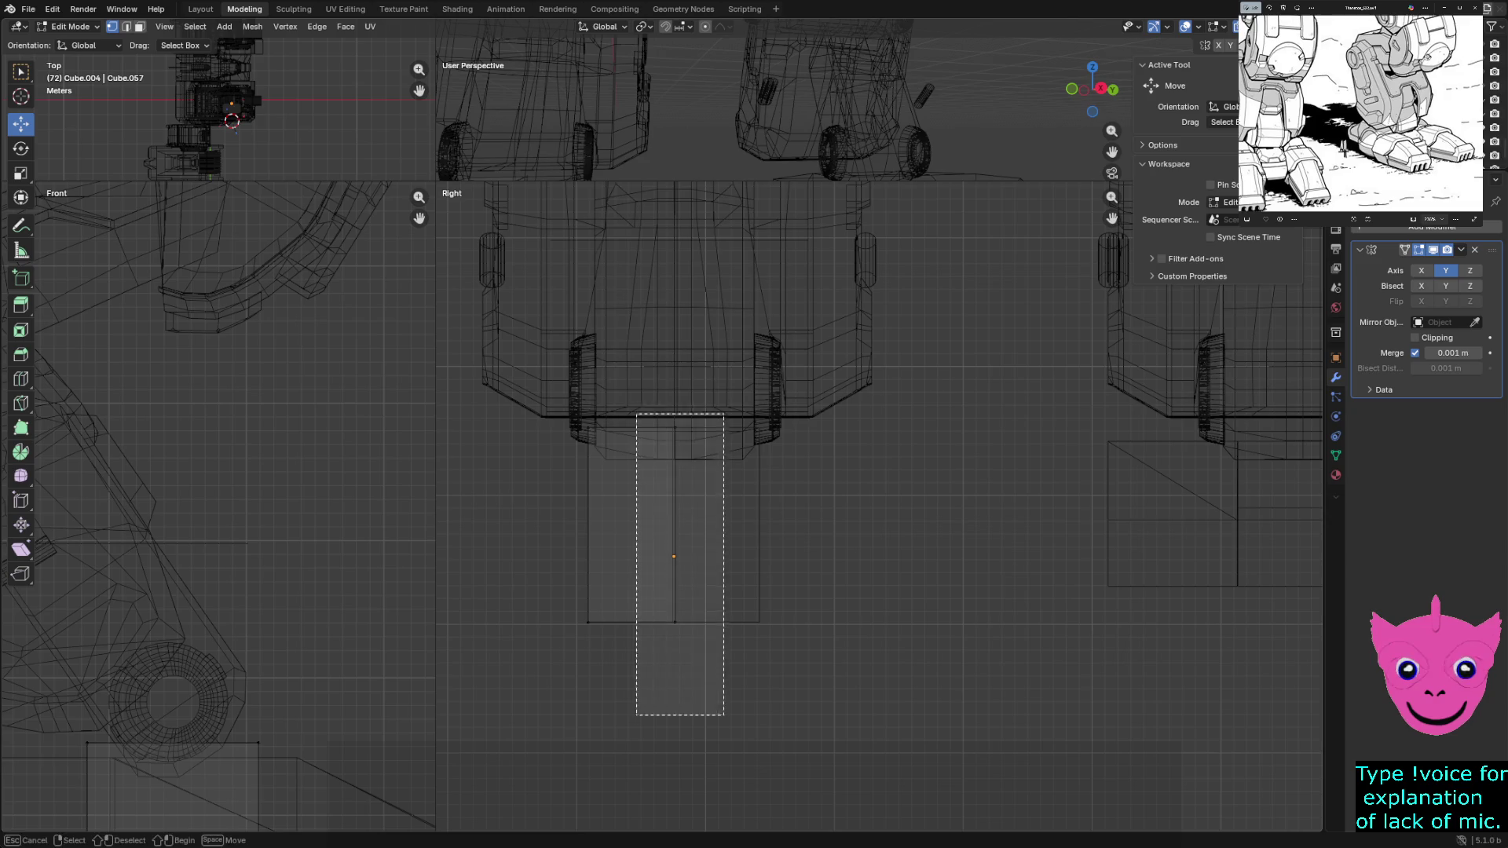
pyautogui.scroll(2, 870, 507)
pyautogui.scroll(2, 870, 506)
# Nudge the foot mesh slightly along Y so the mirrored halves meet, then enlarge the perspective view
pyautogui.keyDown('shift'); pyautogui.moveTo(870, 507); pyautogui.dragTo(952, 507, button='middle'); pyautogui.keyUp('shift')
pyautogui.press('g')
pyautogui.press('y')
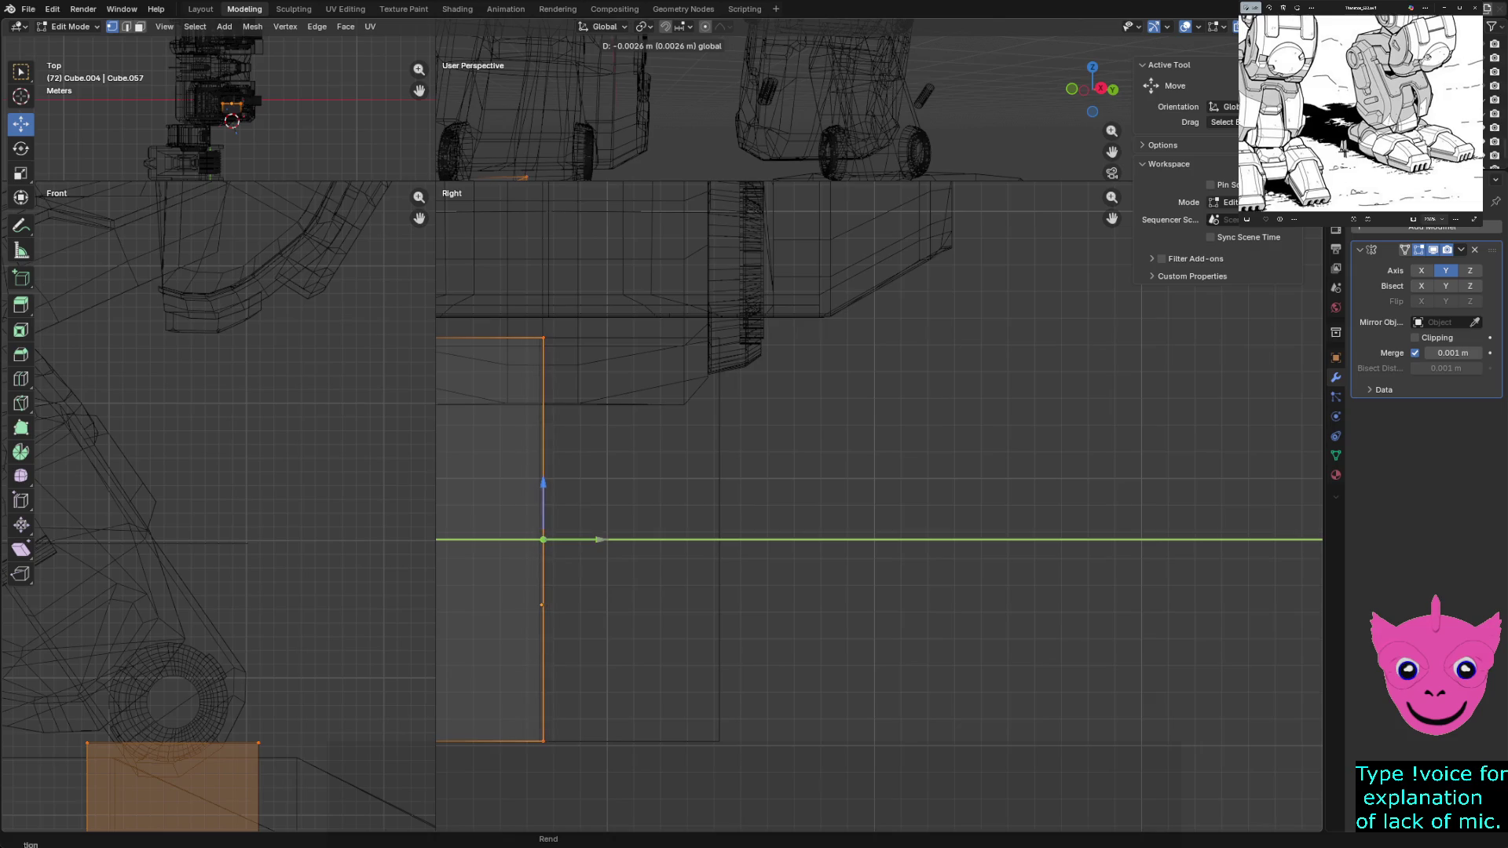
pyautogui.press('Escape')
pyautogui.hotkey('alt', 'a')
pyautogui.scroll(2, 684, 531)
pyautogui.scroll(-2, 872, 510)
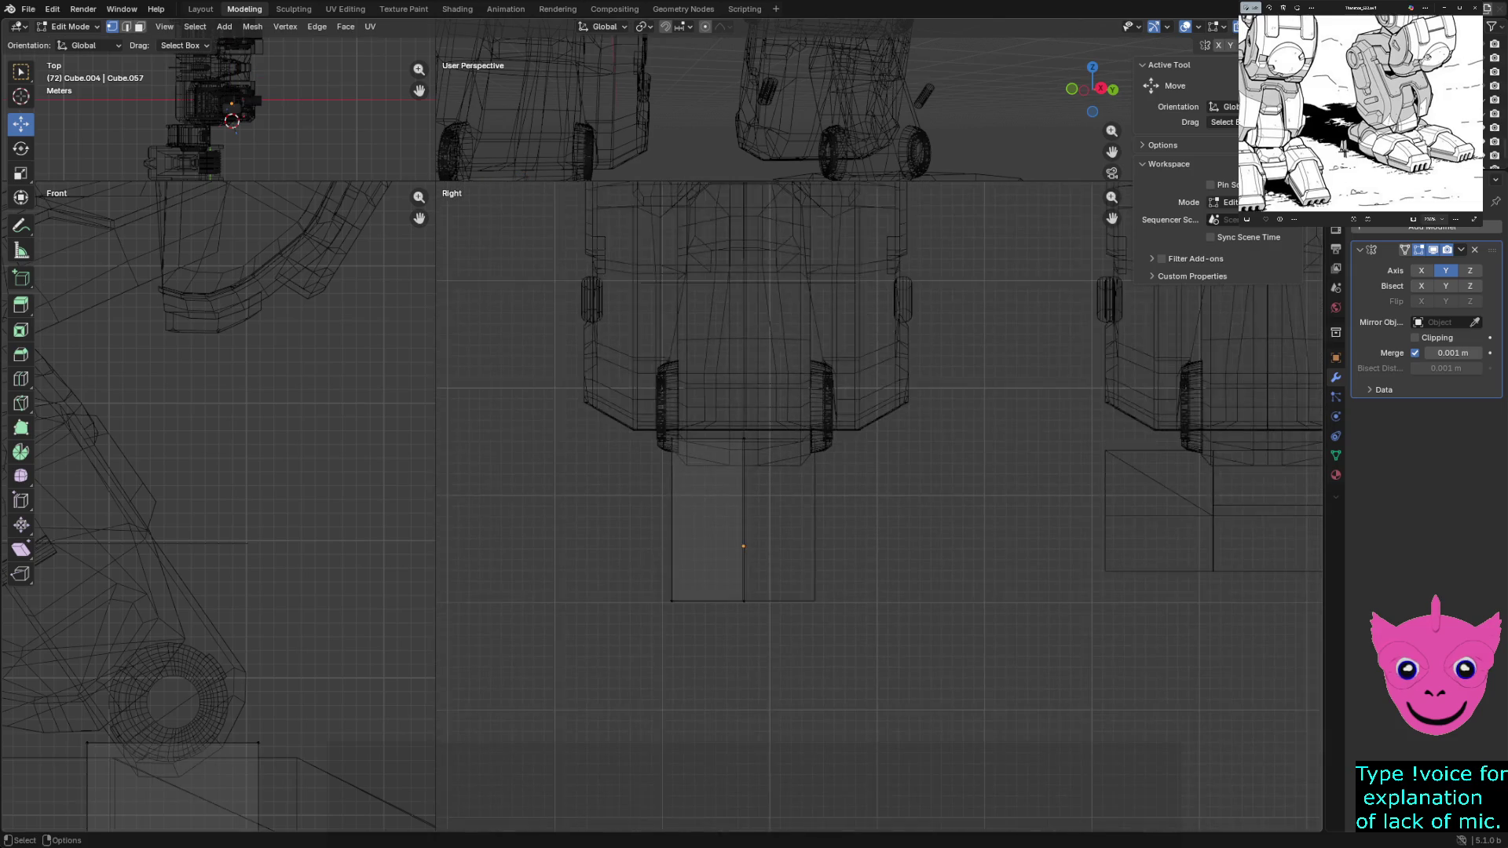
pyautogui.moveTo(436, 183); pyautogui.dragTo(289, 669)
pyautogui.press('z')
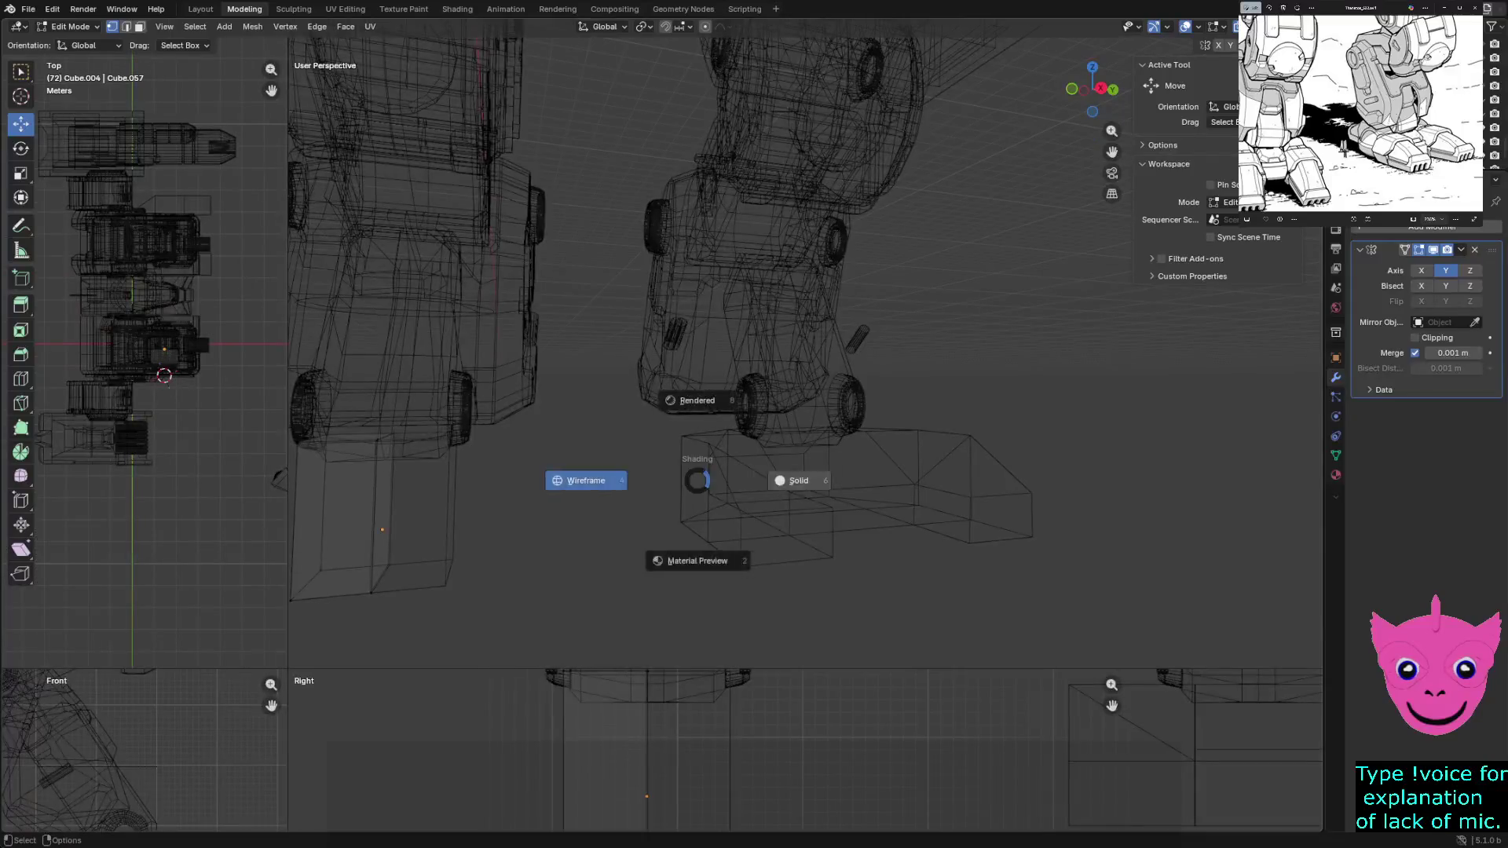
# Switch the viewport to solid shading and orbit around the robot legs
pyautogui.click(774, 479)
pyautogui.scroll(3, 801, 353)
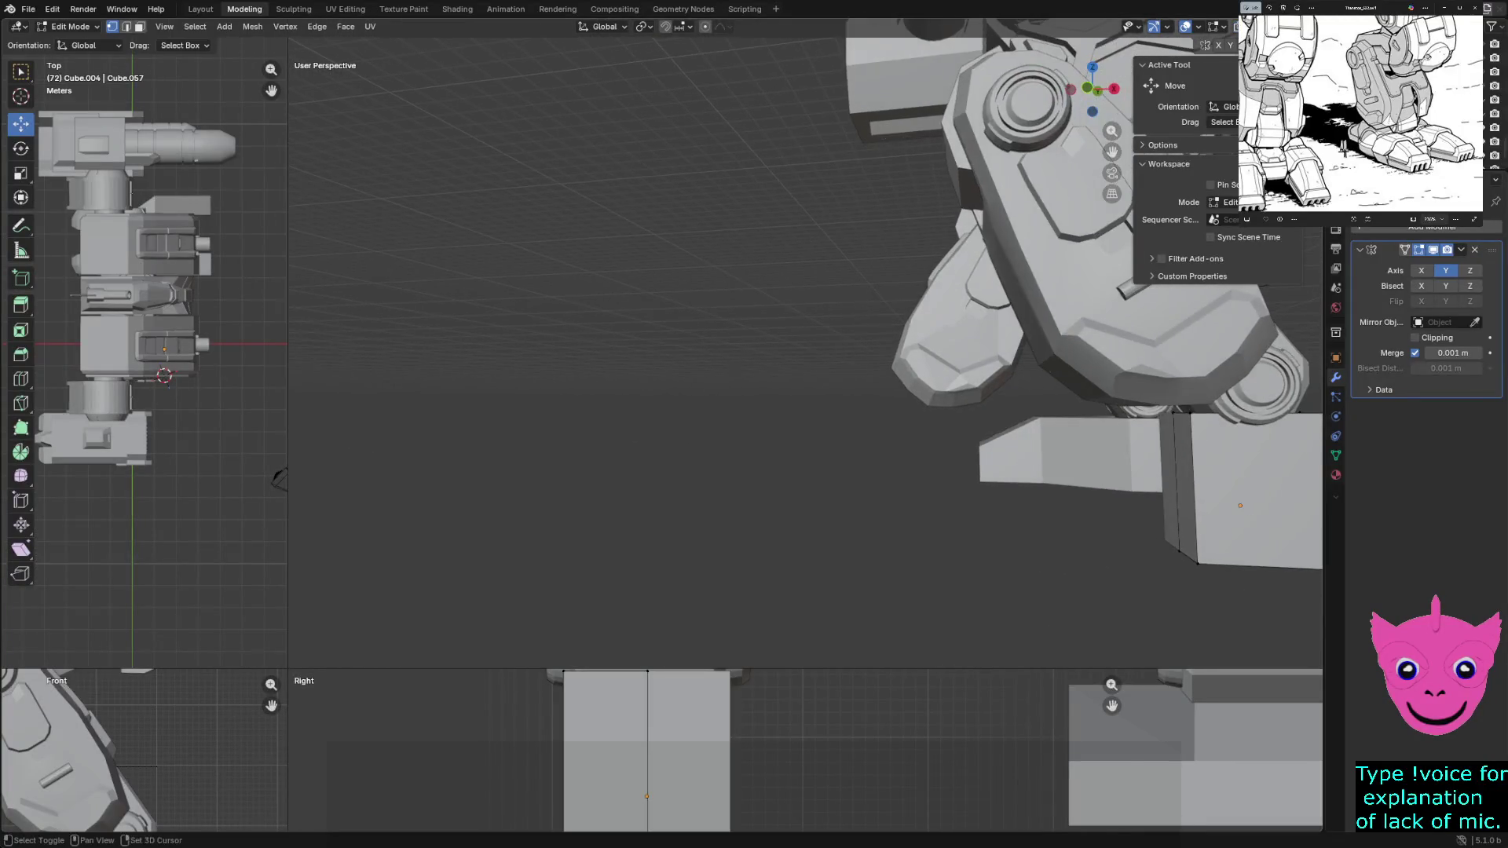
pyautogui.scroll(-3, 801, 354)
pyautogui.moveTo(801, 355)
pyautogui.mouseDown(button='middle')
pyautogui.moveTo(777, 354)
pyautogui.moveTo(813, 354)
pyautogui.mouseUp(button='middle')
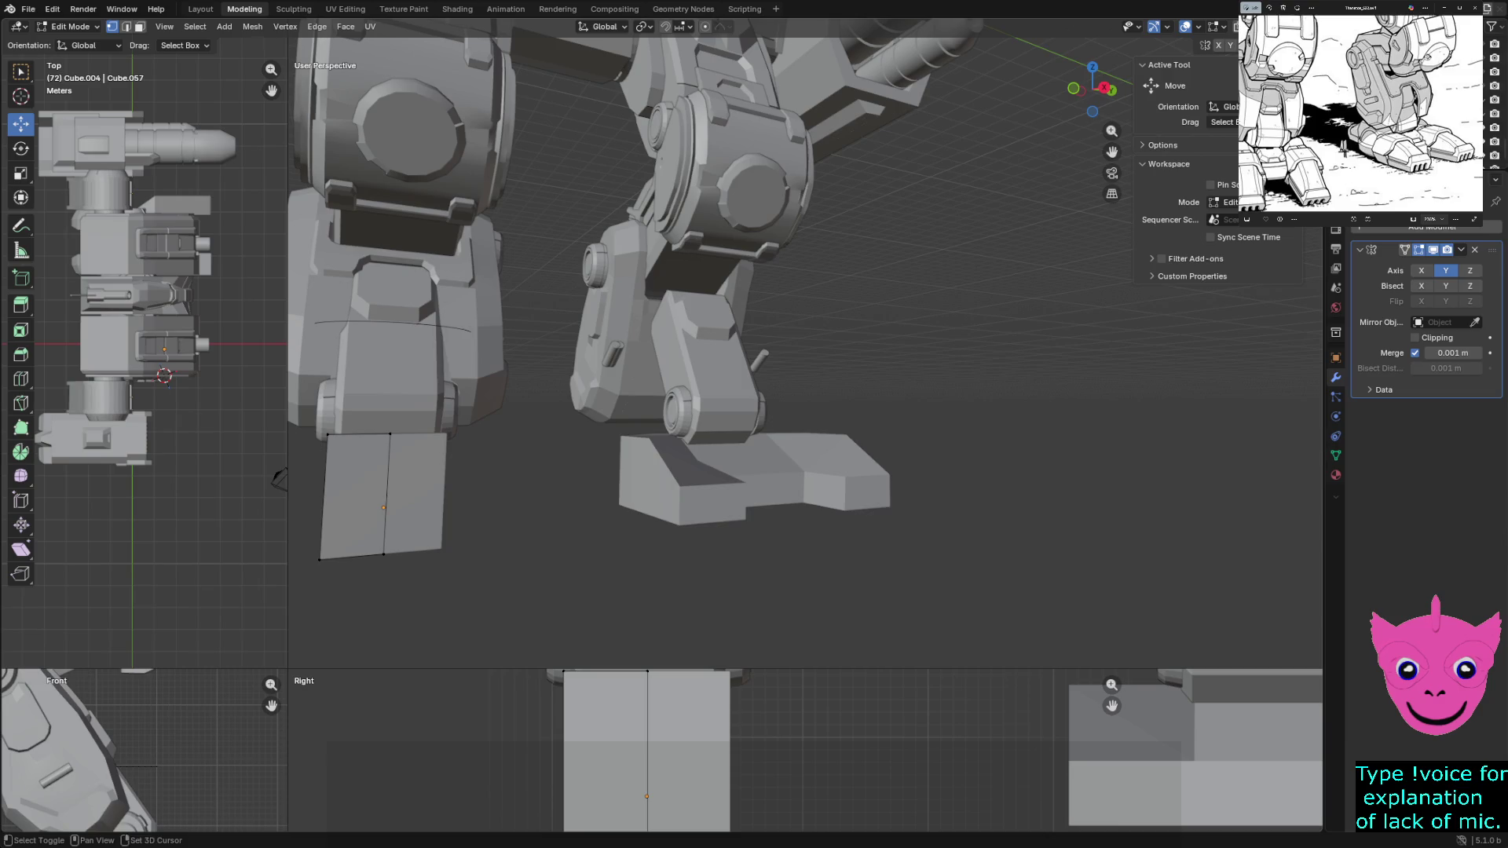
pyautogui.scroll(-3, 802, 354)
pyautogui.scroll(2, 801, 353)
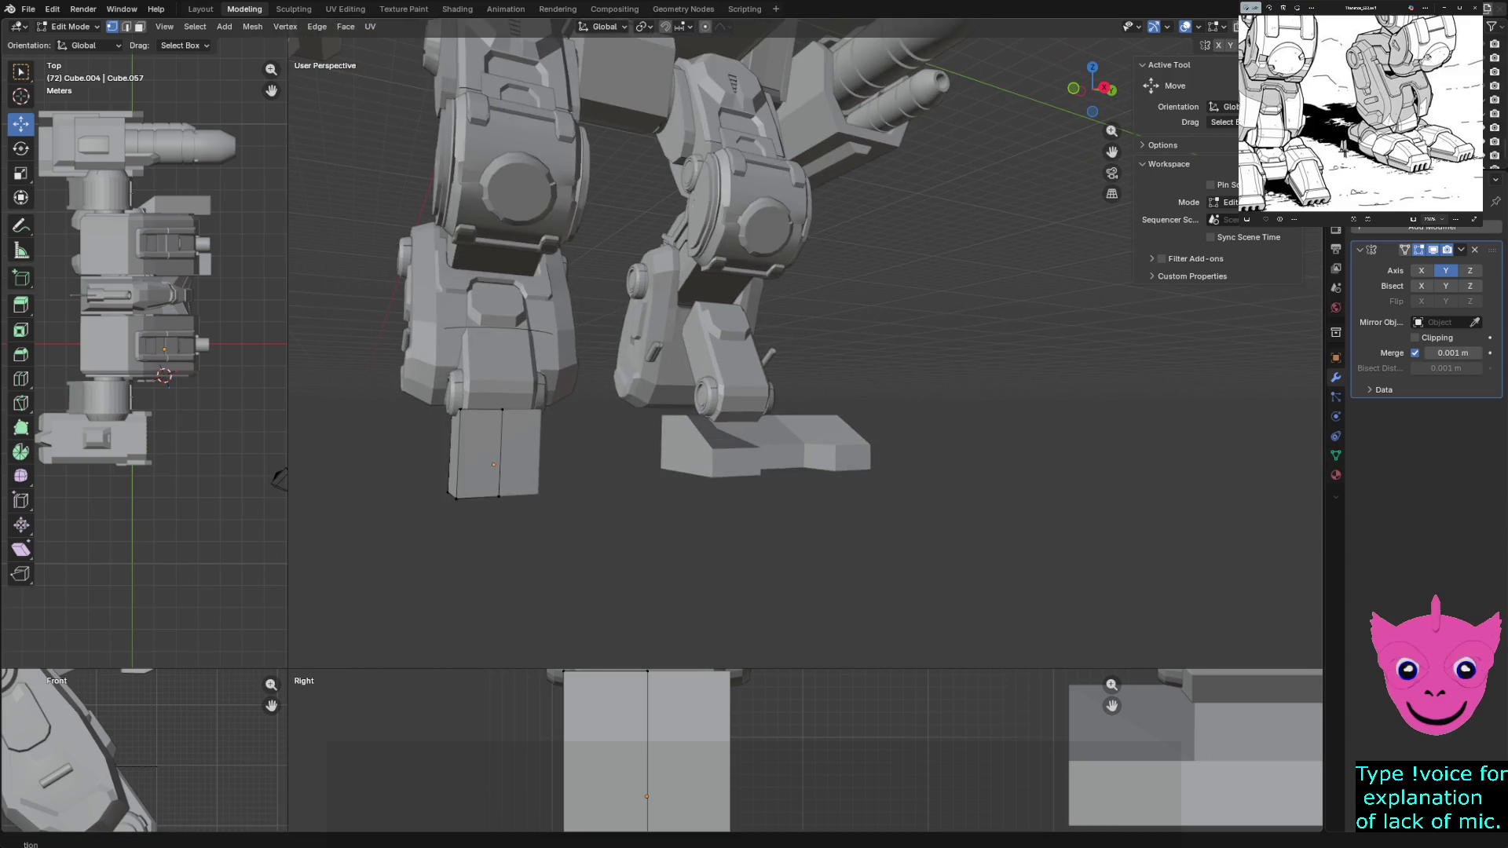
pyautogui.moveTo(754, 354); pyautogui.dragTo(825, 353, button='middle')
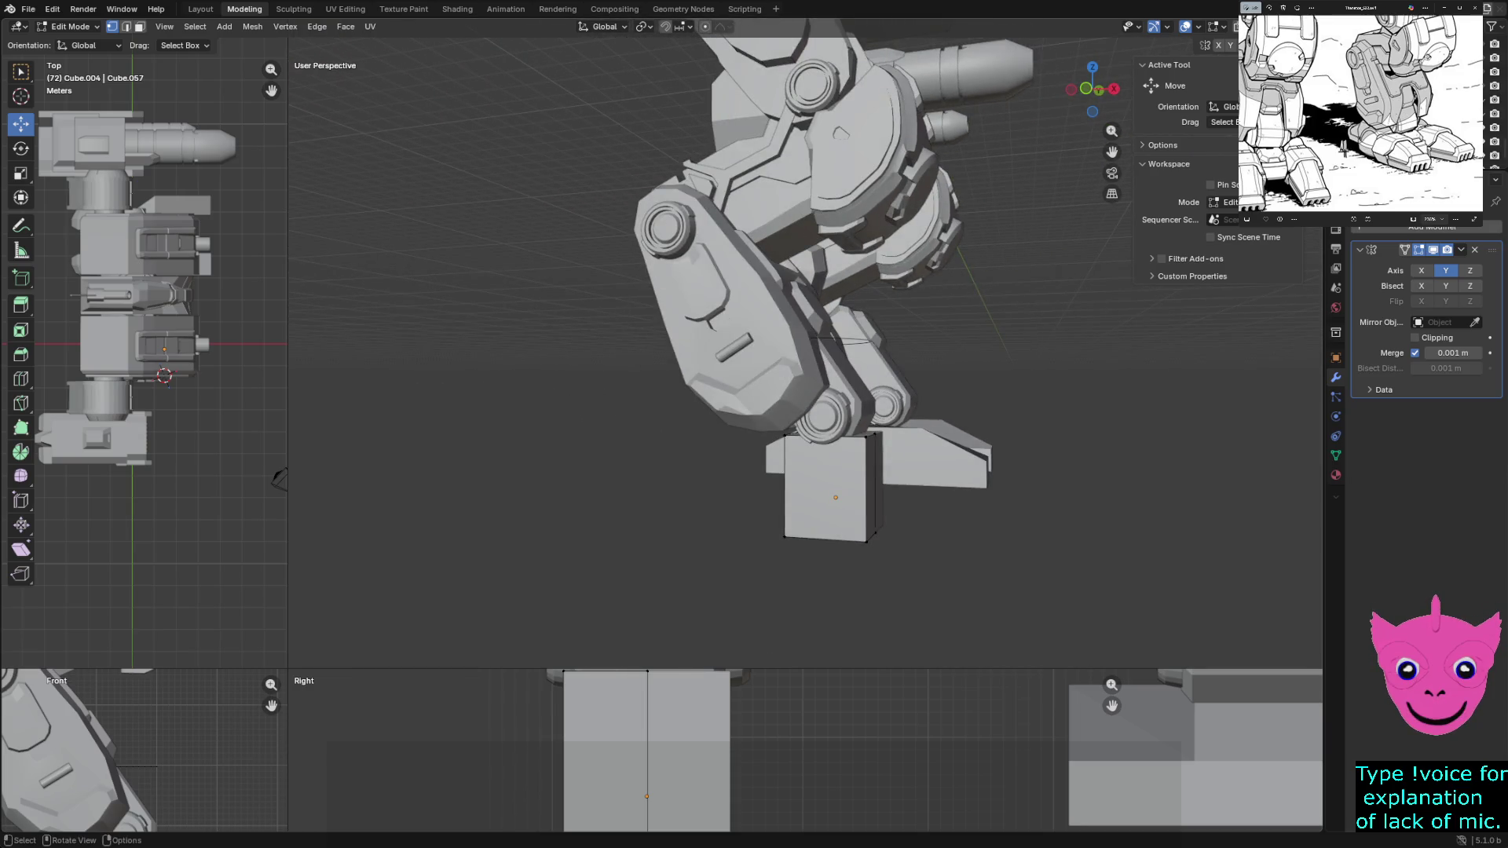
pyautogui.moveTo(280, 478); pyautogui.dragTo(342, 478, button='middle')
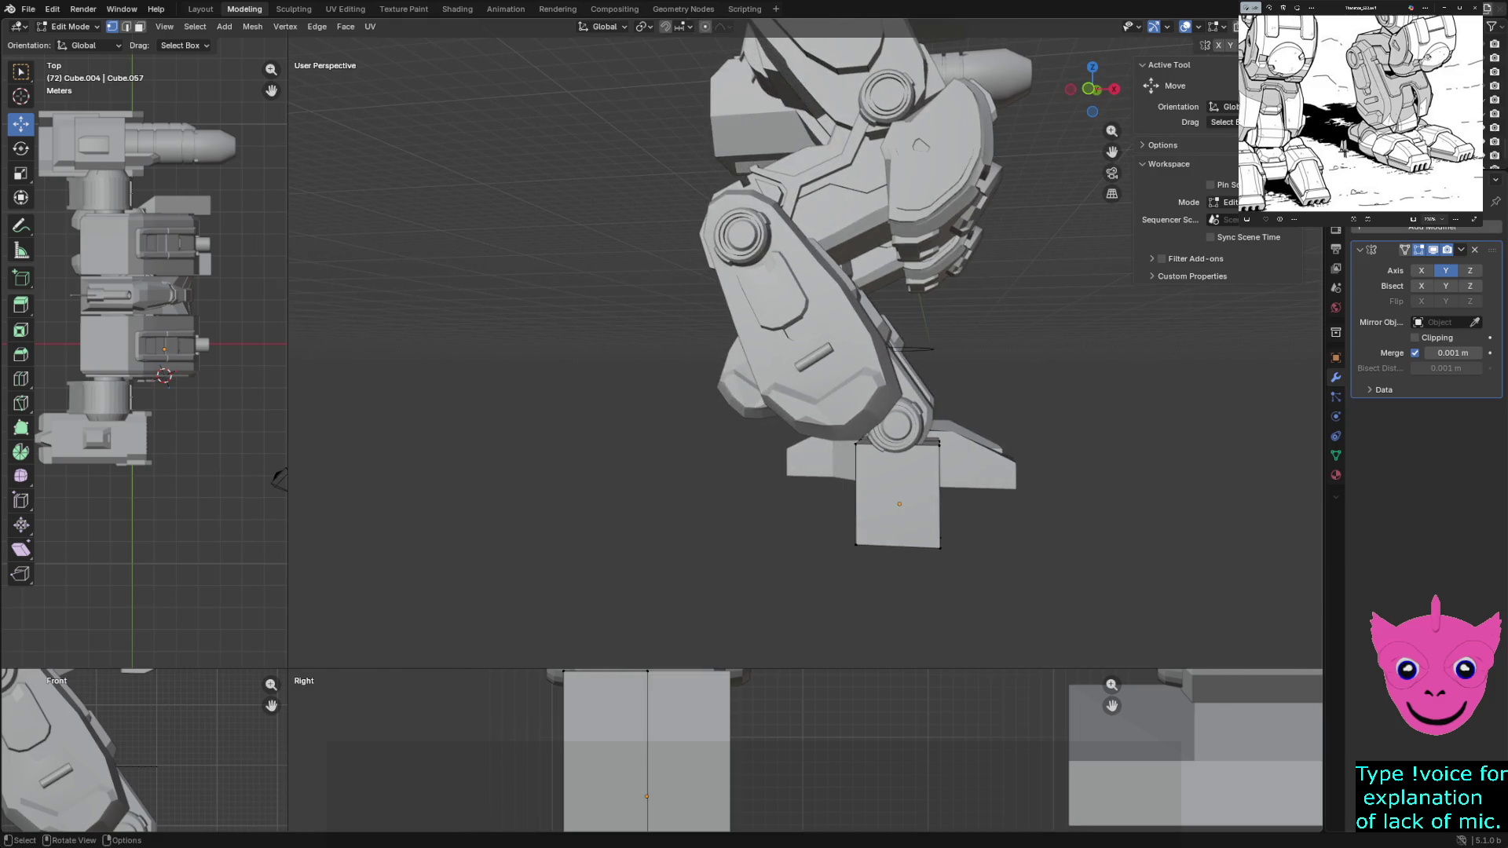
# Pull the foot box's side face about 0.8 m outward along X, then deselect it
pyautogui.click(942, 494)
pyautogui.moveTo(942, 494); pyautogui.dragTo(849, 507, button='middle')
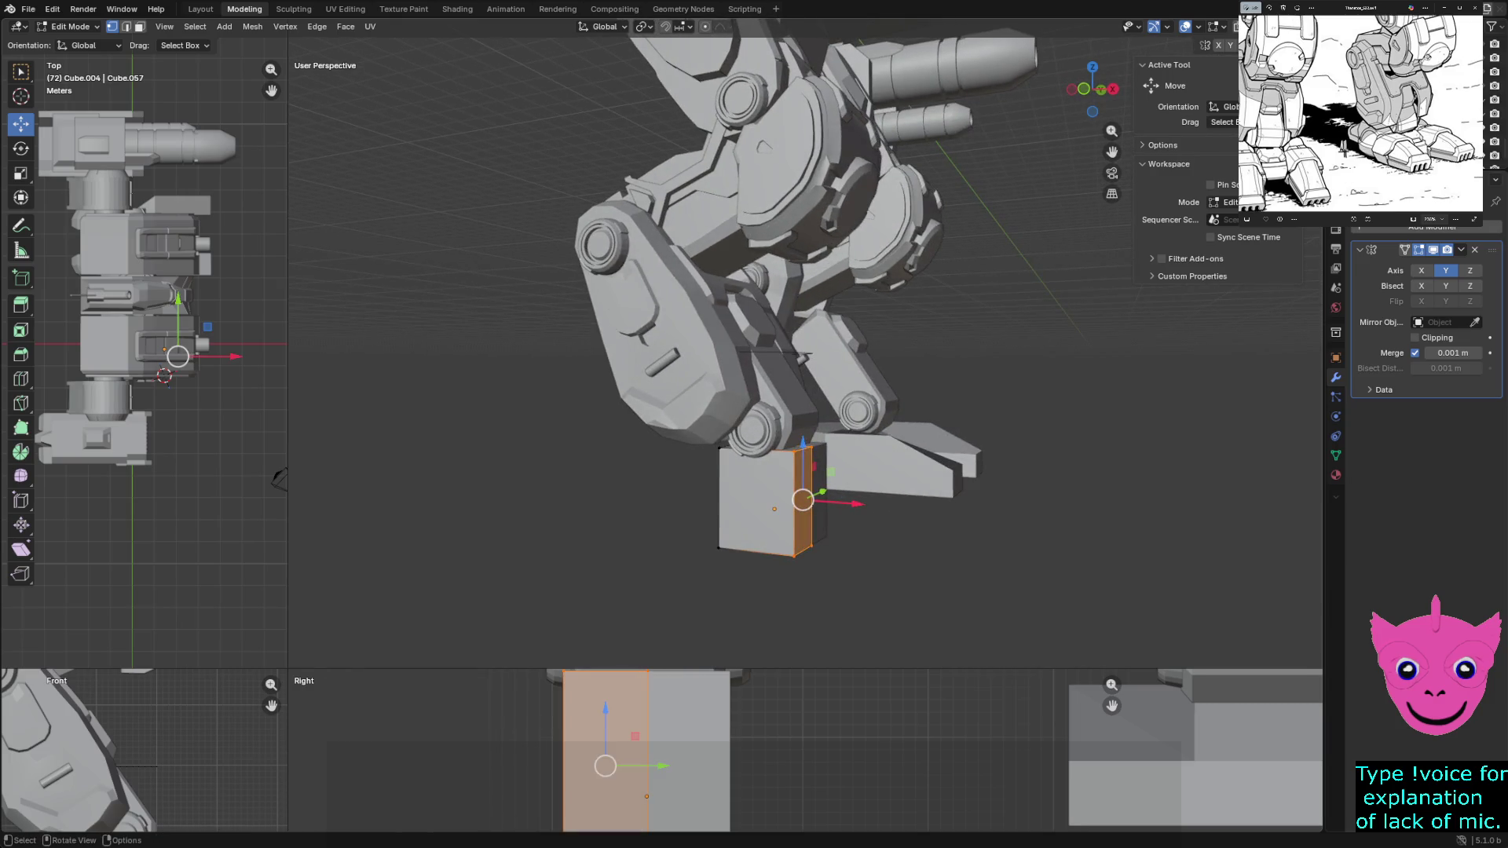
pyautogui.press('g')
pyautogui.press('x')
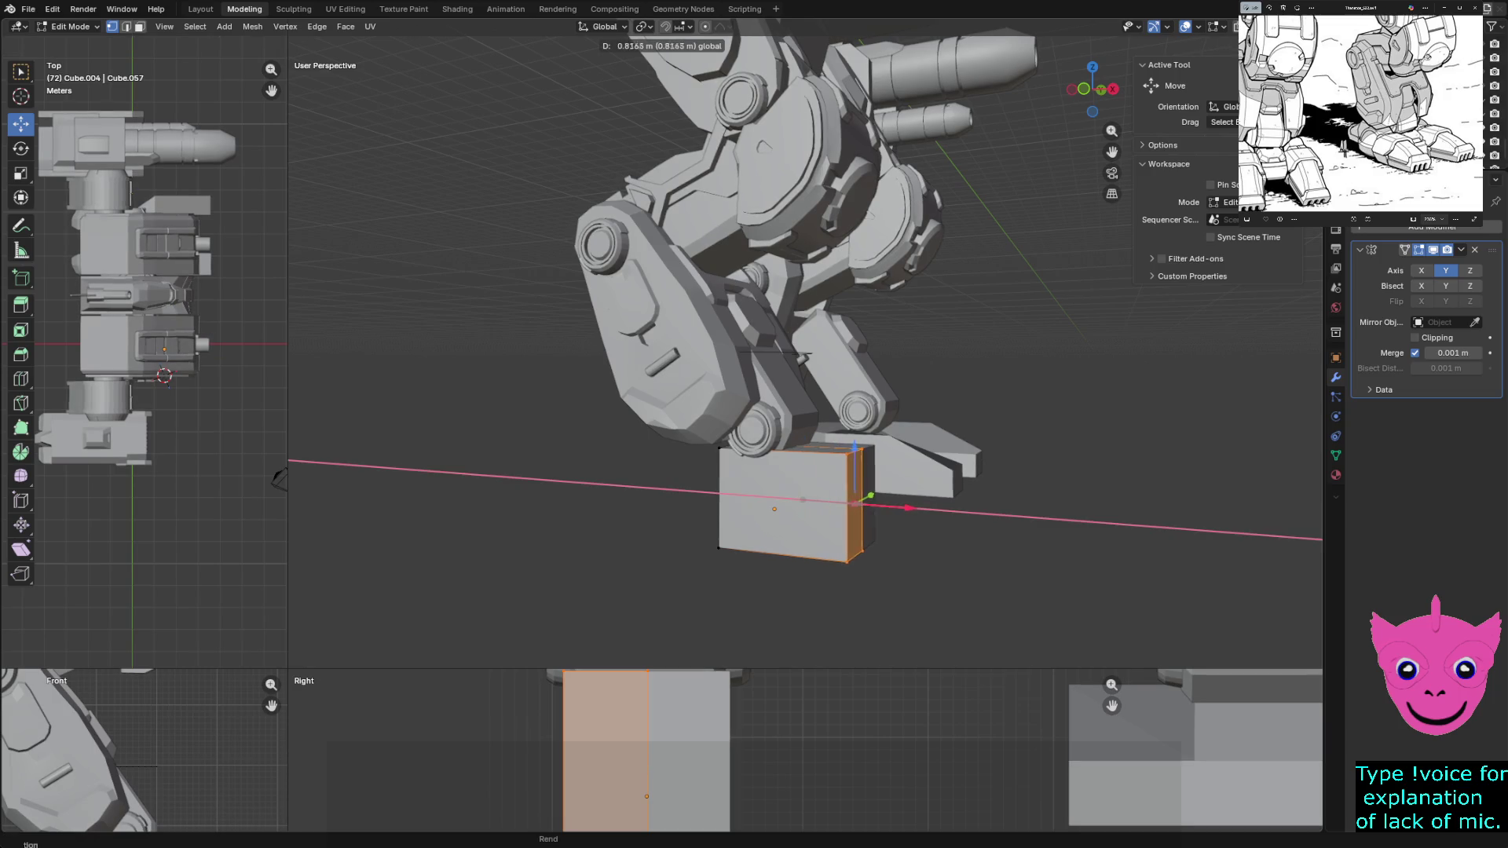
pyautogui.press('Return')
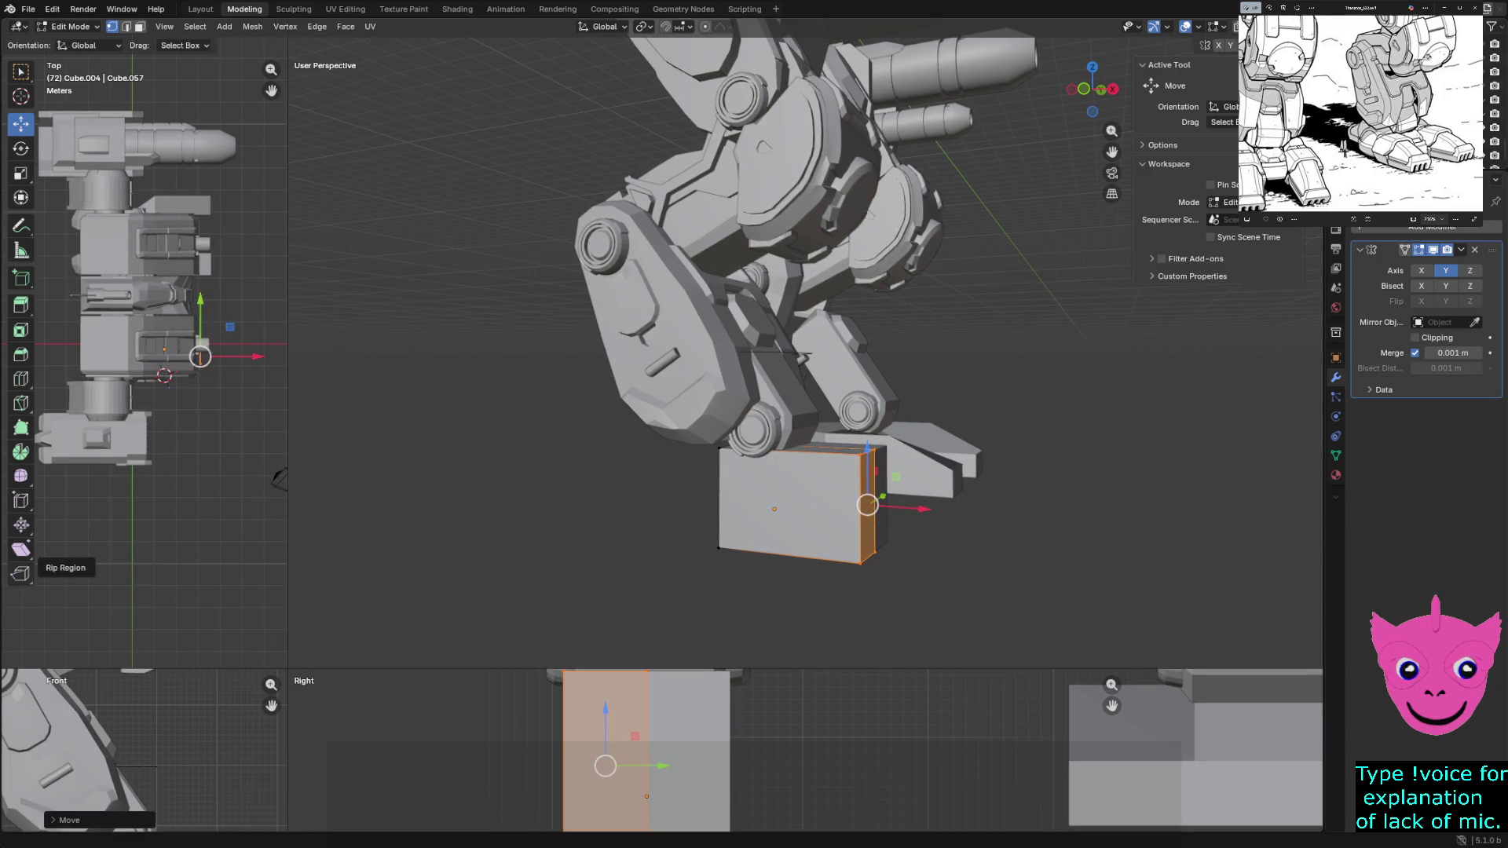
pyautogui.scroll(2, 1351, 145)
pyautogui.scroll(2, 1376, 143)
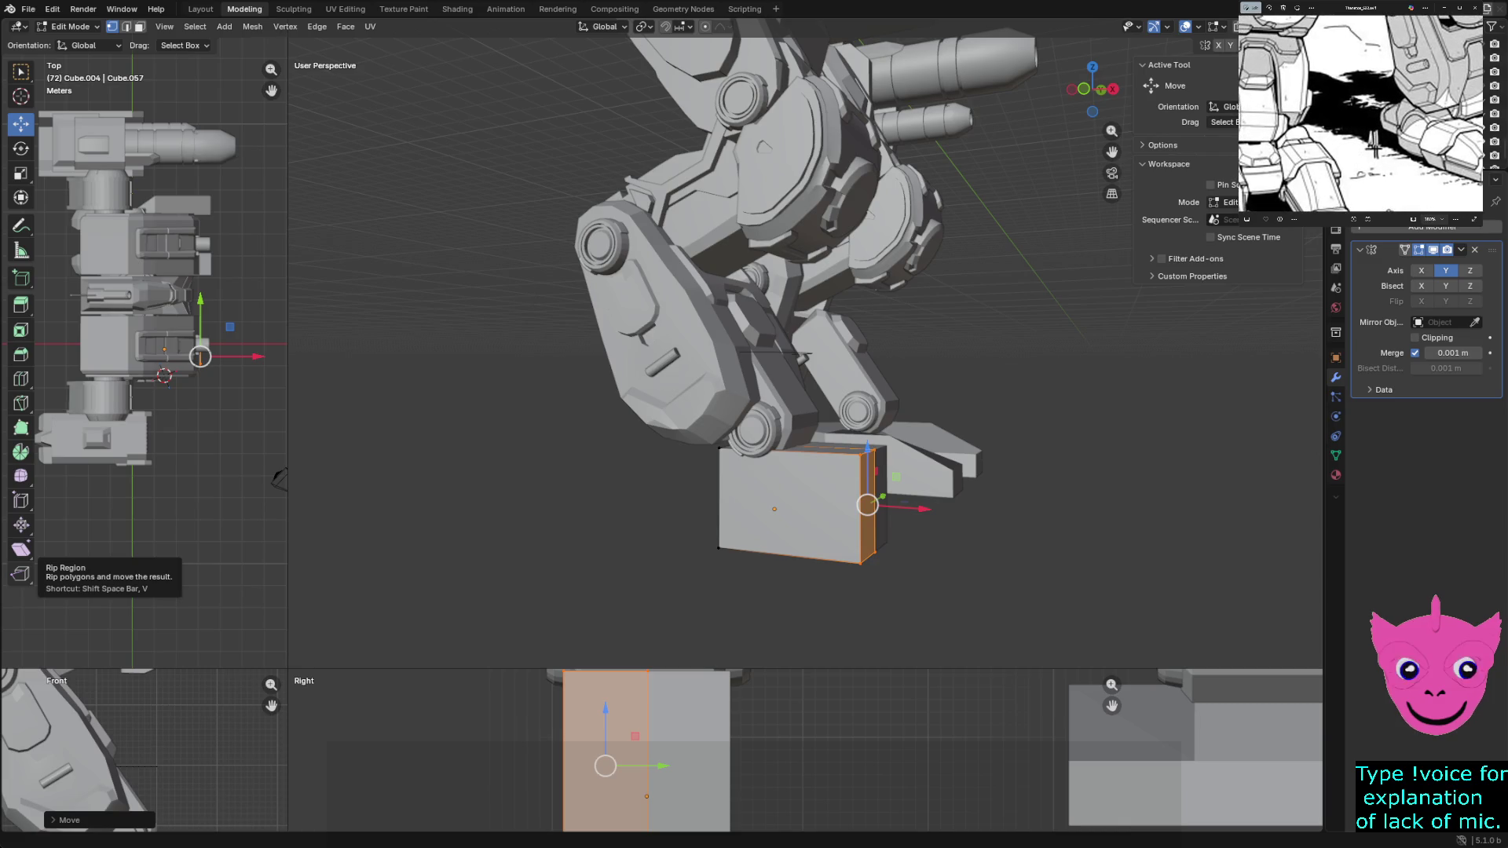
pyautogui.moveTo(1361, 119); pyautogui.dragTo(1385, 128, button='middle')
pyautogui.moveTo(801, 353)
pyautogui.mouseDown(button='middle')
pyautogui.moveTo(802, 330)
pyautogui.moveTo(872, 355)
pyautogui.mouseUp(button='middle')
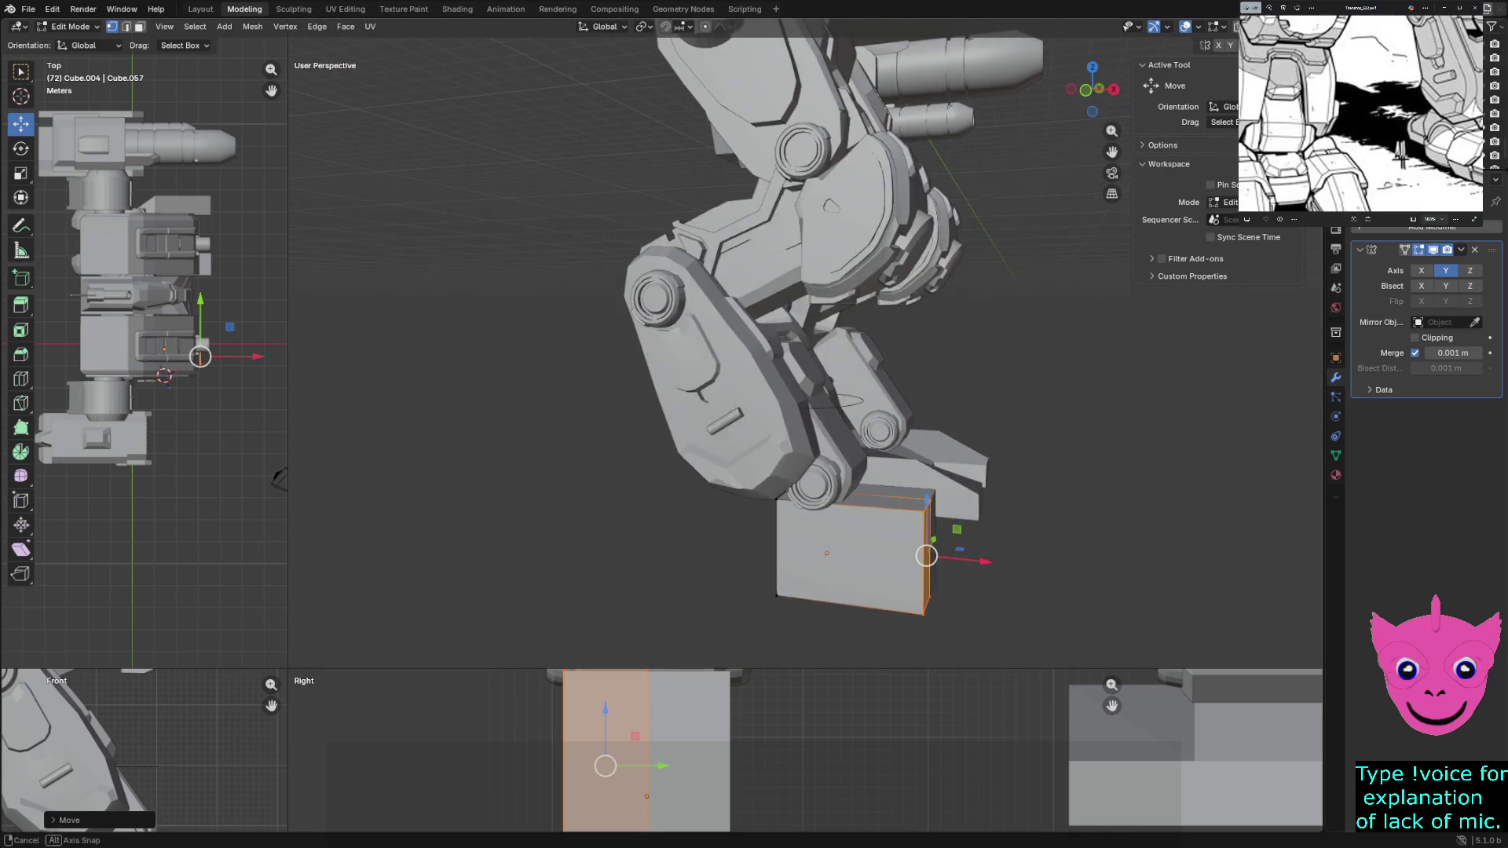
pyautogui.hotkey('alt', 'a')
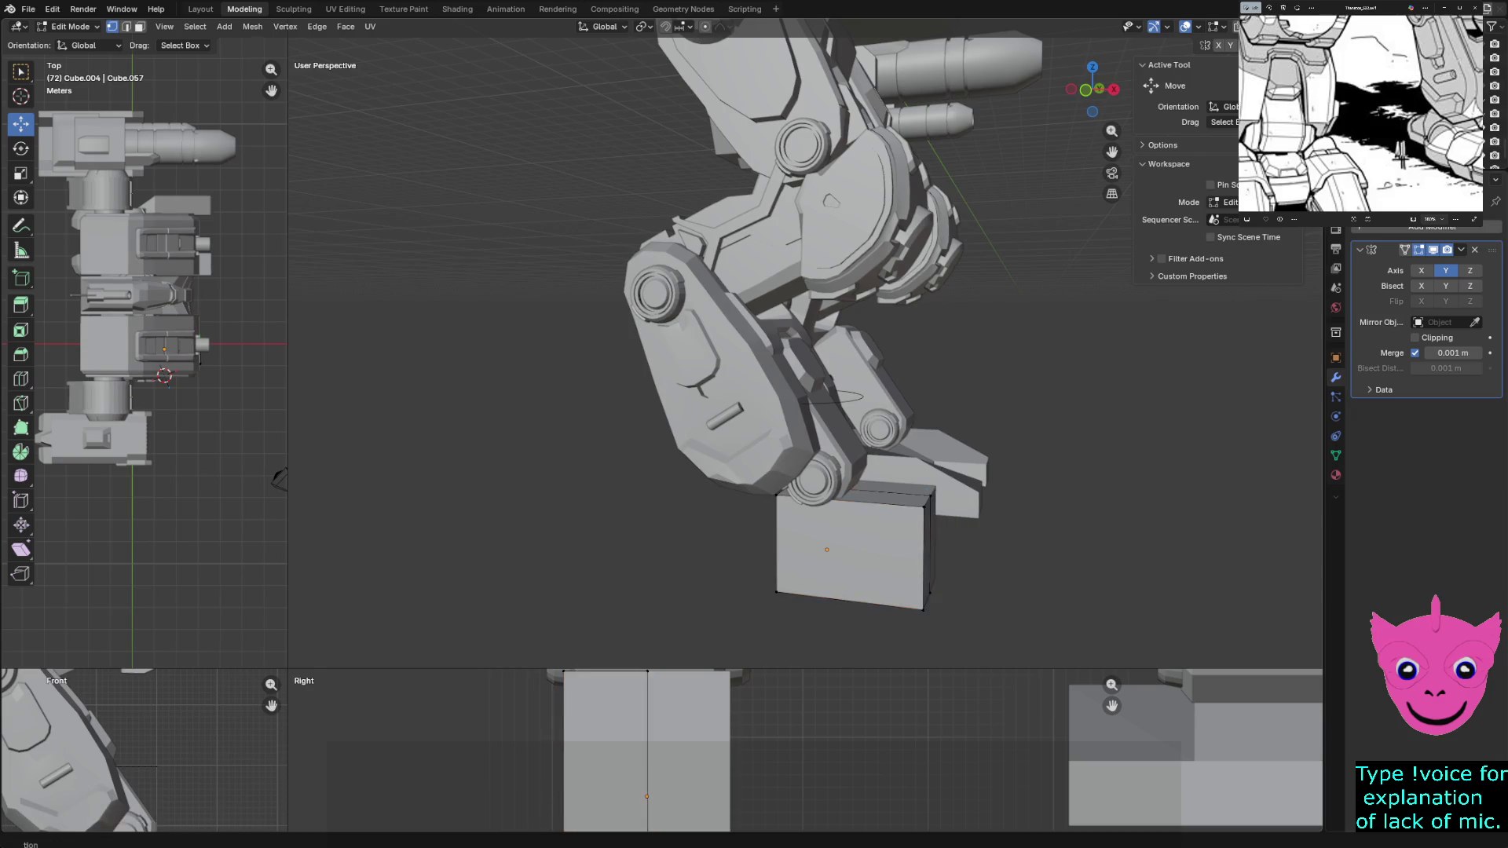
# Add a vertical edge loop across the foot box and nudge it slightly along X
pyautogui.hotkey('ctrl', 'r')
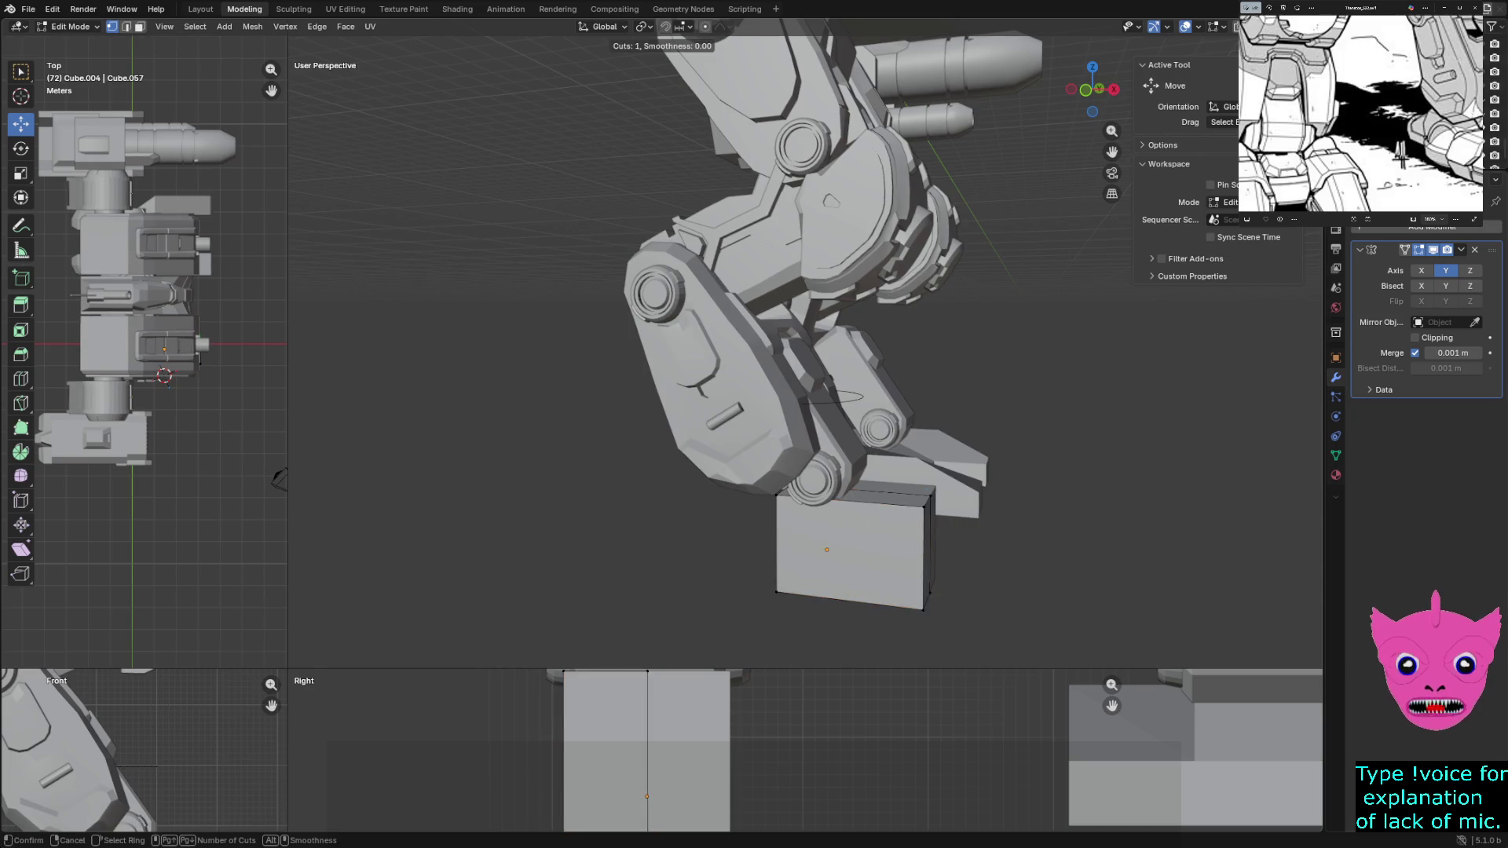
pyautogui.click(849, 598)
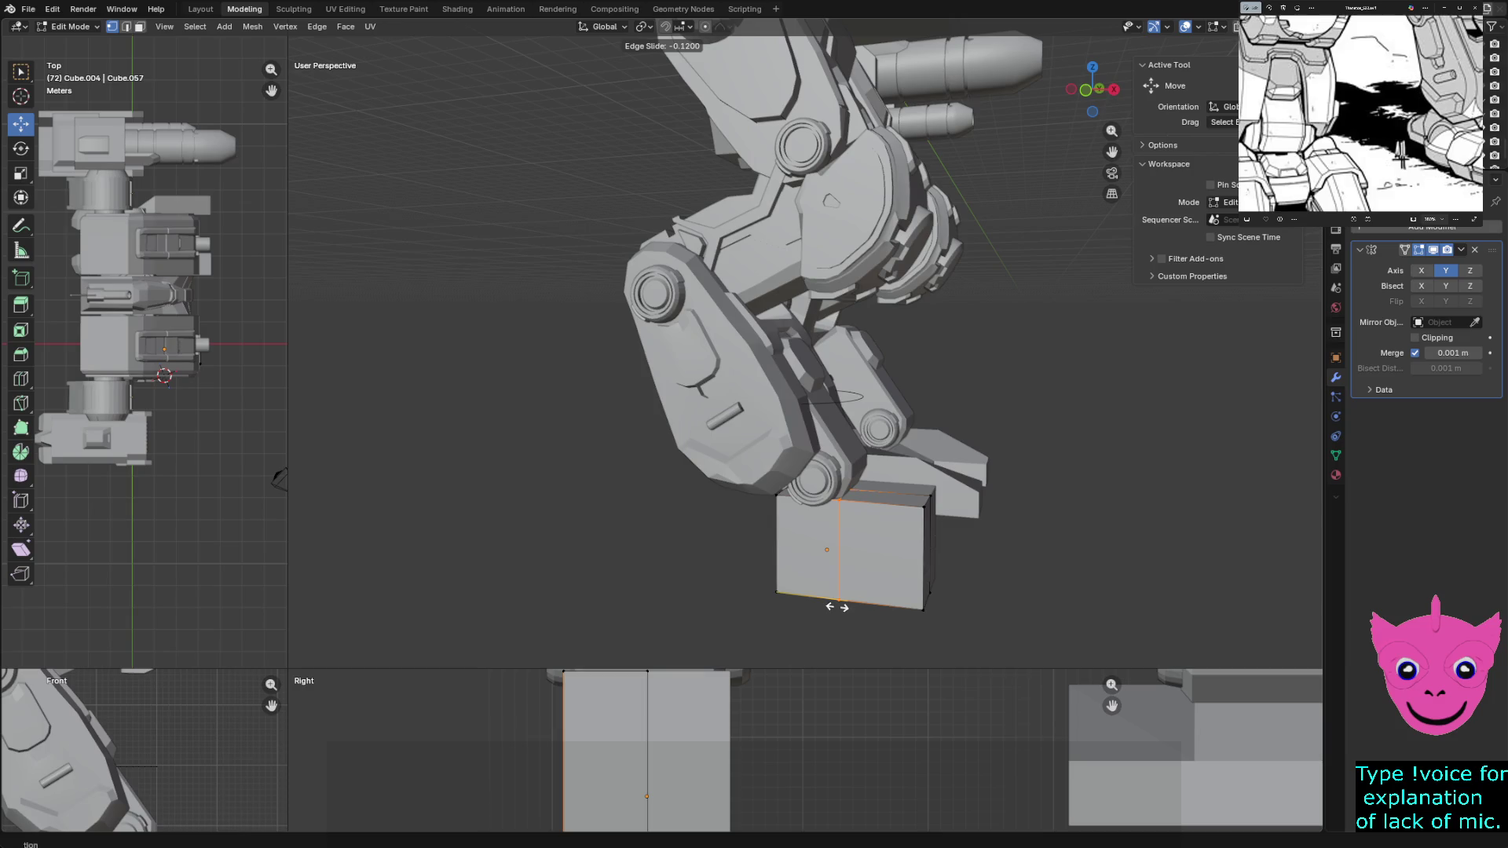
pyautogui.click(837, 607)
pyautogui.moveTo(837, 606); pyautogui.dragTo(707, 589, button='middle')
pyautogui.scroll(5, 707, 589)
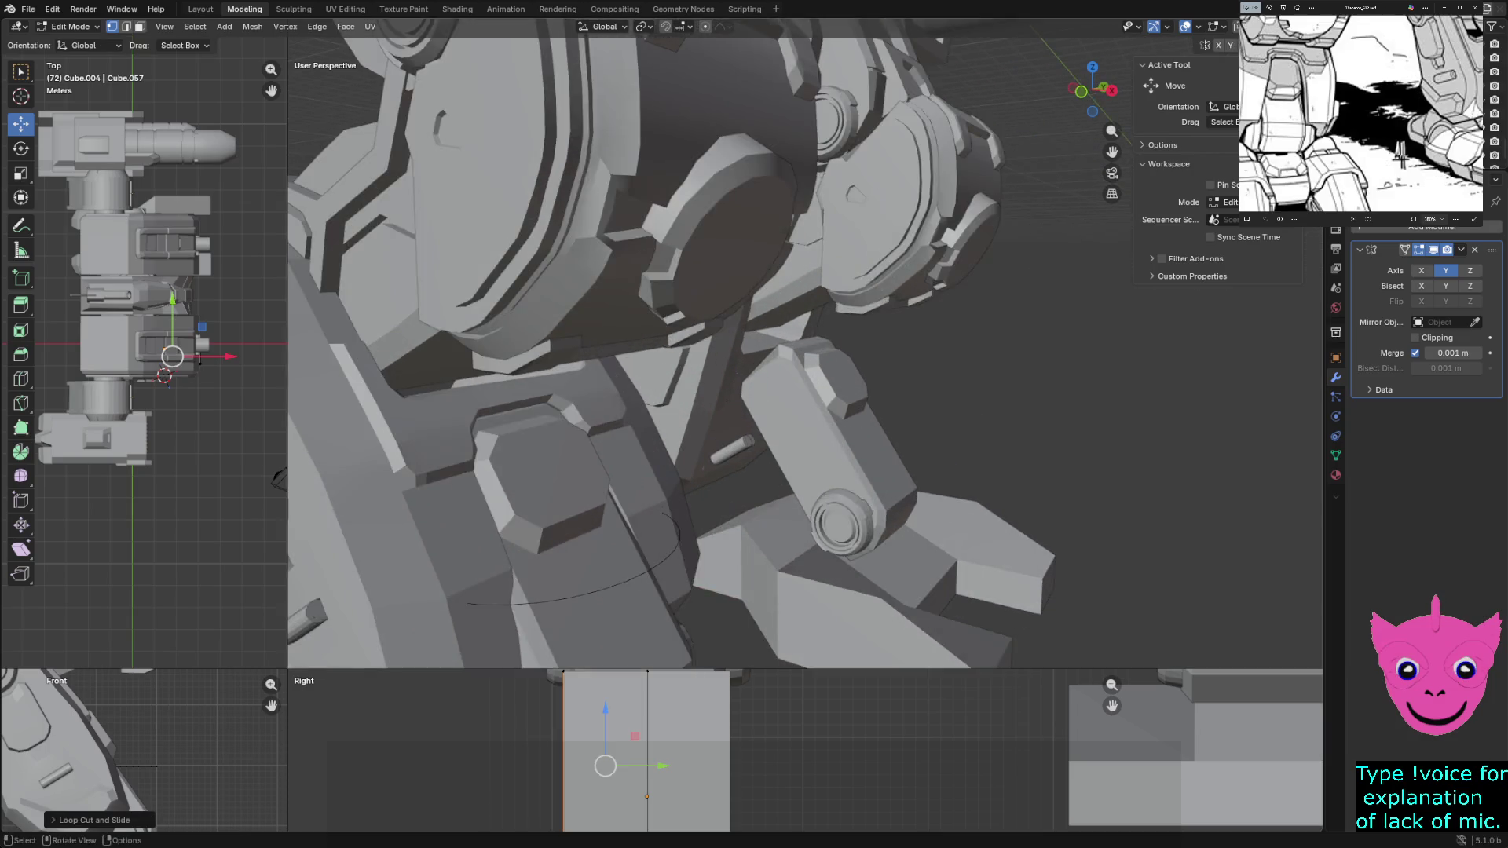
pyautogui.keyDown('shift'); pyautogui.moveTo(801, 353); pyautogui.dragTo(801, 235, button='middle'); pyautogui.keyUp('shift')
pyautogui.scroll(3, 801, 355)
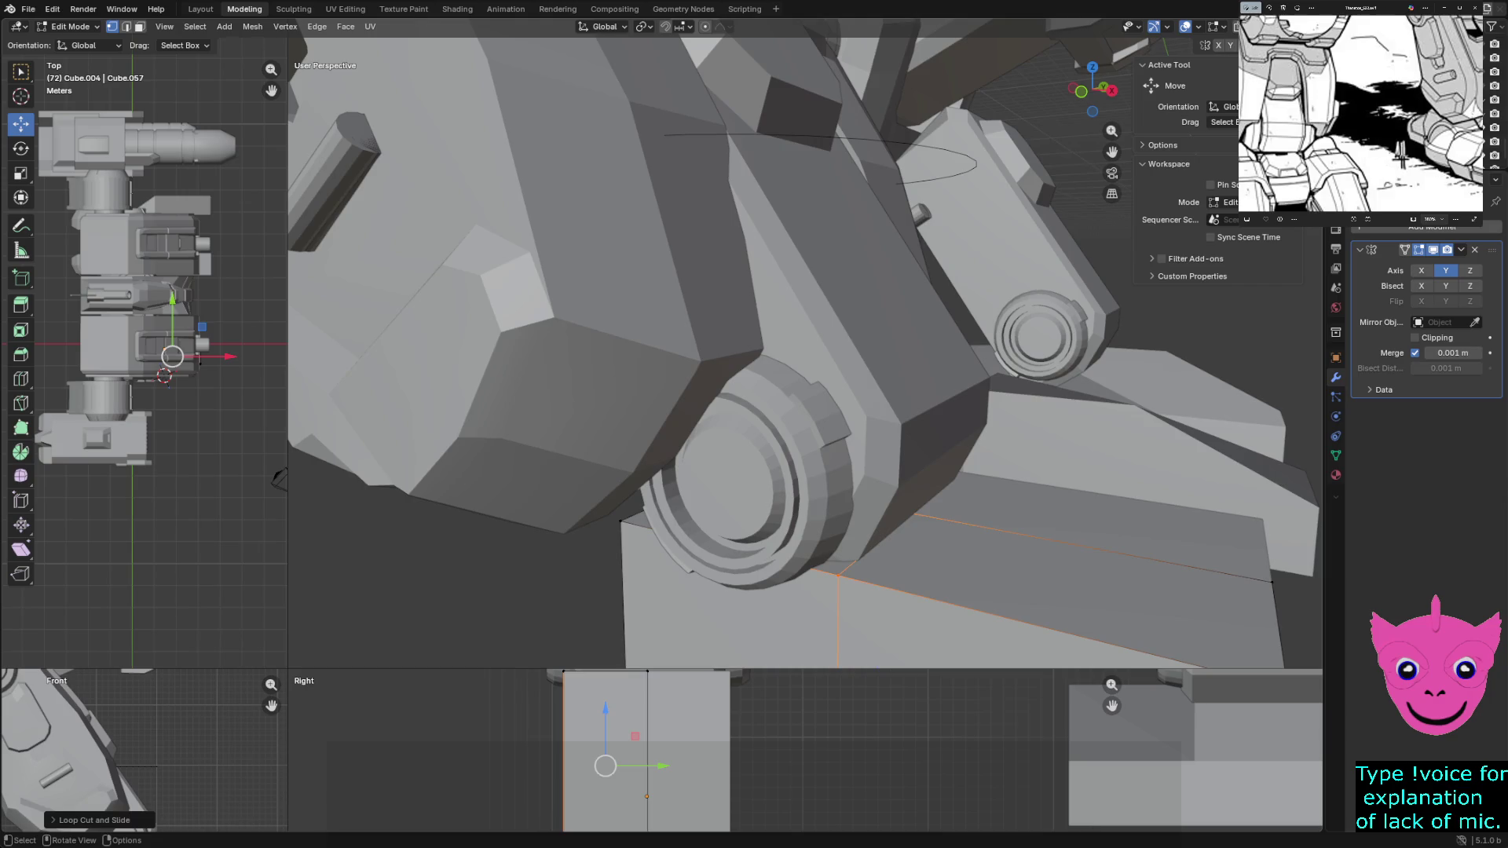
pyautogui.scroll(-3, 801, 354)
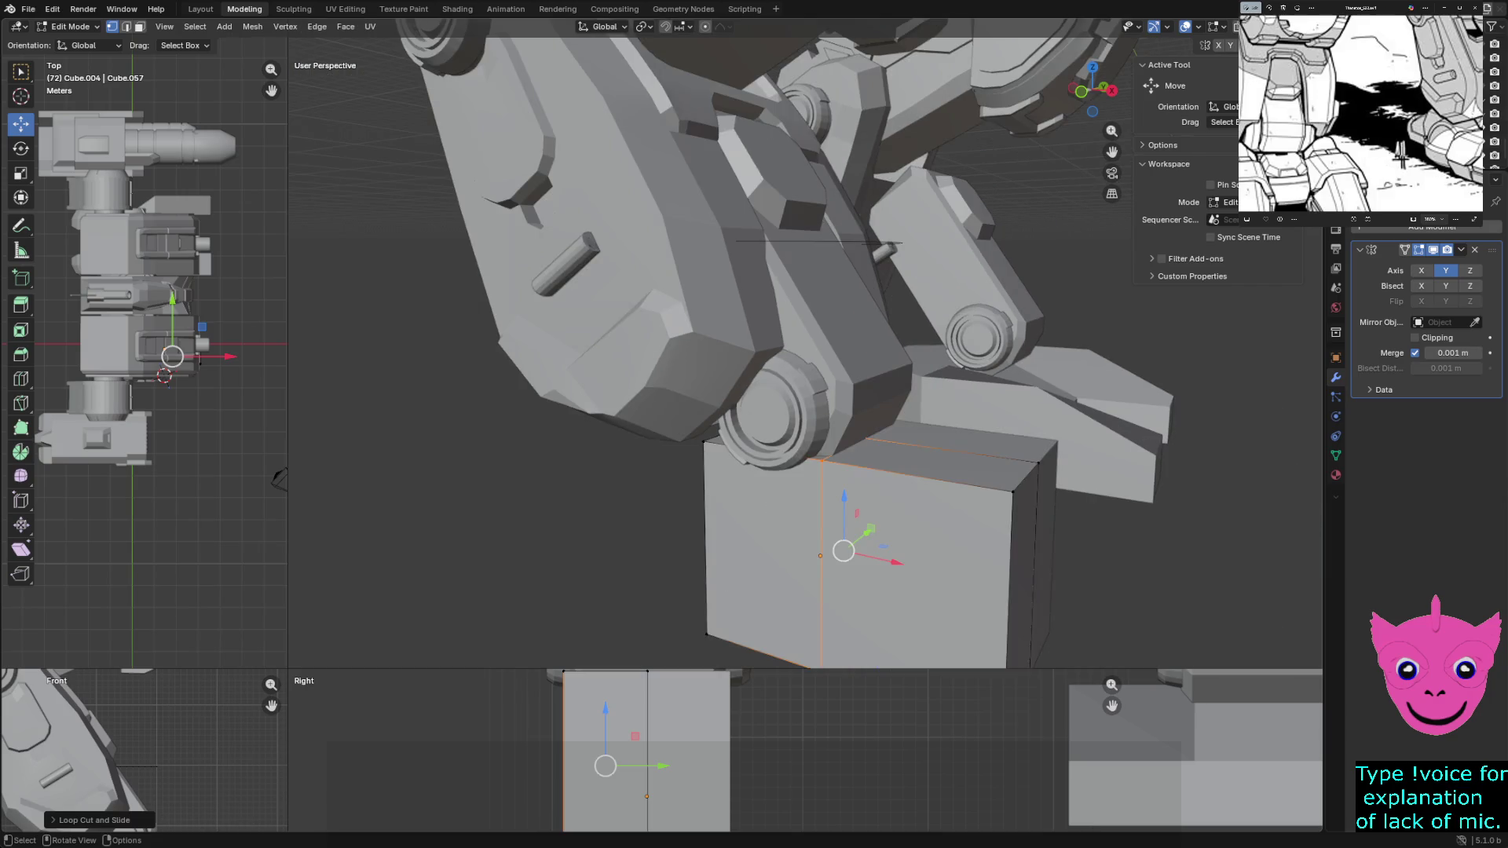
pyautogui.moveTo(801, 354); pyautogui.dragTo(773, 353, button='middle')
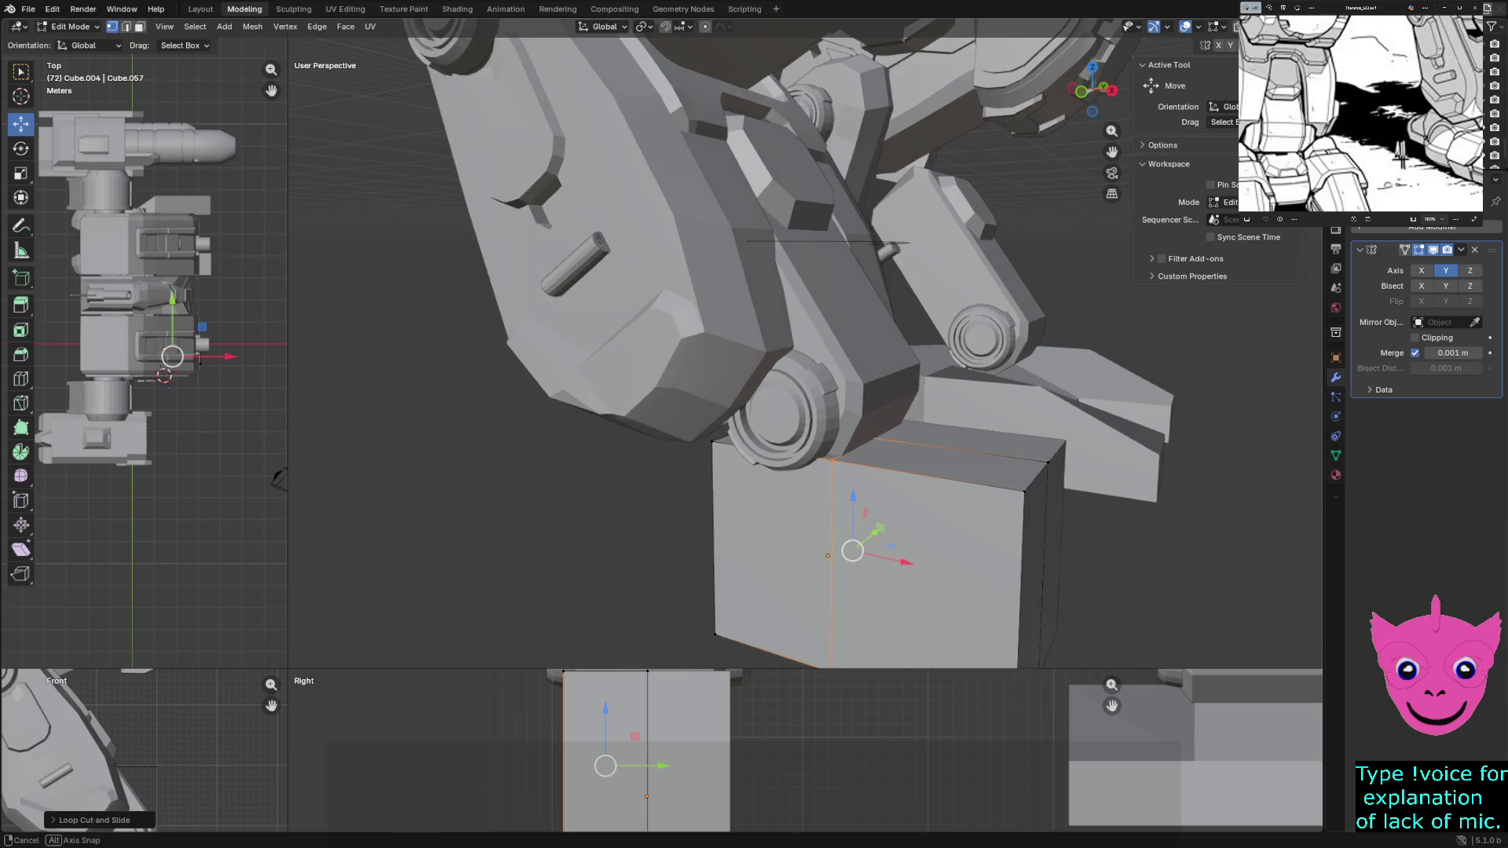
pyautogui.moveTo(825, 554); pyautogui.dragTo(940, 521, button='middle')
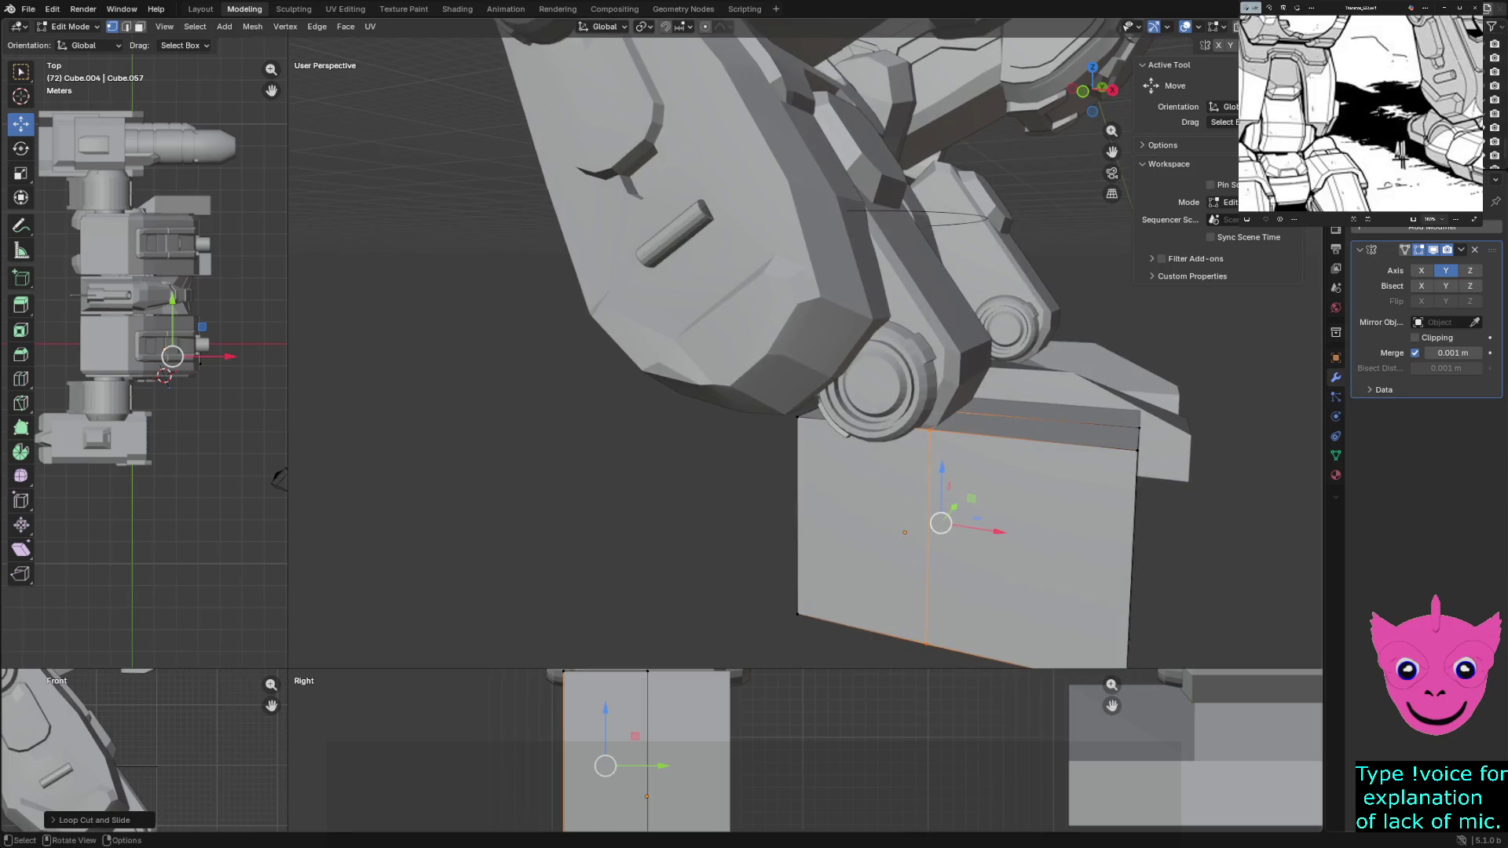
pyautogui.press('g')
pyautogui.press('x')
pyautogui.press('Return')
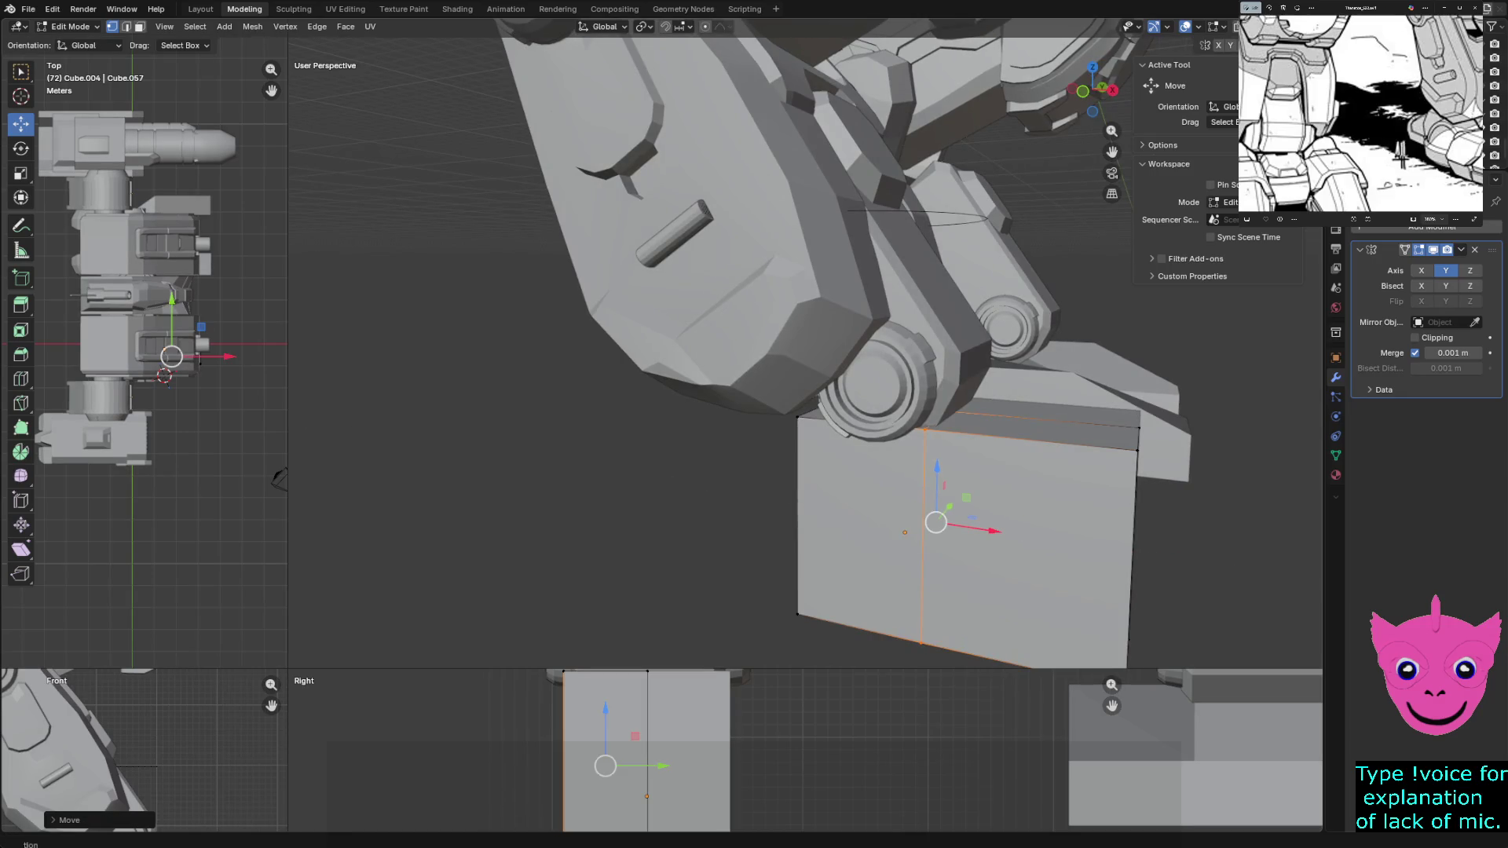
# Add a second edge loop on the foot block, slid off-centre toward one side
pyautogui.hotkey('ctrl', 'r')
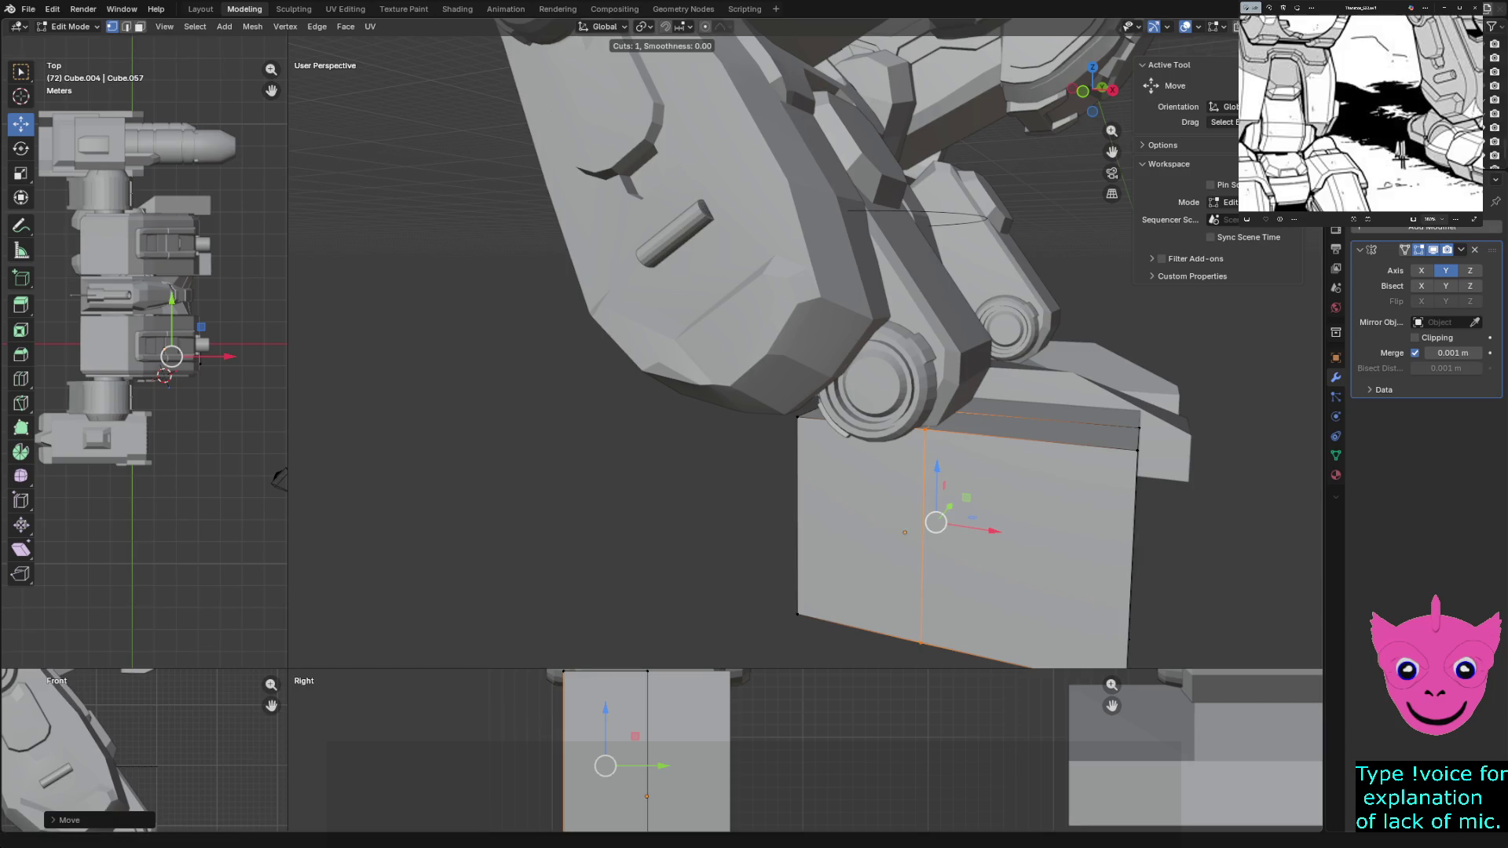
pyautogui.click(1016, 625)
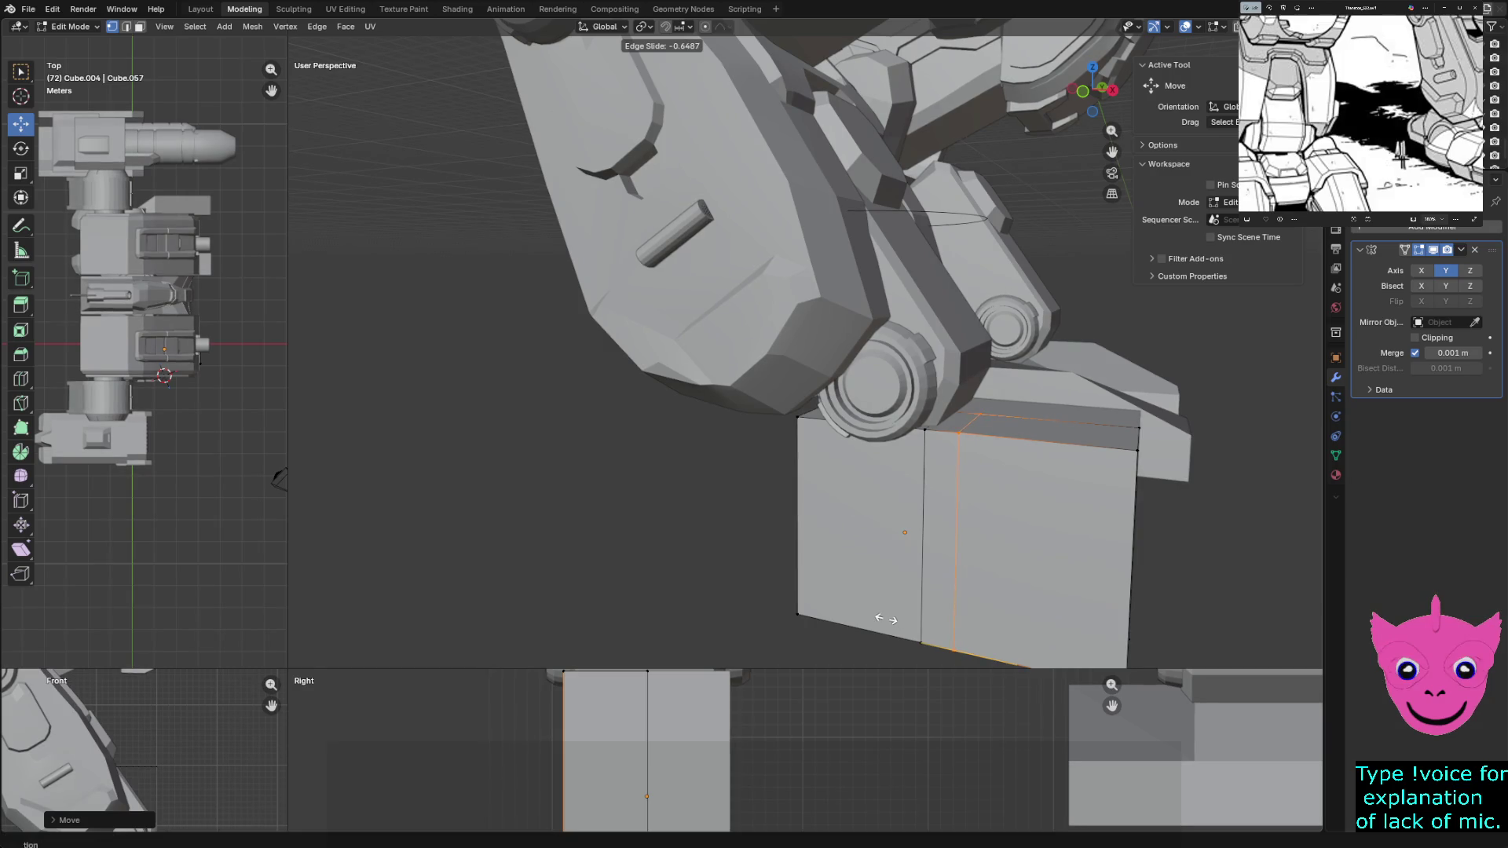
pyautogui.click(883, 618)
pyautogui.moveTo(883, 617); pyautogui.dragTo(824, 566, button='middle')
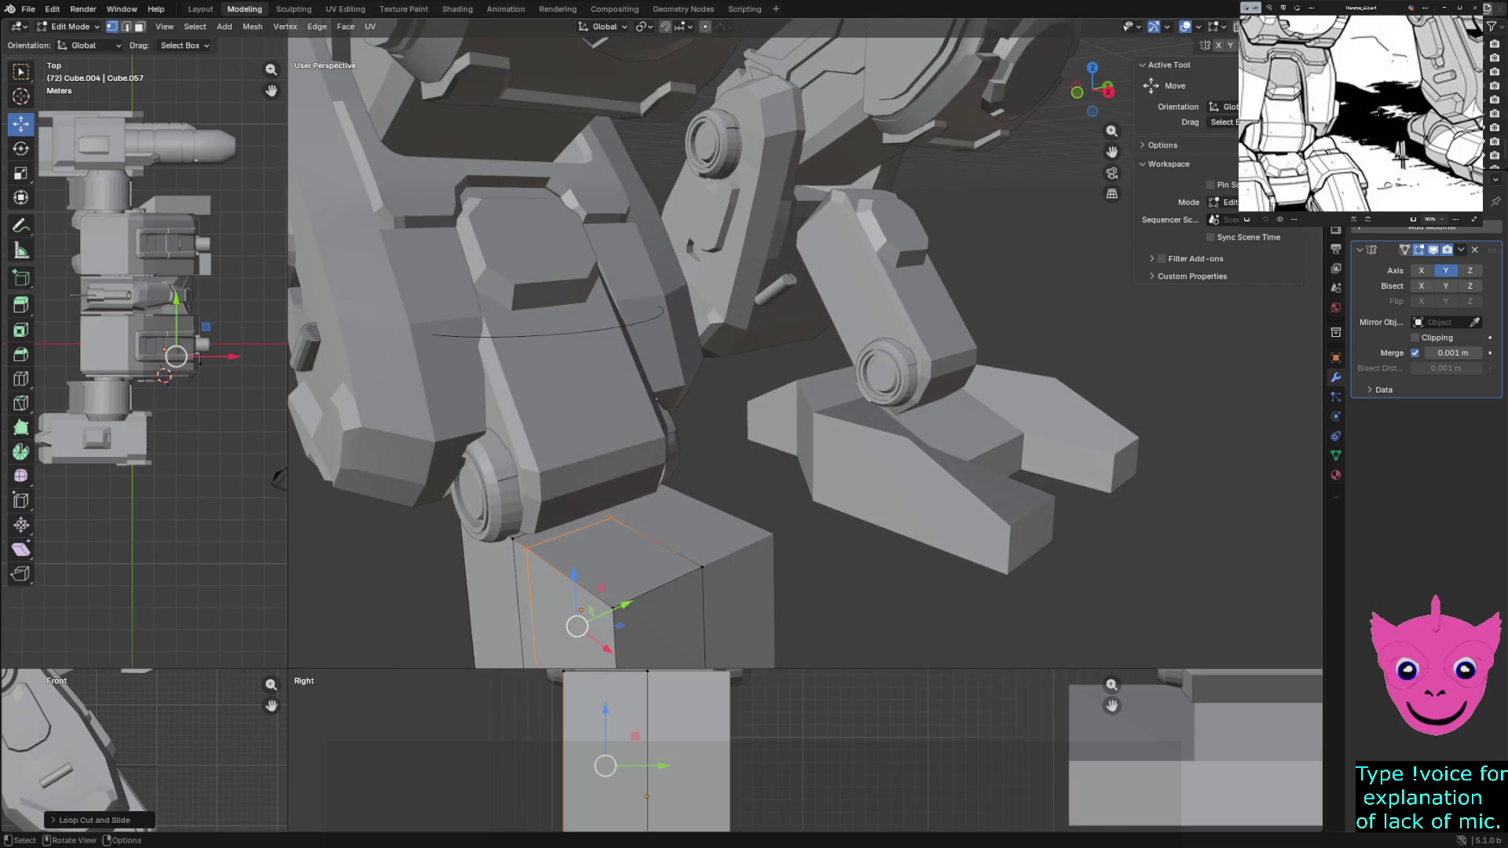
pyautogui.scroll(3, 805, 345)
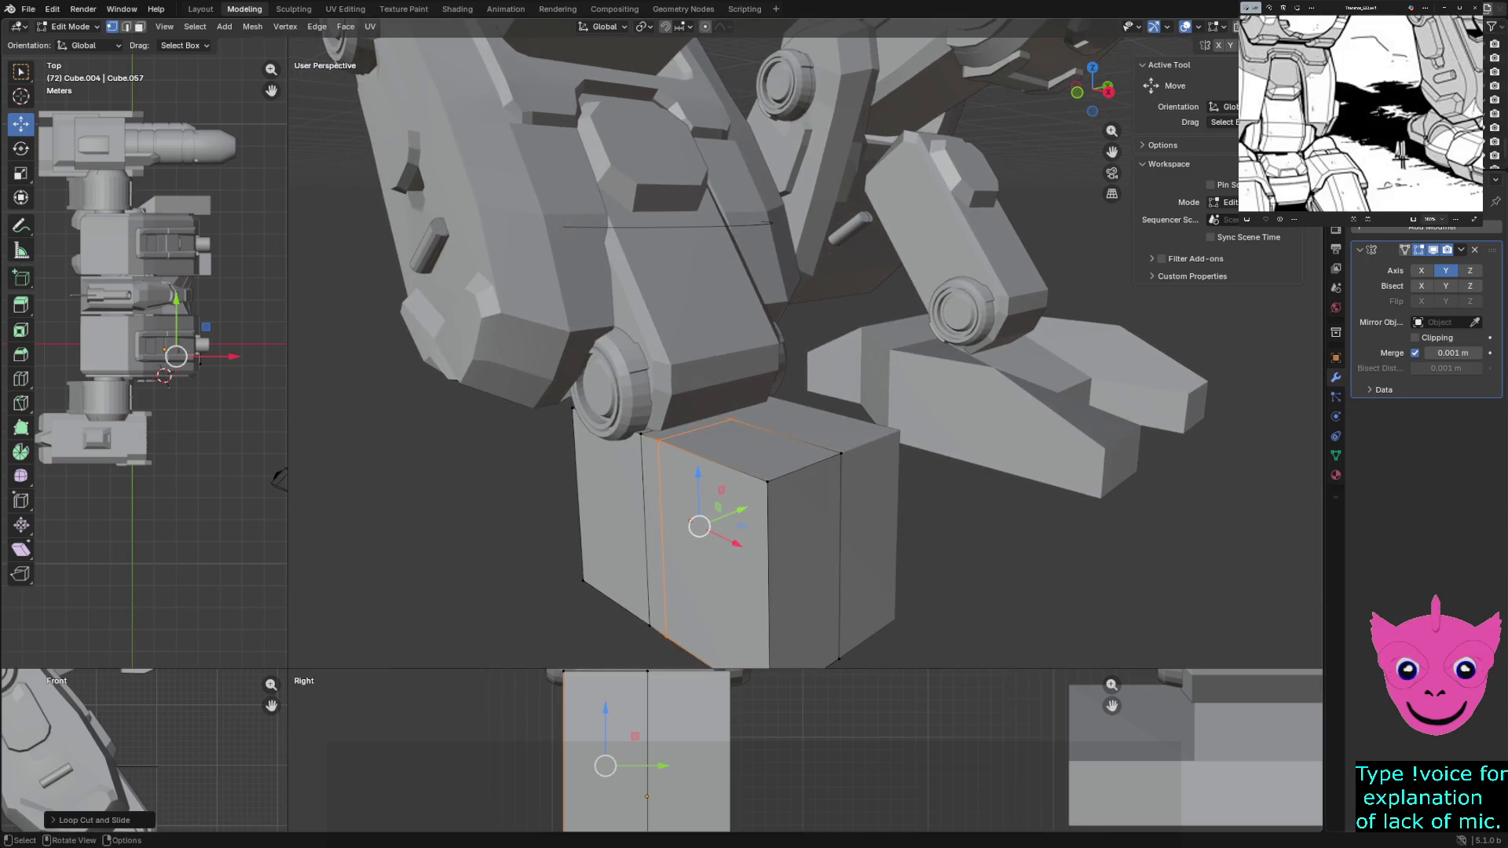
pyautogui.moveTo(805, 354)
pyautogui.mouseDown(button='middle')
pyautogui.moveTo(896, 330)
pyautogui.moveTo(942, 459)
pyautogui.mouseUp(button='middle')
# In wireframe shading, box-select the cube's right-side faces and shift them along X, dismissing the delete options
pyautogui.rightClick(942, 460)
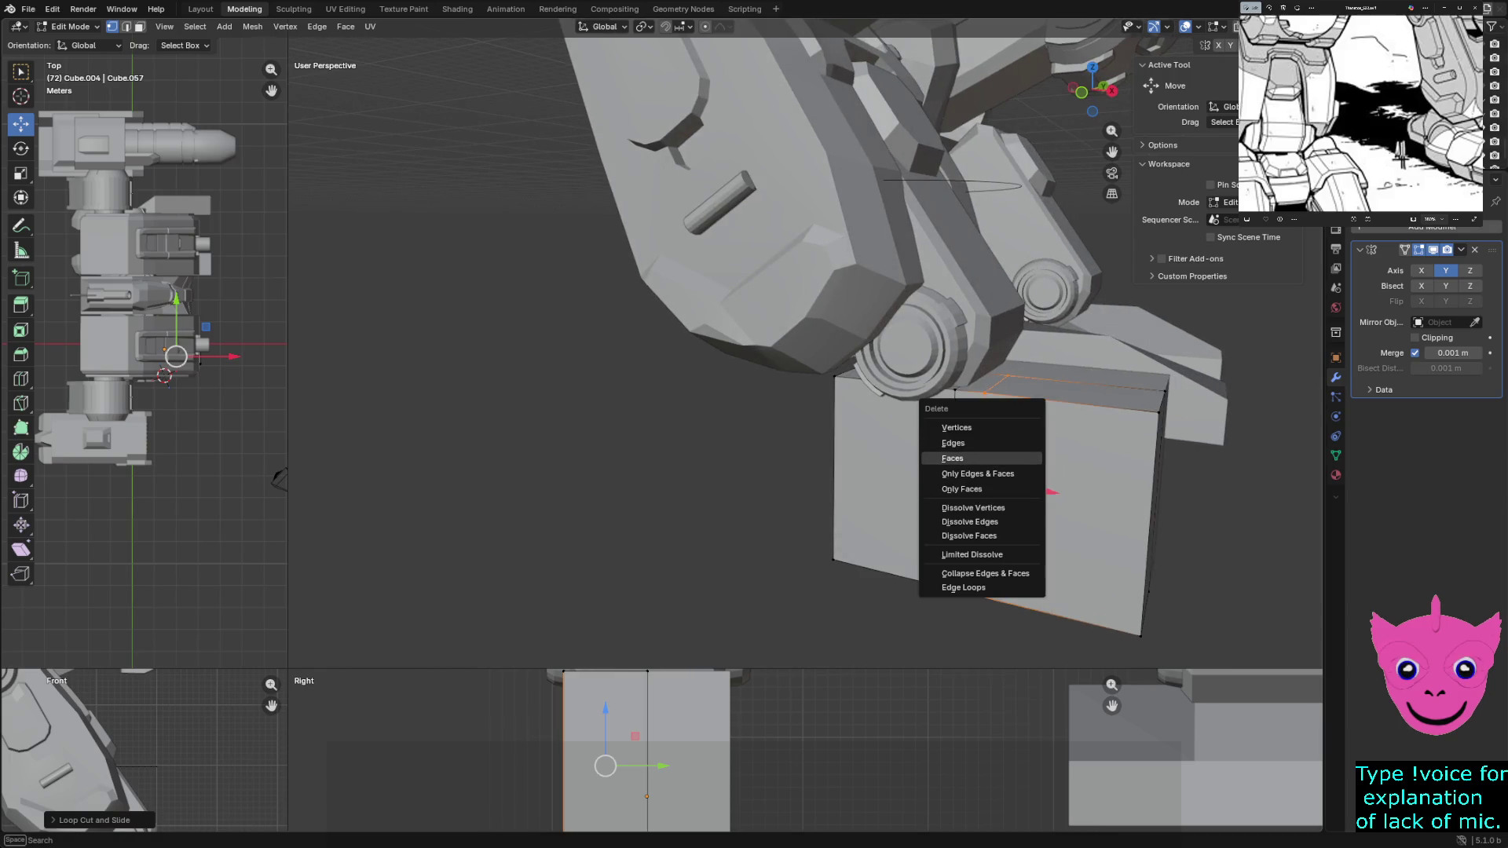
pyautogui.press('z')
pyautogui.press('4')
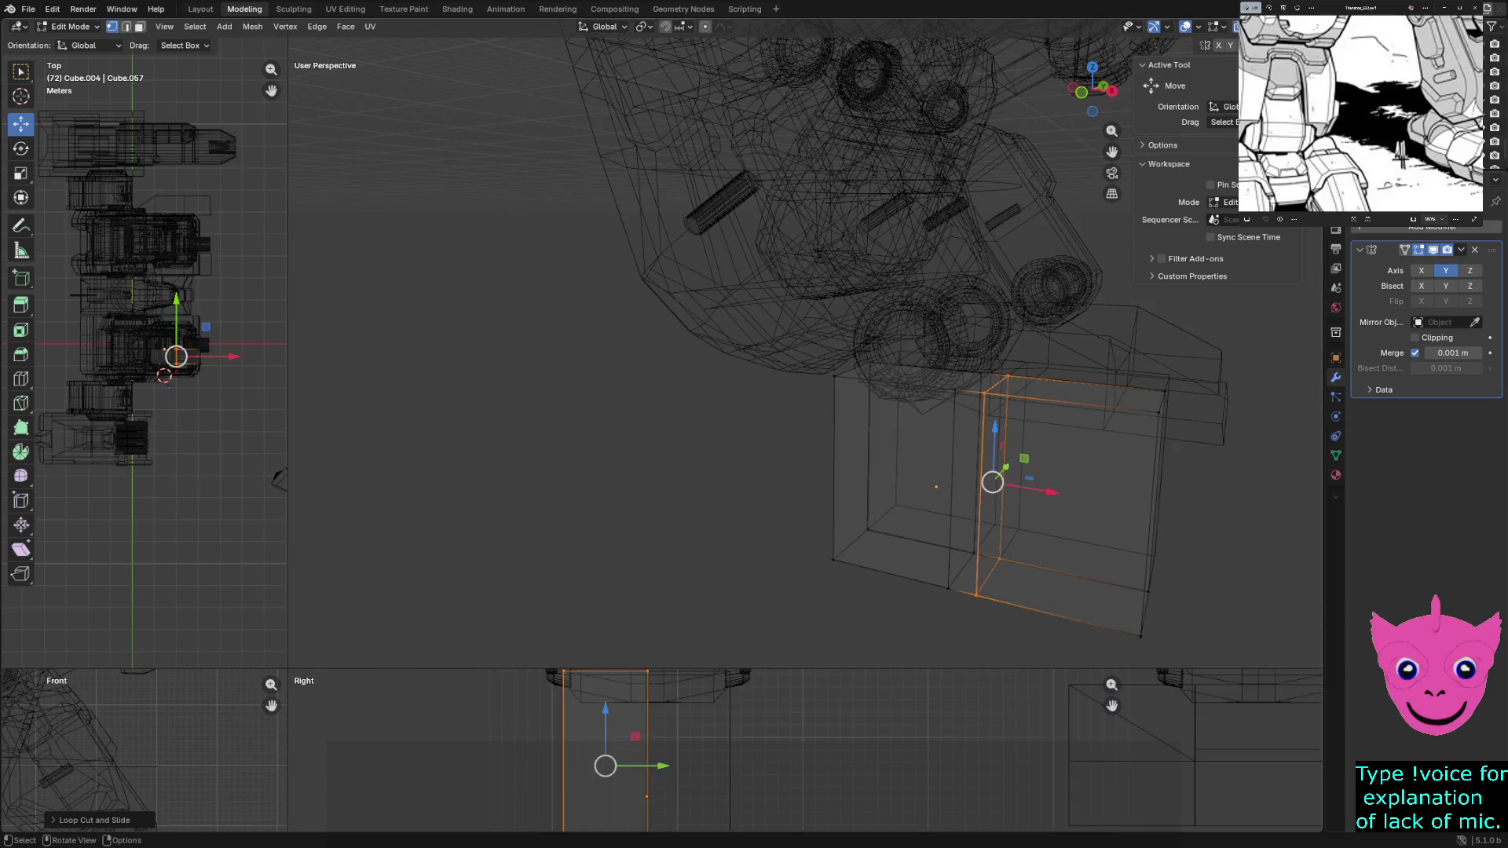
pyautogui.moveTo(1087, 363); pyautogui.dragTo(1219, 666)
pyautogui.press('g')
pyautogui.press('x')
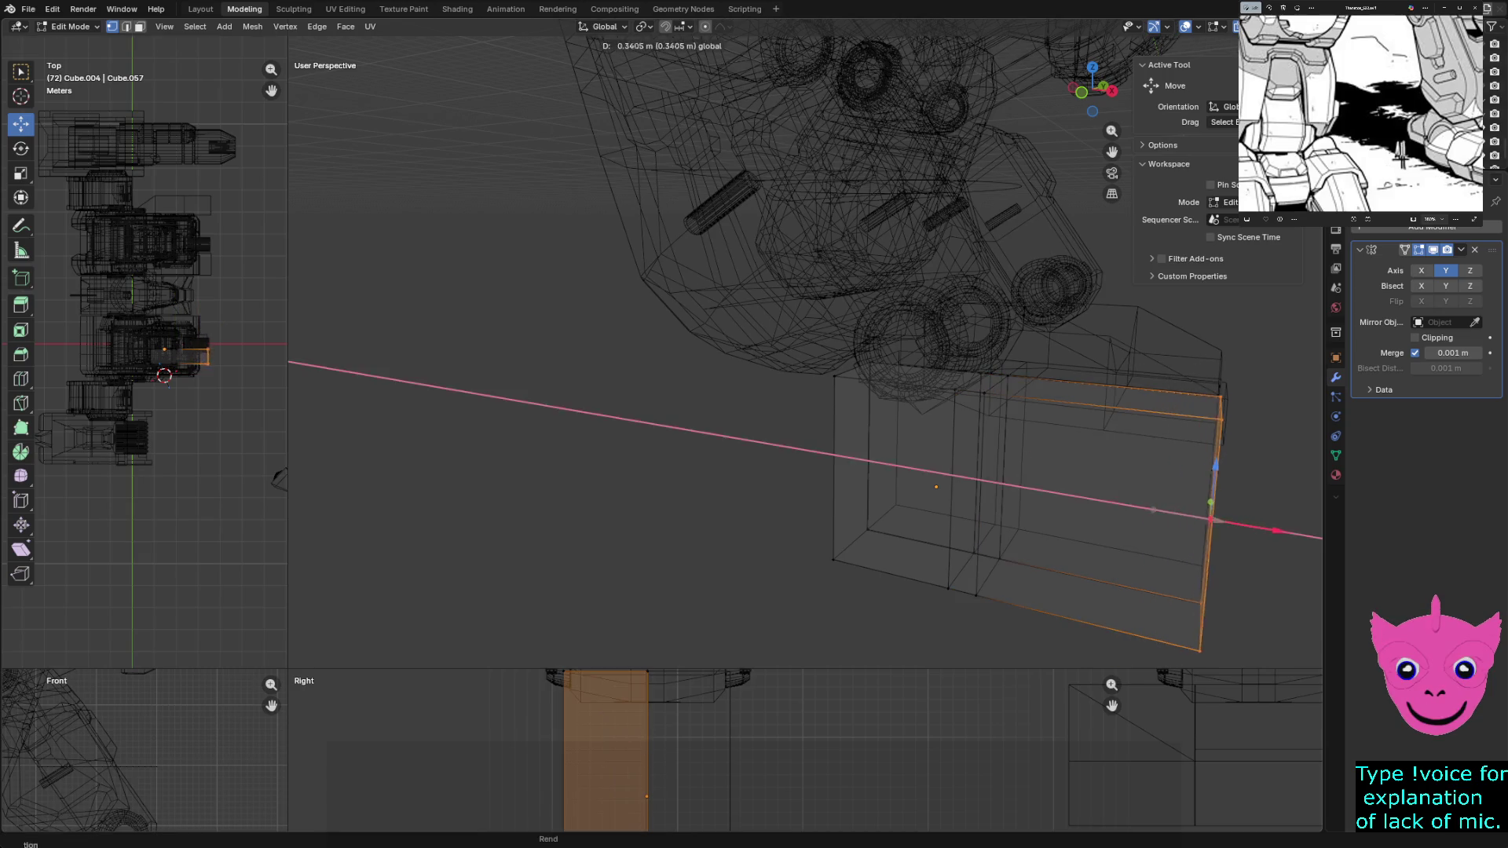
pyautogui.press('Return')
pyautogui.press('KP_Decimal')
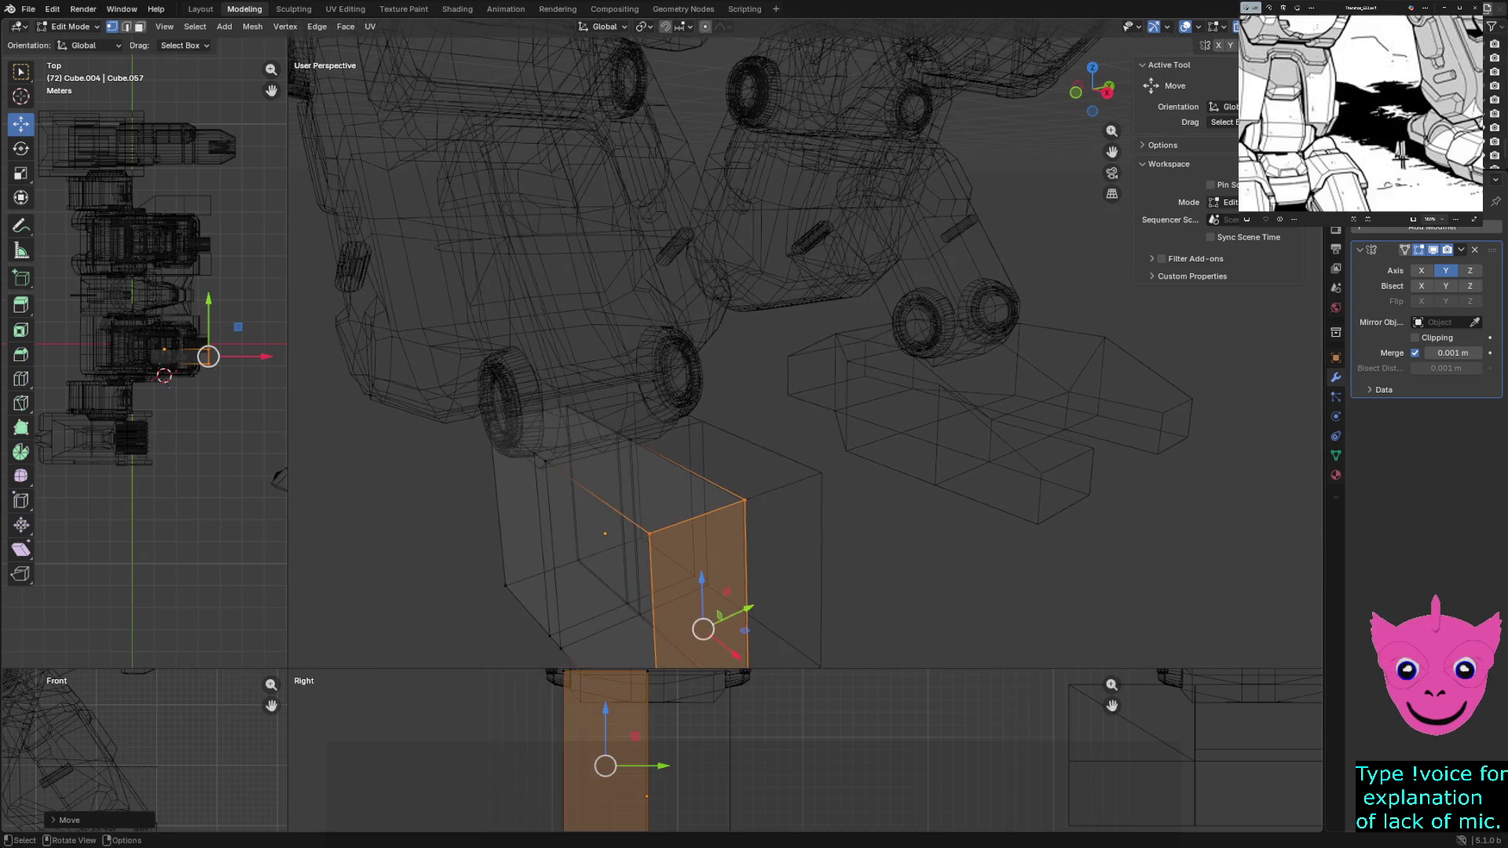
pyautogui.hotkey('ctrl', 'f')
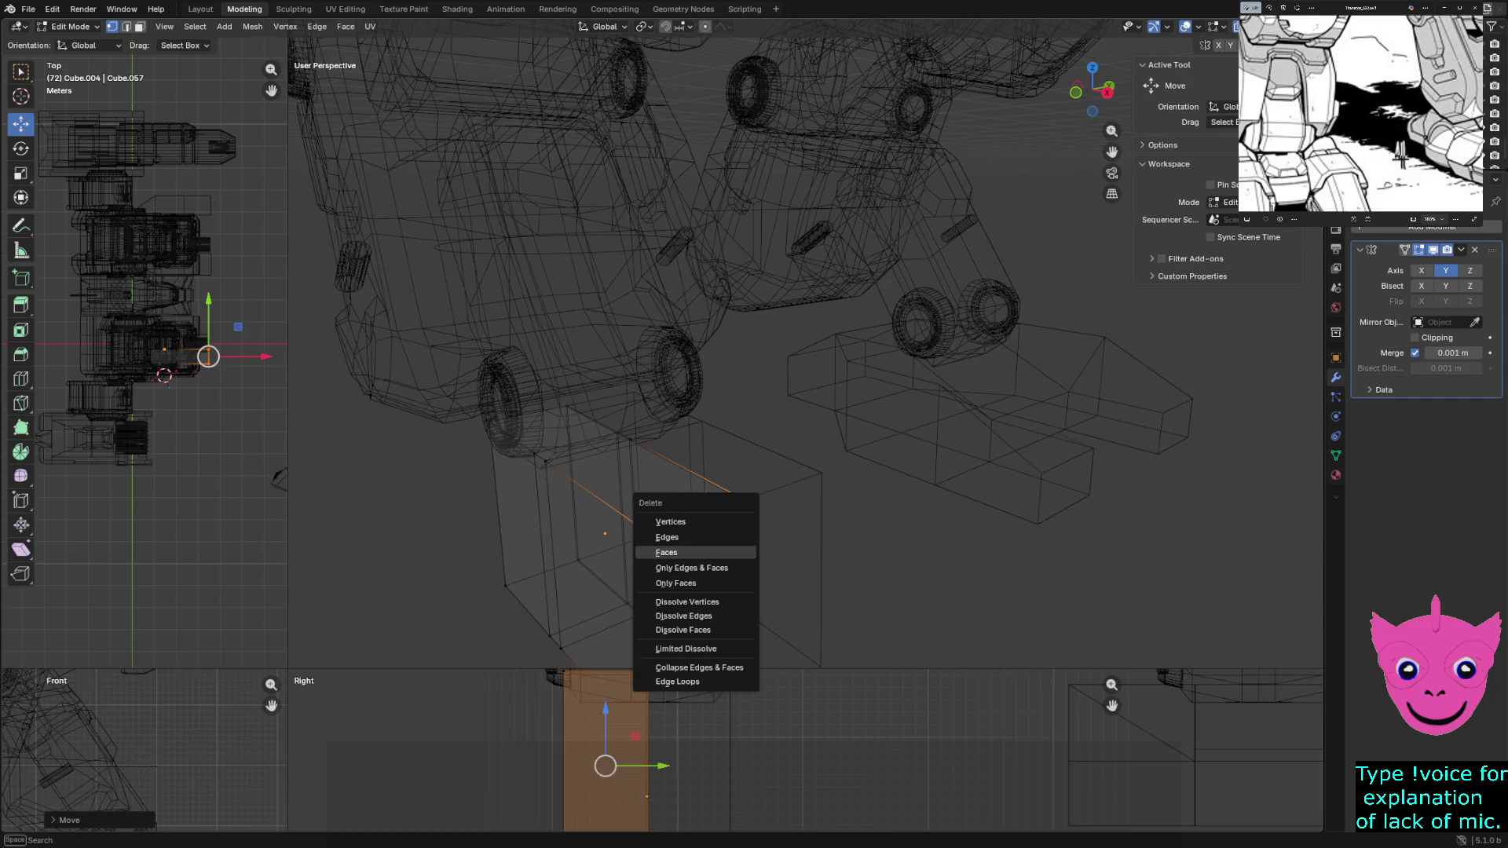
pyautogui.press('Escape')
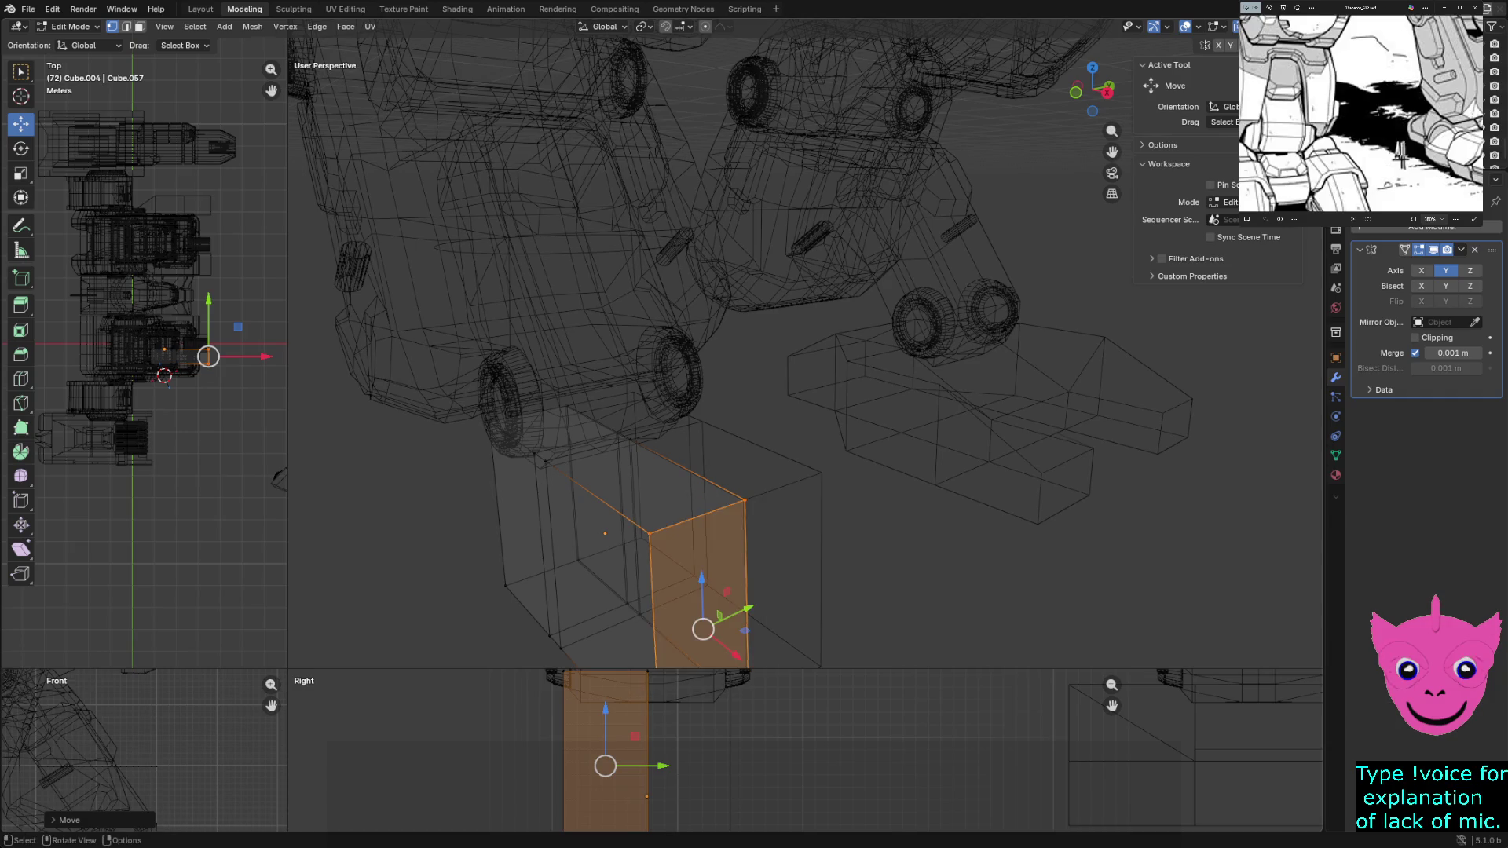
pyautogui.moveTo(706, 353); pyautogui.dragTo(707, 402, button='middle')
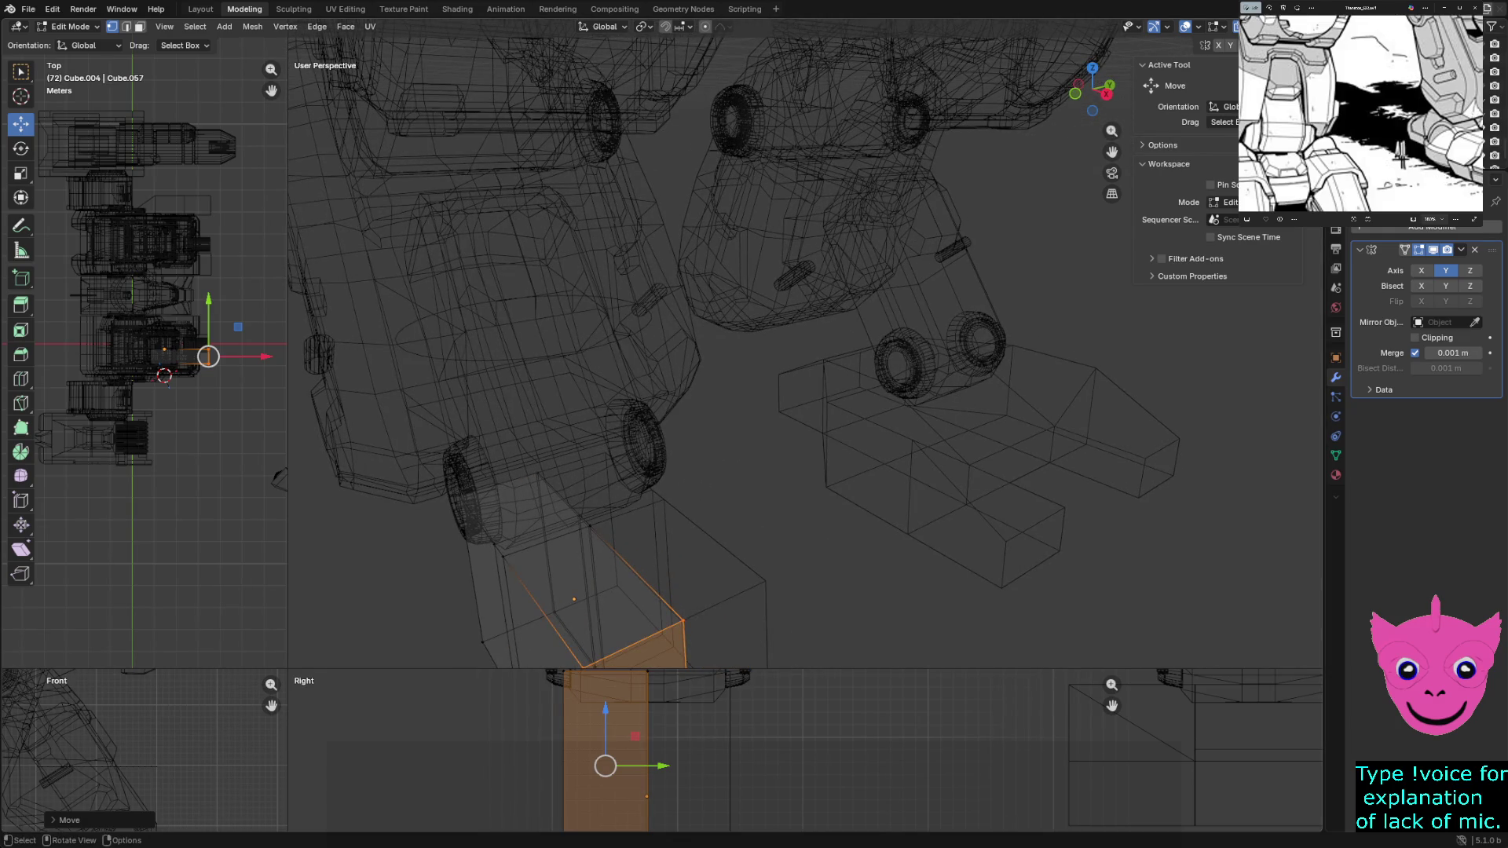
pyautogui.hotkey('alt', 'a')
pyautogui.scroll(-3, 707, 354)
pyautogui.scroll(3, 706, 353)
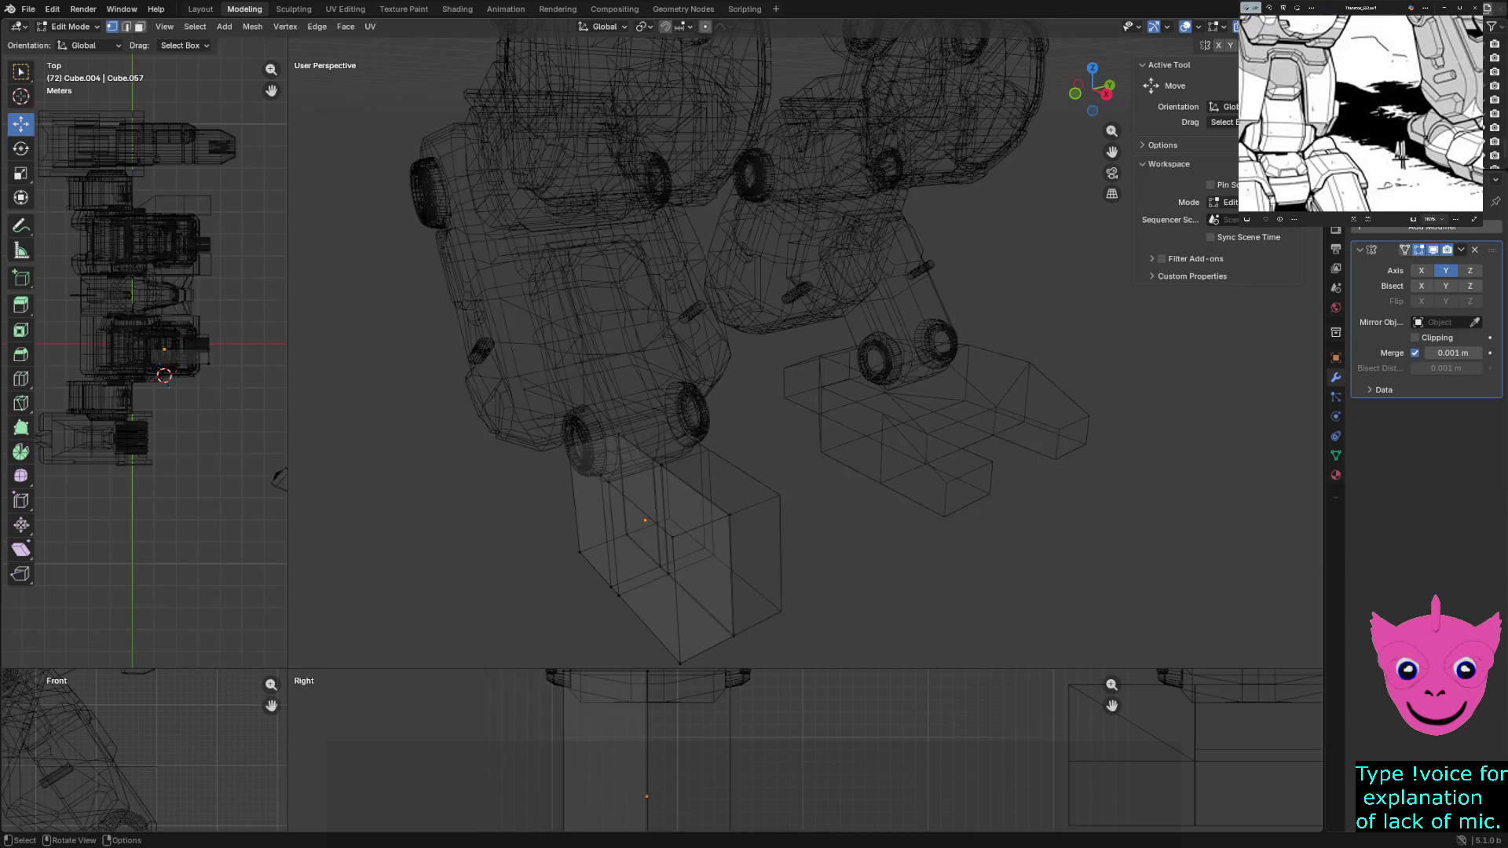
# Add a centred loop cut on the foot box and return to solid shading
pyautogui.hotkey('ctrl', 'r')
pyautogui.click(645, 519)
pyautogui.rightClick(641, 531)
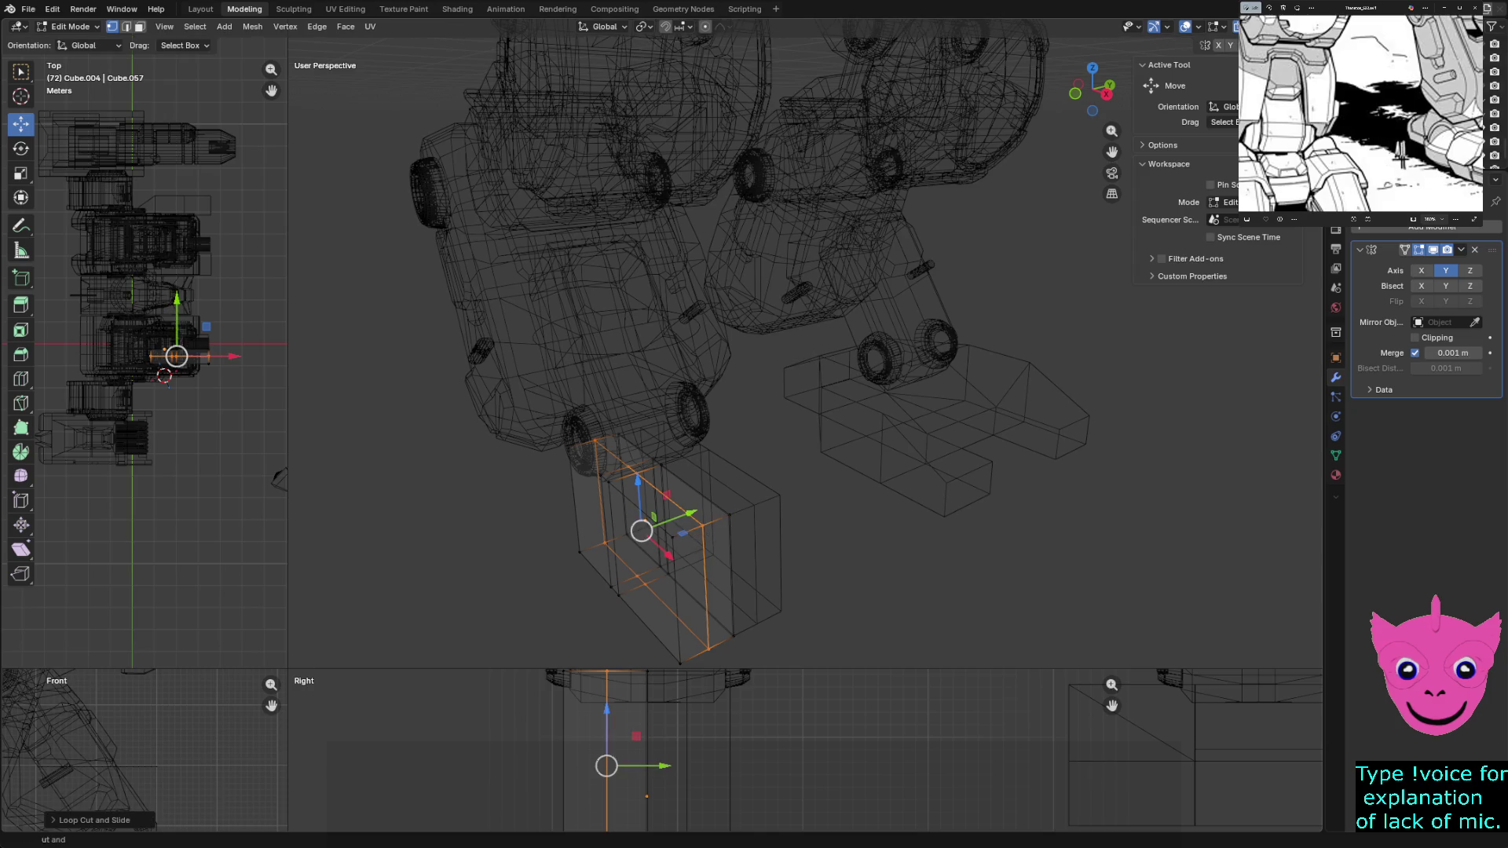
pyautogui.hotkey('alt', 'a')
pyautogui.hotkey('shift', 'z')
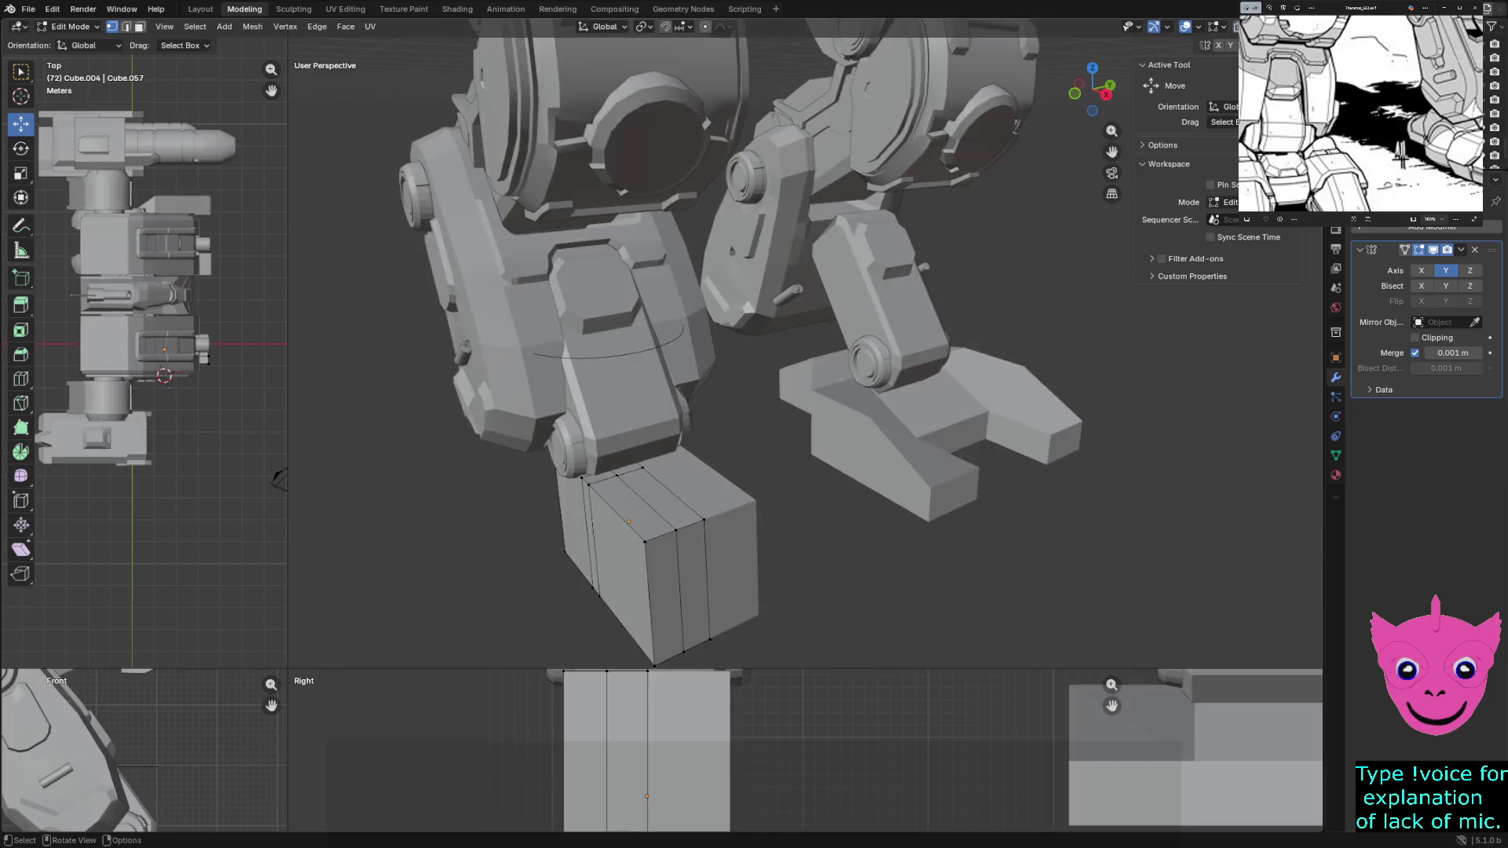
pyautogui.moveTo(279, 479); pyautogui.dragTo(278, 478, button='middle')
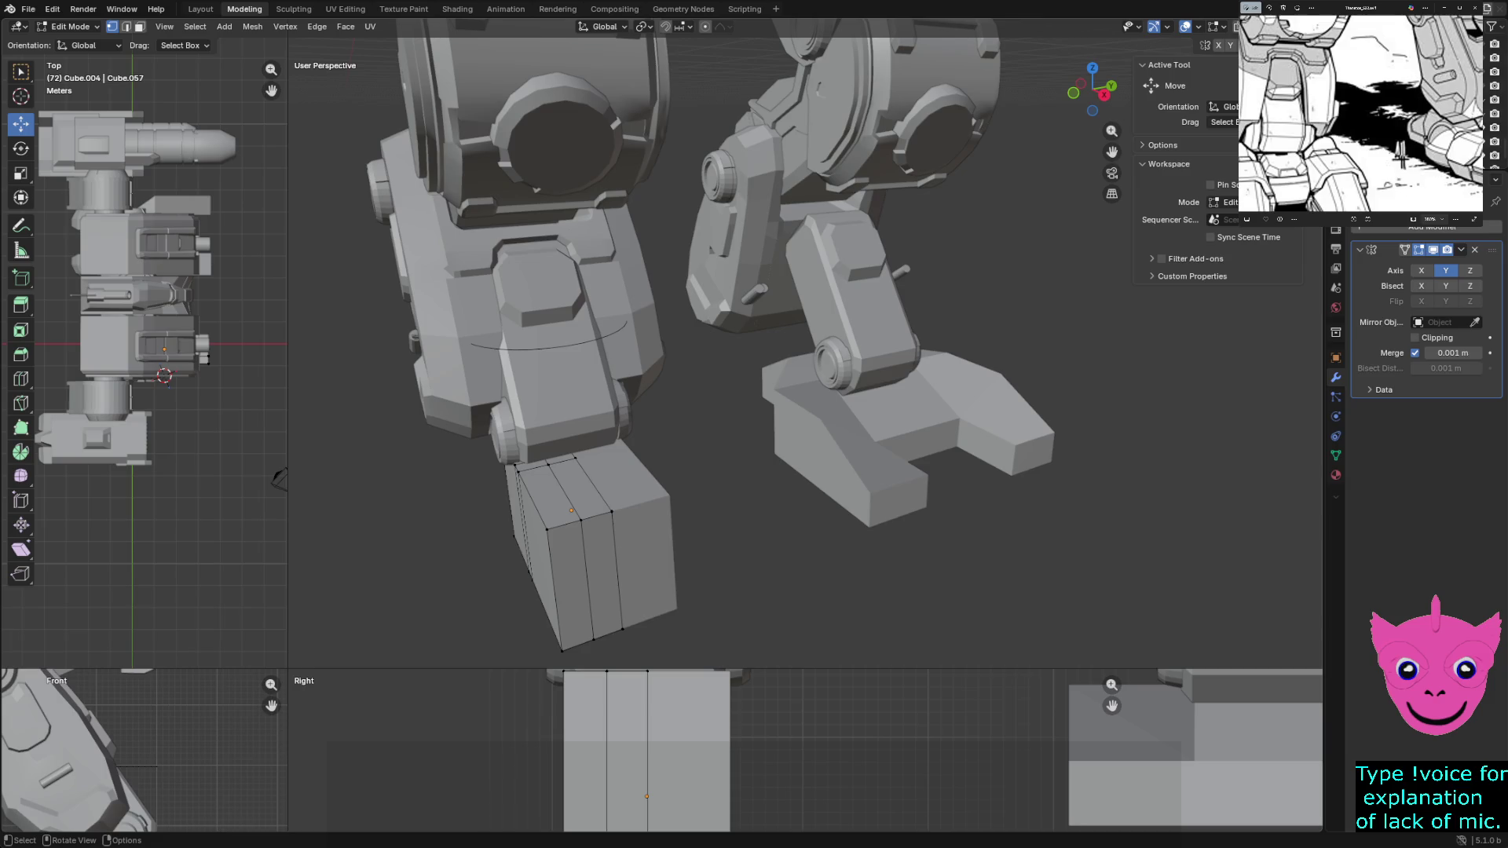
# Dissolve the foot block's middle edge loop and begin another loop cut
pyautogui.press('ctrl')
pyautogui.hotkey('ctrl', 'x')
pyautogui.hotkey('ctrl', 'r')
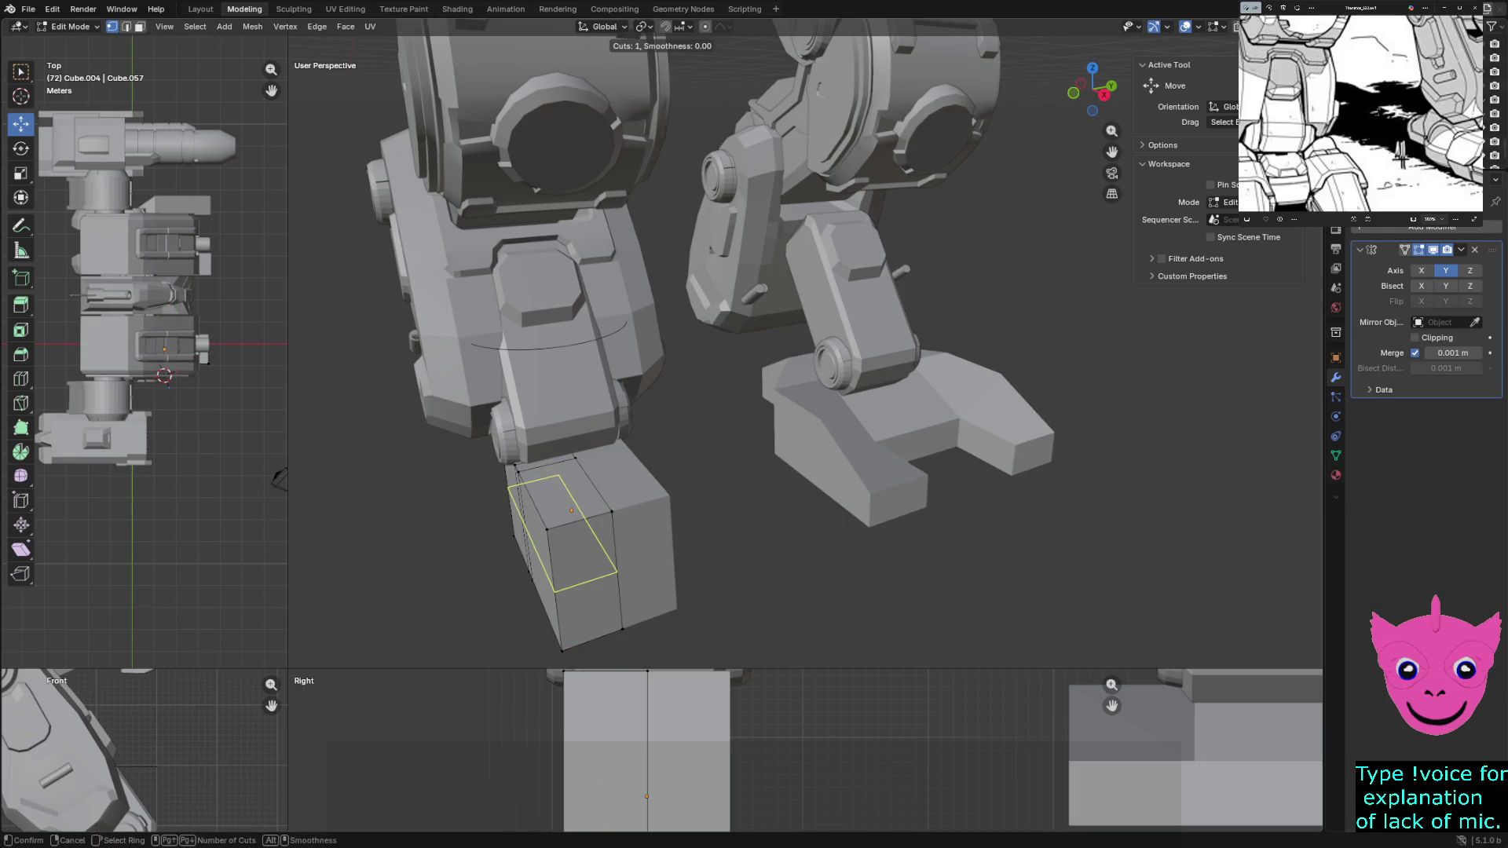
# Place a centred edge loop across the foot block and deselect it
pyautogui.click(572, 512)
pyautogui.rightClick(572, 512)
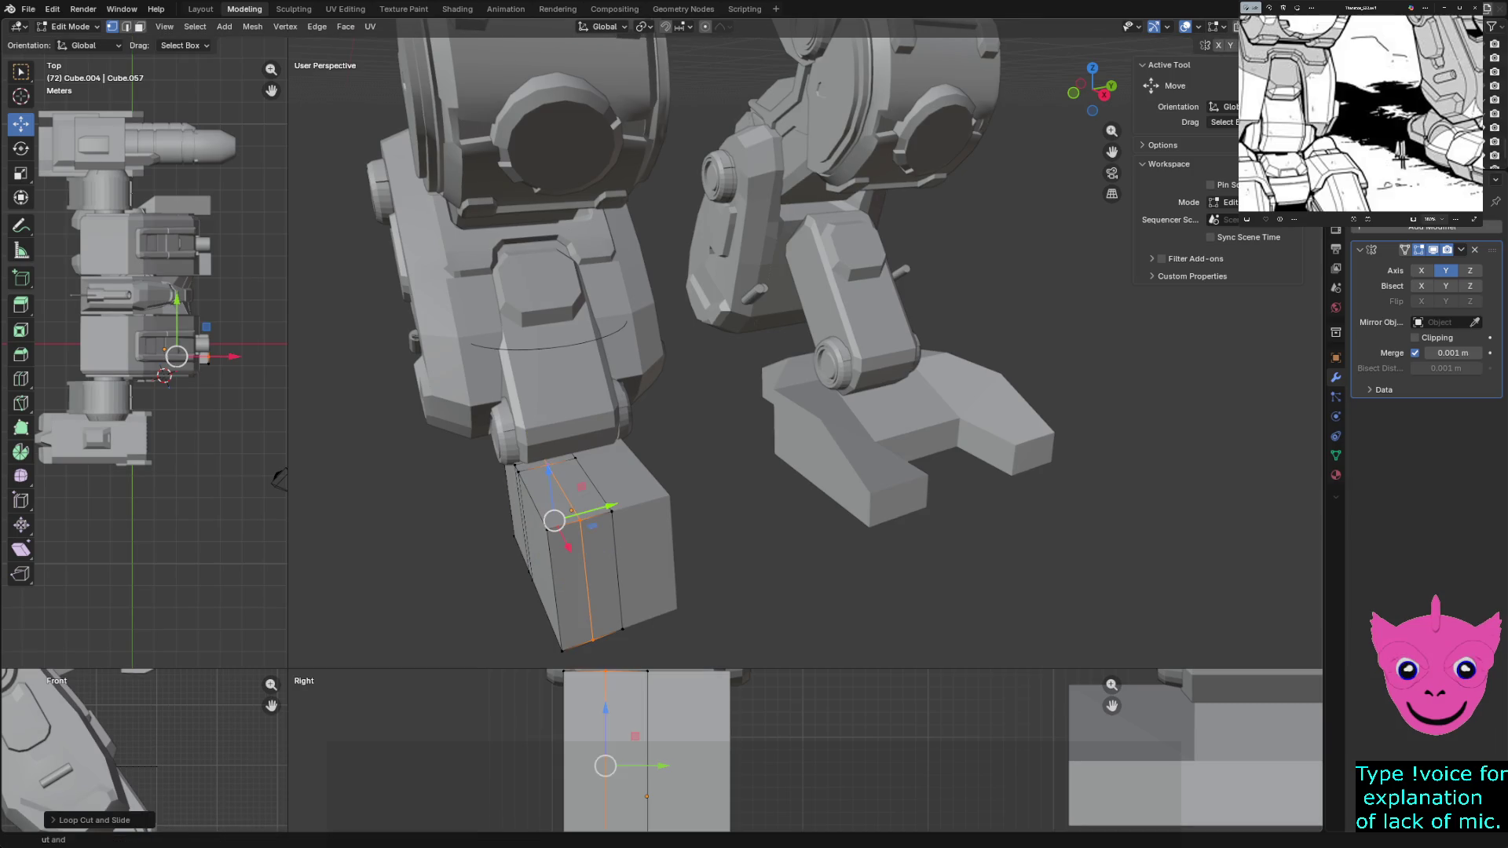
pyautogui.hotkey('alt', 'a')
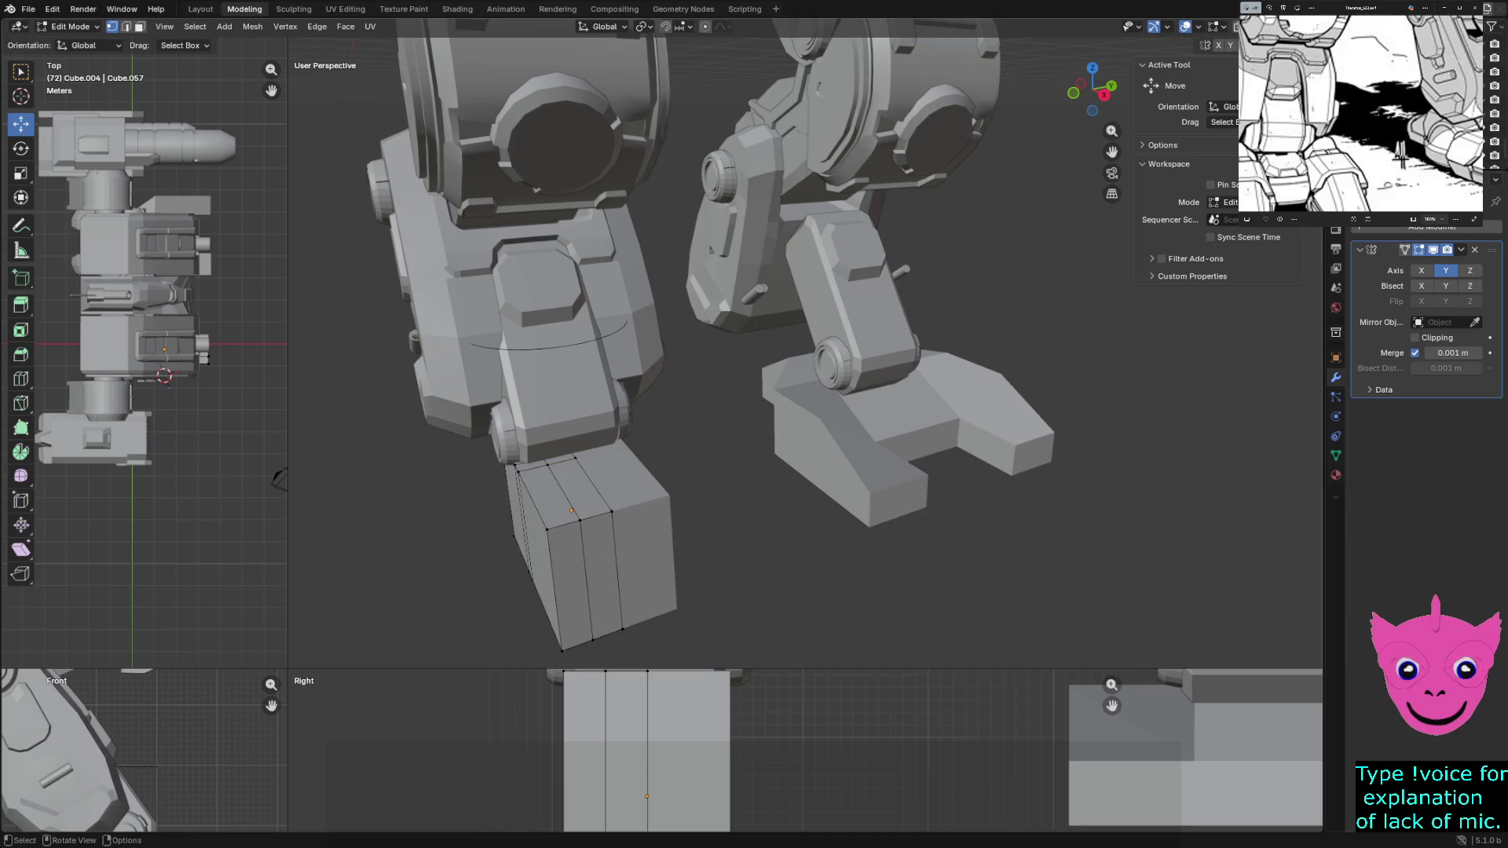
pyautogui.moveTo(731, 354); pyautogui.dragTo(754, 389, button='middle')
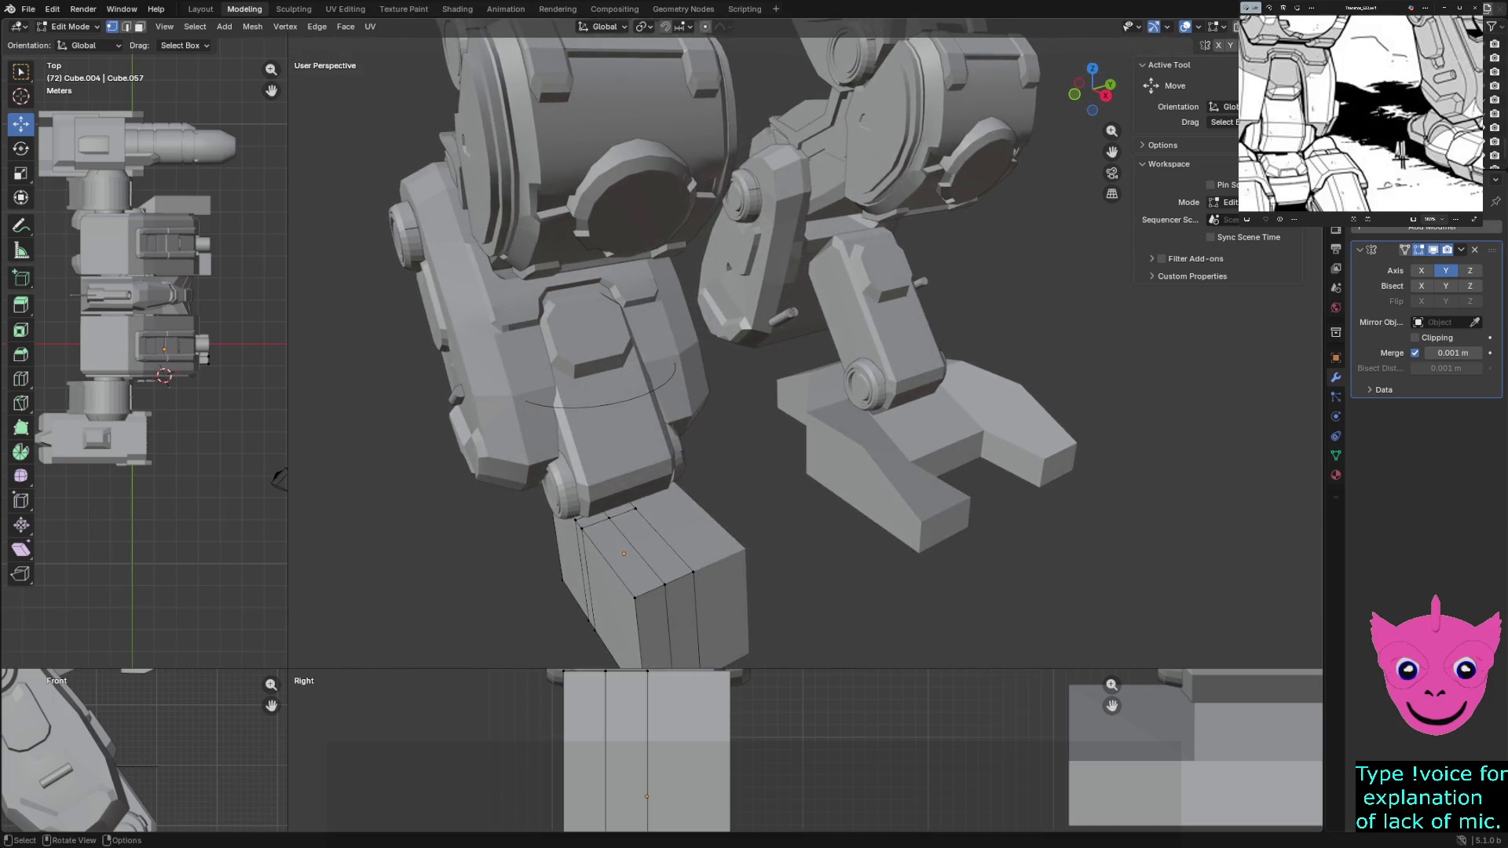
# Lower the foot block's top front edge to give the foot a sloped top, then clear the selection
pyautogui.click(601, 509)
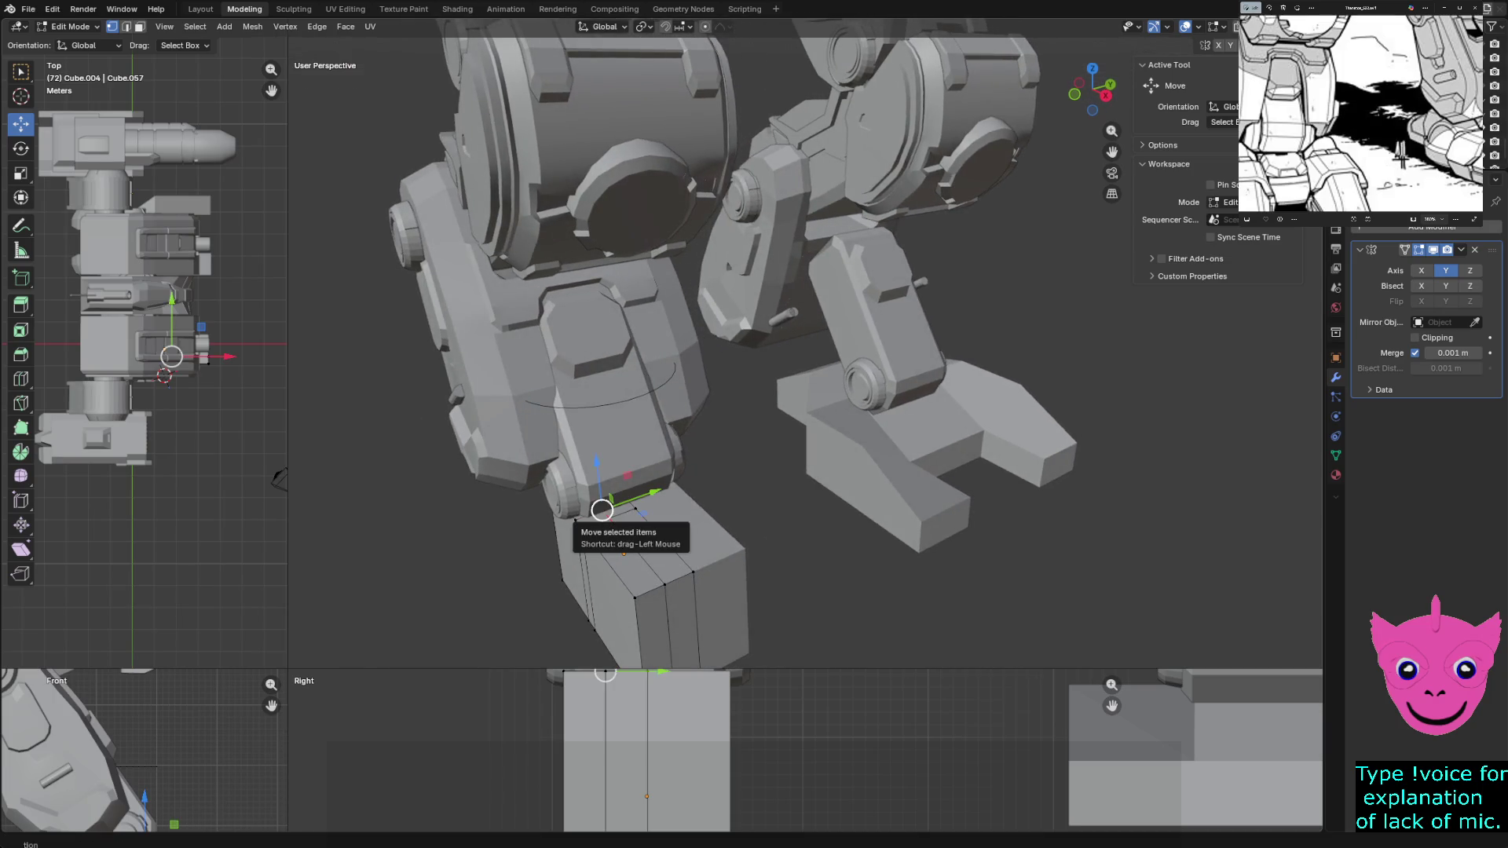
pyautogui.press('g')
pyautogui.press('x')
pyautogui.moveTo(601, 509); pyautogui.dragTo(580, 528)
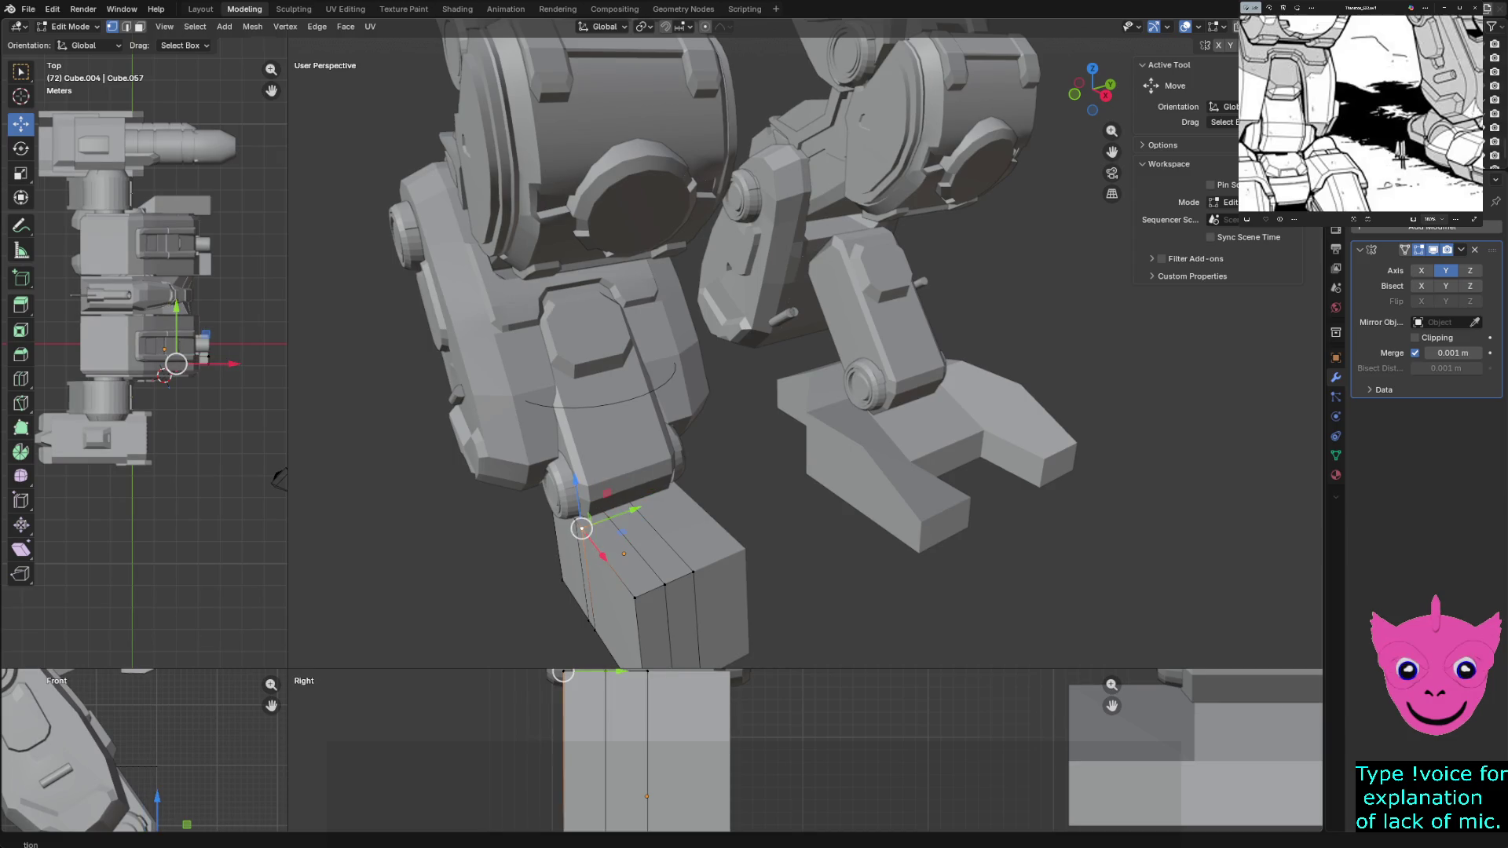
pyautogui.scroll(2, 806, 354)
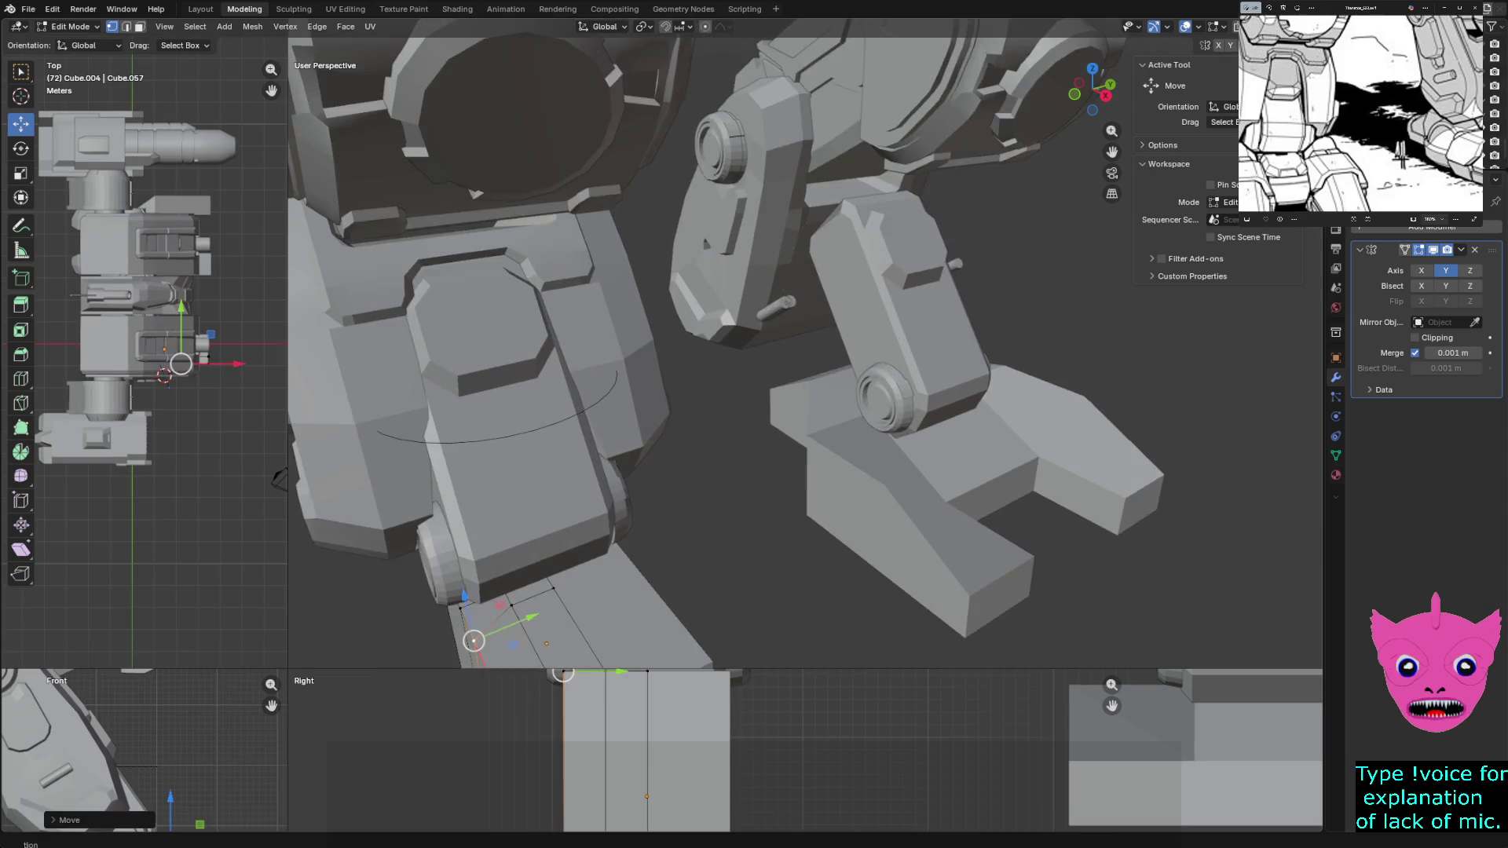
pyautogui.scroll(-3, 727, 344)
pyautogui.scroll(3, 726, 344)
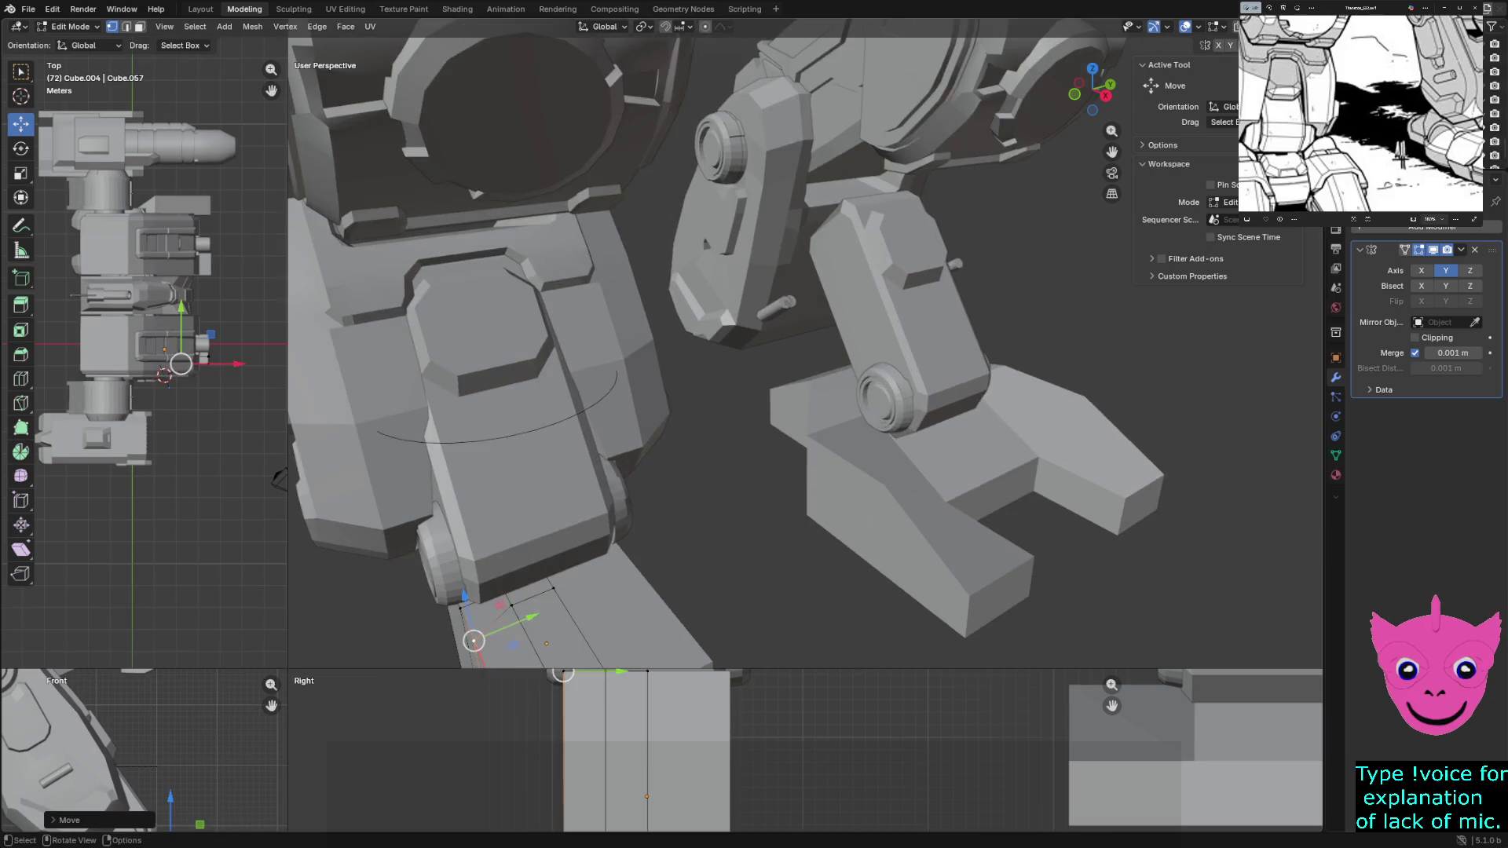
pyautogui.press('ctrl')
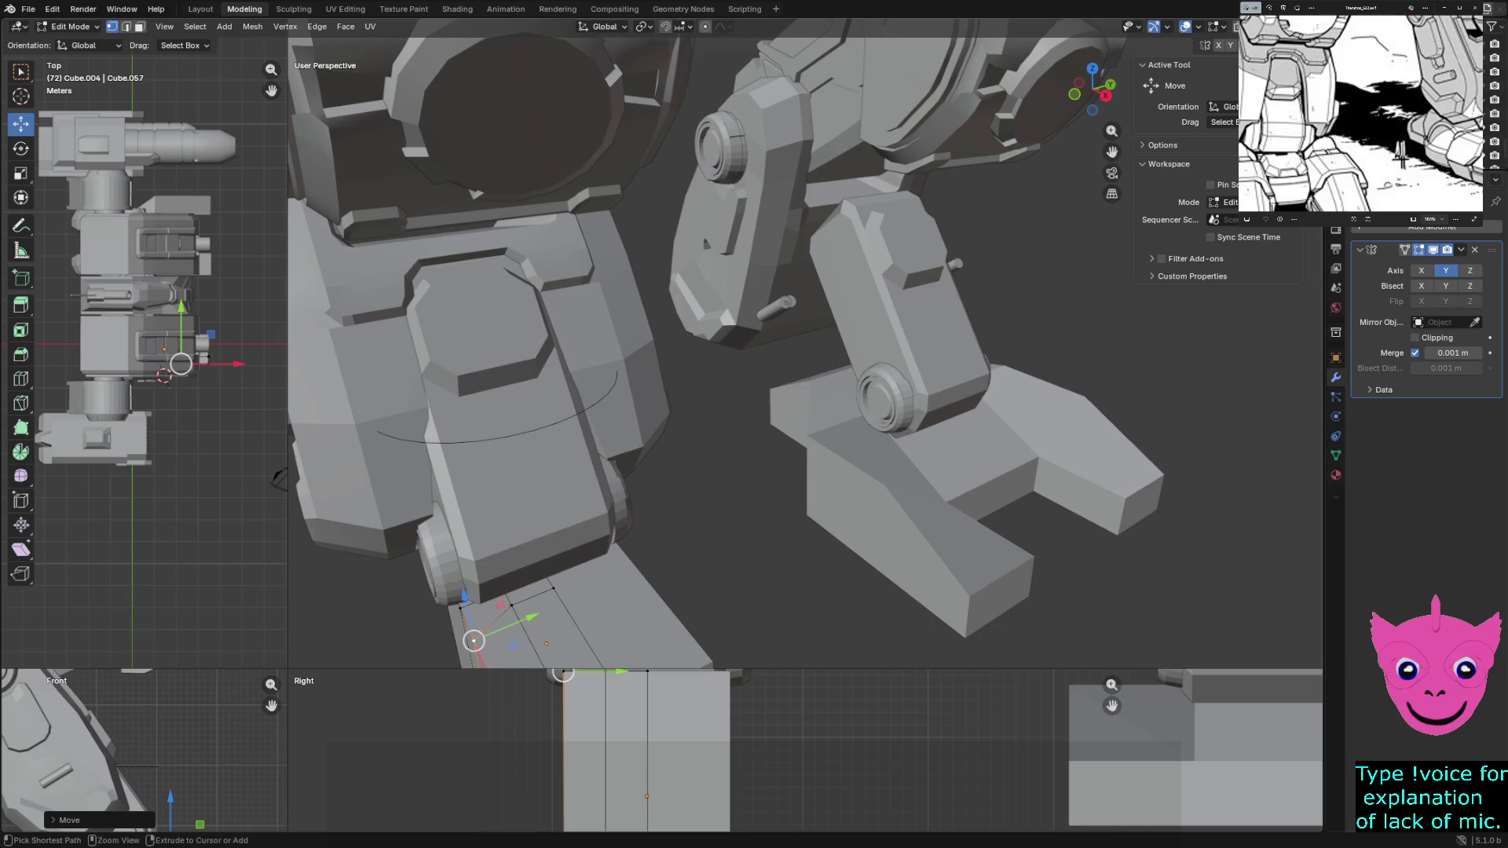
pyautogui.keyDown('ctrl'); pyautogui.moveTo(472, 640); pyautogui.dragTo(472, 590, button='middle'); pyautogui.keyUp('ctrl')
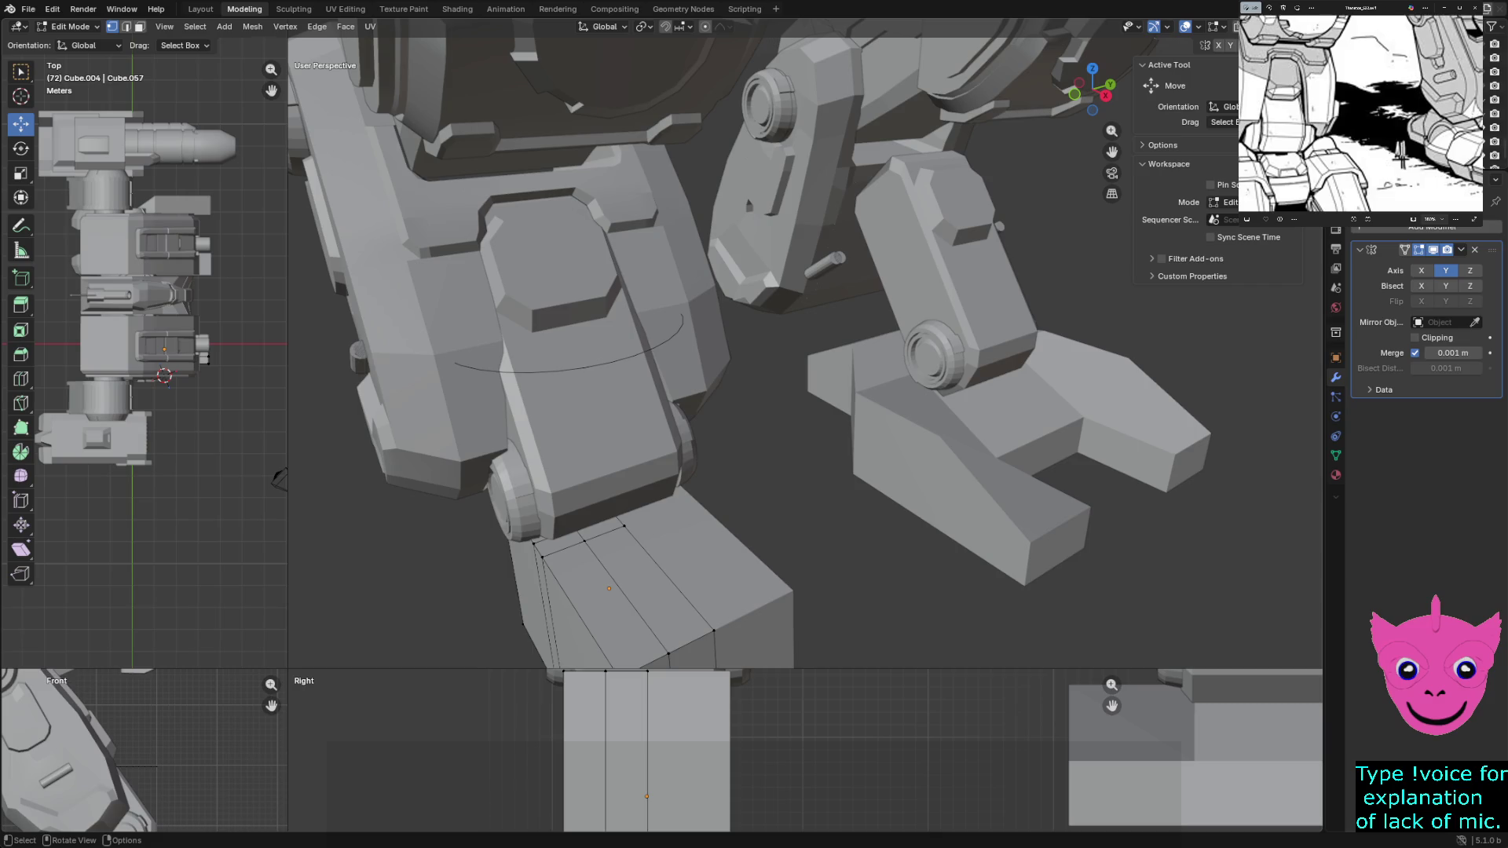
# Knife-cut an edge across the foot's sloped top, inspect it, deselect and start a second knife cut
pyautogui.press('k')
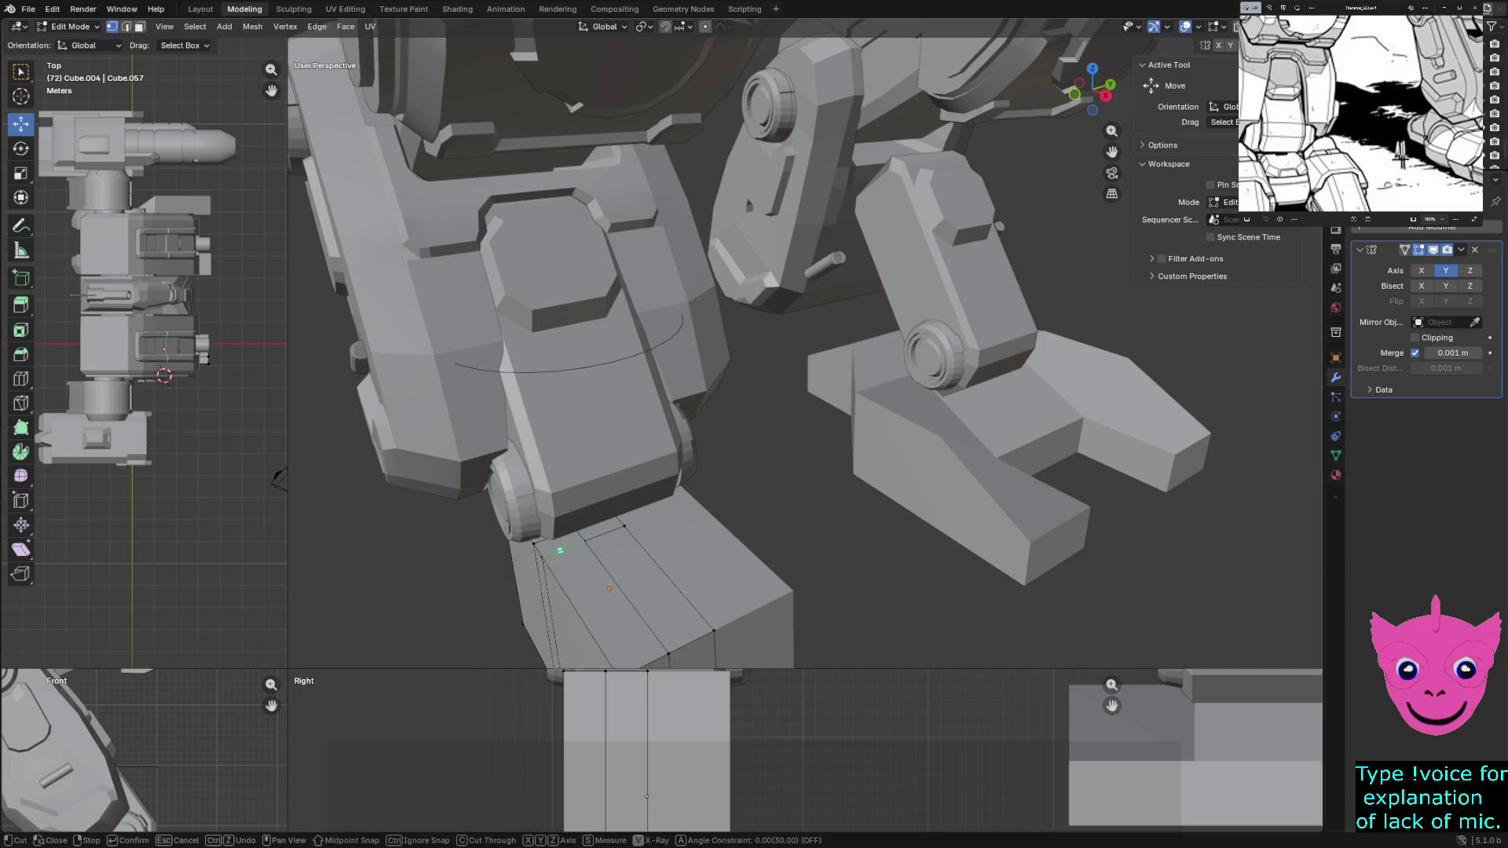
pyautogui.click(565, 550)
pyautogui.press('Return')
pyautogui.moveTo(708, 354); pyautogui.dragTo(730, 343, button='middle')
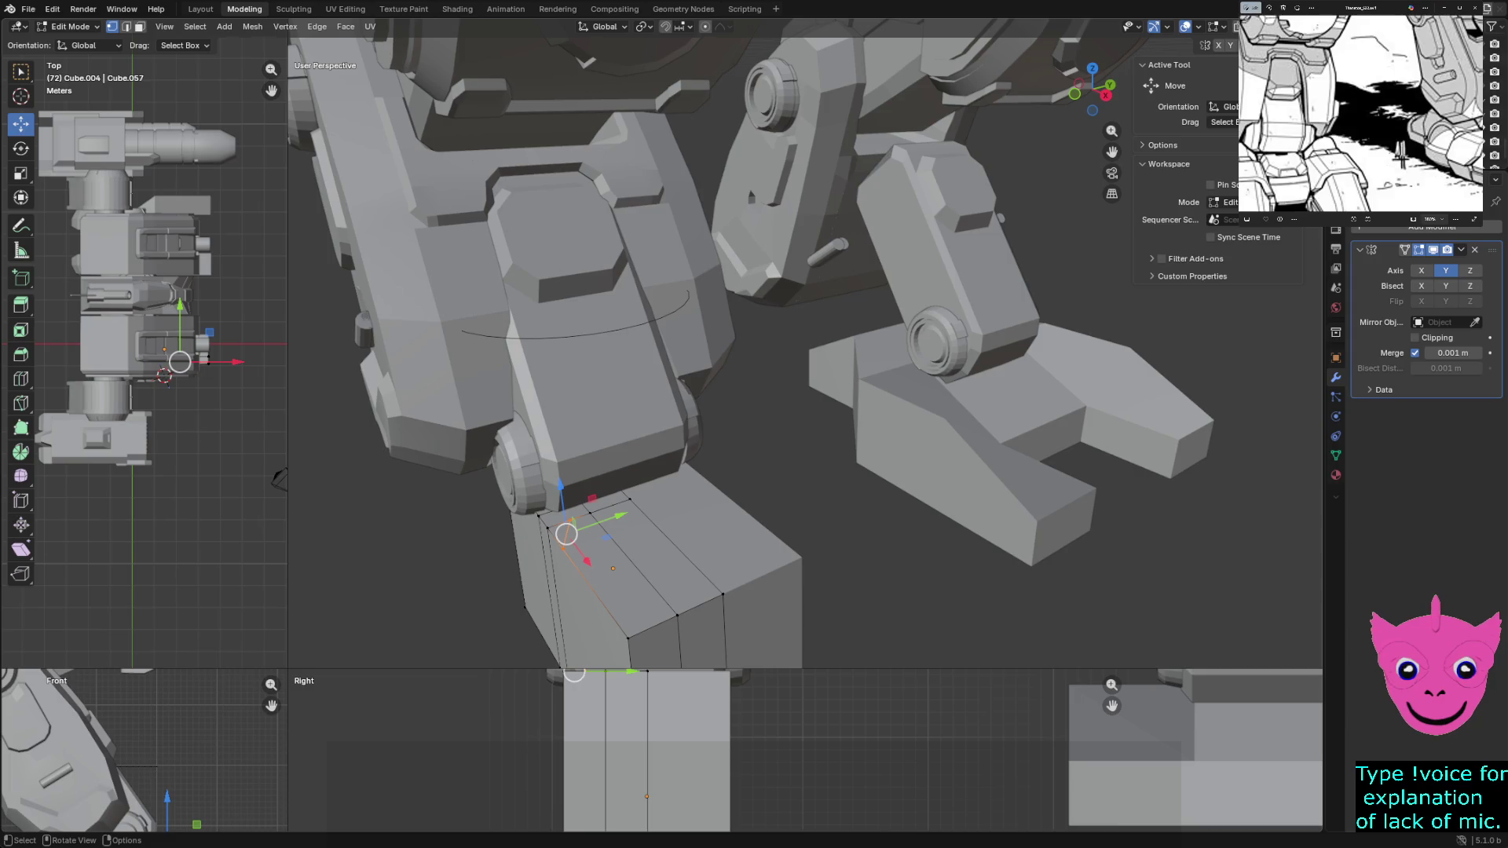
pyautogui.scroll(2, 806, 345)
pyautogui.scroll(-3, 806, 344)
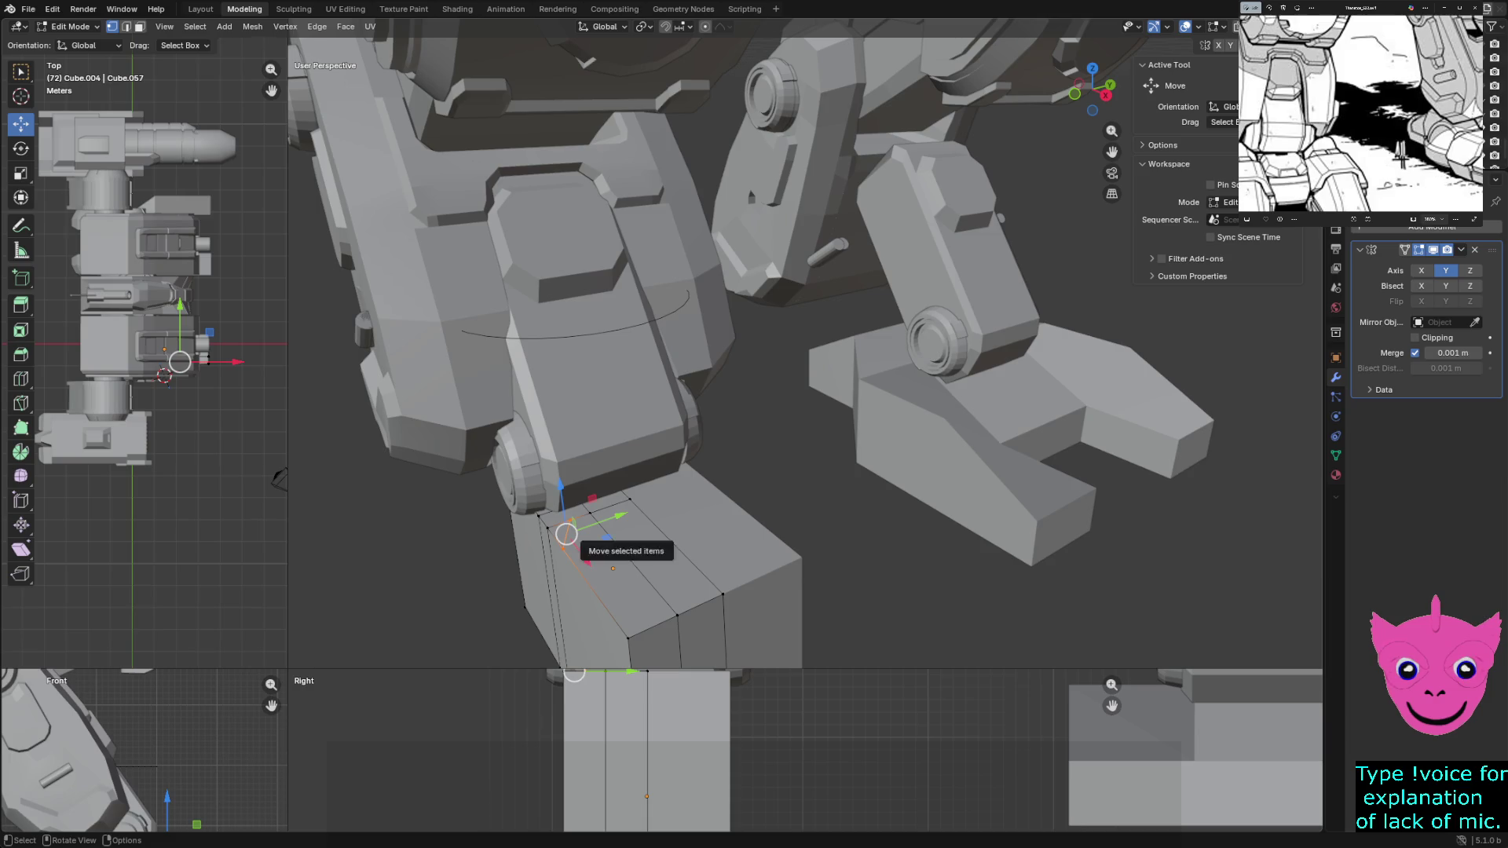
pyautogui.scroll(2, 566, 534)
pyautogui.scroll(-2, 566, 534)
pyautogui.scroll(2, 565, 533)
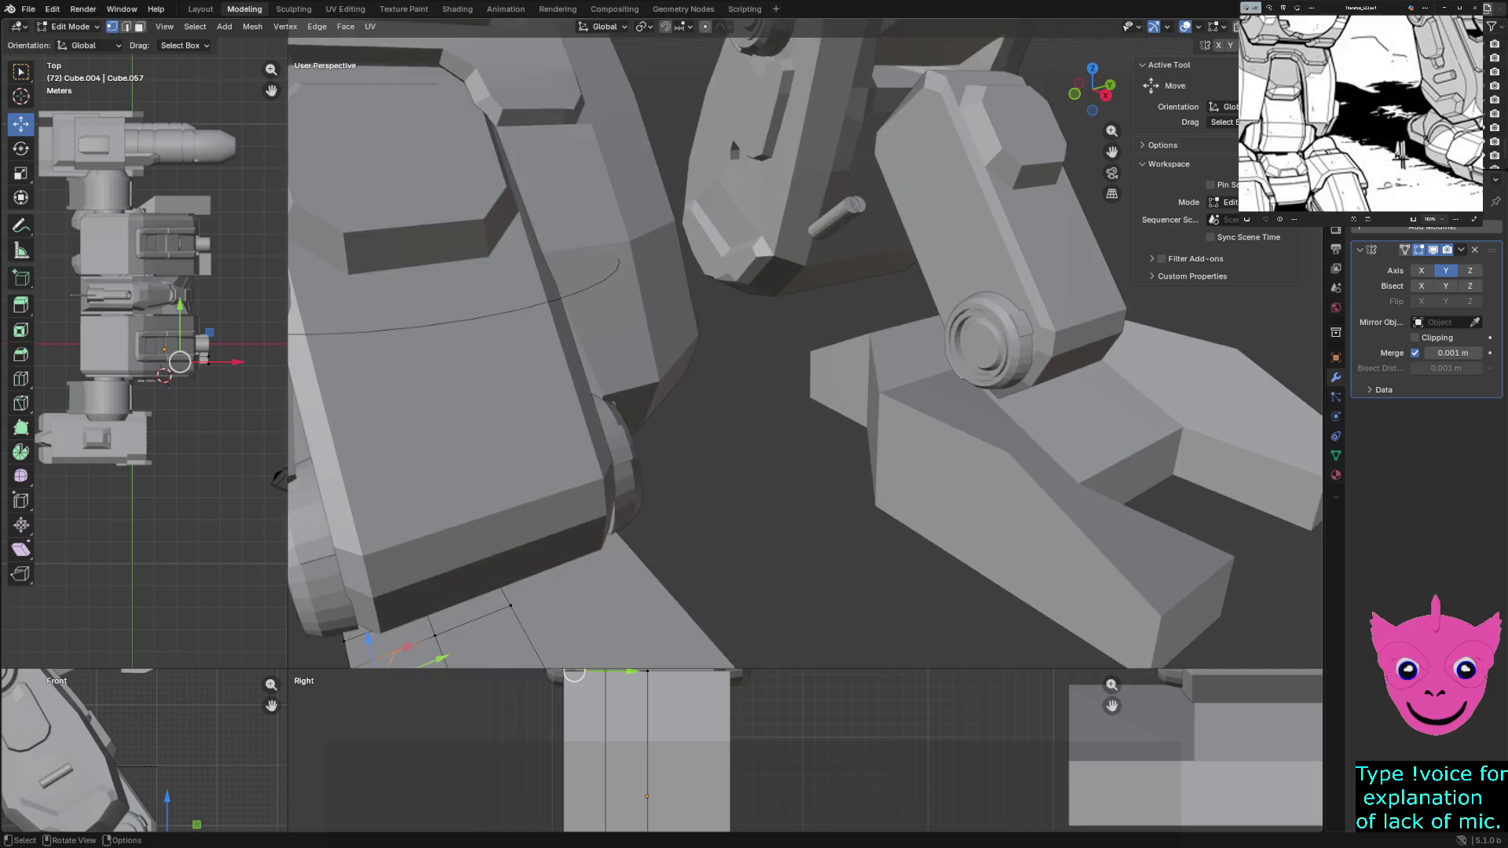
pyautogui.scroll(-2, 566, 534)
pyautogui.scroll(2, 565, 534)
pyautogui.hotkey('alt', 'a')
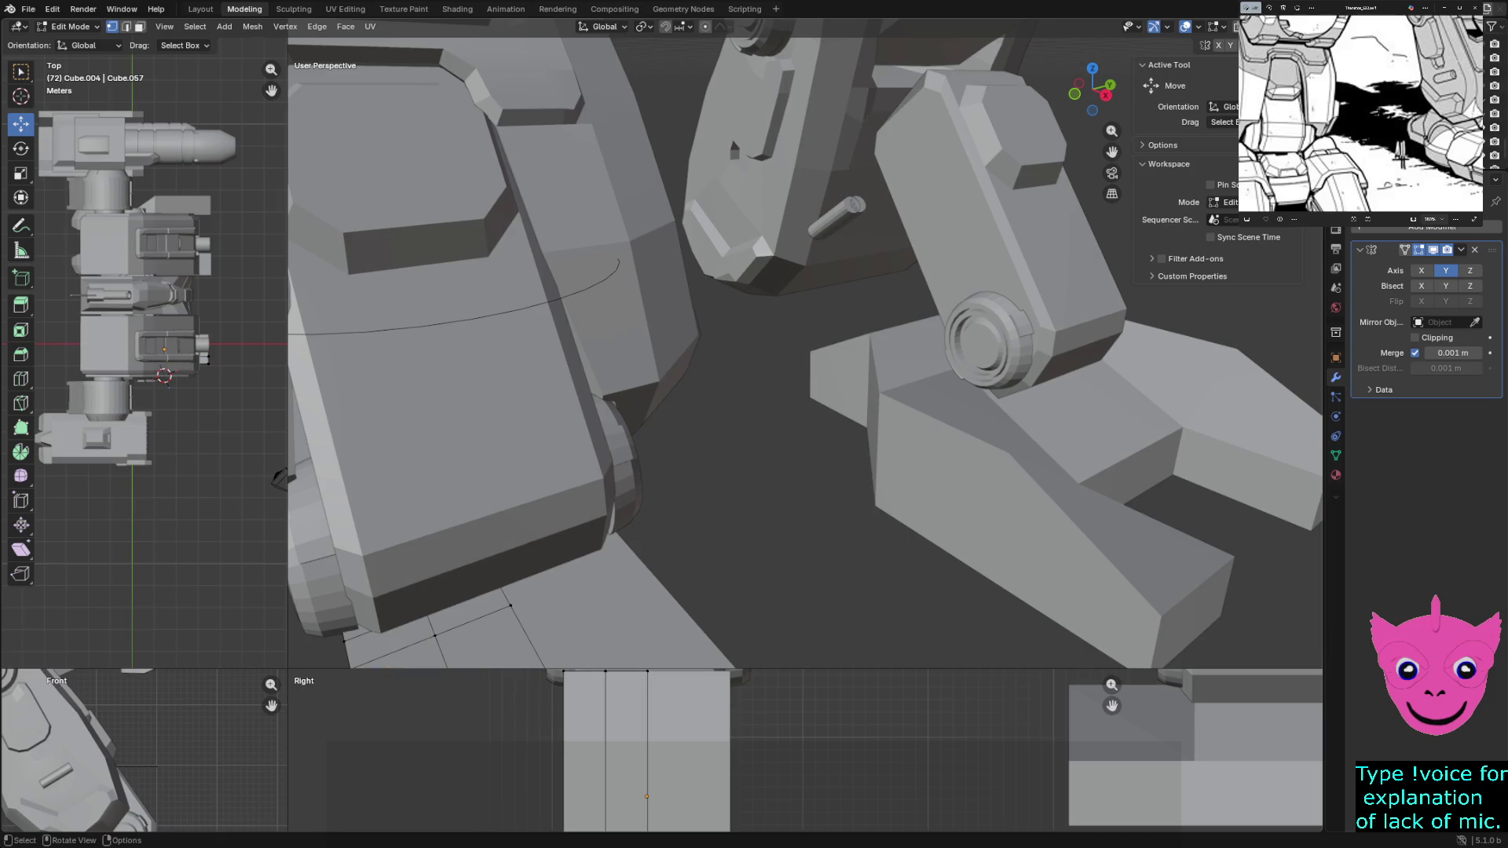
pyautogui.press('k')
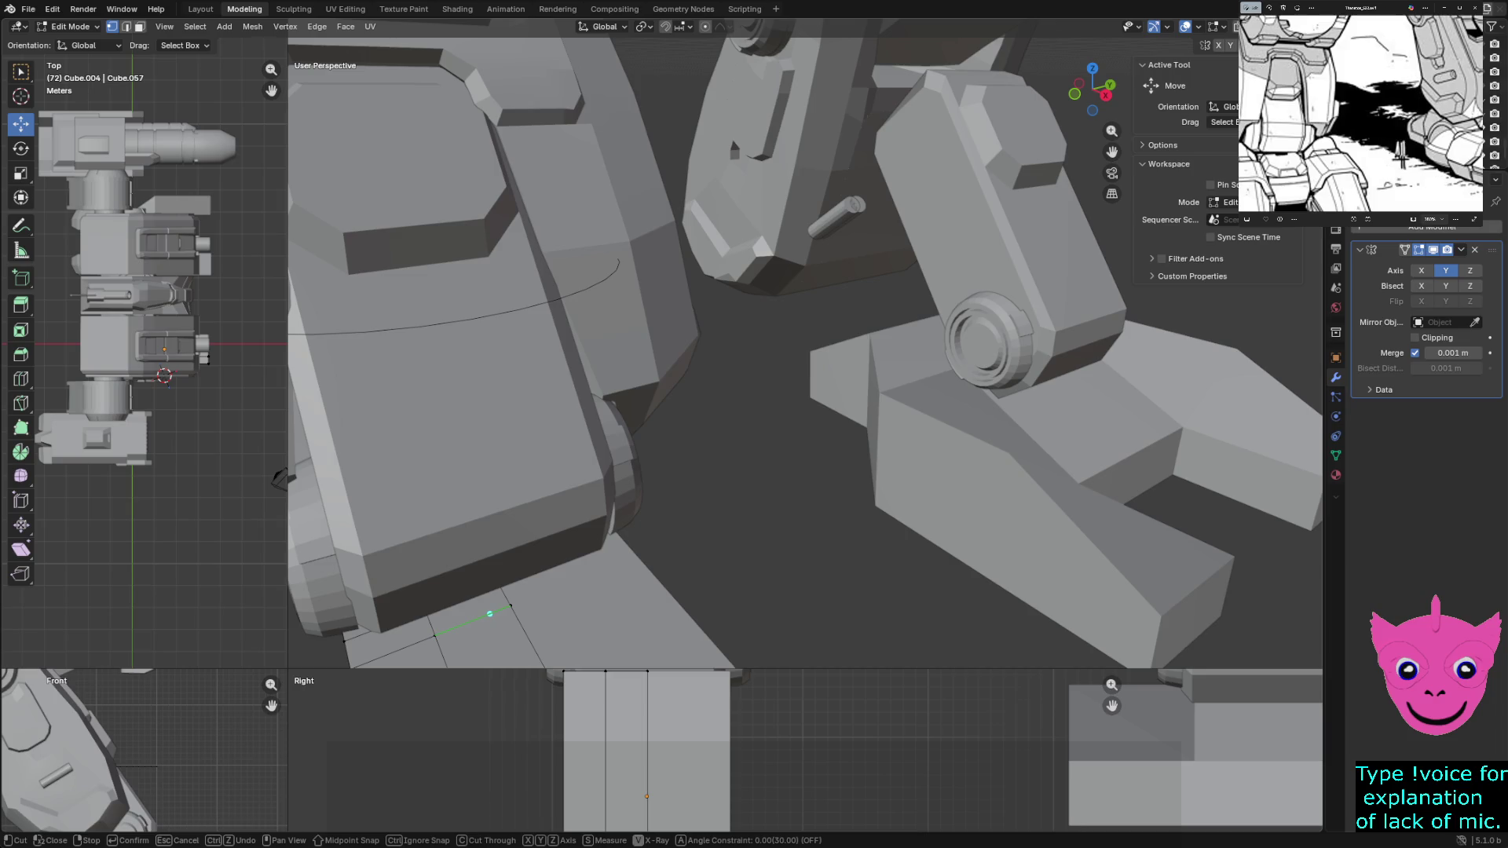
# Knife-cut an edge across the foot's top face near the leg and connect it down the face
pyautogui.click(489, 612)
pyautogui.click(480, 589)
pyautogui.press('Return')
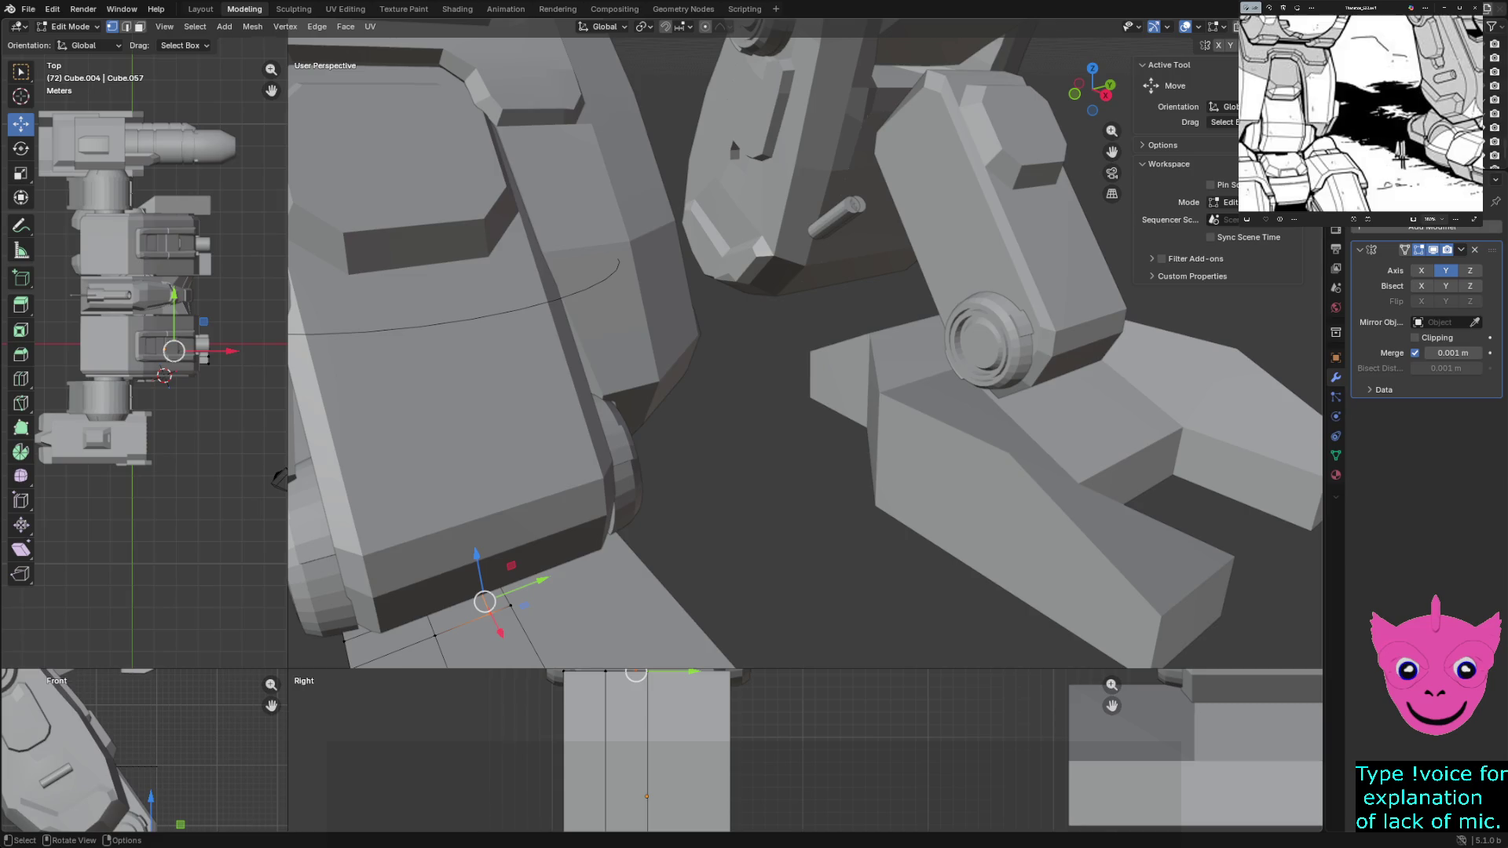
pyautogui.scroll(-3, 805, 344)
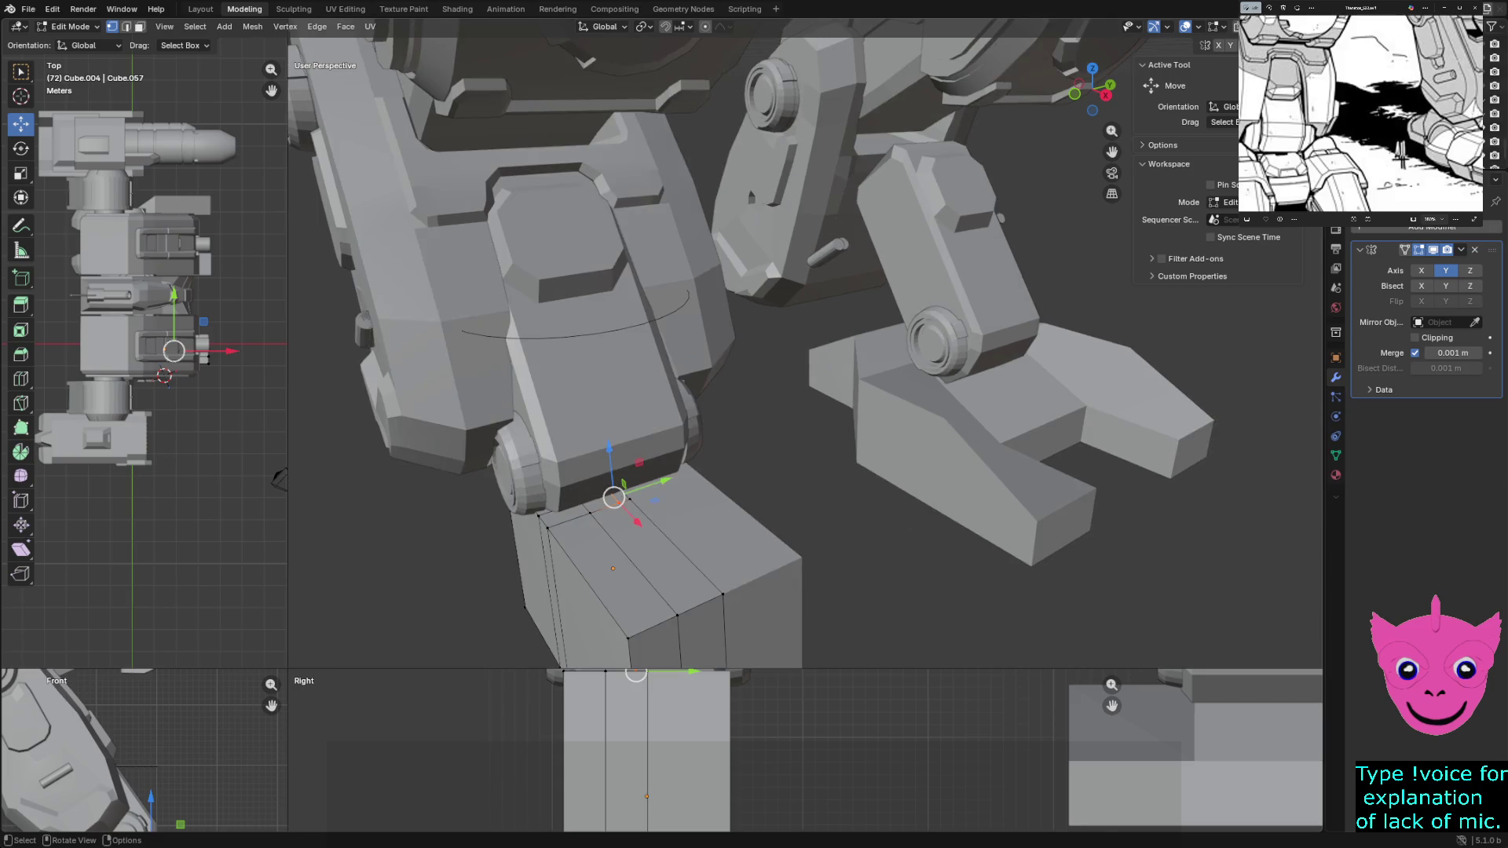
pyautogui.scroll(3, 806, 344)
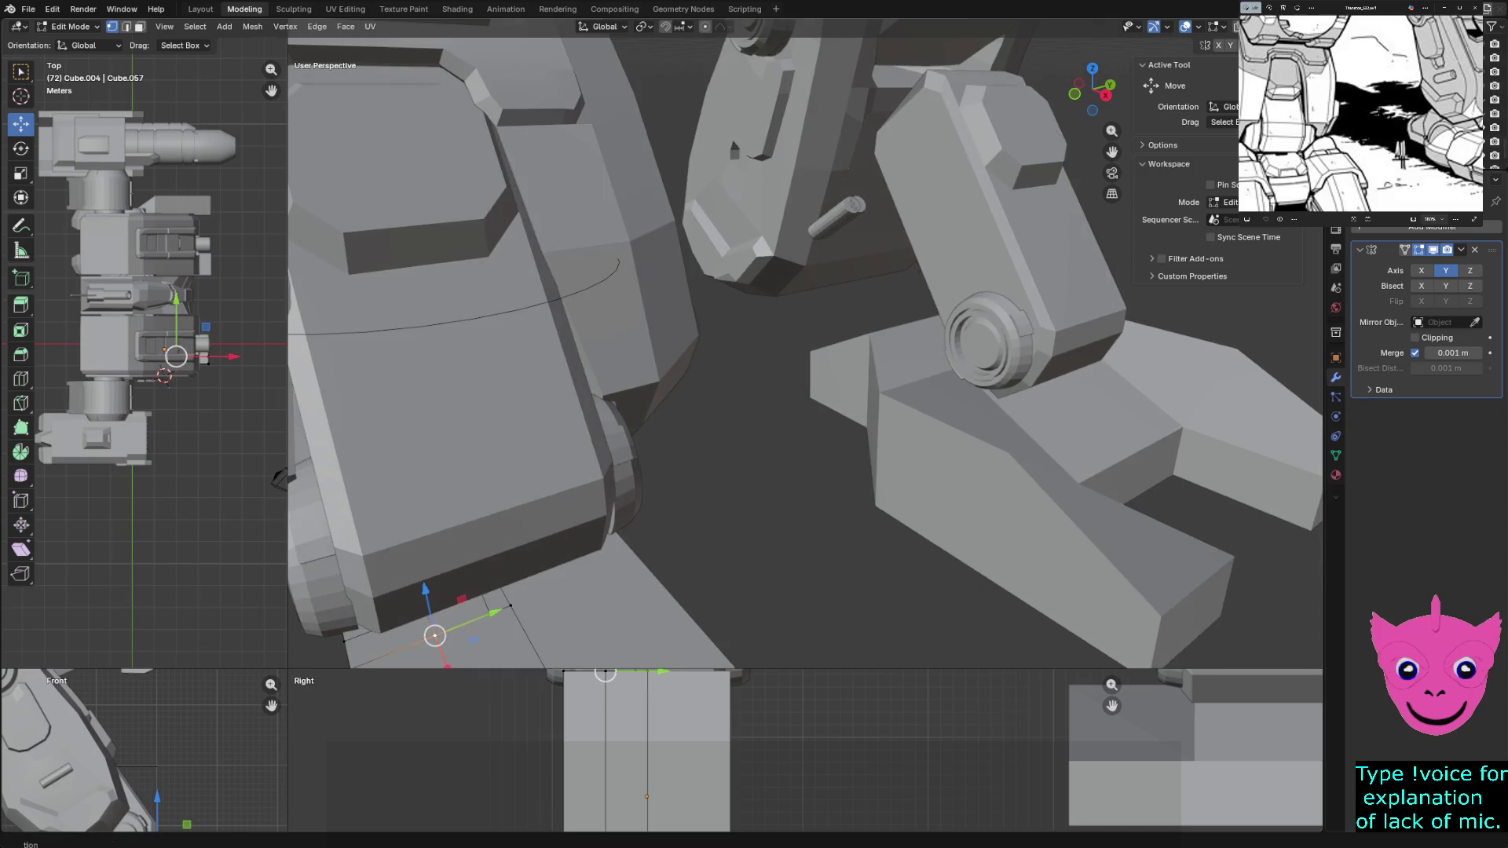
pyautogui.moveTo(805, 344); pyautogui.dragTo(825, 336, button='middle')
pyautogui.moveTo(518, 589); pyautogui.dragTo(536, 578, button='middle')
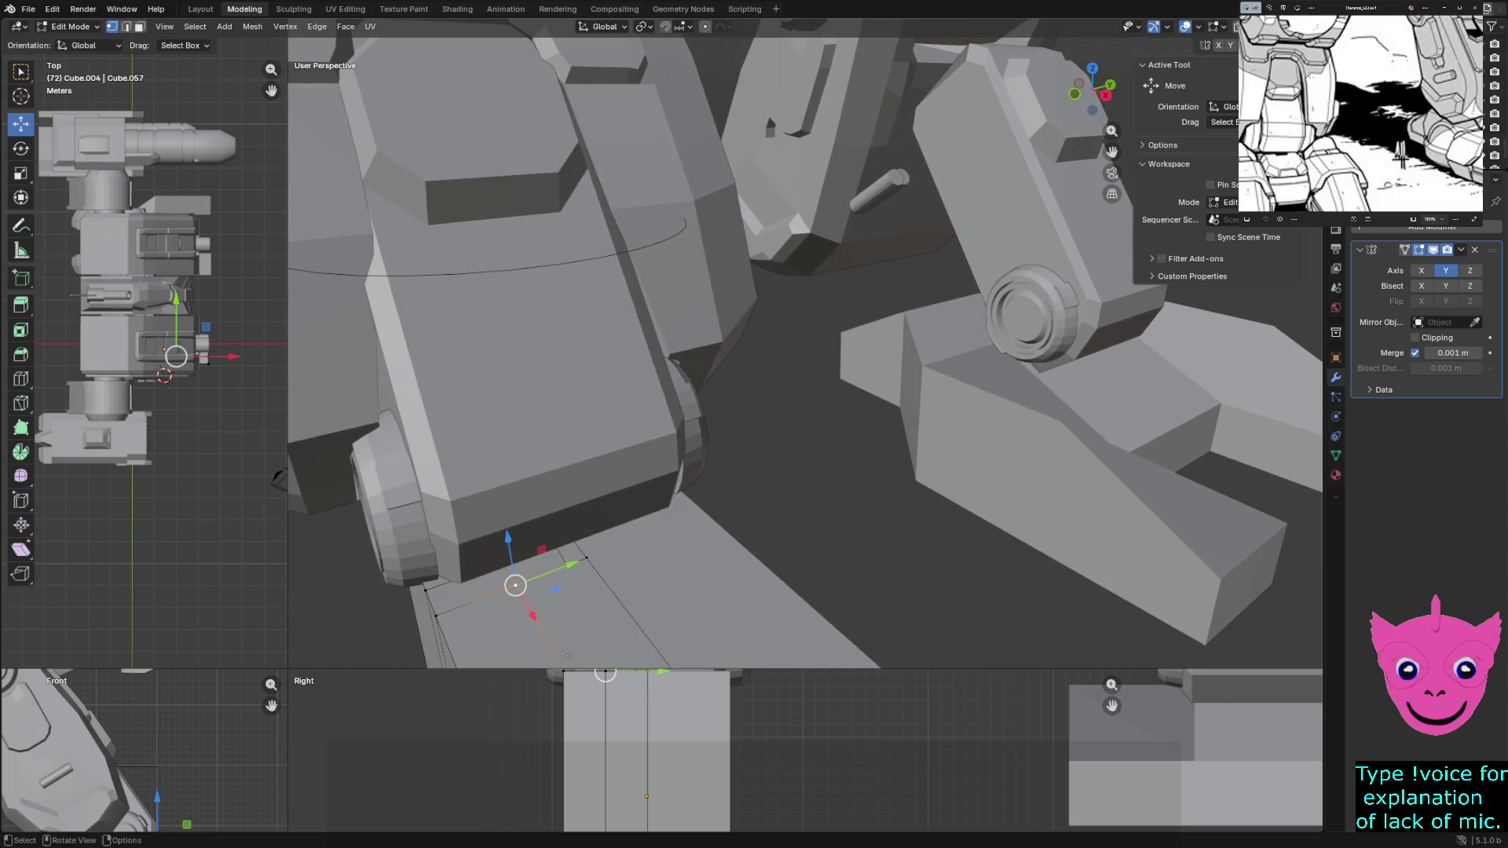
pyautogui.moveTo(806, 344); pyautogui.dragTo(814, 389, button='middle')
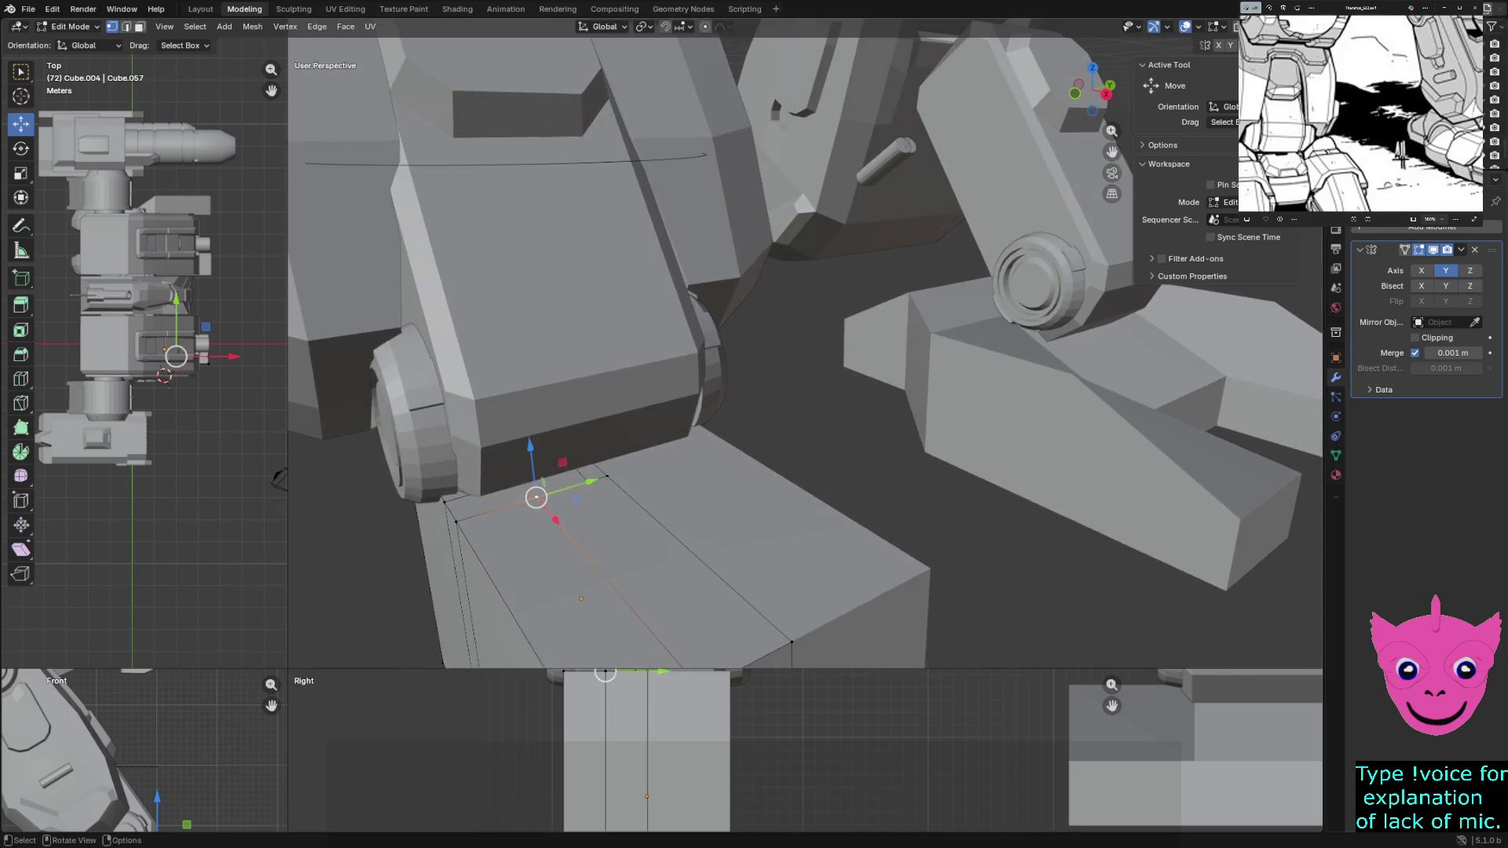
pyautogui.press('j')
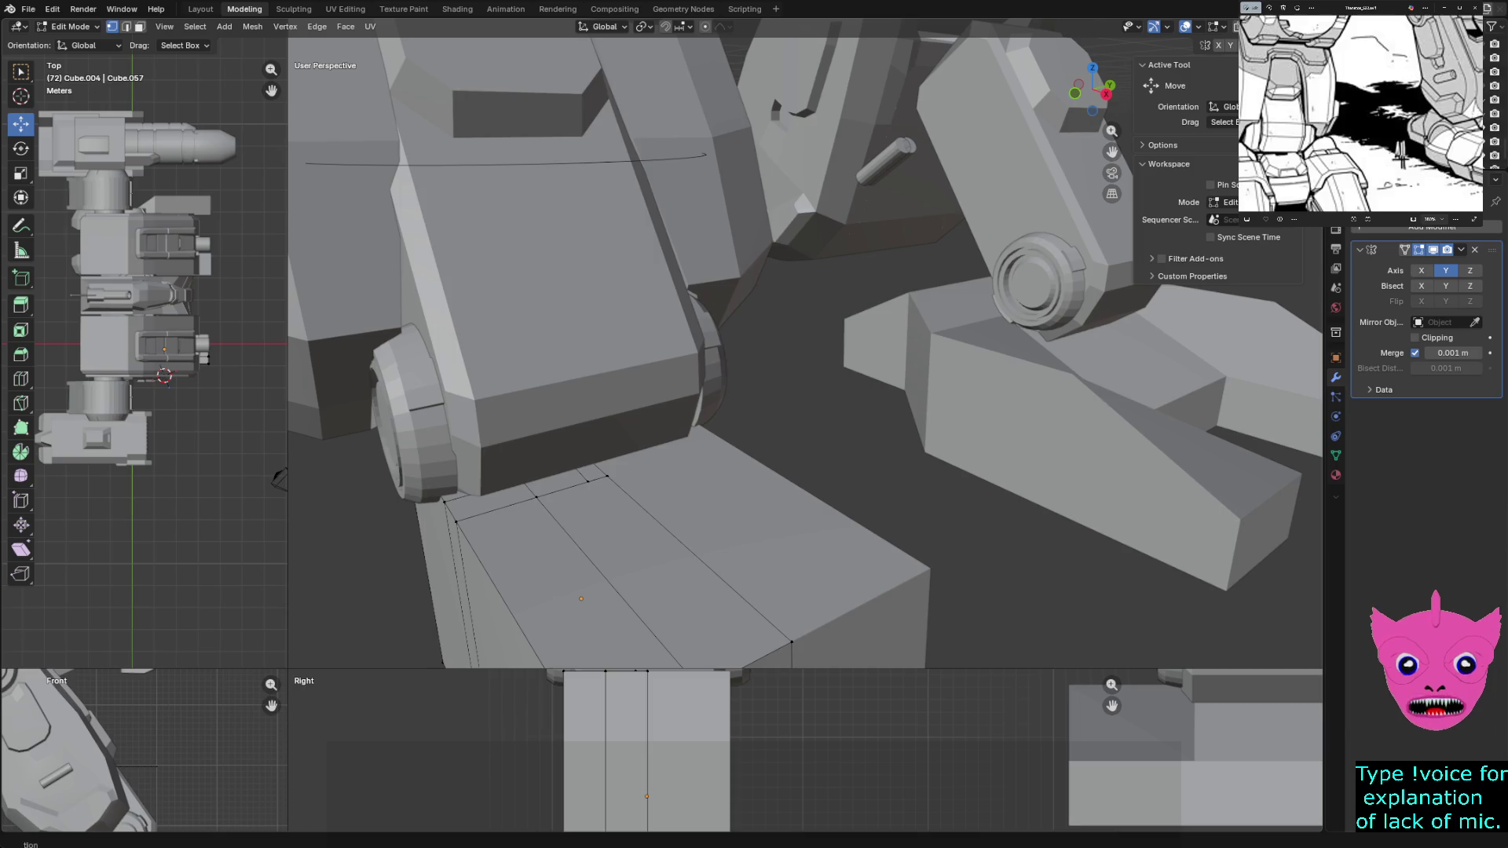
# Select the cut's end vertex and begin sliding it about 0.18 m along Y
pyautogui.click(536, 496)
pyautogui.moveTo(801, 354); pyautogui.dragTo(707, 365, button='middle')
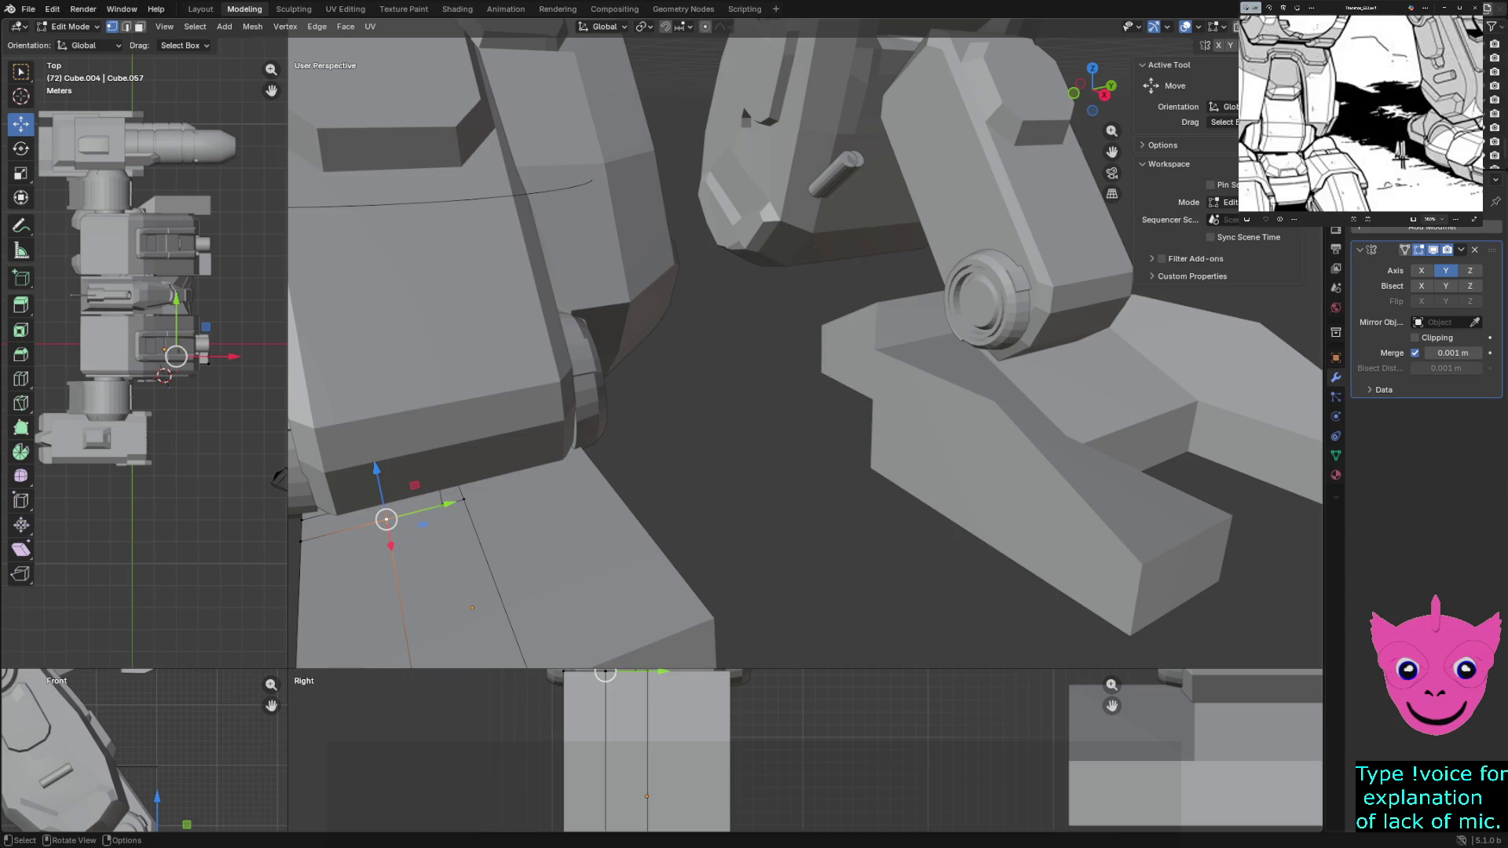
pyautogui.press('g')
pyautogui.press('y')
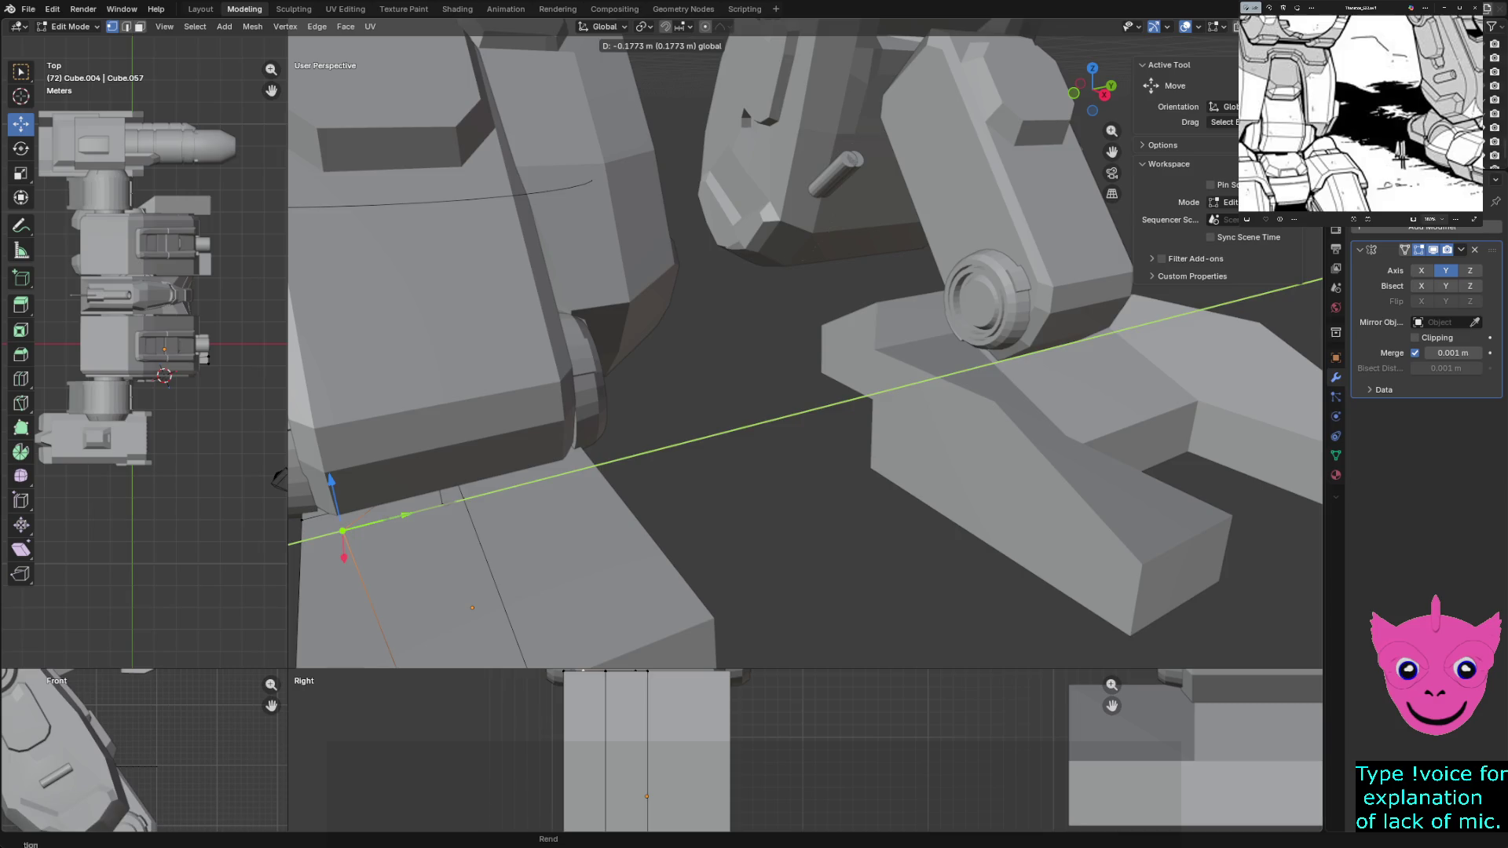
# Confirm the vertex move, select a vertical edge path on the leg block and switch the viewports to wireframe
pyautogui.click(343, 530)
pyautogui.click(384, 519)
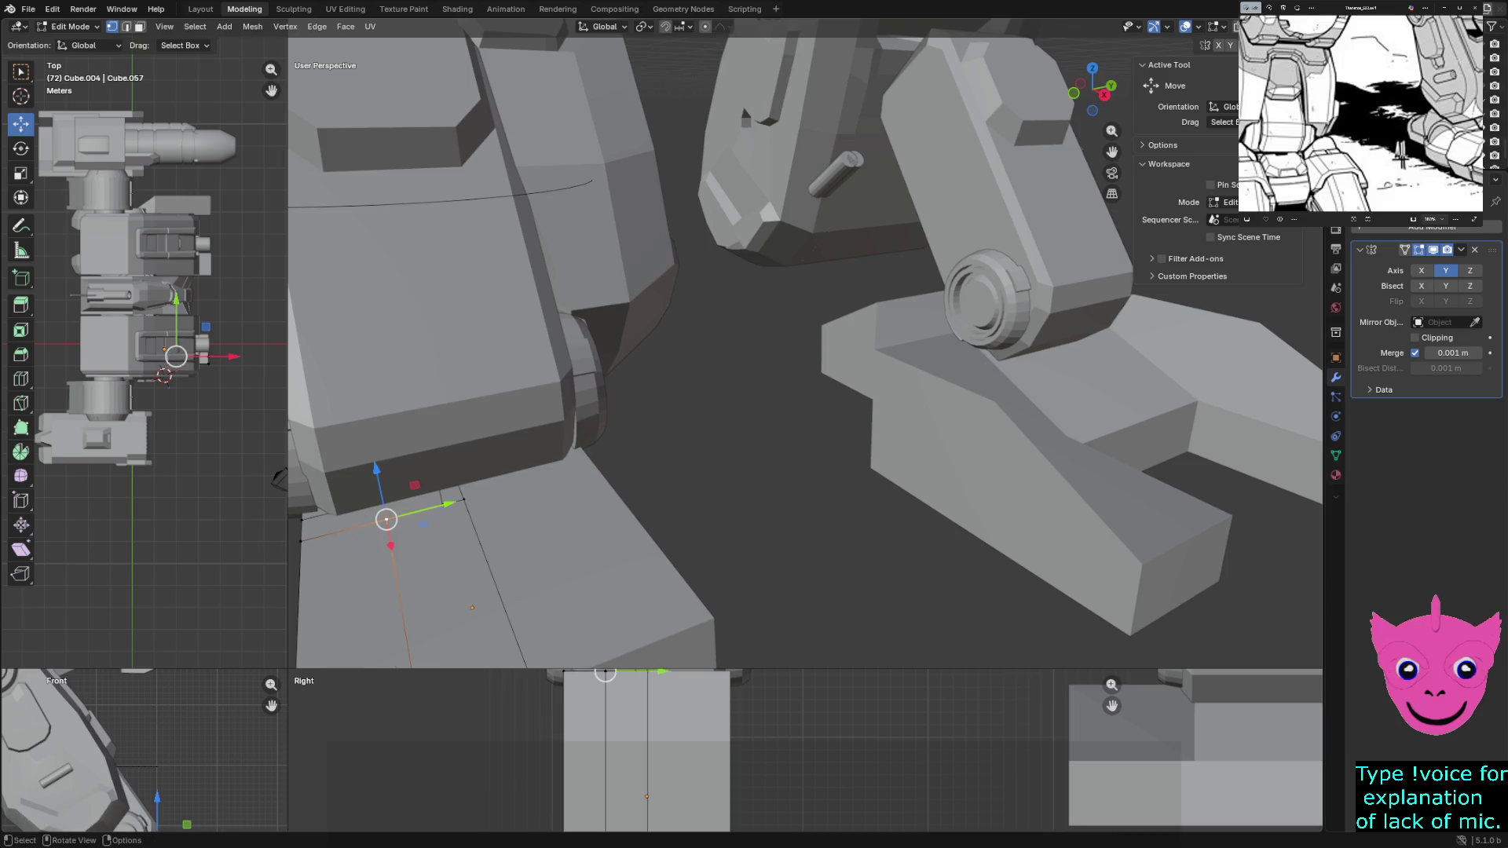
pyautogui.scroll(-2, 807, 344)
pyautogui.click(580, 433)
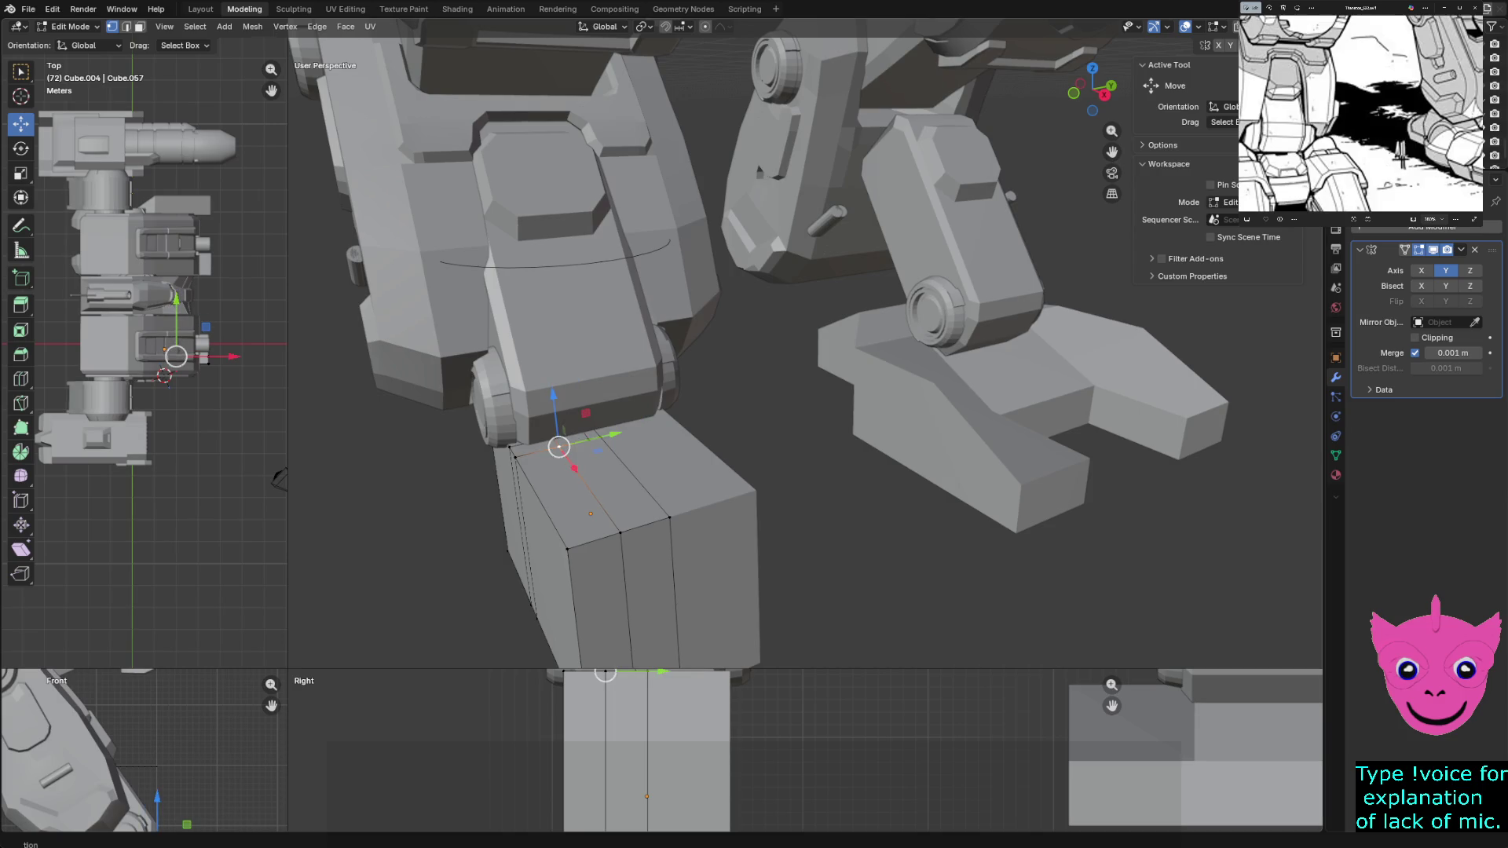
pyautogui.keyDown('ctrl'); pyautogui.click(621, 533); pyautogui.keyUp('ctrl')
pyautogui.scroll(-2, 806, 345)
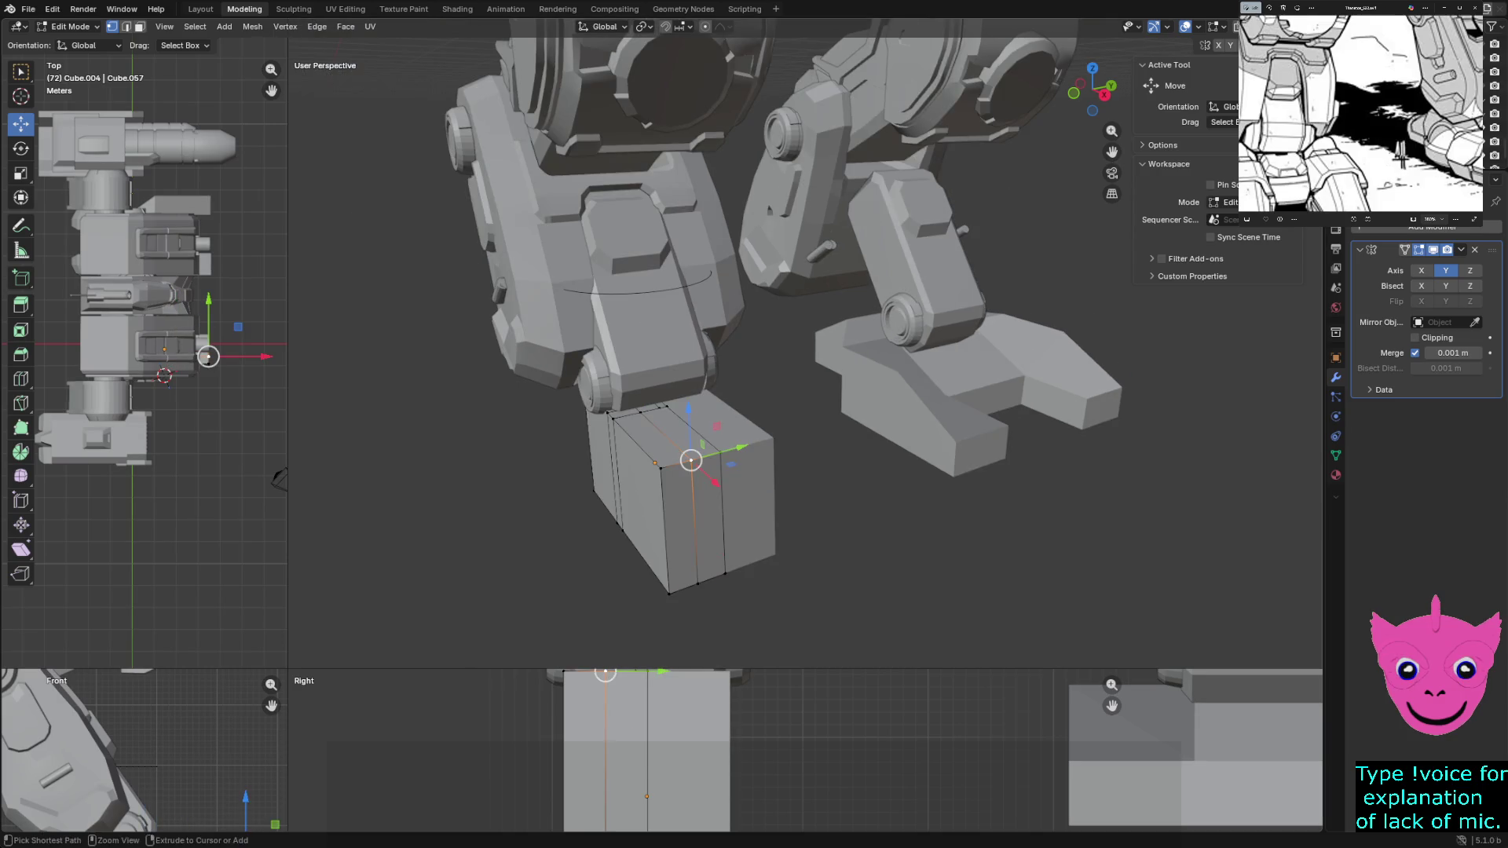
pyautogui.keyDown('ctrl'); pyautogui.click(693, 589); pyautogui.keyUp('ctrl')
pyautogui.press('z')
pyautogui.click(583, 600)
pyautogui.scroll(-1, 809, 751)
pyautogui.scroll(-1, 810, 750)
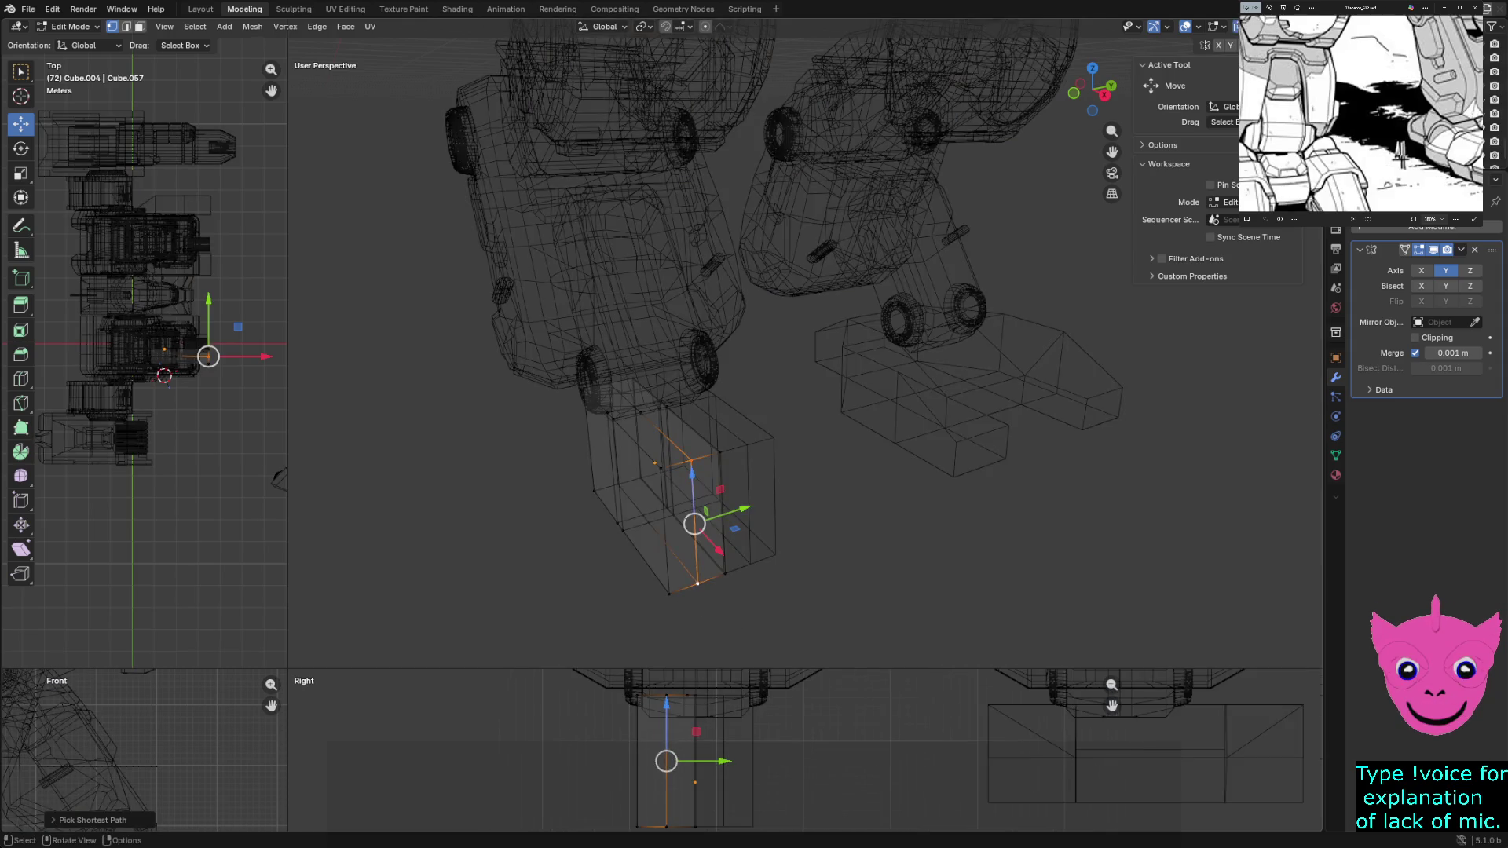
pyautogui.scroll(-1, 810, 751)
# Select the vertical edge loop on the foot block's side and restore solid shading
pyautogui.click(616, 479)
pyautogui.click(698, 584)
pyautogui.click(655, 468)
pyautogui.click(618, 483)
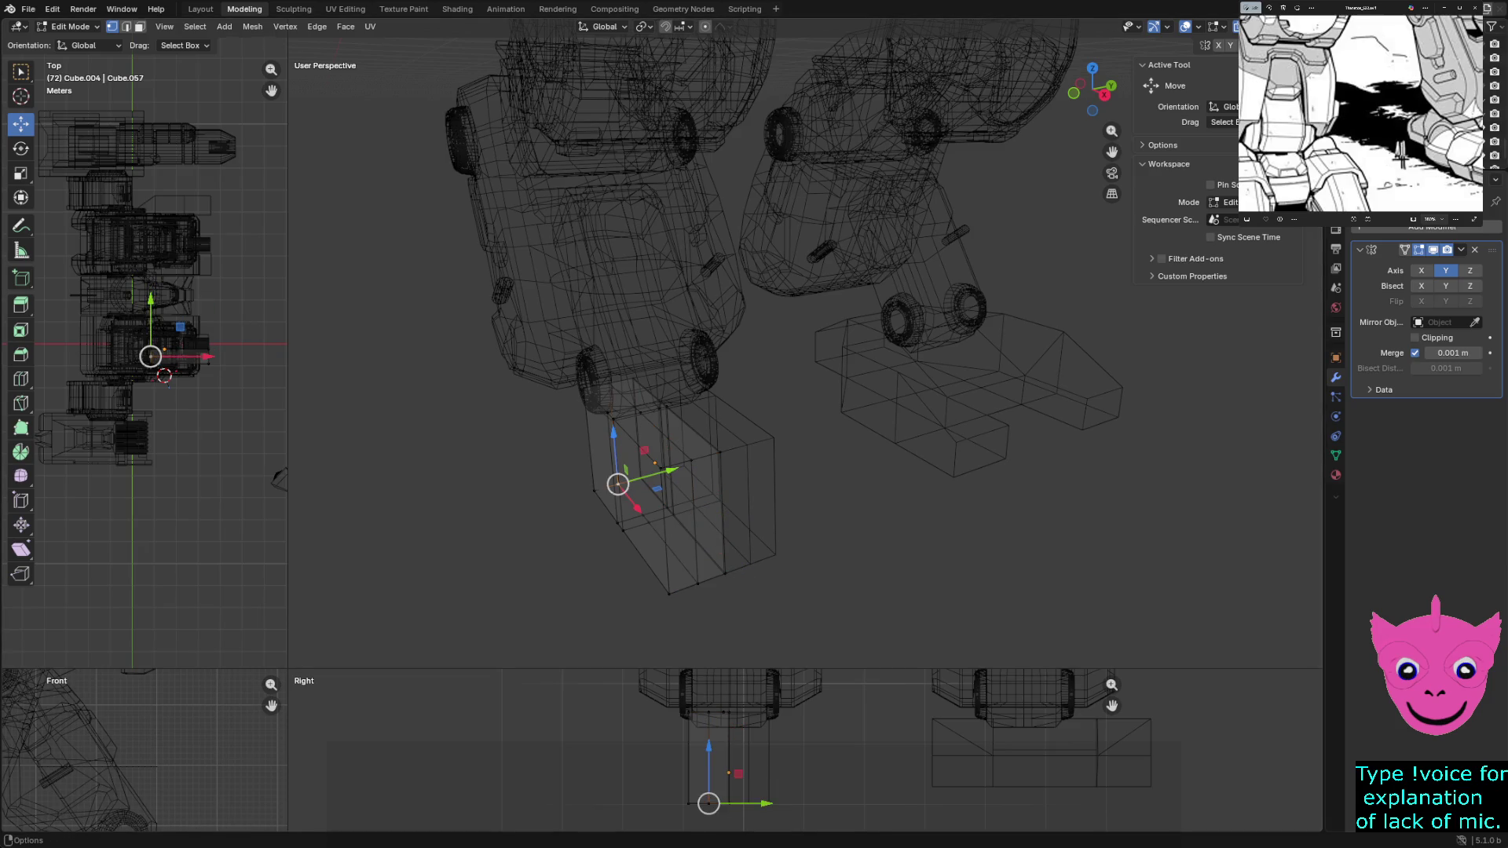
pyautogui.moveTo(697, 830); pyautogui.dragTo(719, 678)
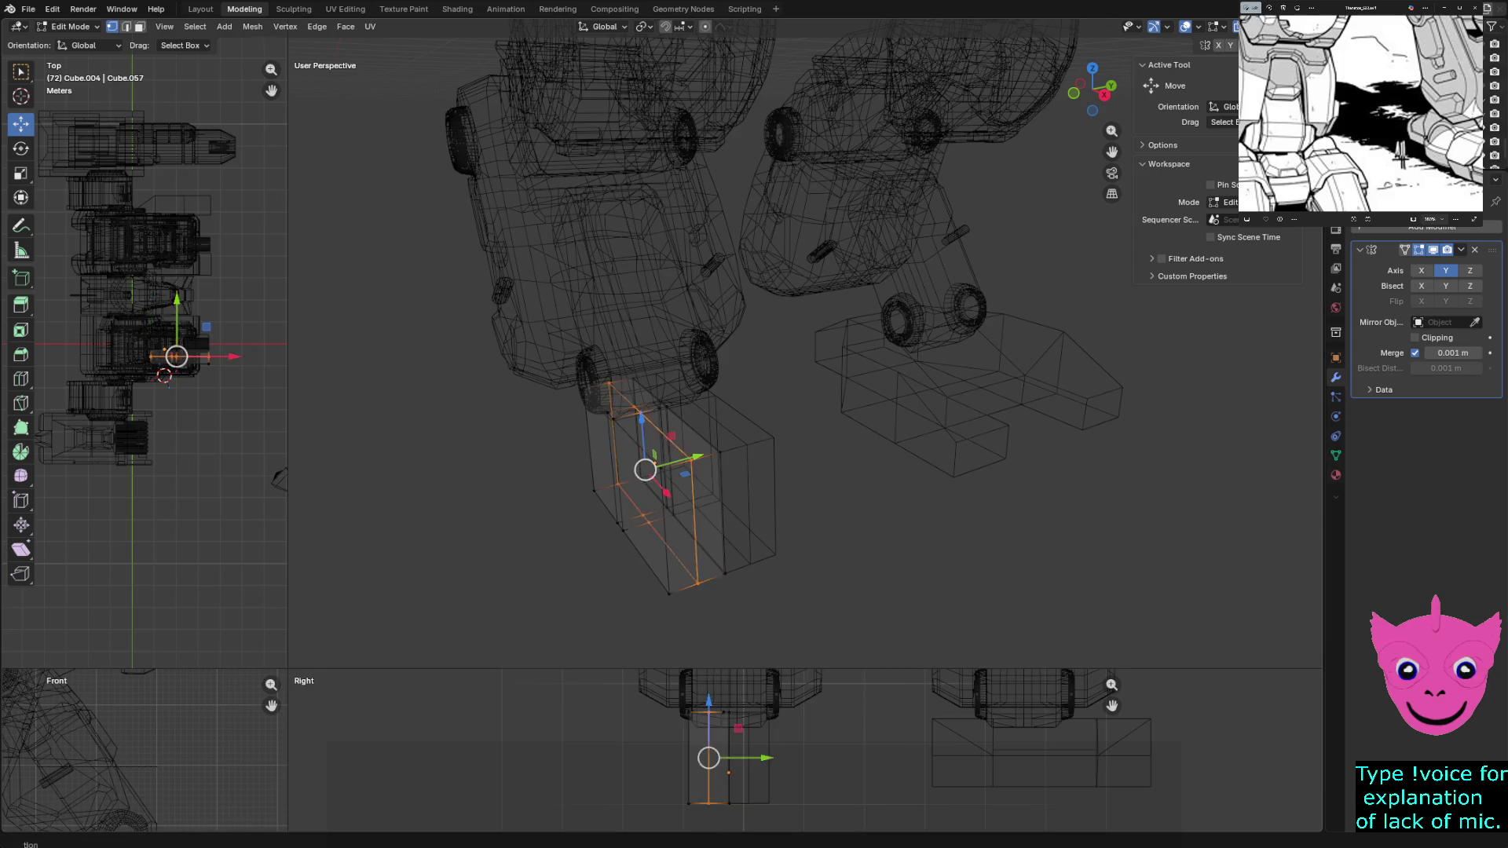
pyautogui.scroll(3, 824, 343)
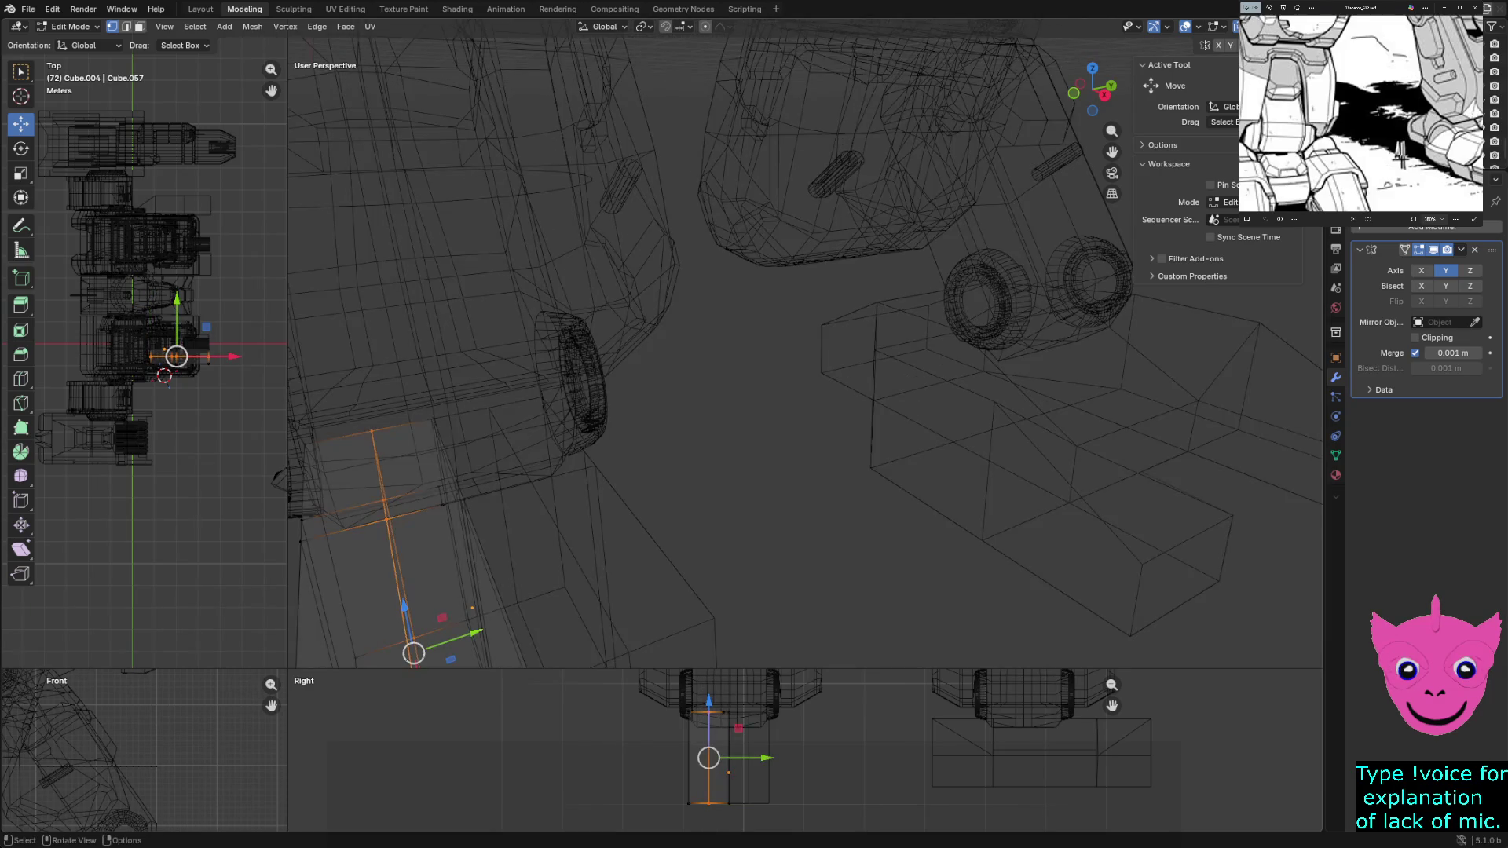
pyautogui.moveTo(802, 353); pyautogui.dragTo(848, 330, button='middle')
pyautogui.press('z')
pyautogui.click(727, 529)
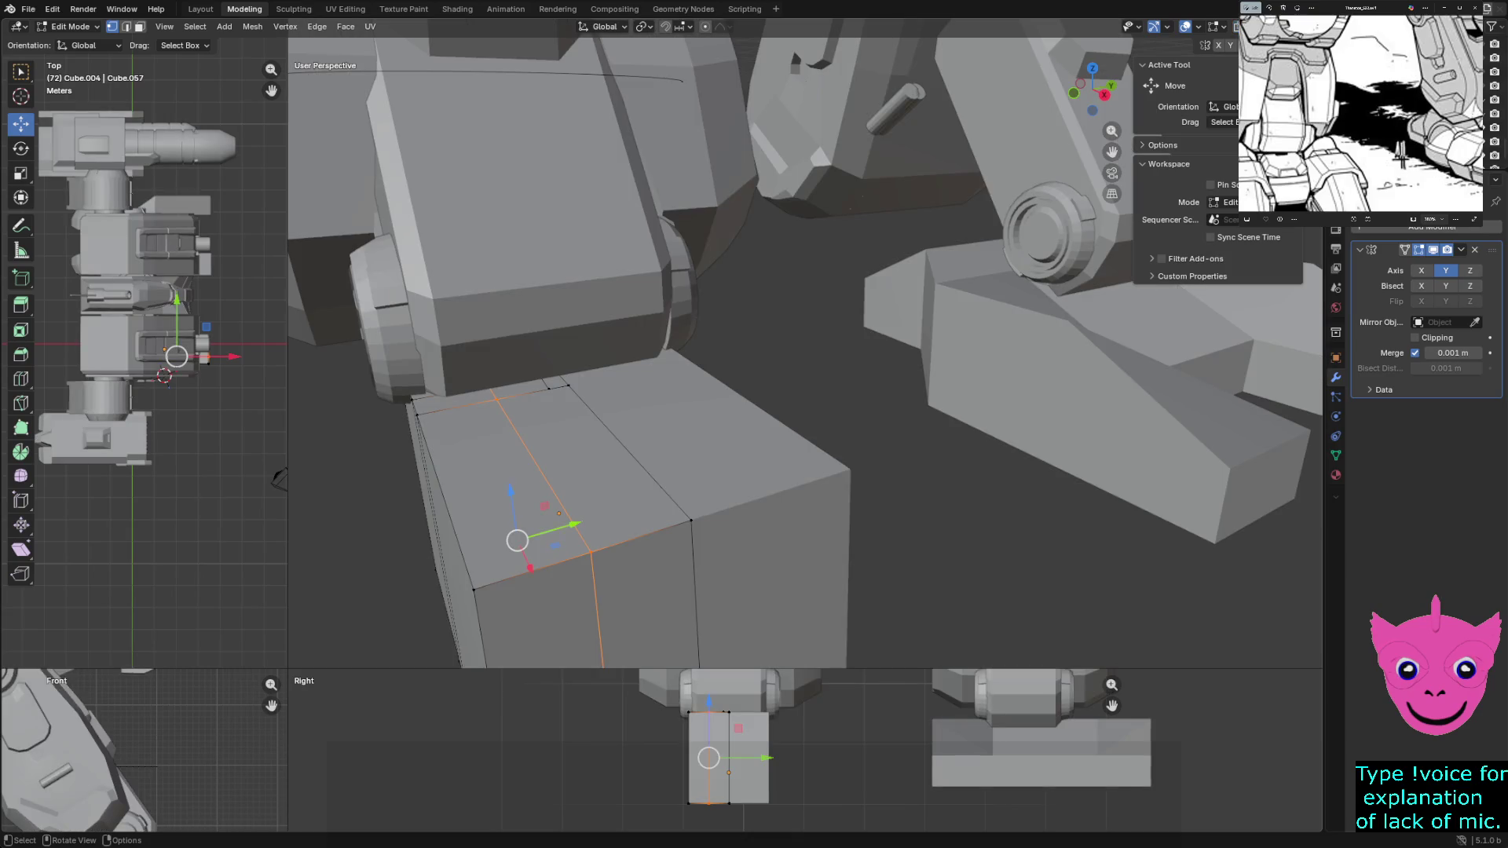
# Begin moving the selected edge loop along the Y axis
pyautogui.press('g')
pyautogui.press('y')
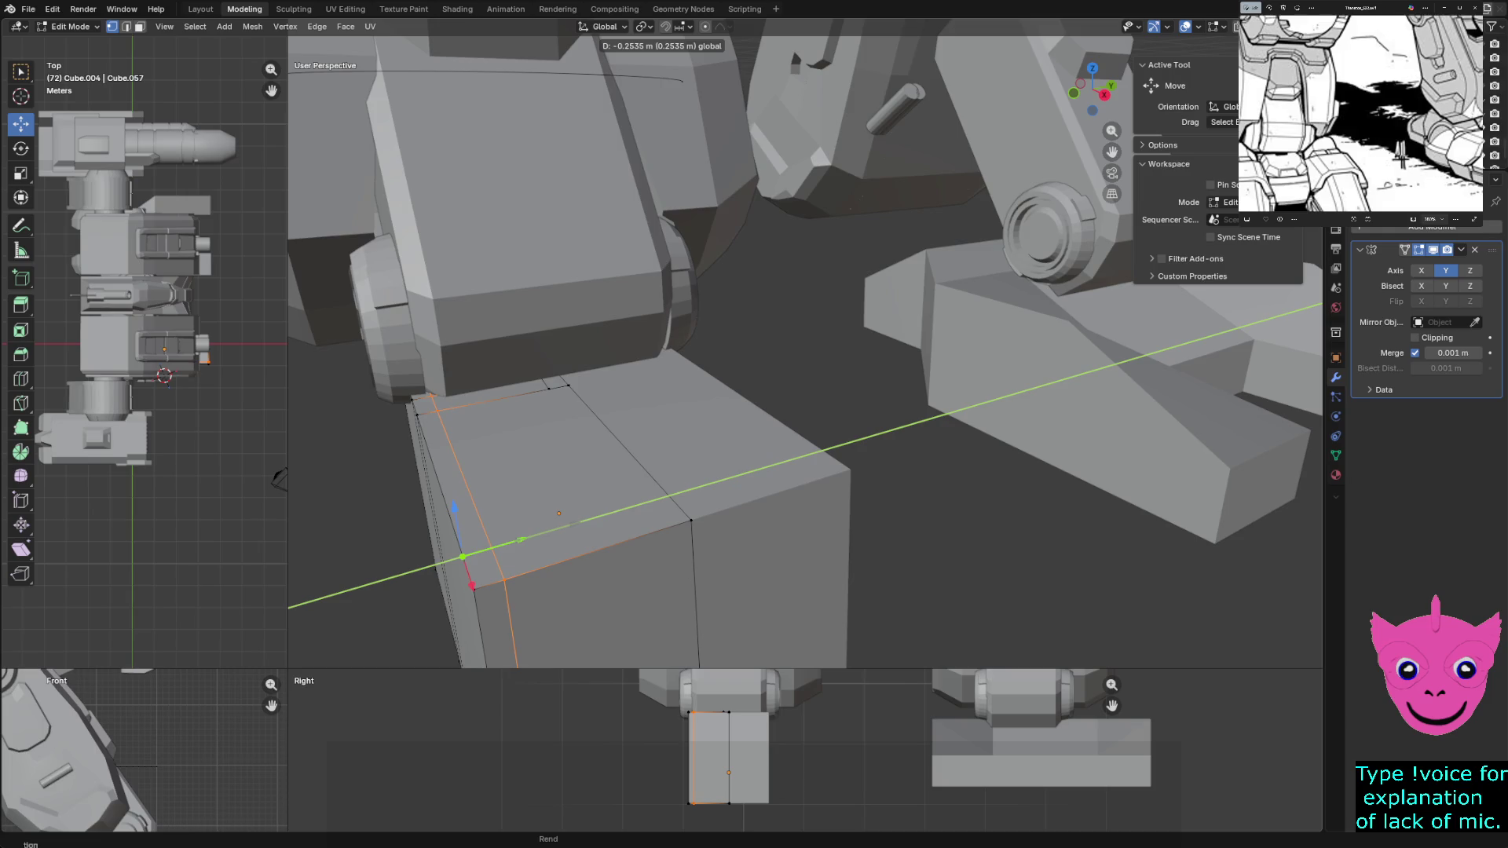
# Confirm the edge loop's Y shift, deselect, and start a loop cut from a side view of the foot
pyautogui.press('Return')
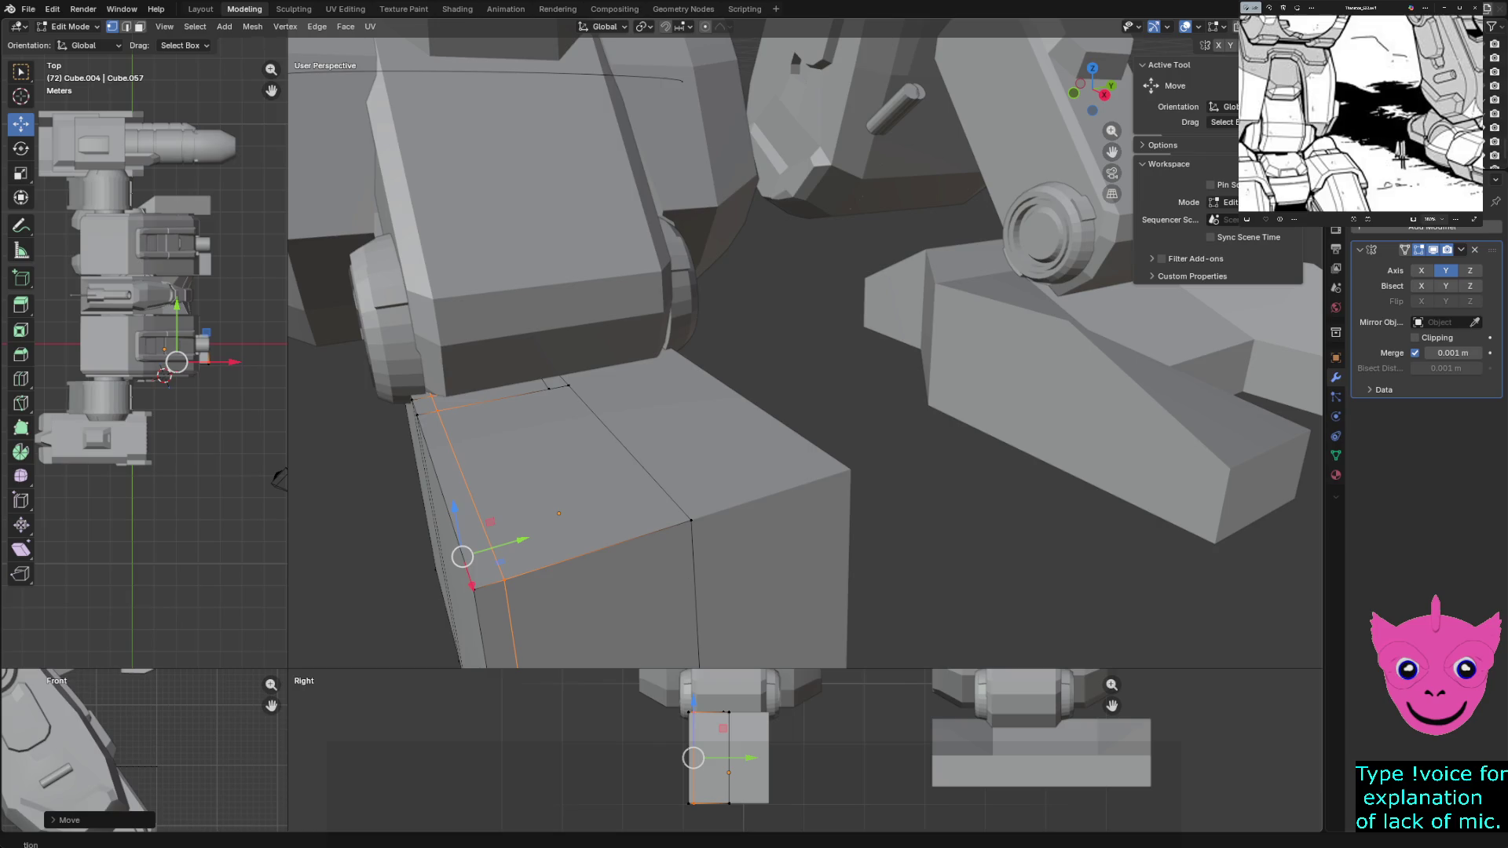
pyautogui.hotkey('alt', 'a')
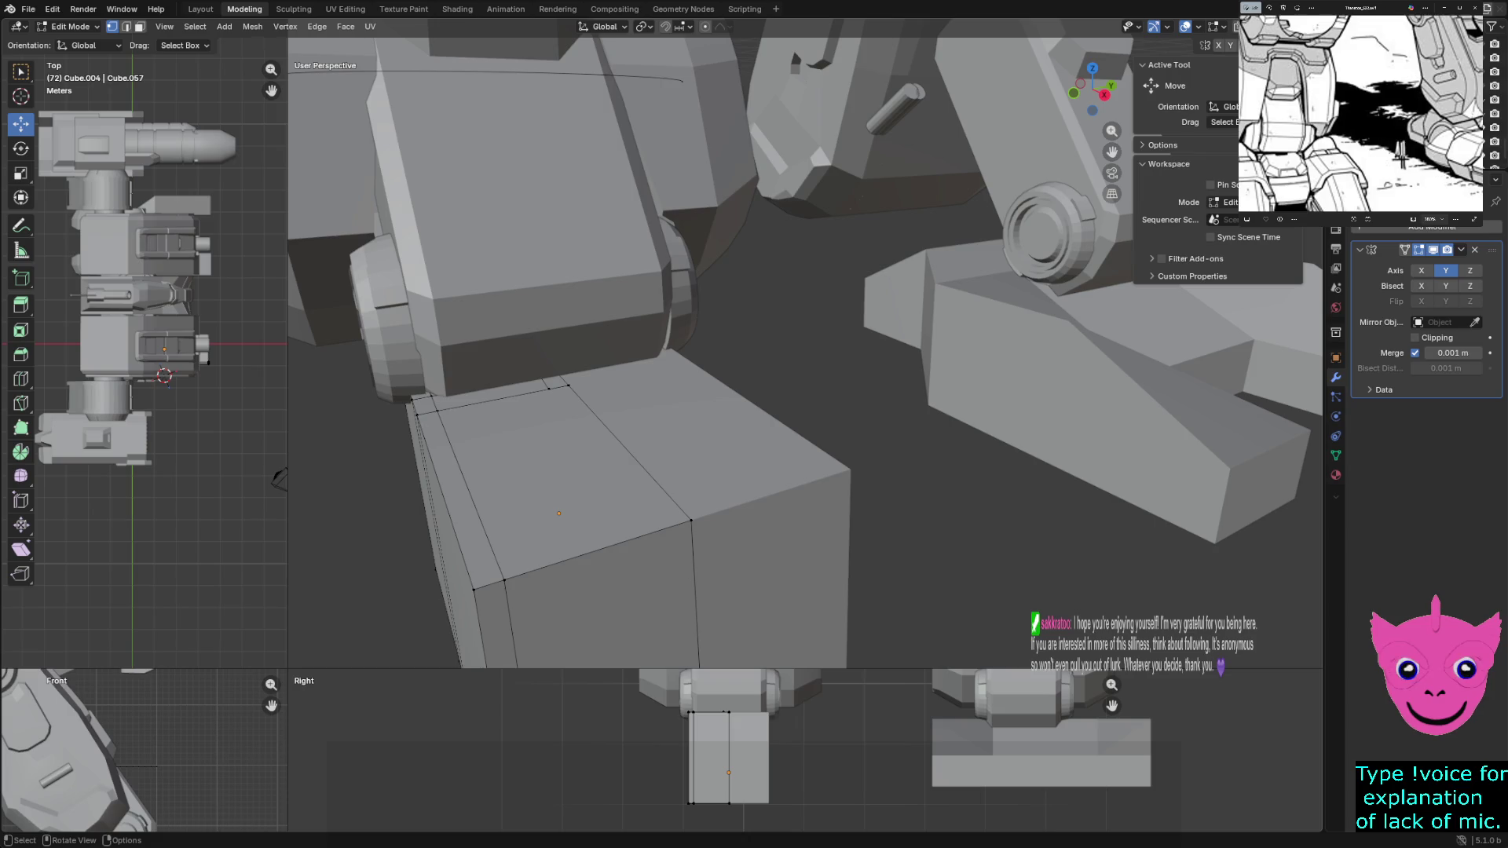
pyautogui.moveTo(754, 354)
pyautogui.mouseDown(button='middle')
pyautogui.moveTo(755, 318)
pyautogui.moveTo(789, 277)
pyautogui.mouseUp(button='middle')
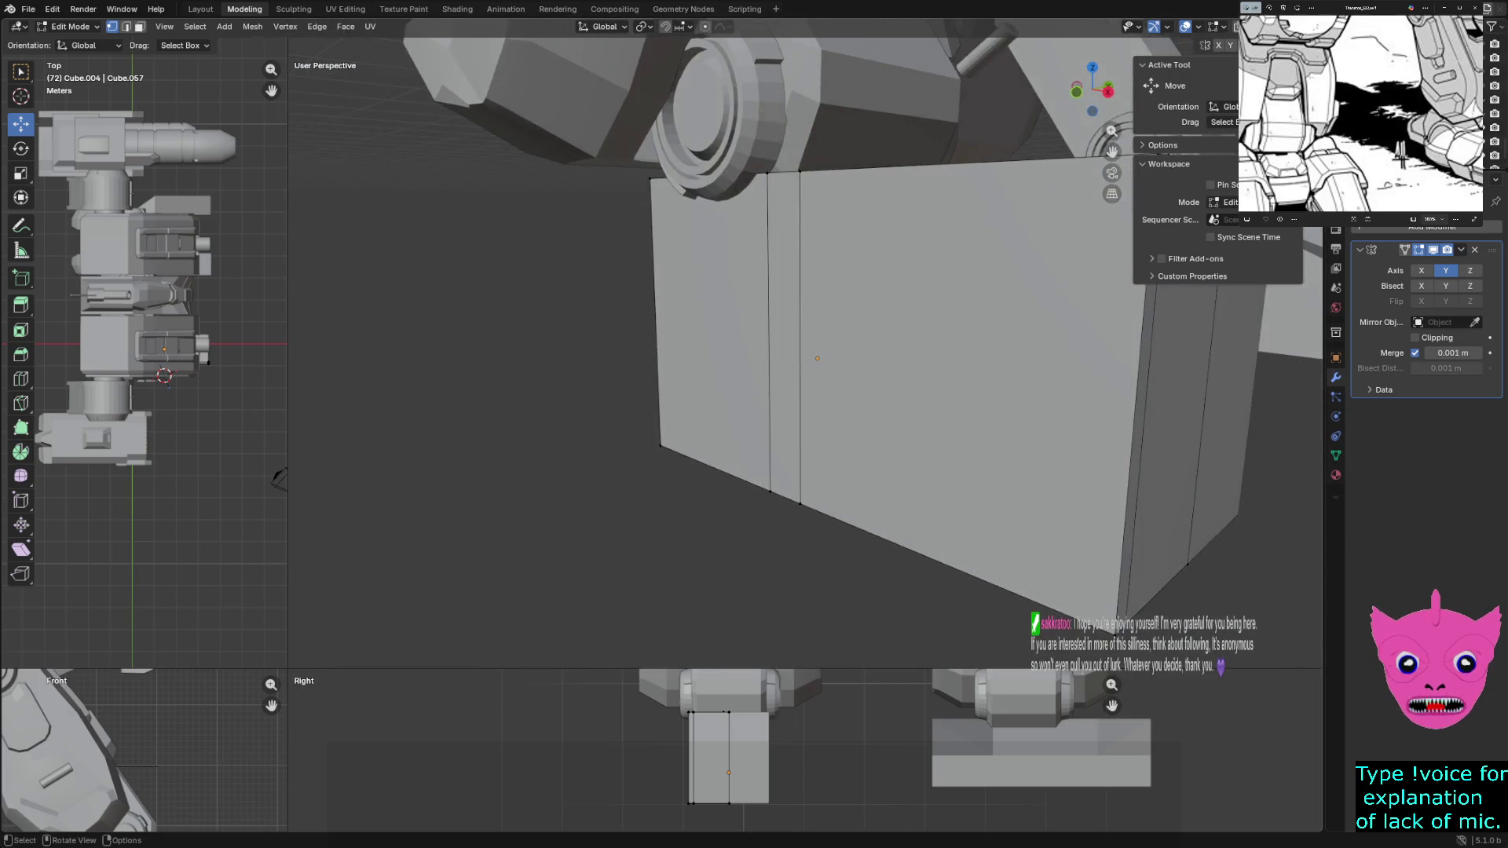
pyautogui.hotkey('ctrl', 'r')
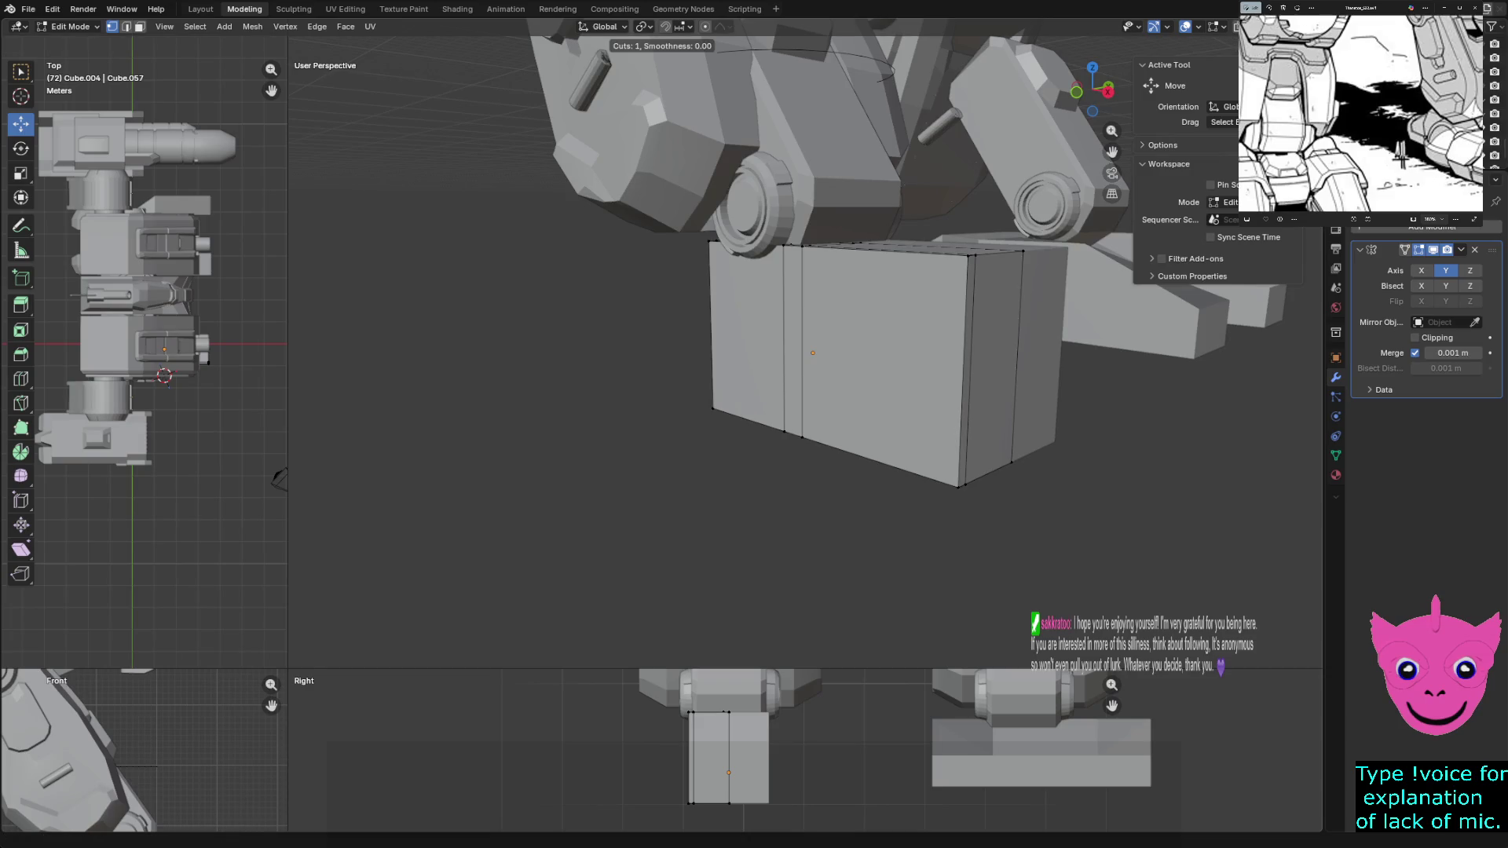
# Place a vertical loop cut on the foot block slid toward one end, then orbit to see both legs
pyautogui.click(905, 476)
pyautogui.click(951, 504)
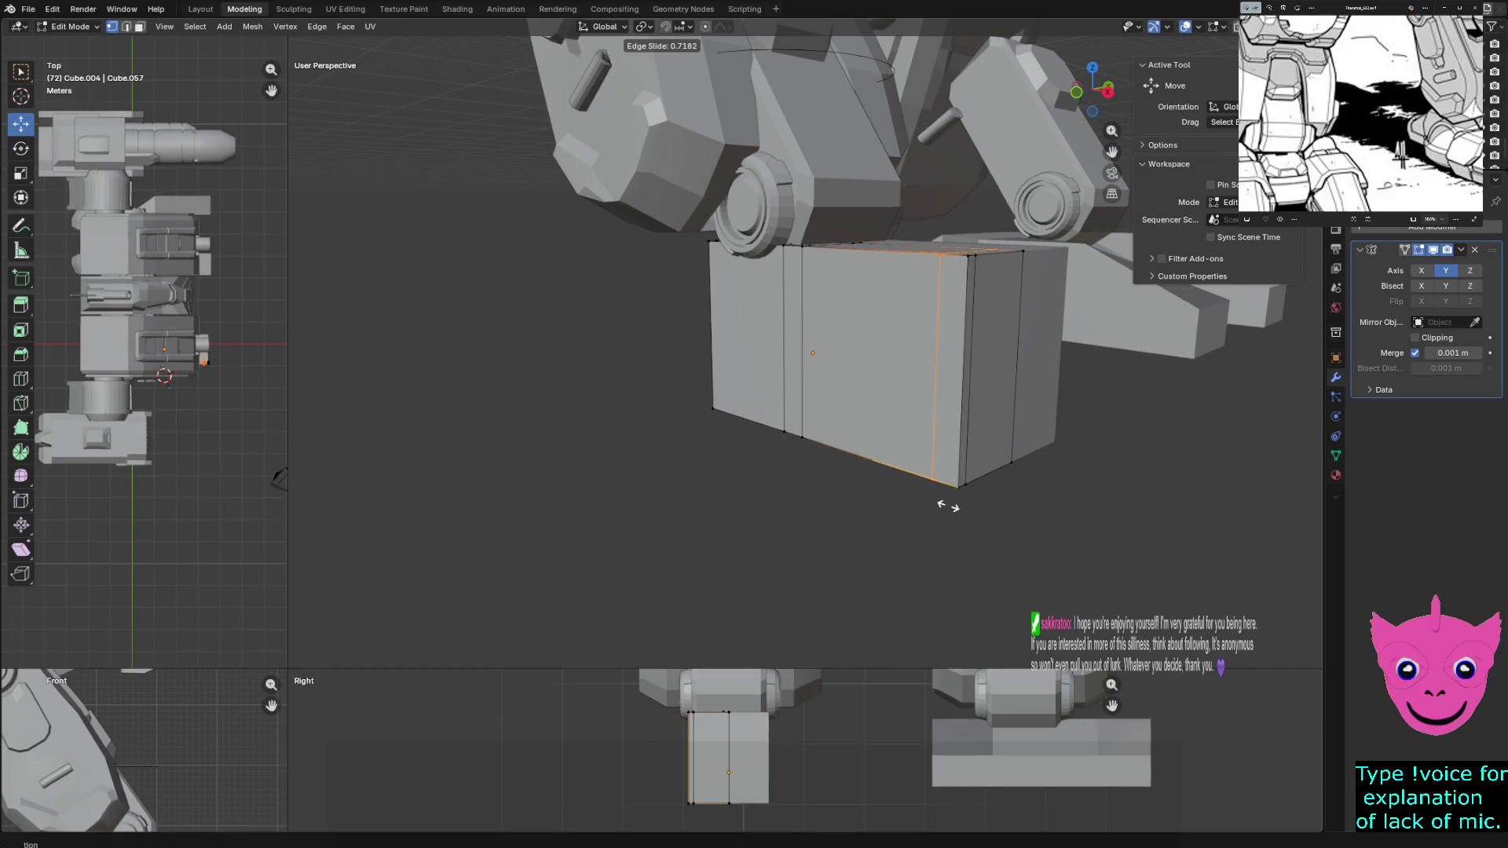
pyautogui.moveTo(951, 504); pyautogui.dragTo(824, 472, button='middle')
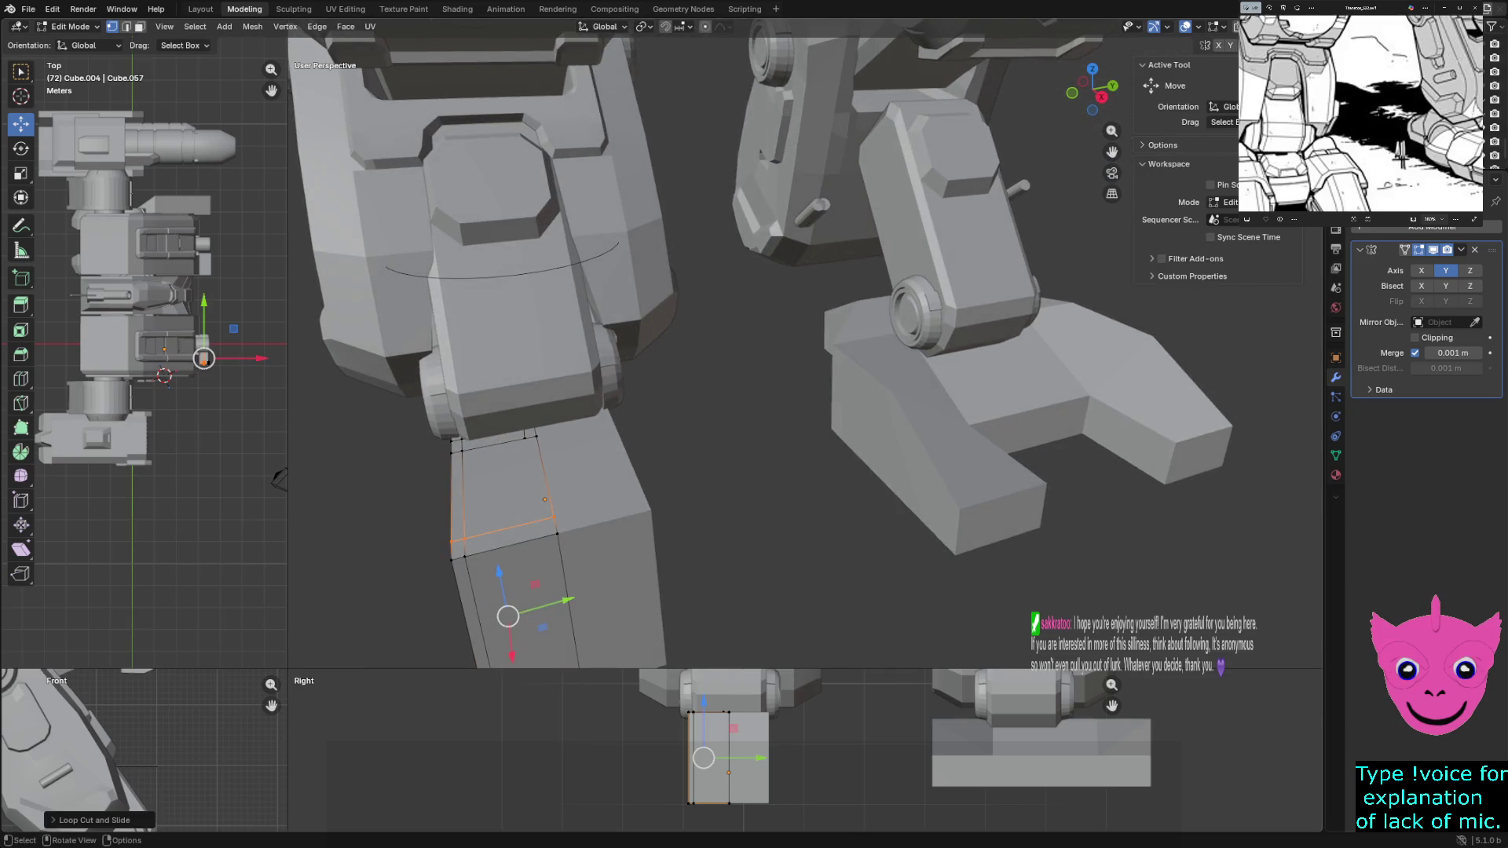
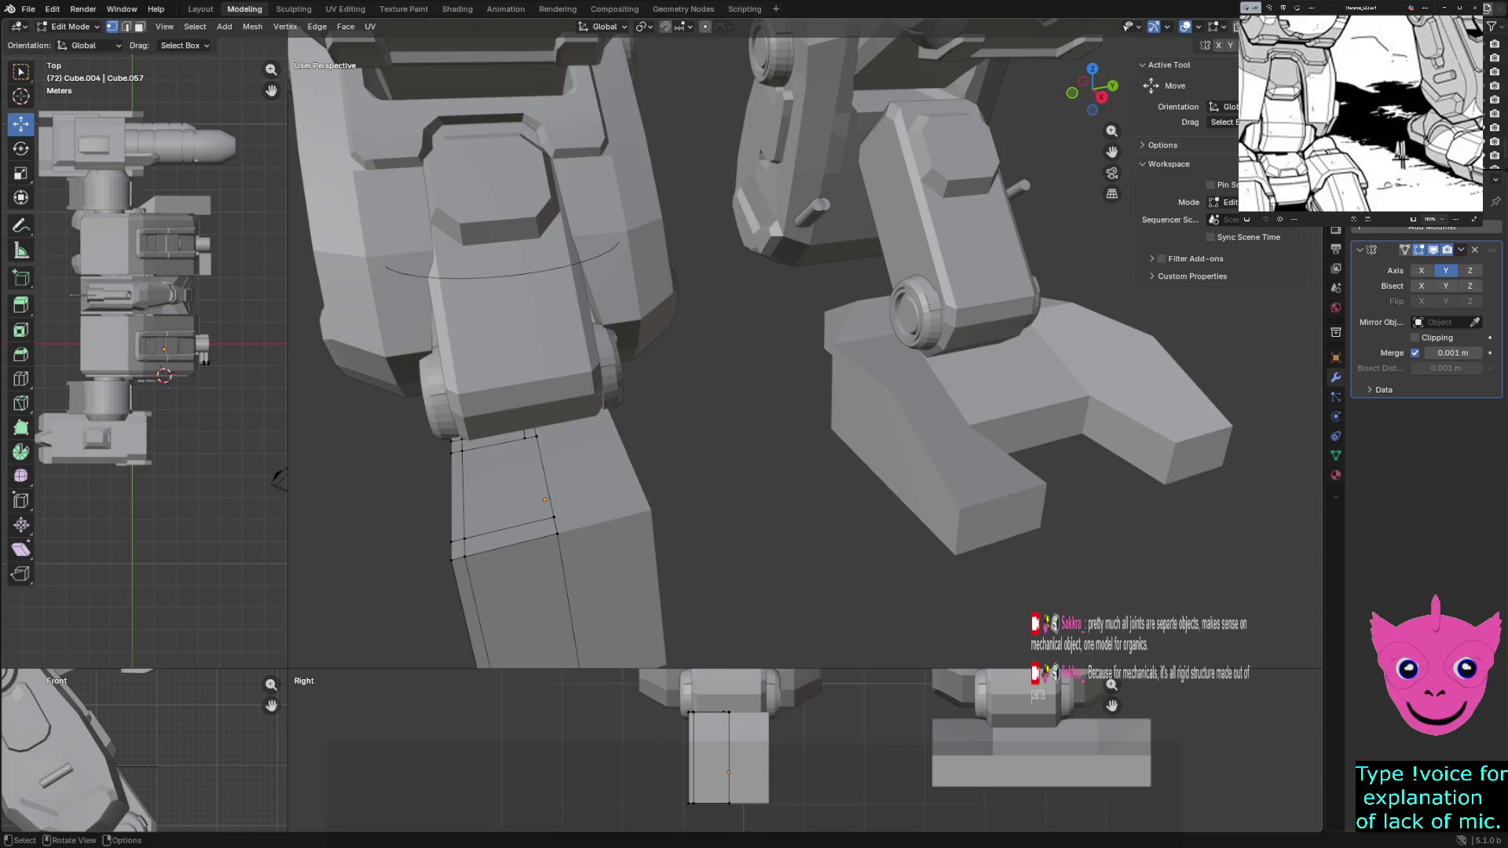
# Knife-cut a first edge from the top face down to the block's vertical edge
pyautogui.moveTo(707, 354); pyautogui.dragTo(777, 329, button='middle')
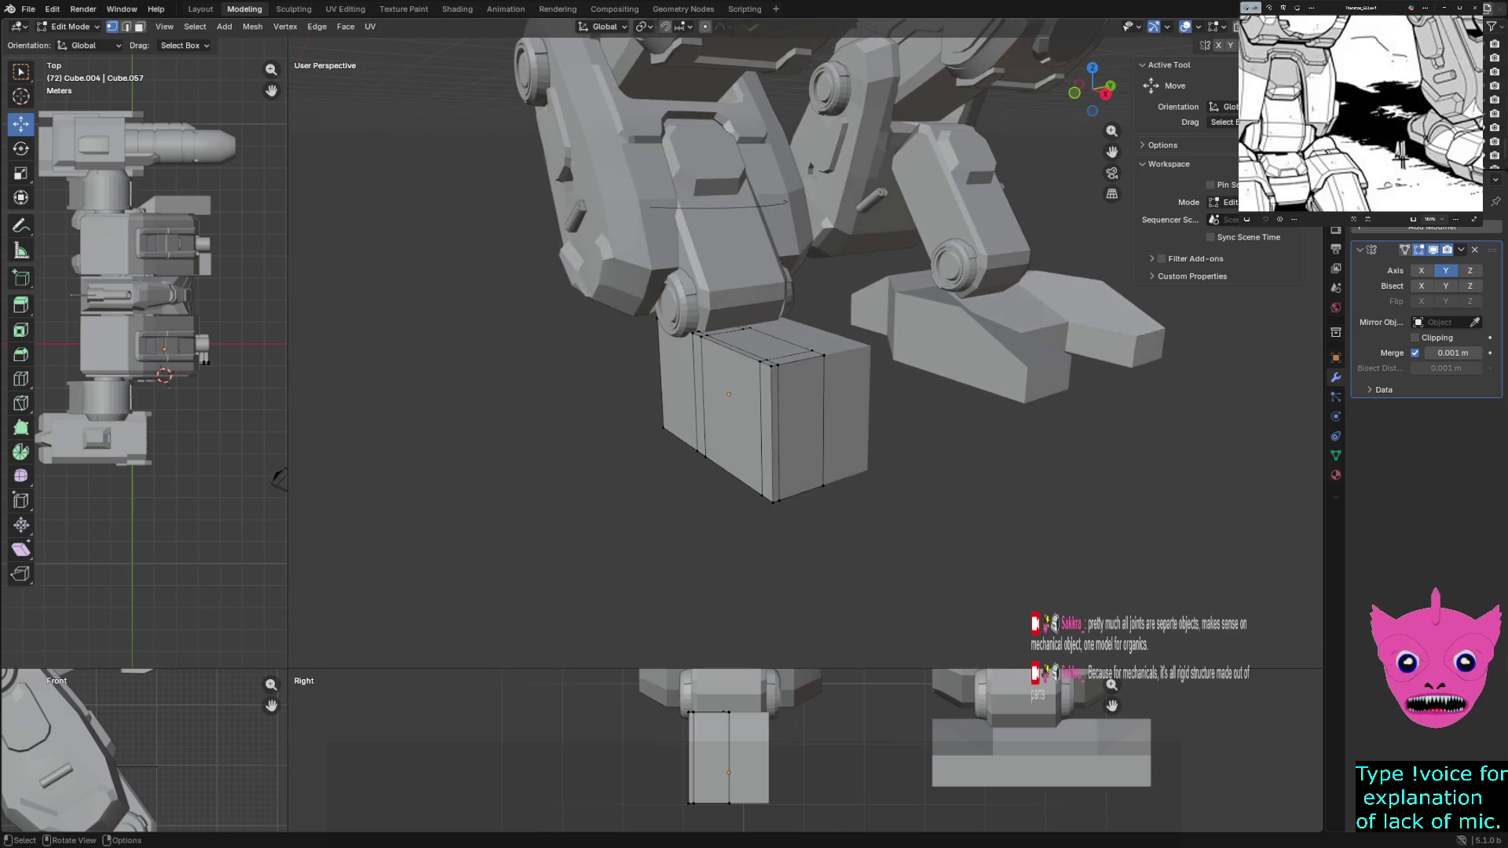
pyautogui.scroll(-4, 778, 388)
pyautogui.scroll(1, 778, 389)
pyautogui.scroll(5, 778, 388)
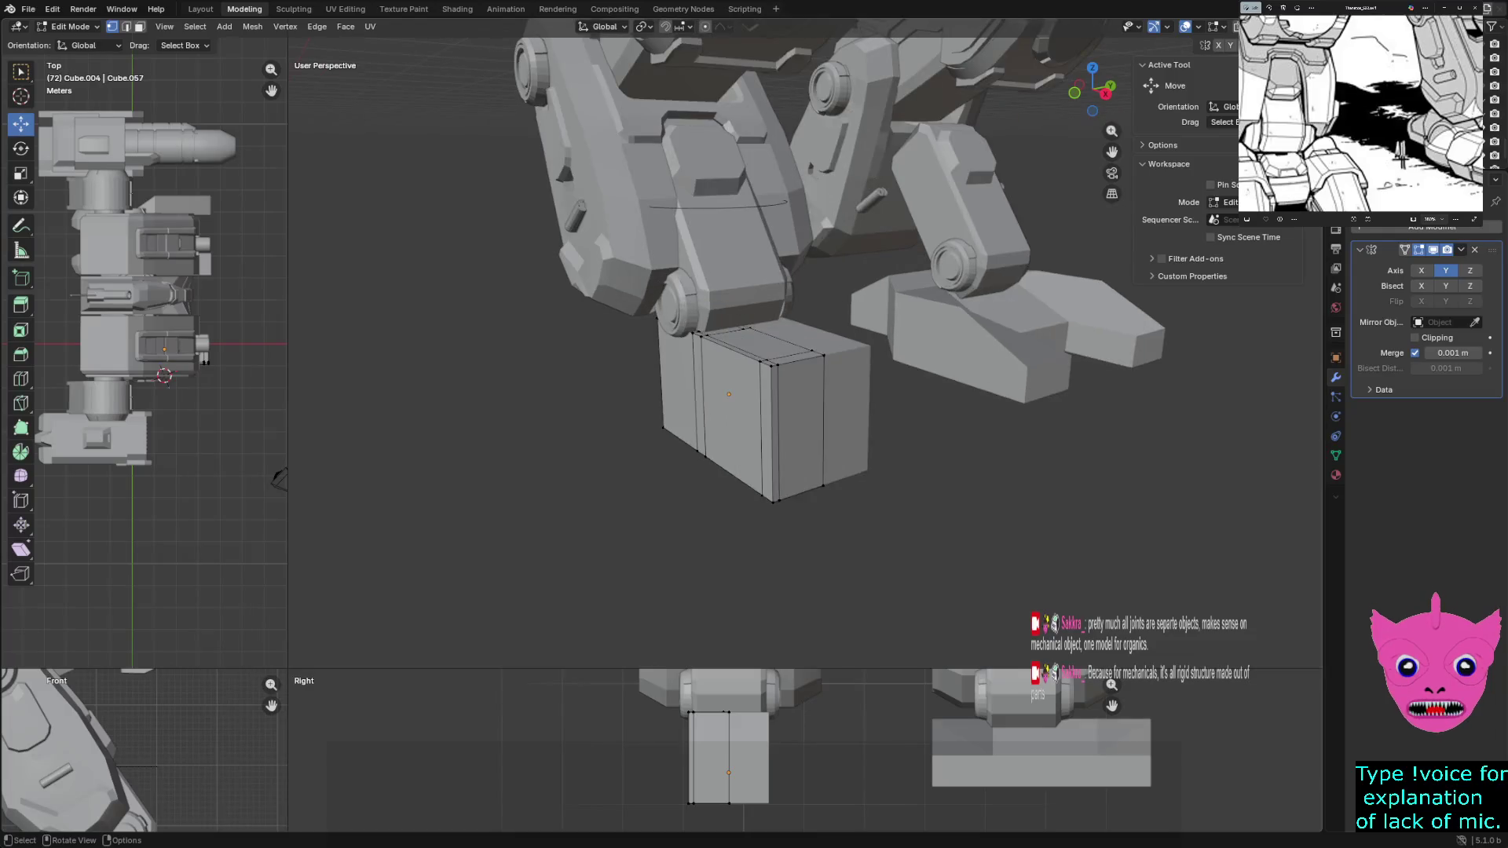
pyautogui.scroll(5, 778, 389)
pyautogui.scroll(-2, 778, 389)
pyautogui.moveTo(778, 390)
pyautogui.mouseDown(button='middle')
pyautogui.moveTo(825, 354)
pyautogui.moveTo(802, 365)
pyautogui.mouseUp(button='middle')
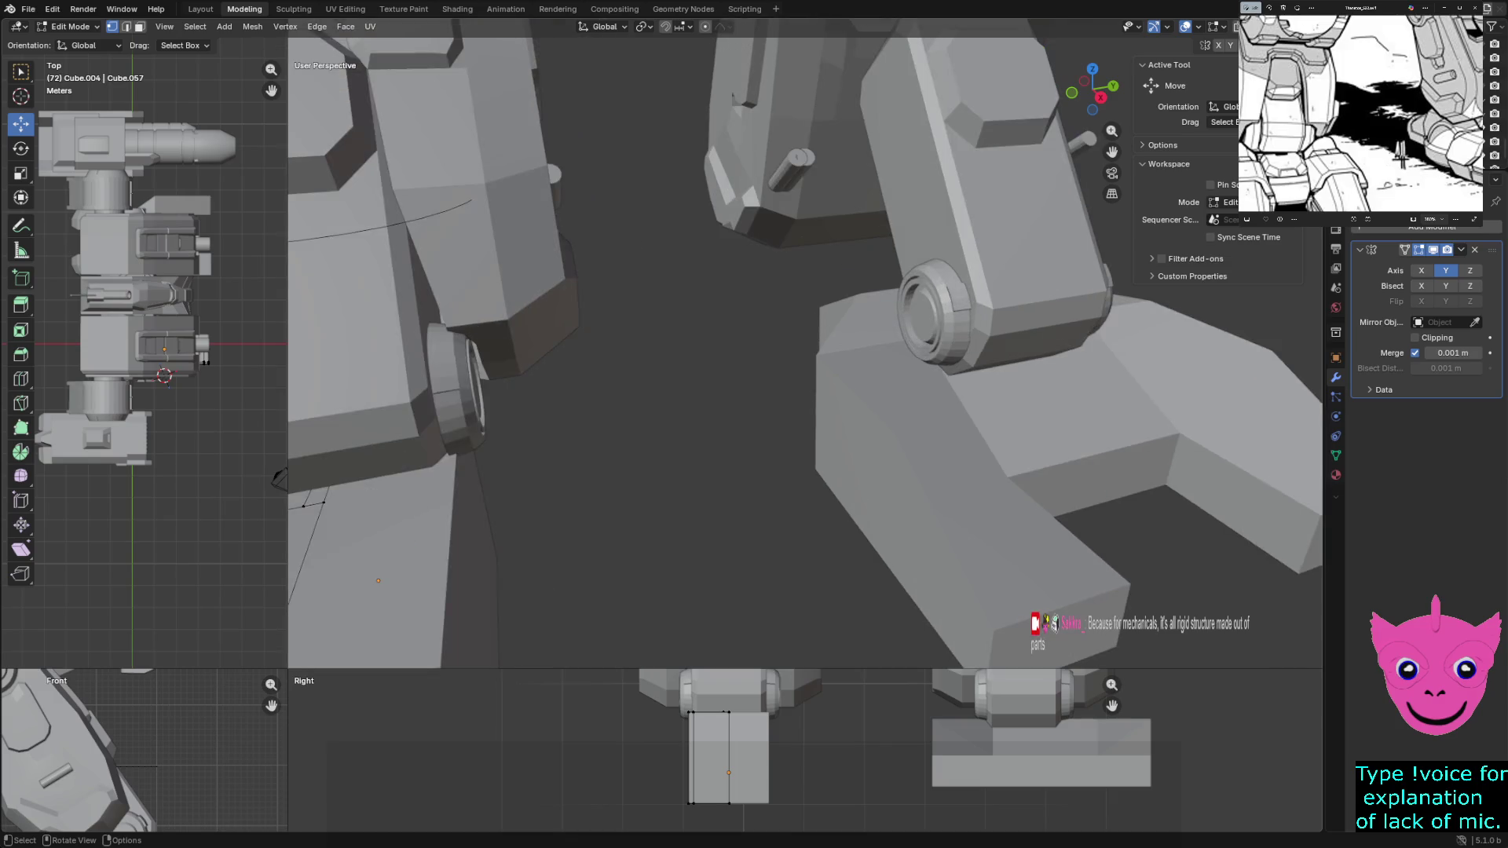
pyautogui.scroll(2, 777, 389)
pyautogui.scroll(1, 778, 389)
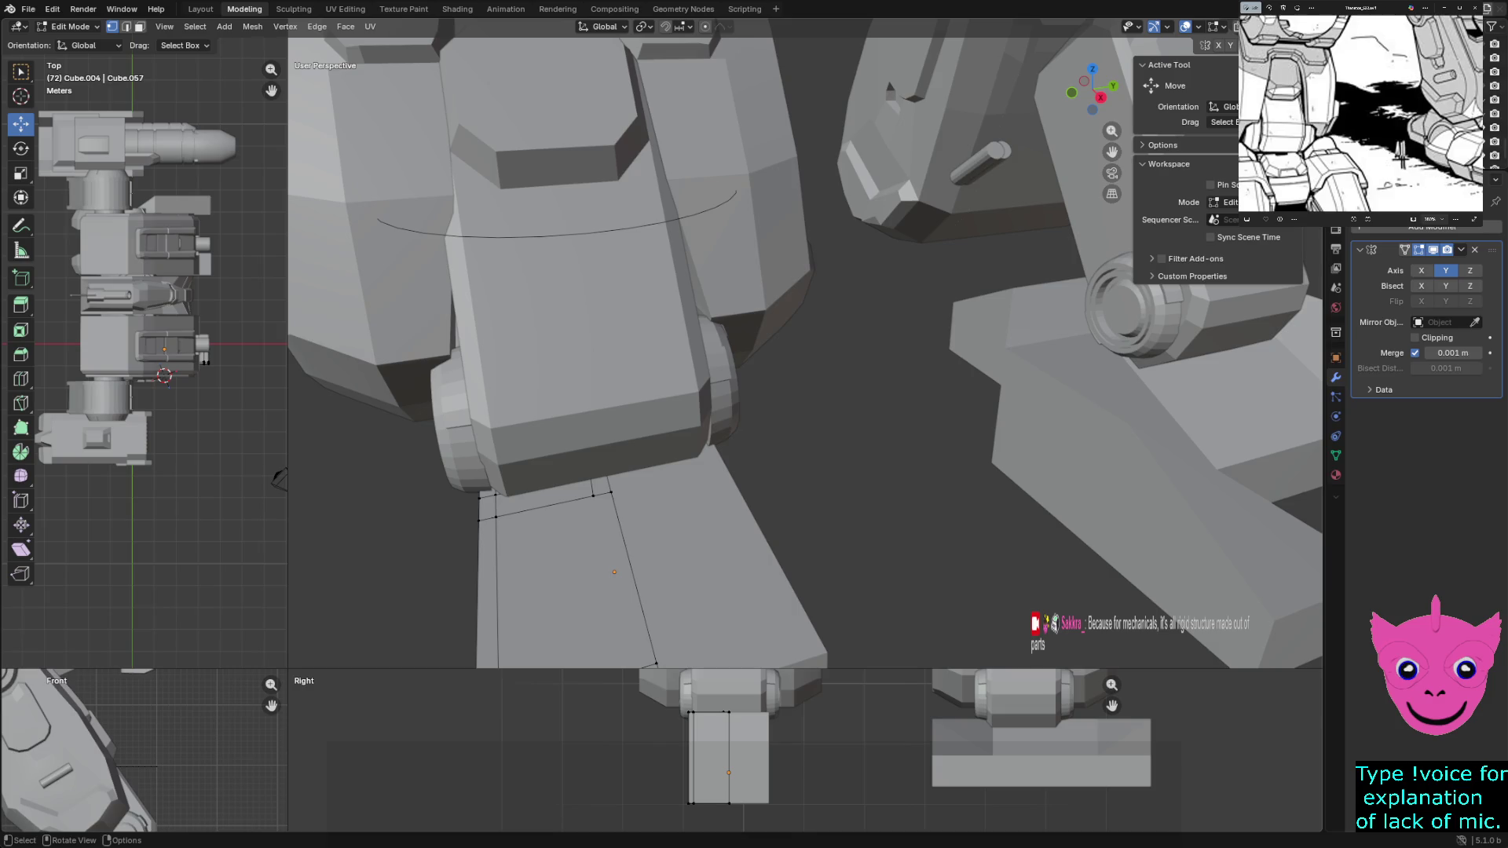
pyautogui.press('k')
pyautogui.click(522, 489)
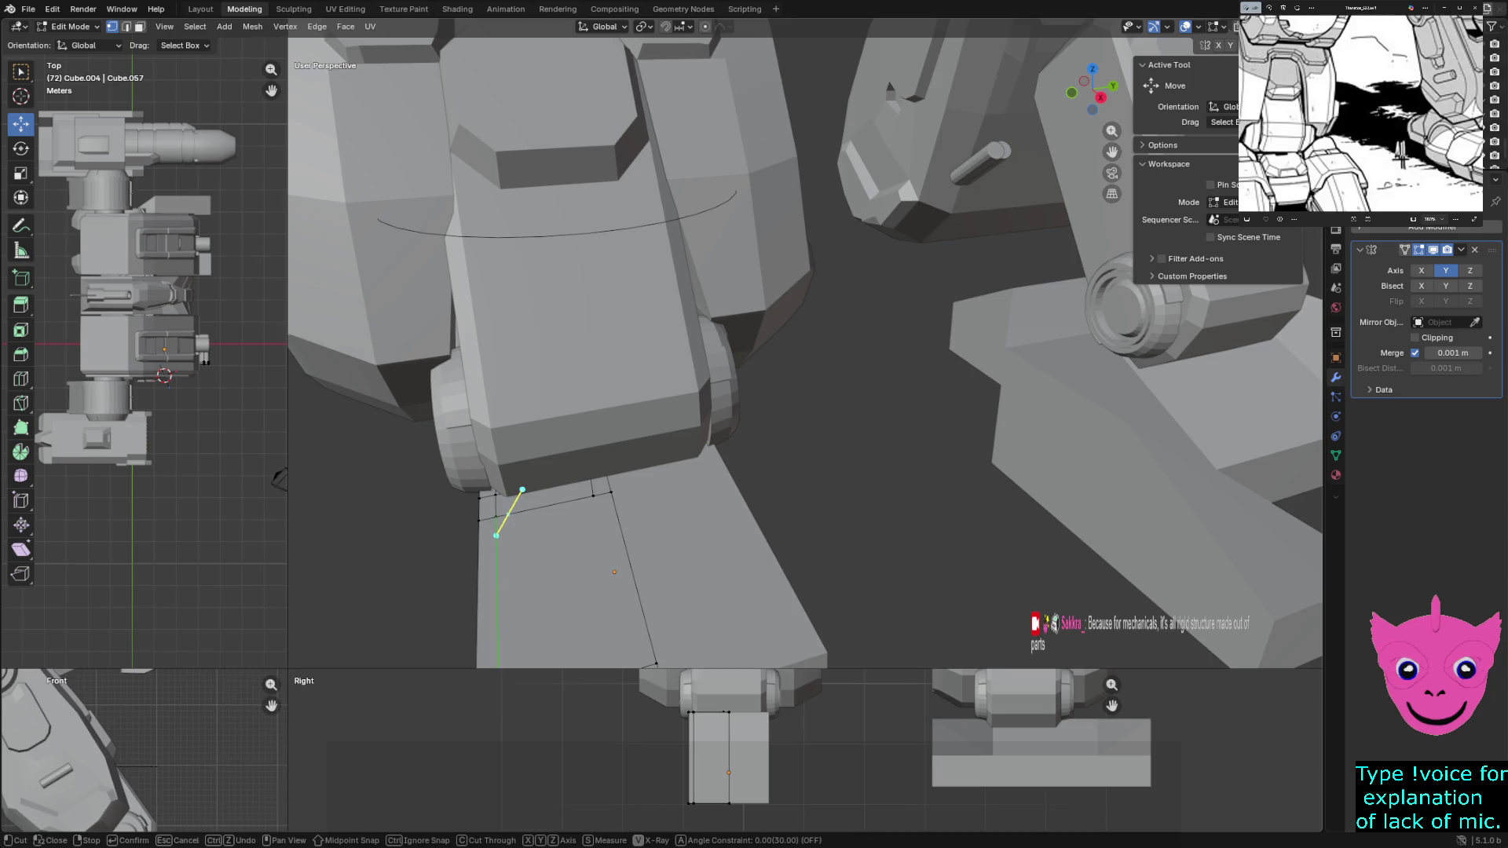
pyautogui.click(496, 516)
pyautogui.press('Return')
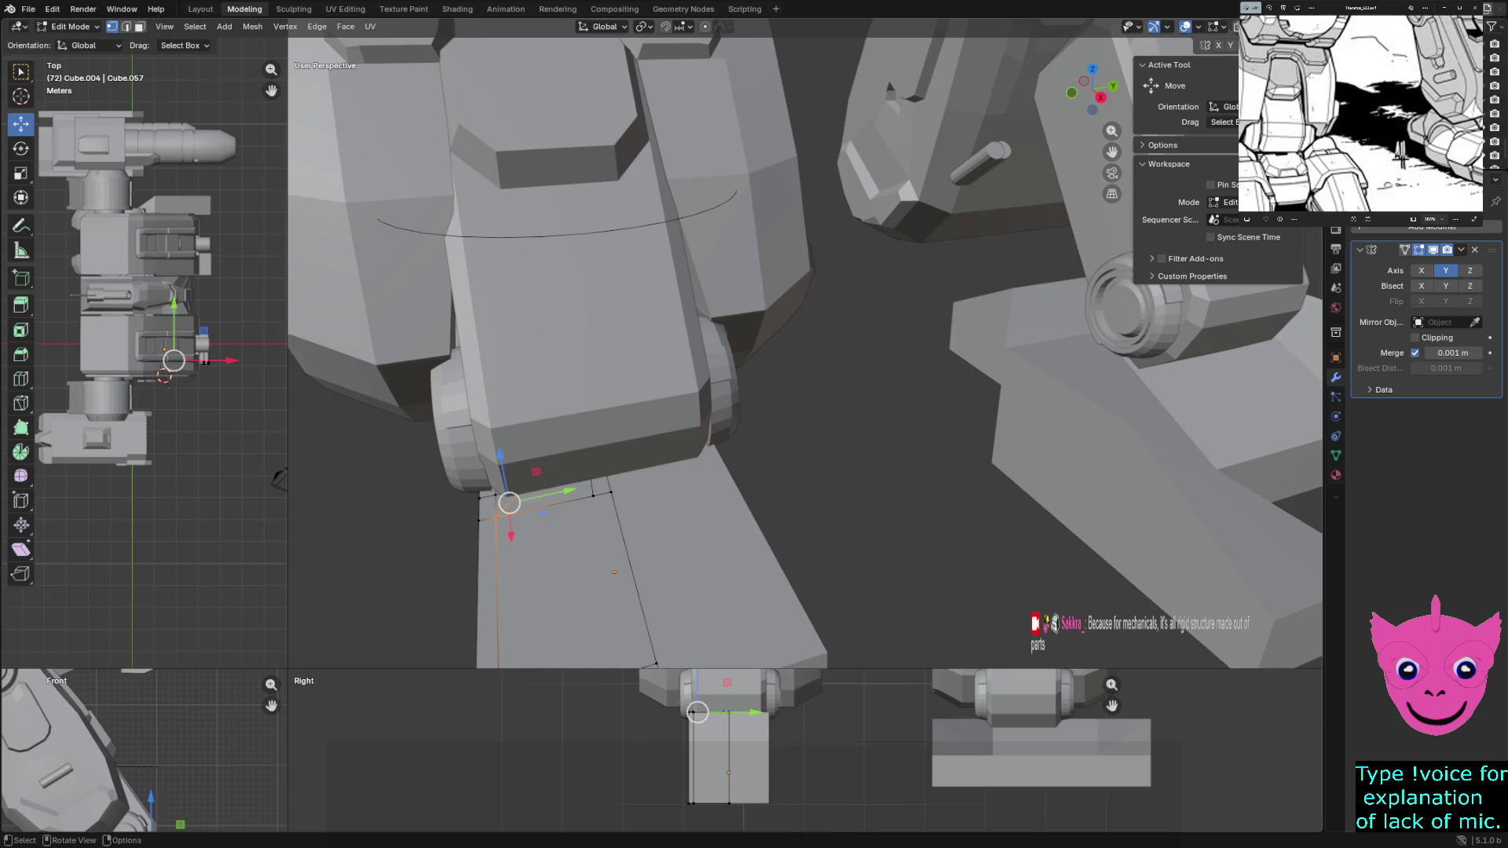
pyautogui.scroll(-1, 279, 477)
pyautogui.scroll(1, 279, 477)
pyautogui.moveTo(278, 477); pyautogui.dragTo(278, 477, button='middle')
pyautogui.hotkey('alt', 'a')
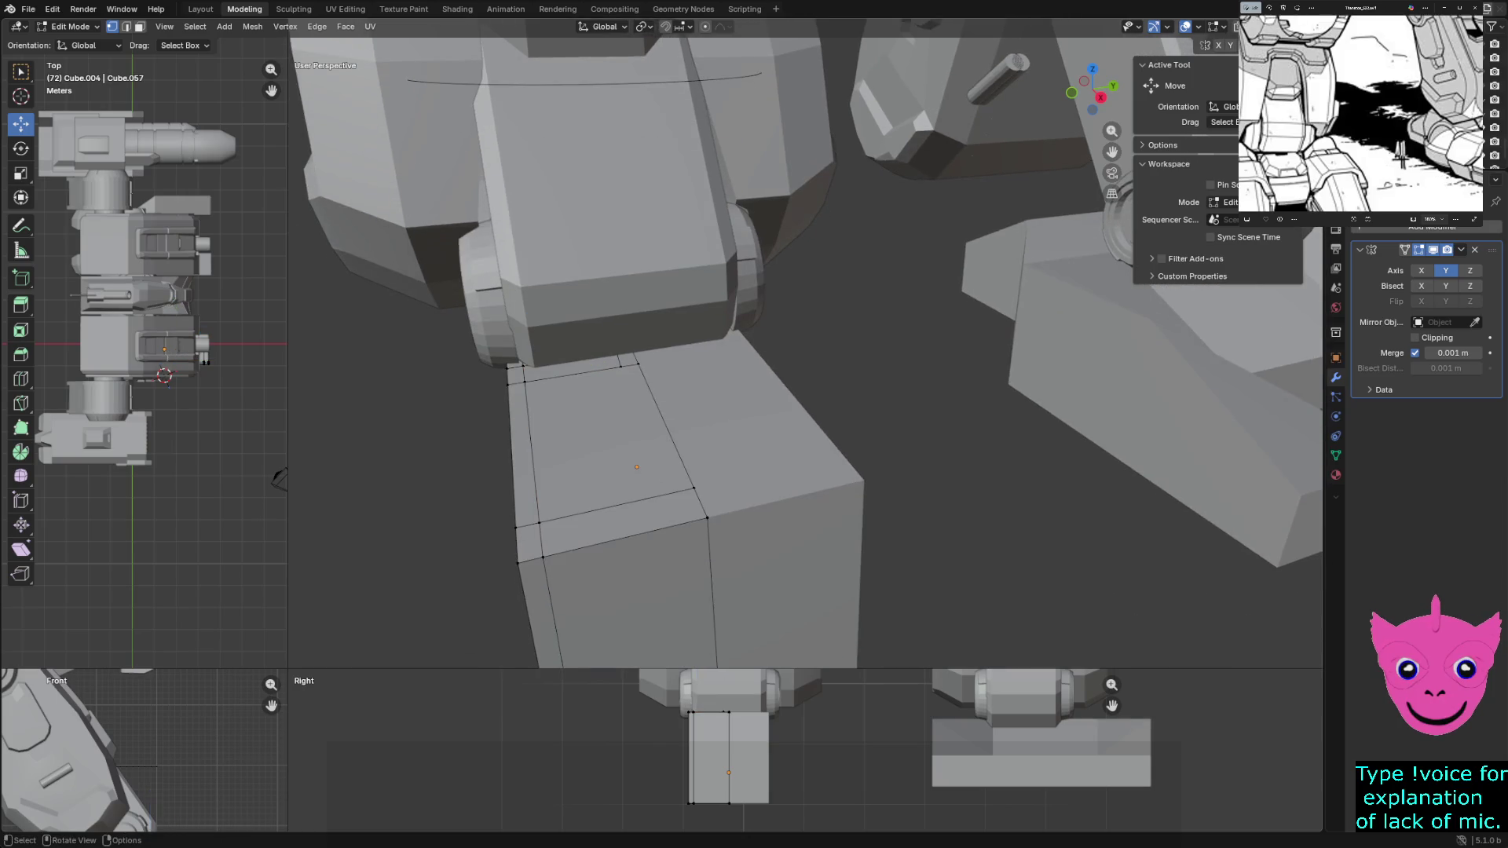
# Knife-cut a second edge across the top face from its upper edge to its left edge
pyautogui.press('k')
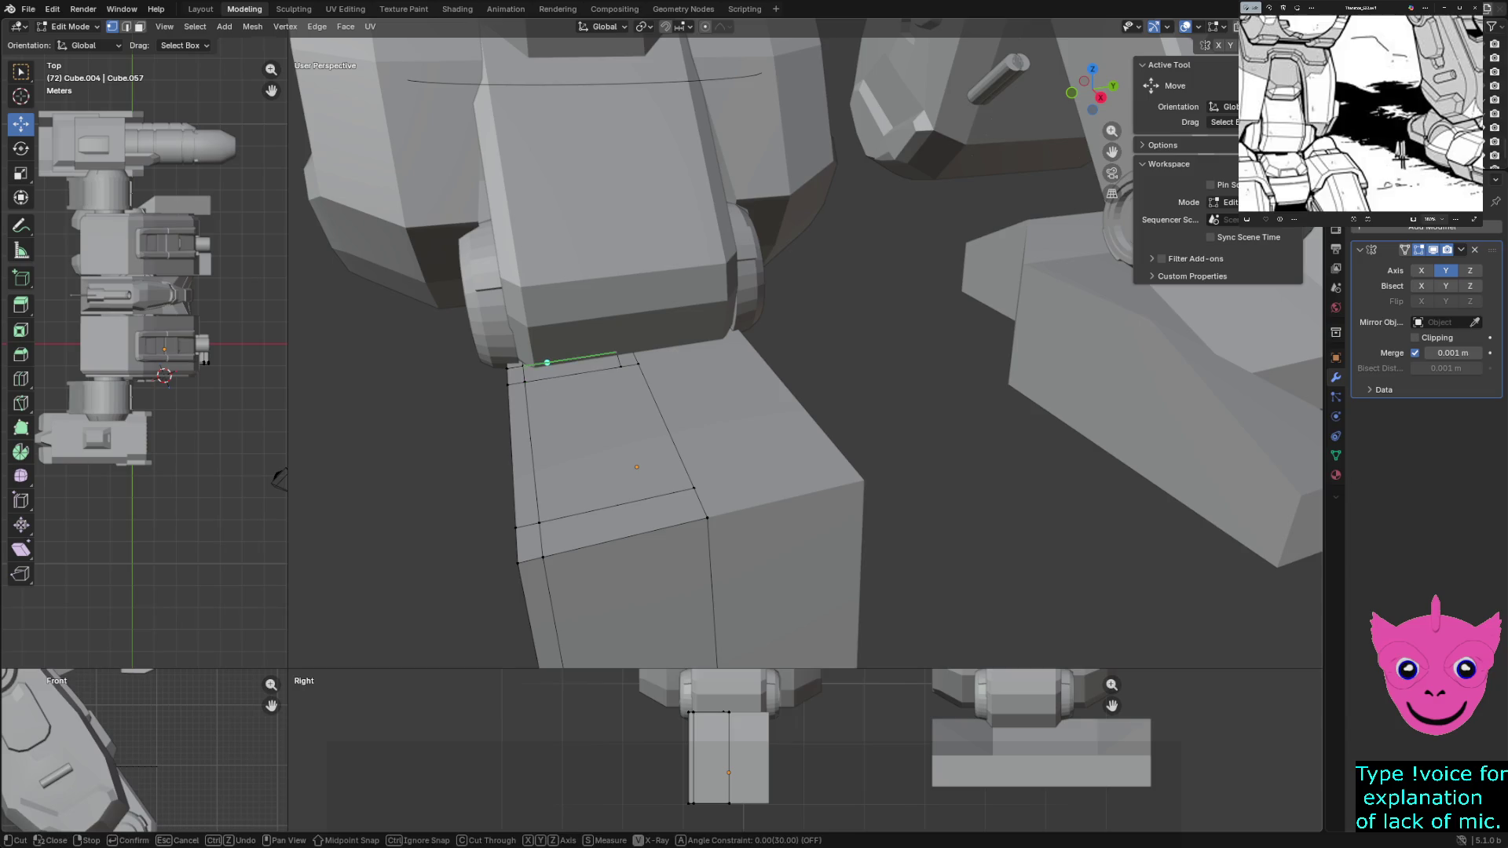
pyautogui.click(550, 362)
pyautogui.click(527, 405)
pyautogui.press('Return')
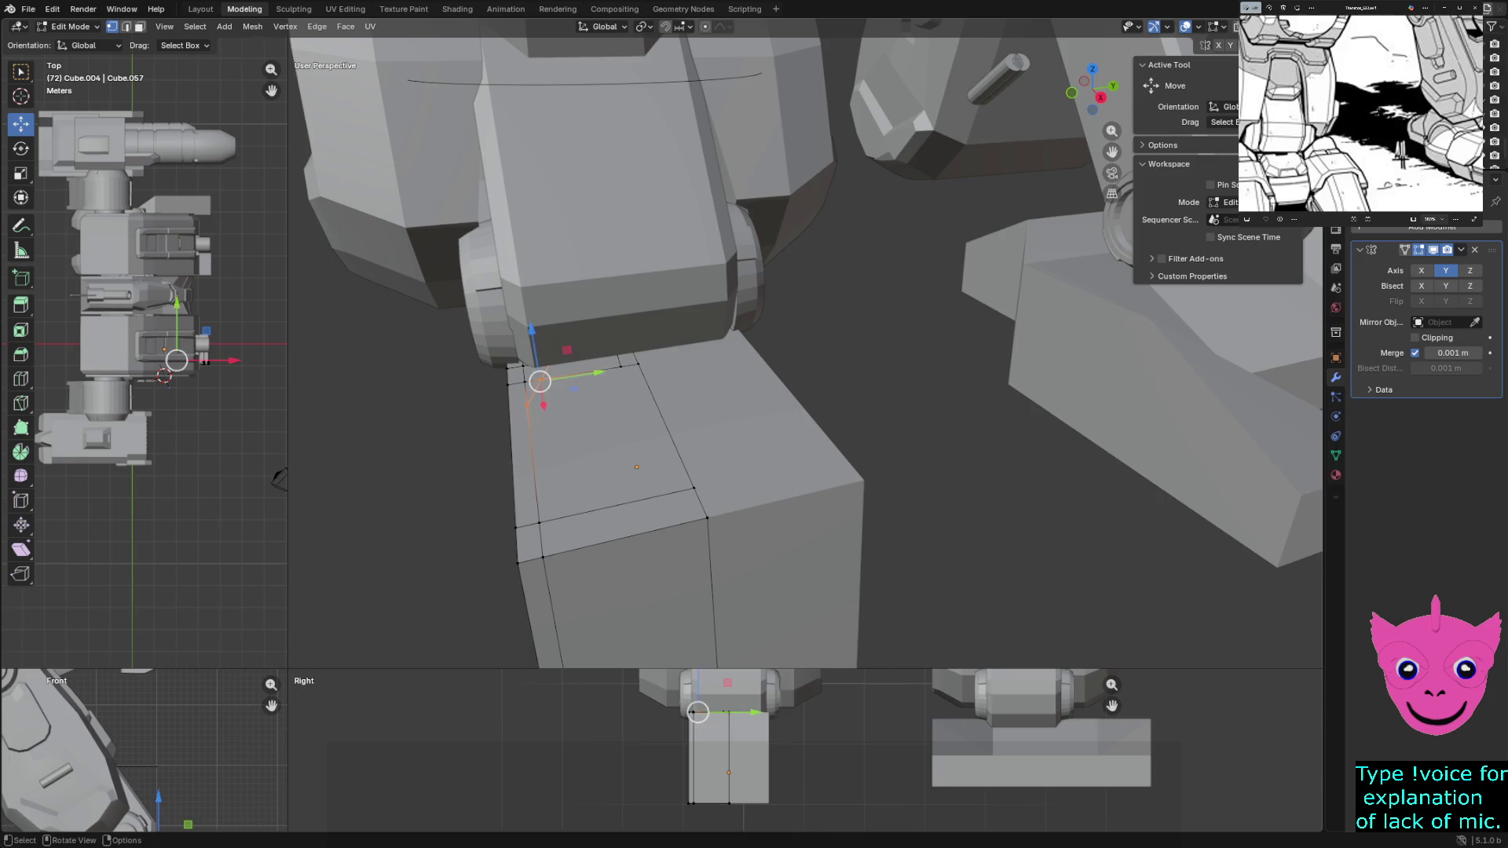
pyautogui.hotkey('alt', 'a')
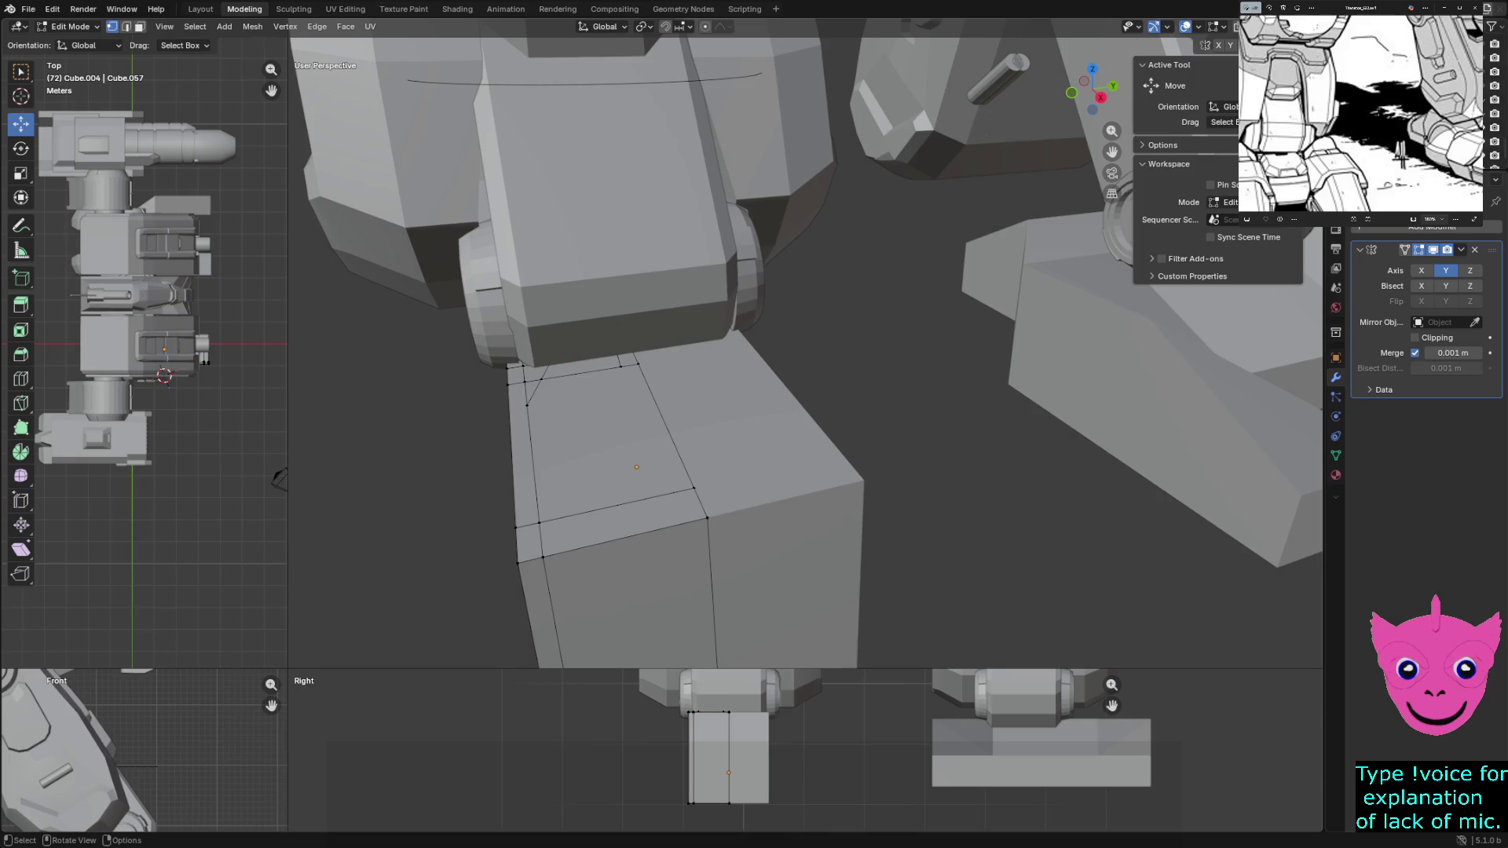
# Knife-cut a third edge from the left side to the lower edge, then return to Object Mode
pyautogui.press('k')
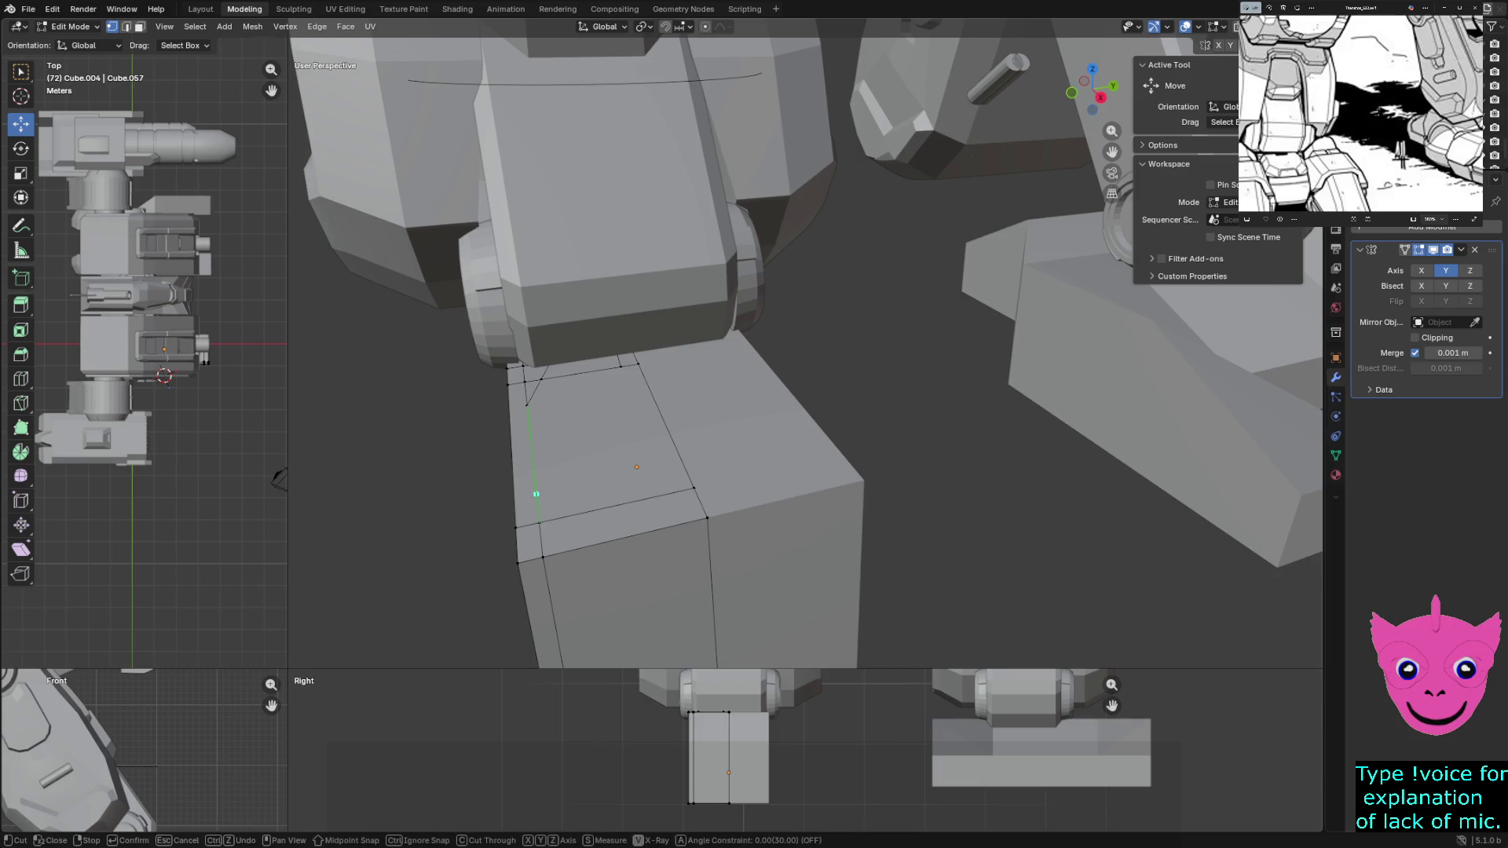
pyautogui.click(536, 482)
pyautogui.click(585, 512)
pyautogui.press('Return')
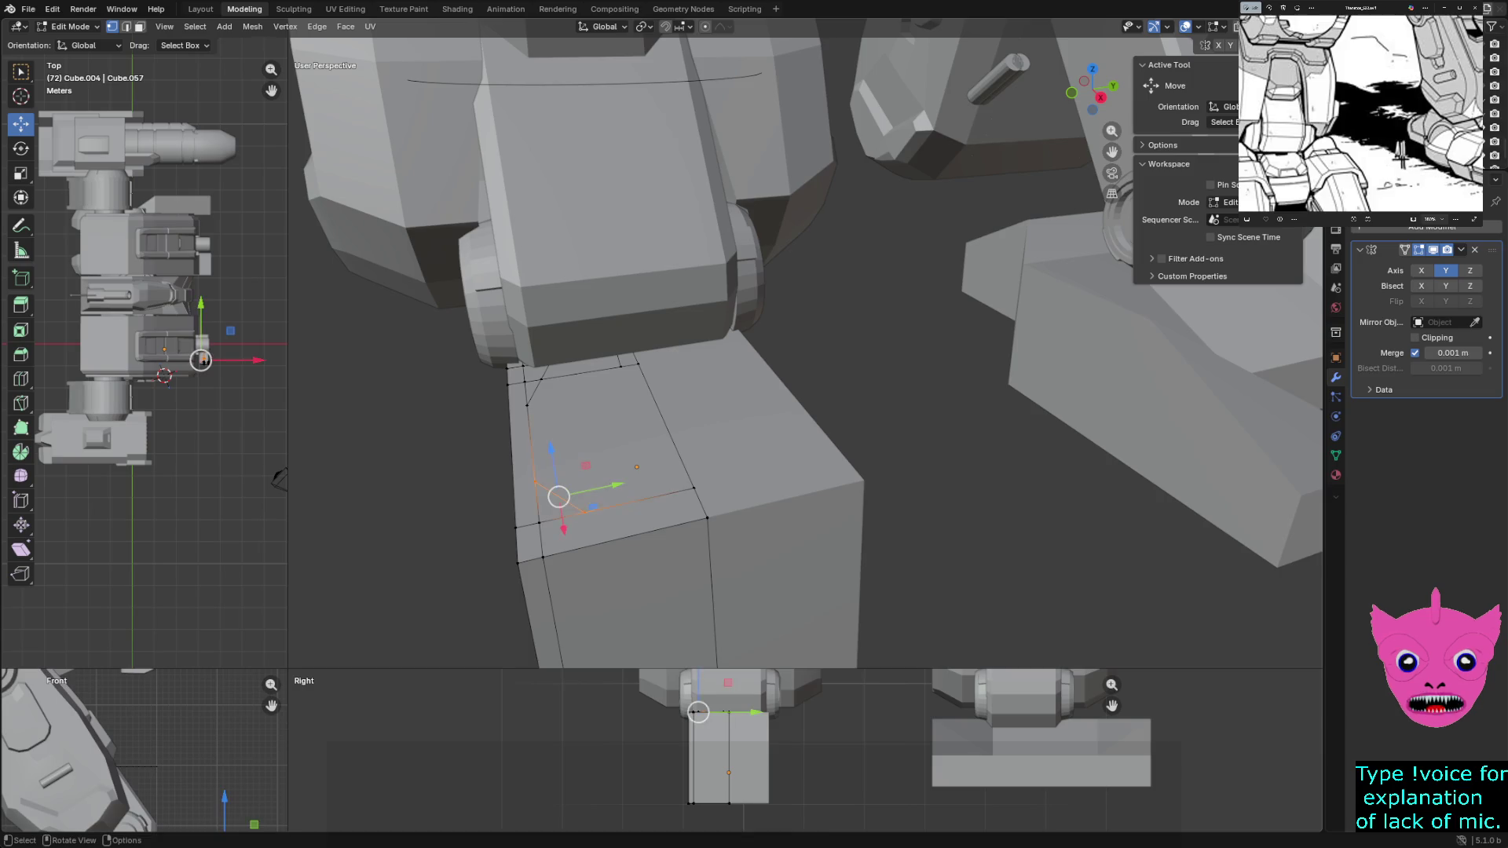
pyautogui.moveTo(707, 354); pyautogui.dragTo(778, 342, button='middle')
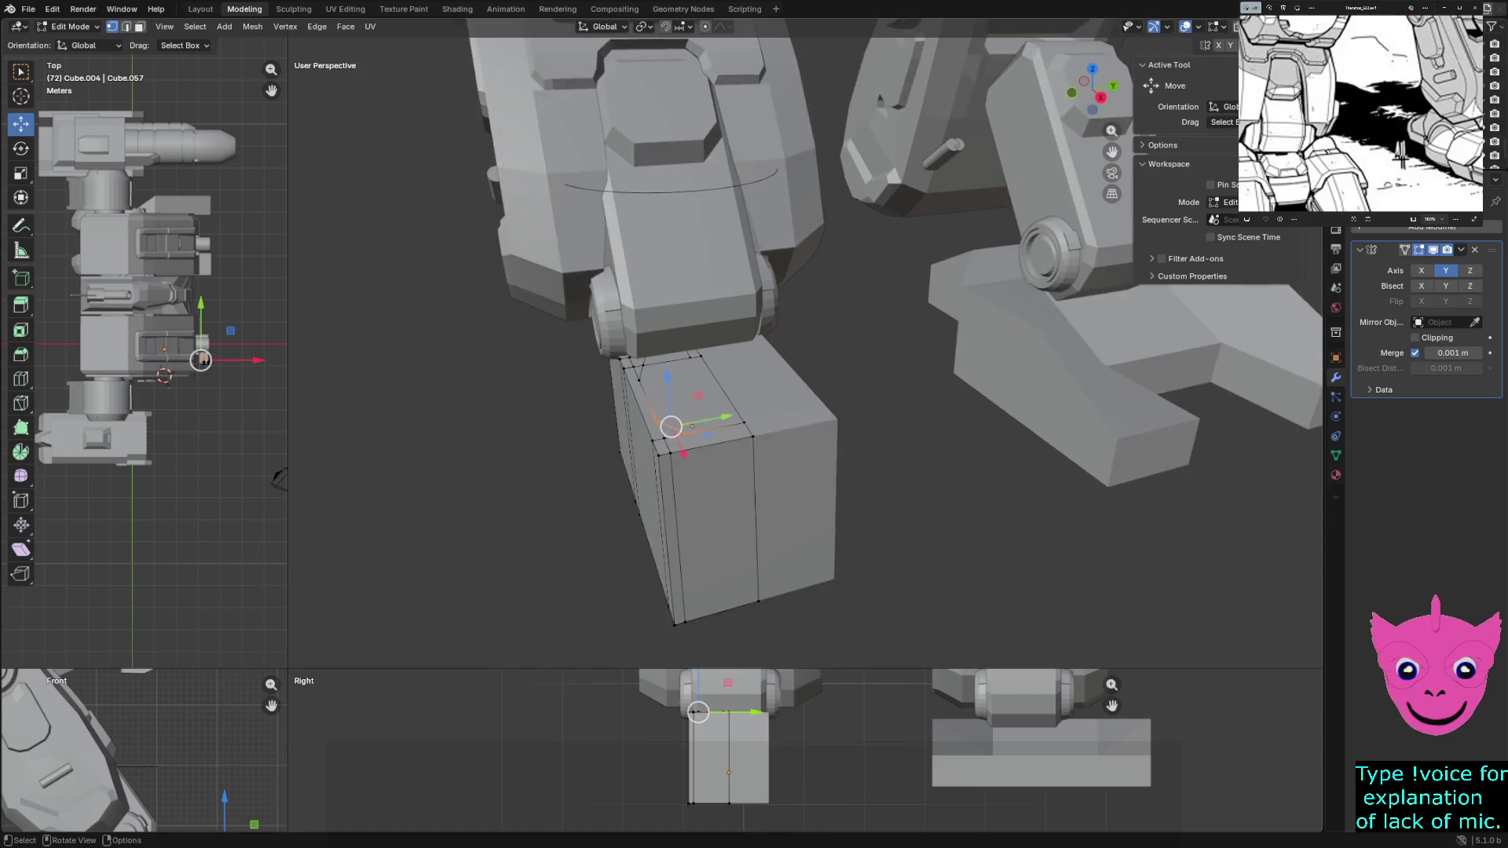
pyautogui.scroll(-2, 807, 748)
pyautogui.scroll(-2, 142, 754)
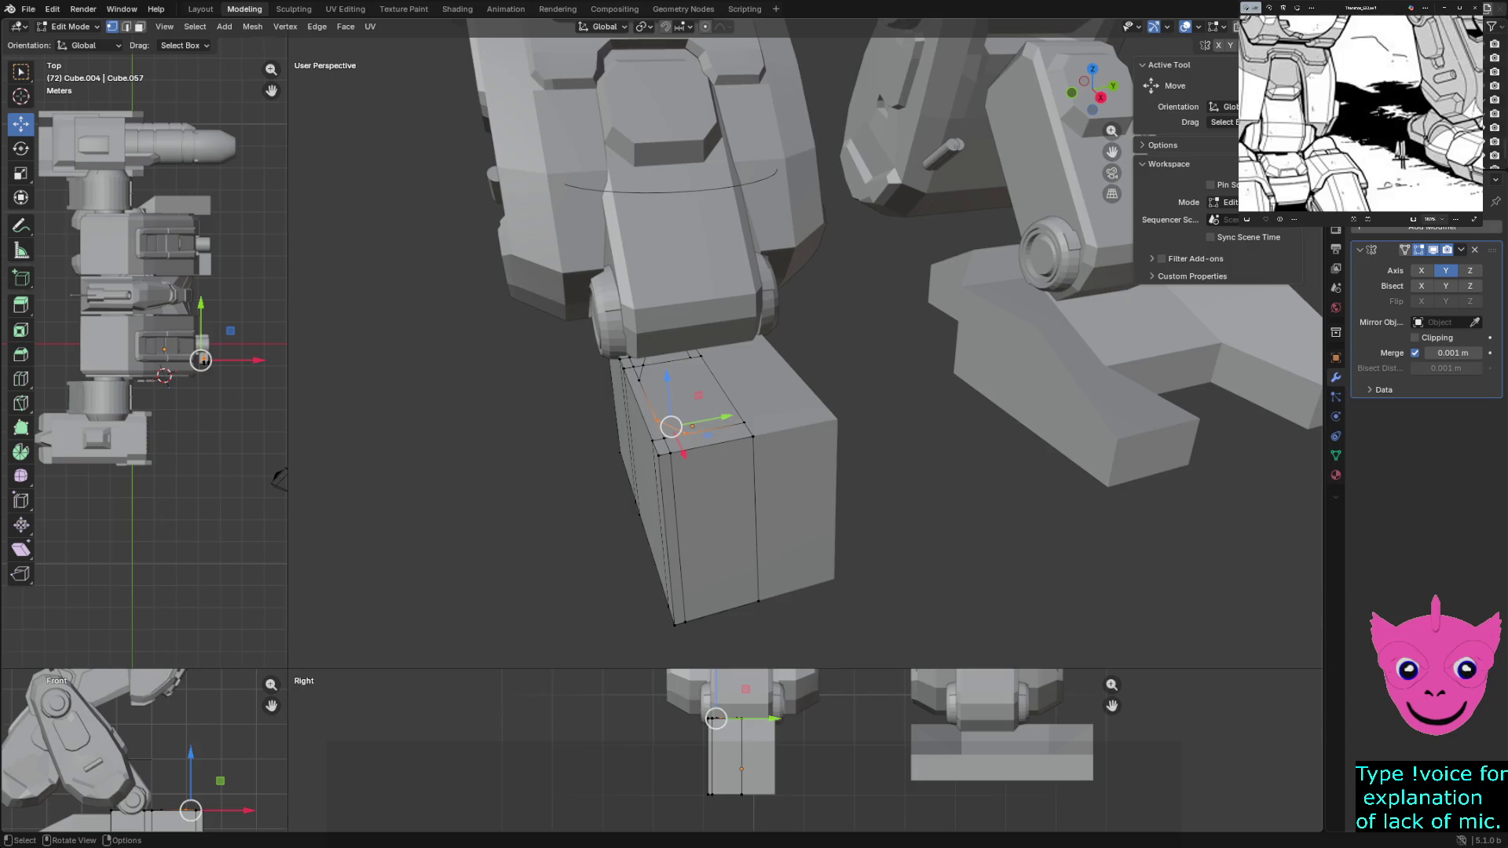
pyautogui.scroll(4, 146, 349)
pyautogui.hotkey('alt', 'a')
pyautogui.press('Tab')
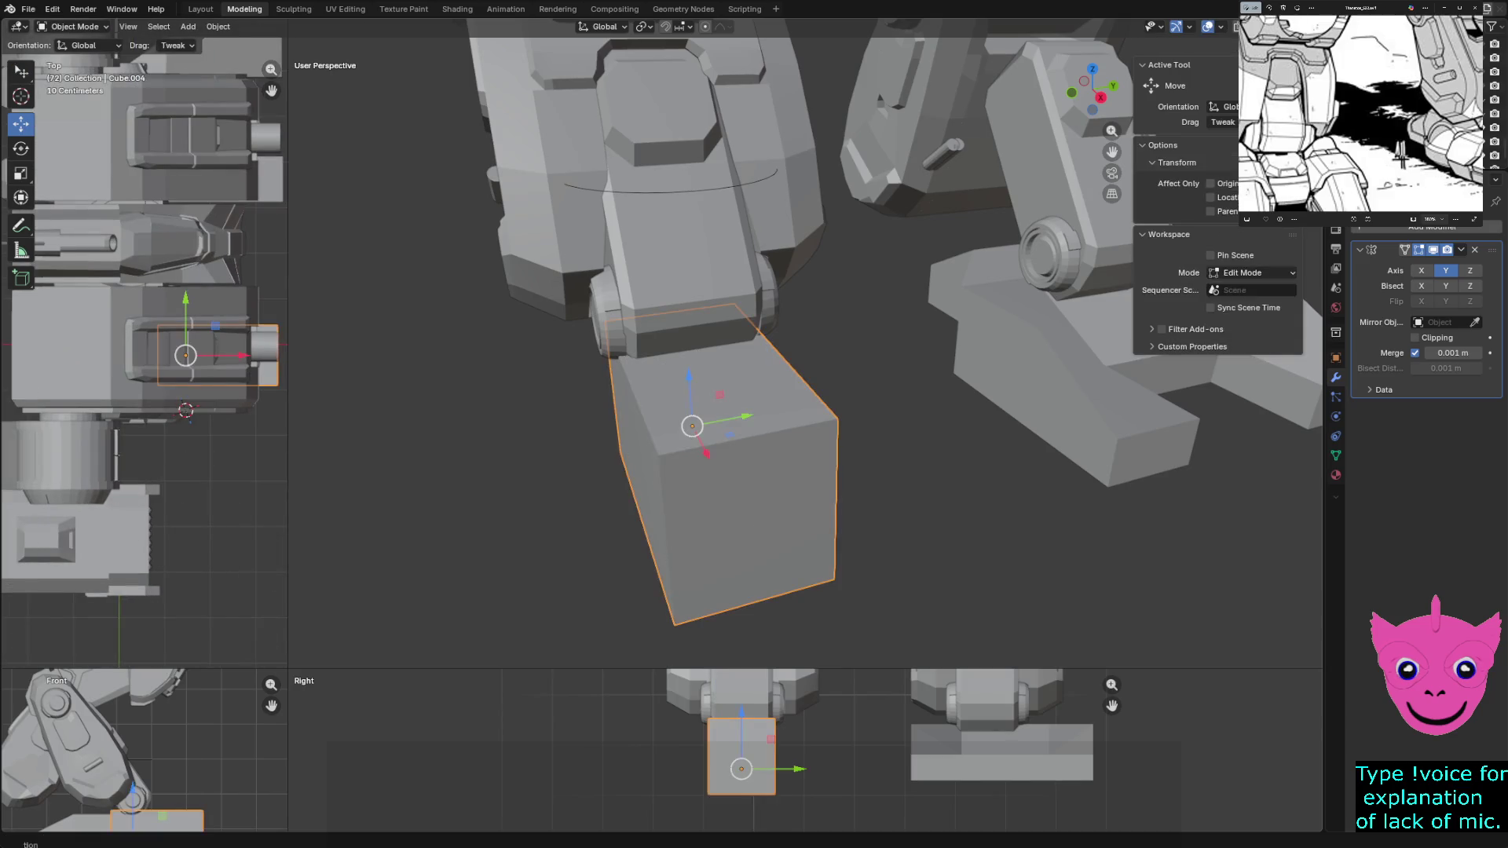
# Hide everything but the foot block and enter mesh editing on it
pyautogui.hotkey('shift', 'h')
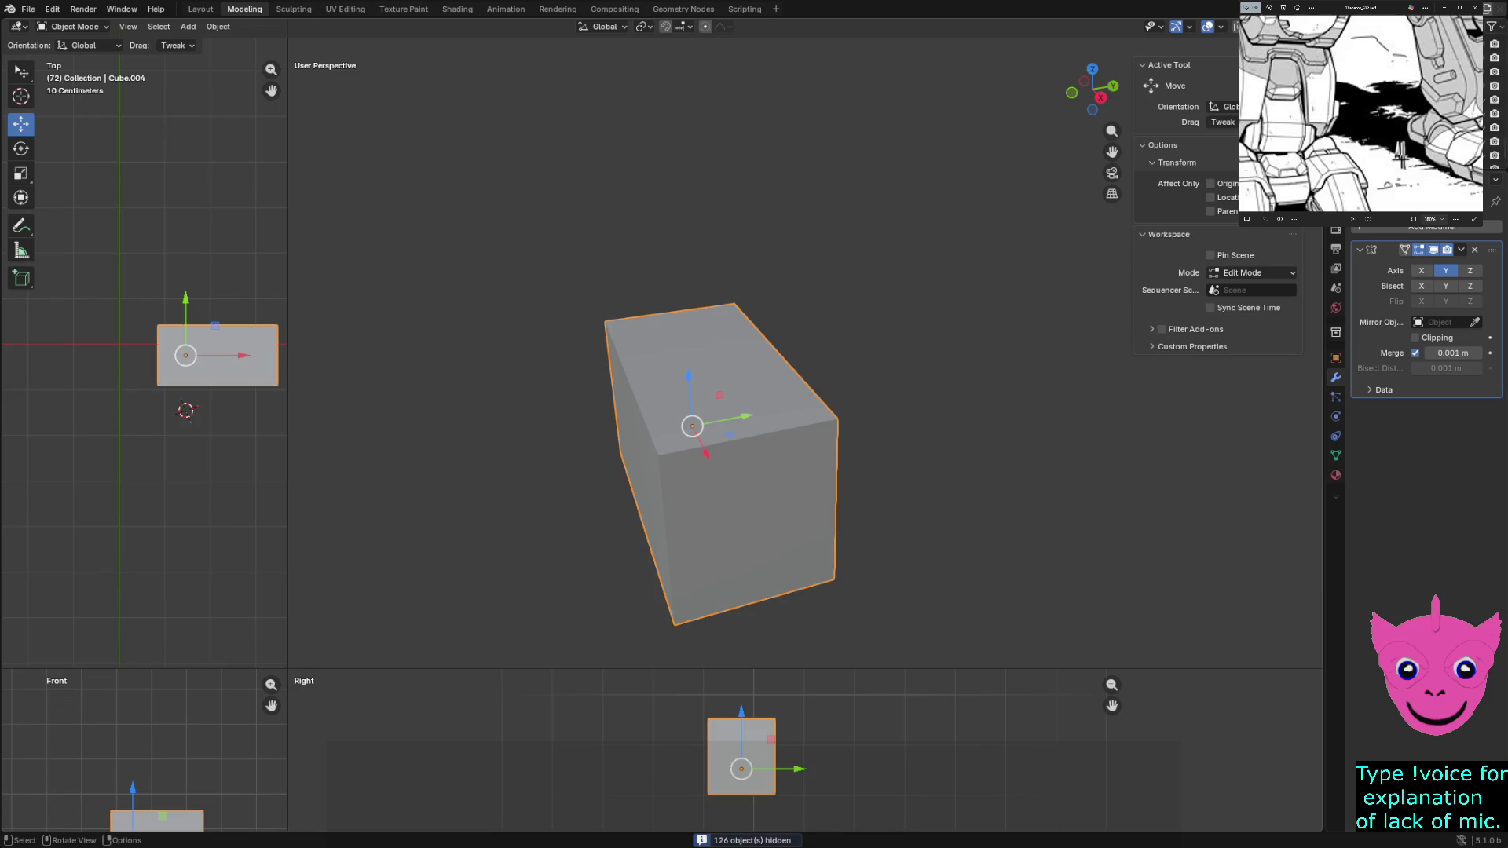
pyautogui.hotkey('shift', 'z')
pyautogui.hotkey('alt', 'a')
pyautogui.hotkey('shift', 'z')
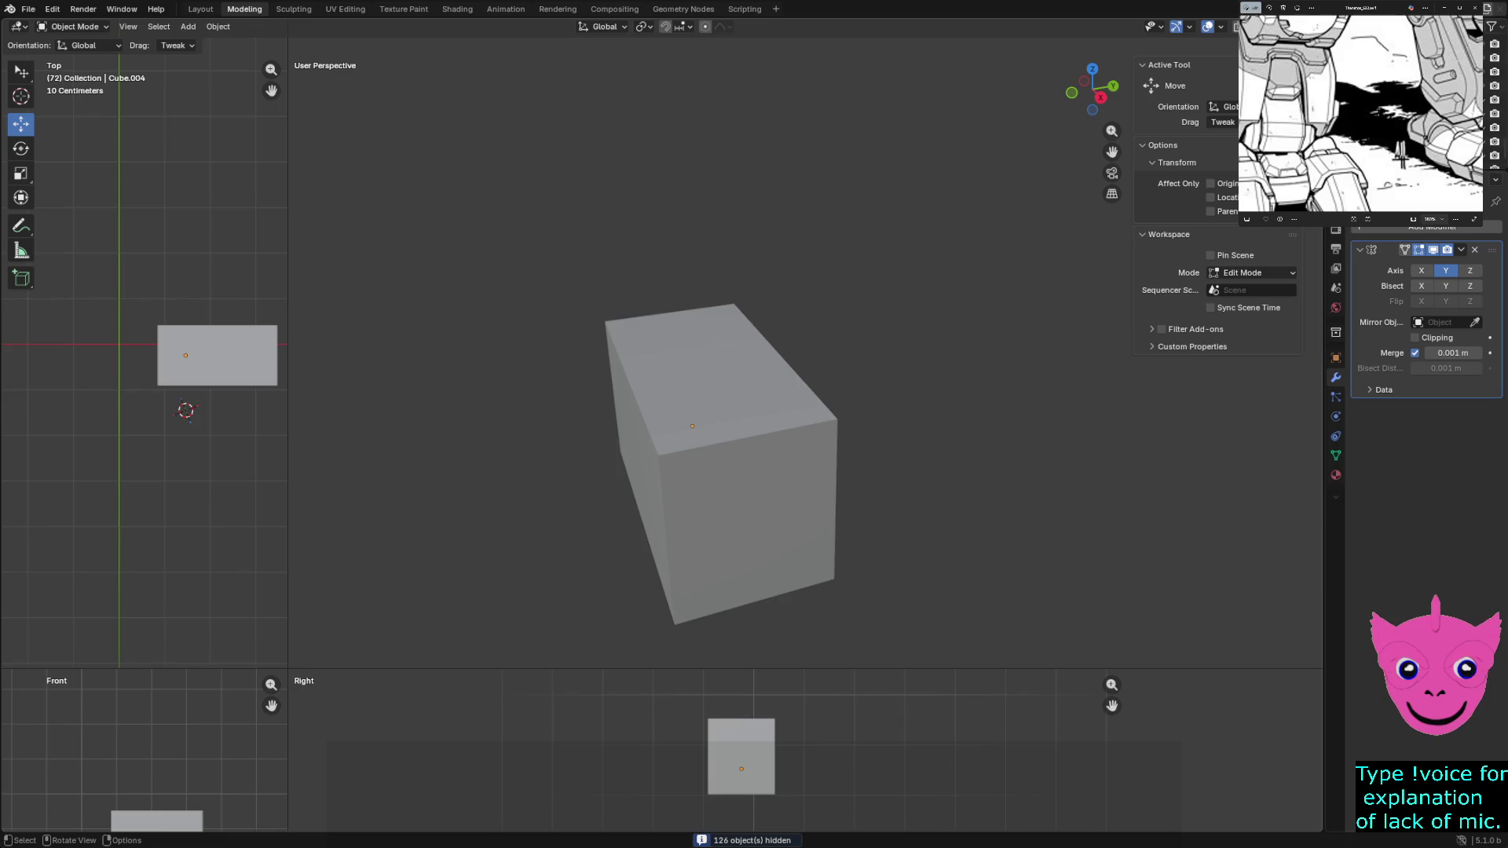
pyautogui.press('a')
pyautogui.press('Tab')
pyautogui.scroll(1, 144, 354)
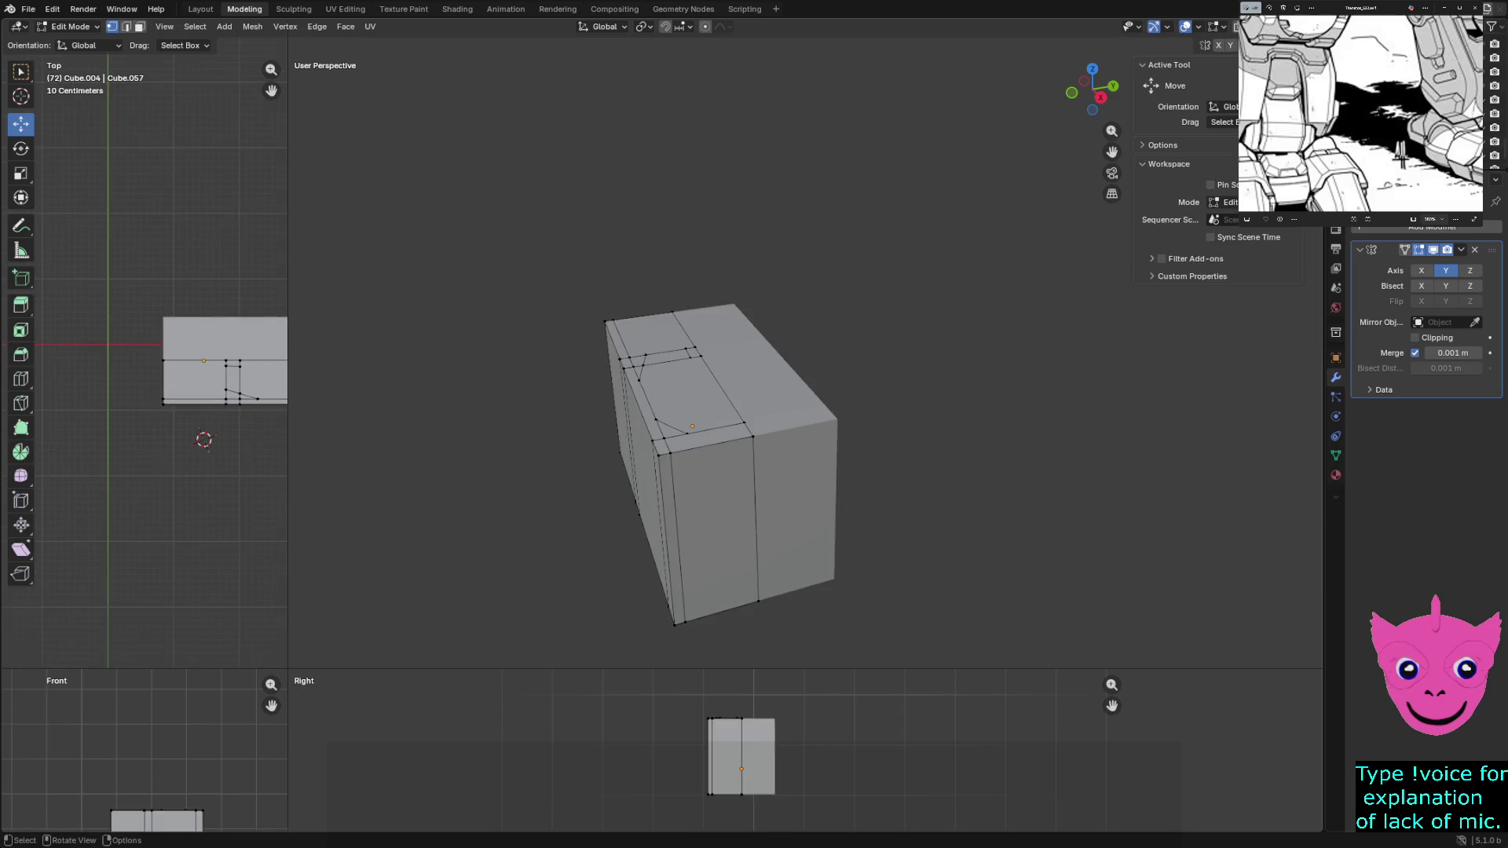
pyautogui.scroll(1, 144, 353)
# Widen the Top view area and centre the cut mesh in the Top and Front views
pyautogui.keyDown('shift'); pyautogui.moveTo(144, 354); pyautogui.dragTo(61, 370, button='middle'); pyautogui.keyUp('shift')
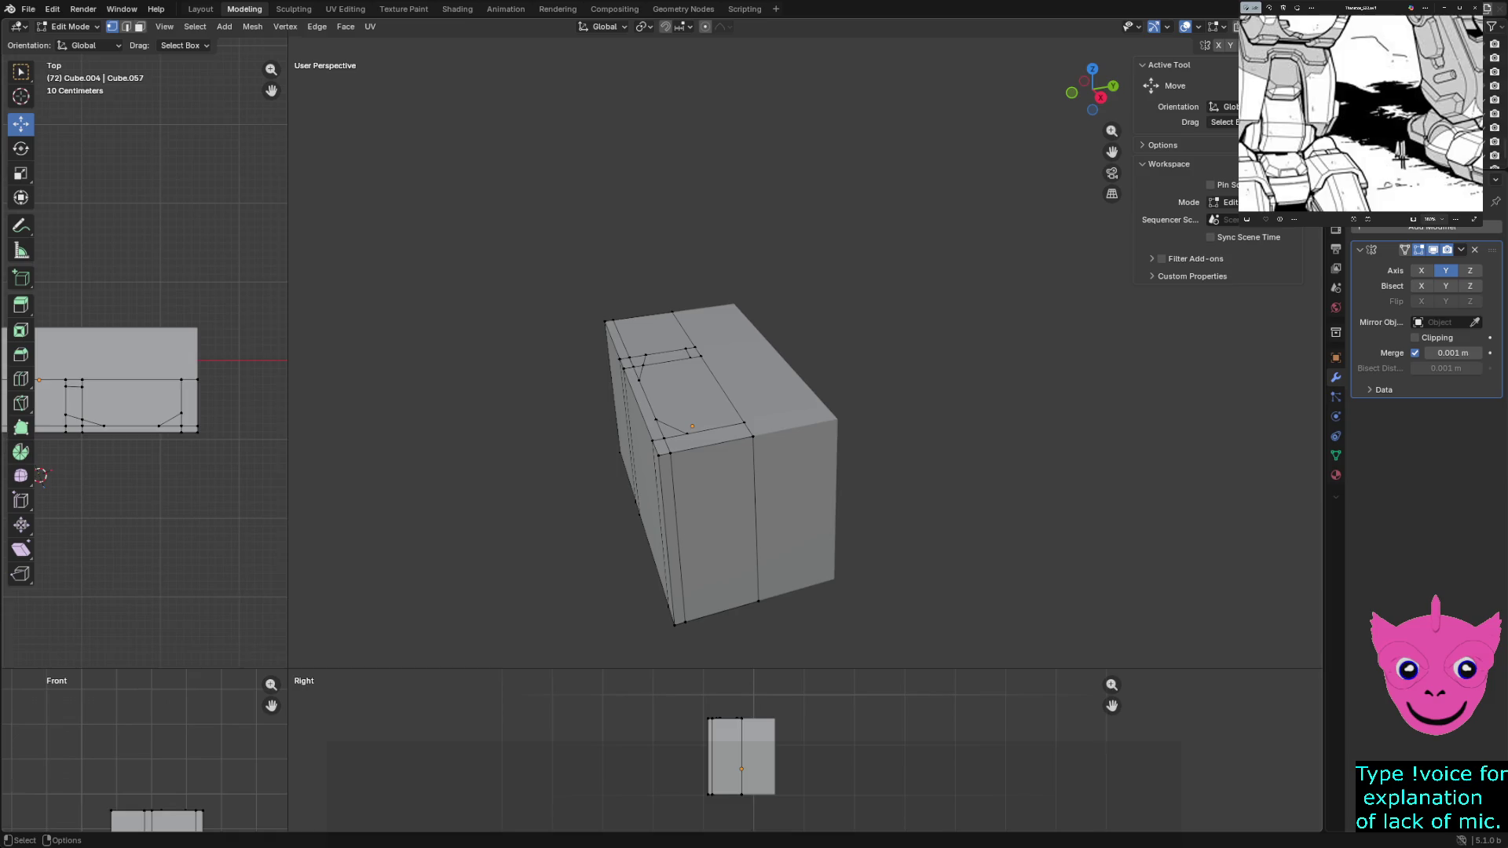
pyautogui.scroll(1, 109, 388)
pyautogui.scroll(1, 109, 389)
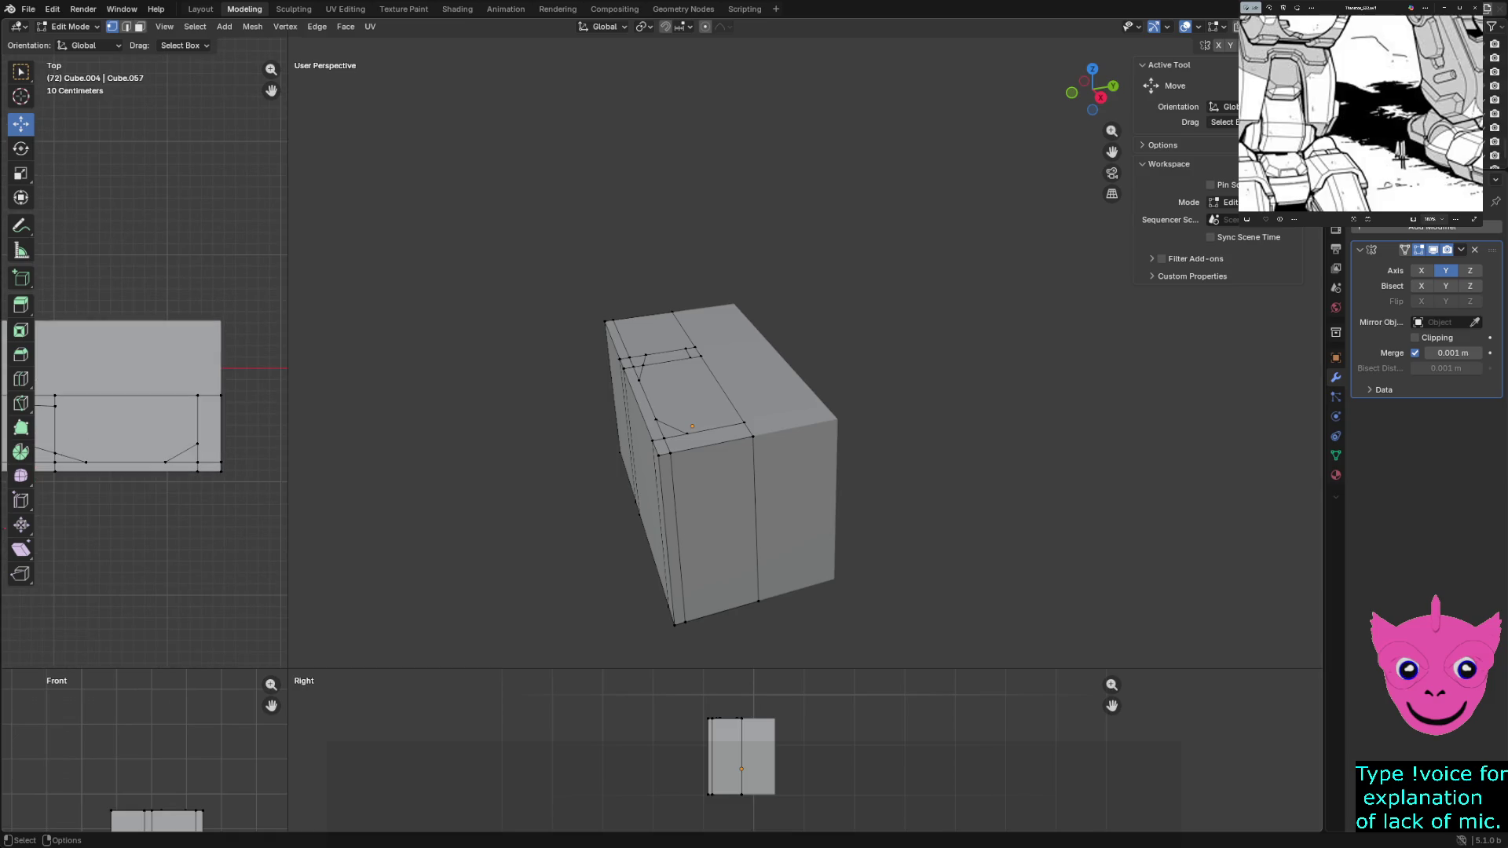
pyautogui.keyDown('shift'); pyautogui.moveTo(110, 389); pyautogui.dragTo(141, 345, button='middle'); pyautogui.keyUp('shift')
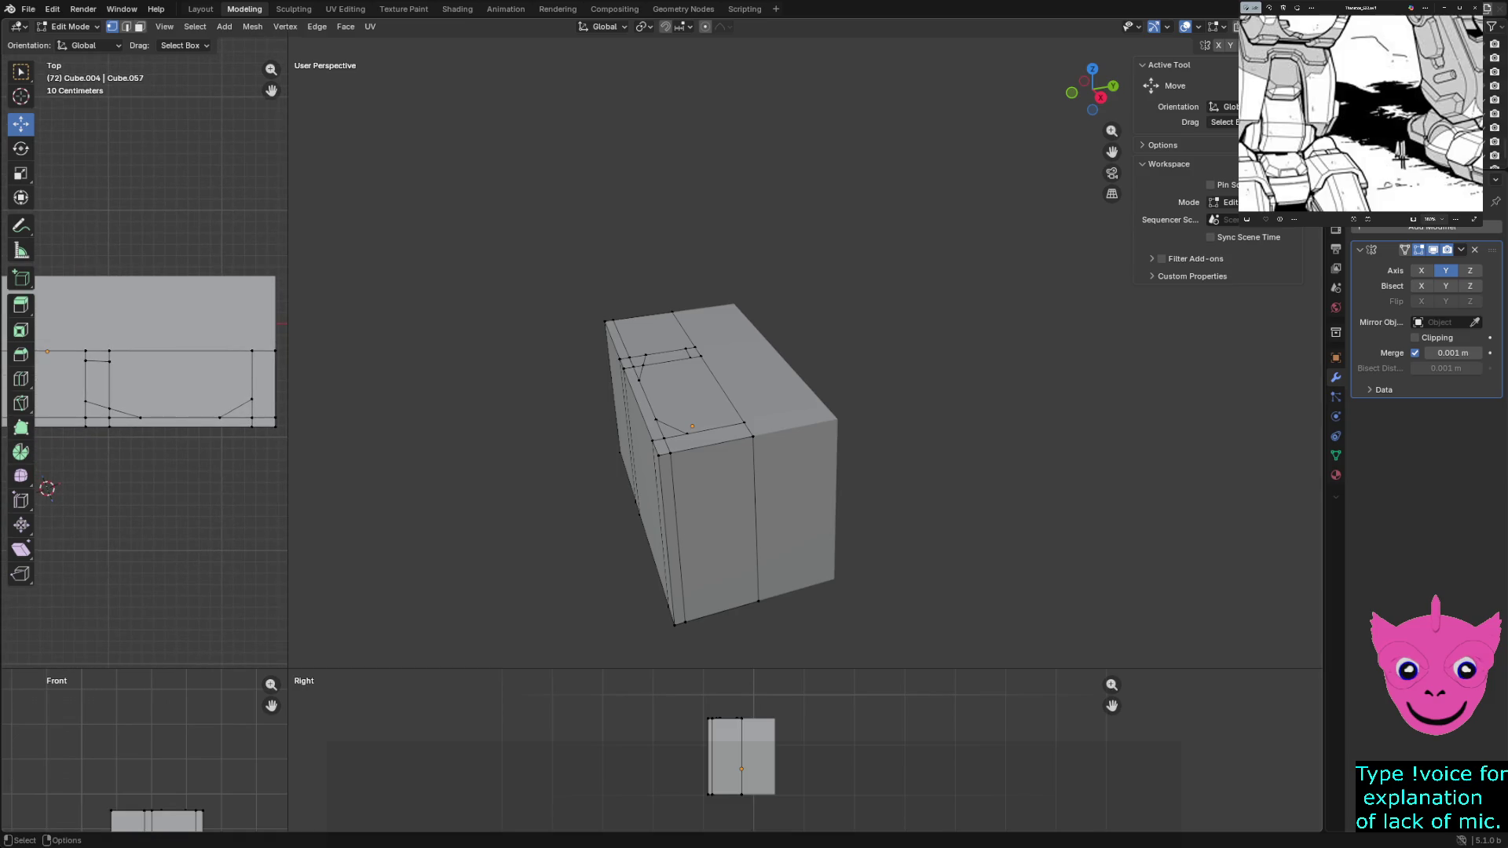
pyautogui.moveTo(288, 668); pyautogui.dragTo(813, 236)
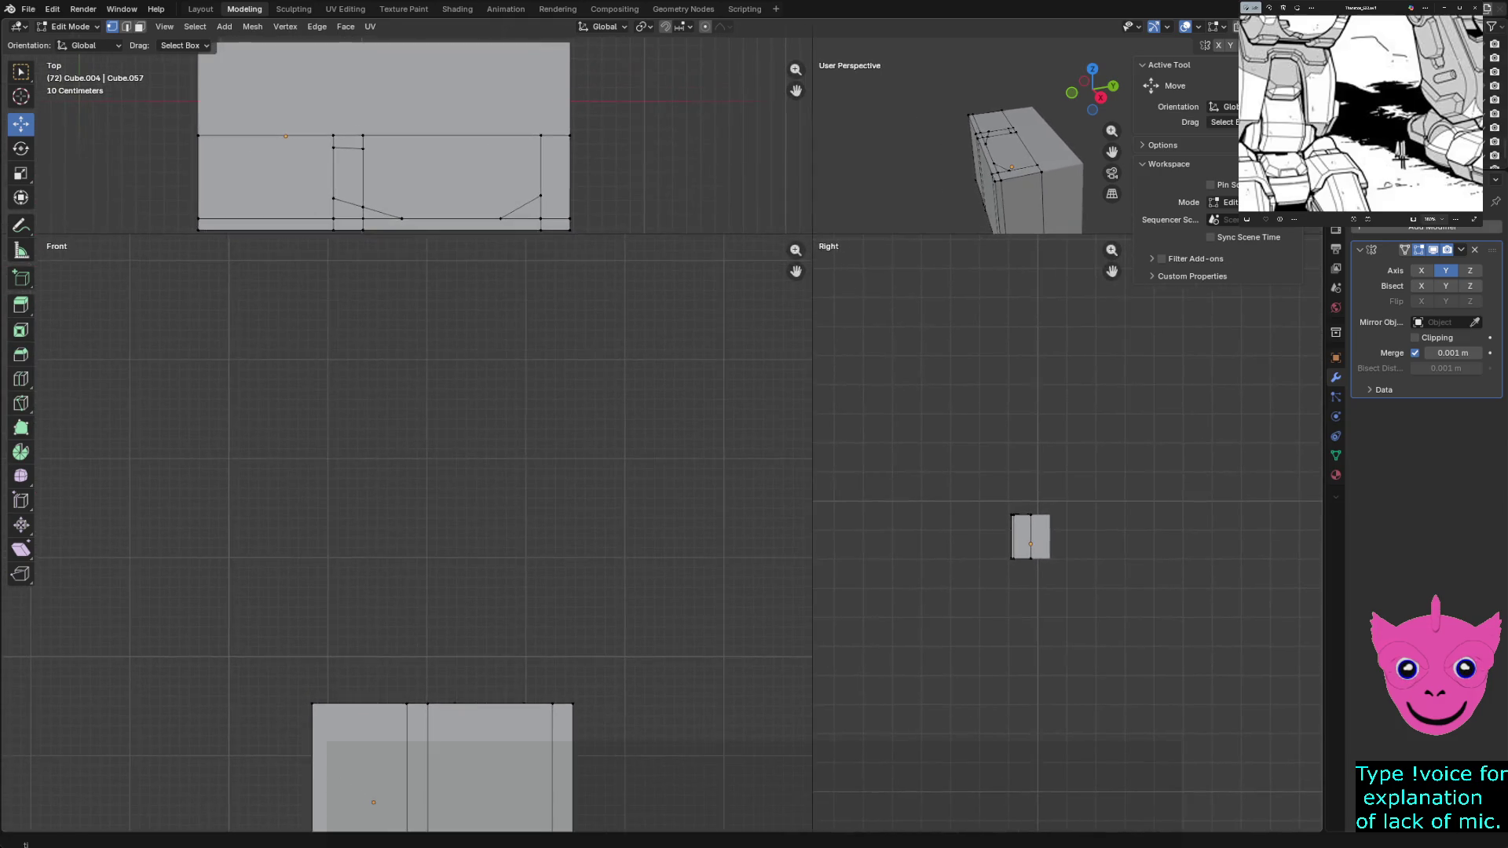
pyautogui.moveTo(407, 471)
pyautogui.keyDown('shift'); pyautogui.mouseDown(button='middle')
pyautogui.moveTo(428, 613)
pyautogui.moveTo(434, 495)
pyautogui.mouseUp(button='middle'); pyautogui.keyUp('shift')
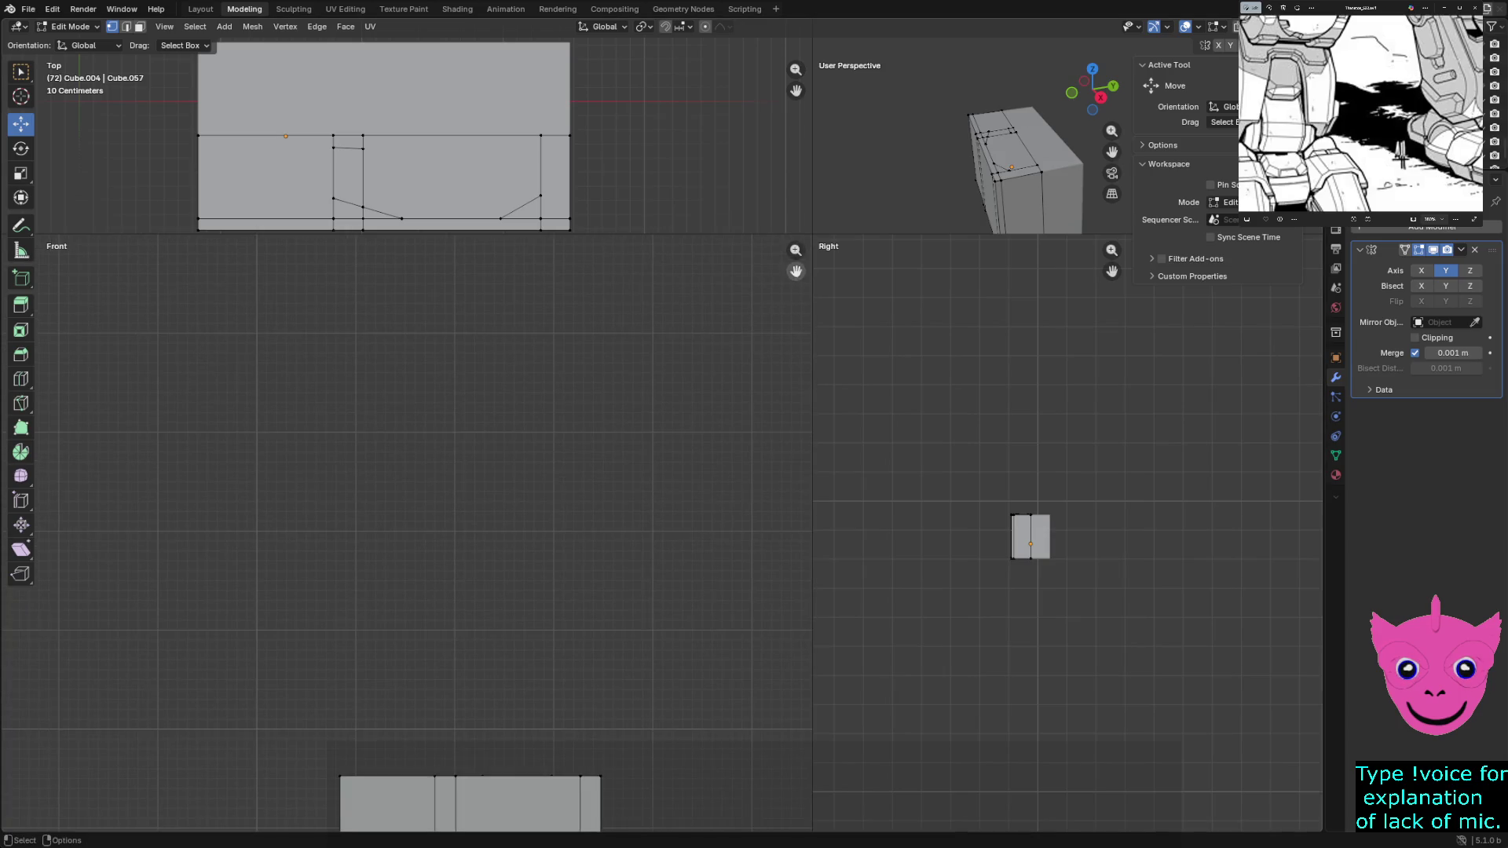
# Slide the cut's bottom vertex left along X and nudge the lower cut vertex along Y
pyautogui.moveTo(812, 236); pyautogui.dragTo(888, 667)
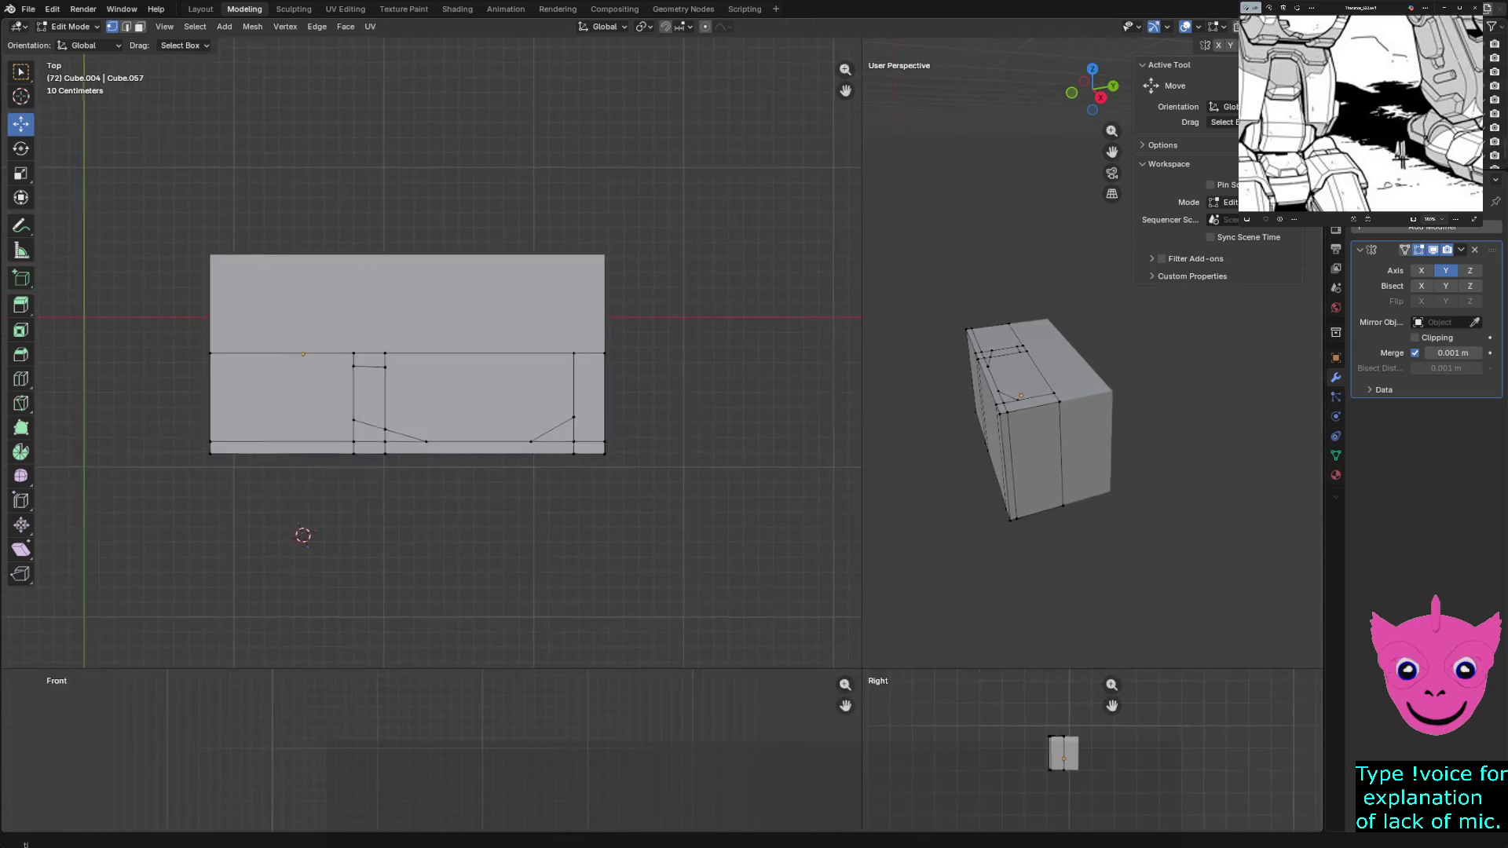
pyautogui.scroll(1, 408, 354)
pyautogui.scroll(1, 408, 354)
pyautogui.scroll(1, 445, 348)
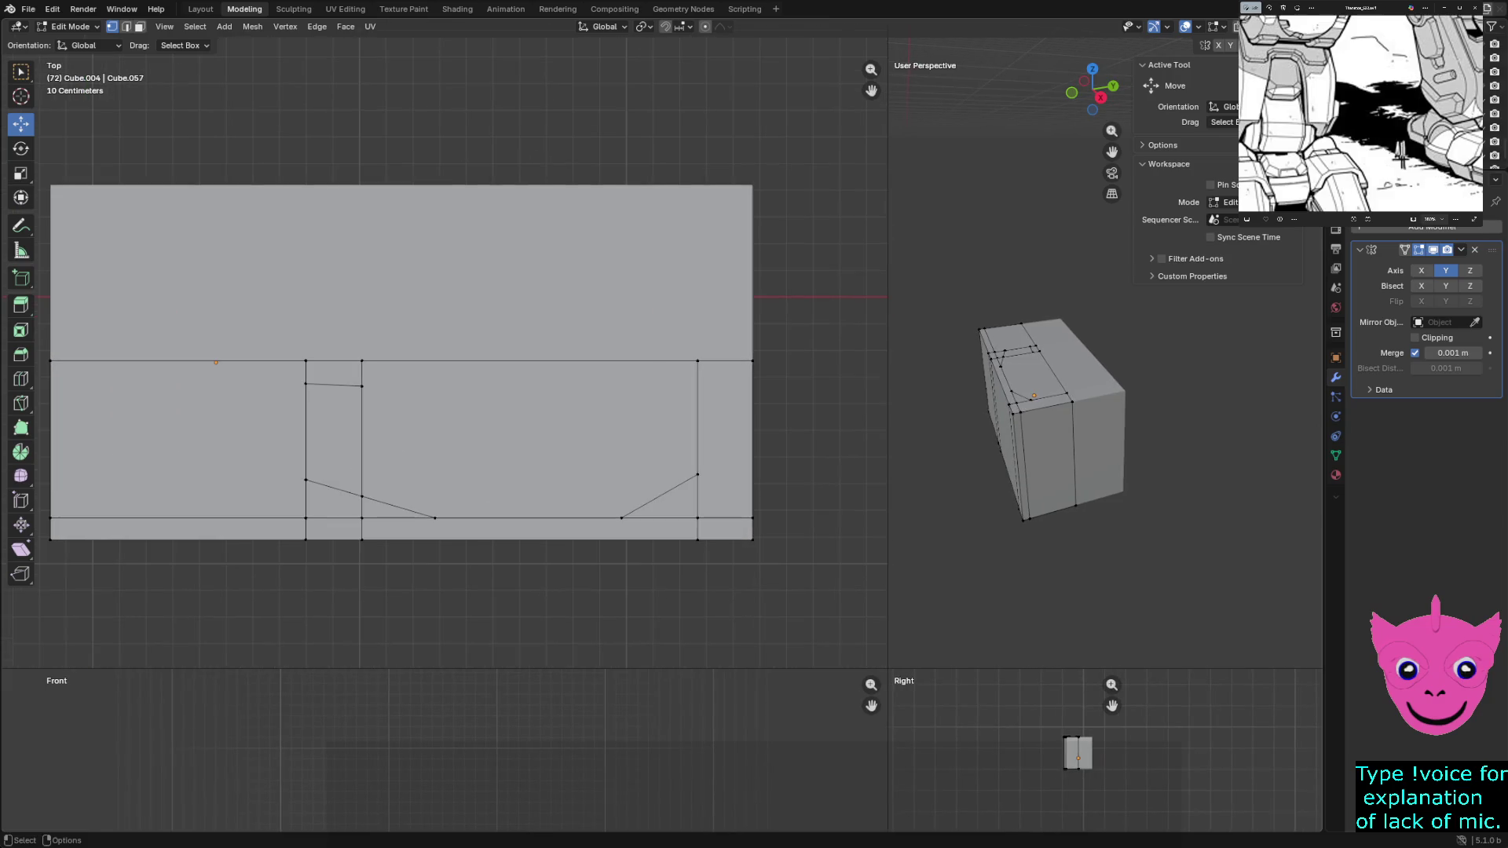
pyautogui.click(436, 518)
pyautogui.moveTo(490, 518); pyautogui.dragTo(362, 504)
pyautogui.click(362, 496)
pyautogui.click(361, 503)
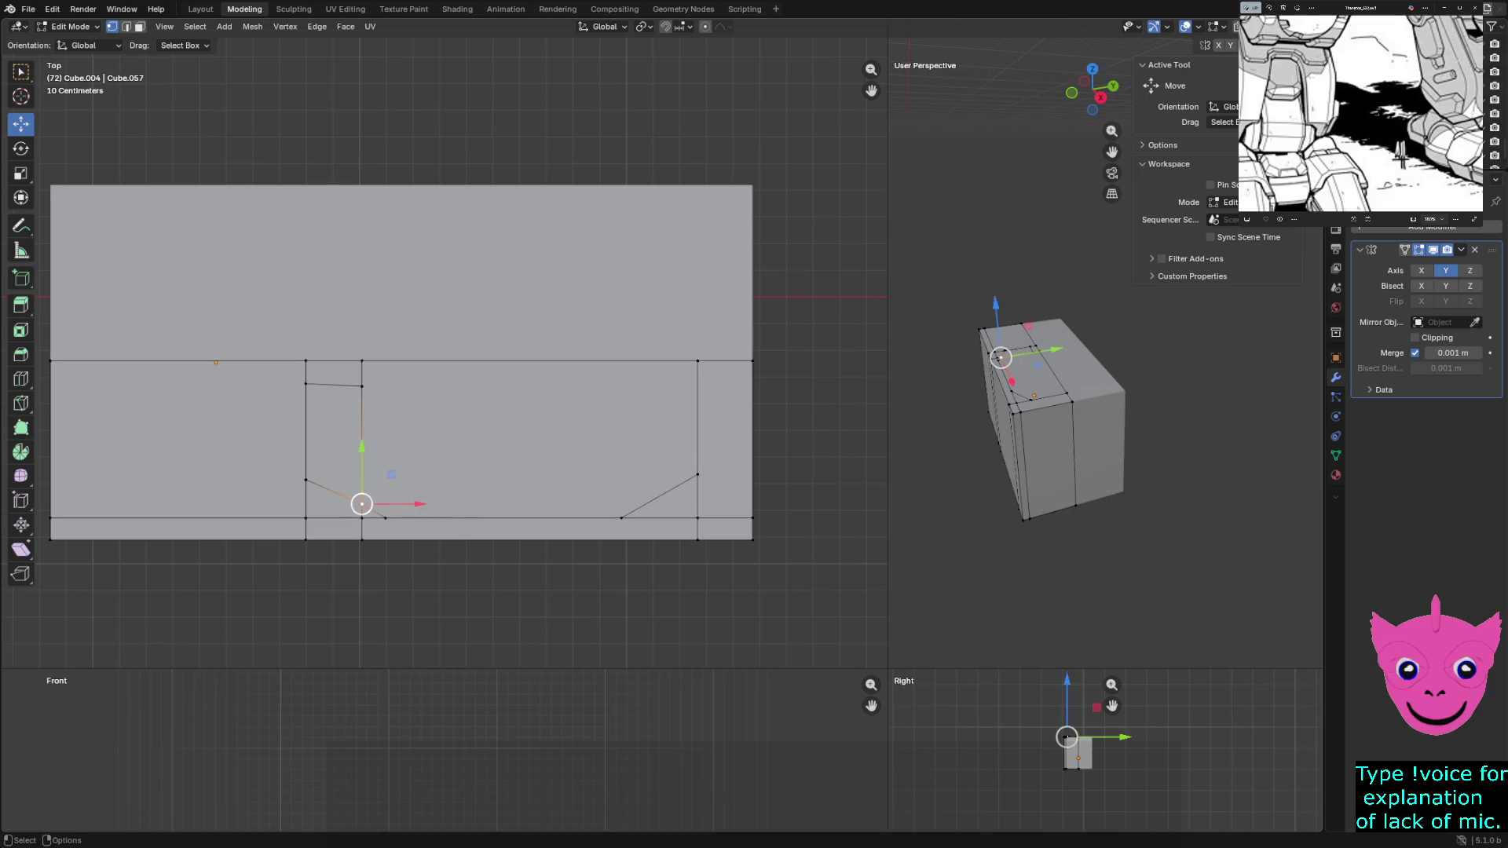
pyautogui.press('g')
pyautogui.press('y')
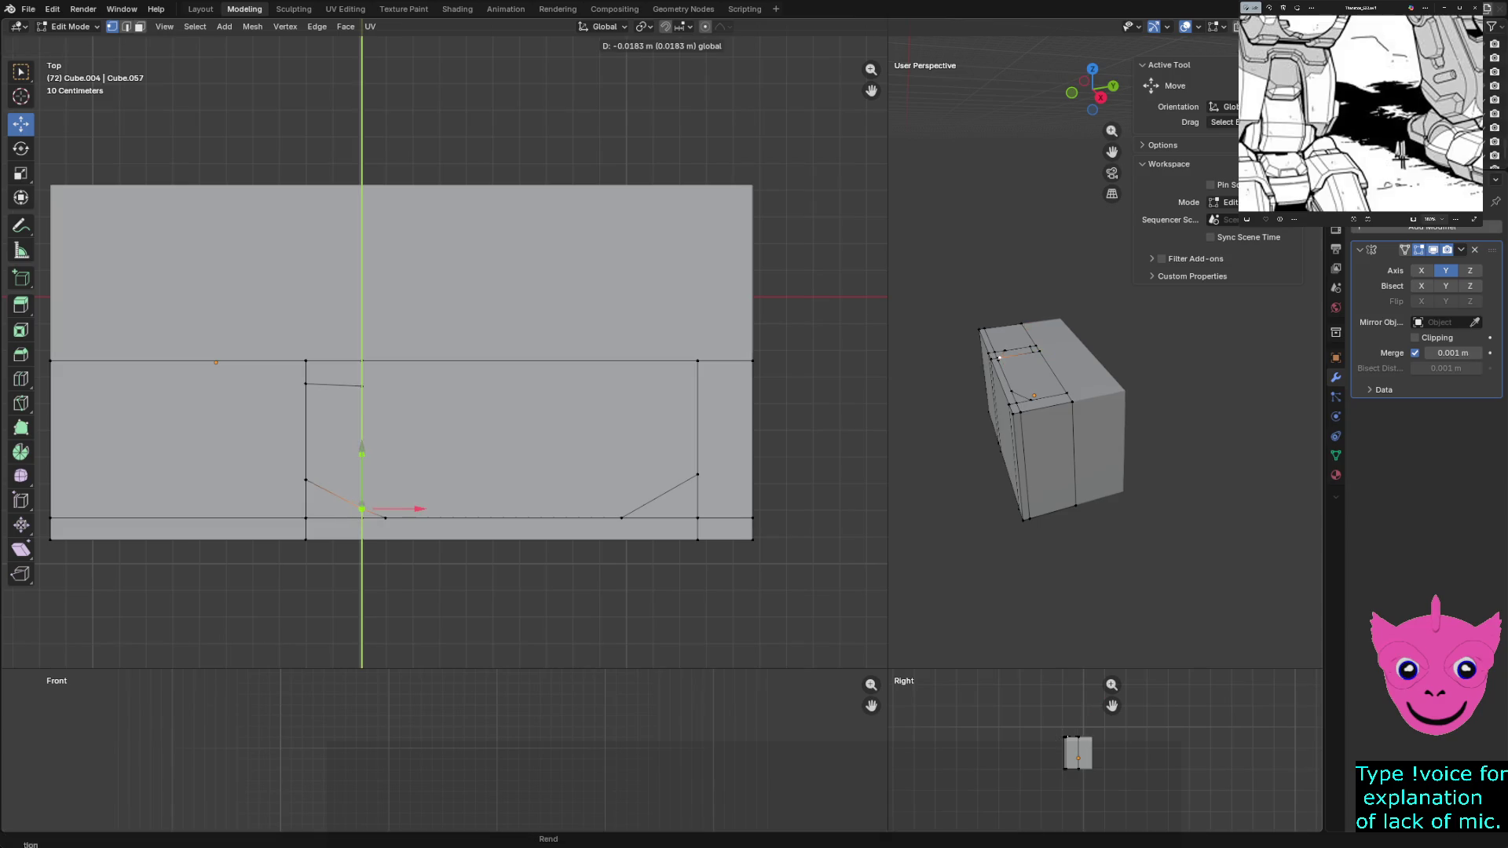
pyautogui.press('Return')
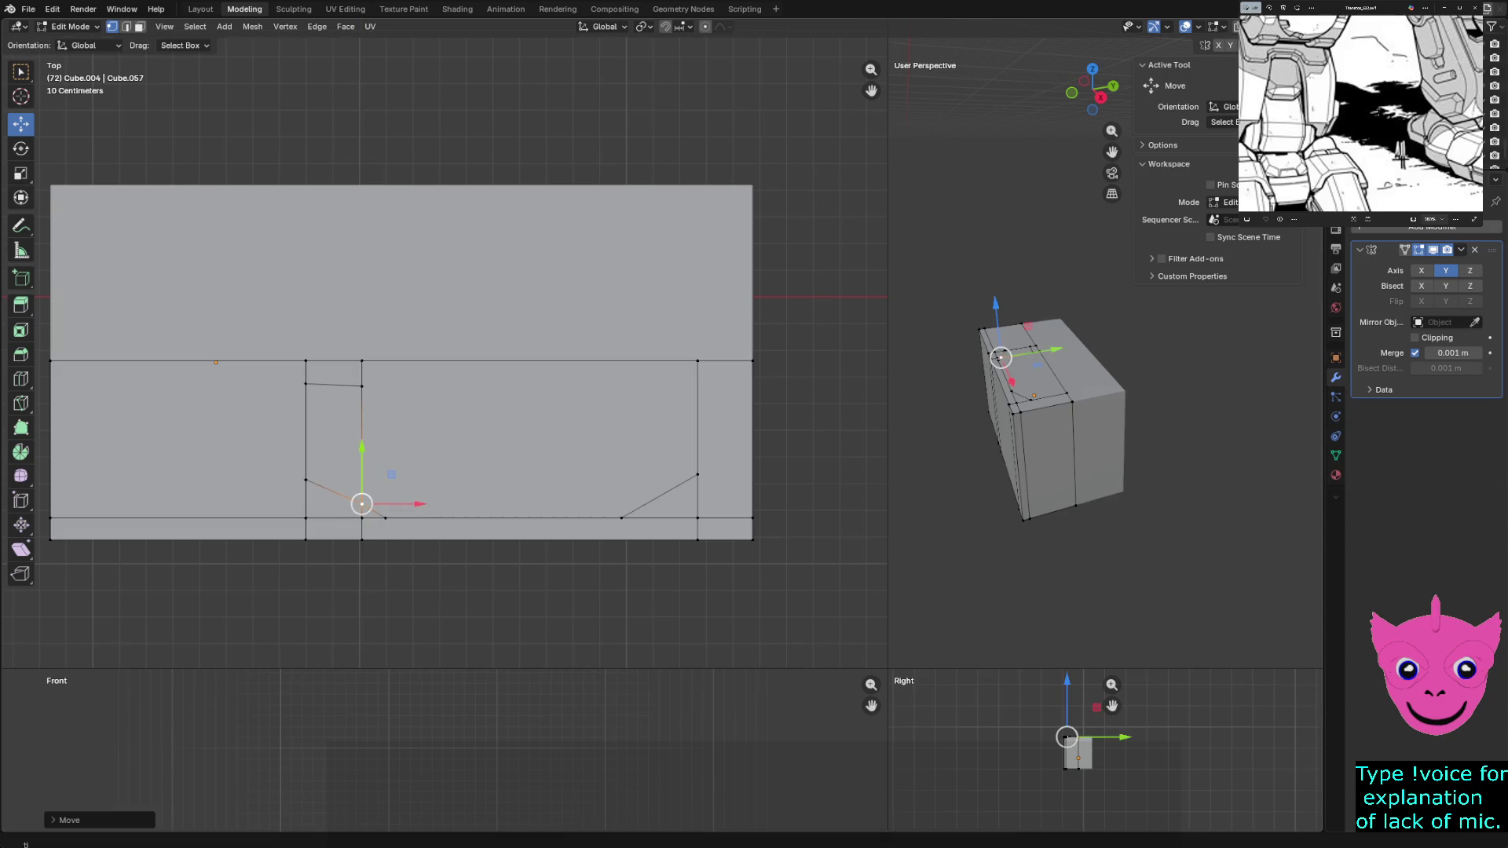
pyautogui.click(362, 504)
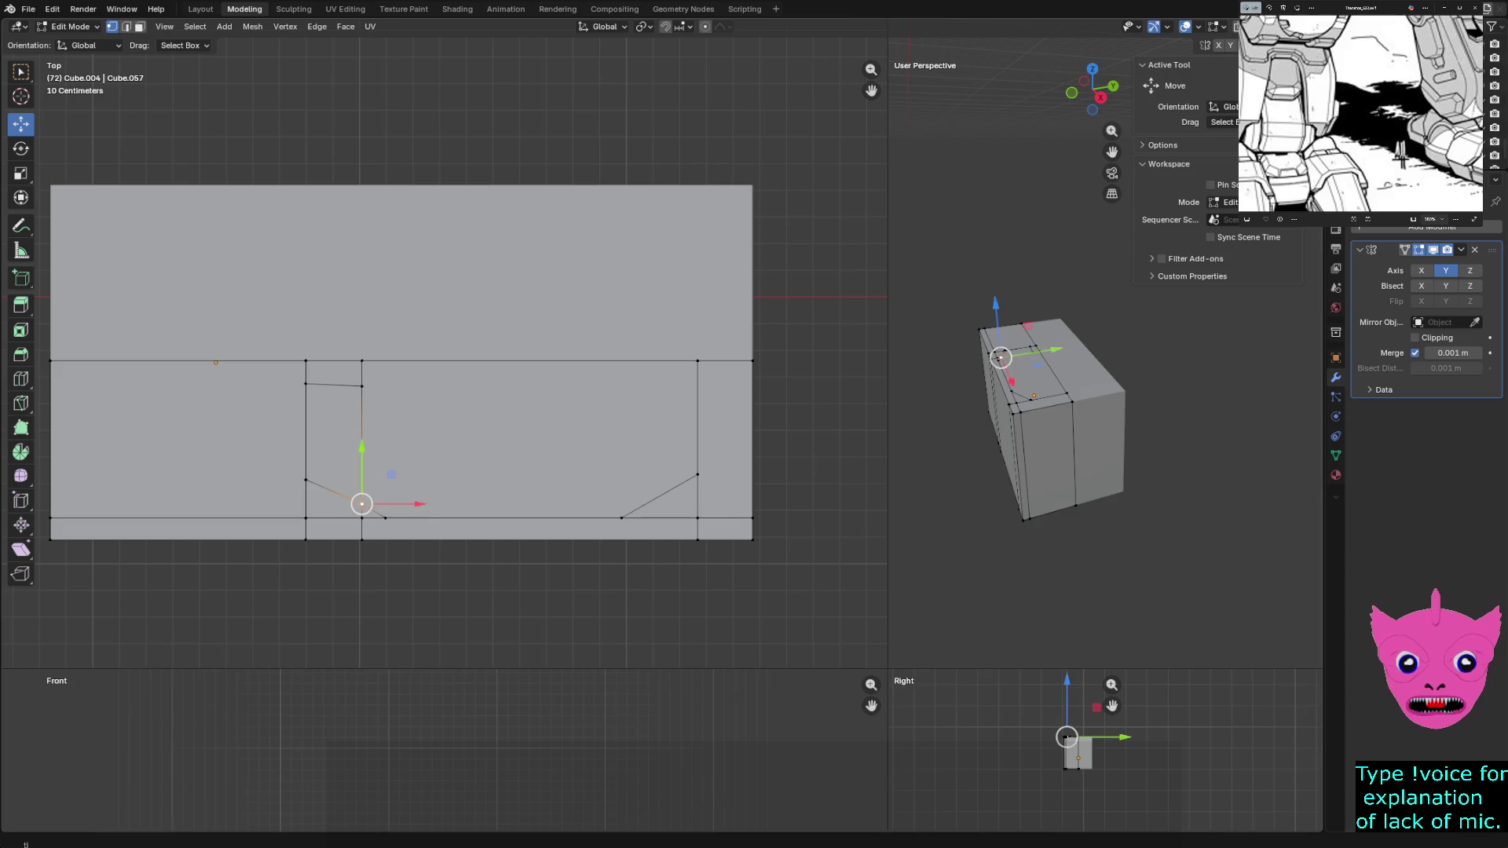
pyautogui.press('g')
pyautogui.press('y')
pyautogui.press('Return')
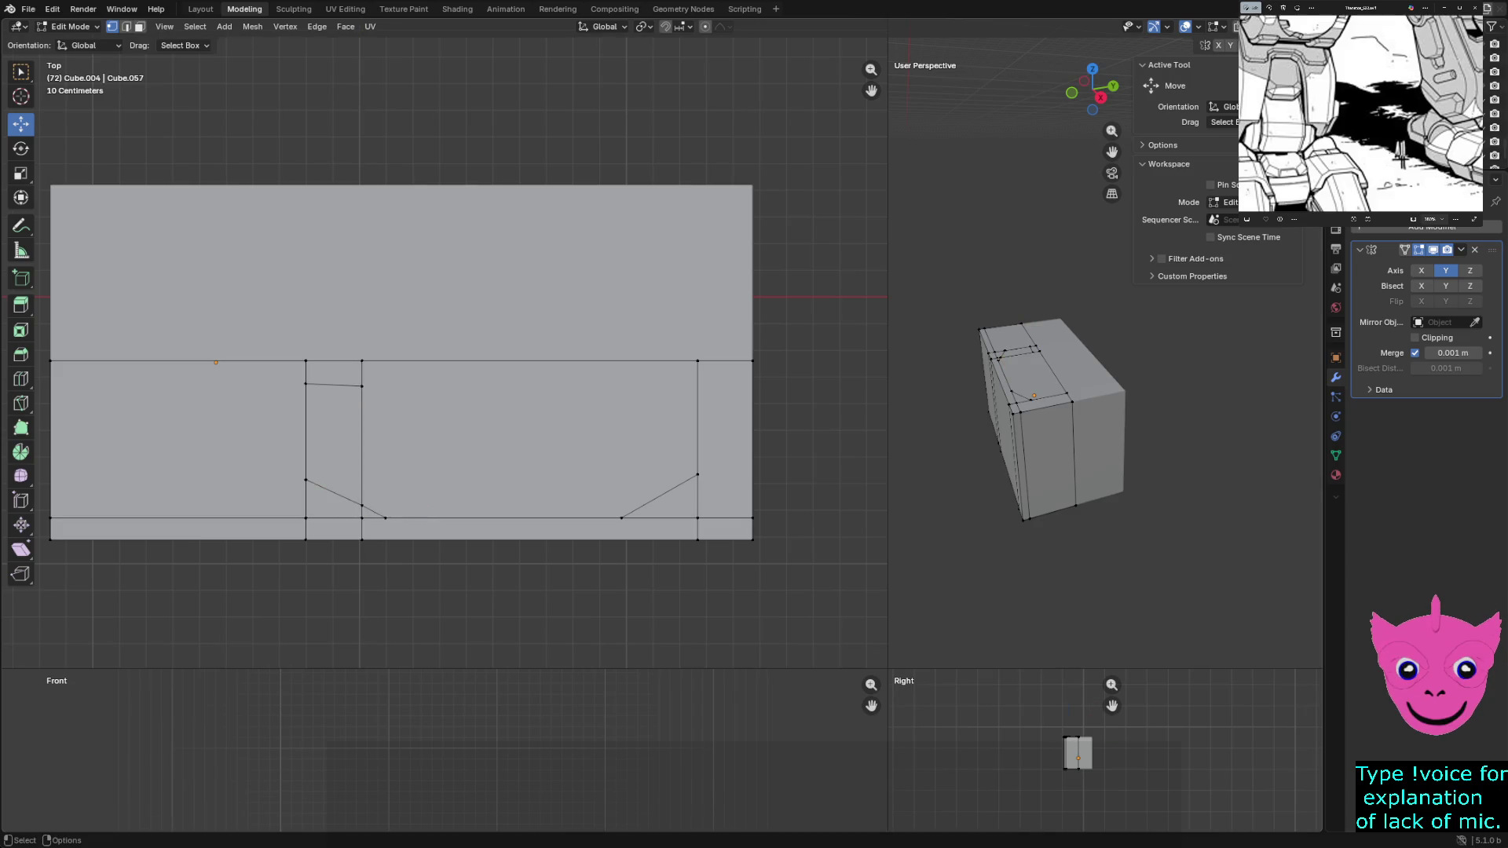
# Move the upper cut vertices along Y until the panel's short inner edge runs level
pyautogui.click(362, 504)
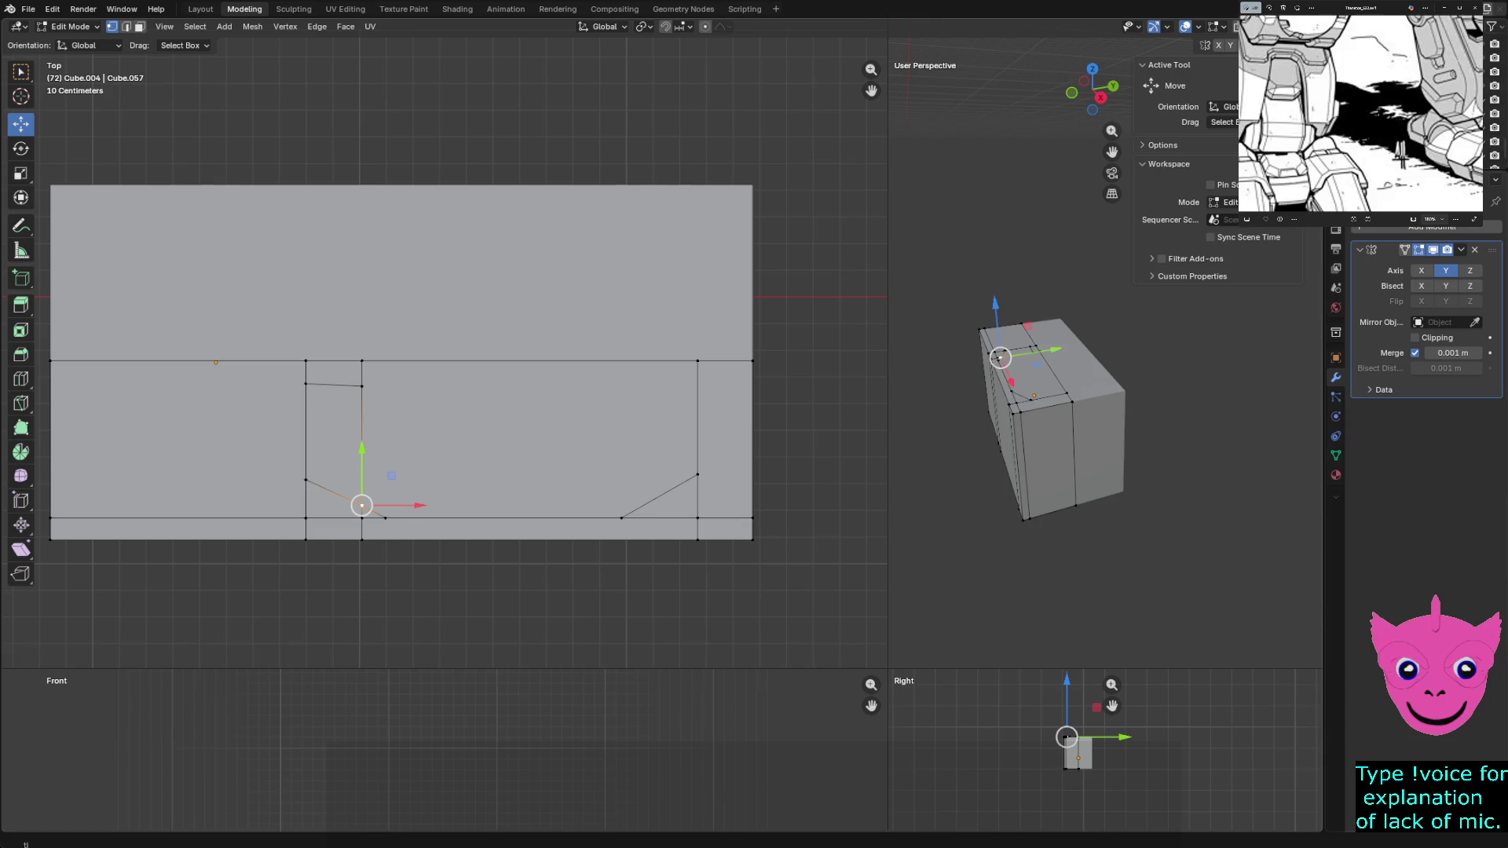
pyautogui.click(362, 386)
pyautogui.press('g')
pyautogui.press('y')
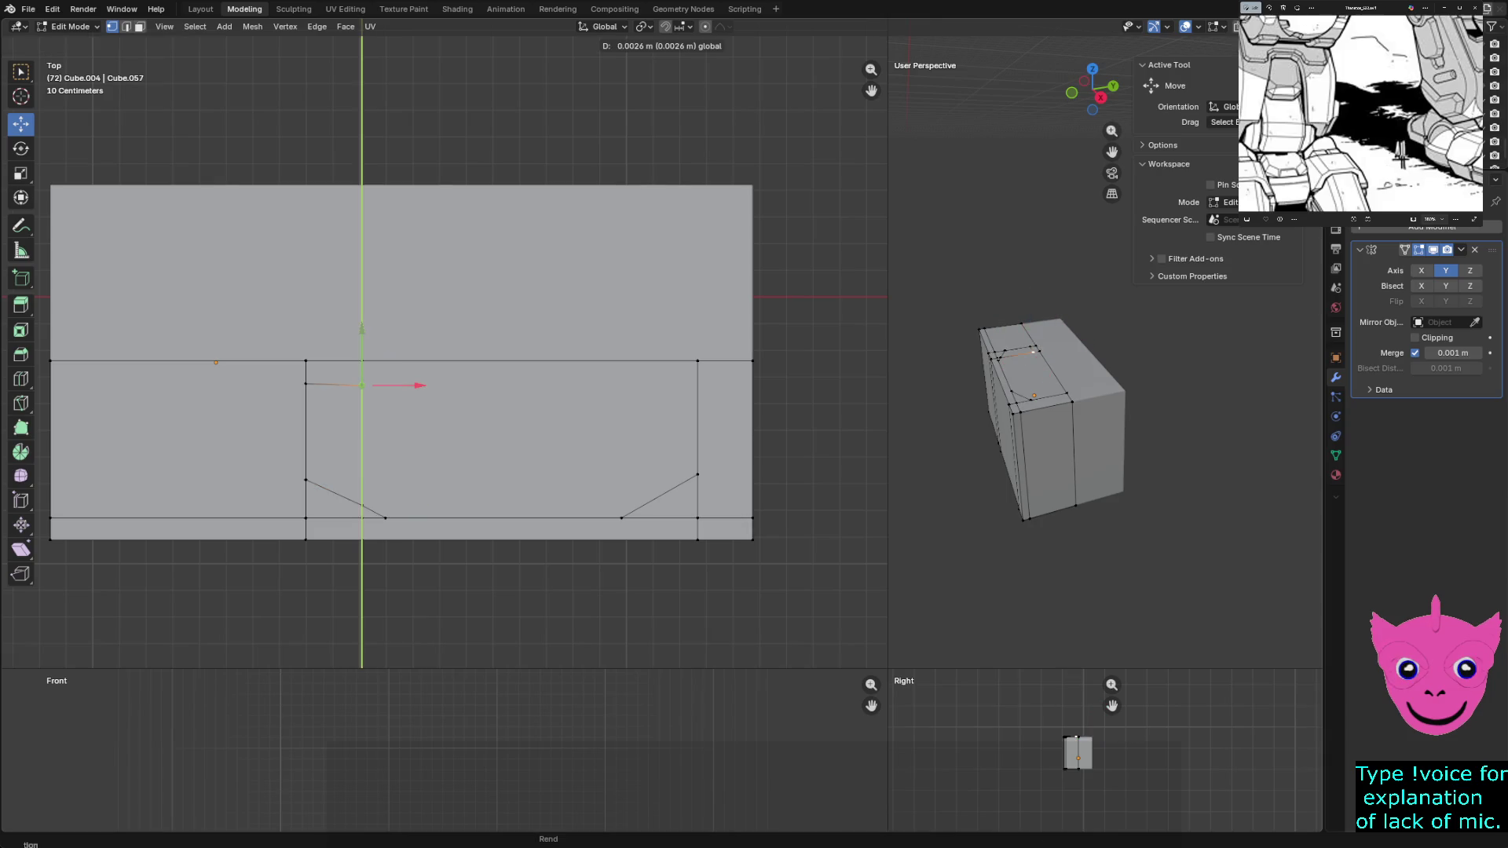
pyautogui.press('Return')
pyautogui.hotkey('alt', 'a')
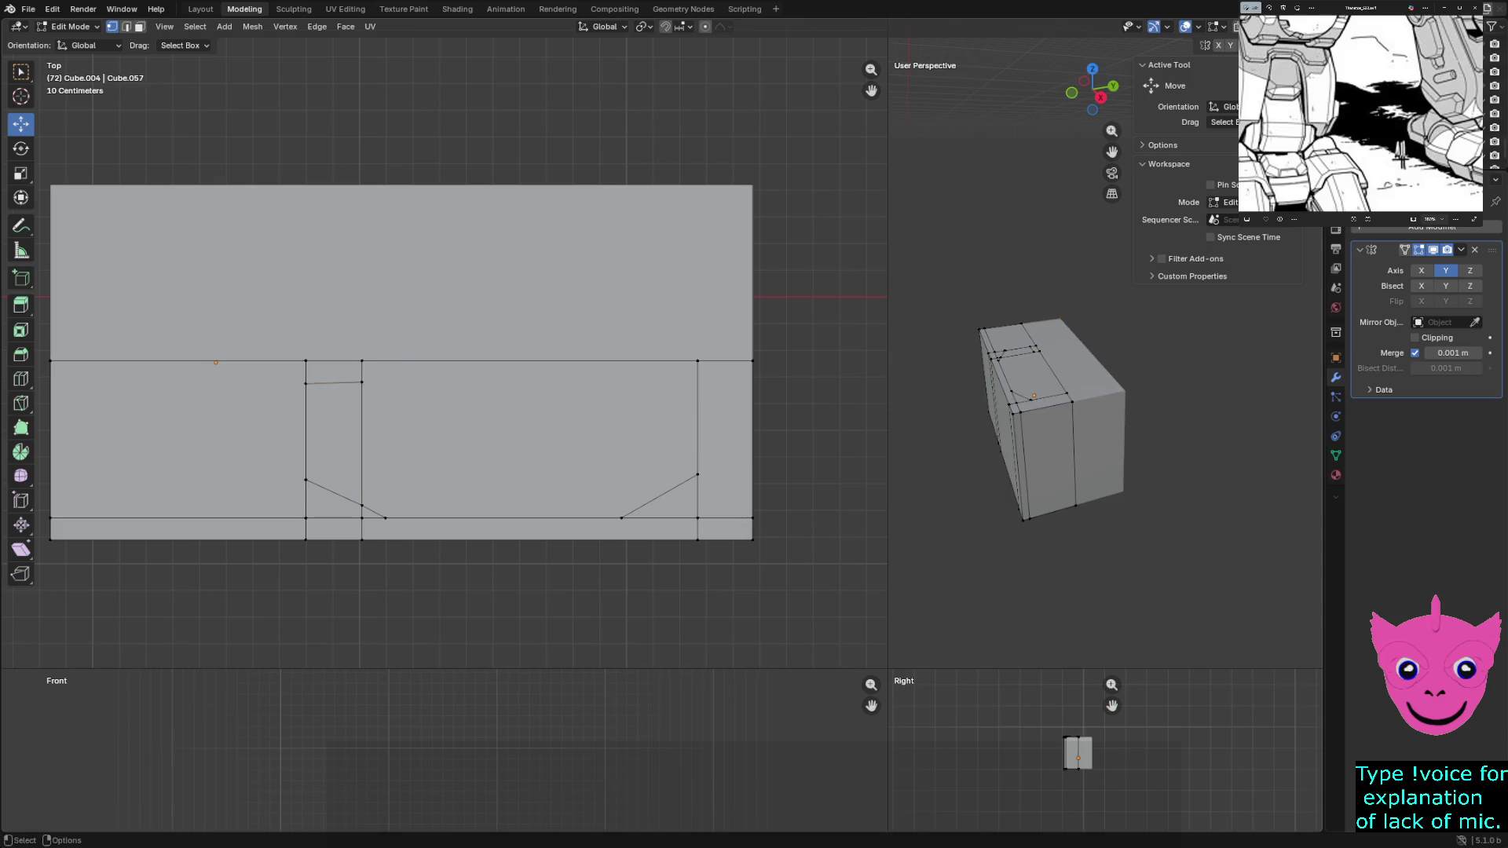
pyautogui.click(361, 381)
pyautogui.press('g')
pyautogui.press('y')
pyautogui.press('Return')
pyautogui.hotkey('alt', 'a')
# Try sliding the right panel corner and chamfer vertices along X and Y, then undo the misplaced moves
pyautogui.click(698, 476)
pyautogui.keyDown('shift'); pyautogui.click(621, 517); pyautogui.keyUp('shift')
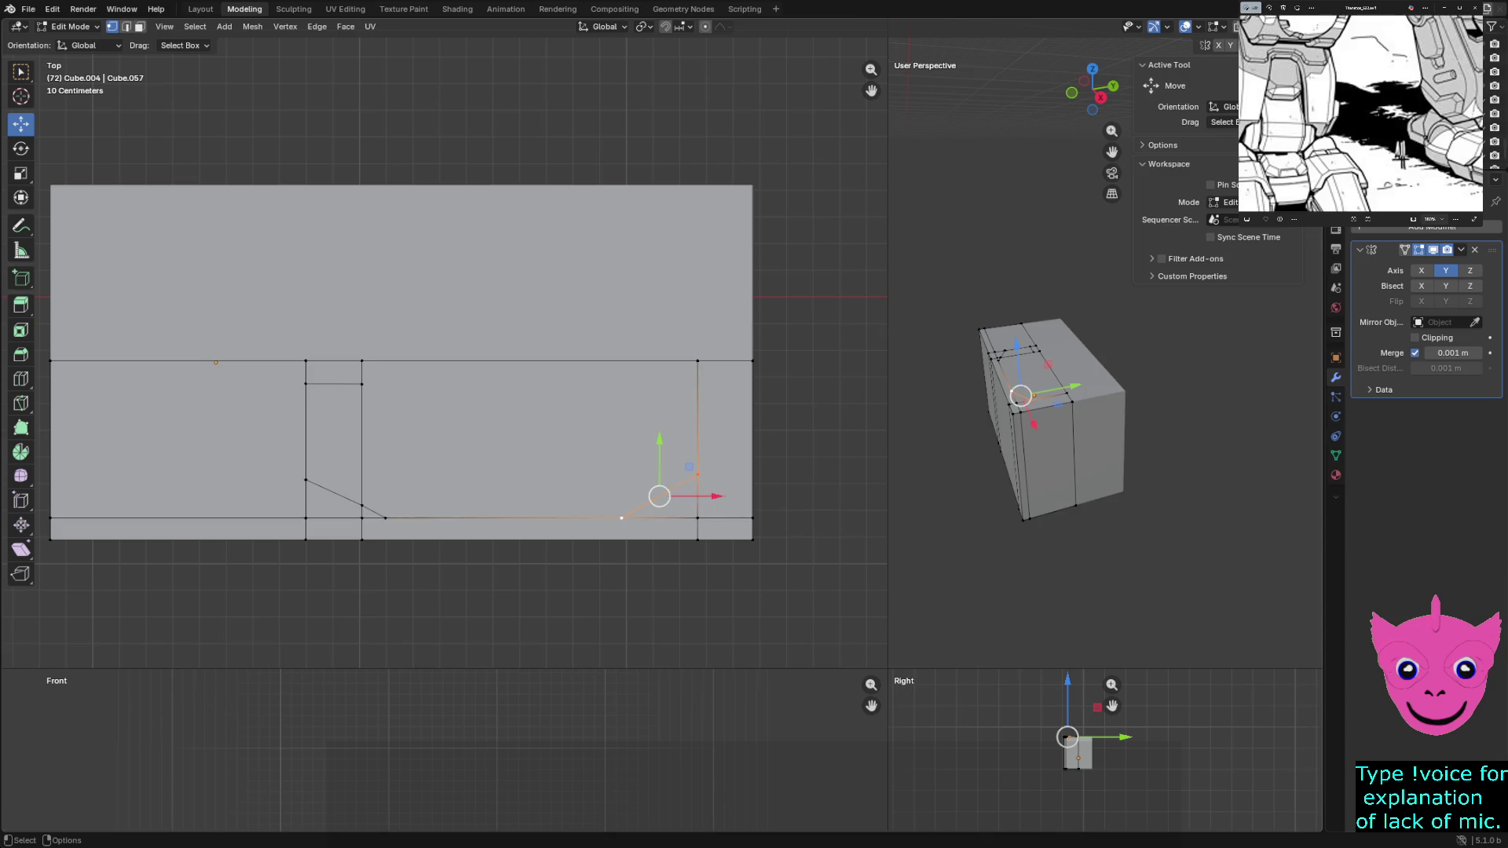
pyautogui.press('g')
pyautogui.press('x')
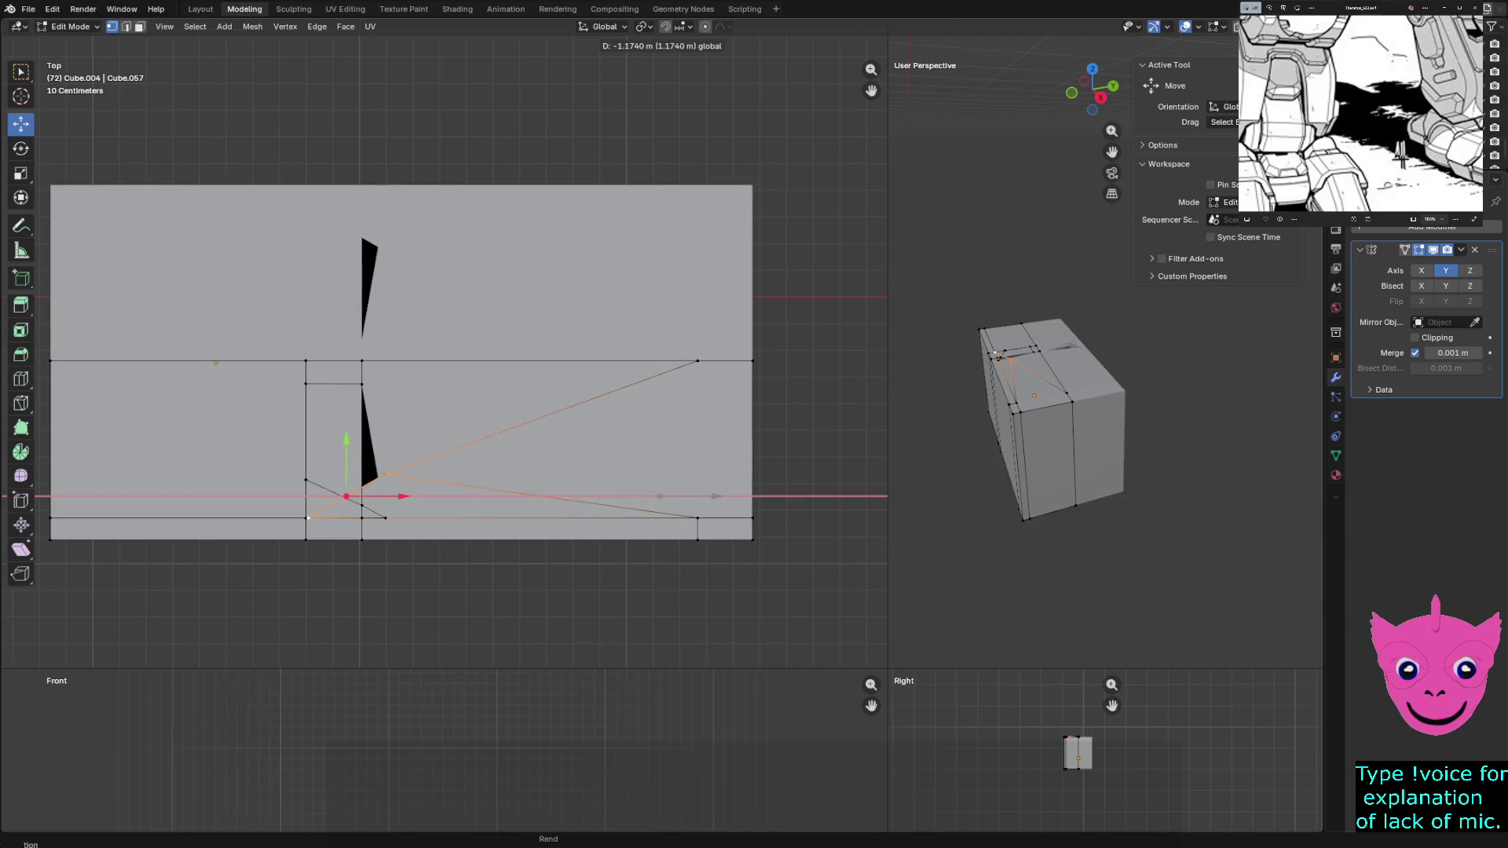
pyautogui.press('Return')
pyautogui.press('g')
pyautogui.press('y')
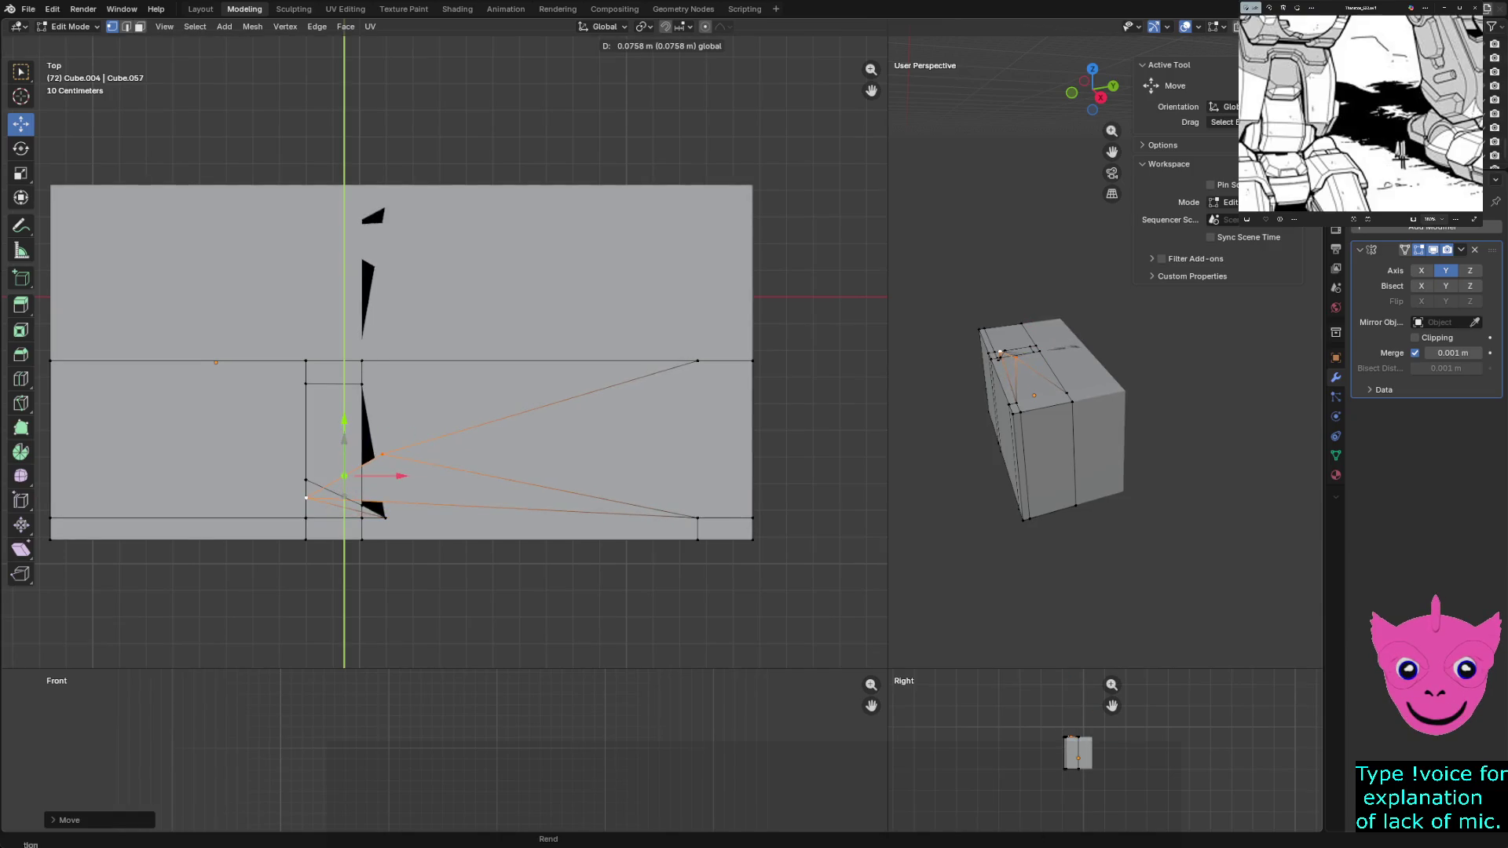
pyautogui.press('Return')
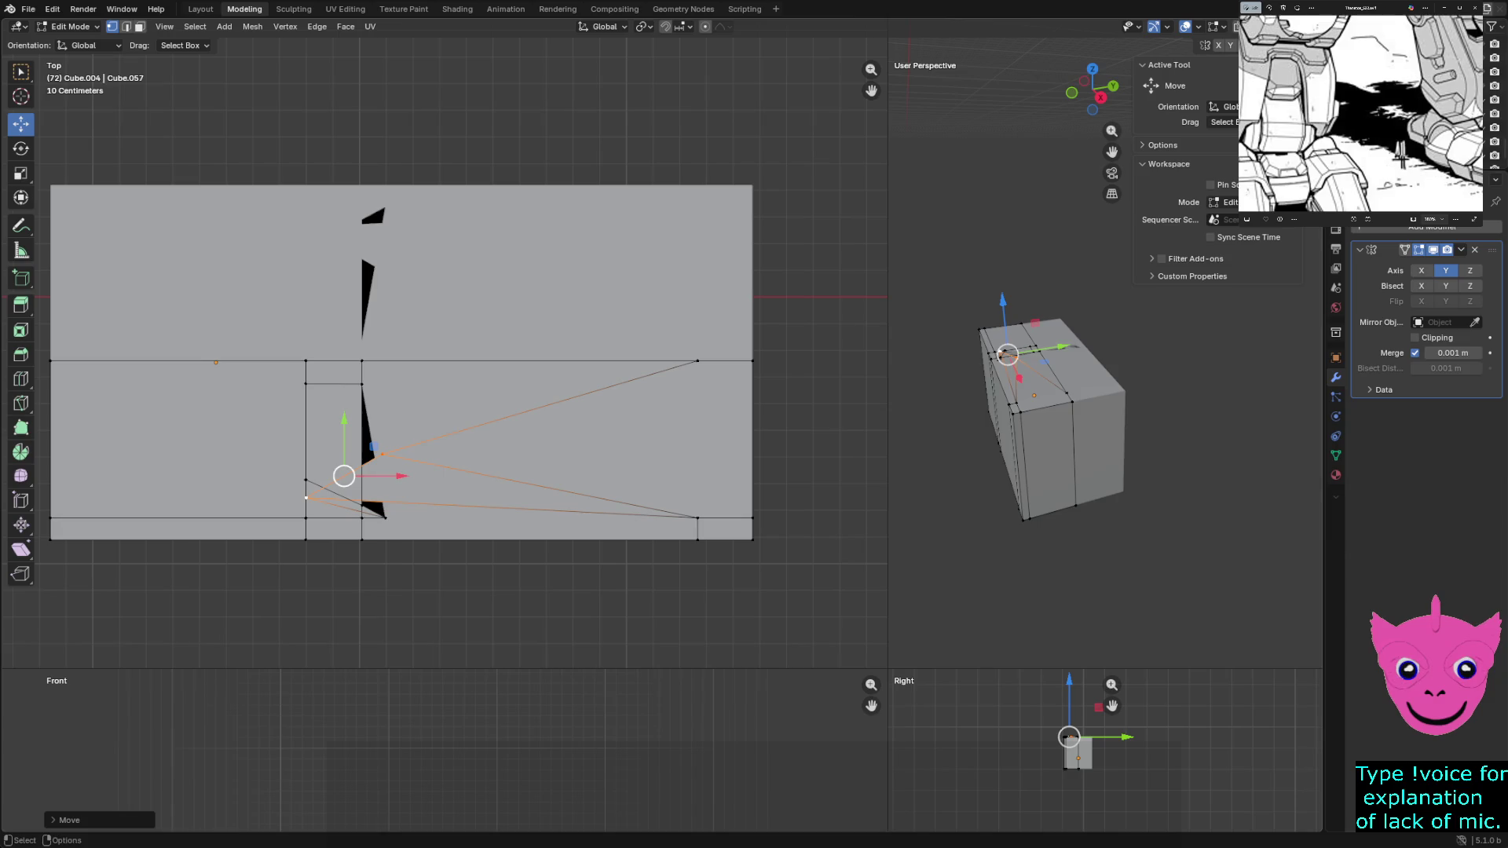
pyautogui.press('g')
pyautogui.press('y')
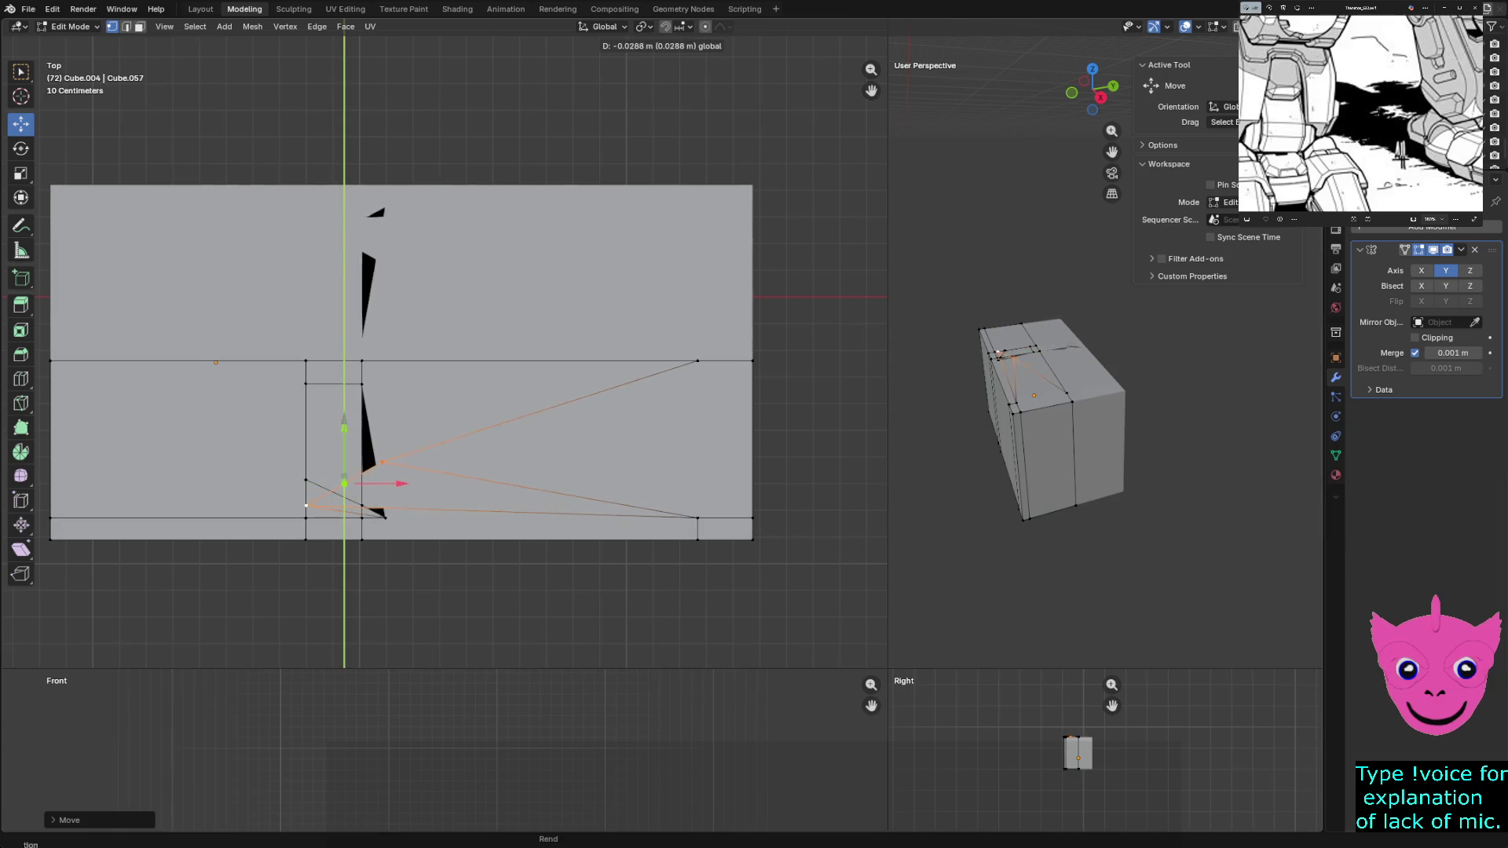
pyautogui.press('Return')
pyautogui.hotkey('ctrl', 'z')
pyautogui.hotkey('ctrl', 'z')
pyautogui.hotkey('ctrl', 'z')
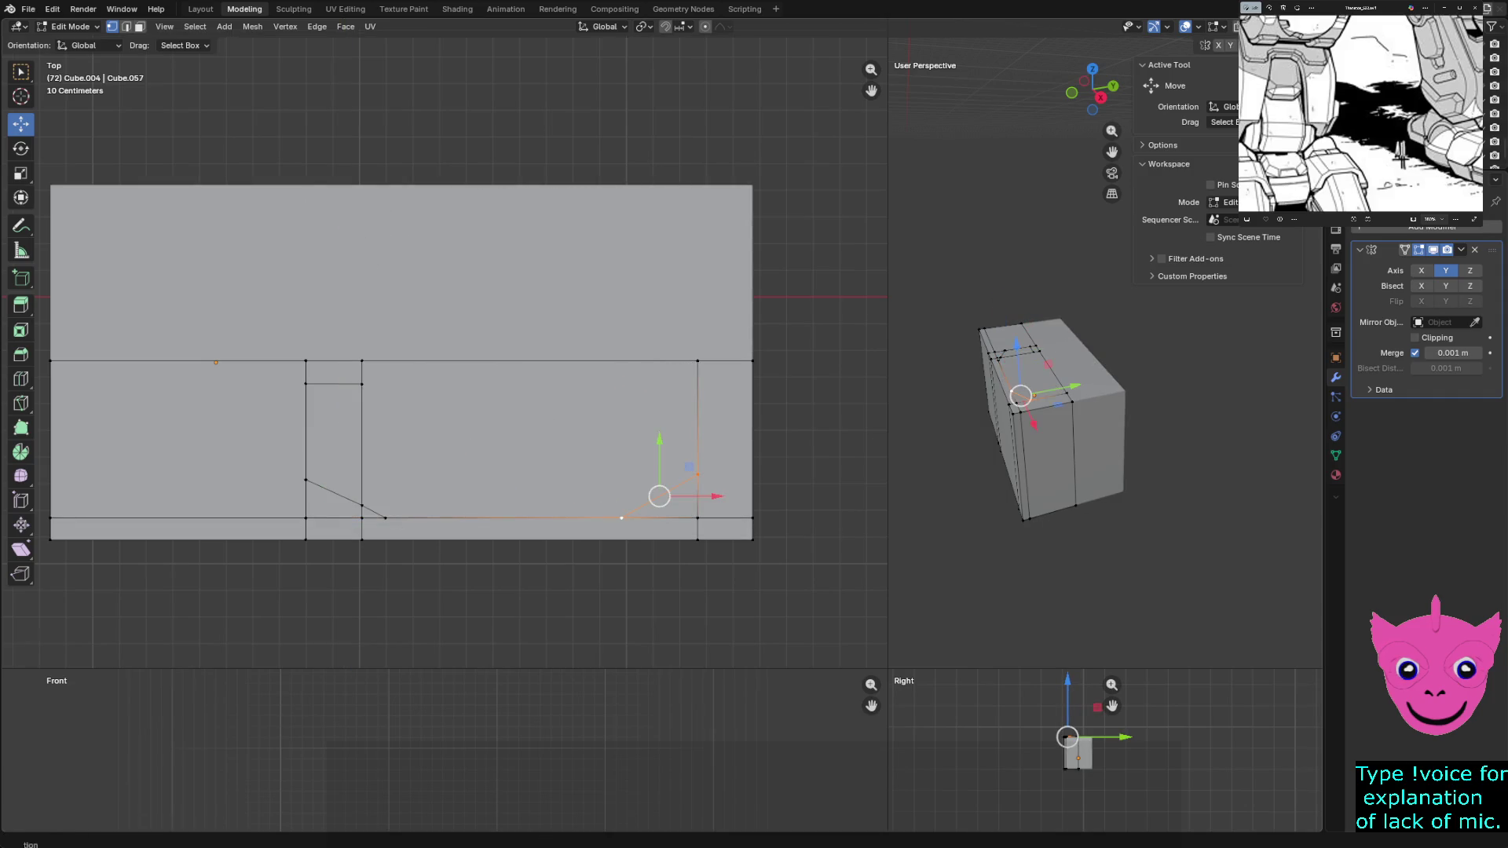
pyautogui.press('g')
pyautogui.press('x')
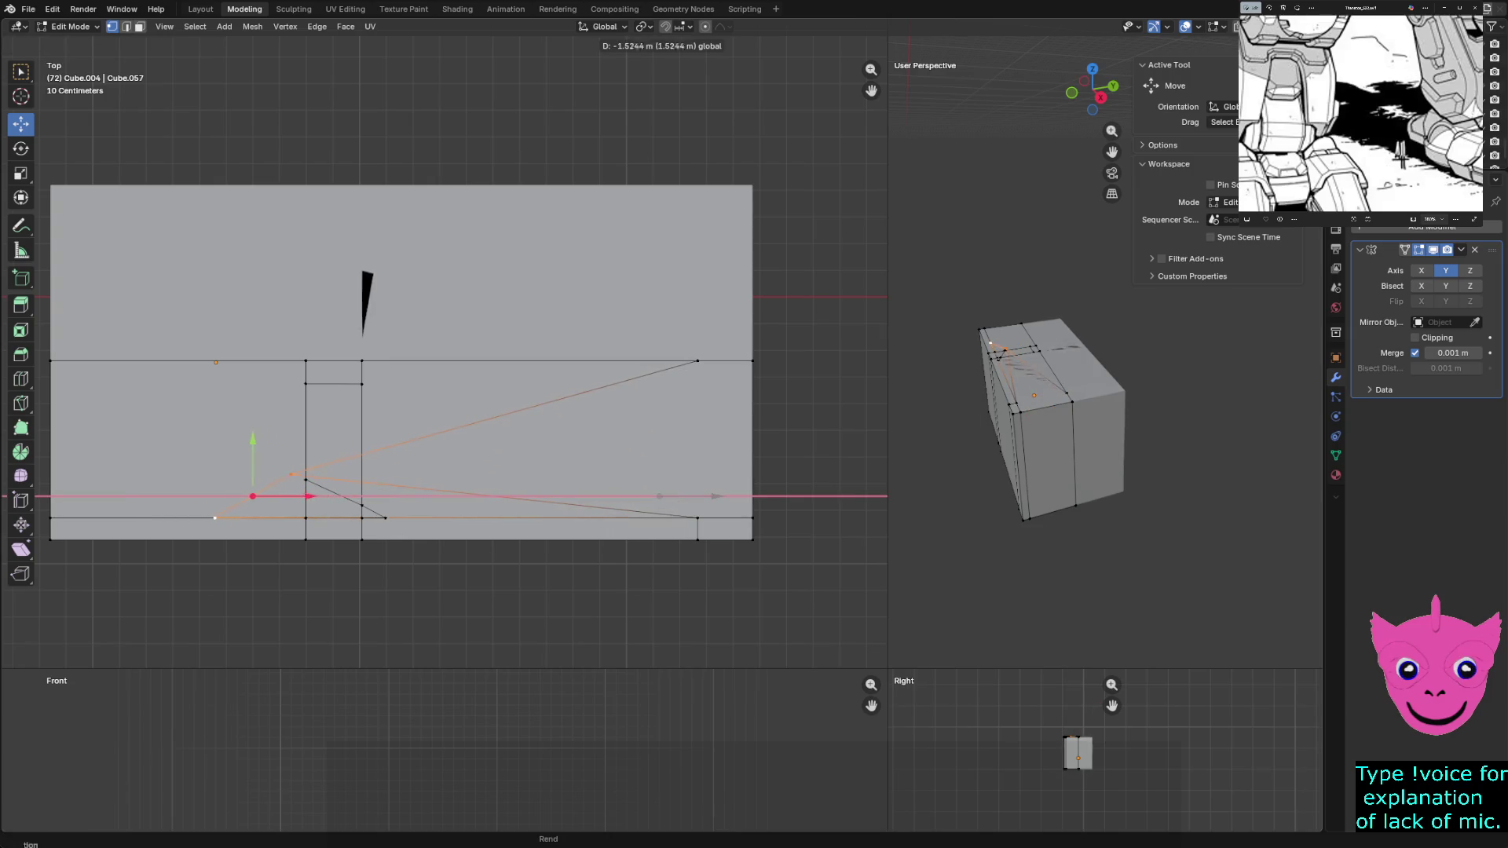
pyautogui.press('Return')
pyautogui.hotkey('ctrl', 'z')
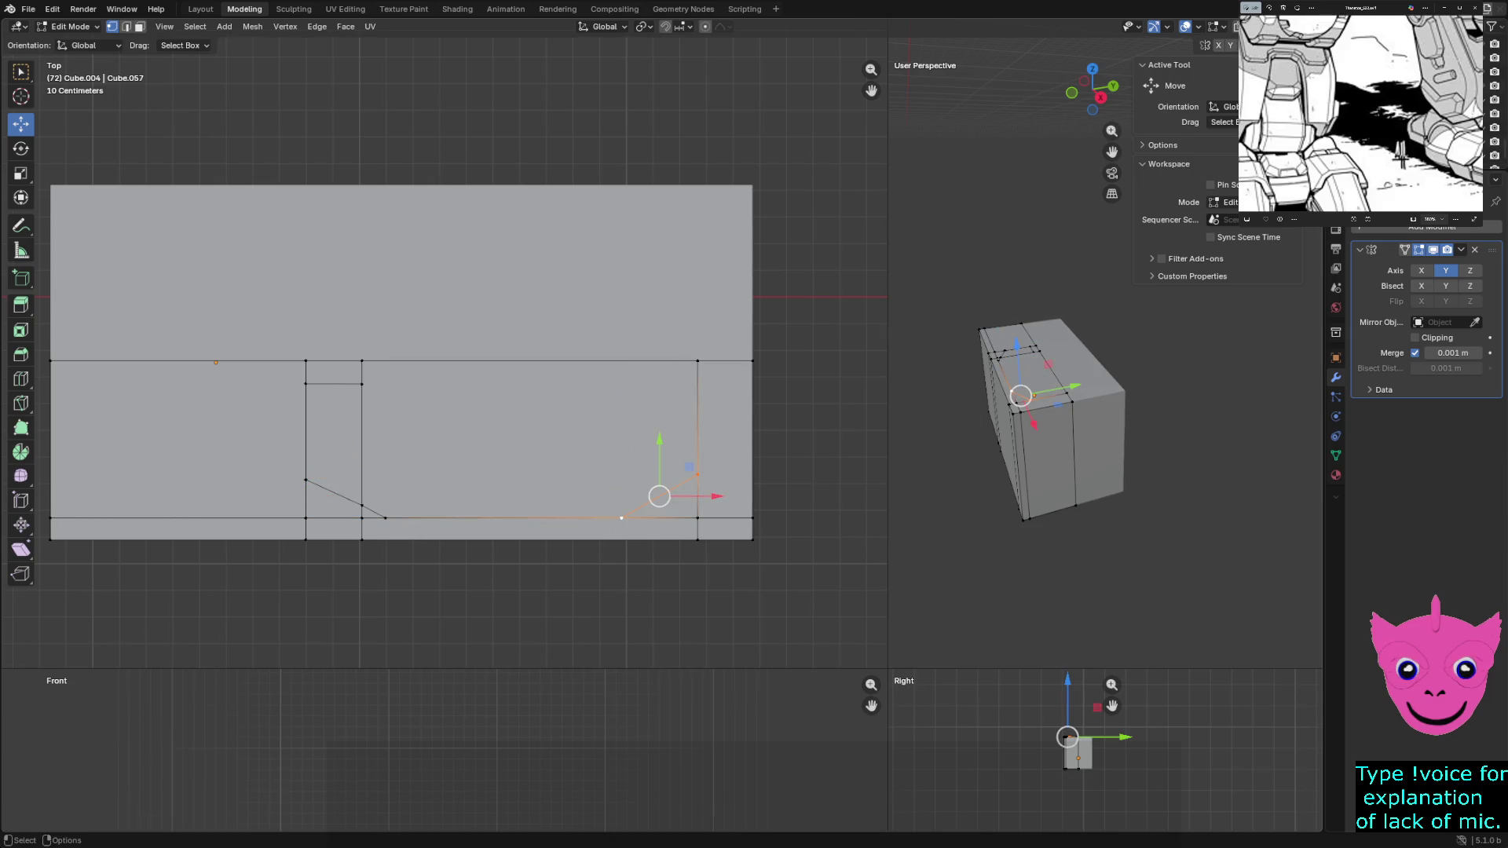
# Slide the right chamfer's lower vertex further right along X
pyautogui.click(698, 475)
pyautogui.press('Return')
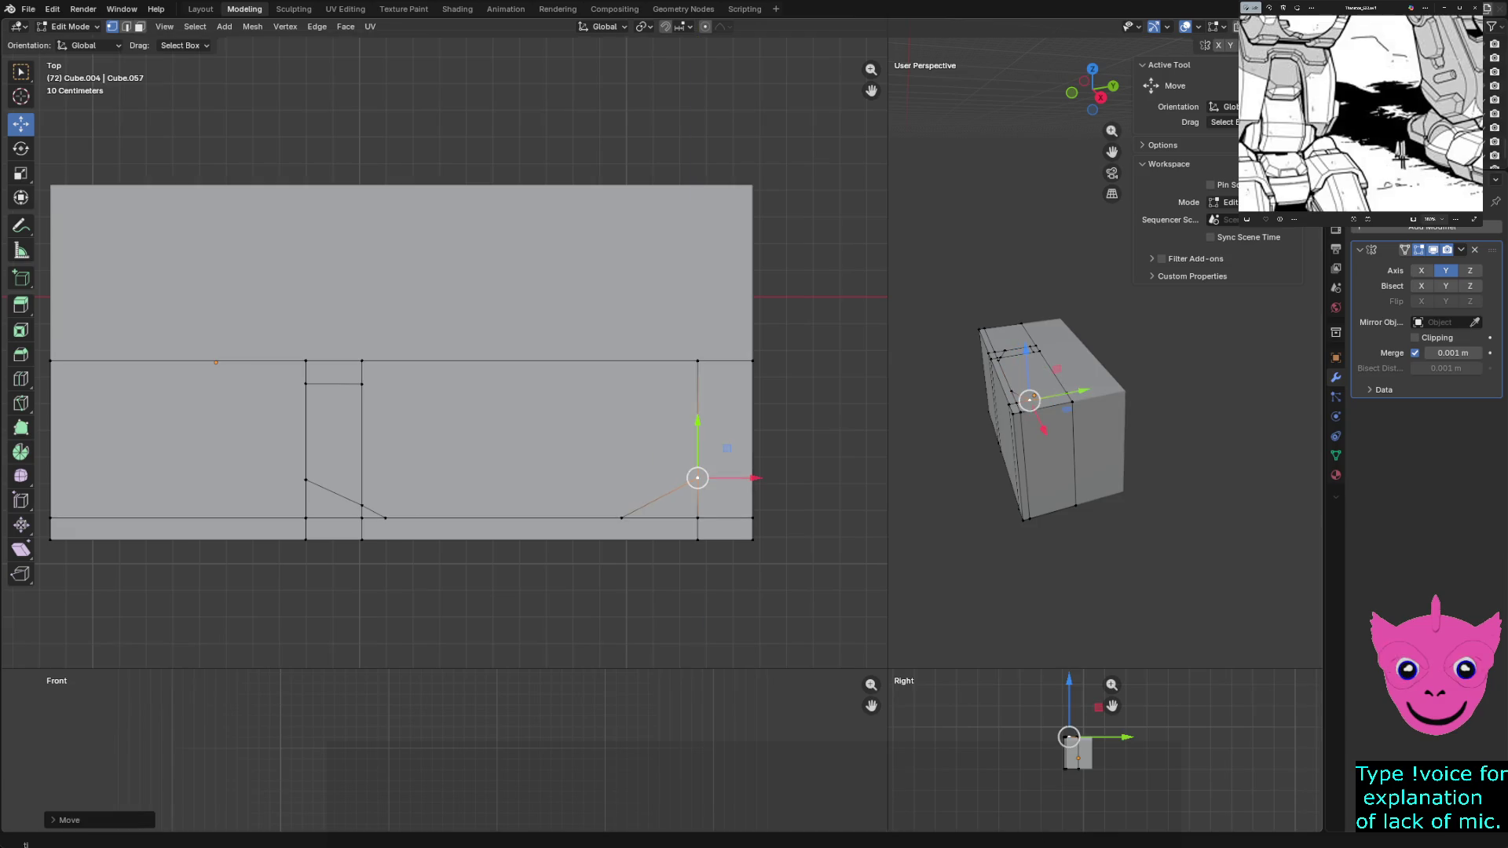
pyautogui.click(621, 518)
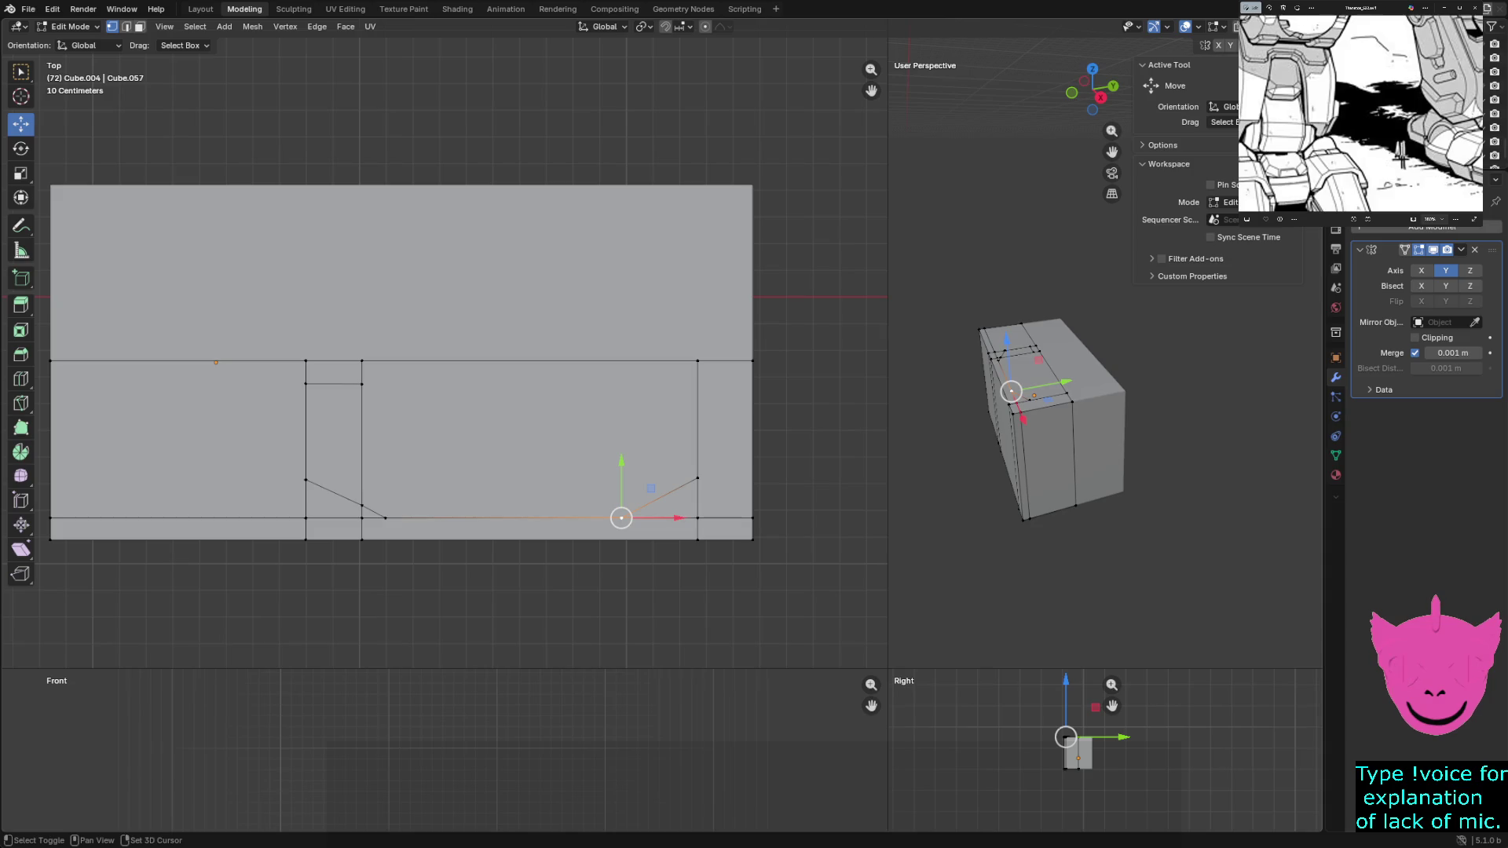
pyautogui.click(697, 478)
pyautogui.click(620, 518)
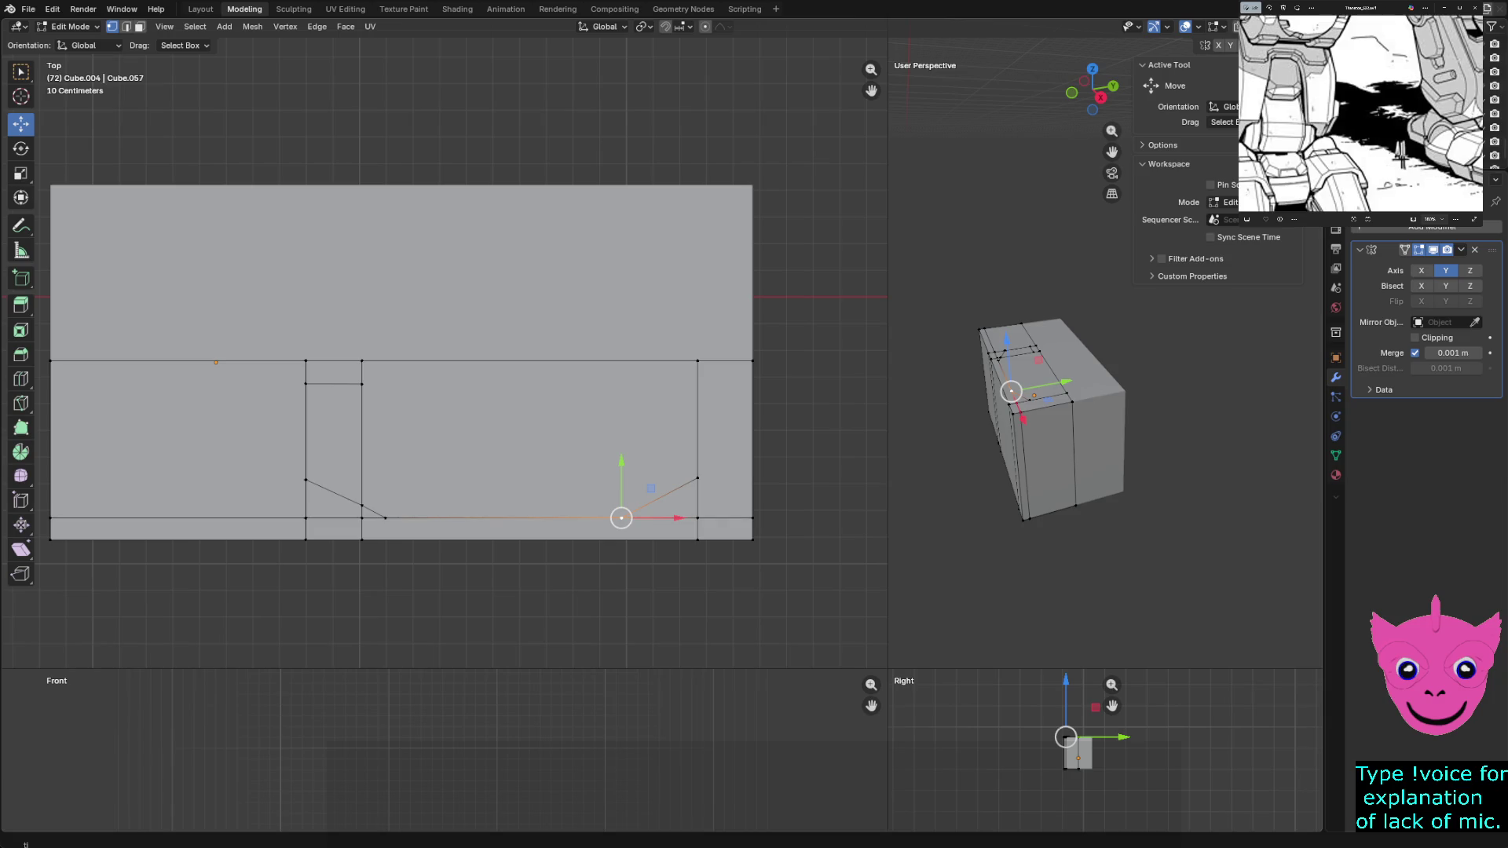
pyautogui.press('g')
pyautogui.press('x')
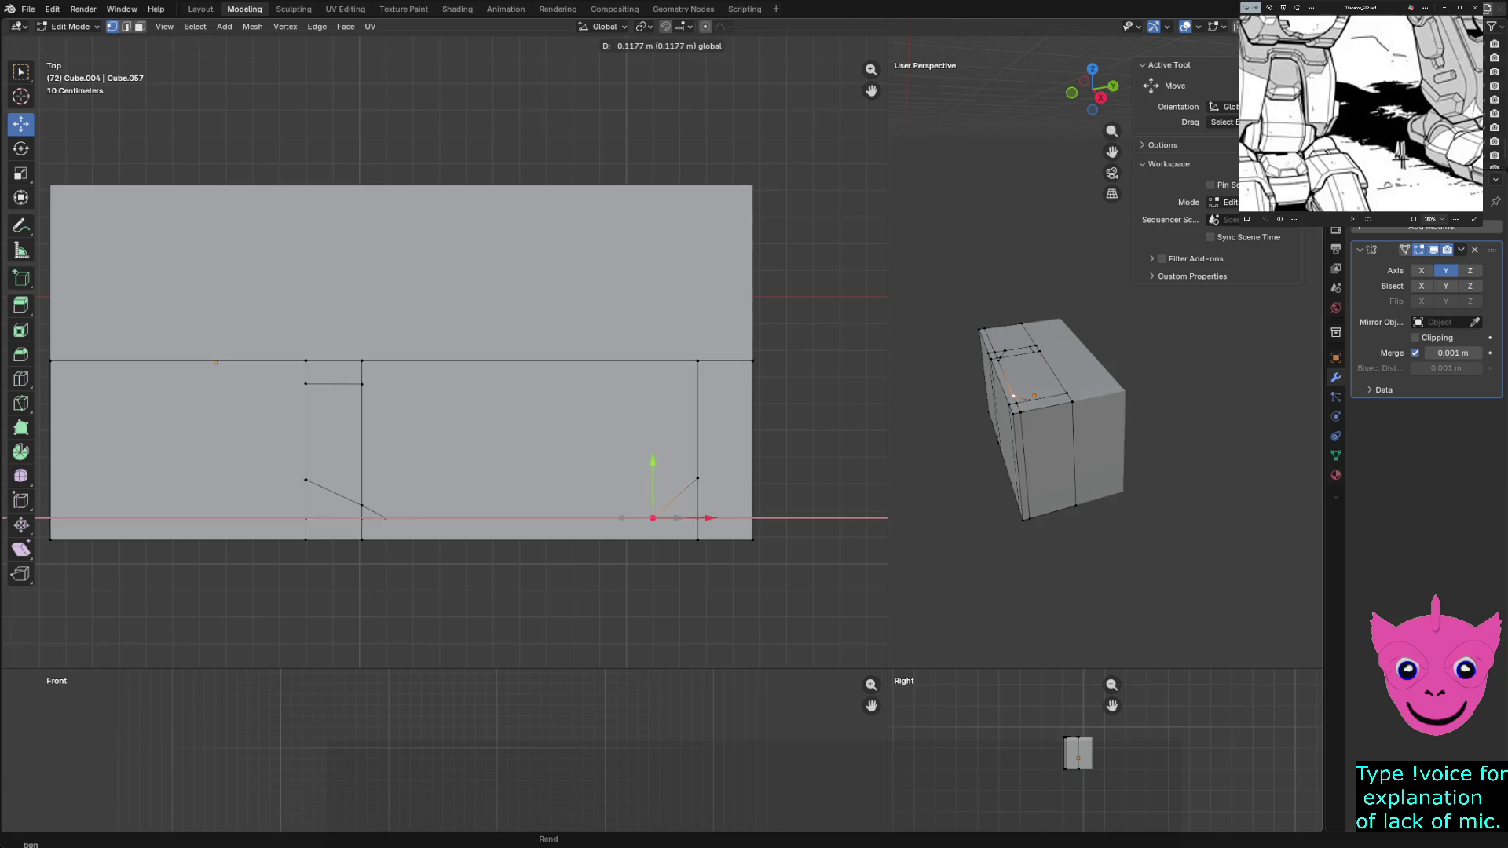
pyautogui.press('Return')
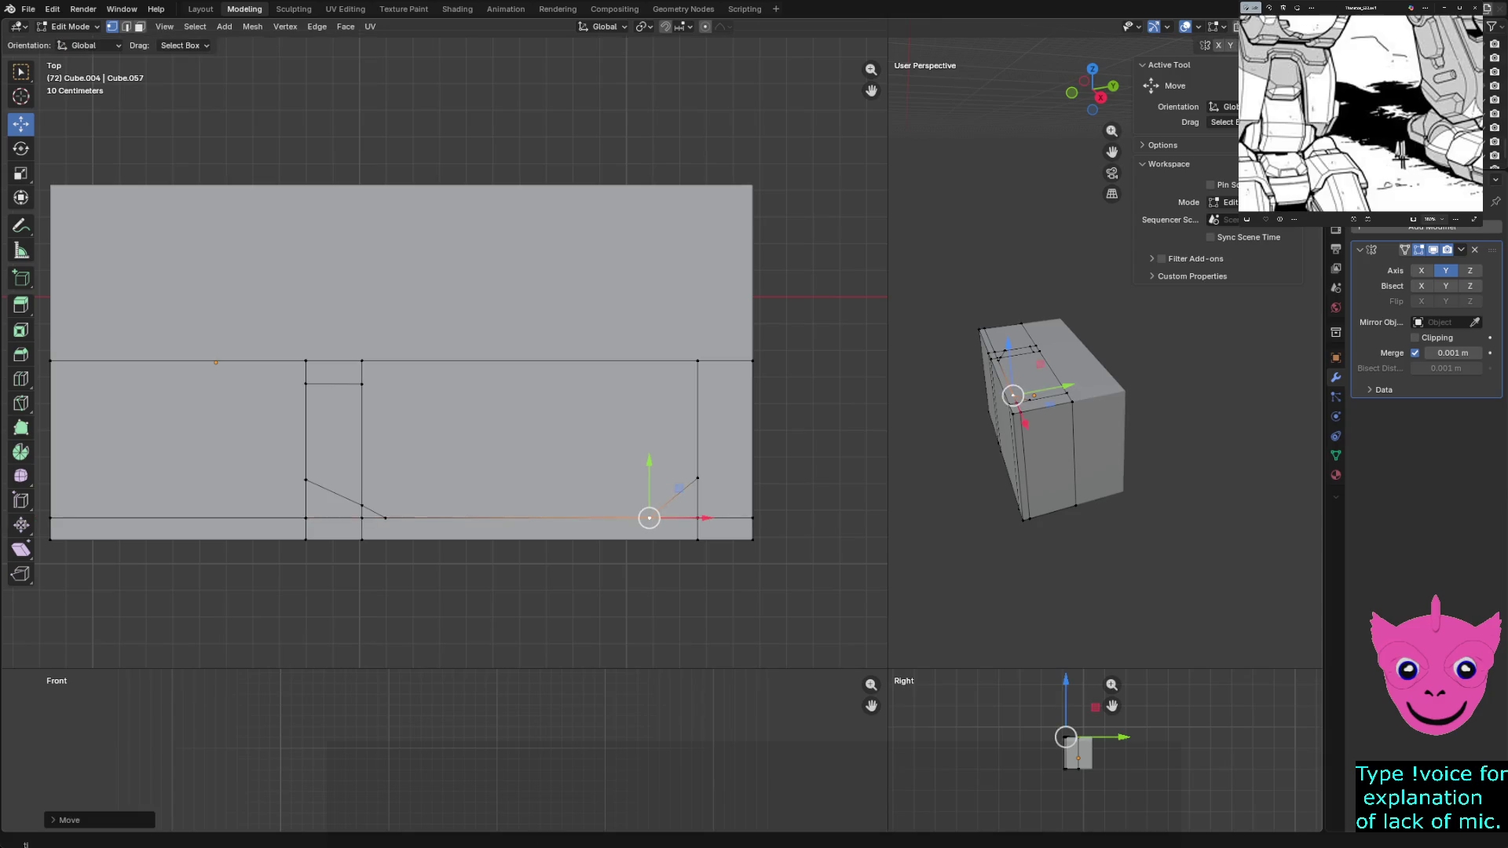
# Raise the left chamfer's lower vertex along Y and collapse it into the panel corner
pyautogui.click(362, 518)
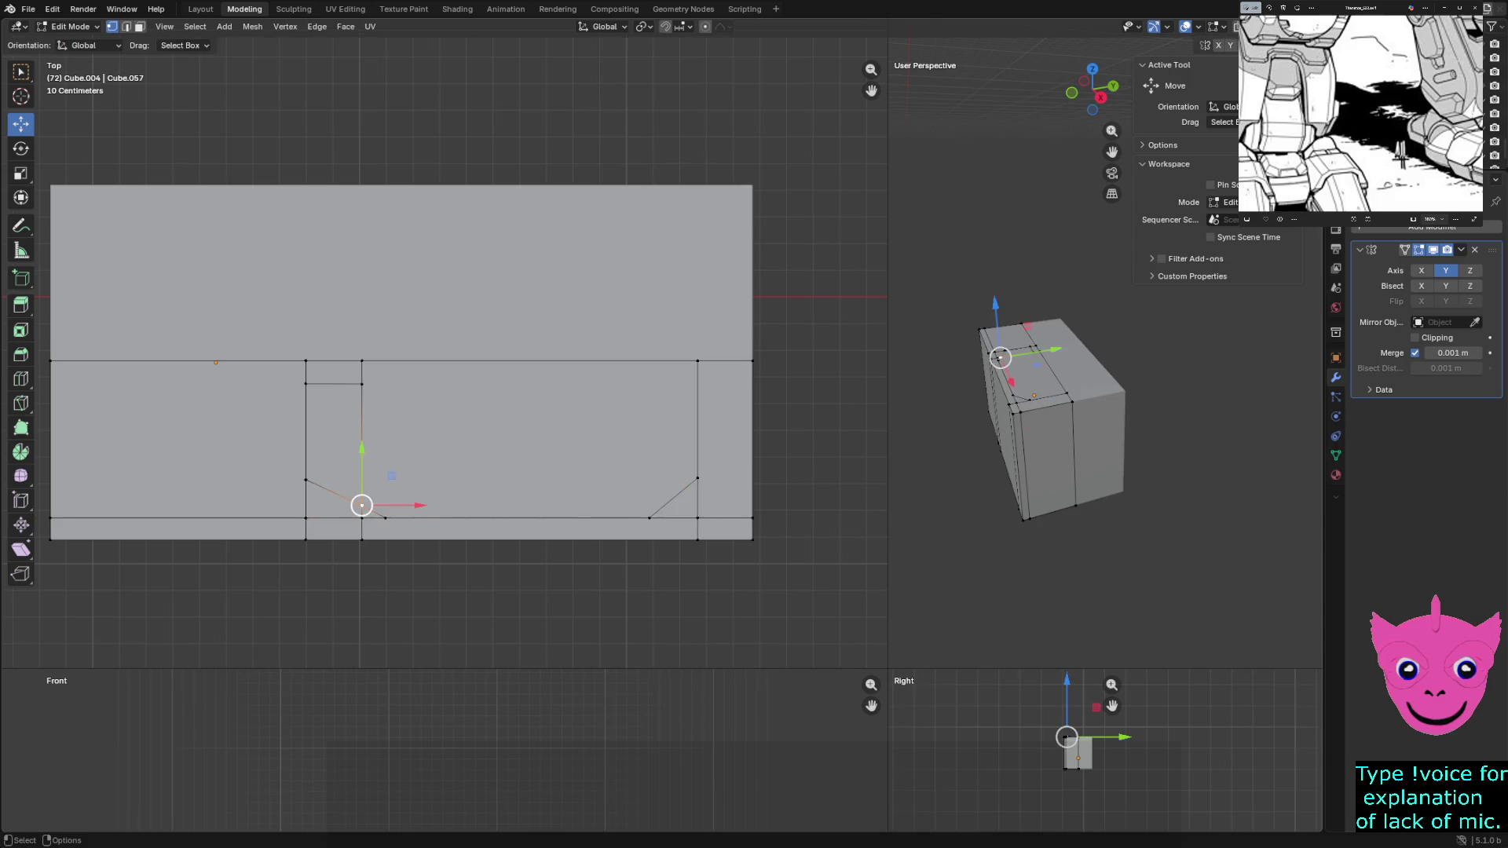
pyautogui.press('g')
pyautogui.press('y')
pyautogui.press('Return')
pyautogui.press('m')
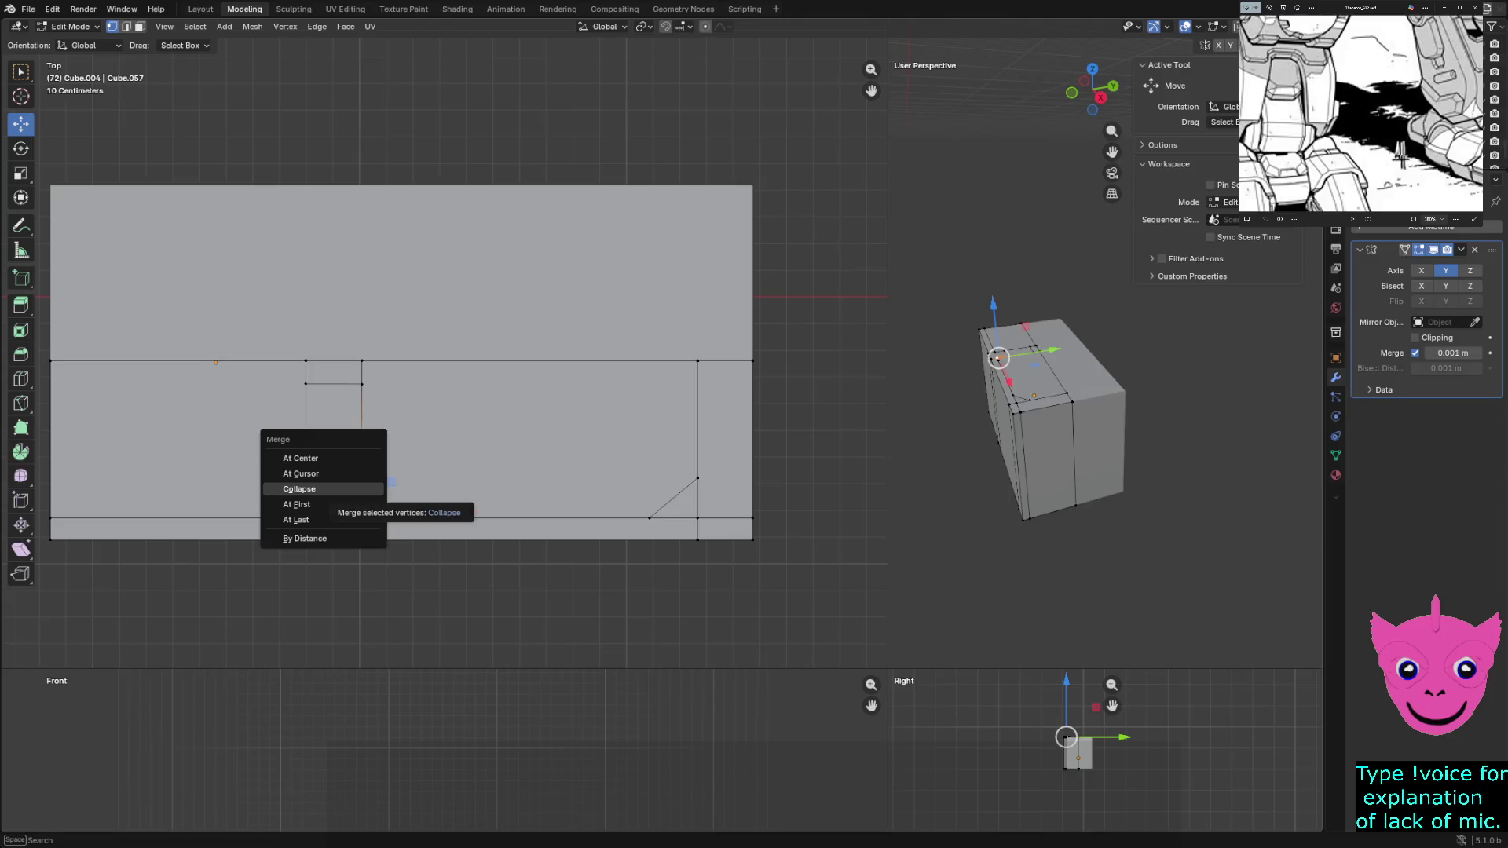
pyautogui.click(296, 519)
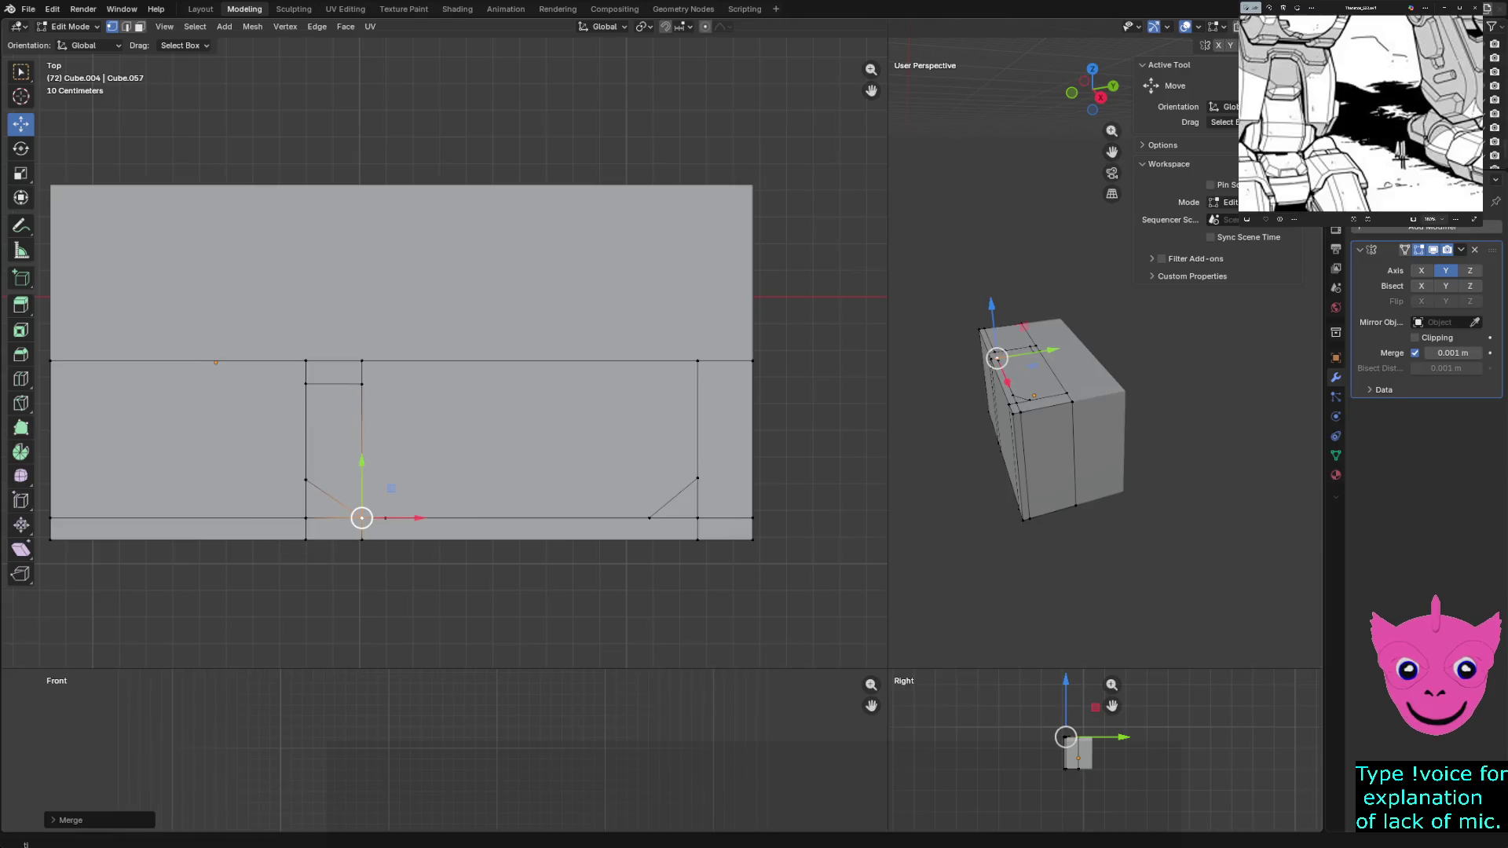
pyautogui.scroll(2, 444, 359)
pyautogui.click(360, 595)
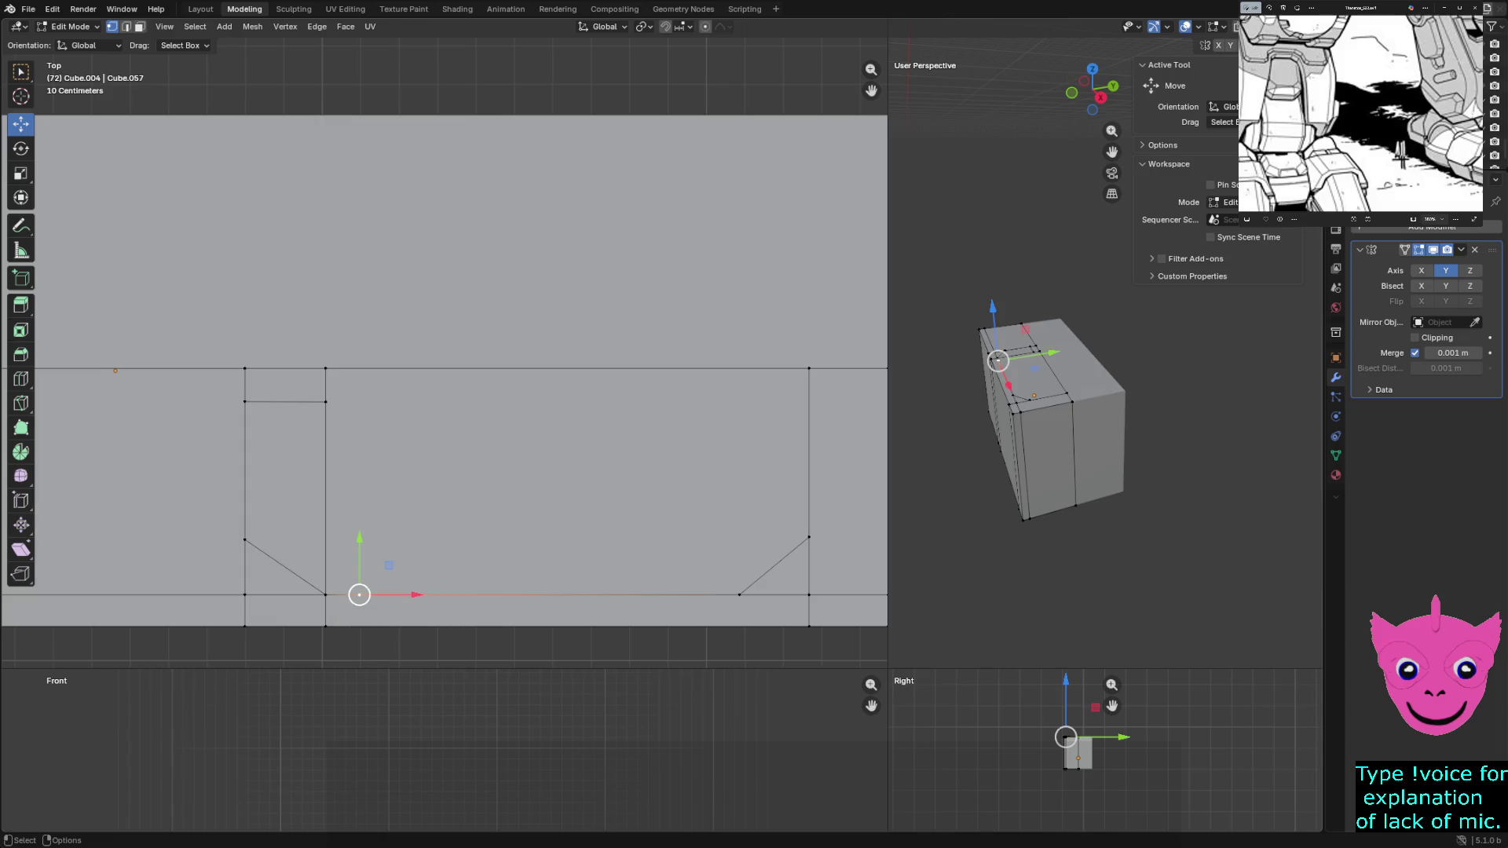
# In wireframe, merge the left panel's stray corner vertices At Last, then return to solid shading
pyautogui.press('g')
pyautogui.press('x')
pyautogui.press('Escape')
pyautogui.hotkey('shift', 'z')
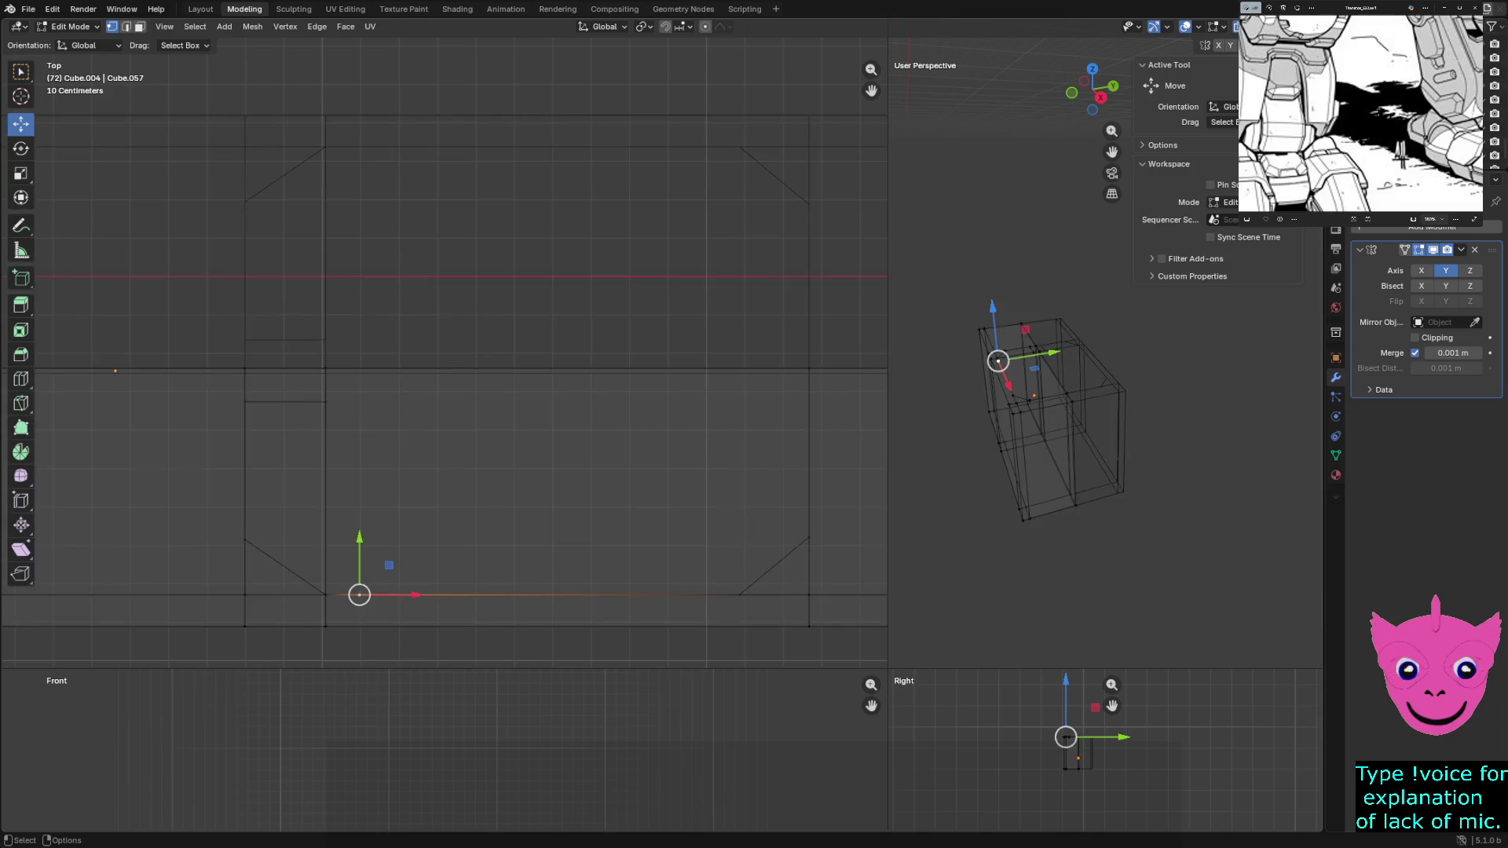
pyautogui.moveTo(359, 553); pyautogui.dragTo(359, 554)
pyautogui.keyDown('ctrl'); pyautogui.click(324, 472); pyautogui.keyUp('ctrl')
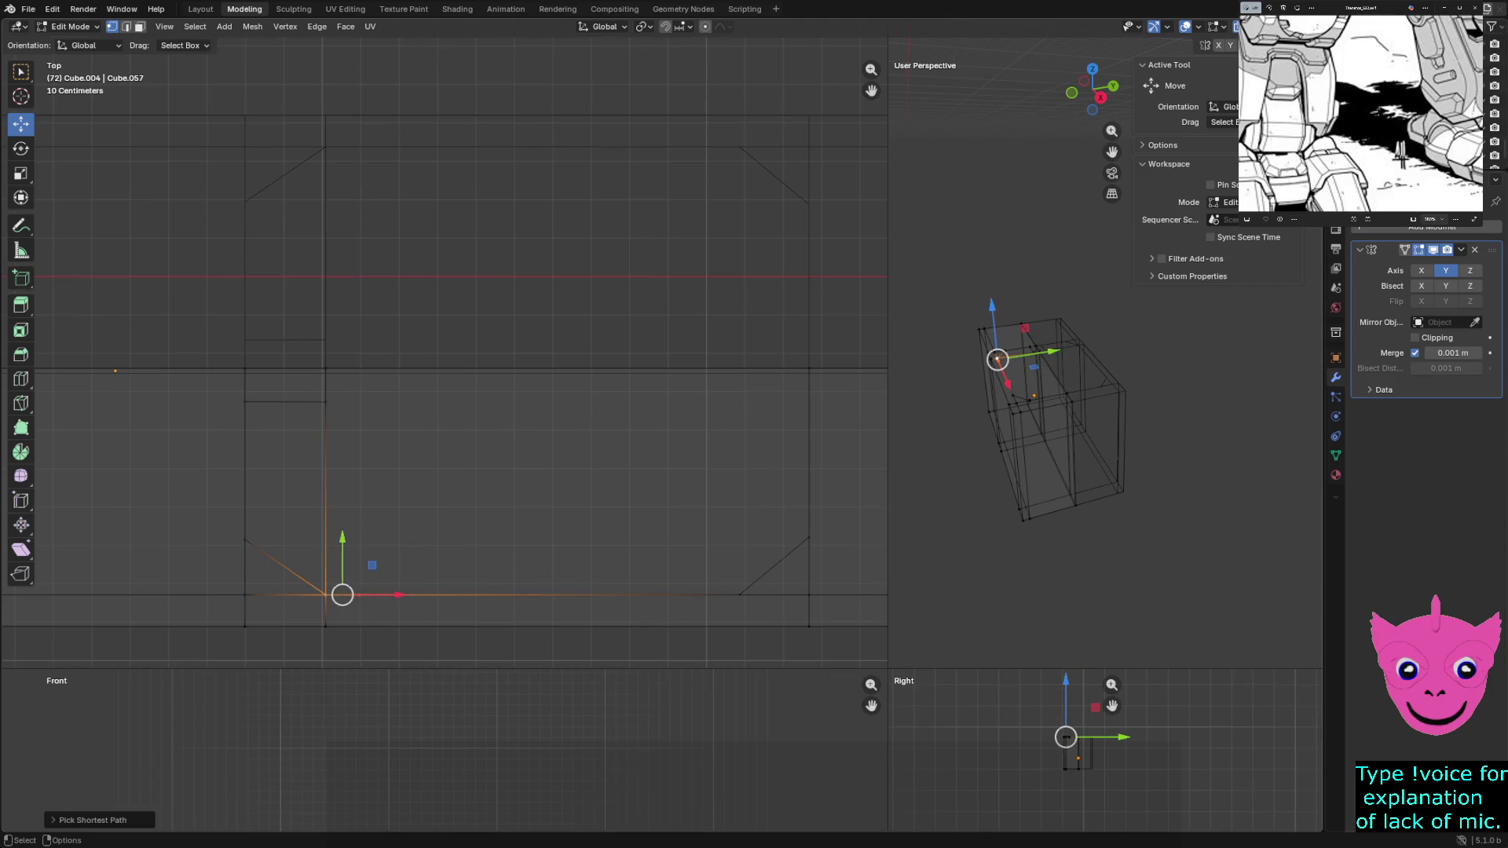
pyautogui.press('m')
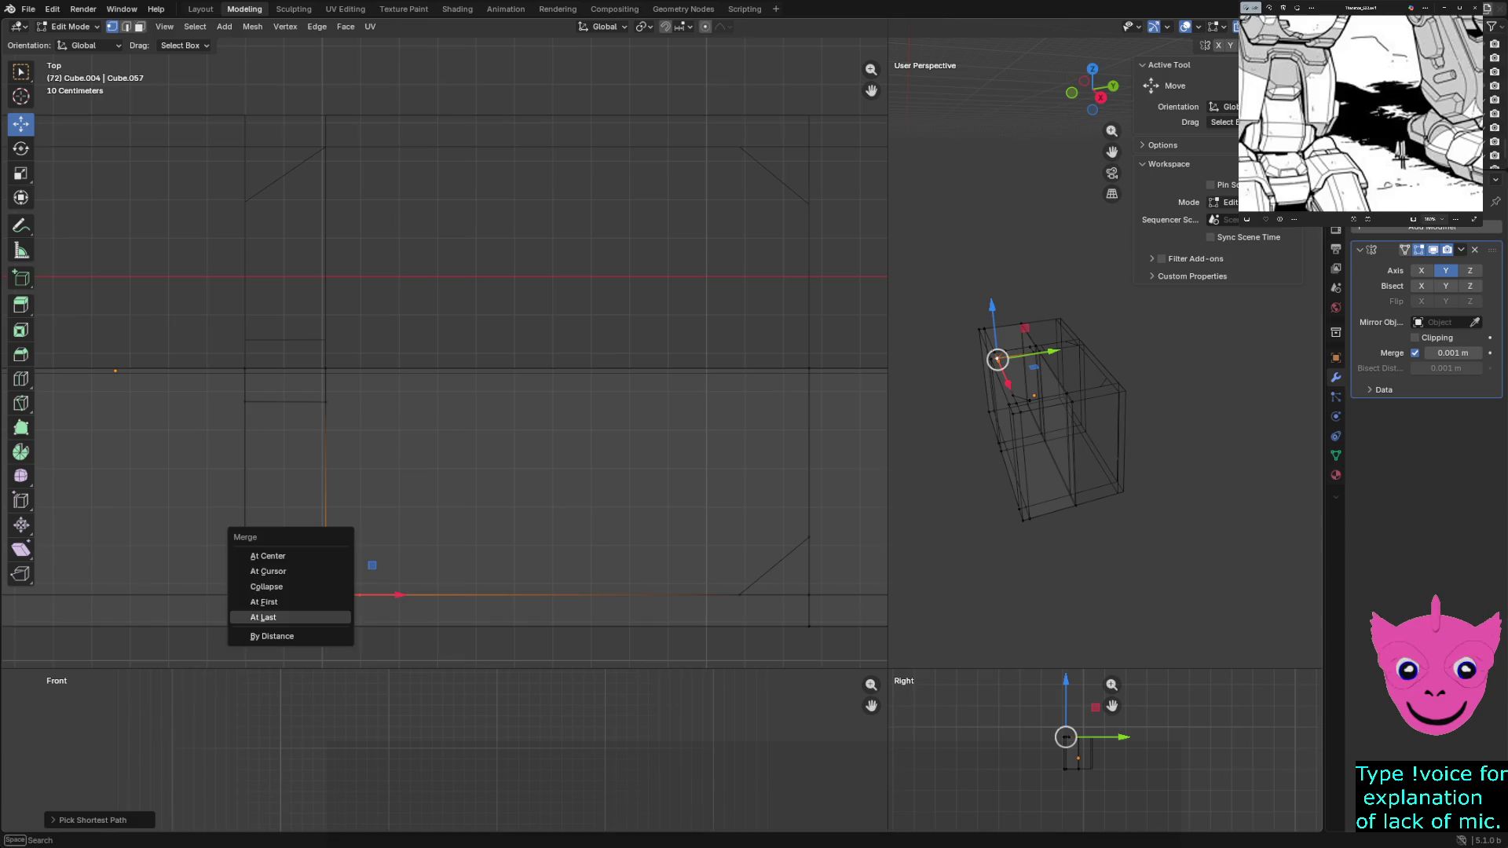
pyautogui.click(289, 616)
pyautogui.click(471, 626)
pyautogui.hotkey('alt', 'a')
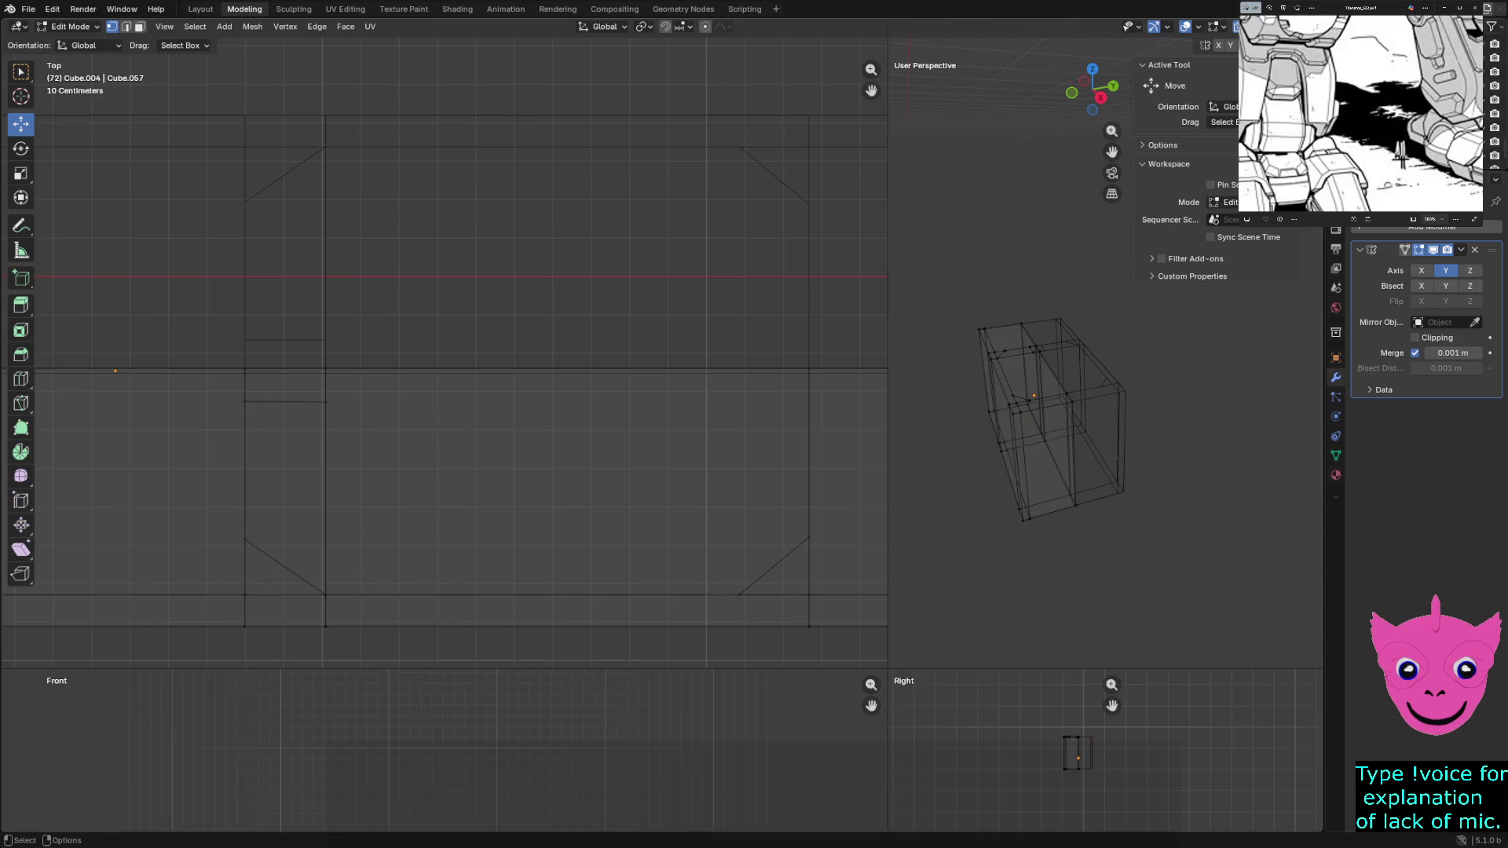
pyautogui.hotkey('shift', 'z')
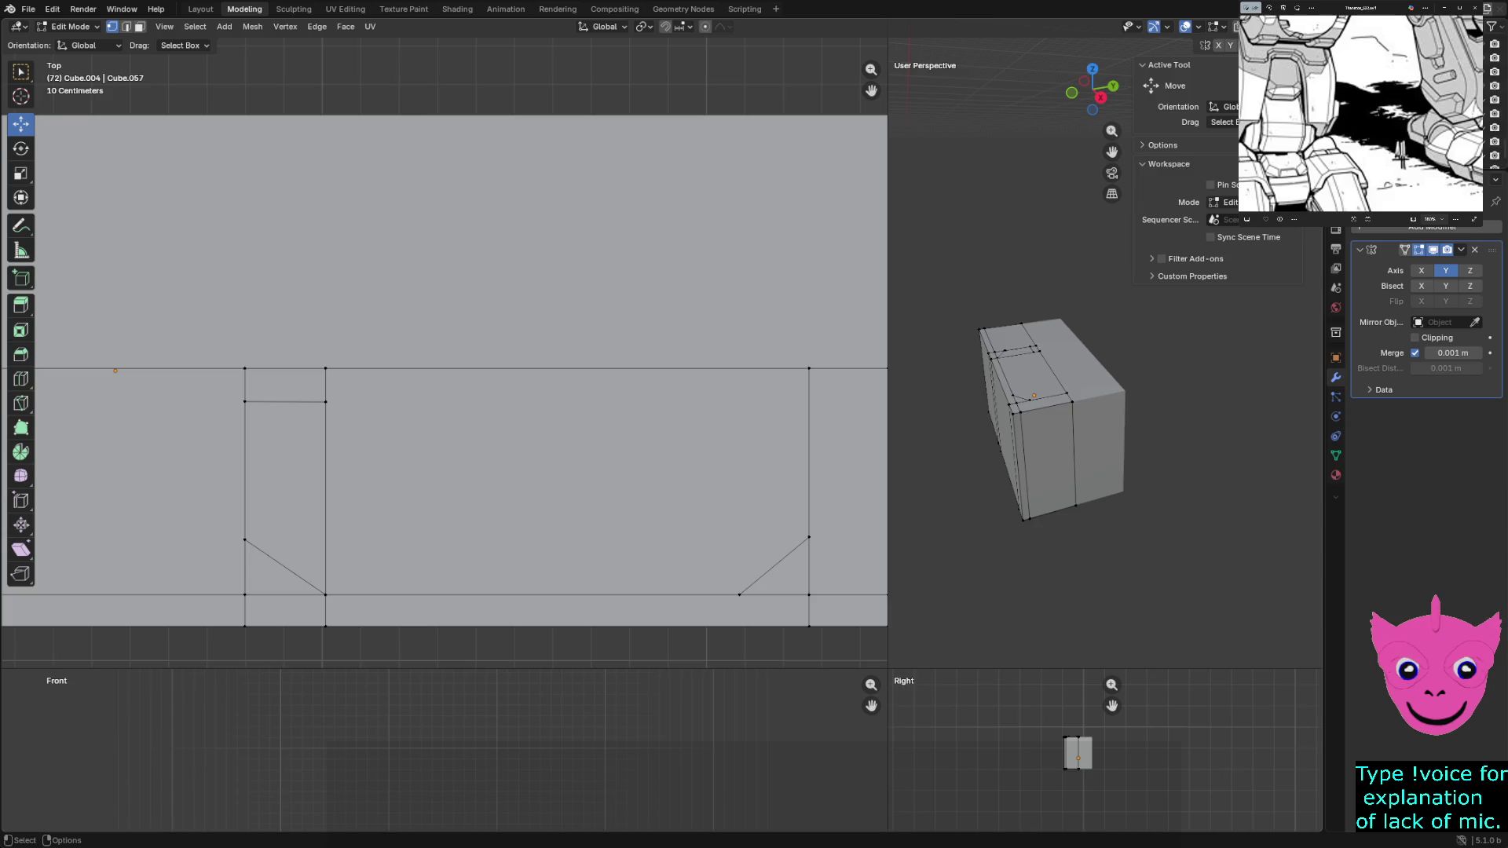
pyautogui.scroll(-1, 444, 351)
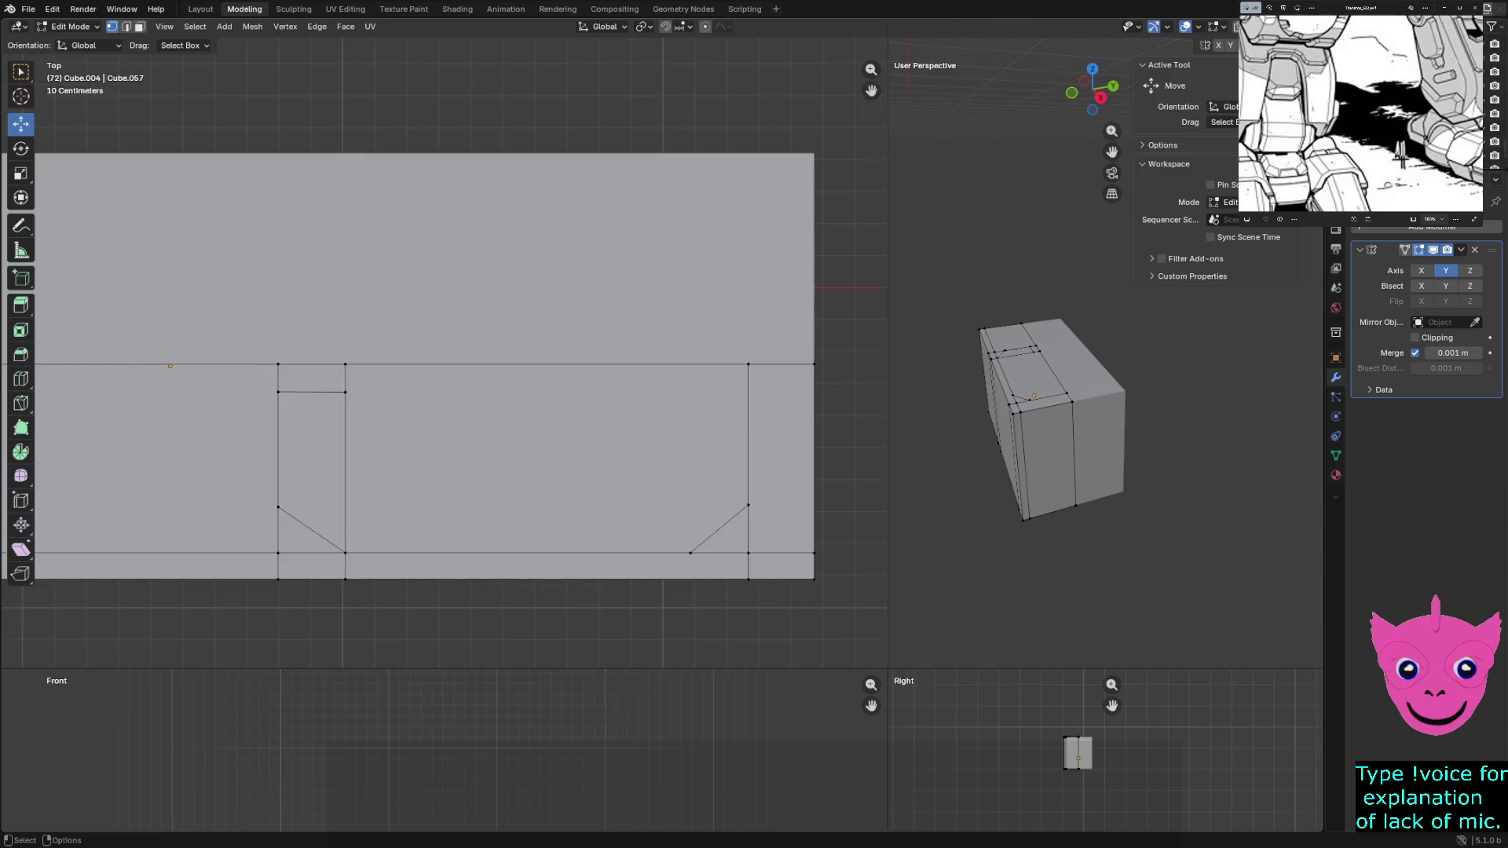
# Shift the left panel's inner vertical edge slightly further left along X
pyautogui.moveTo(328, 330); pyautogui.dragTo(379, 608)
pyautogui.moveTo(398, 471); pyautogui.dragTo(390, 471)
pyautogui.hotkey('alt', 'a')
pyautogui.press('a')
pyautogui.hotkey('alt', 'a')
pyautogui.click(334, 392)
pyautogui.hotkey('alt', 'a')
# Select the narrow left panel face and the large centre face and start extruding them outward
pyautogui.press('3')
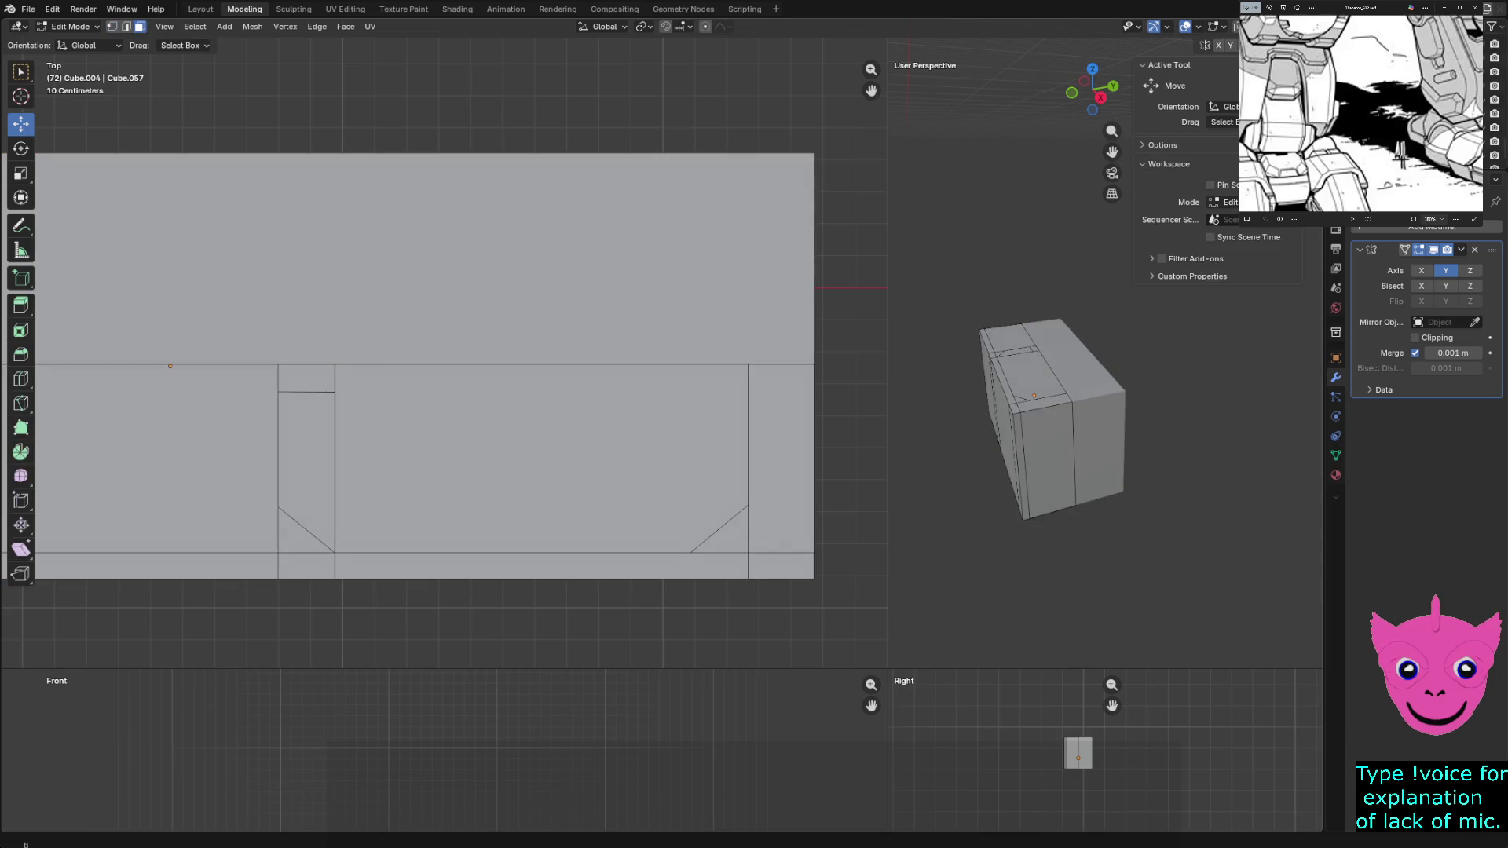
pyautogui.click(307, 471)
pyautogui.keyDown('shift'); pyautogui.click(542, 461); pyautogui.keyUp('shift')
pyautogui.press('e')
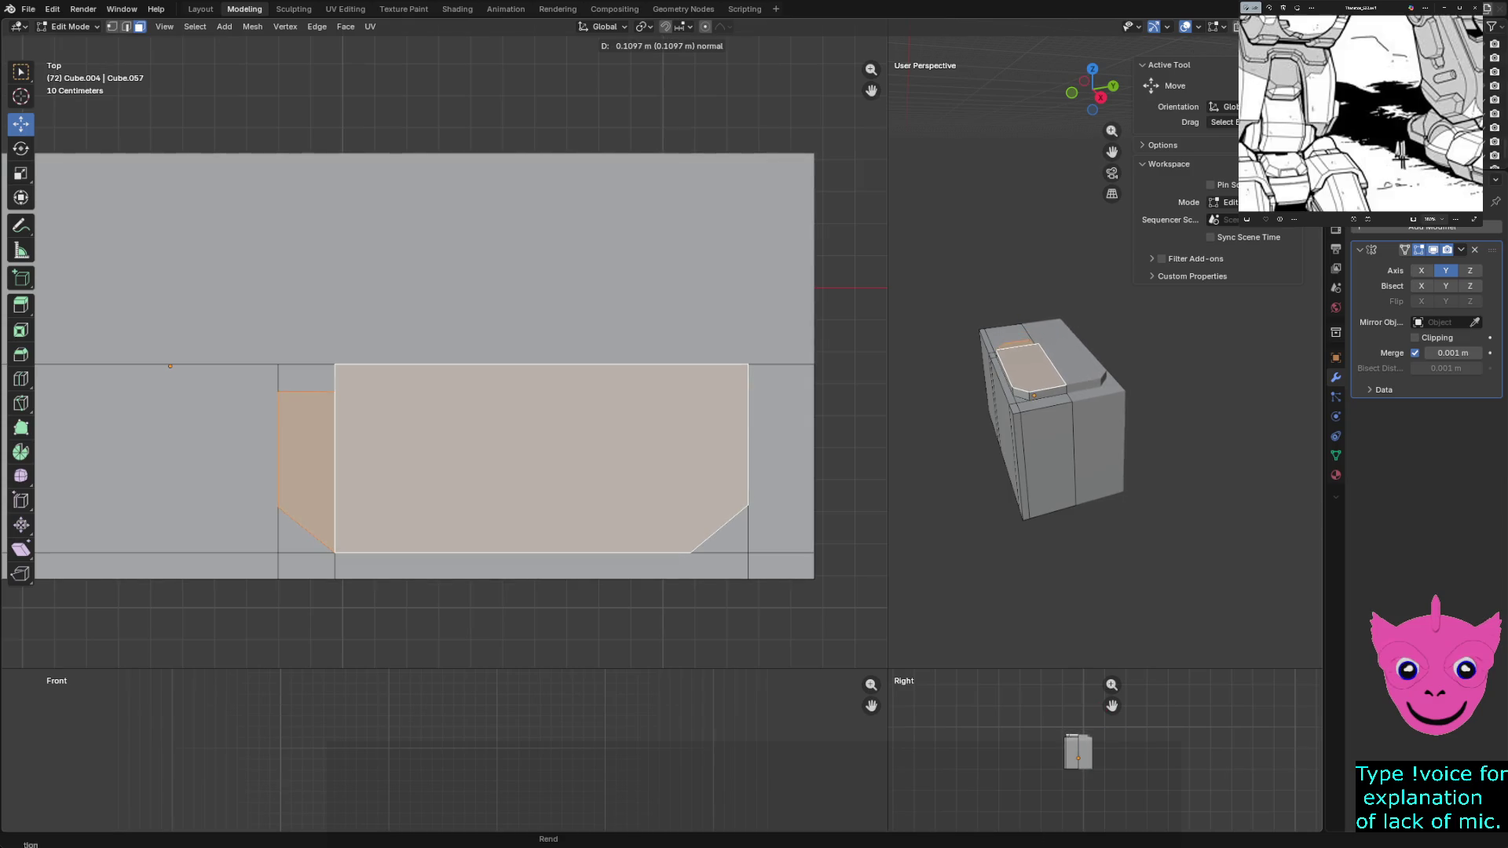
pyautogui.press('Return')
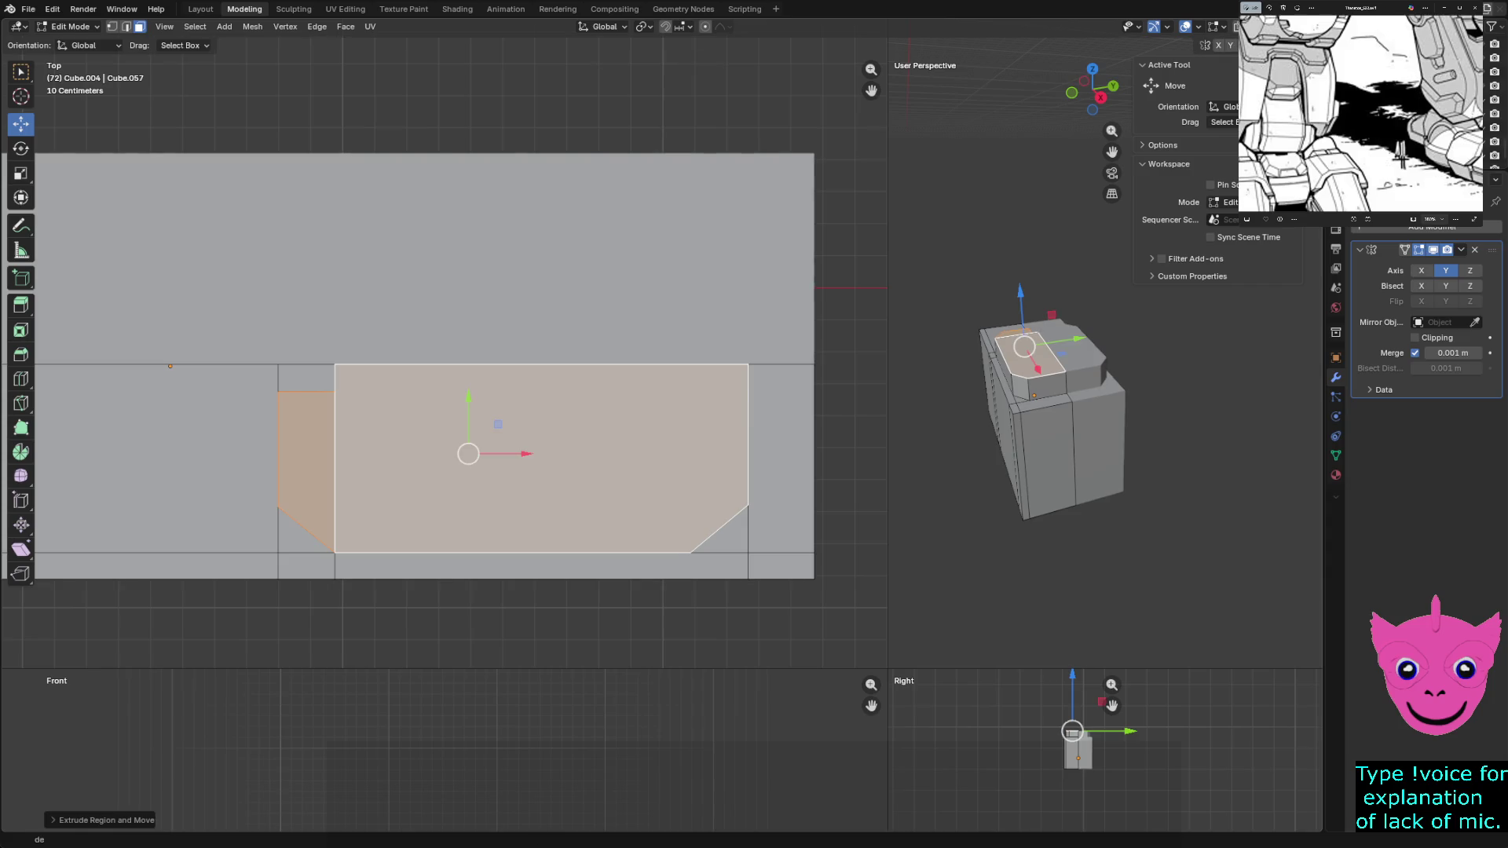
pyautogui.press('s')
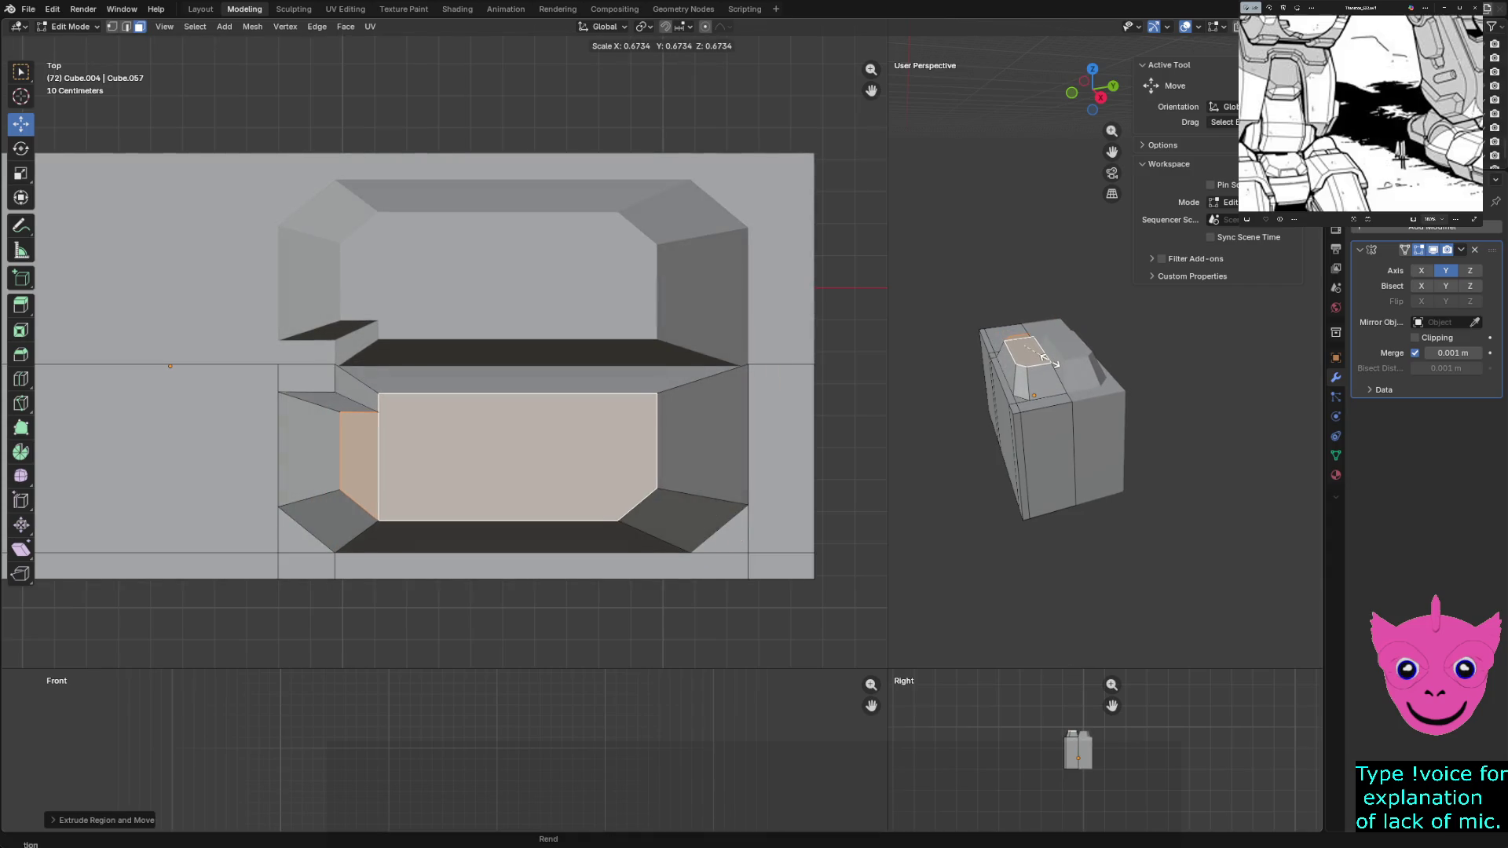
pyautogui.press('Return')
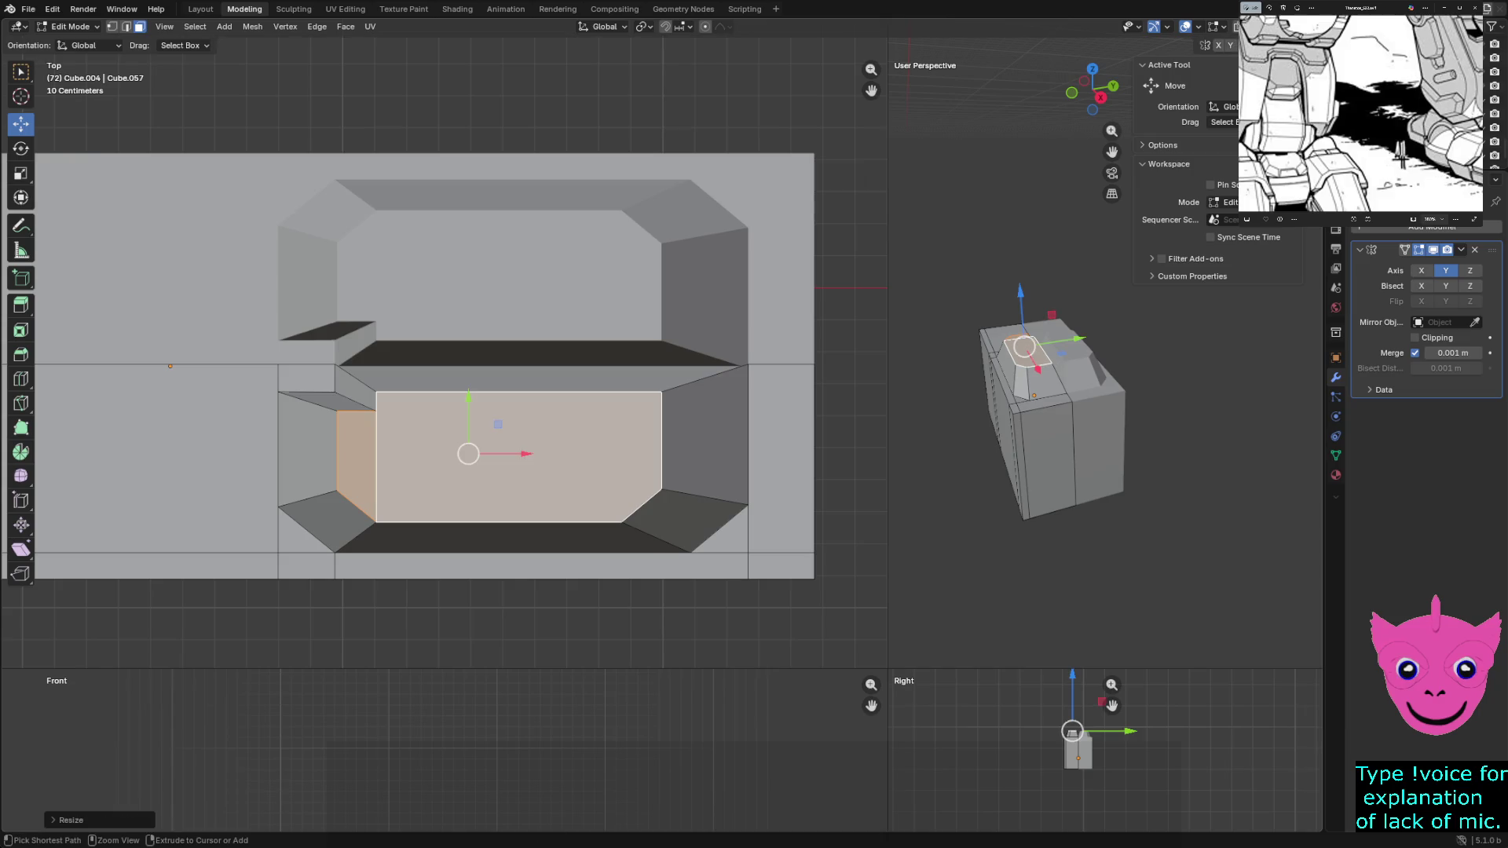
pyautogui.hotkey('ctrl', 'z')
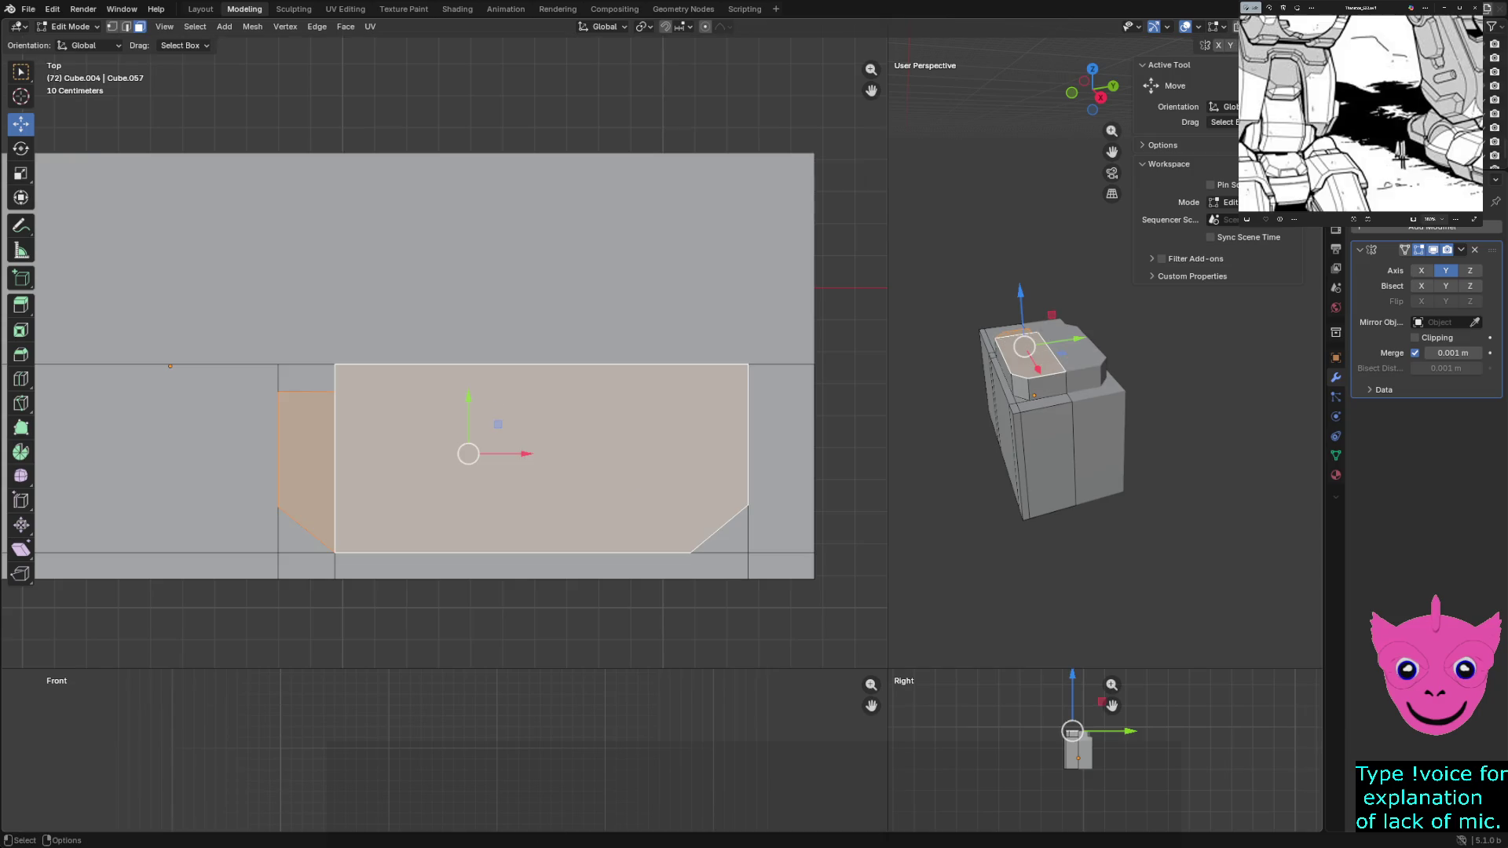
pyautogui.press('s')
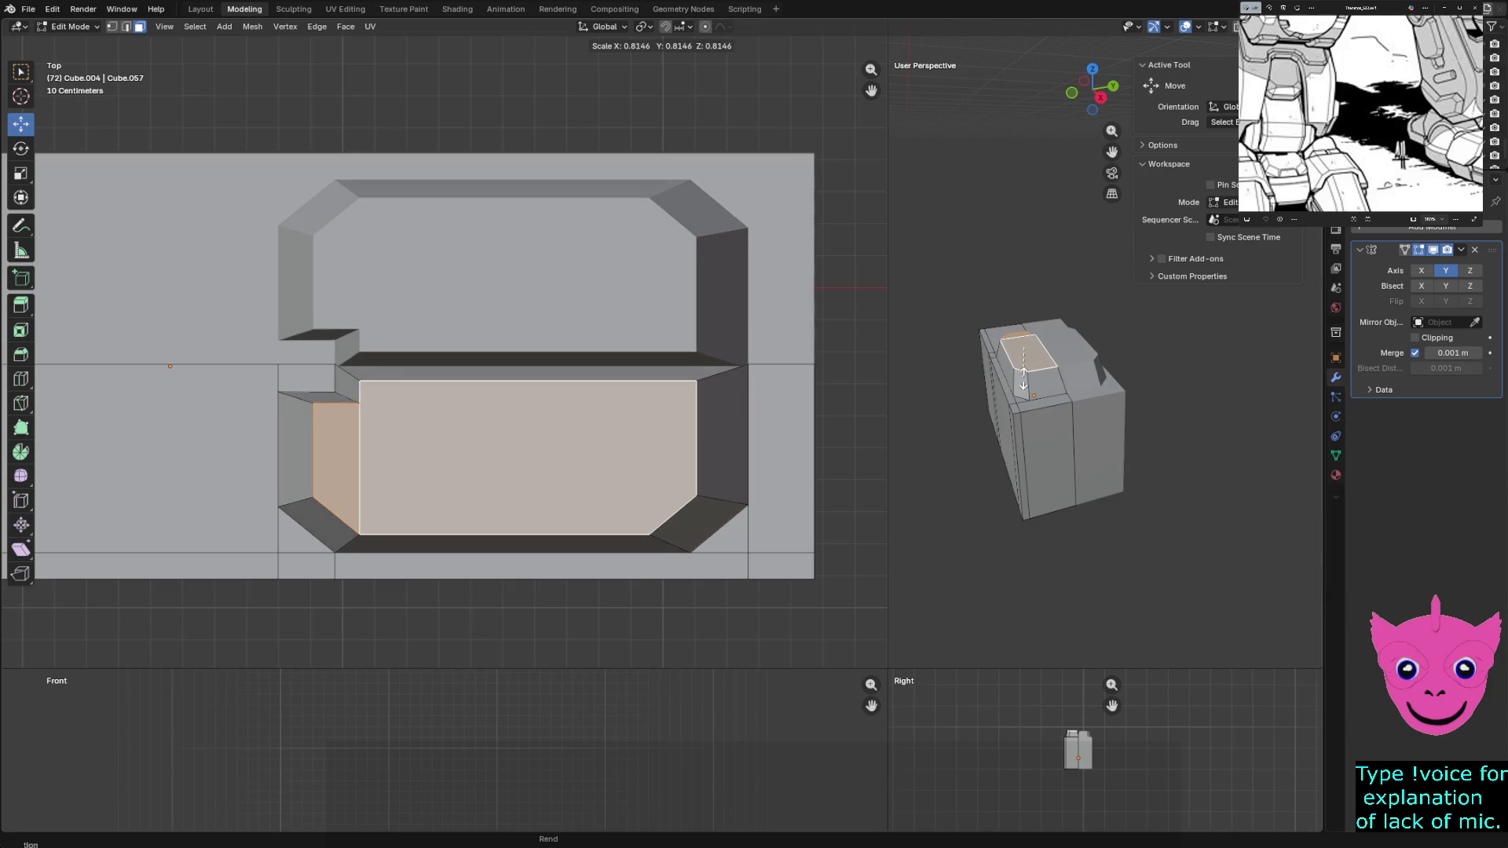
pyautogui.press('Return')
pyautogui.hotkey('alt', 'a')
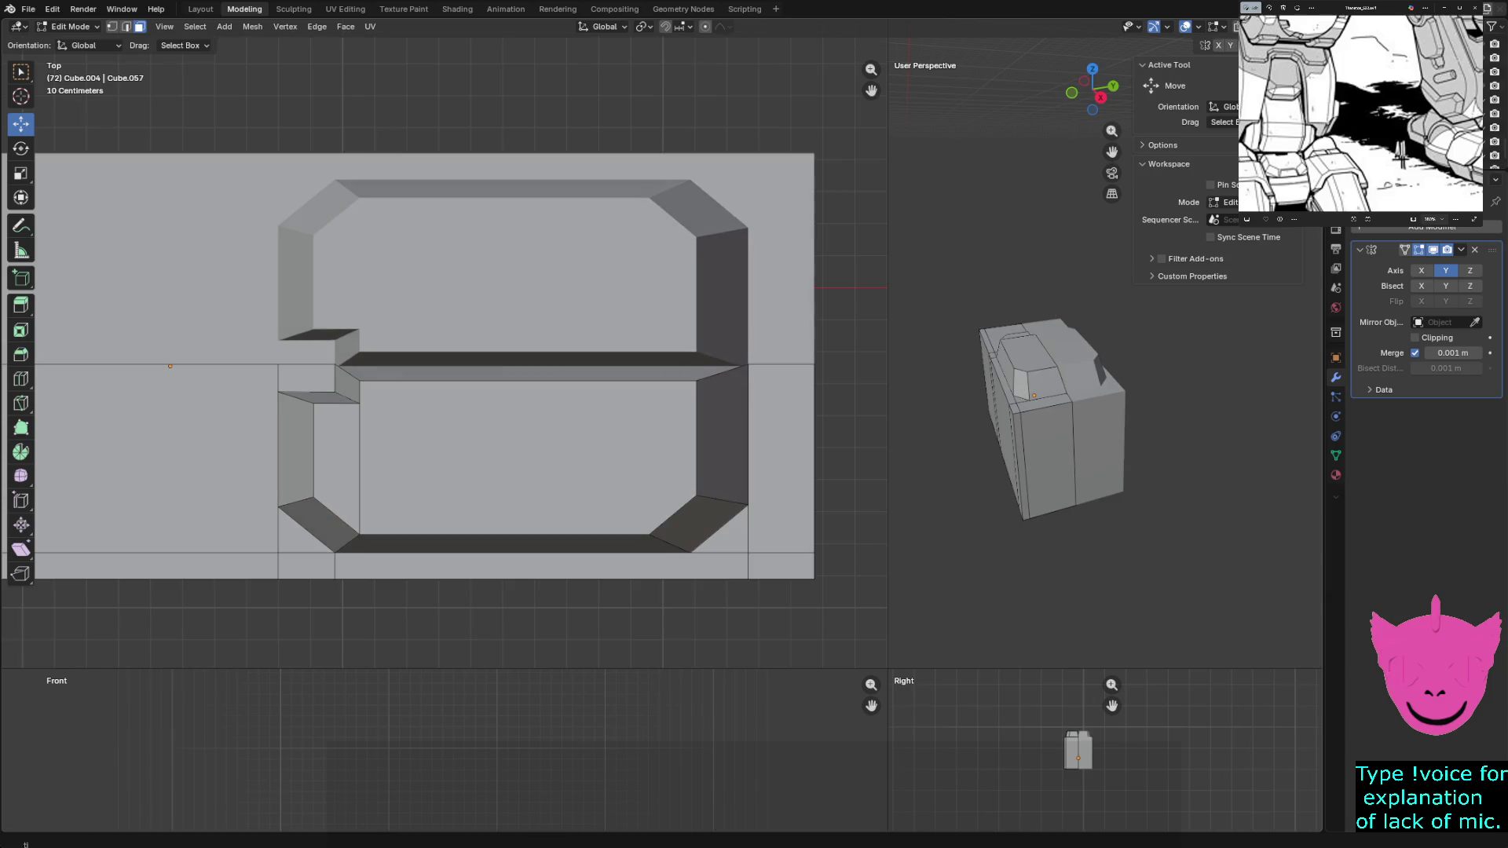
pyautogui.moveTo(1049, 419); pyautogui.dragTo(1136, 542, button='middle')
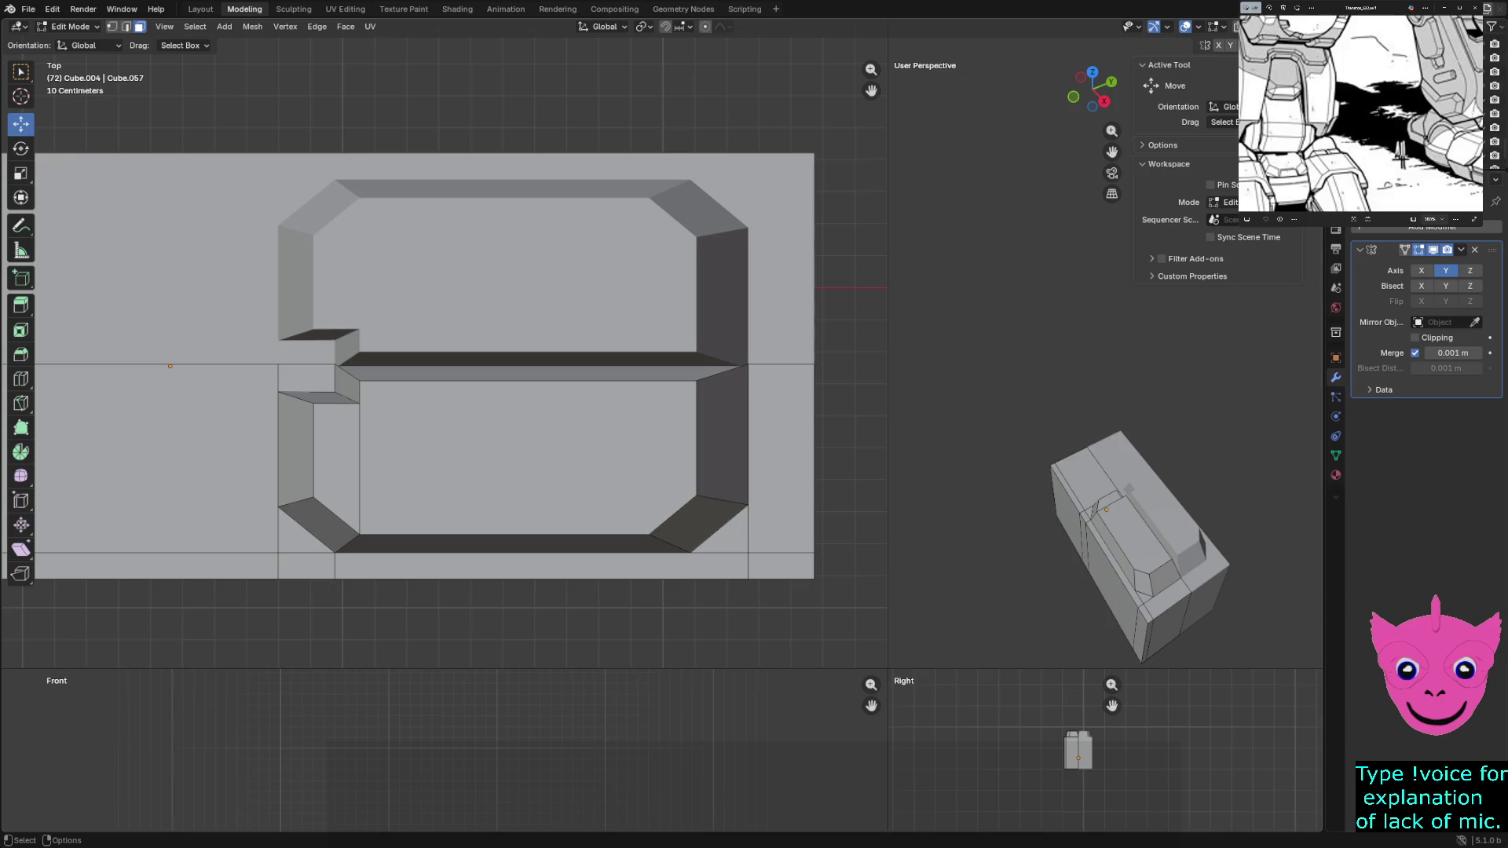
pyautogui.moveTo(1131, 531); pyautogui.dragTo(1002, 555, button='middle')
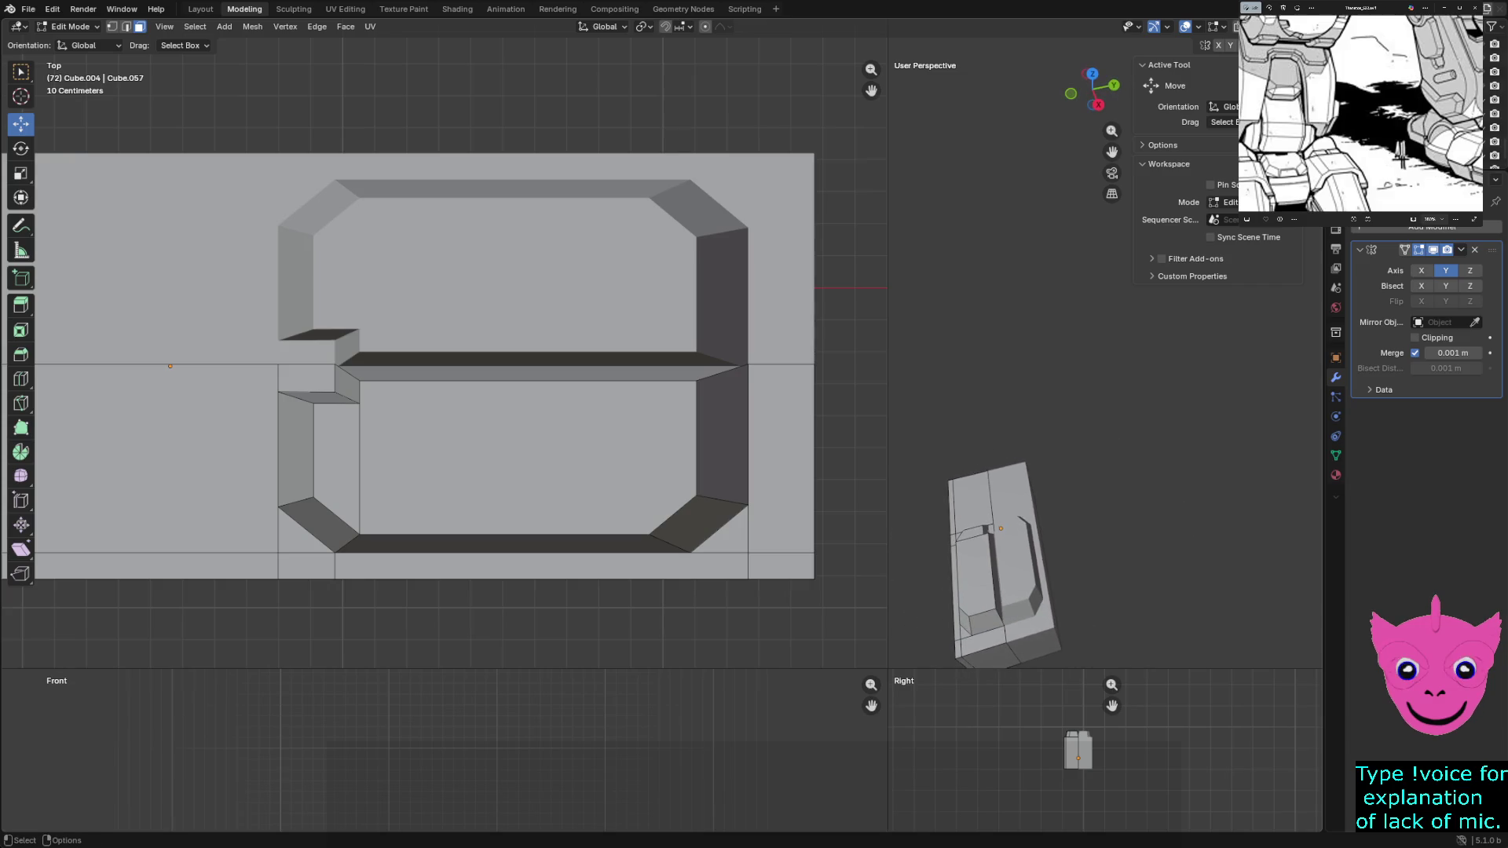
pyautogui.moveTo(1002, 566)
pyautogui.mouseDown(button='middle')
pyautogui.moveTo(1114, 495)
pyautogui.moveTo(1096, 501)
pyautogui.mouseUp(button='middle')
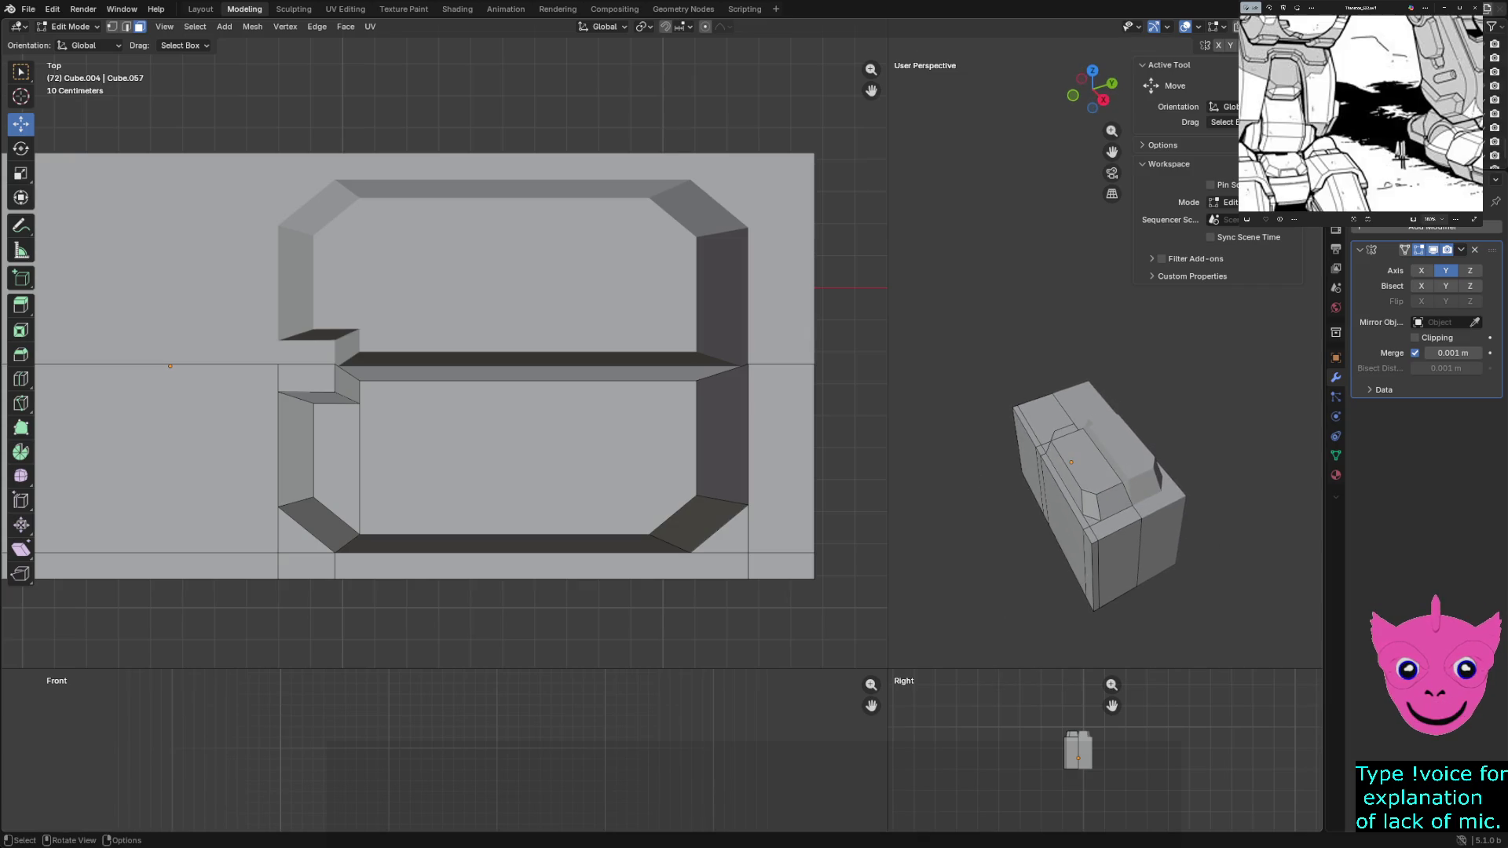
# Delete the thin horizontal ledge face and move its two end vertices along Y to close the gap
pyautogui.click(534, 373)
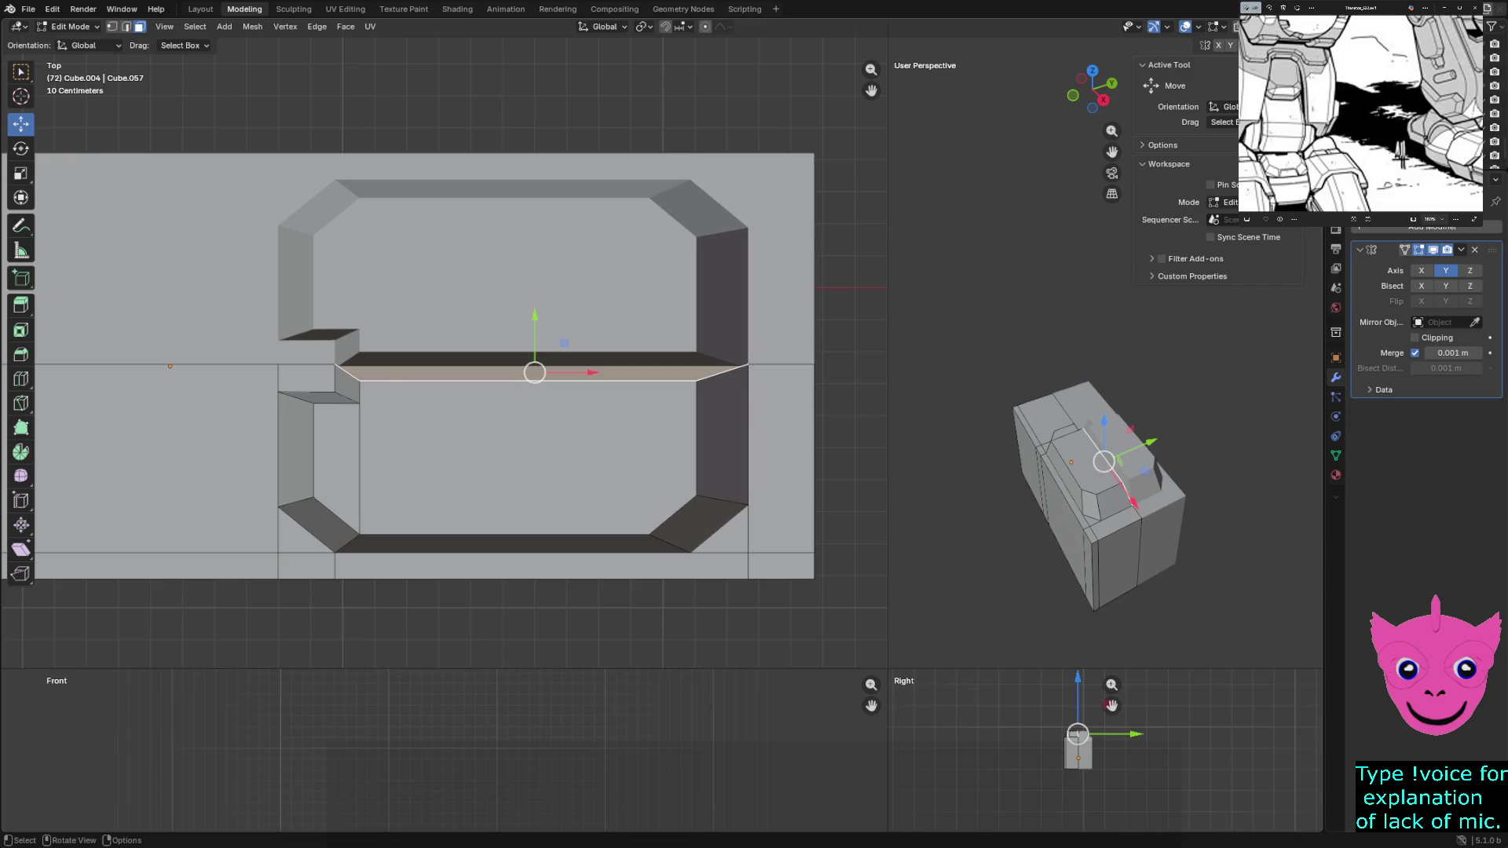
pyautogui.press('x')
pyautogui.click(336, 373)
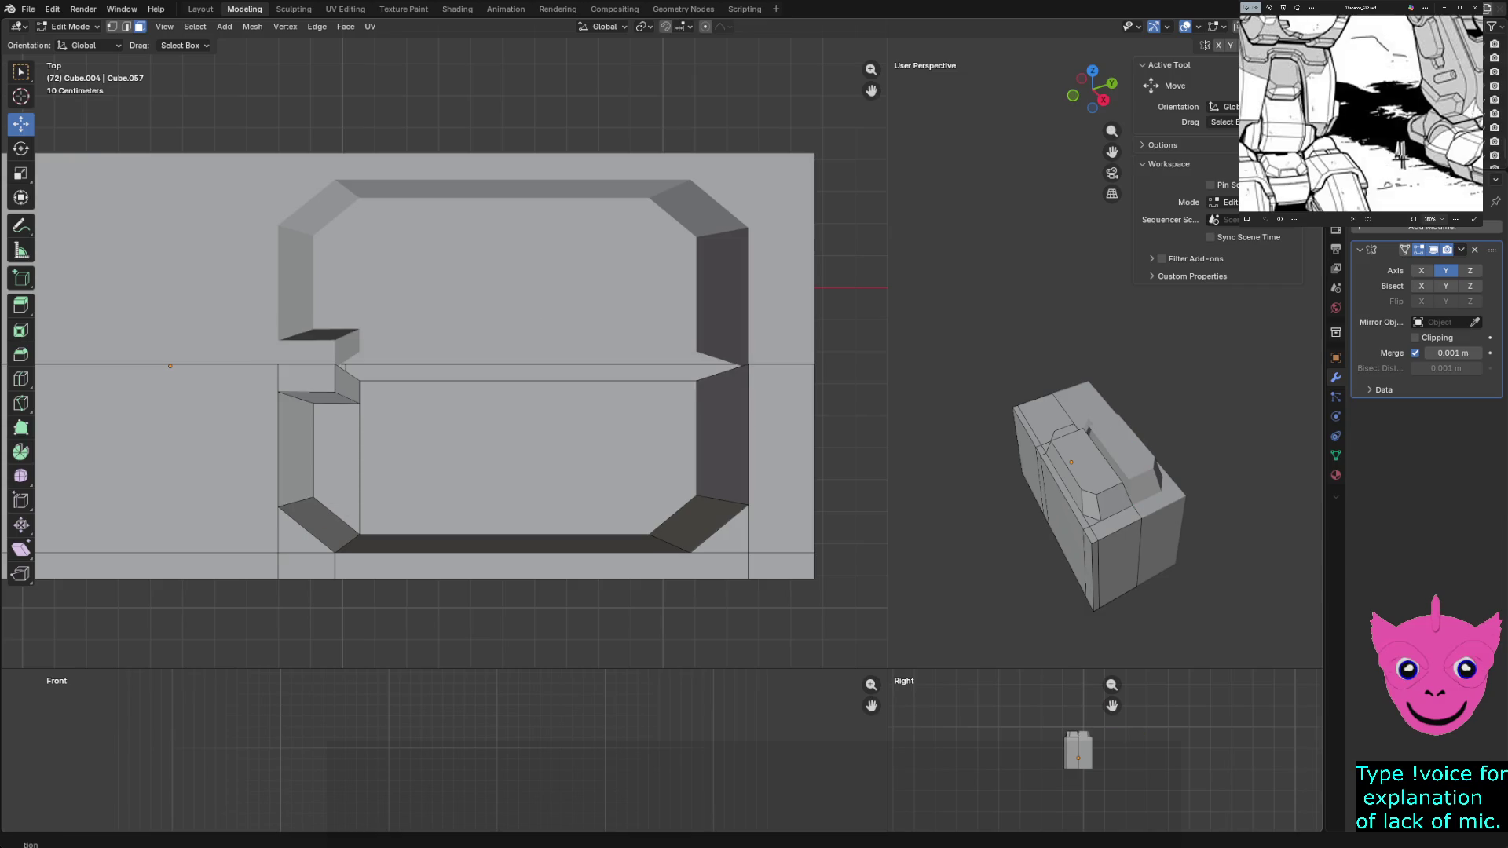
pyautogui.press('1')
pyautogui.click(341, 372)
pyautogui.keyDown('shift'); pyautogui.click(696, 380); pyautogui.keyUp('shift')
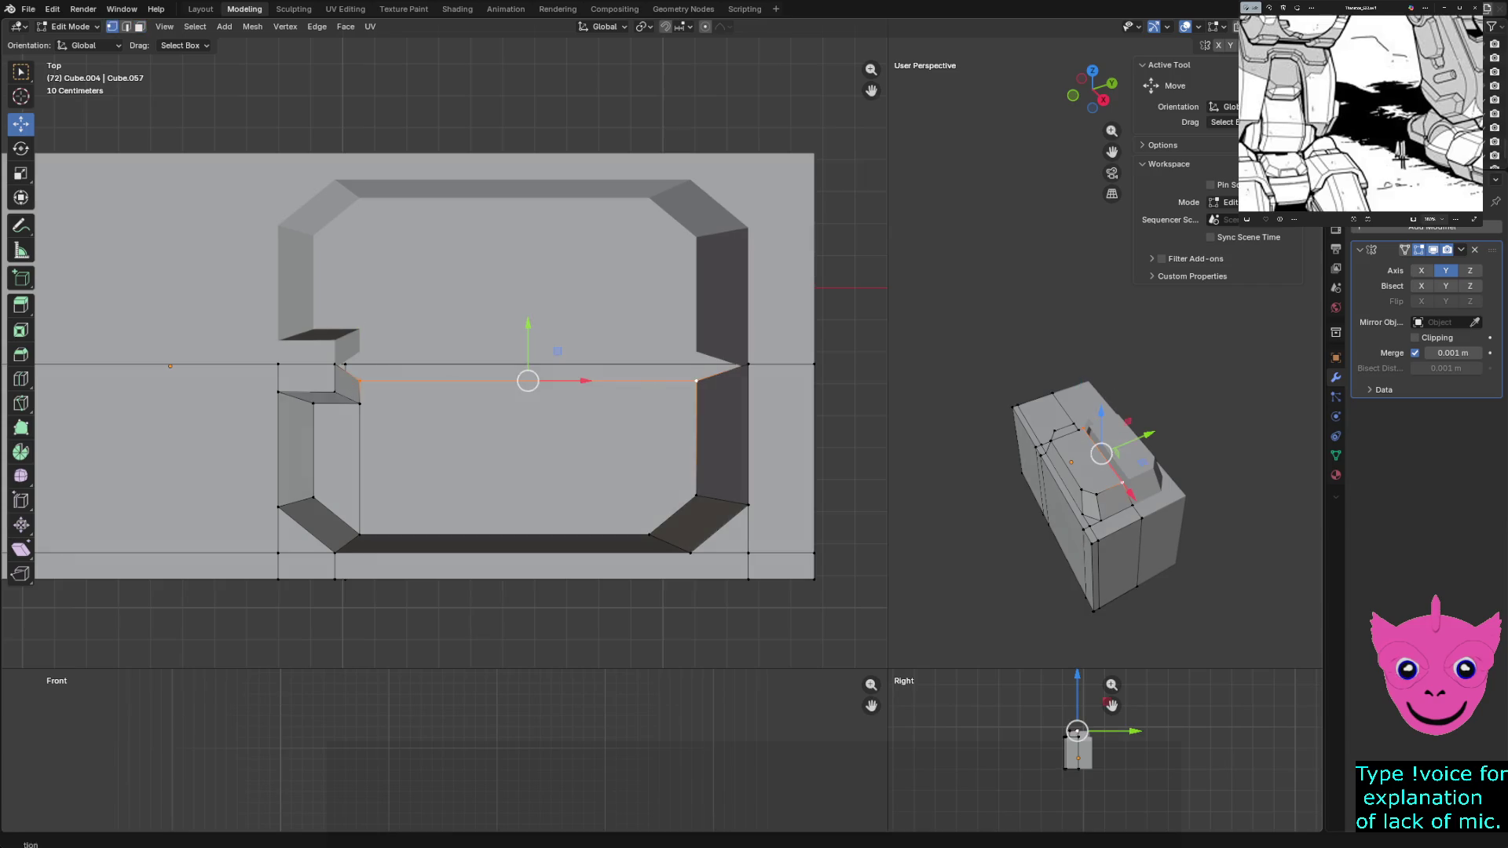
pyautogui.press('g')
pyautogui.press('y')
pyautogui.press('Return')
pyautogui.hotkey('alt', 'a')
pyautogui.scroll(-2, 443, 359)
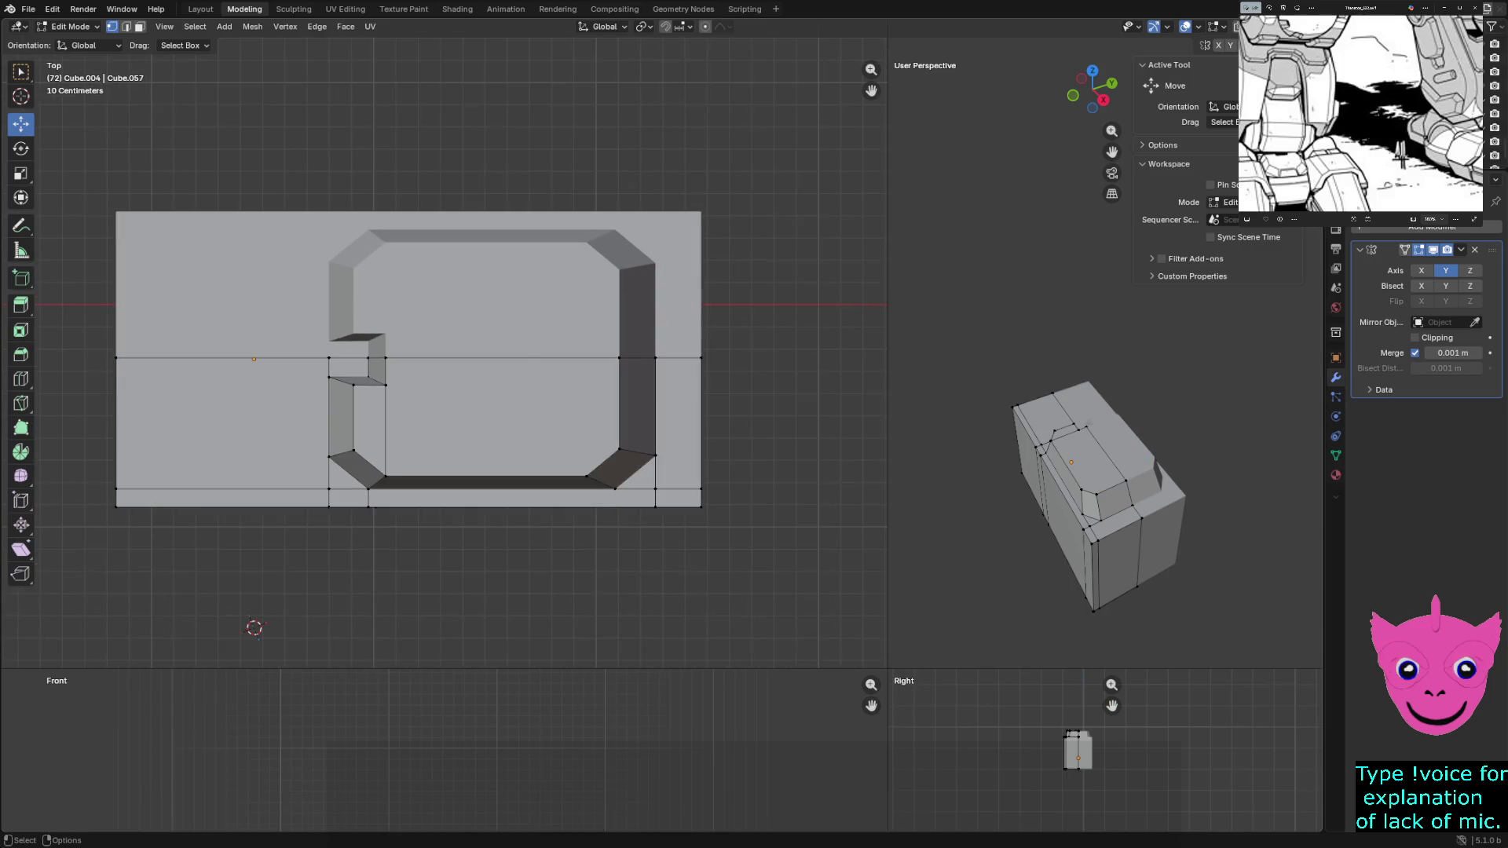
# Raise the panel's four inner bottom vertices slightly
pyautogui.click(384, 476)
pyautogui.keyDown('shift'); pyautogui.click(587, 476); pyautogui.keyUp('shift')
pyautogui.keyDown('shift'); pyautogui.click(619, 450); pyautogui.keyUp('shift')
pyautogui.keyDown('shift'); pyautogui.click(354, 450); pyautogui.keyUp('shift')
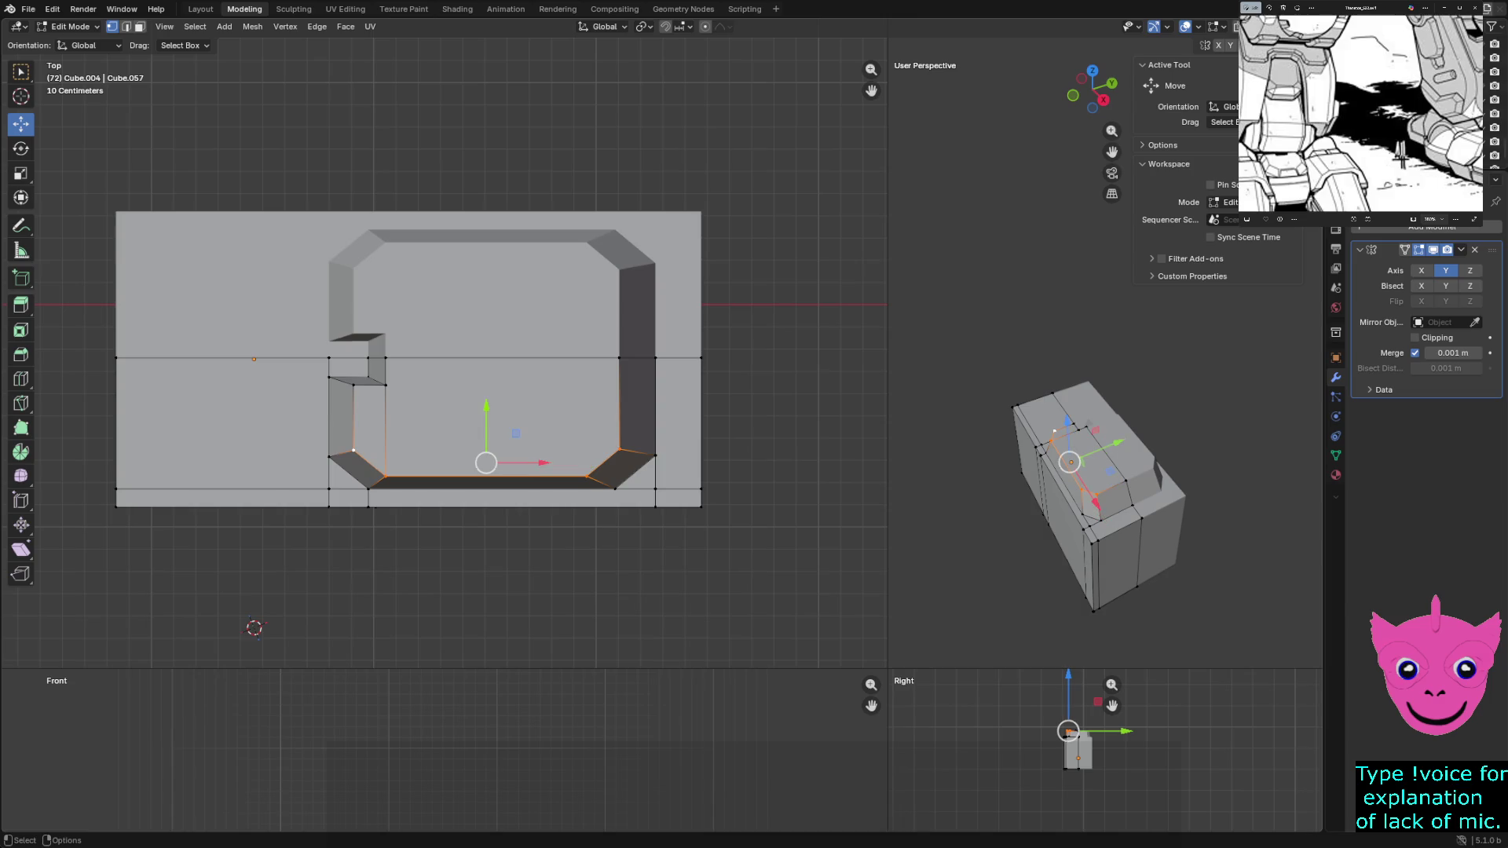
pyautogui.moveTo(485, 415); pyautogui.dragTo(486, 407)
pyautogui.press('Return')
pyautogui.hotkey('alt', 'a')
pyautogui.scroll(1, 445, 347)
# Inspect the left notch vertices and box-select all vertices of the panel's left wall
pyautogui.click(334, 391)
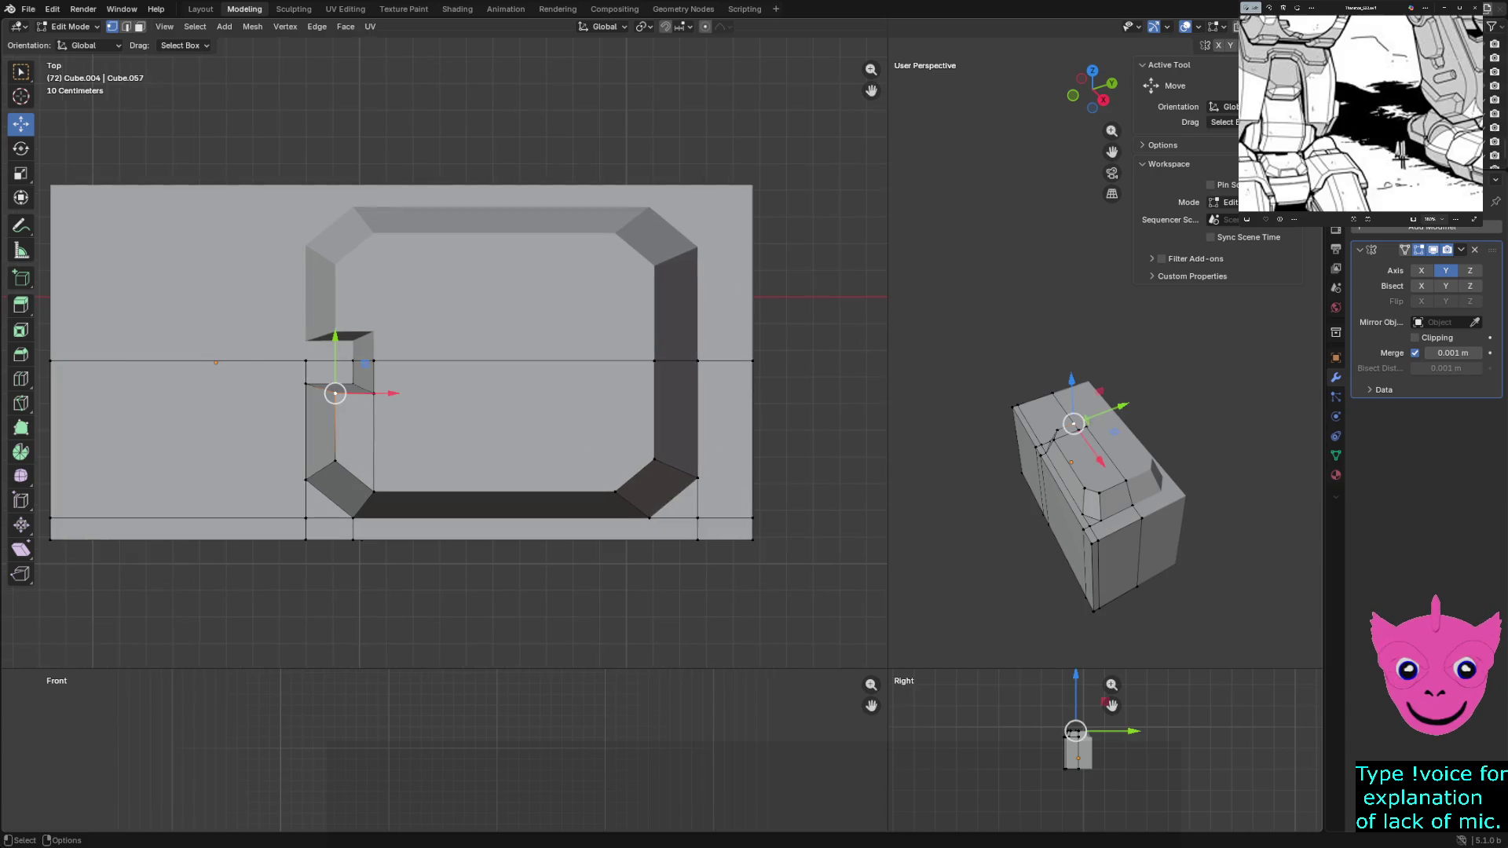
pyautogui.click(373, 392)
pyautogui.hotkey('alt', 'a')
pyautogui.scroll(3, 1095, 495)
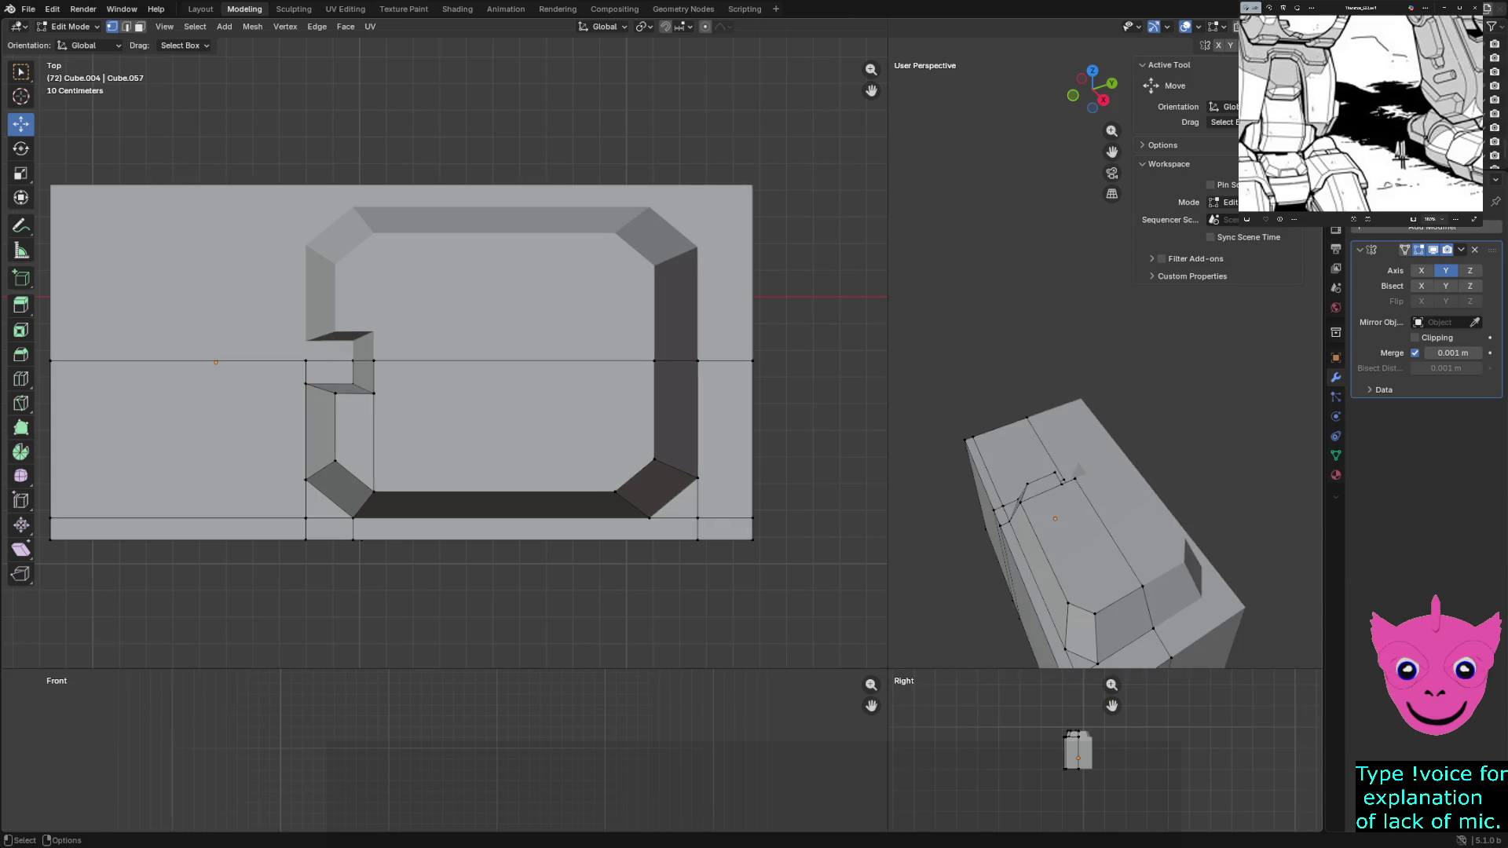
pyautogui.moveTo(1096, 496); pyautogui.dragTo(1131, 506, button='middle')
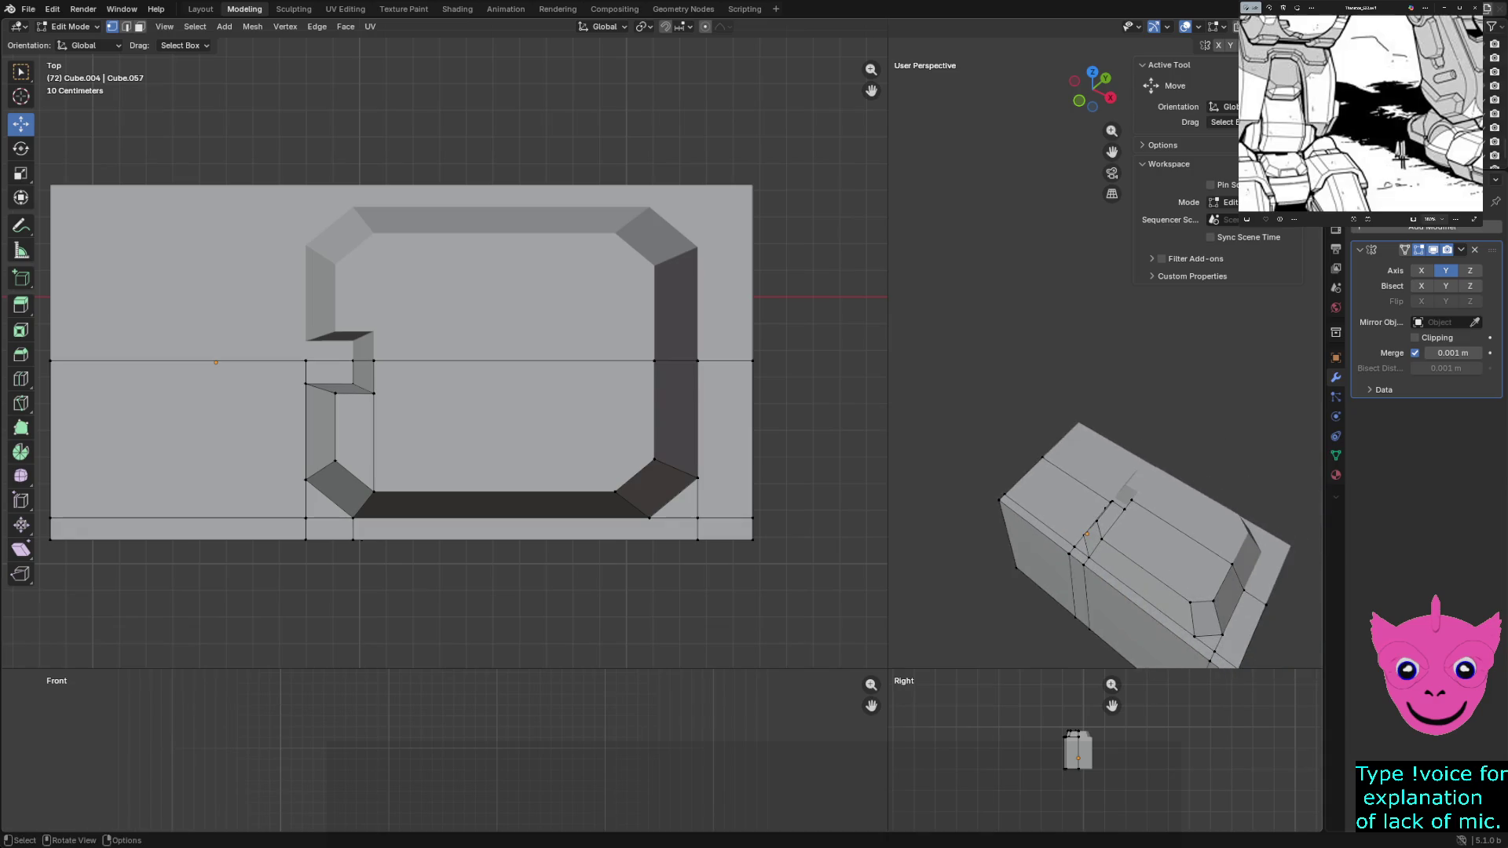
pyautogui.moveTo(229, 162); pyautogui.dragTo(411, 595)
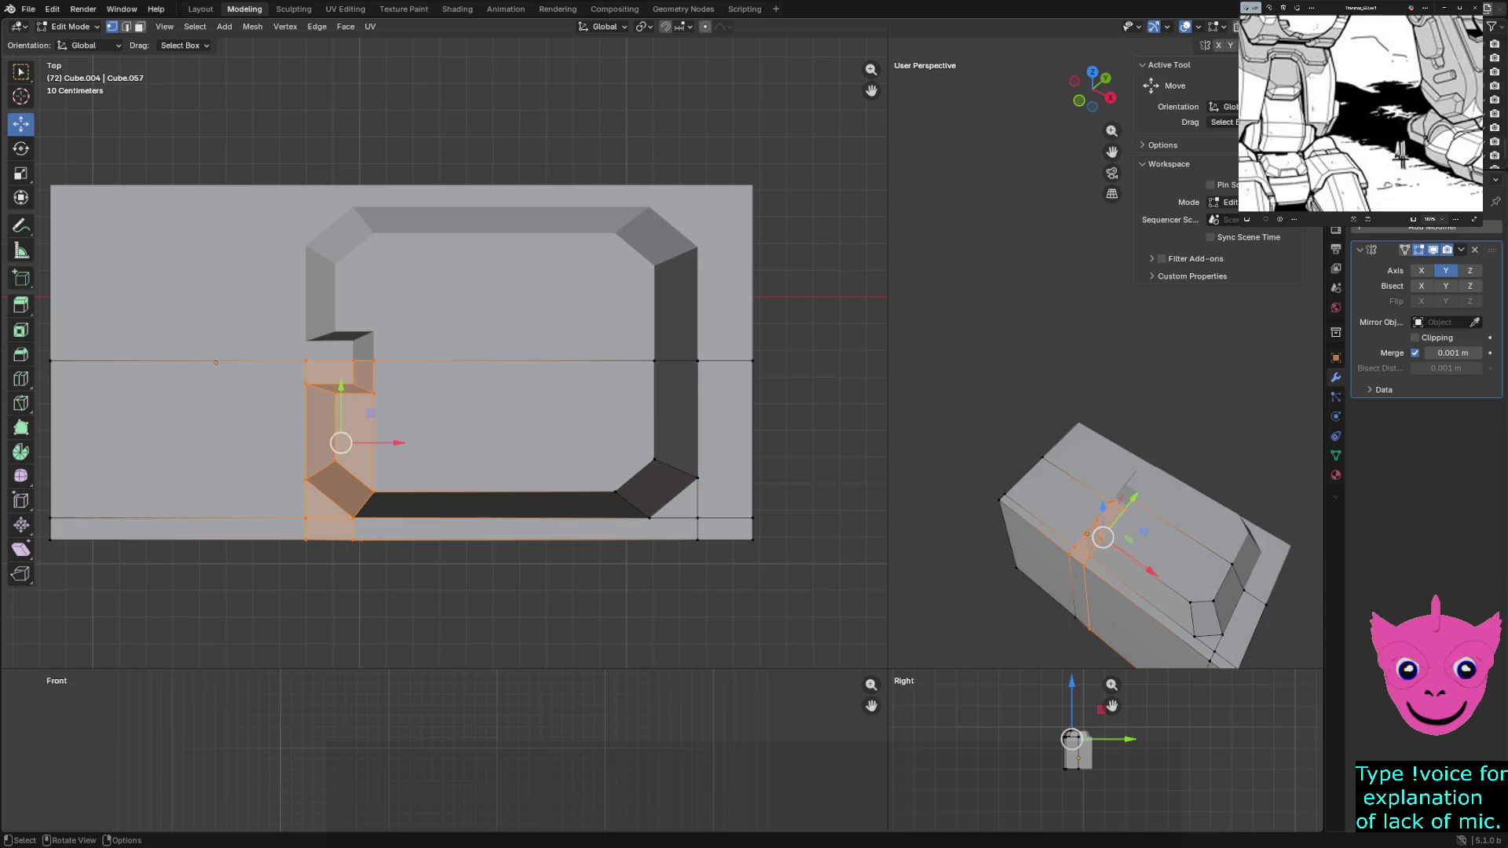
# Slide the side panel's left wall to the right along X and clear the selection
pyautogui.moveTo(394, 443); pyautogui.dragTo(473, 444)
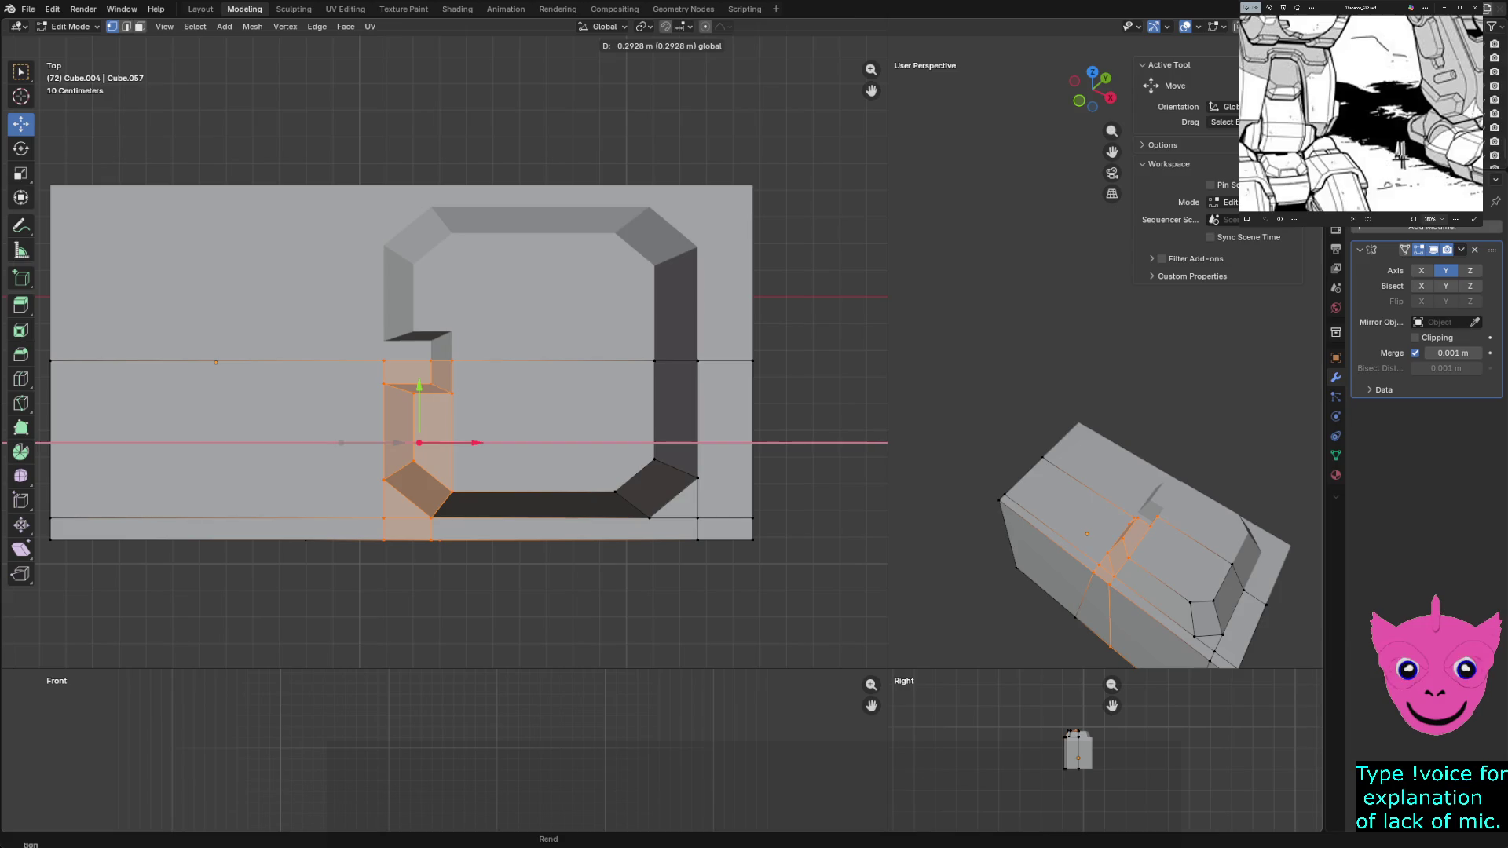
pyautogui.moveTo(472, 443); pyautogui.dragTo(473, 443)
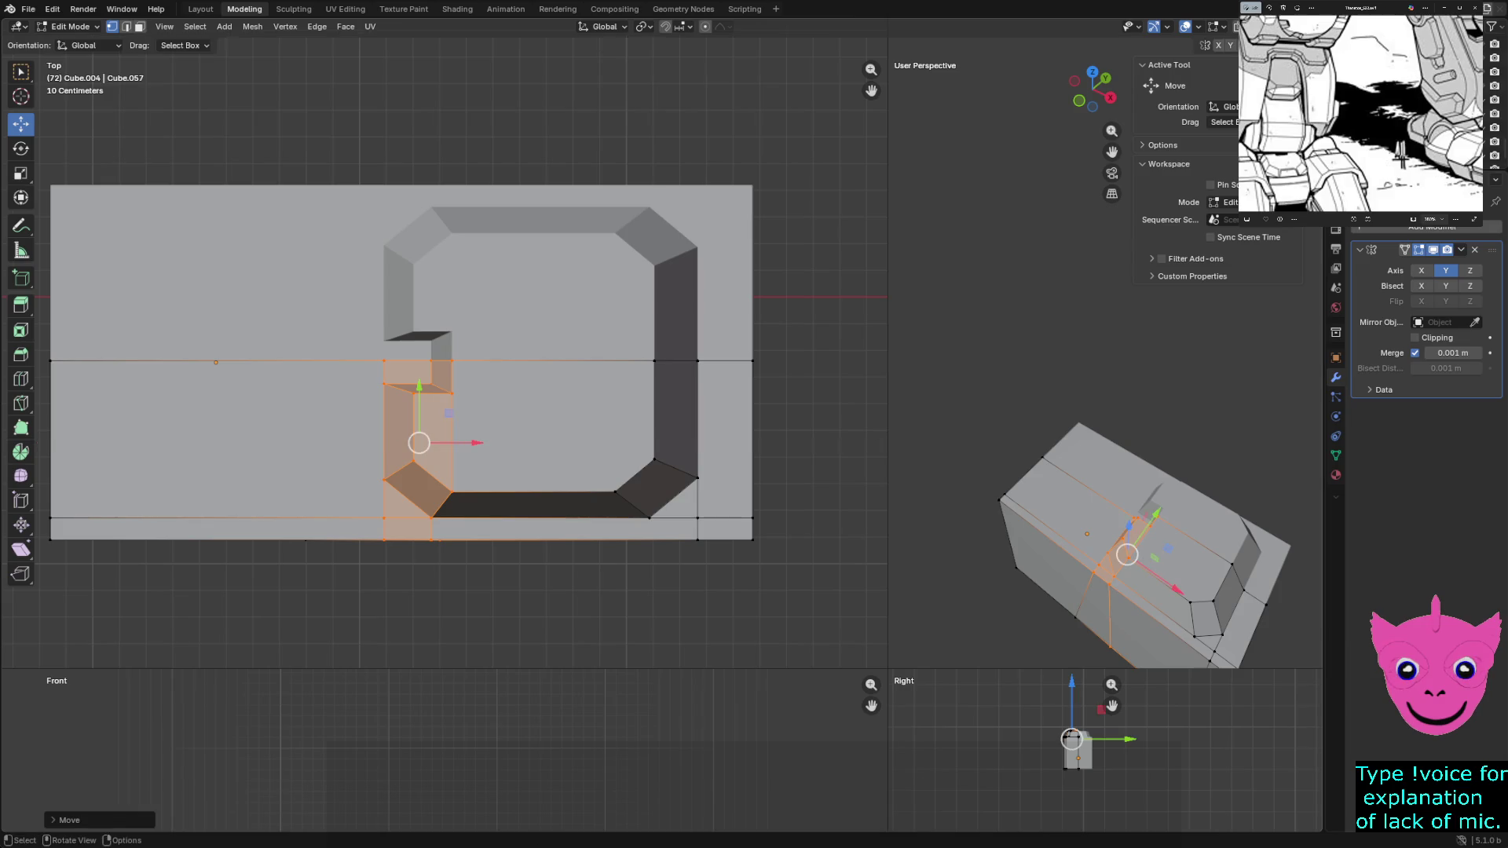
pyautogui.hotkey('alt', 'a')
pyautogui.hotkey('shift', 'c')
pyautogui.scroll(-1, 252, 626)
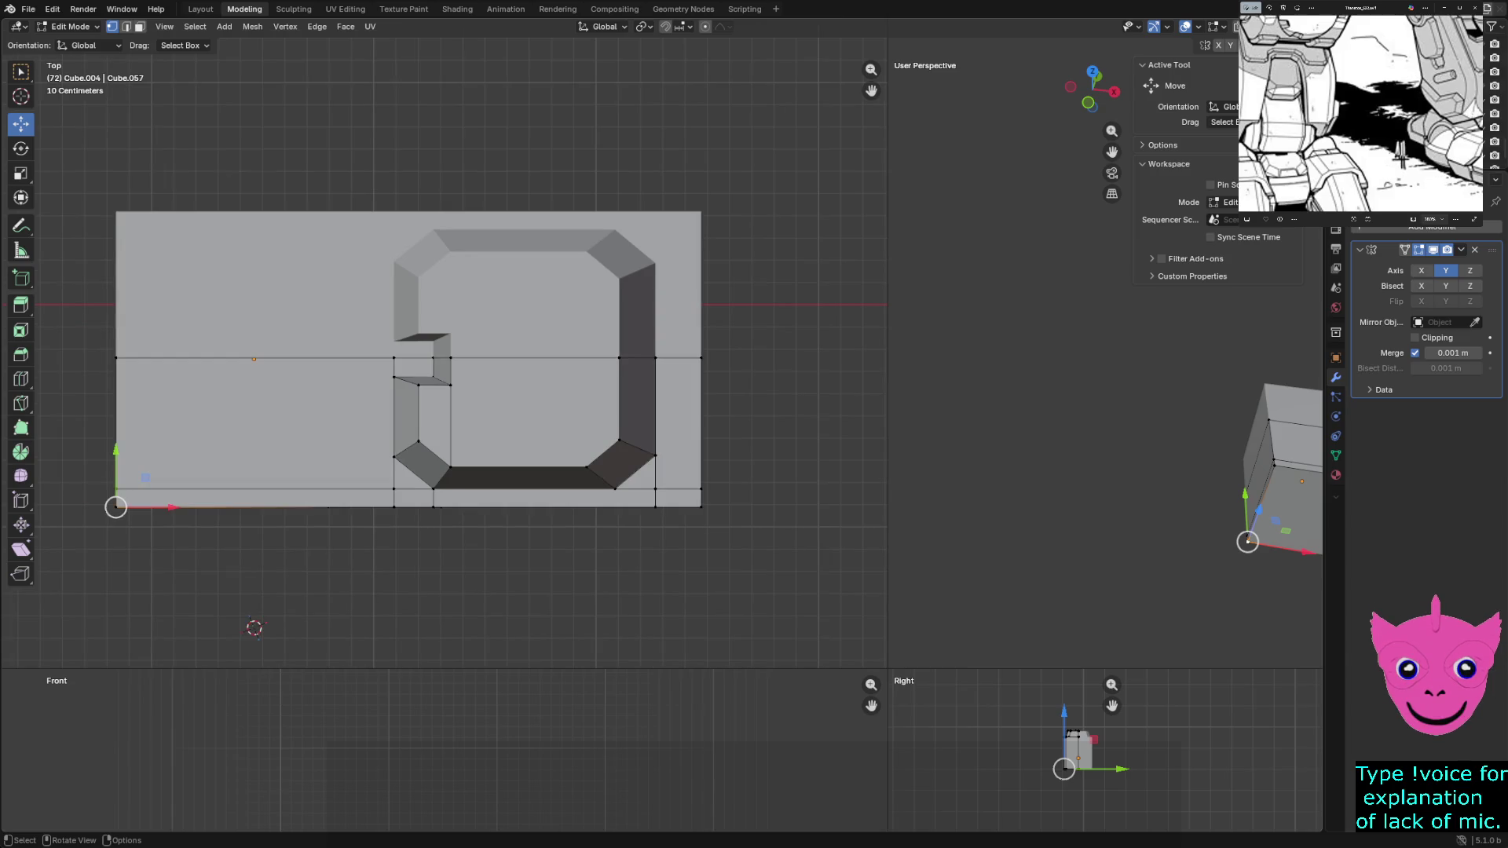
# Box-select the panel's lower faces, excluding the bottom row, and pull them down along Y
pyautogui.moveTo(382, 347); pyautogui.dragTo(712, 519)
pyautogui.scroll(1, 443, 351)
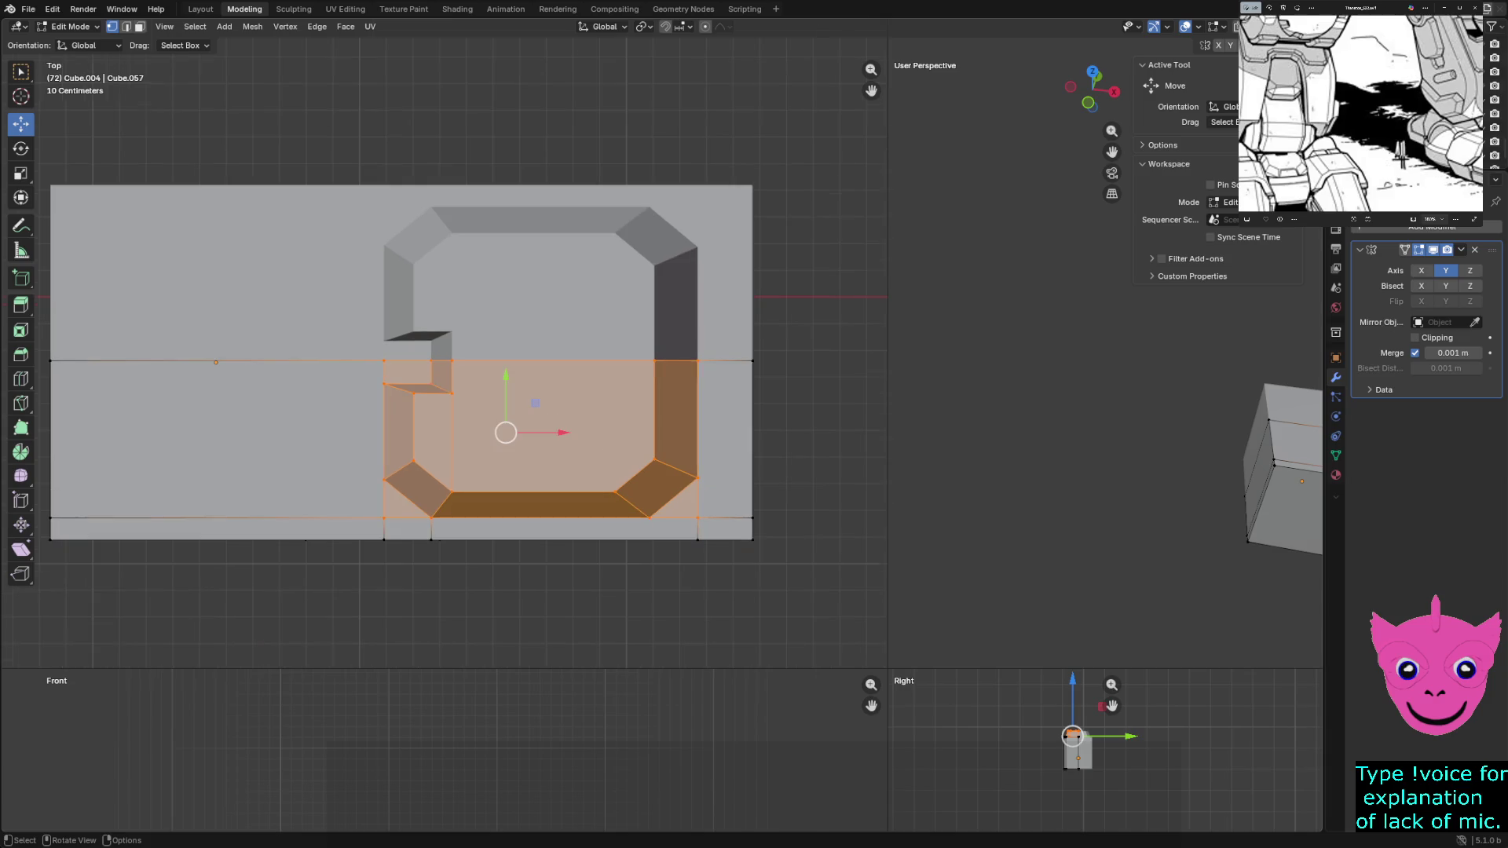
pyautogui.hotkey('alt', 'a')
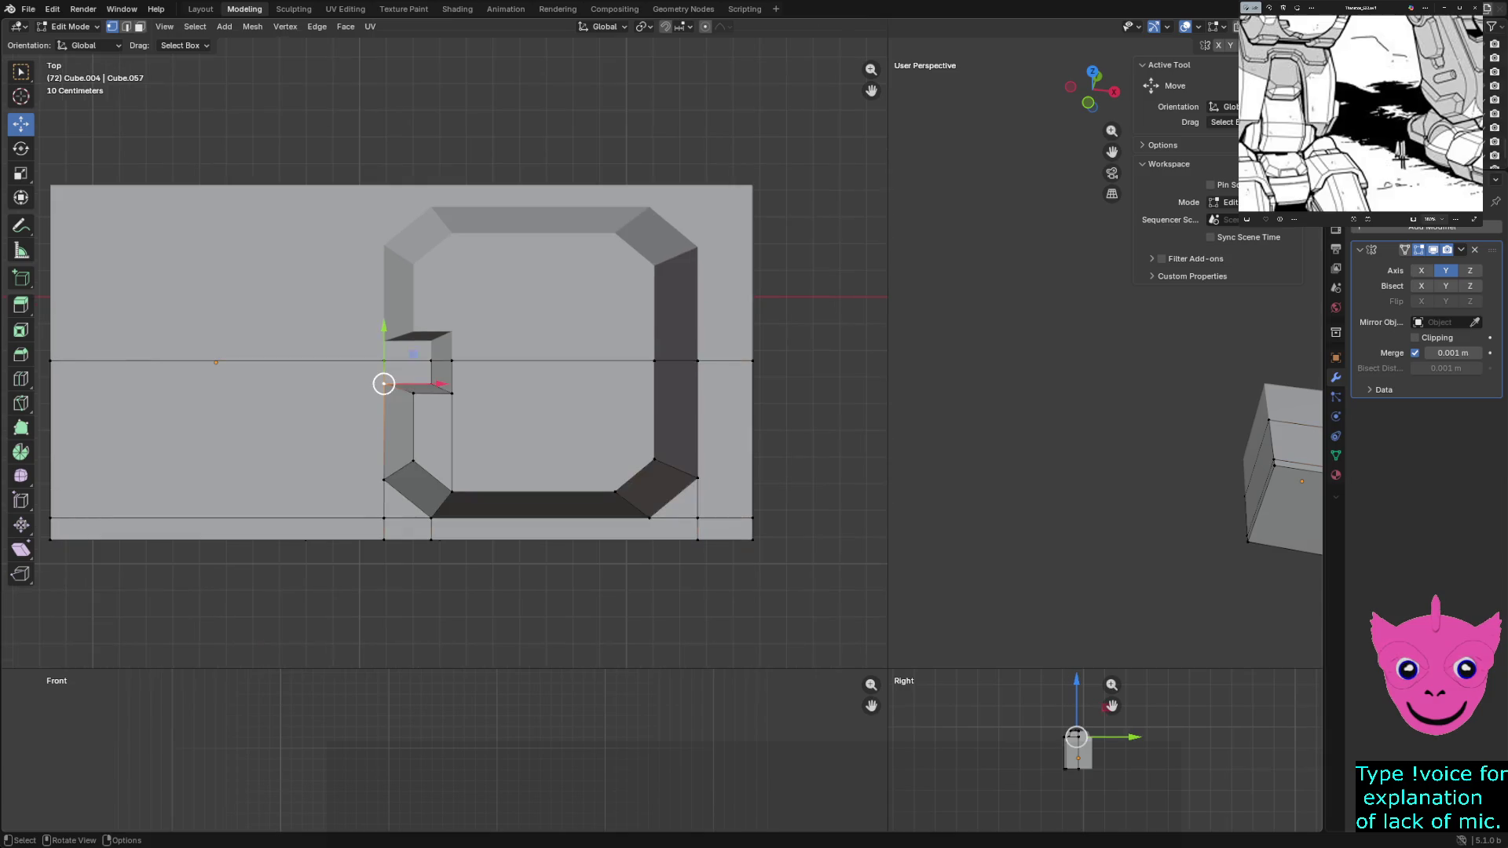
pyautogui.moveTo(368, 370); pyautogui.dragTo(711, 552)
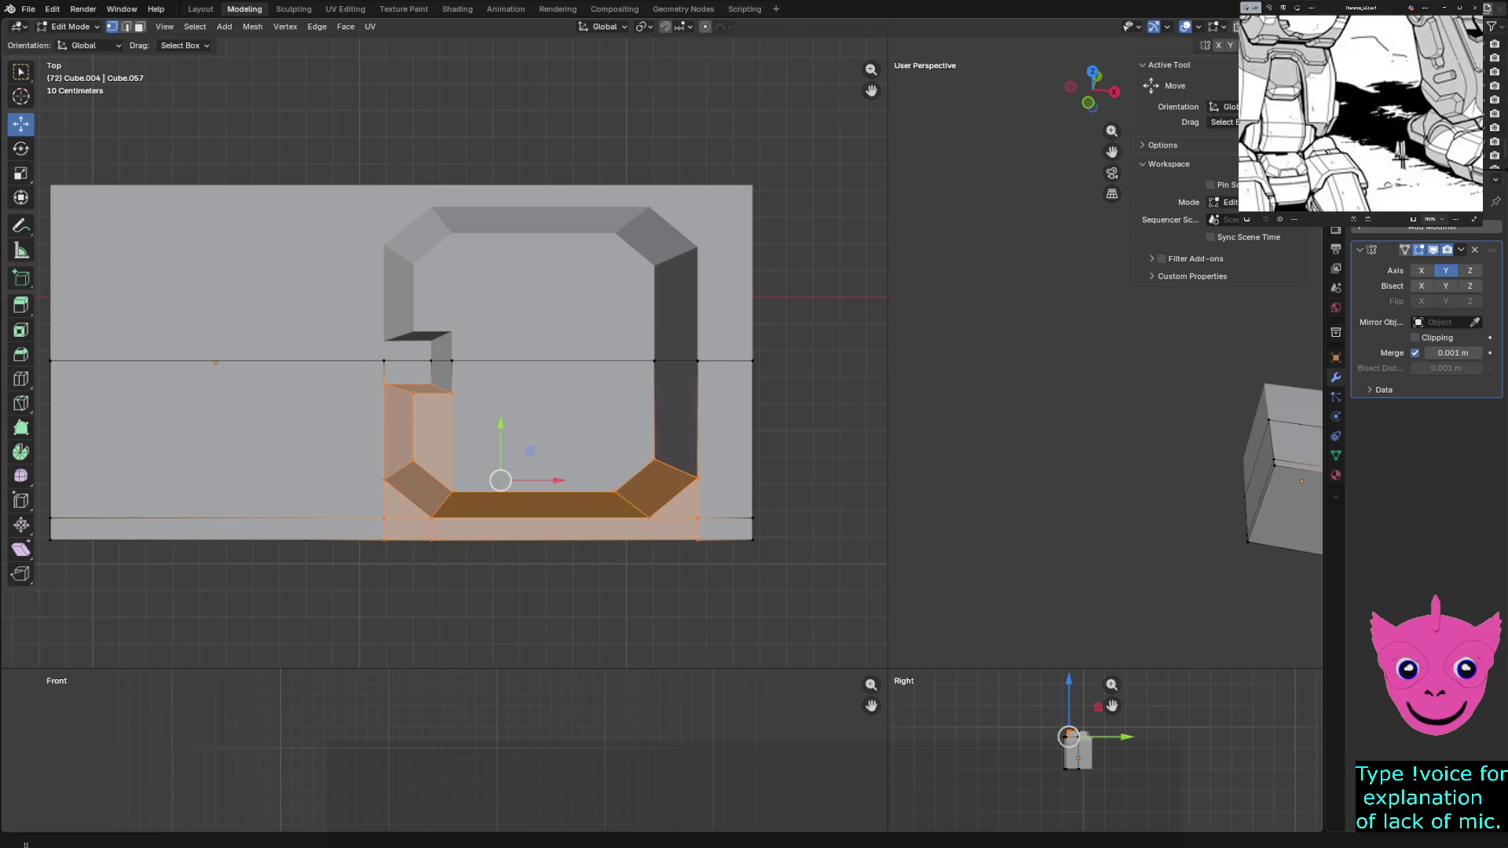
pyautogui.hotkey('alt', 'a')
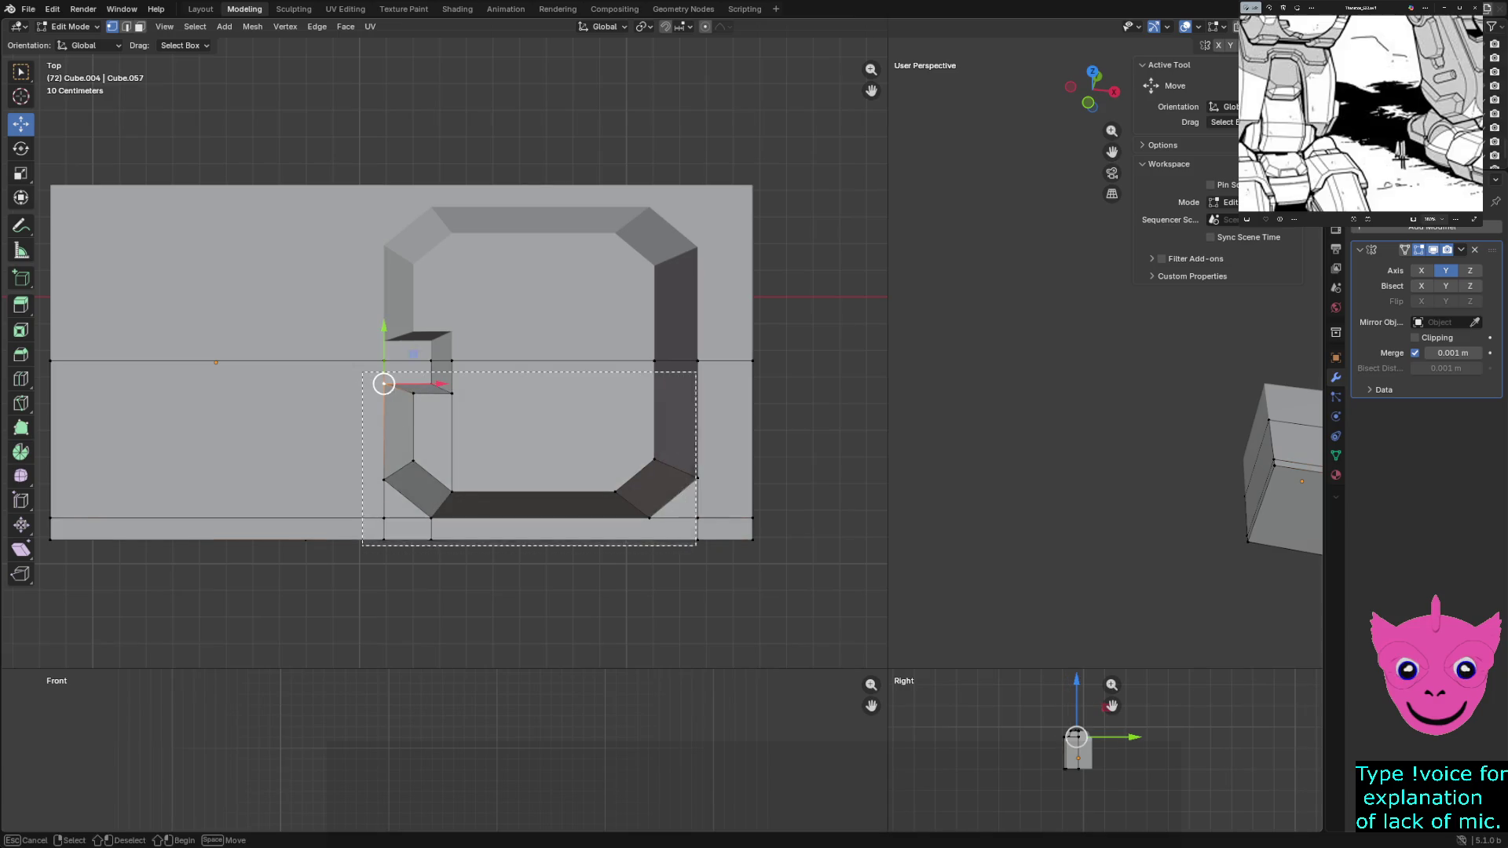
pyautogui.moveTo(362, 371); pyautogui.dragTo(700, 530)
pyautogui.moveTo(504, 412); pyautogui.dragTo(504, 430)
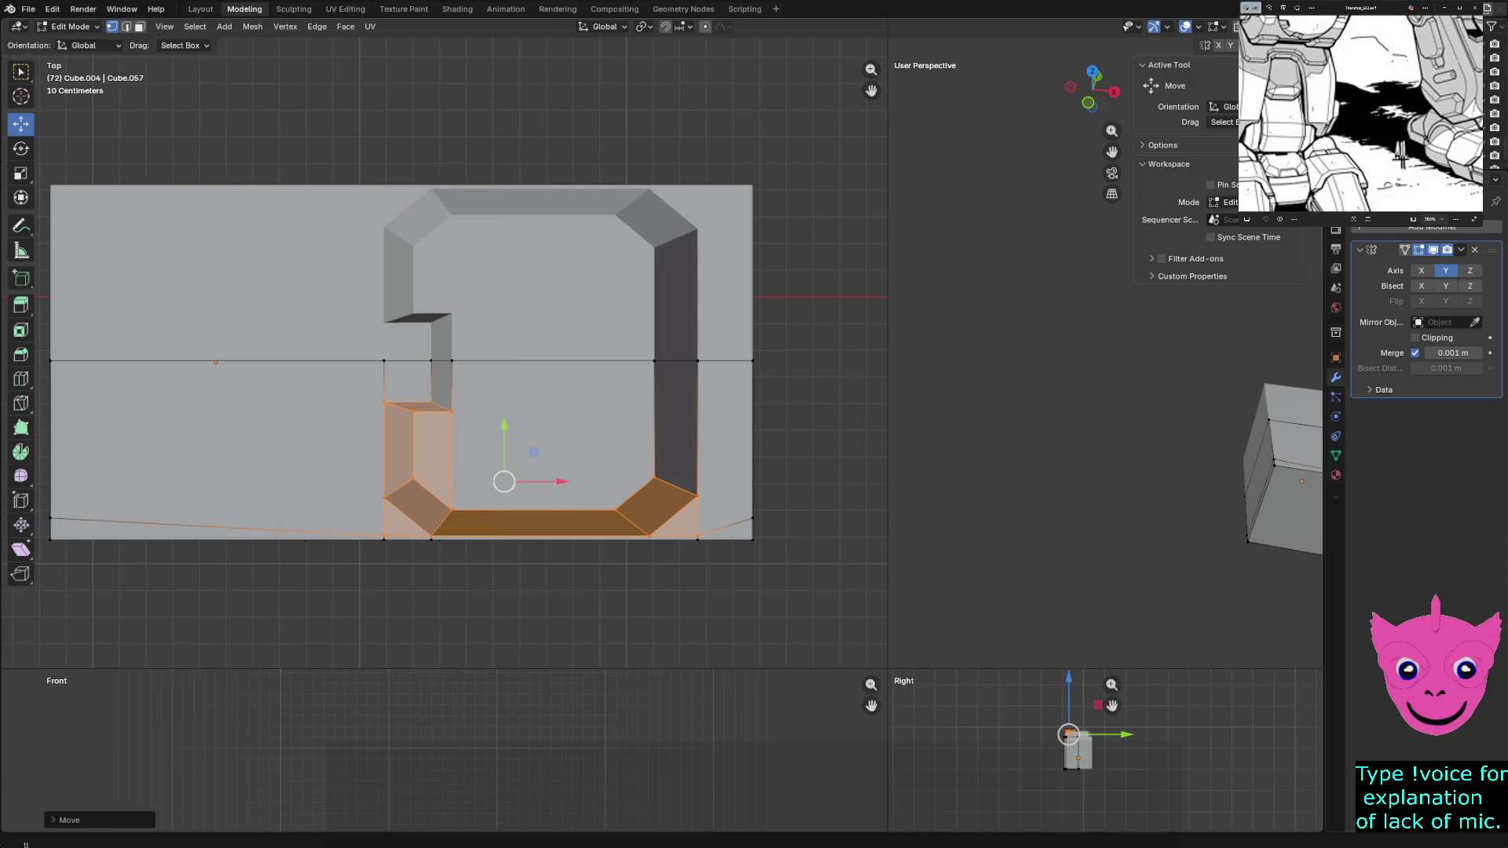
# Shift the left column of faces leftward along X, keeping solid shading after checking
pyautogui.moveTo(332, 161); pyautogui.dragTo(462, 610)
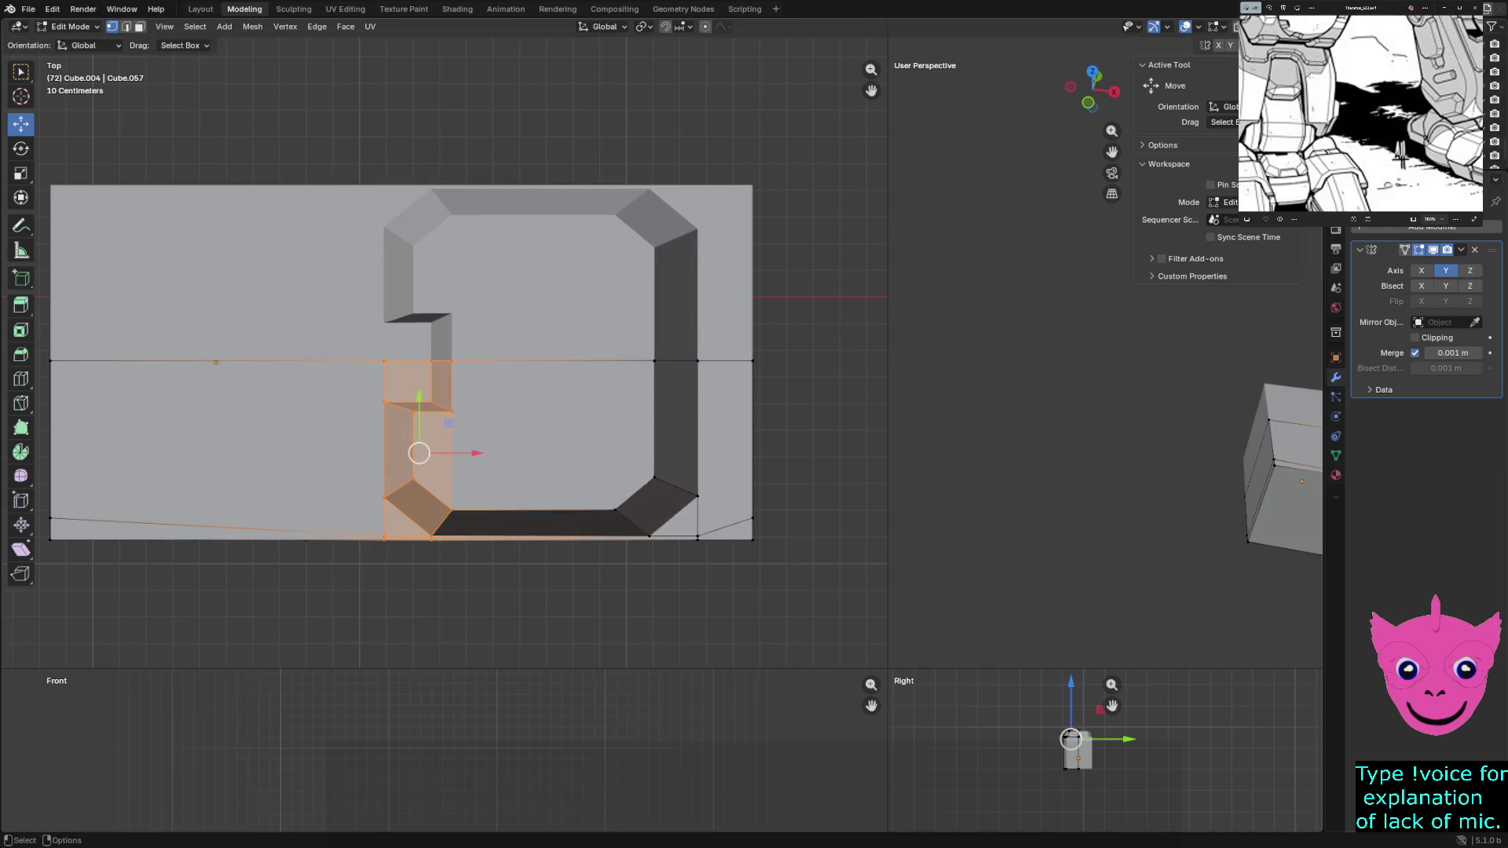
pyautogui.moveTo(471, 453); pyautogui.dragTo(432, 452)
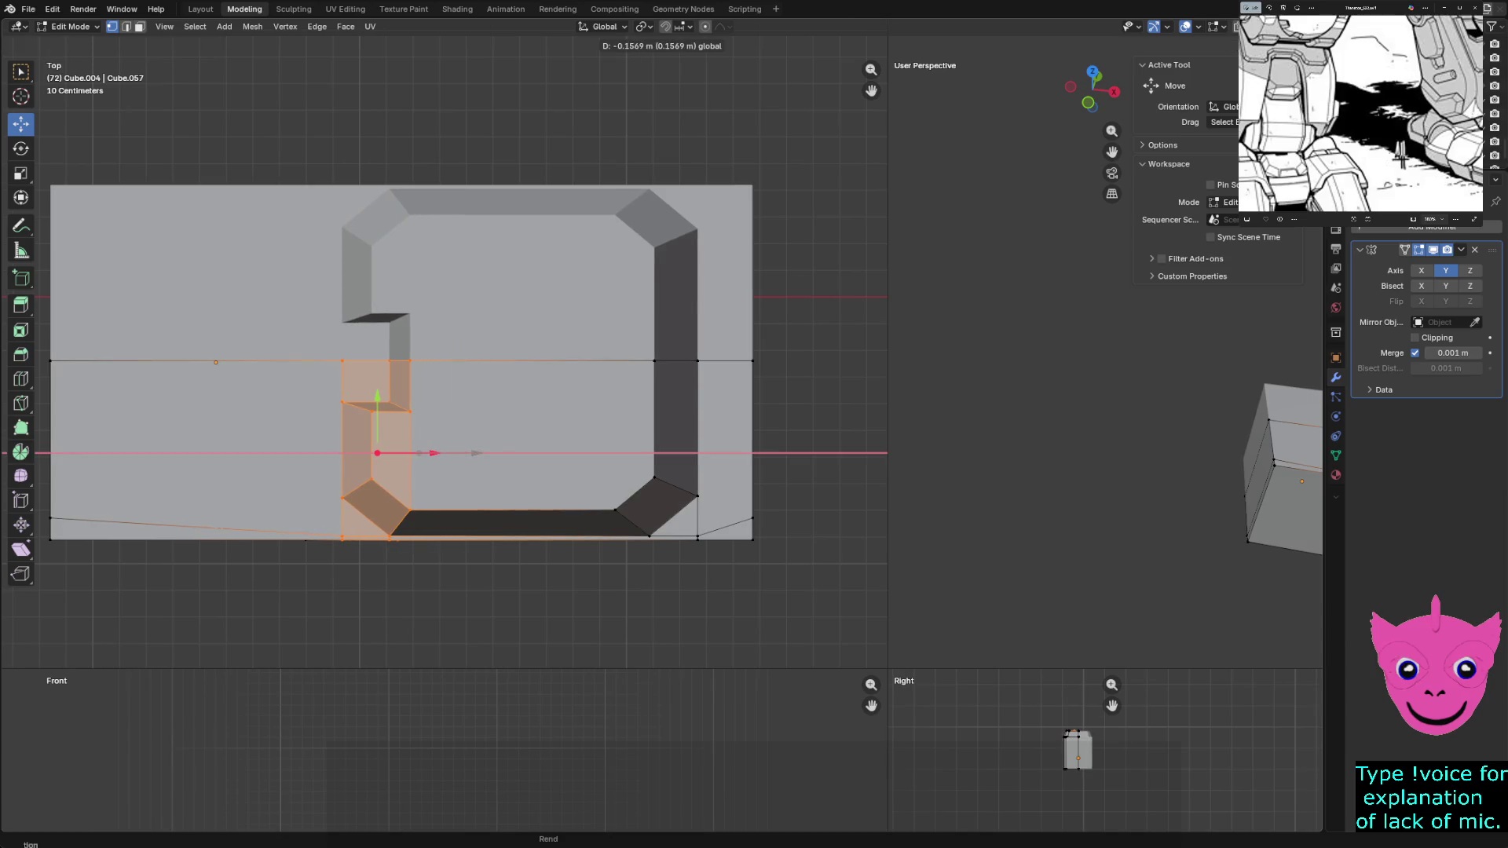
pyautogui.moveTo(431, 452); pyautogui.dragTo(432, 453)
pyautogui.hotkey('alt', 'a')
pyautogui.press('z')
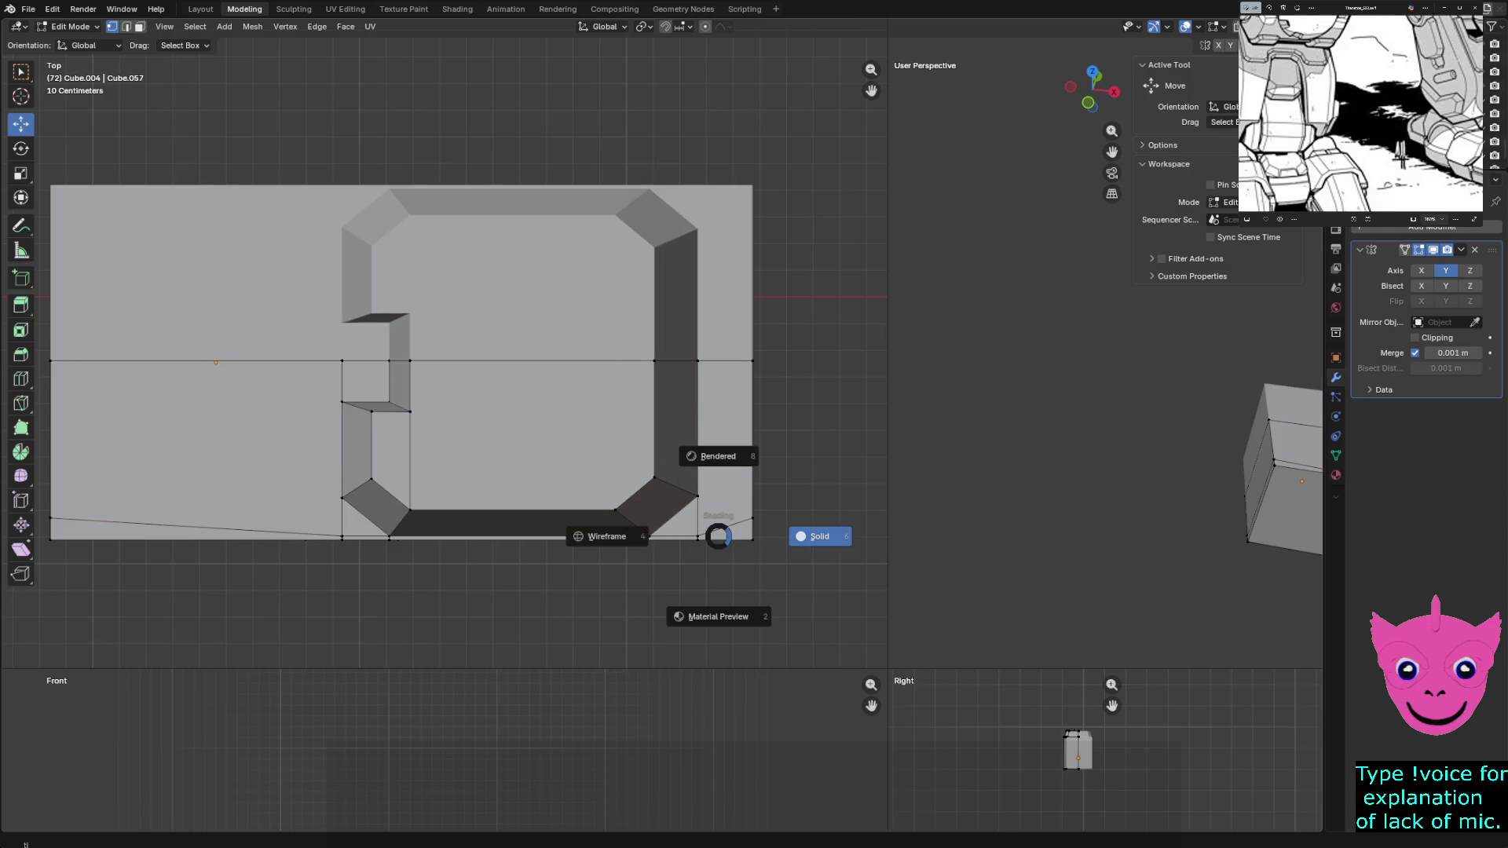
pyautogui.click(717, 536)
pyautogui.keyDown('shift'); pyautogui.moveTo(215, 685); pyautogui.dragTo(183, 604, button='middle'); pyautogui.keyUp('shift')
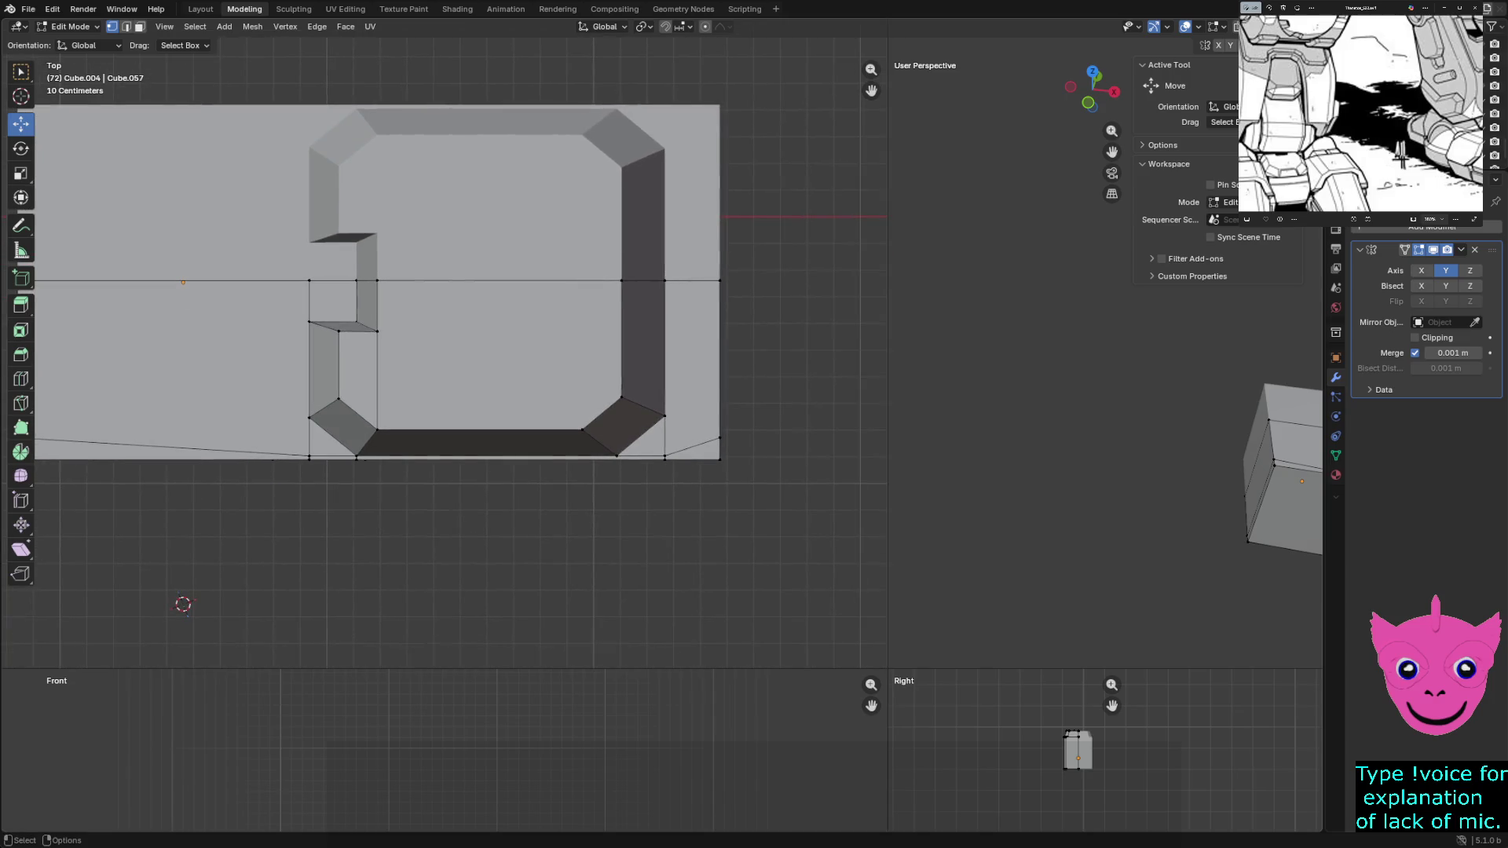
pyautogui.hotkey('ctrl', 'r')
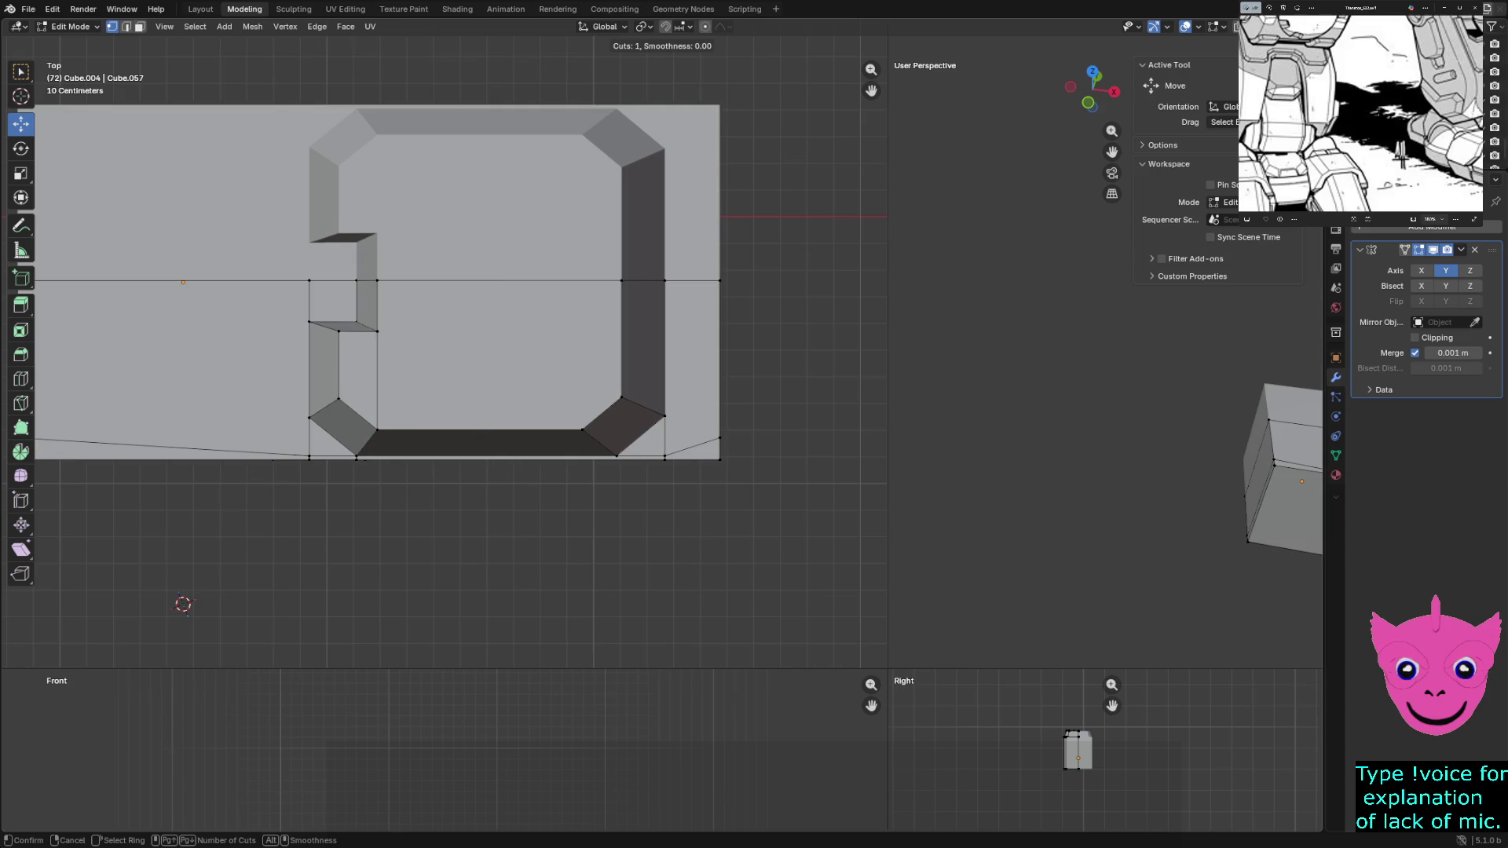
# Add an edge loop across the side panel and raise it along Y
pyautogui.press('Escape')
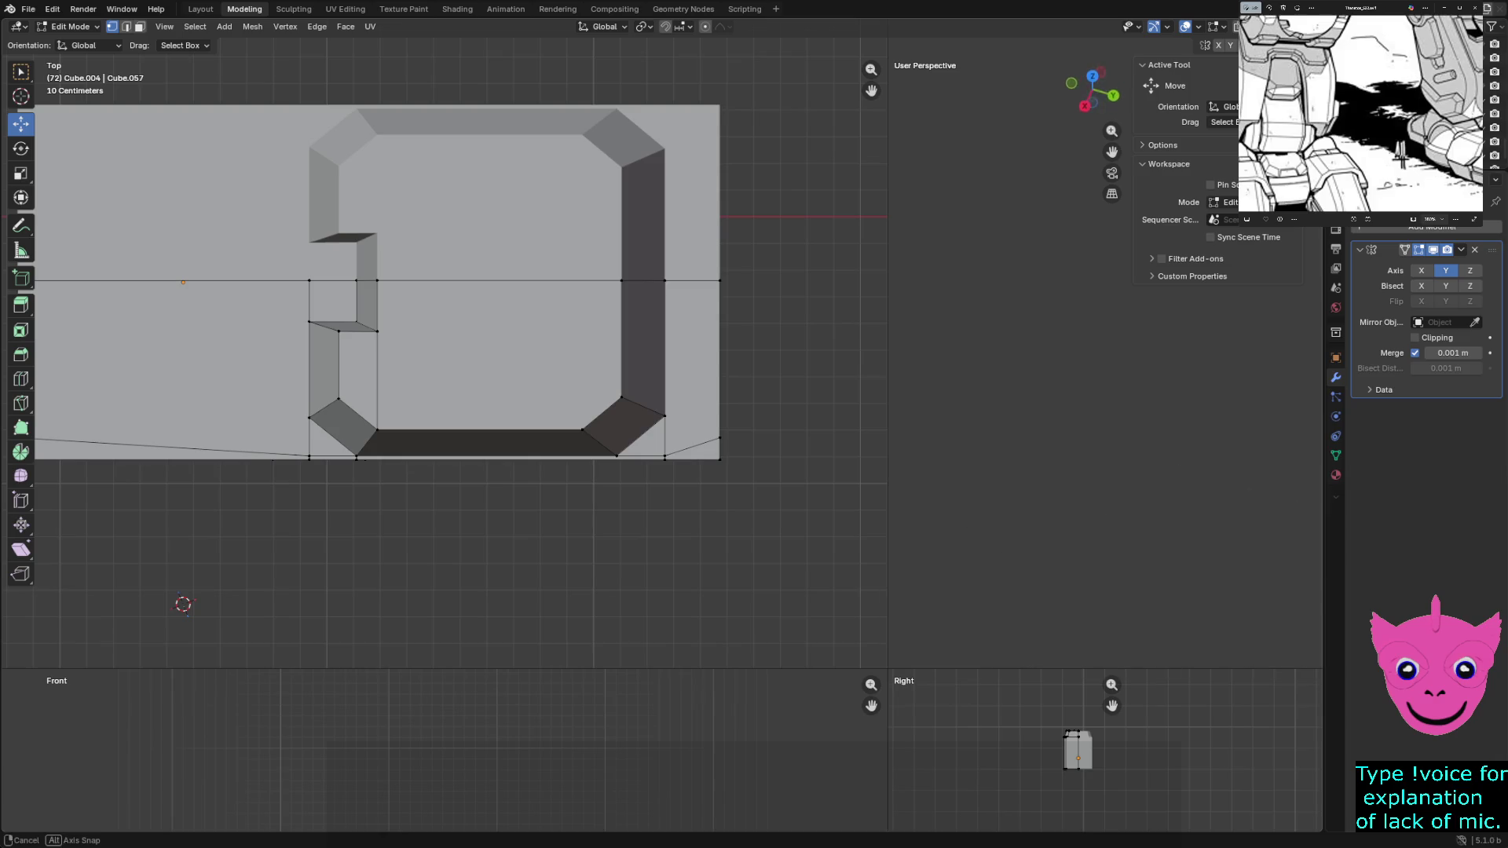
pyautogui.moveTo(1109, 354); pyautogui.dragTo(1037, 389, button='middle')
pyautogui.moveTo(1001, 495); pyautogui.dragTo(1038, 525, button='middle')
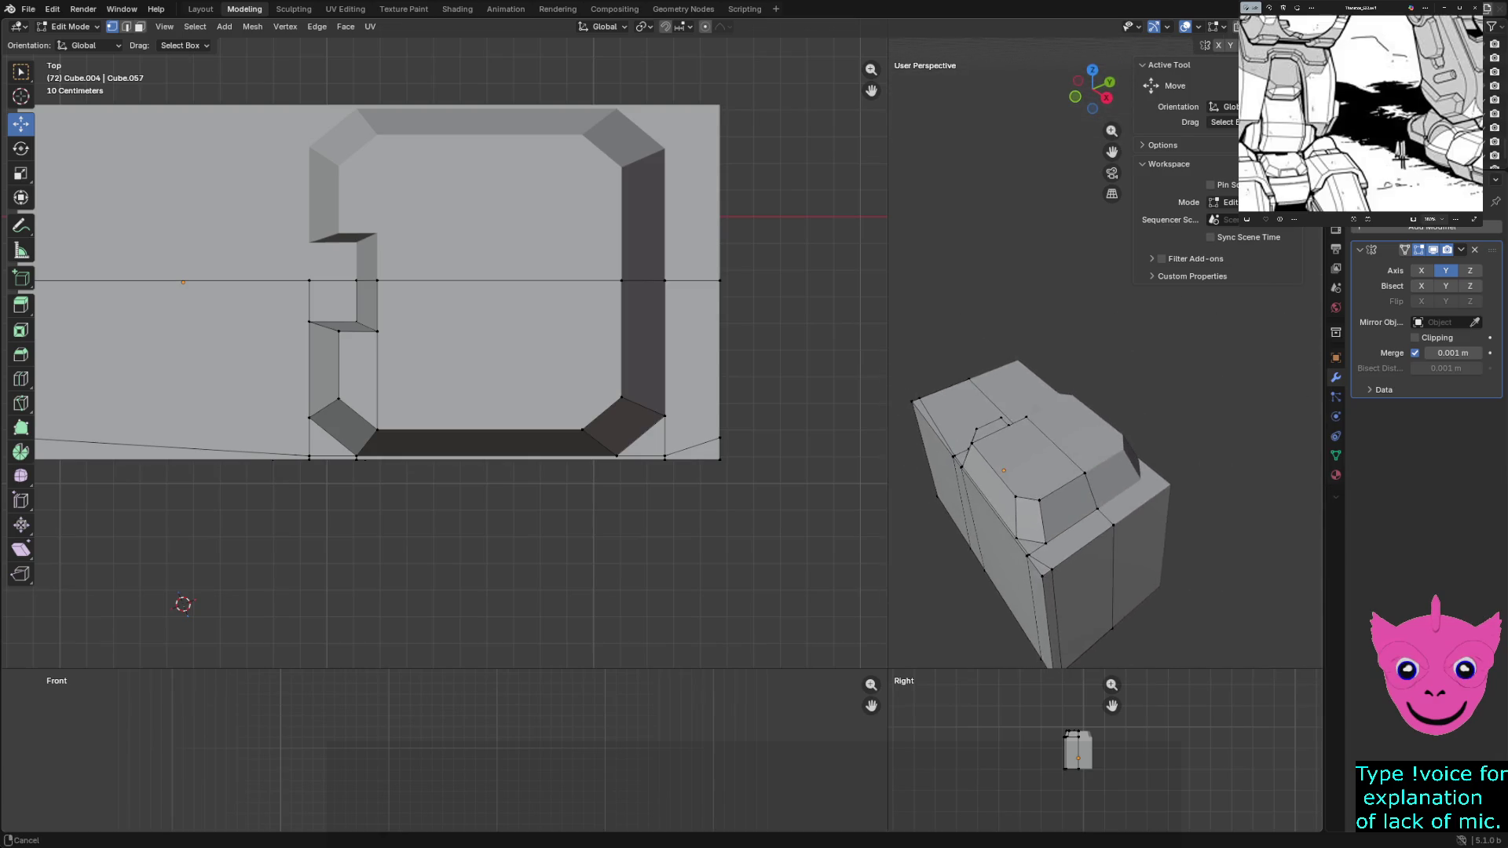
pyautogui.hotkey('ctrl', 'r')
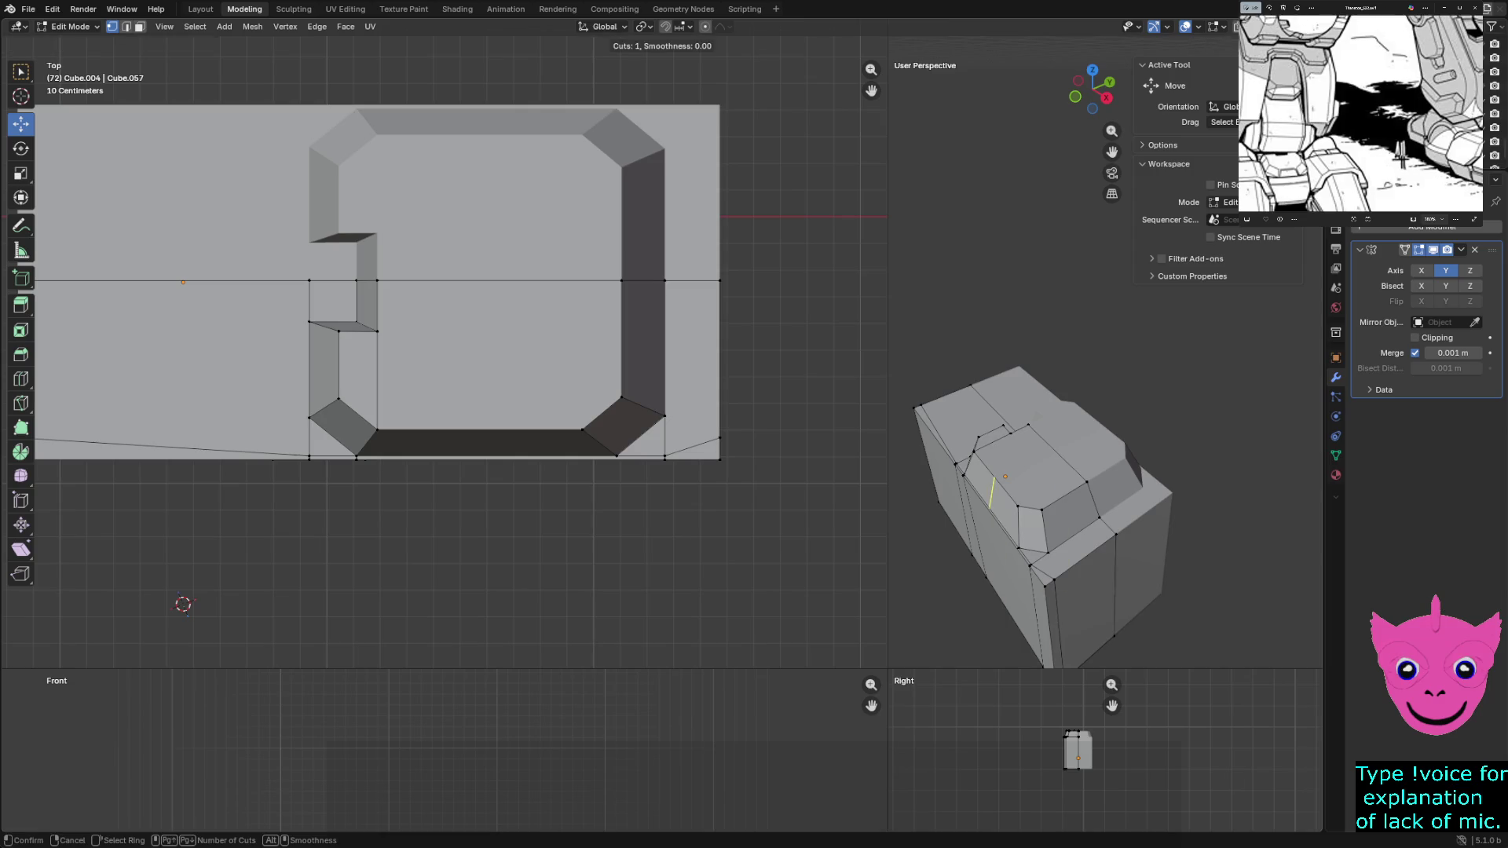
pyautogui.click(990, 492)
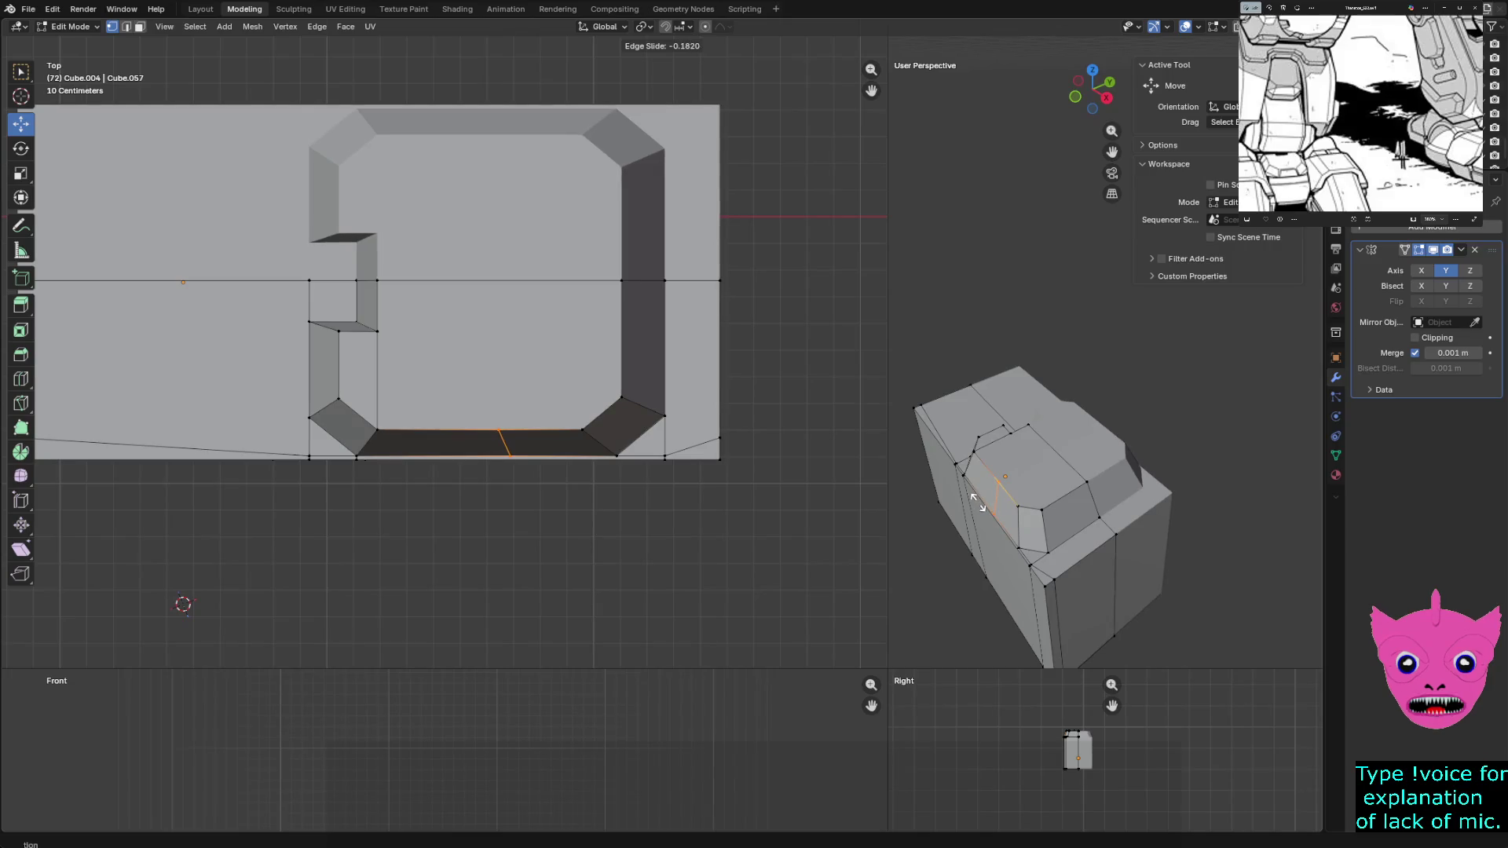
pyautogui.click(973, 501)
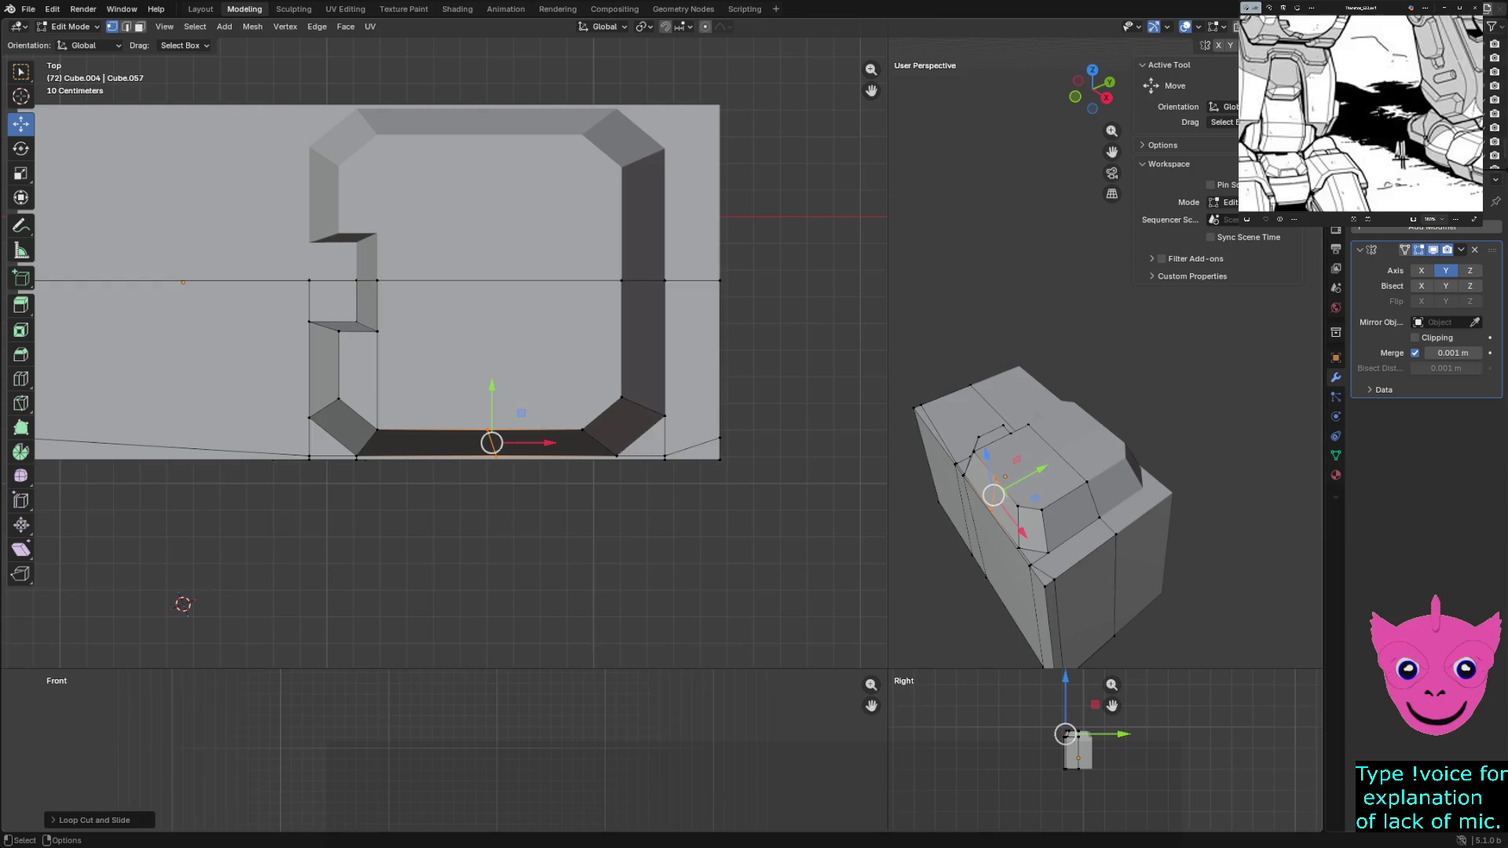
pyautogui.moveTo(492, 442)
pyautogui.mouseDown()
pyautogui.moveTo(488, 397)
pyautogui.moveTo(487, 429)
pyautogui.mouseUp()
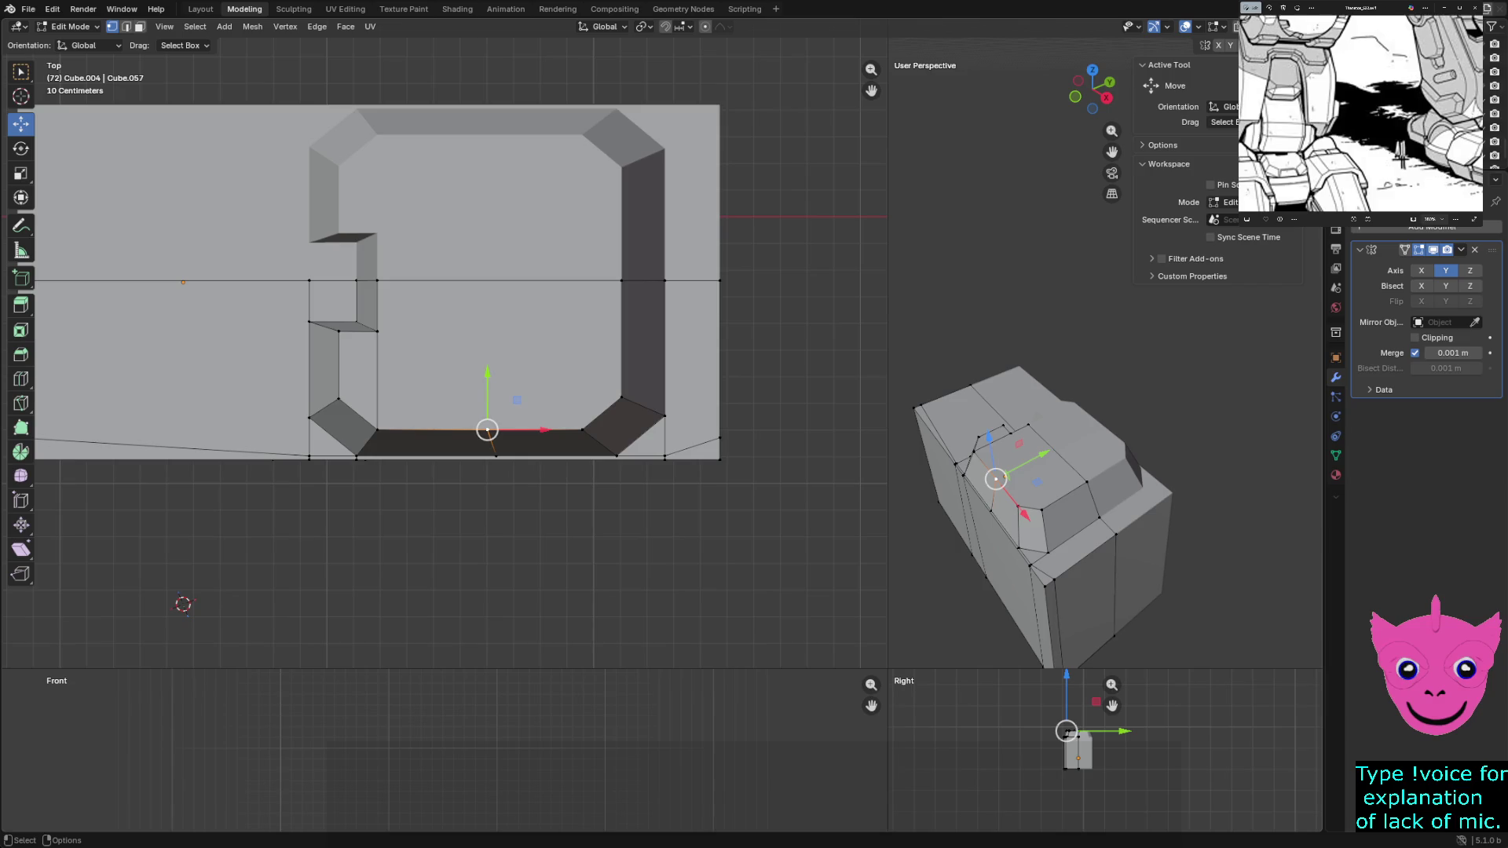
pyautogui.hotkey('alt', 'a')
# Add a second edge loop on the side panel, then frame and enlarge the front view
pyautogui.hotkey('ctrl', 'r')
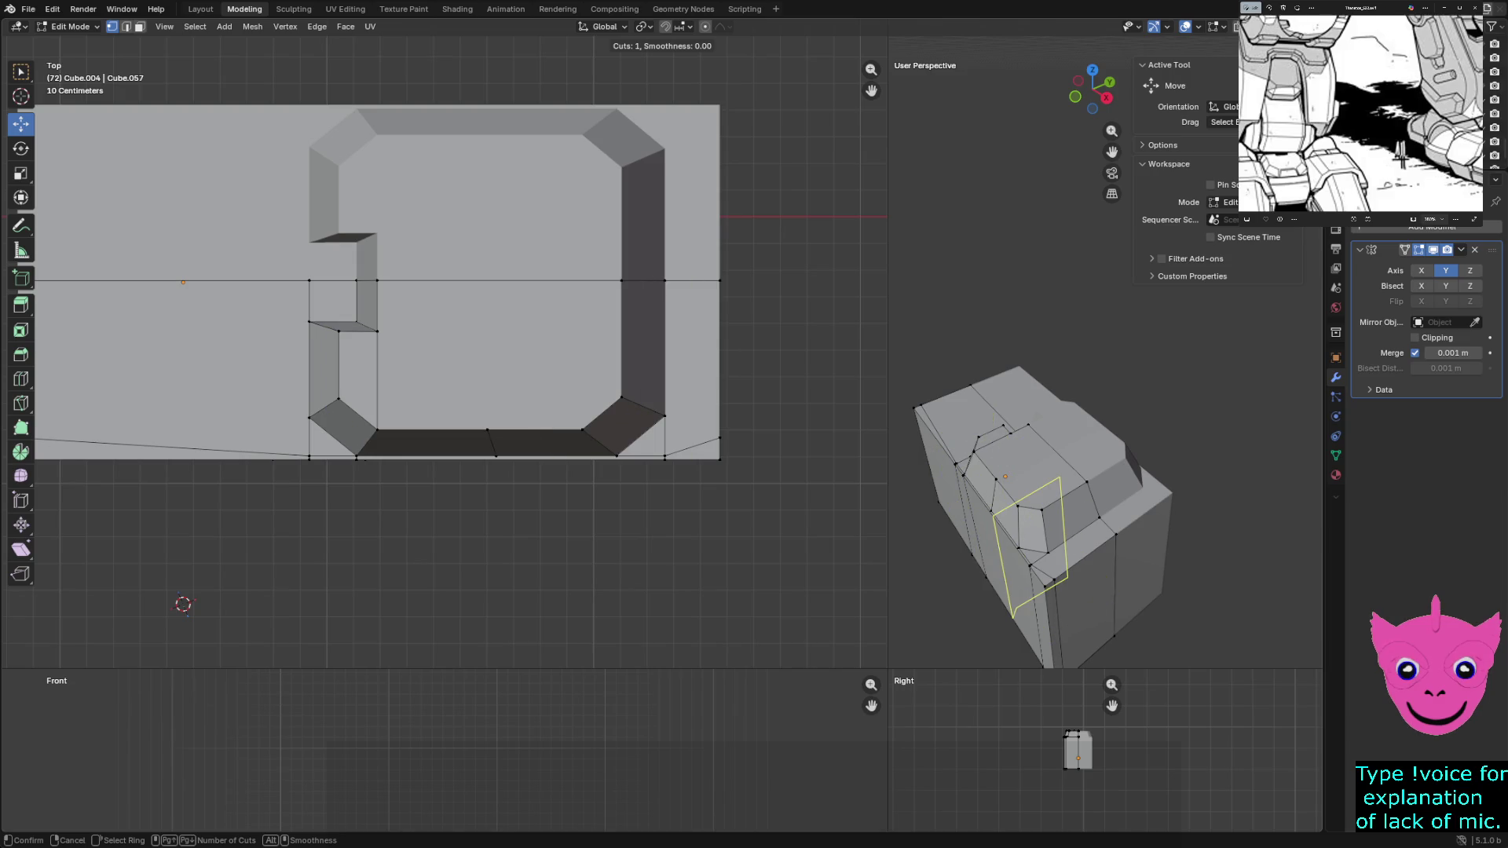
pyautogui.click(1029, 549)
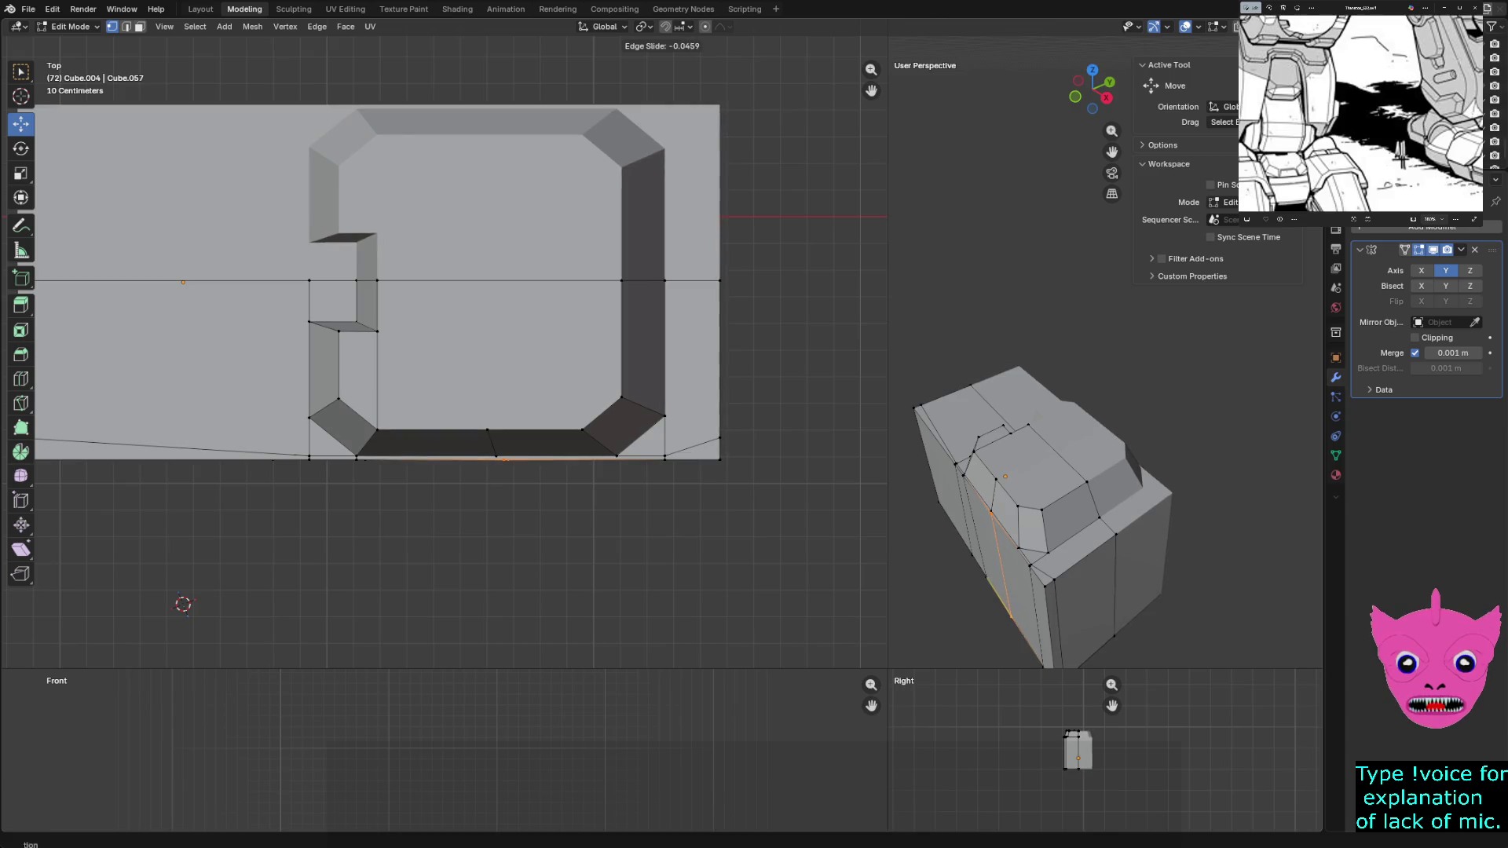
pyautogui.press('Return')
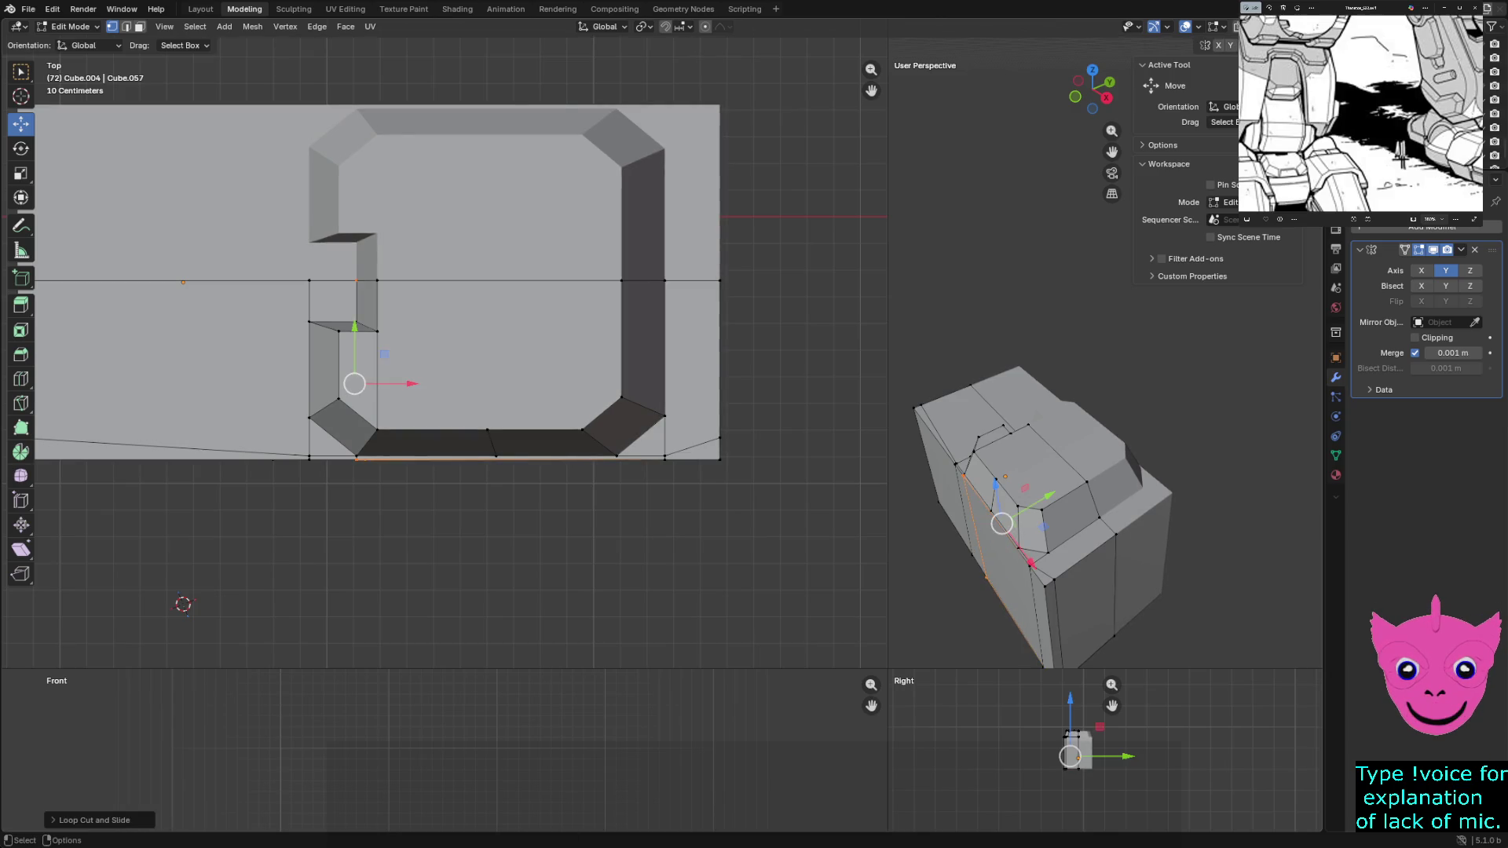
pyautogui.scroll(-1, 182, 604)
pyautogui.scroll(-1, 225, 562)
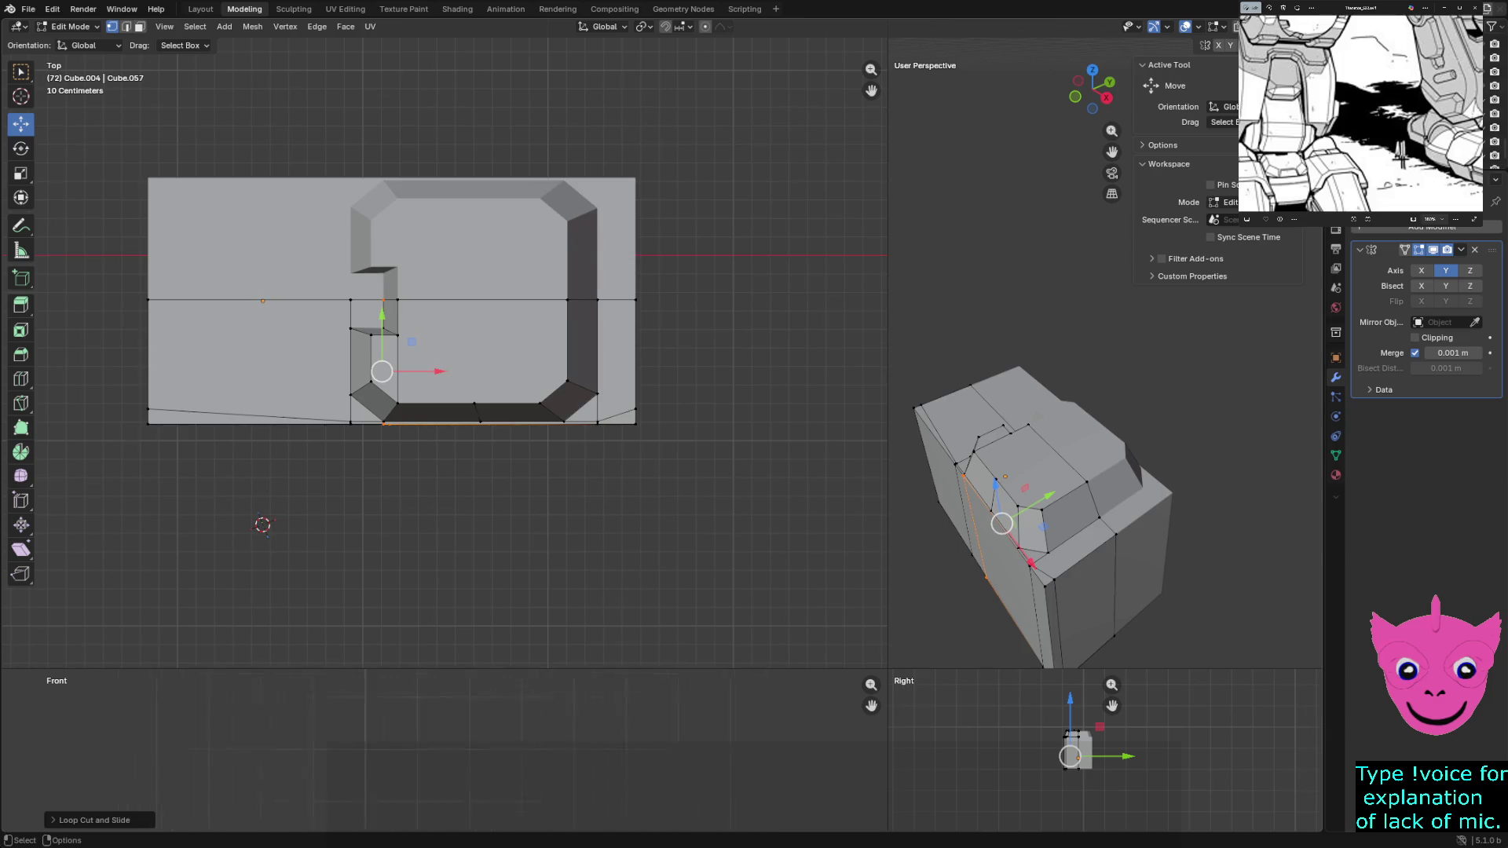
pyautogui.press('KP_Decimal')
pyautogui.moveTo(454, 729)
pyautogui.keyDown('ctrl'); pyautogui.mouseDown(button='middle')
pyautogui.moveTo(455, 684)
pyautogui.moveTo(454, 754)
pyautogui.mouseUp(button='middle'); pyautogui.keyUp('ctrl')
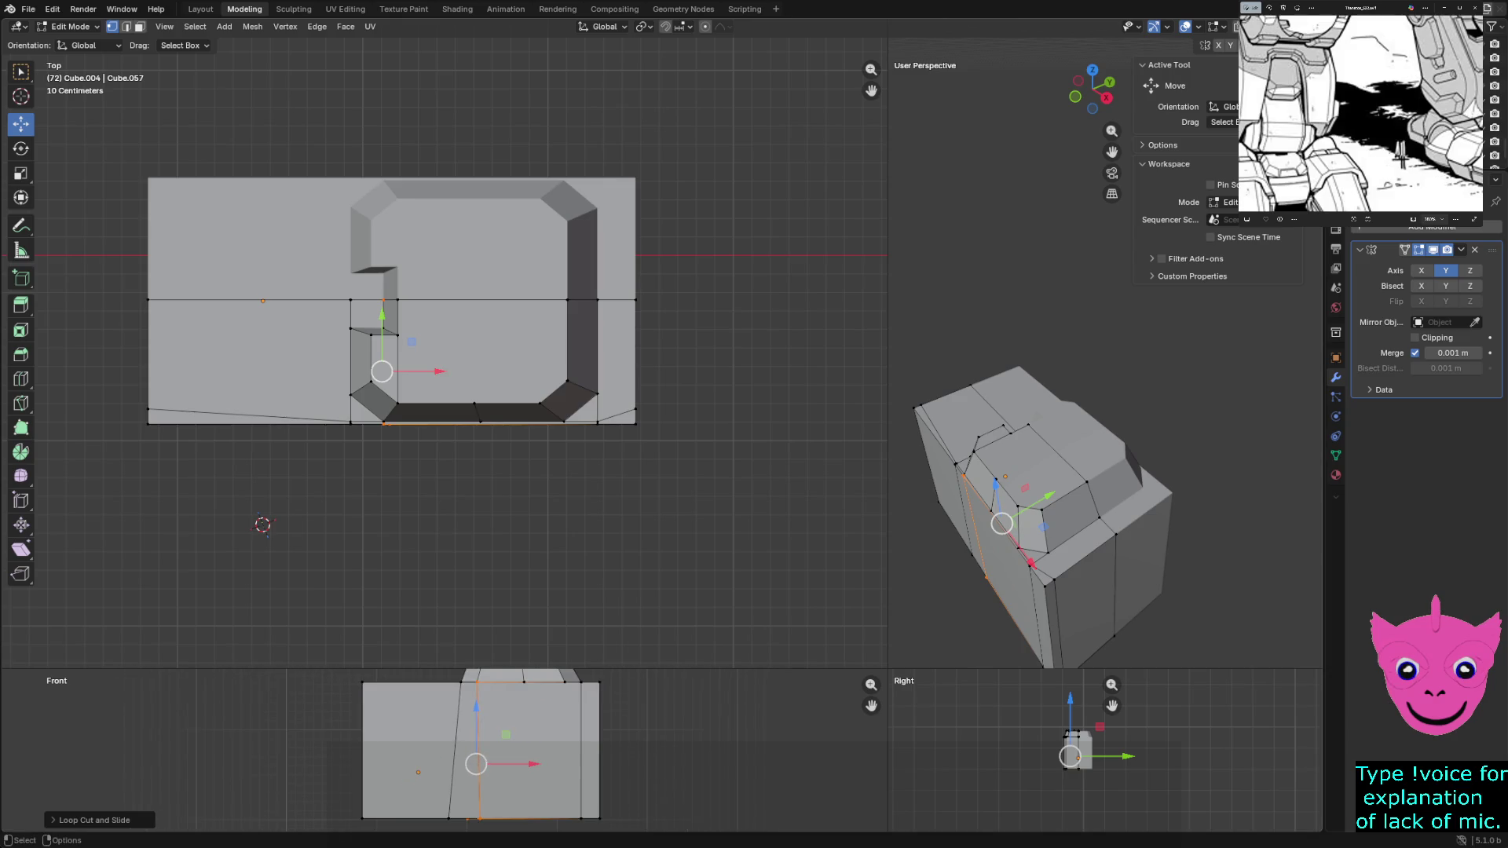
pyautogui.moveTo(889, 670); pyautogui.dragTo(742, 361)
pyautogui.scroll(1, 378, 567)
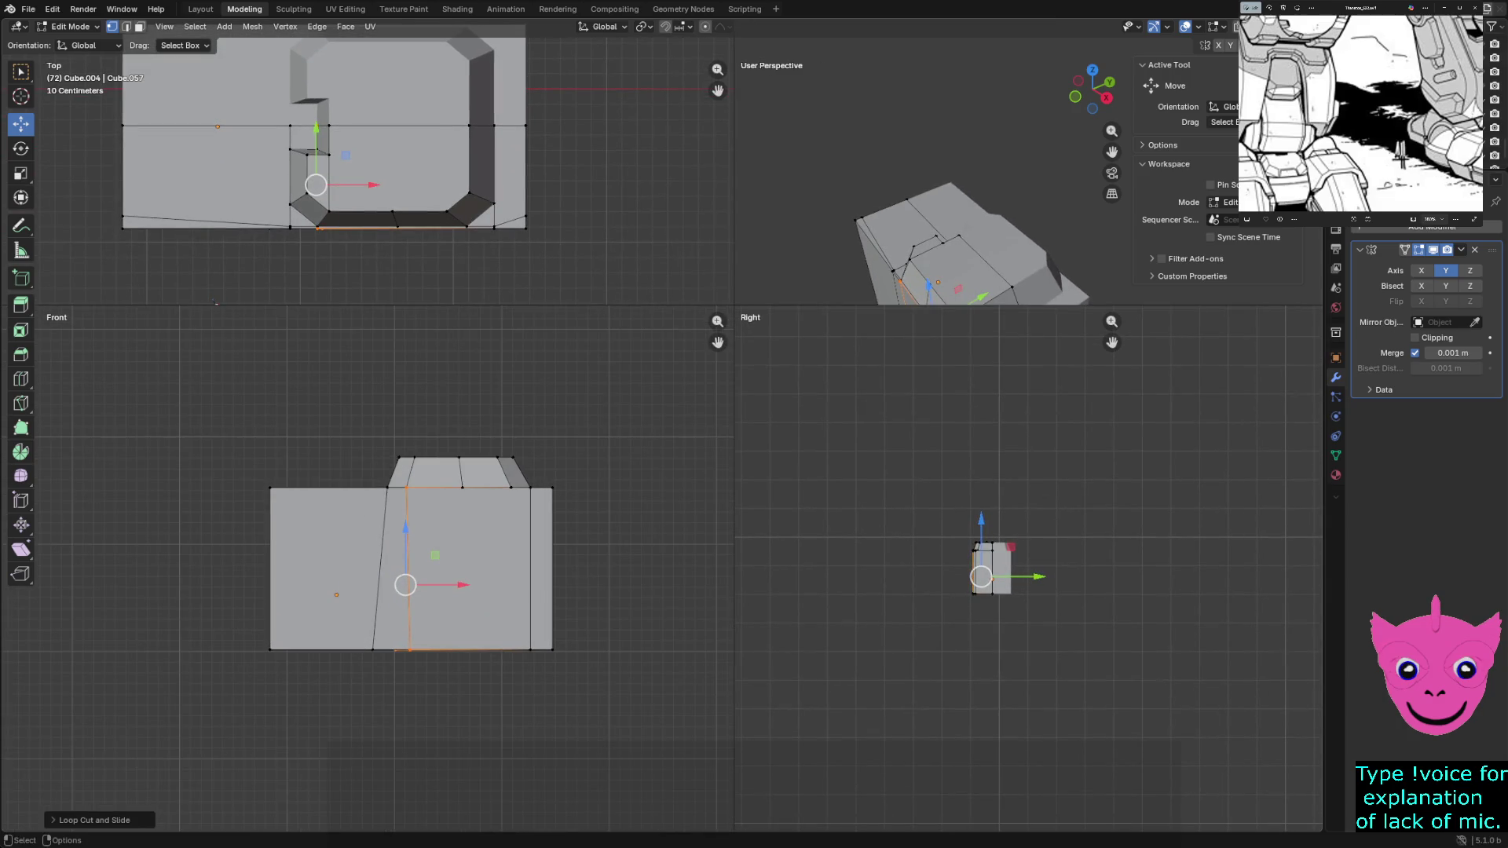
# Select both chamfer corner faces of the top frame and move them along Y
pyautogui.click(388, 486)
pyautogui.keyDown('alt'); pyautogui.click(407, 565); pyautogui.keyUp('alt')
pyautogui.moveTo(942, 236); pyautogui.dragTo(990, 200, button='middle')
pyautogui.scroll(2, 989, 213)
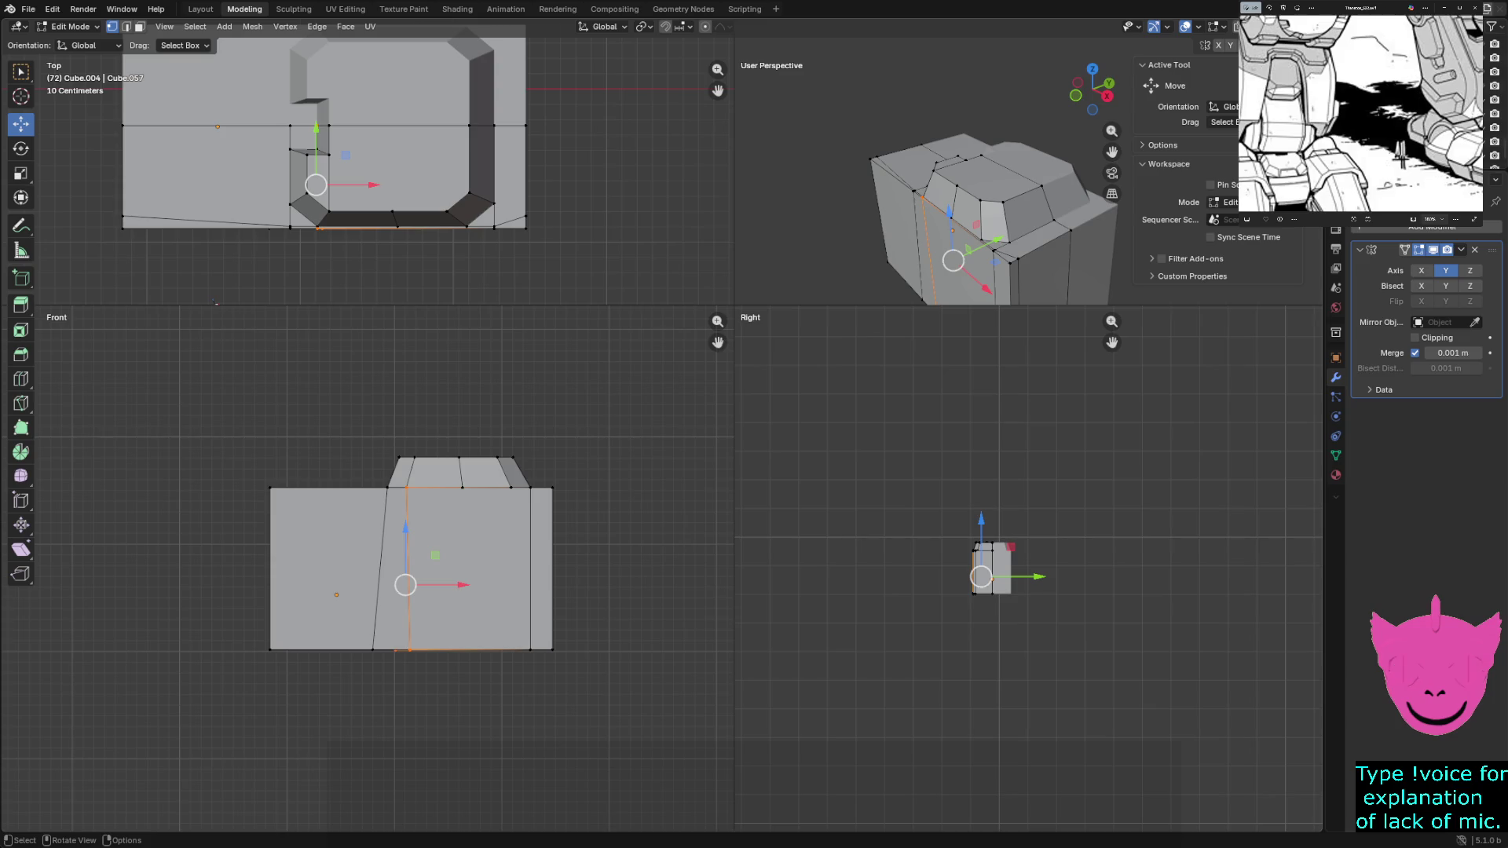
pyautogui.keyDown('shift'); pyautogui.moveTo(216, 295); pyautogui.dragTo(221, 269, button='middle'); pyautogui.keyUp('shift')
pyautogui.scroll(1, 366, 169)
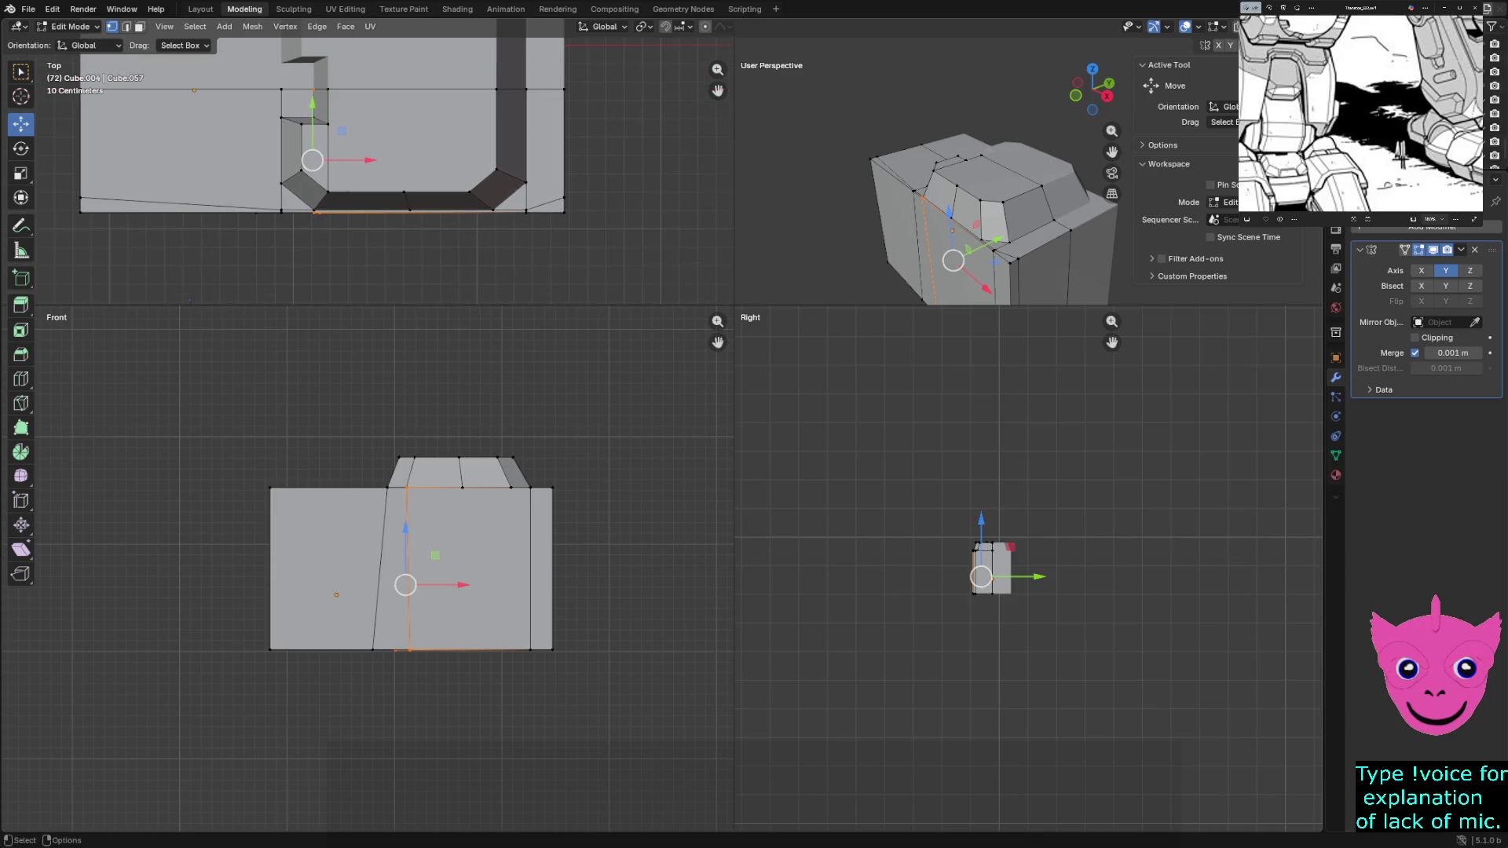
pyautogui.keyDown('shift'); pyautogui.moveTo(340, 180); pyautogui.dragTo(254, 226); pyautogui.keyUp('shift')
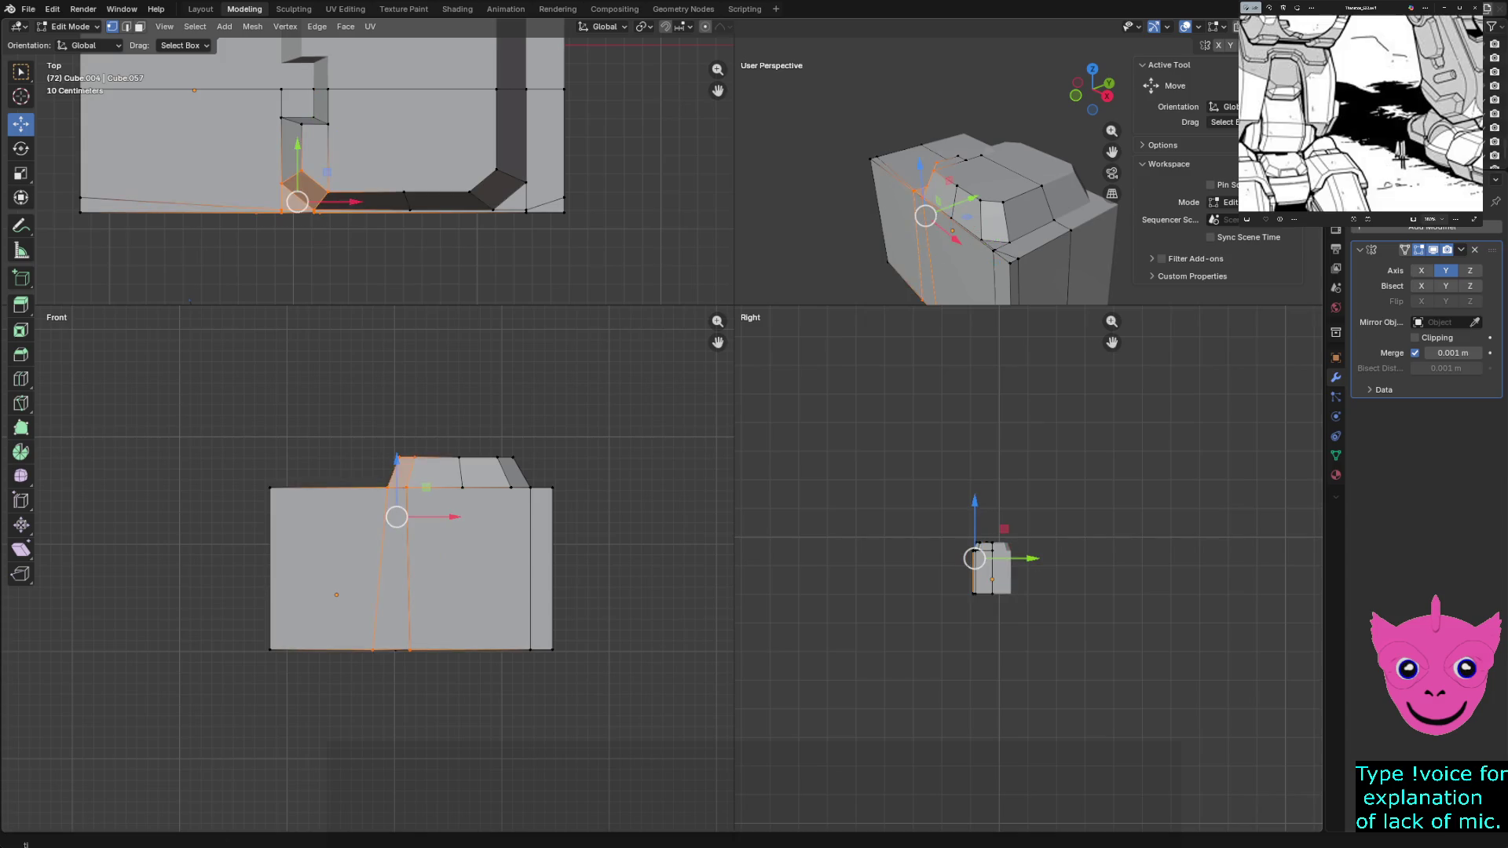
pyautogui.scroll(1, 367, 171)
pyautogui.click(320, 197)
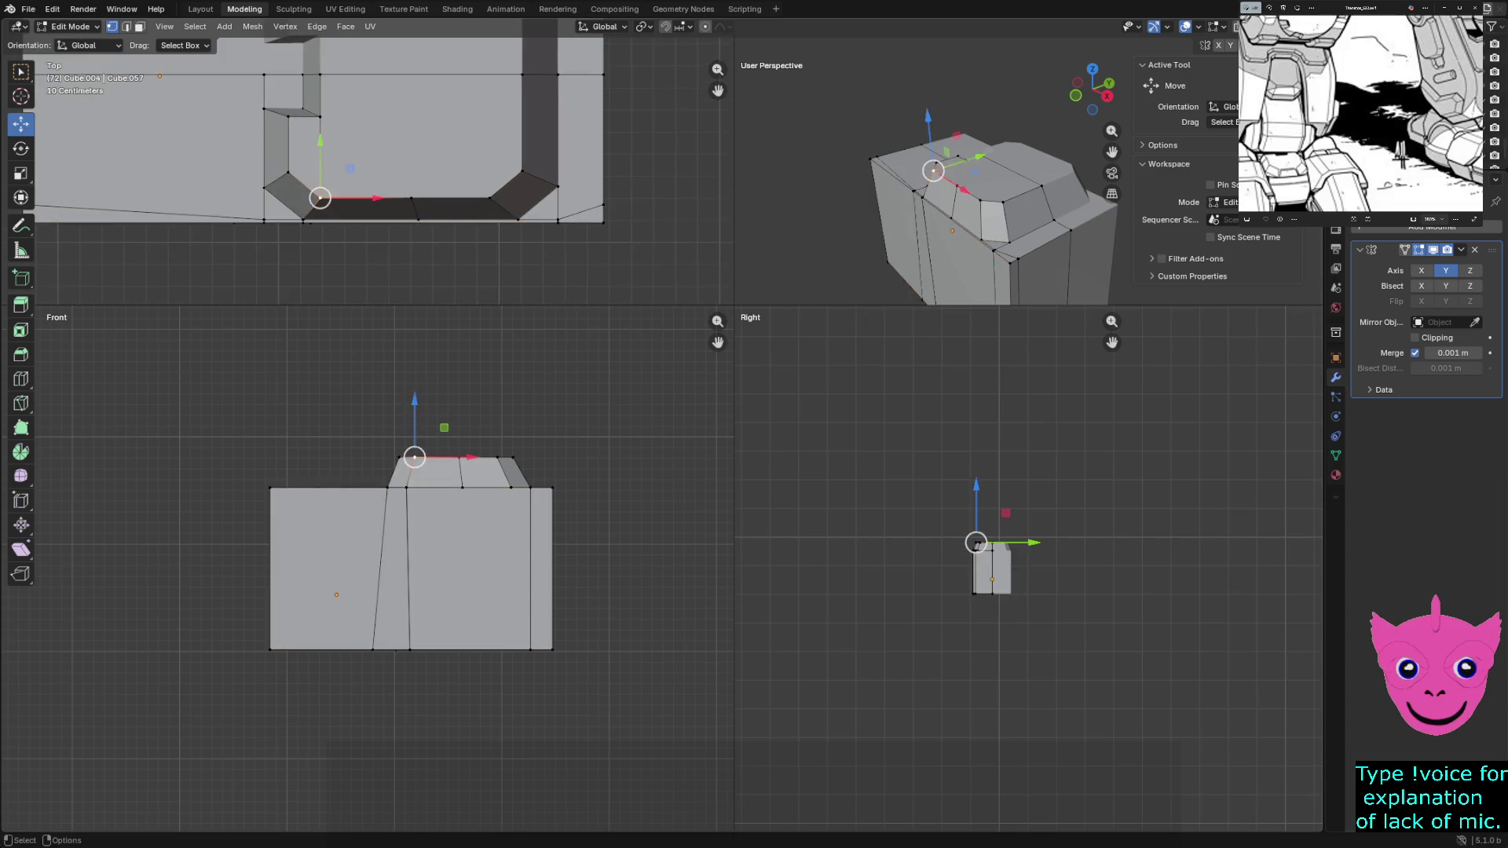
pyautogui.press('3')
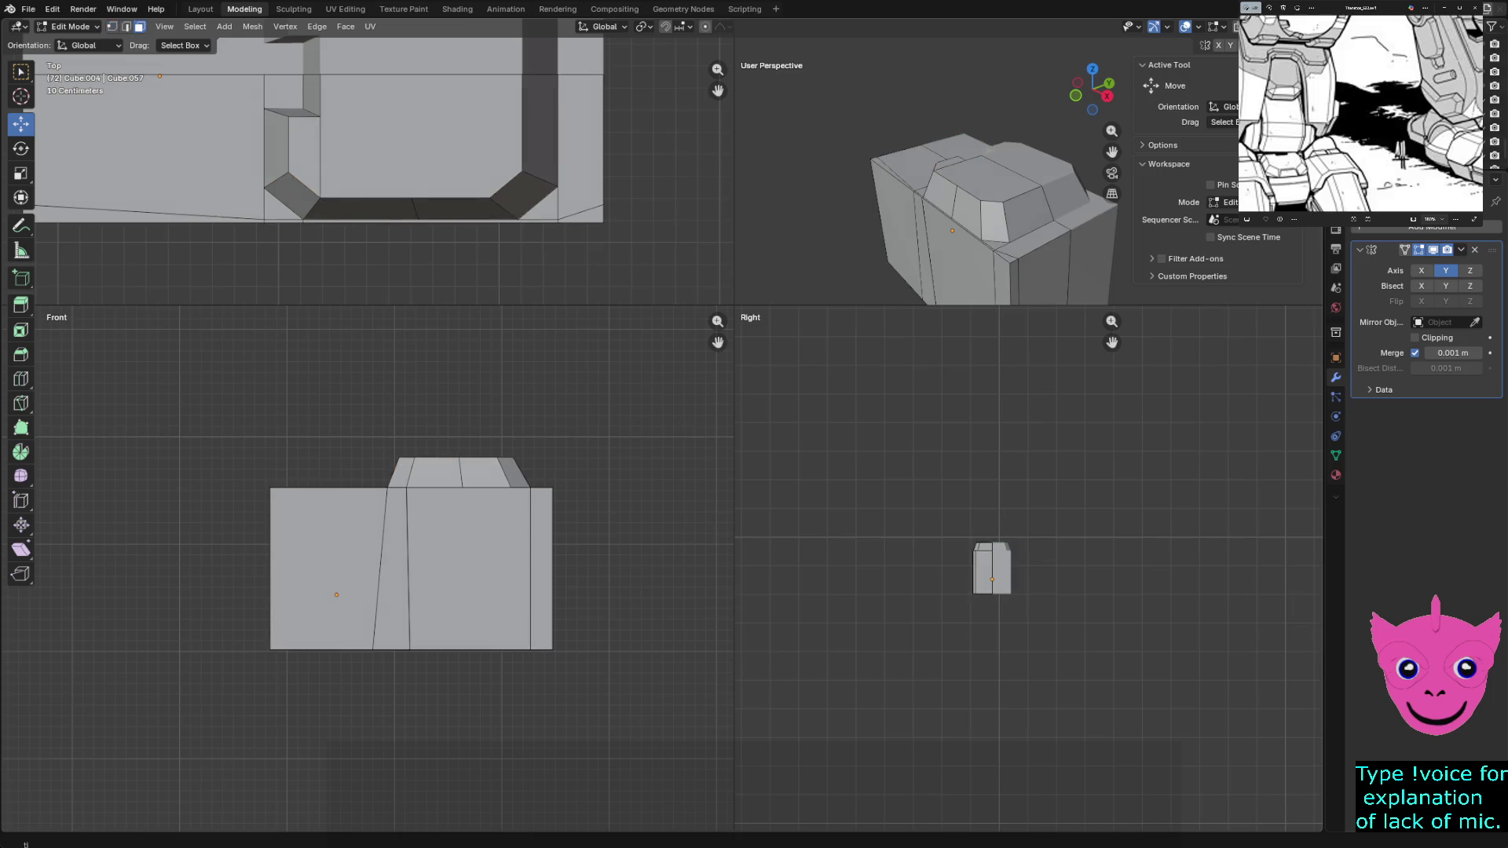
pyautogui.click(294, 194)
pyautogui.keyDown('shift'); pyautogui.click(524, 197); pyautogui.keyUp('shift')
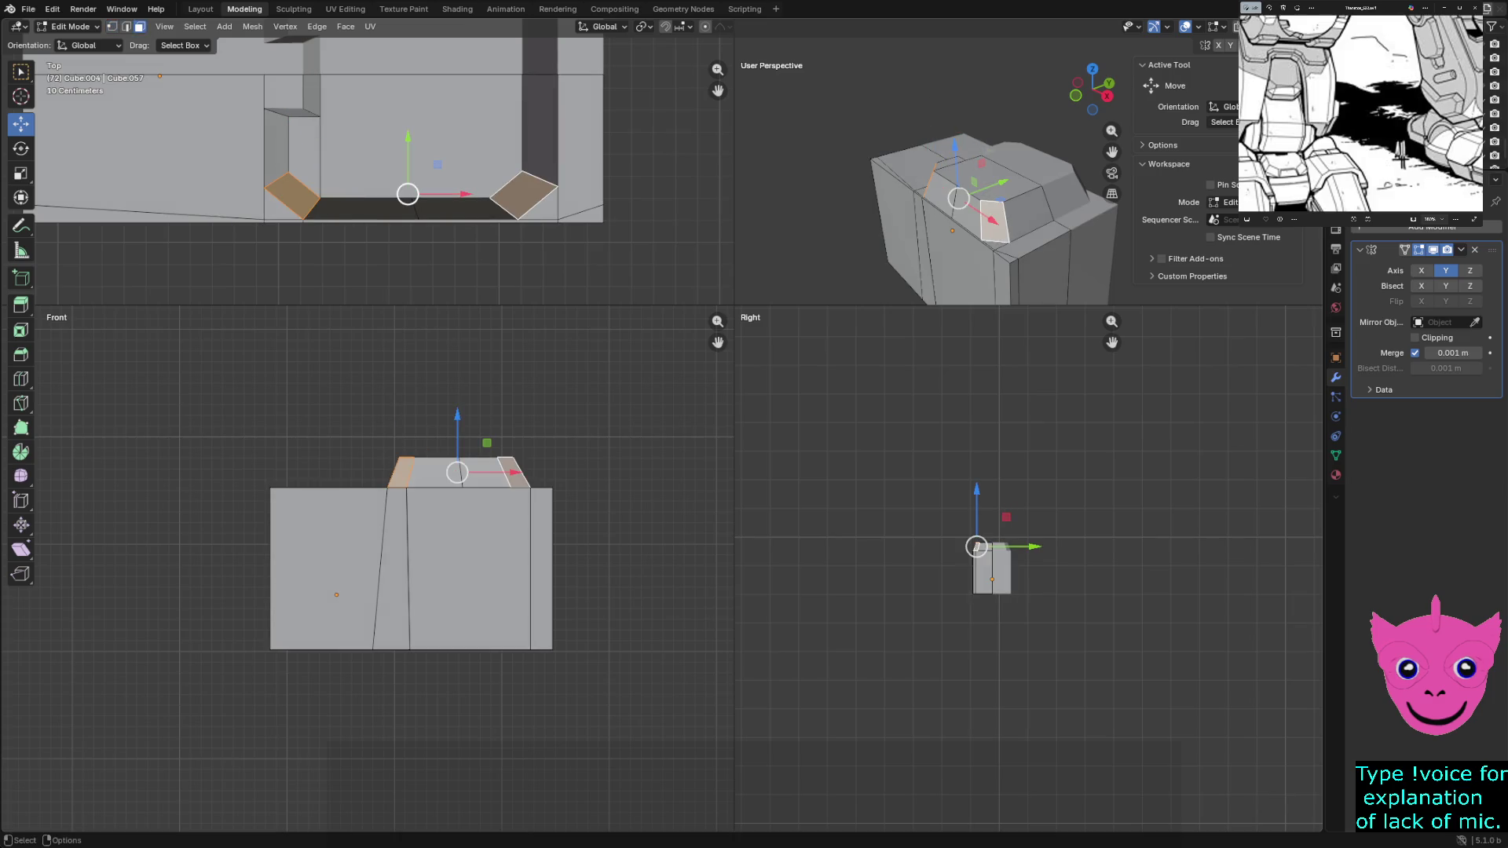
pyautogui.moveTo(407, 139); pyautogui.dragTo(407, 112)
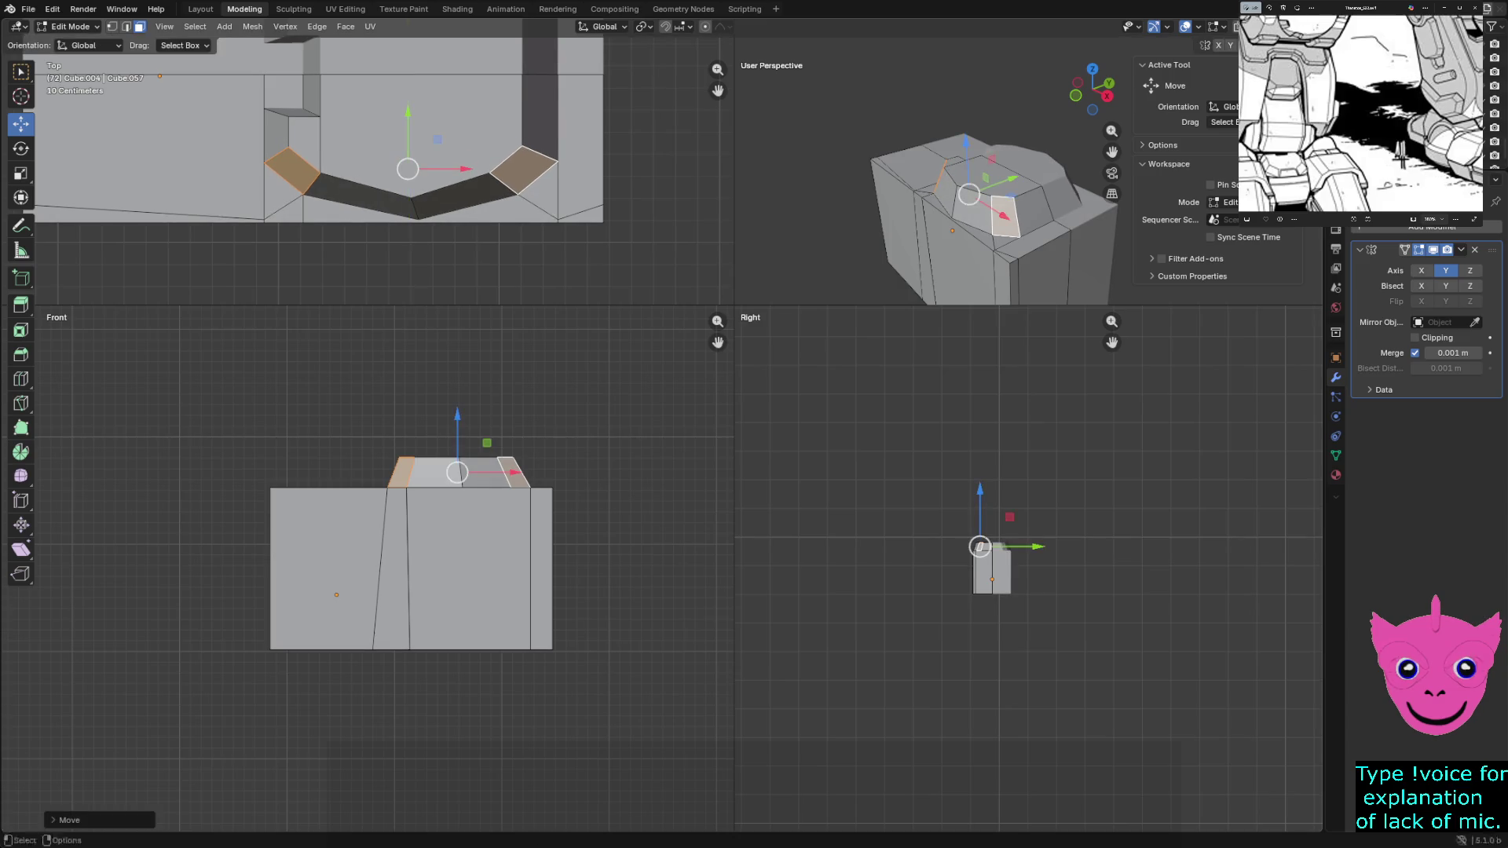
# Move the left chamfer vertex down along Y to straighten the corner
pyautogui.click(425, 212)
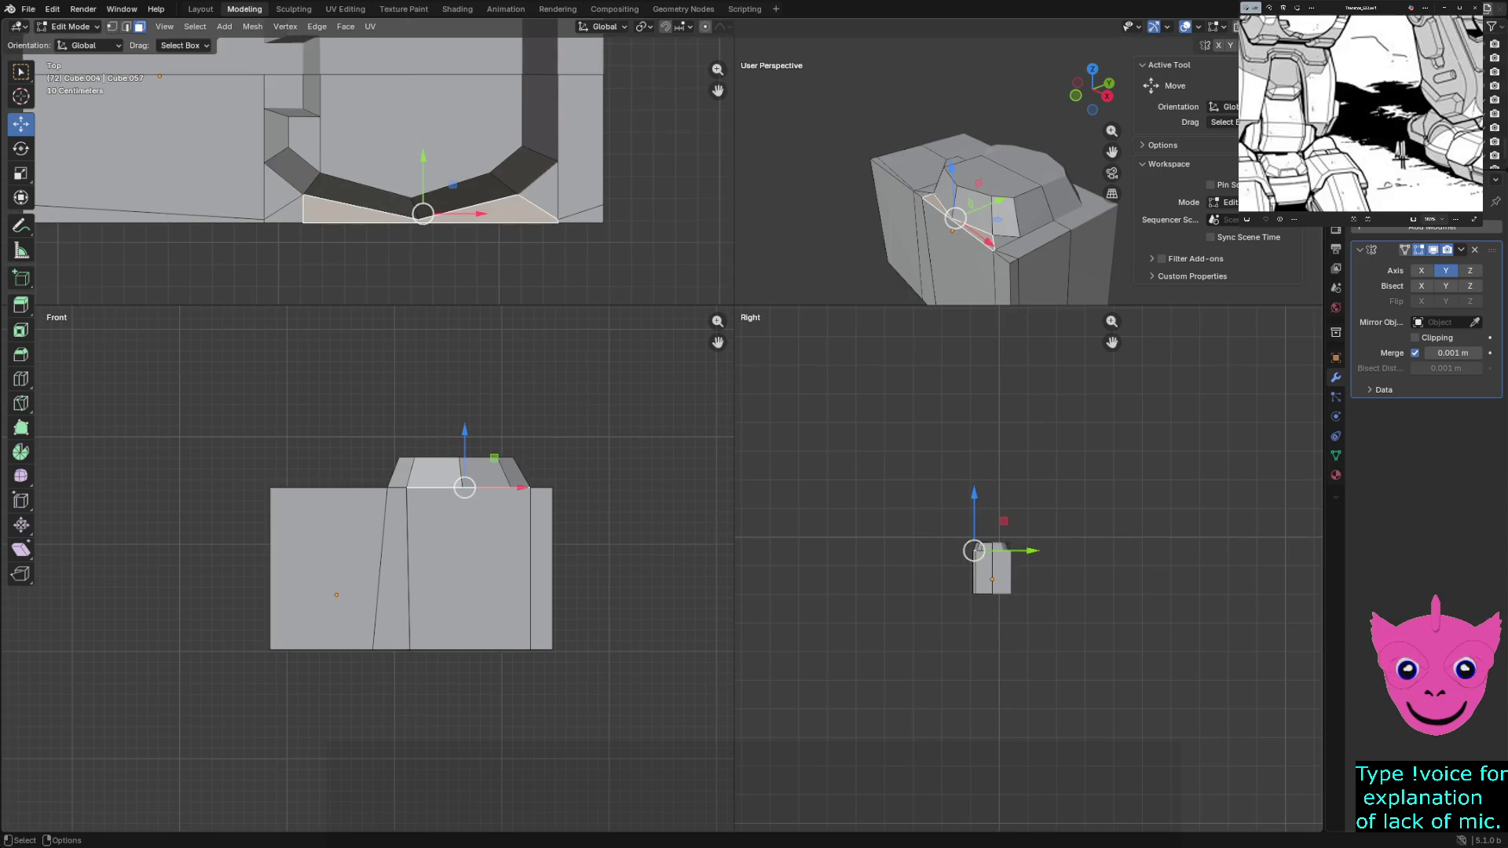
pyautogui.scroll(-1, 407, 127)
pyautogui.scroll(-1, 408, 127)
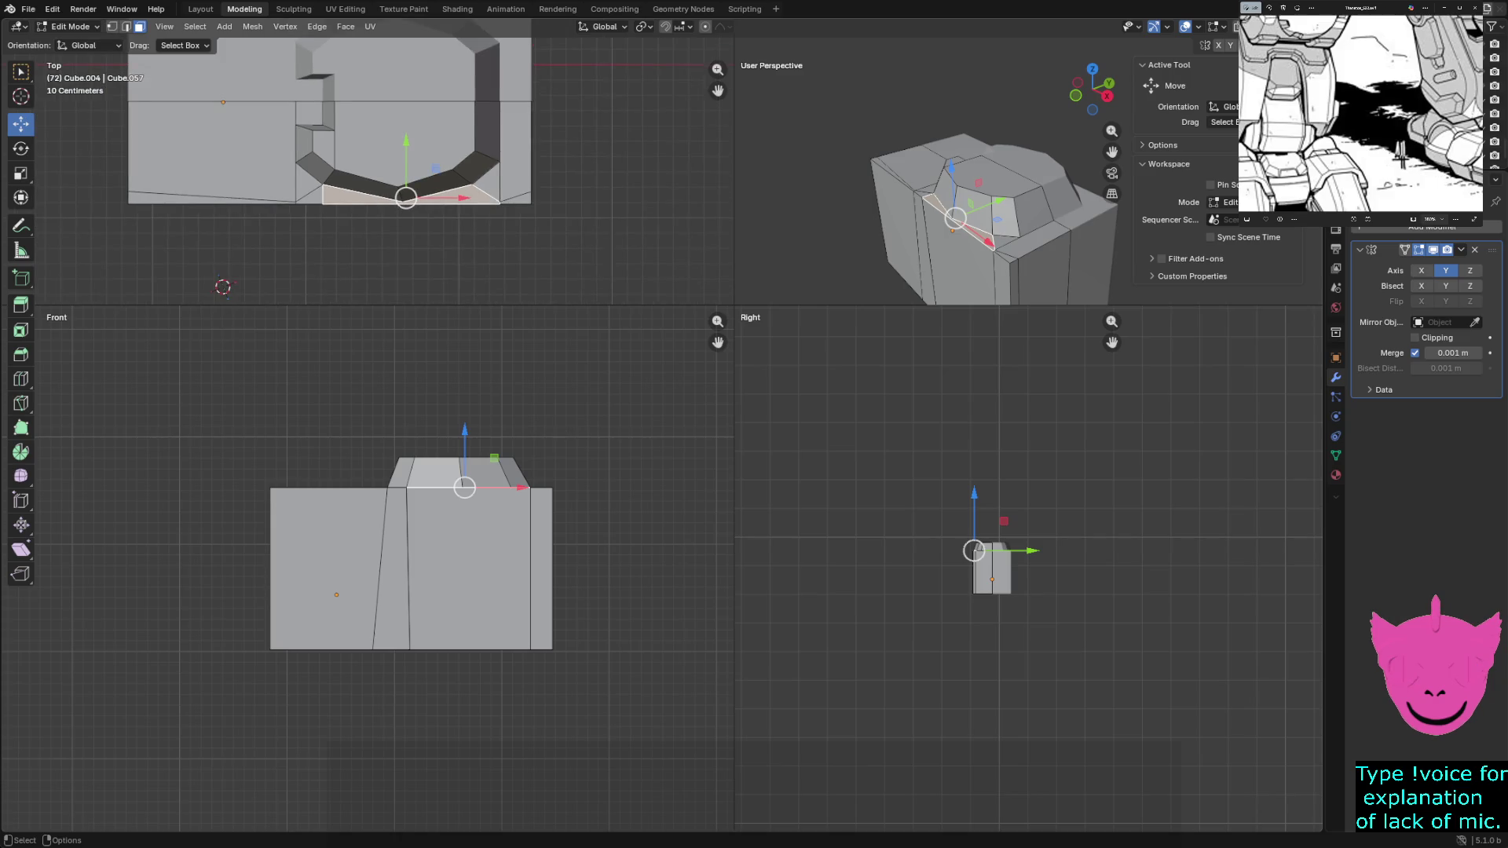
pyautogui.scroll(2, 408, 127)
pyautogui.press('1')
pyautogui.click(318, 183)
pyautogui.moveTo(321, 179)
pyautogui.mouseDown()
pyautogui.moveTo(325, 200)
pyautogui.moveTo(321, 174)
pyautogui.mouseUp()
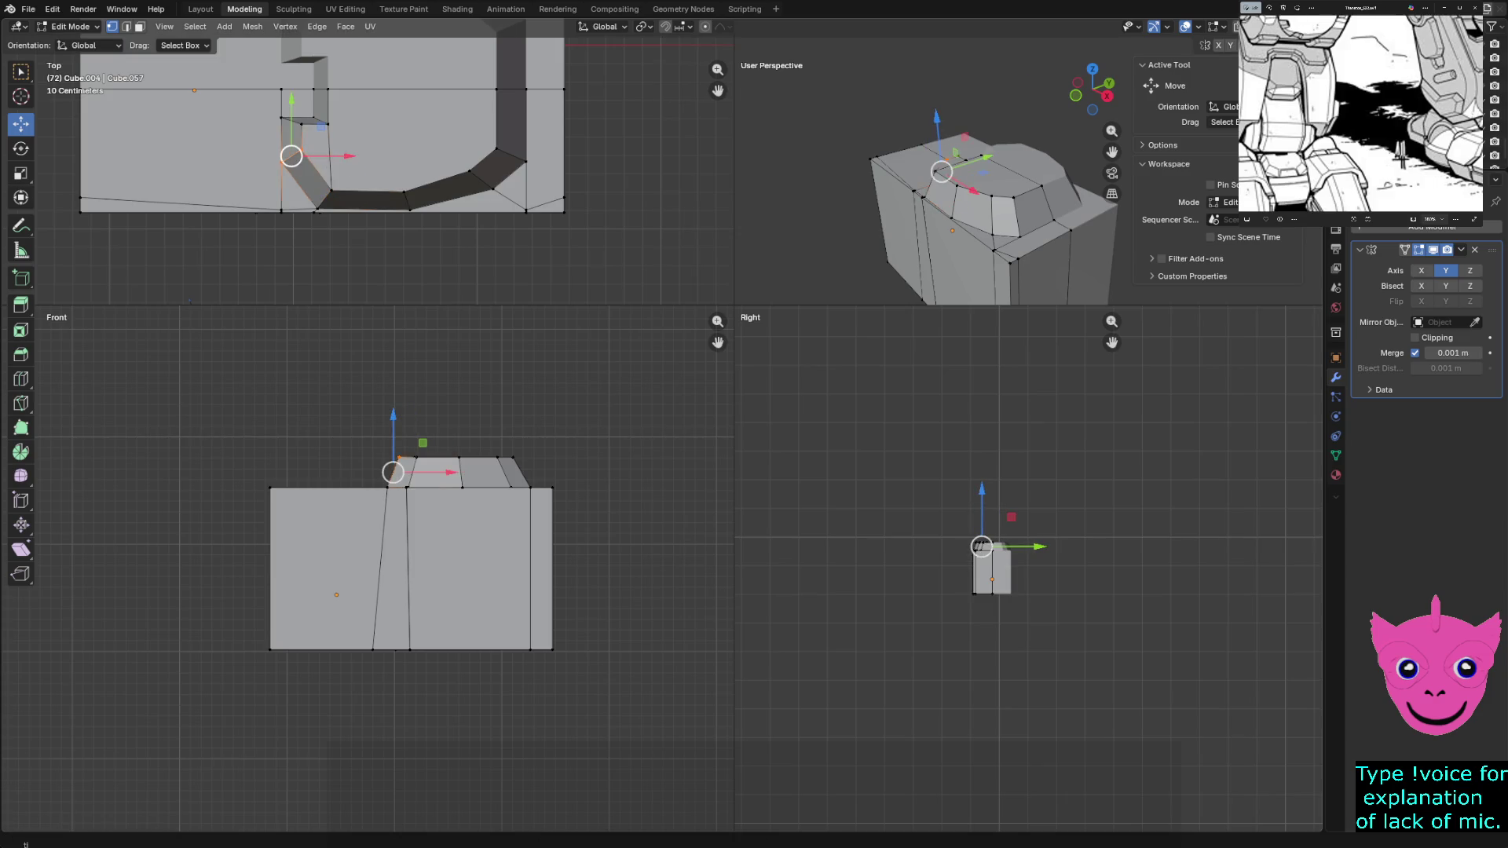
pyautogui.press('g')
pyautogui.press('y')
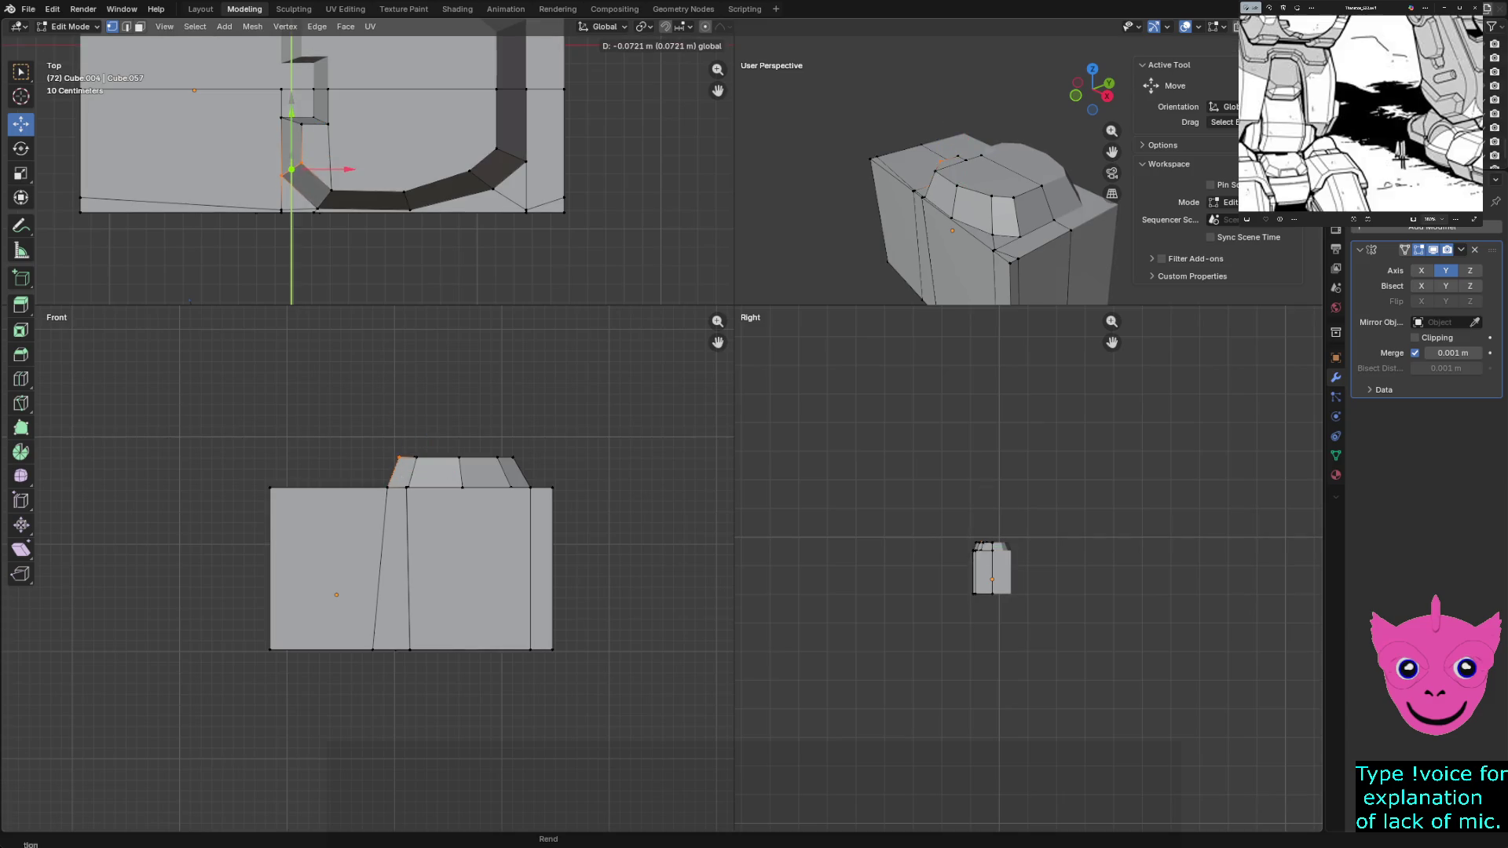
pyautogui.press('Return')
pyautogui.scroll(-3, 353, 166)
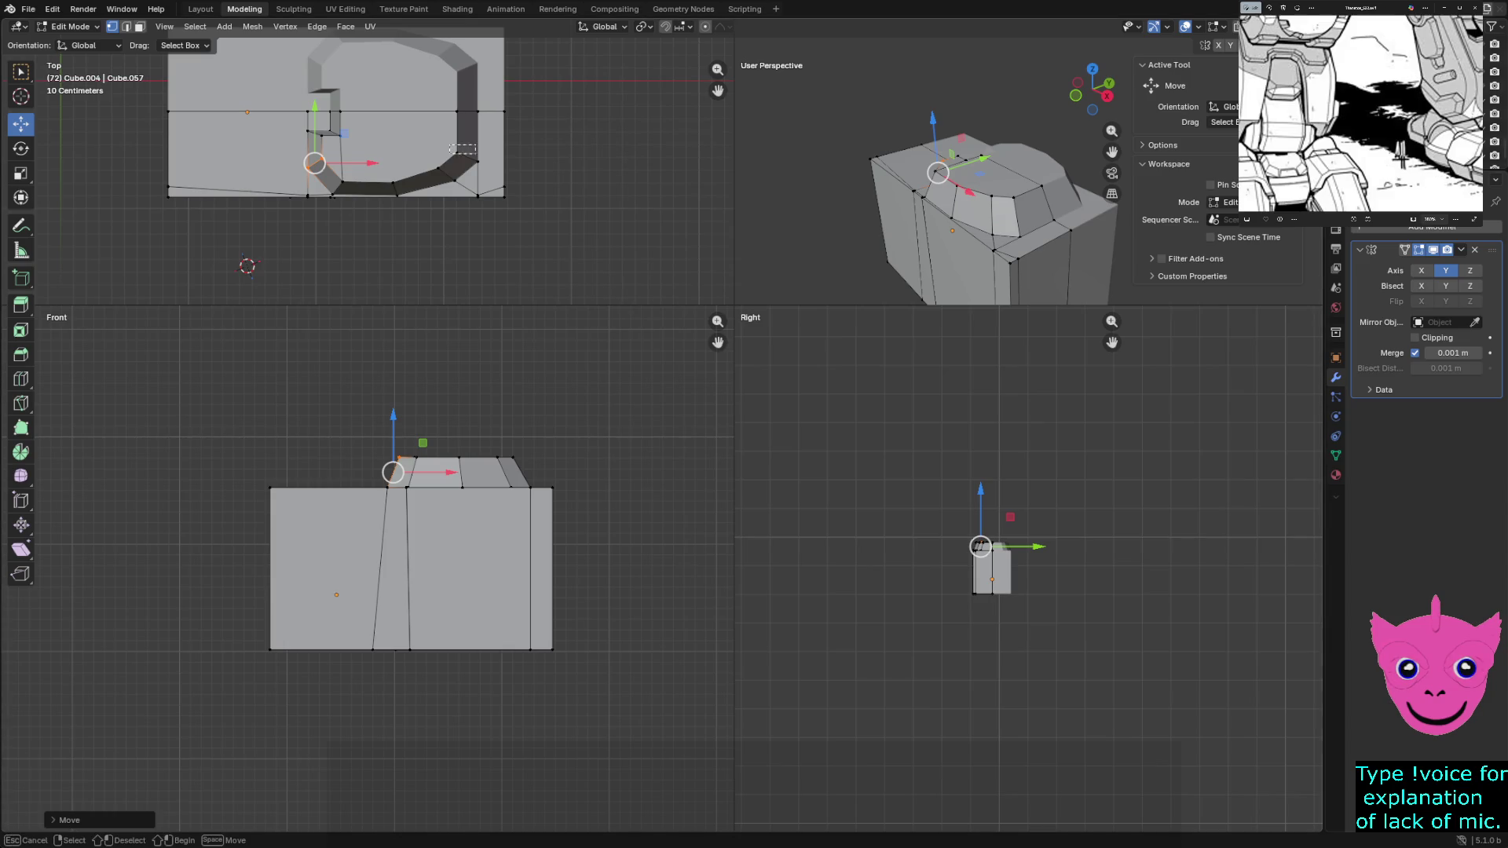
# Move the curved bottom strip along Y, review the bottom loop selection, then deselect everything
pyautogui.keyDown('alt'); pyautogui.click(466, 139); pyautogui.keyUp('alt')
pyautogui.press('g')
pyautogui.press('y')
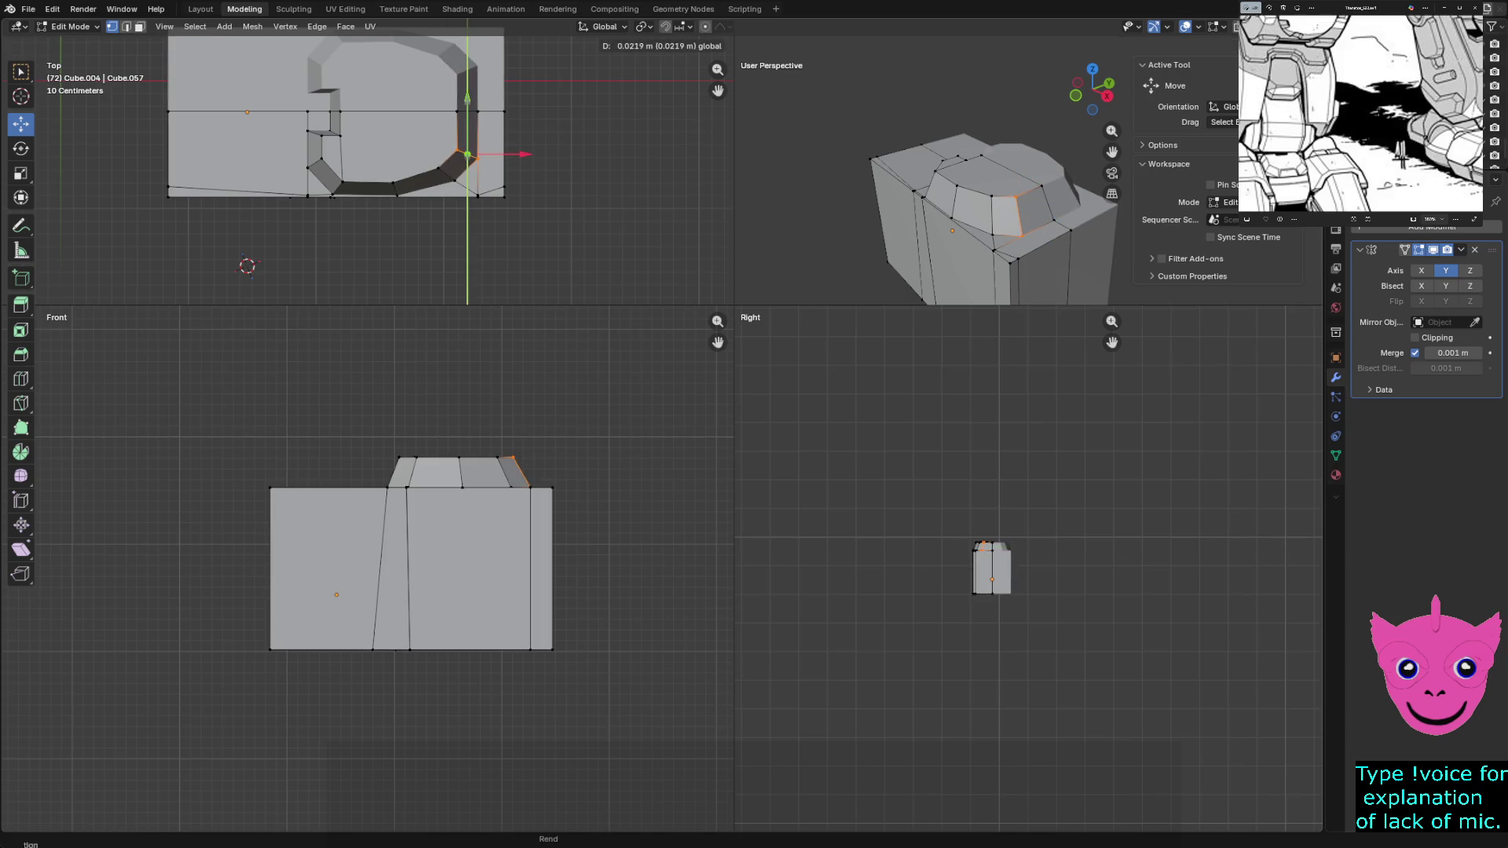
pyautogui.press('Return')
pyautogui.click(502, 186)
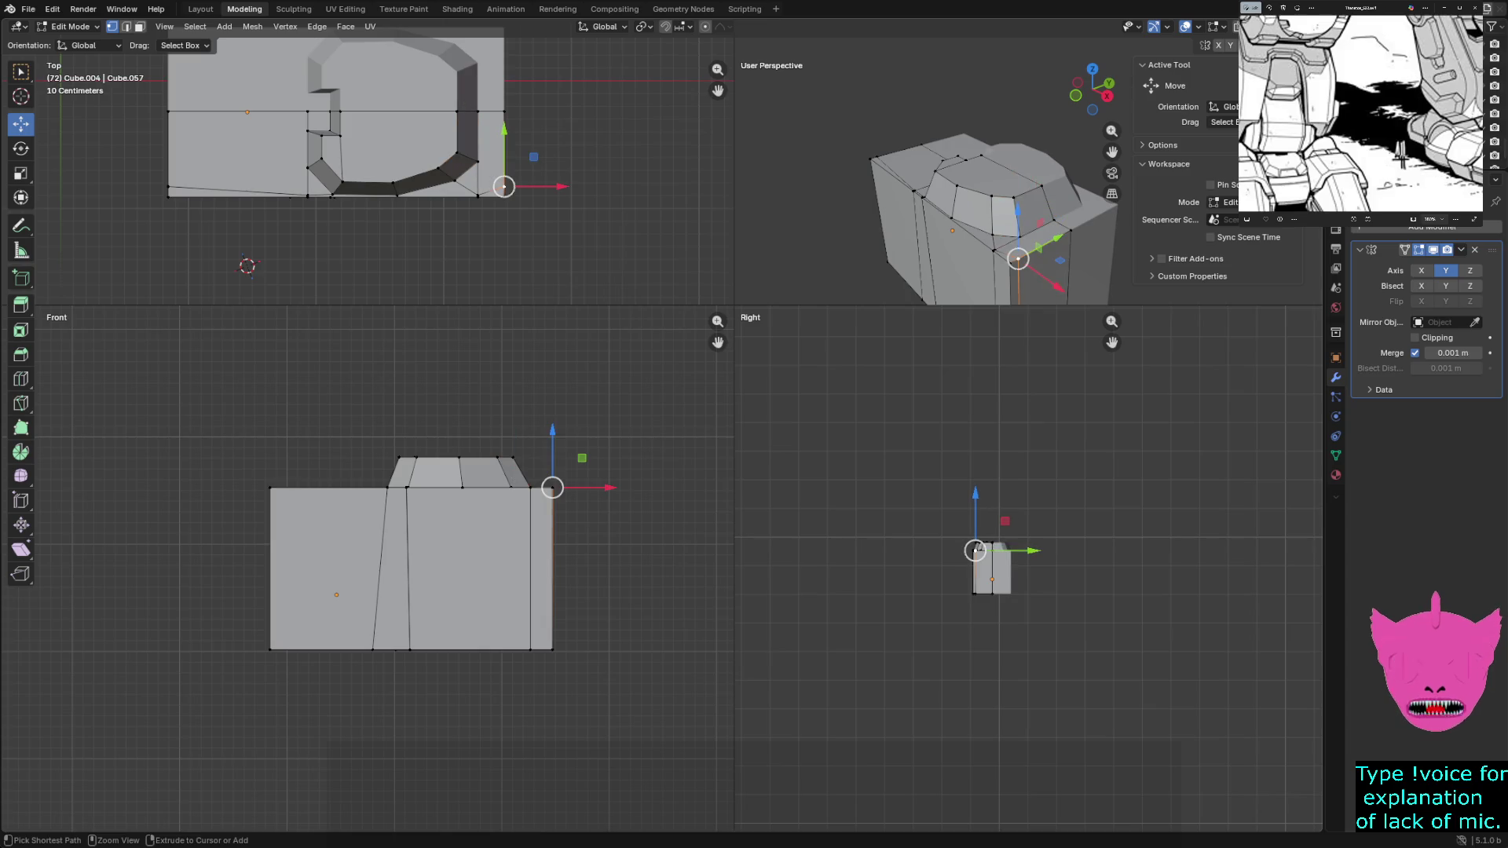
pyautogui.click(467, 157)
pyautogui.click(337, 153)
pyautogui.click(372, 186)
pyautogui.click(418, 178)
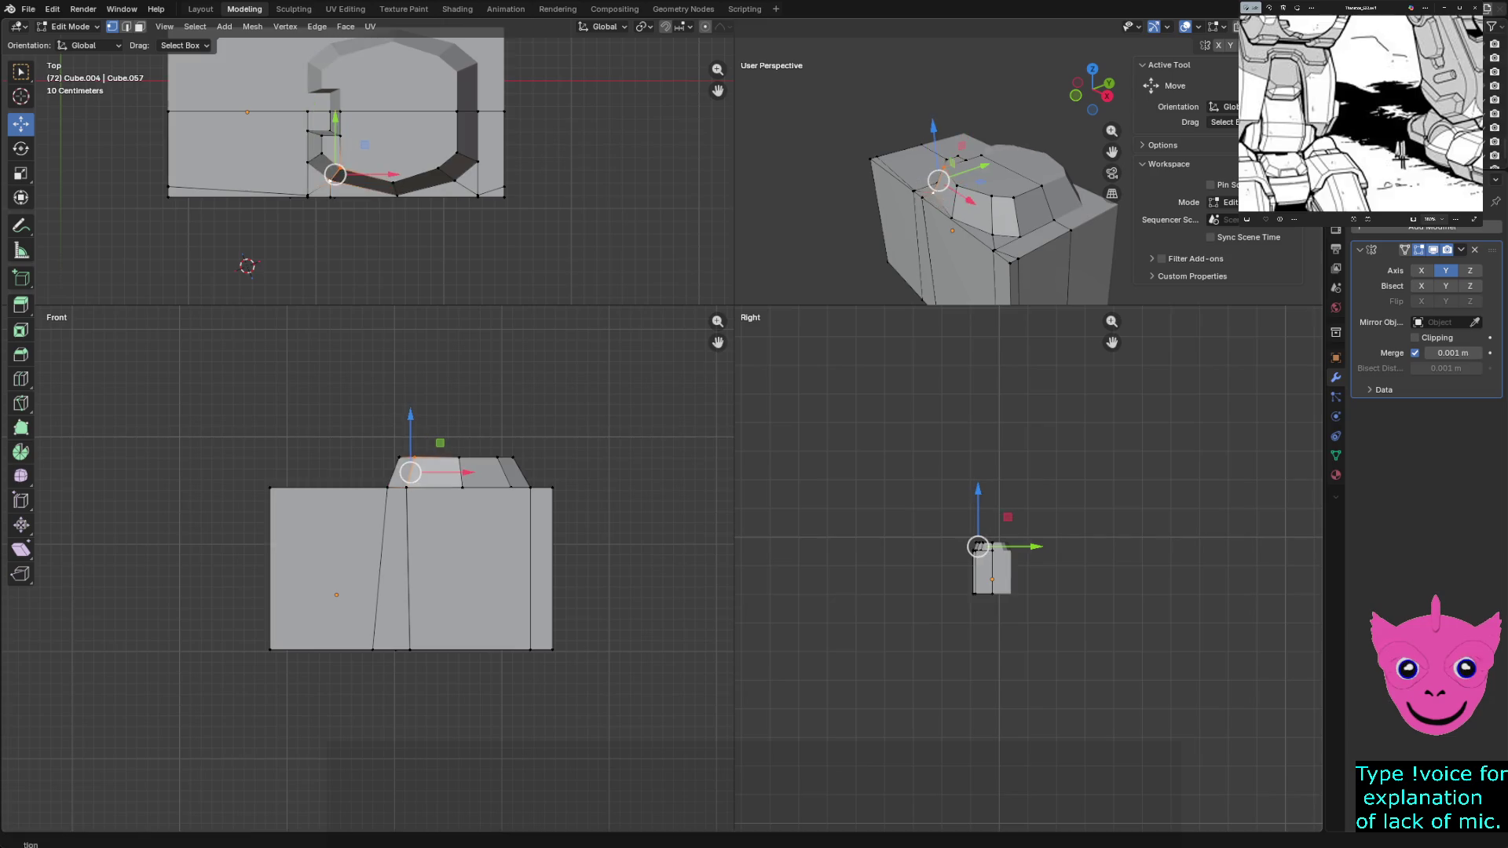
pyautogui.press('3')
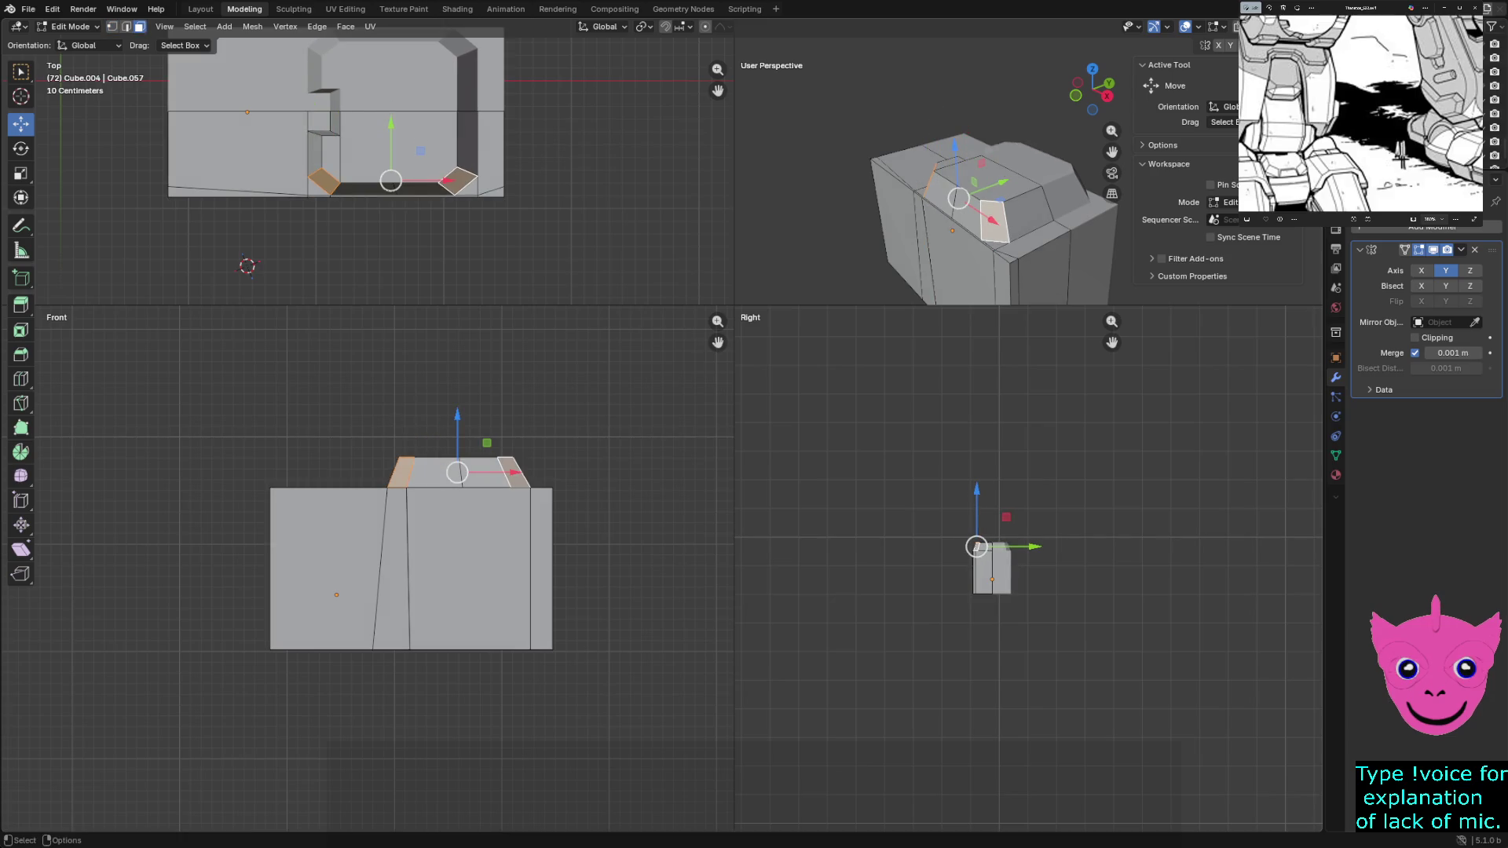
pyautogui.hotkey('alt', 'a')
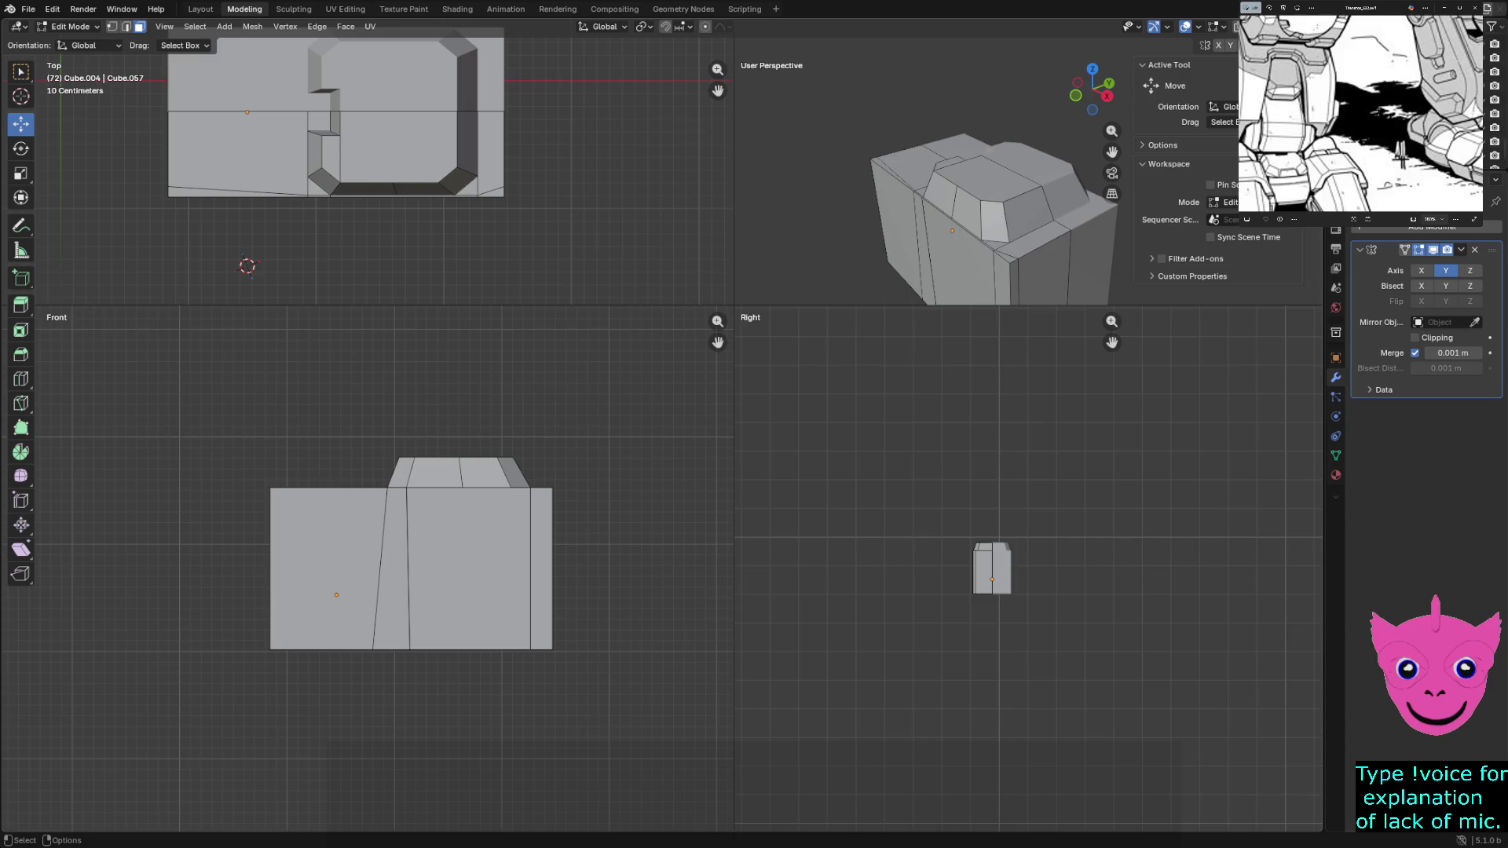
pyautogui.scroll(-1, 368, 154)
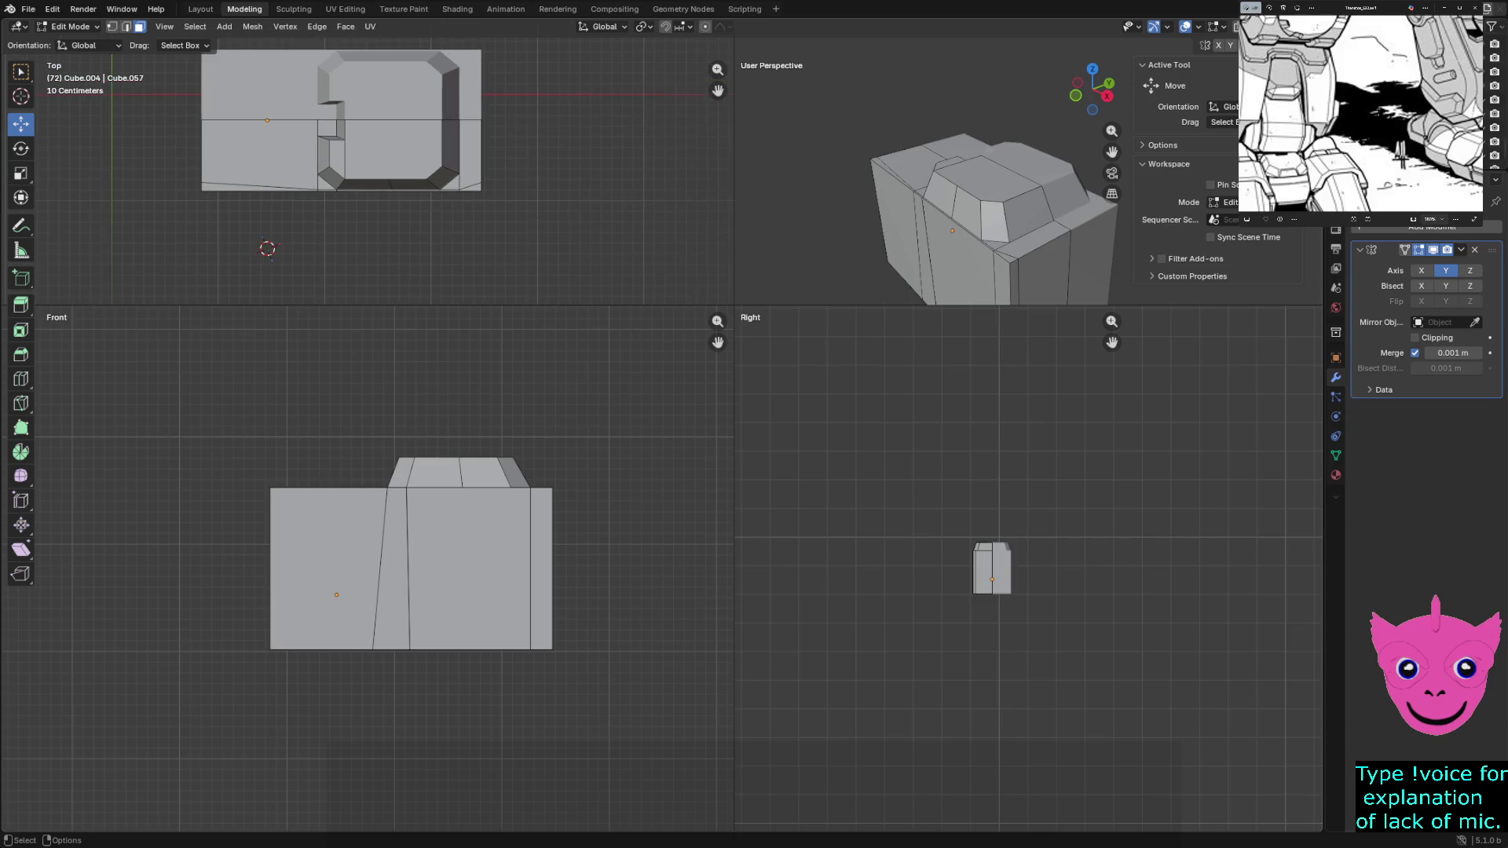
pyautogui.click(366, 183)
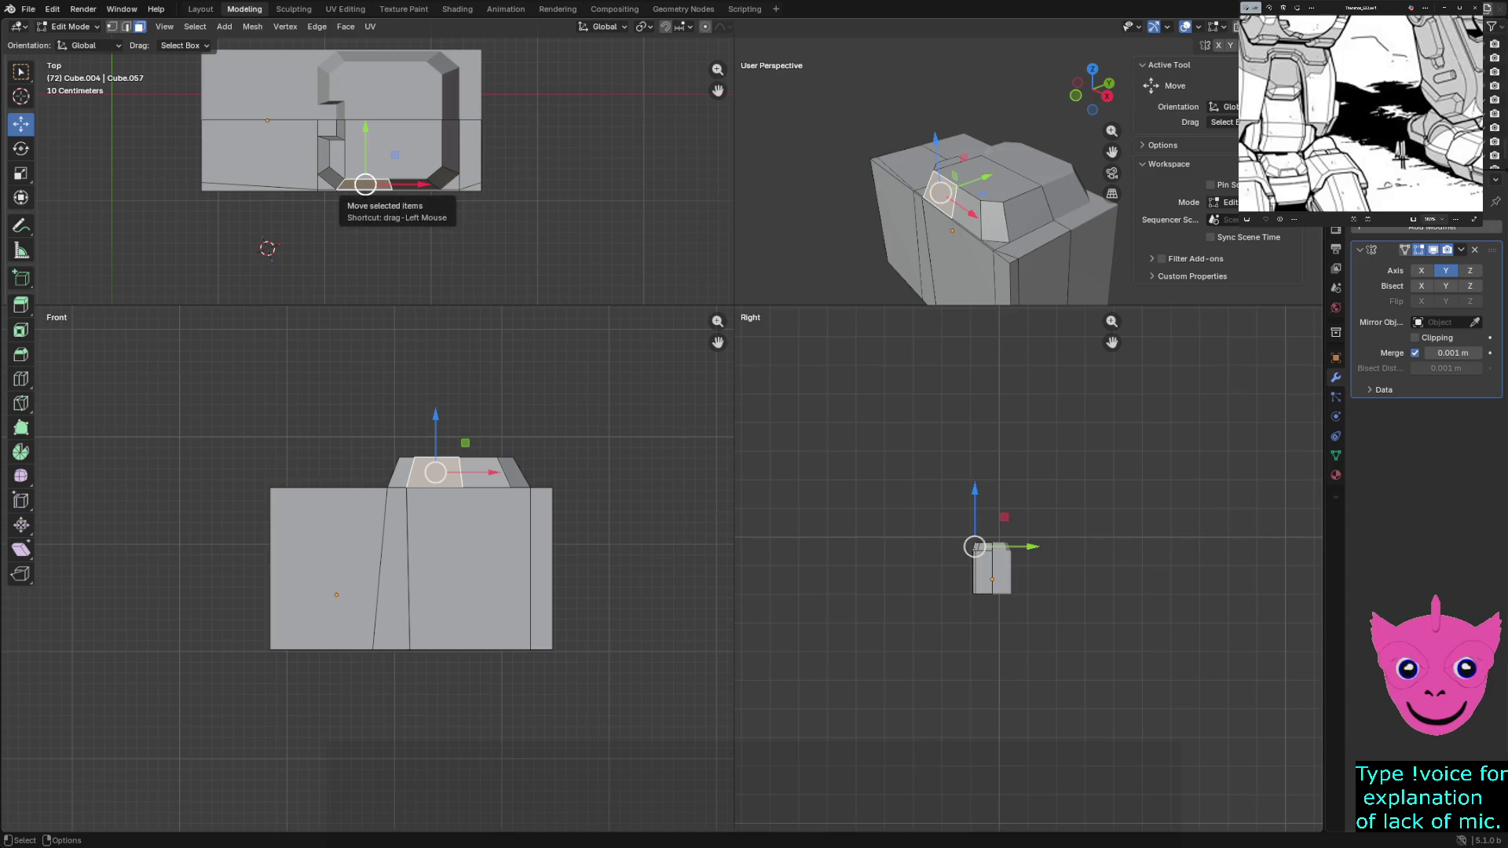
pyautogui.hotkey('alt', 'a')
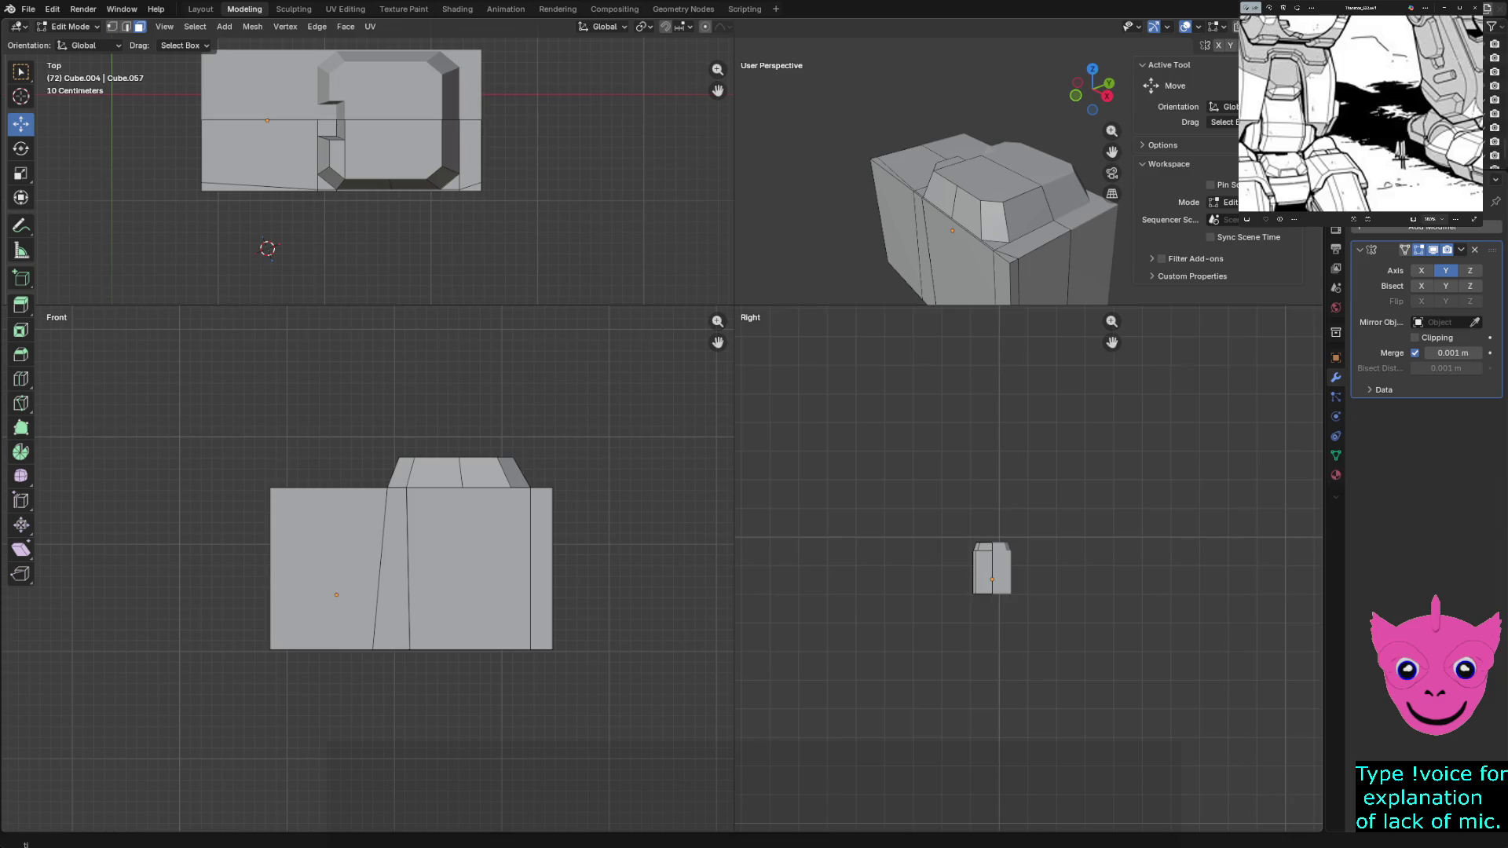
pyautogui.scroll(-2, 1028, 569)
pyautogui.scroll(-2, 1029, 569)
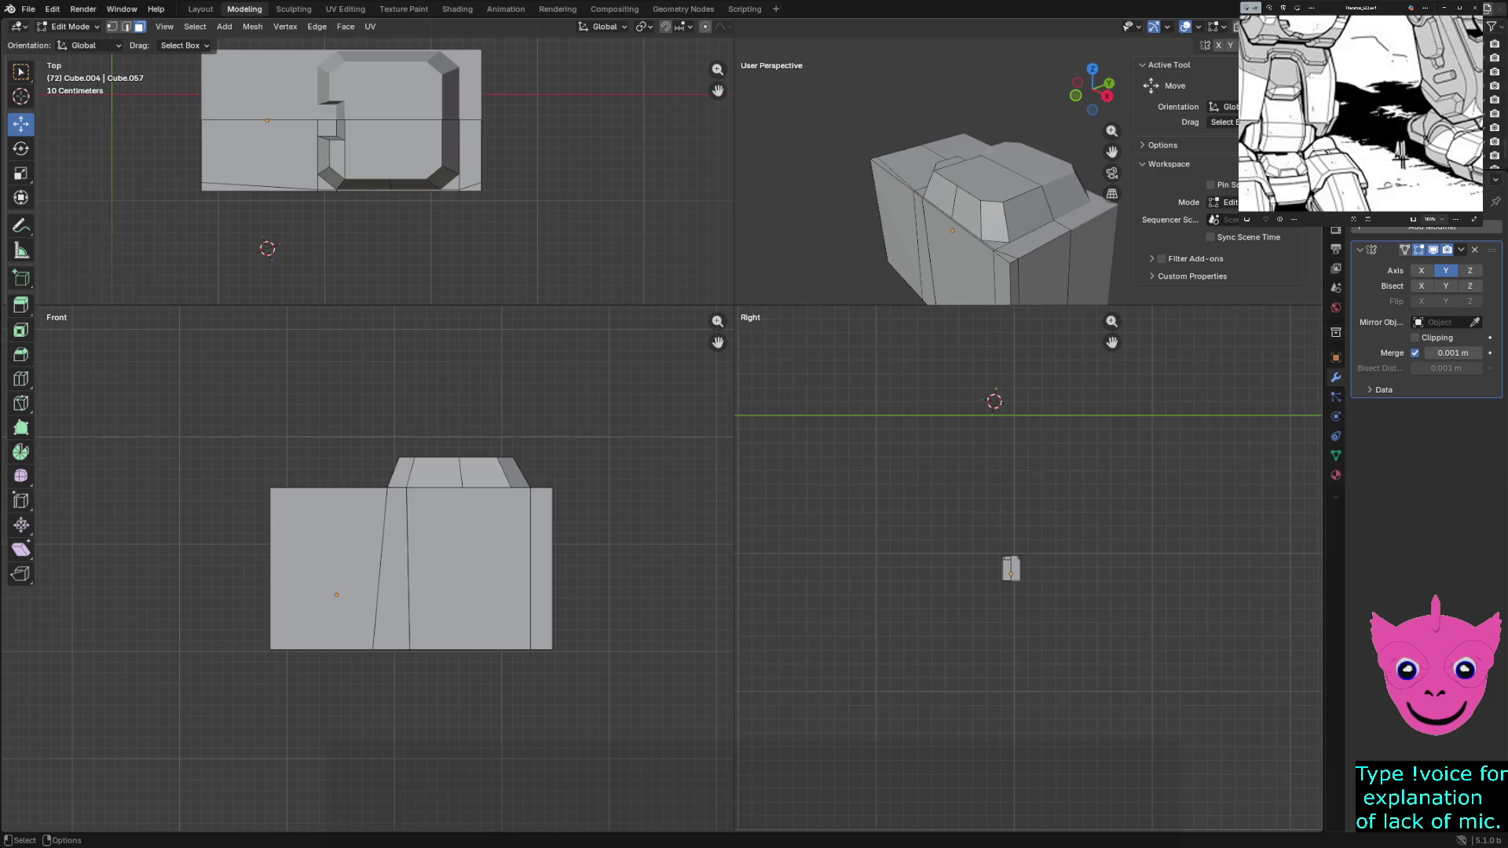
pyautogui.scroll(5, 916, 559)
pyautogui.scroll(5, 916, 558)
pyautogui.press('z')
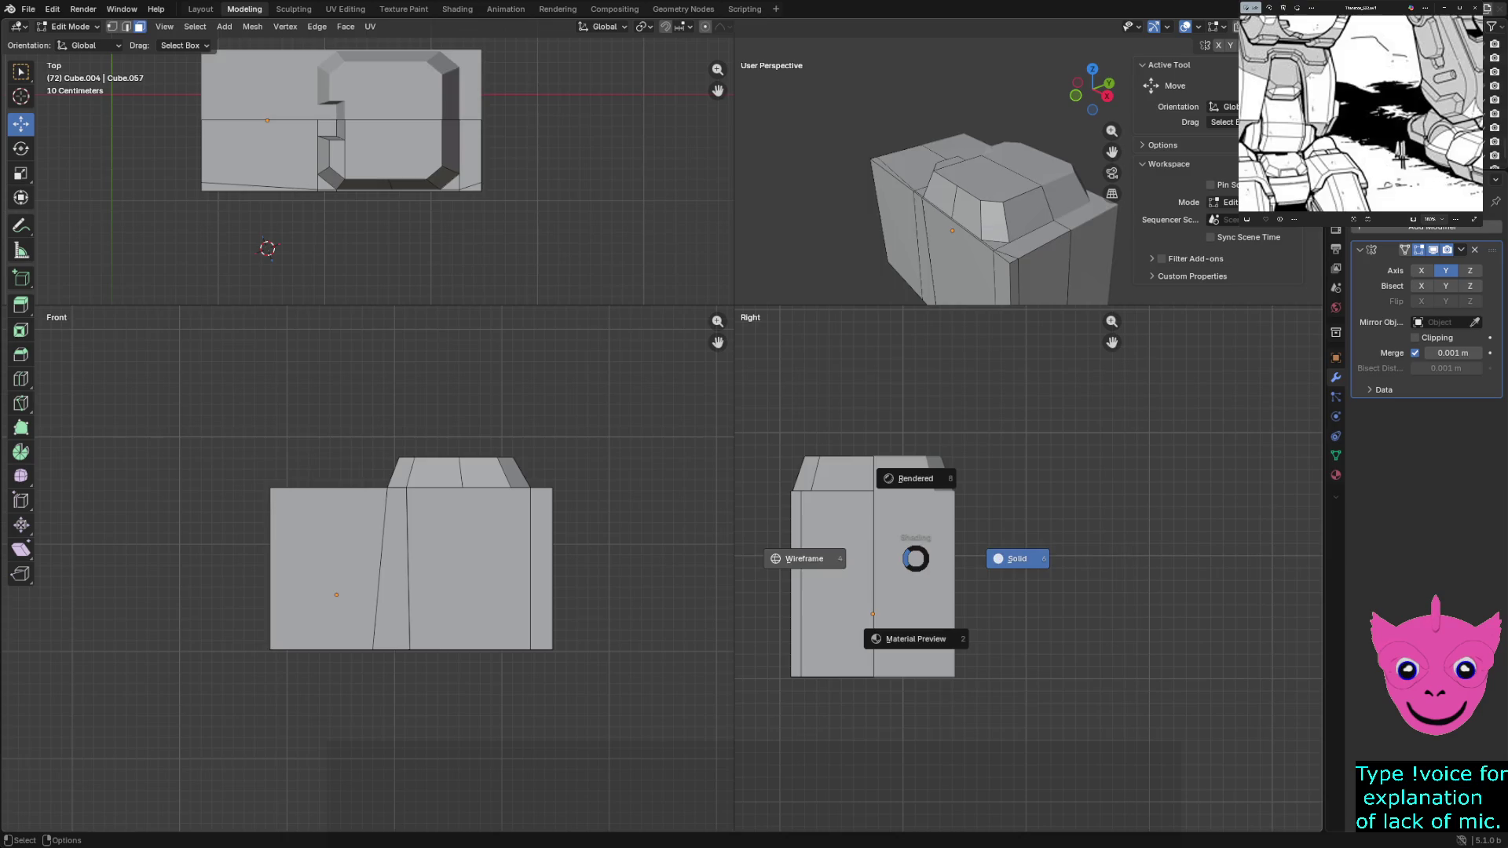
# View in wireframe, leave Edit Mode with nothing selected, and return to solid shading
pyautogui.press('4')
pyautogui.press('Tab')
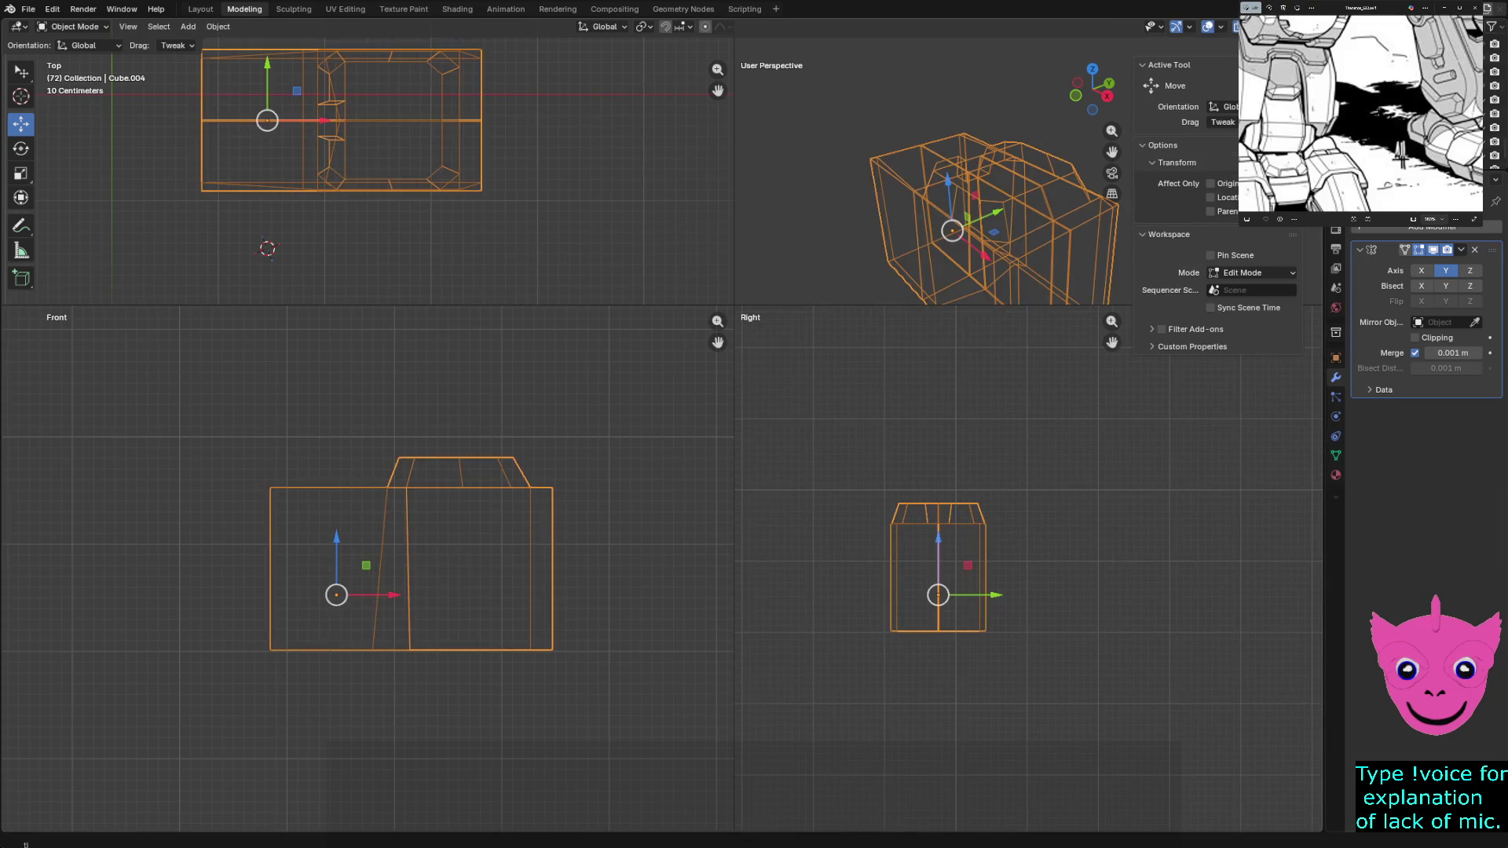
pyautogui.hotkey('alt', 'a')
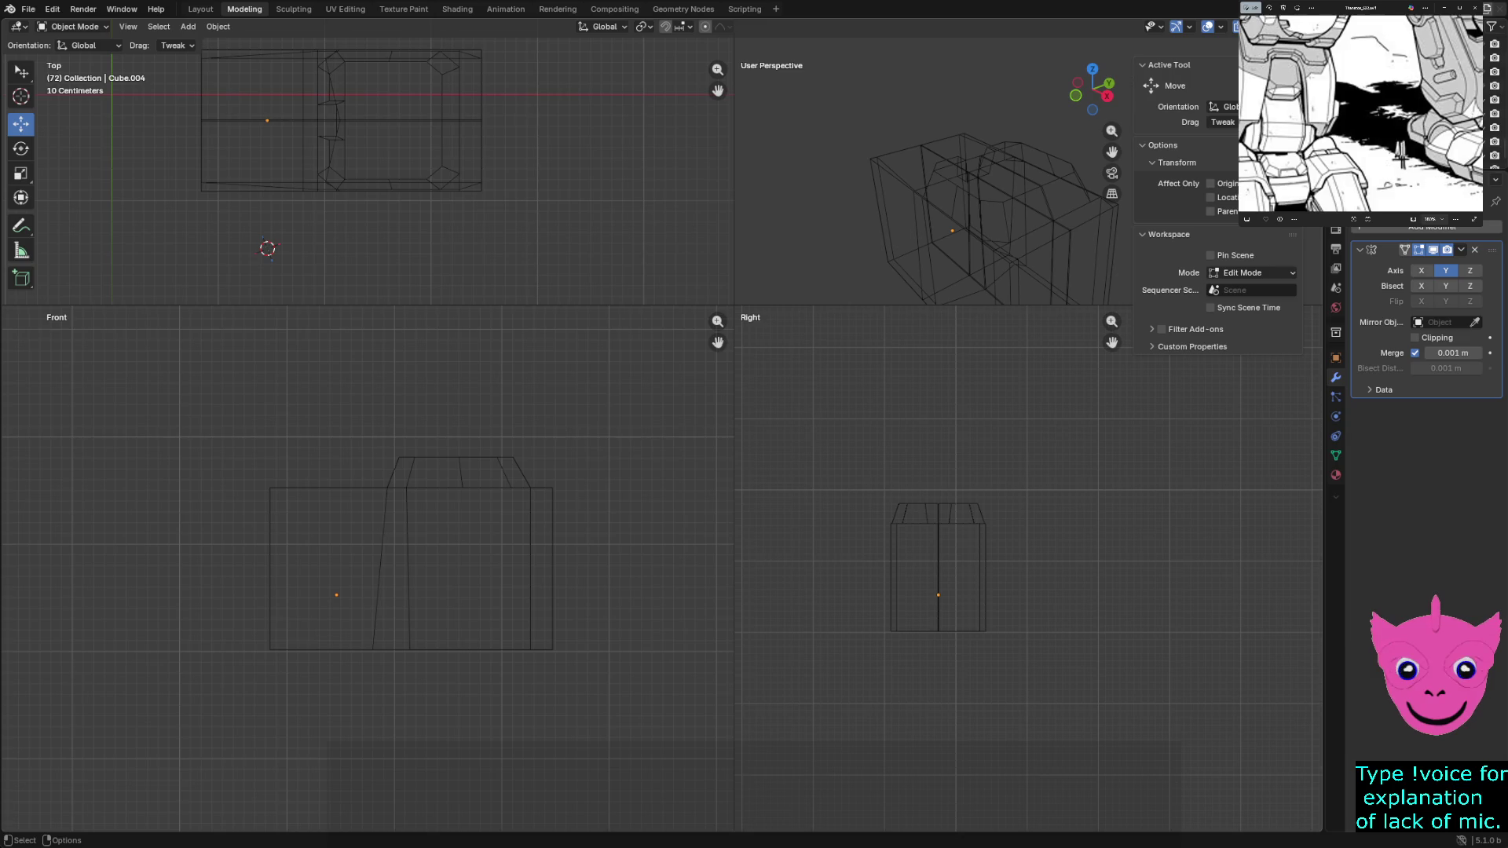
pyautogui.scroll(-1, 1029, 569)
pyautogui.hotkey('shift', 'z')
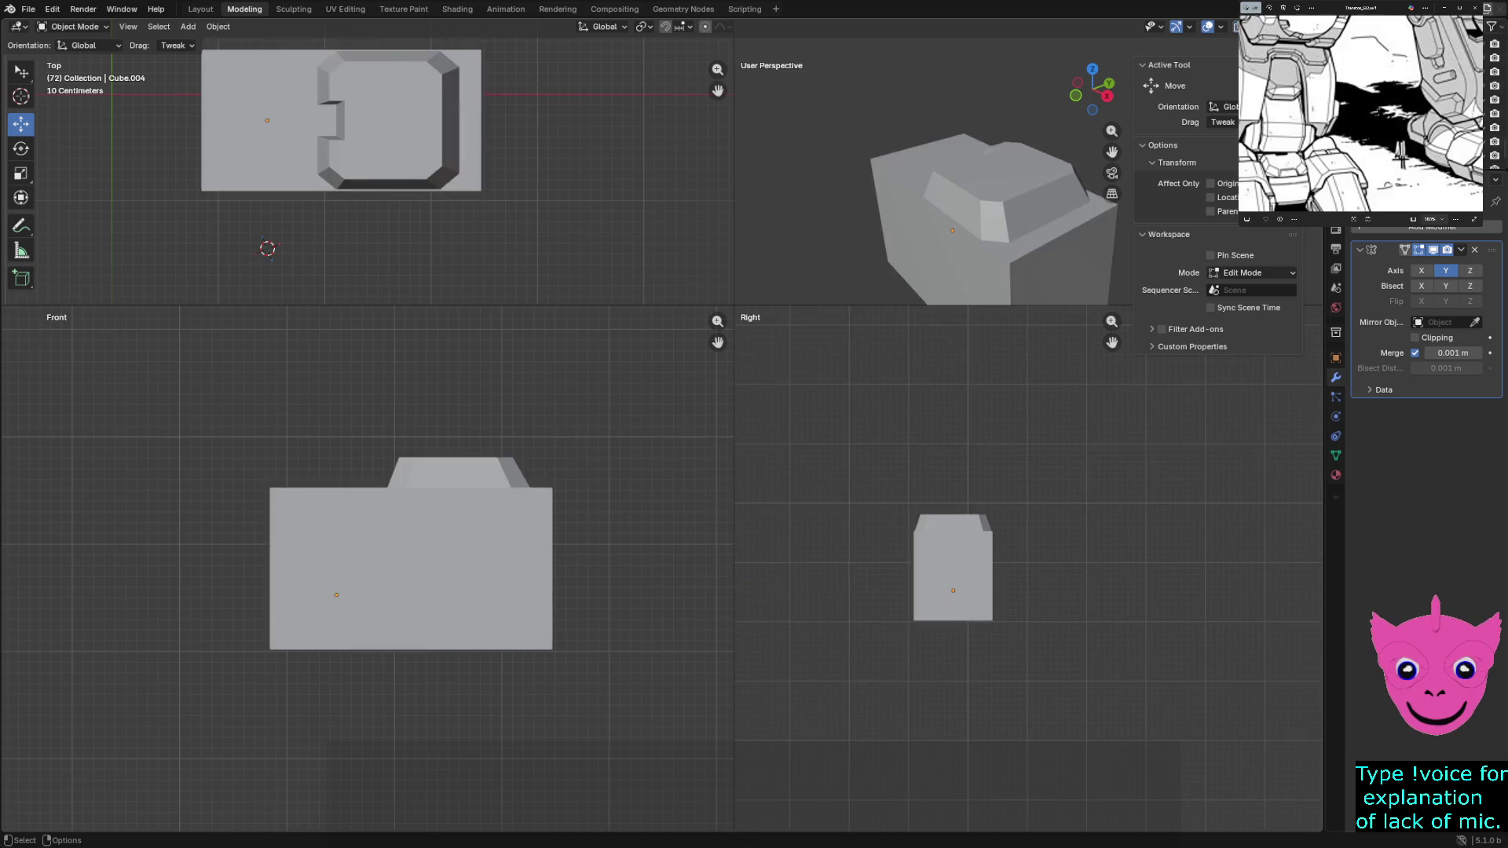
pyautogui.scroll(-1, 1036, 560)
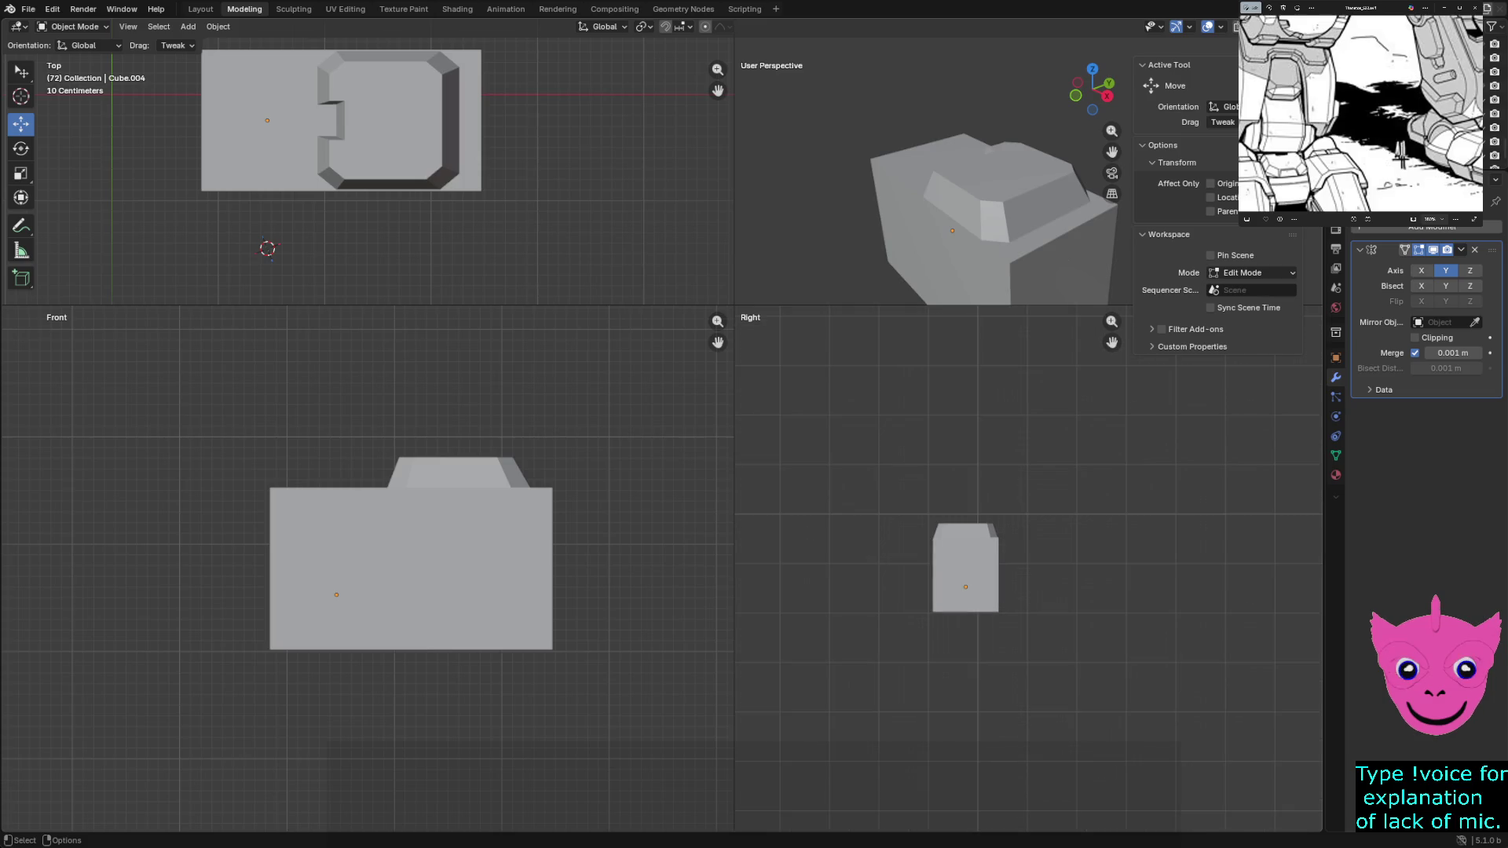
# Unhide all robot parts and enlarge the perspective view to compare both legs
pyautogui.press('z')
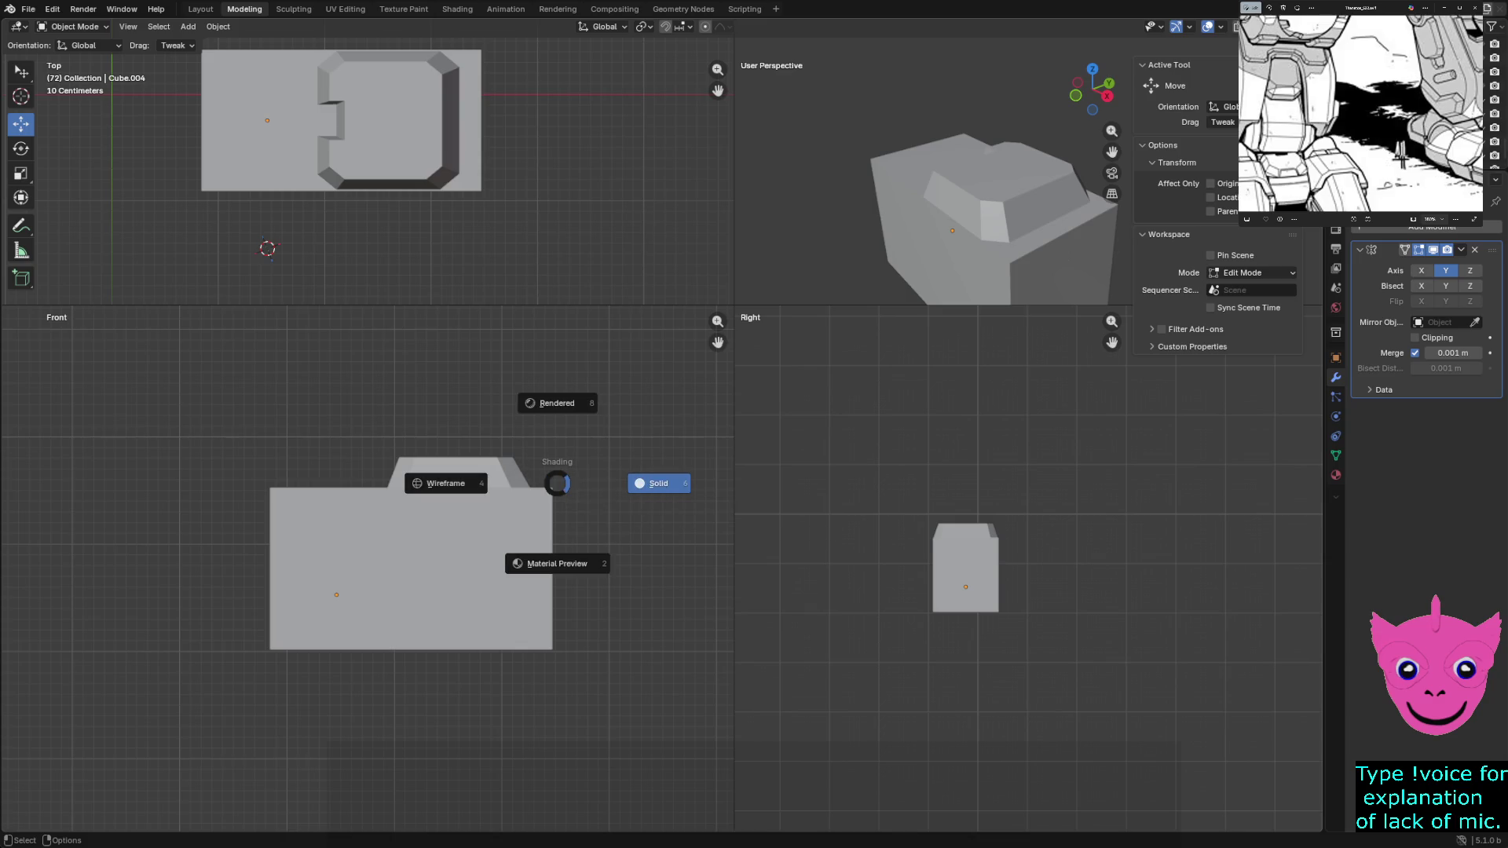
pyautogui.press('Escape')
pyautogui.press('h')
pyautogui.hotkey('alt', 'h')
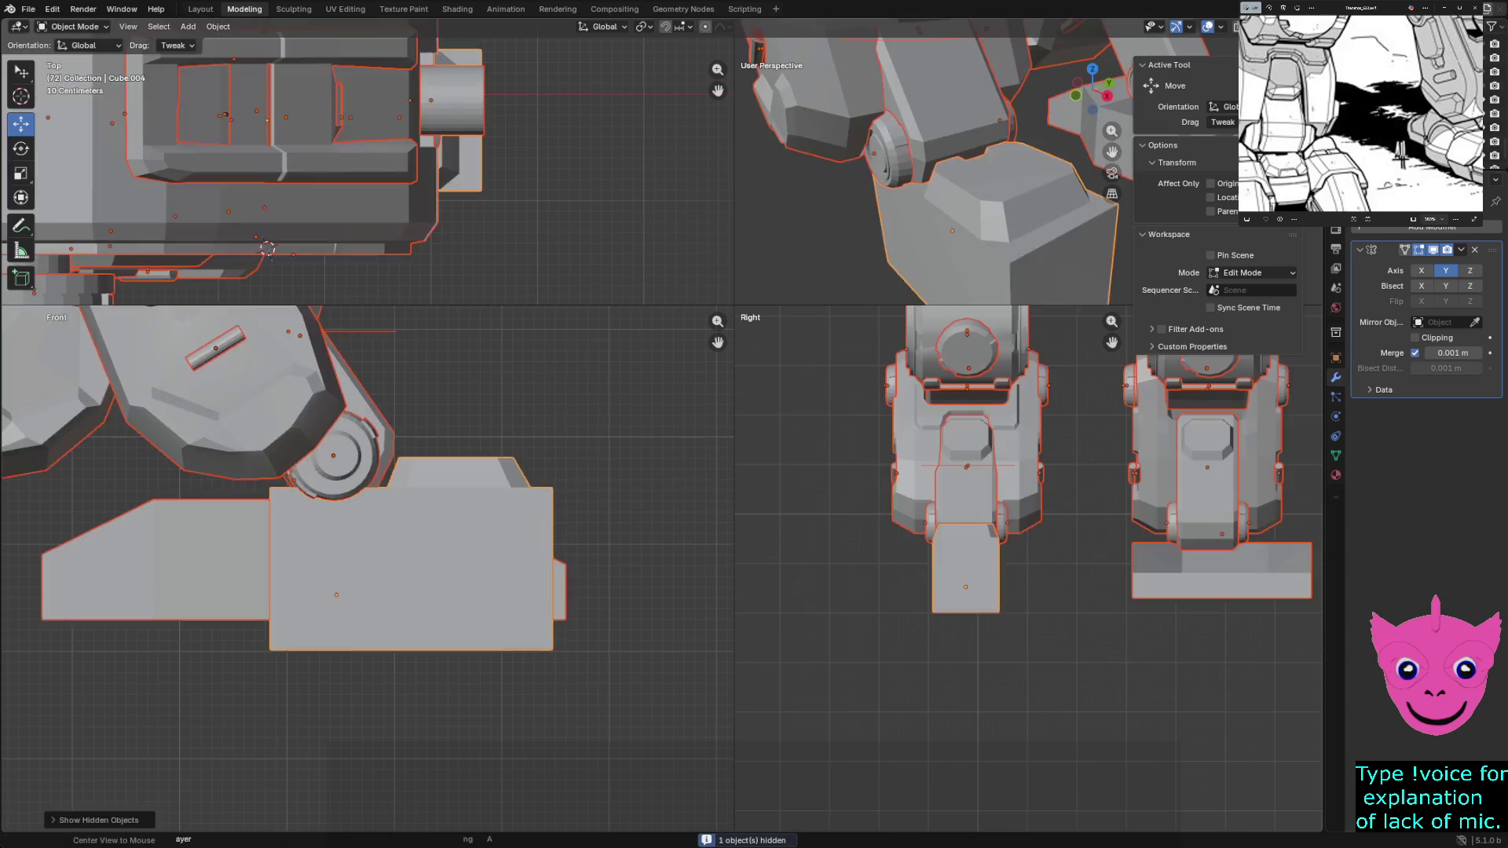
pyautogui.hotkey('alt', 'a')
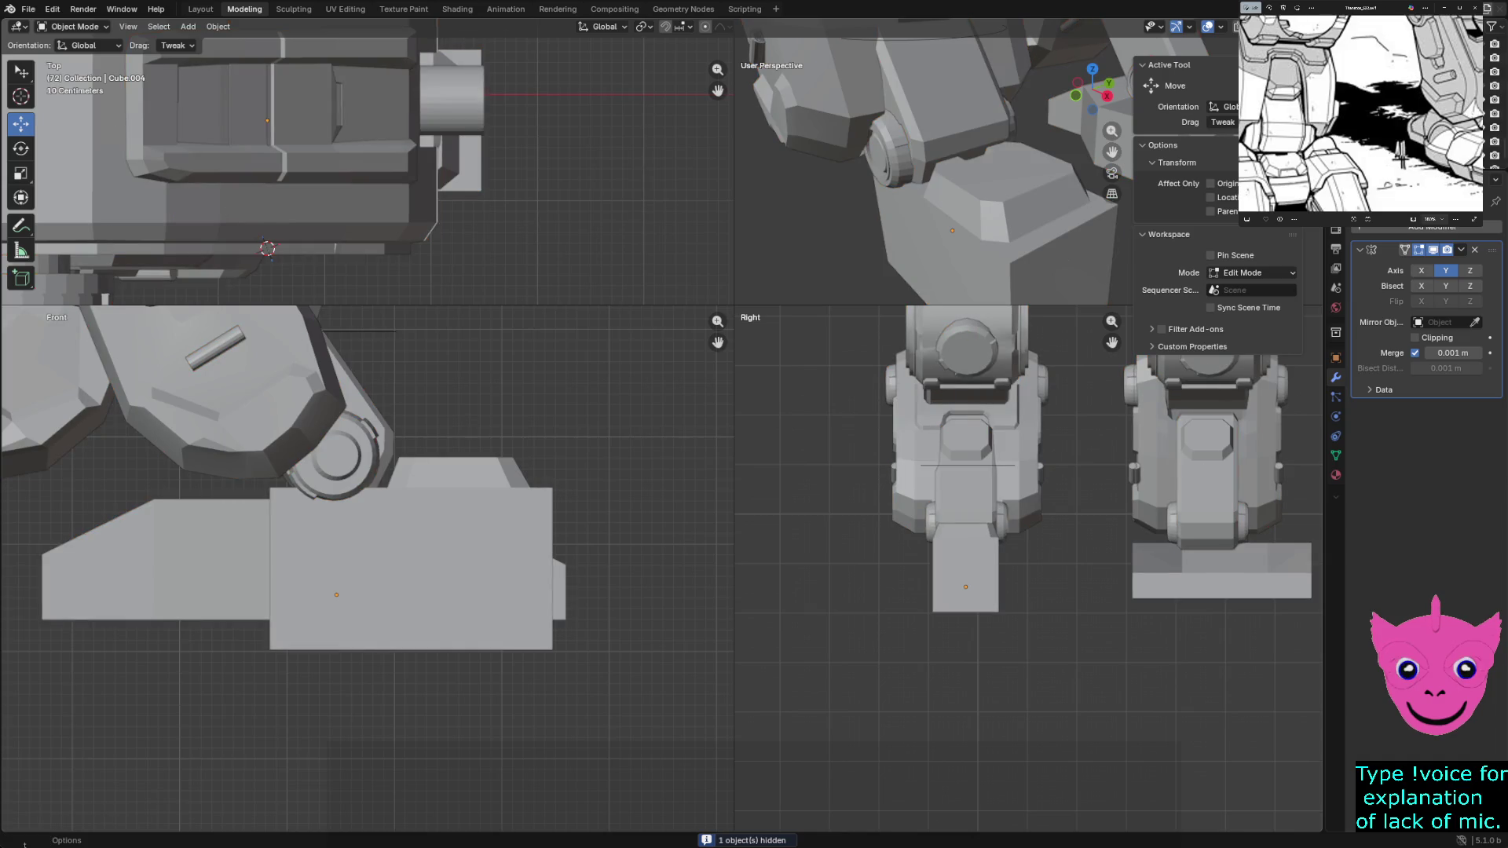
pyautogui.scroll(-3, 1029, 567)
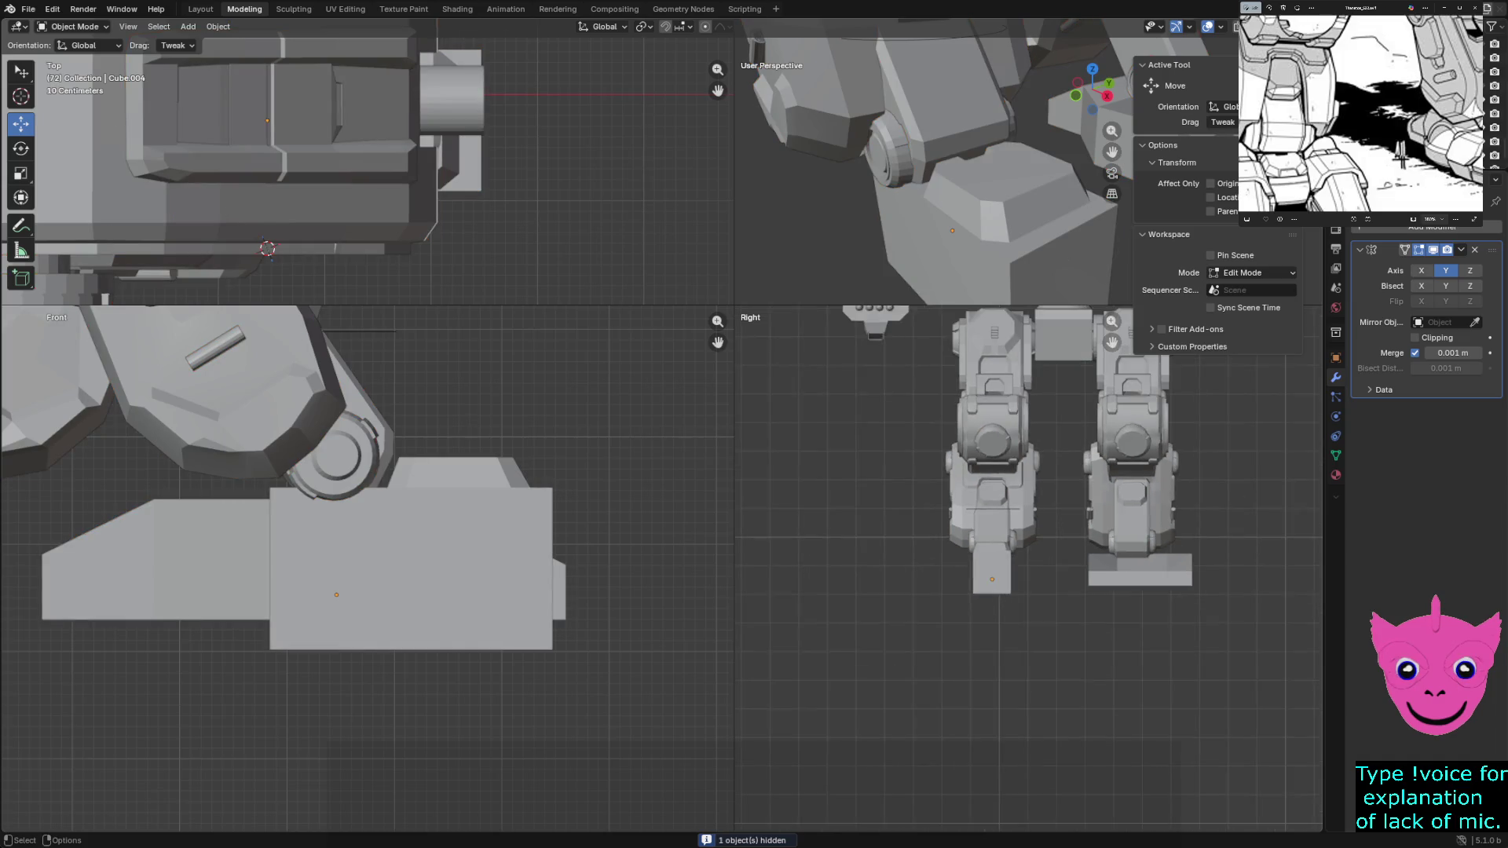
pyautogui.moveTo(735, 307); pyautogui.dragTo(280, 663)
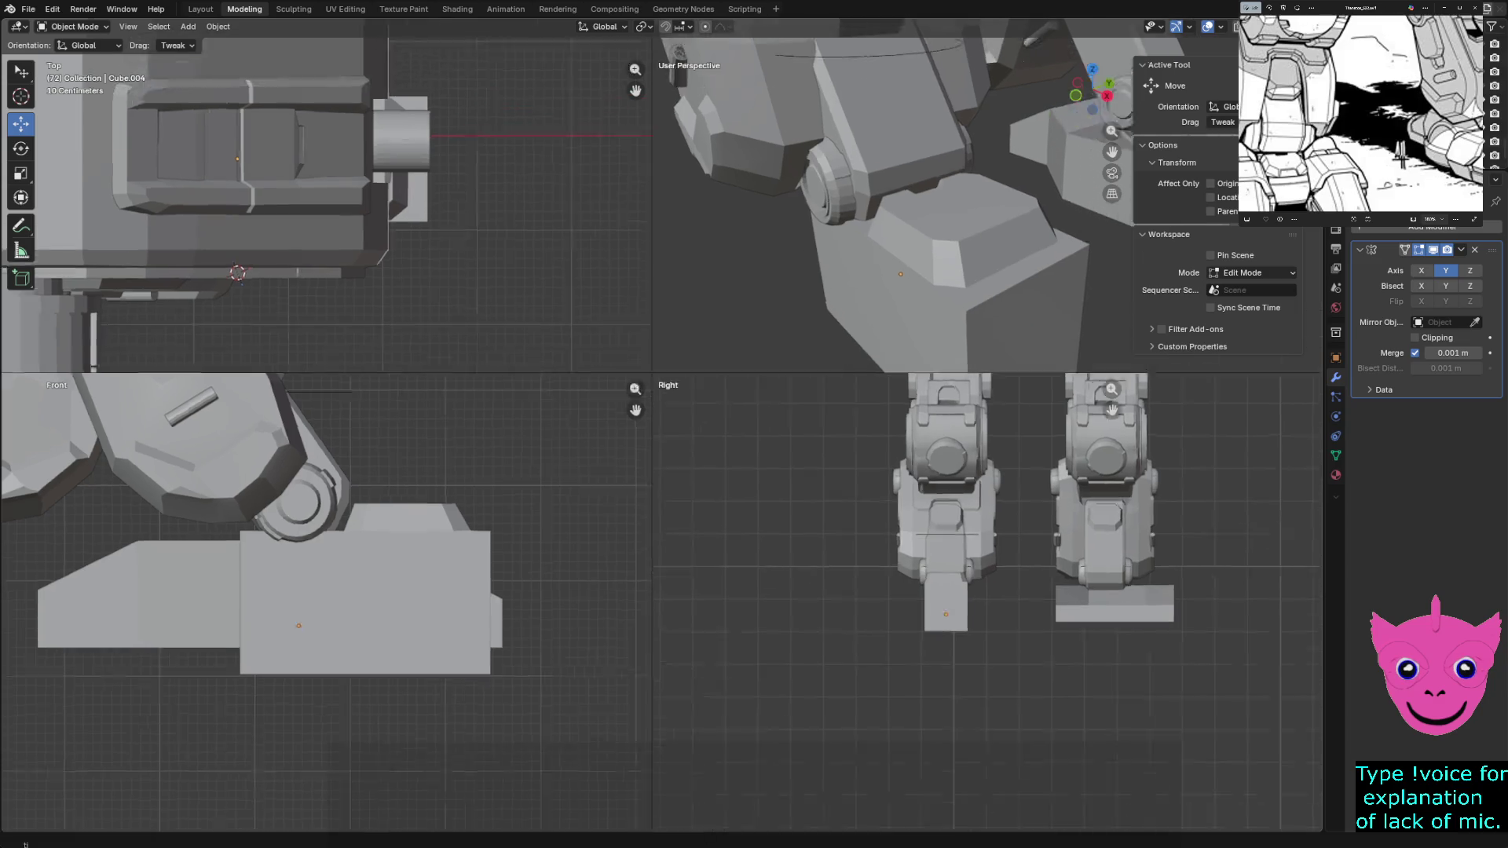
pyautogui.moveTo(707, 354); pyautogui.dragTo(825, 412, button='middle')
pyautogui.scroll(-3, 825, 355)
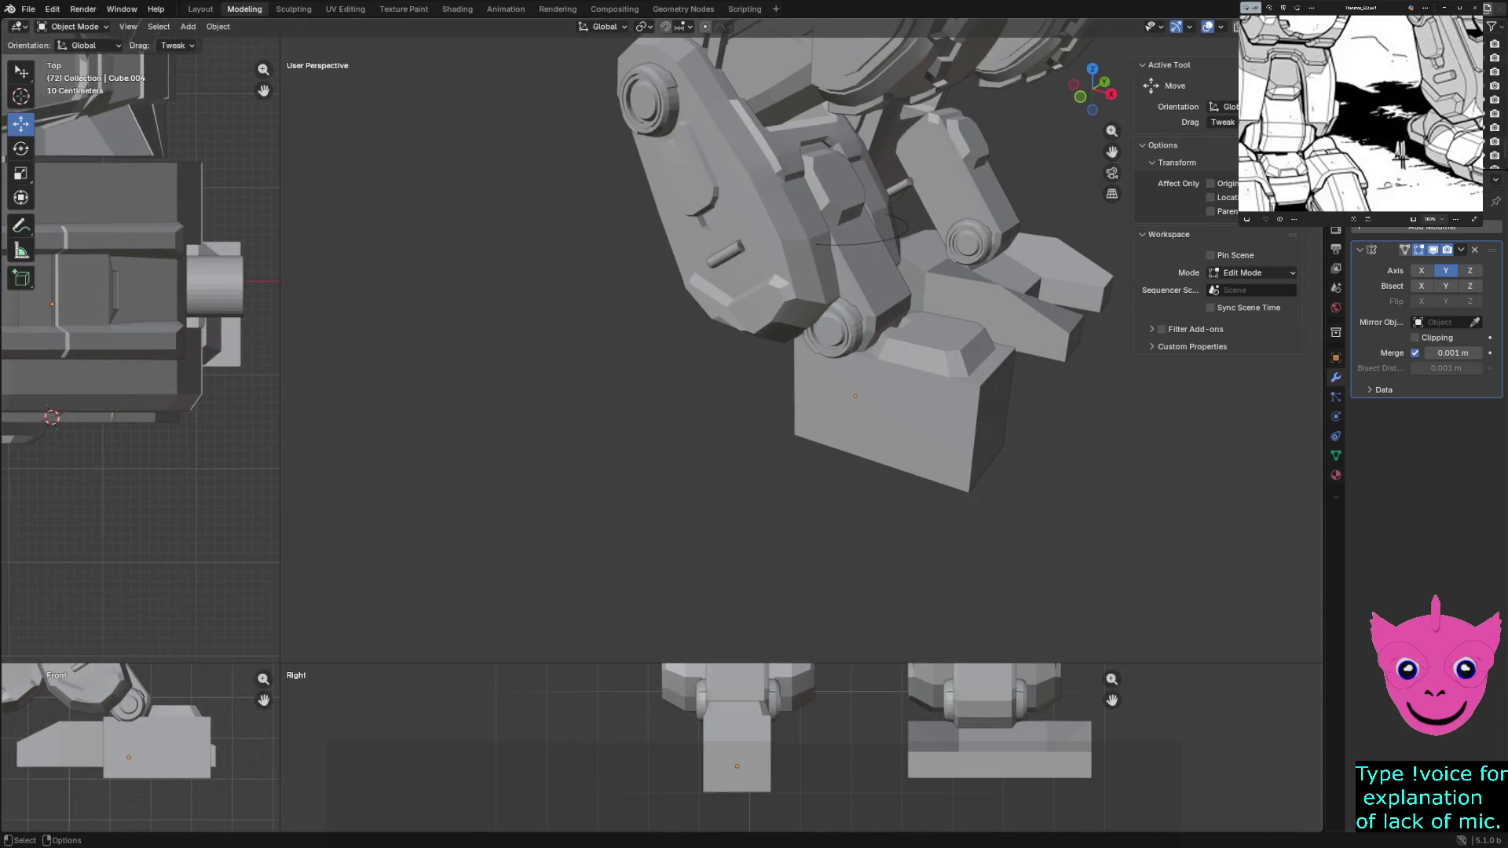
pyautogui.moveTo(825, 354)
pyautogui.mouseDown(button='middle')
pyautogui.moveTo(706, 330)
pyautogui.moveTo(777, 306)
pyautogui.mouseUp(button='middle')
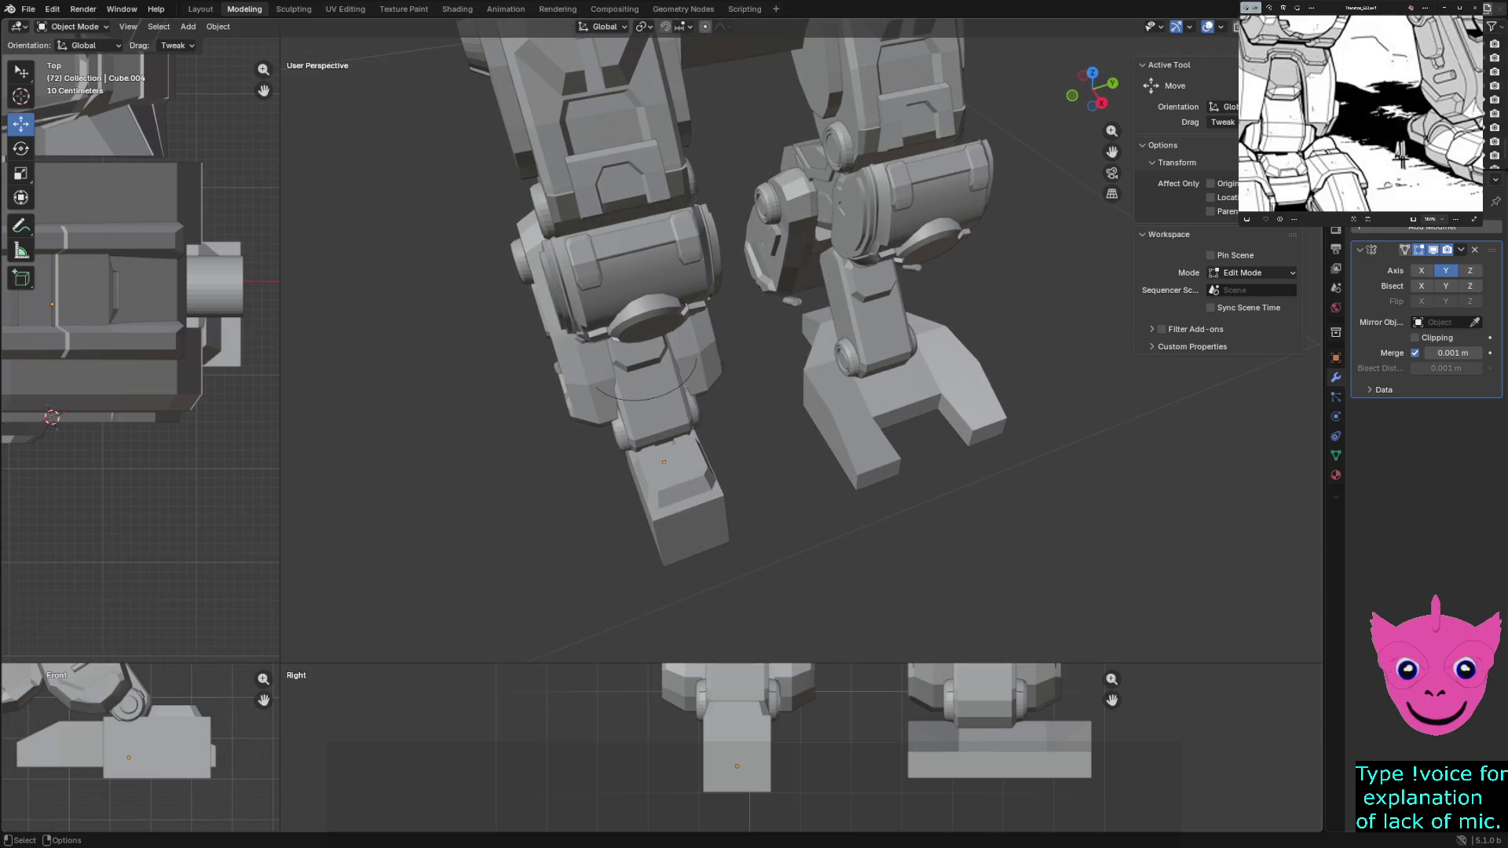
pyautogui.scroll(2, 708, 353)
pyautogui.scroll(2, 708, 354)
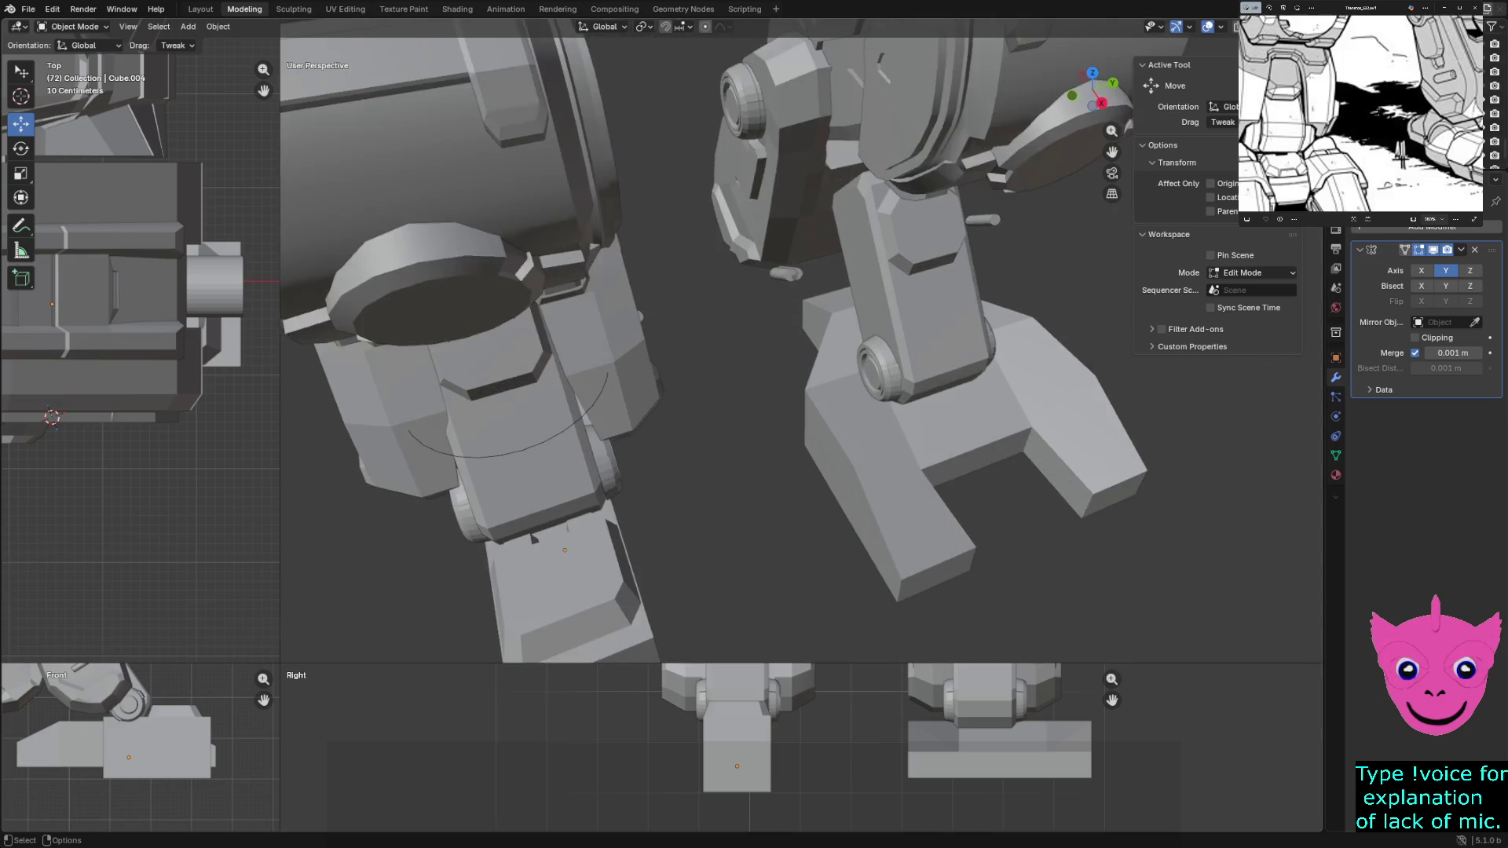
# Select the foot block in wireframe, isolate it with Shift+H, restore solid shading and enter Edit Mode
pyautogui.press('z')
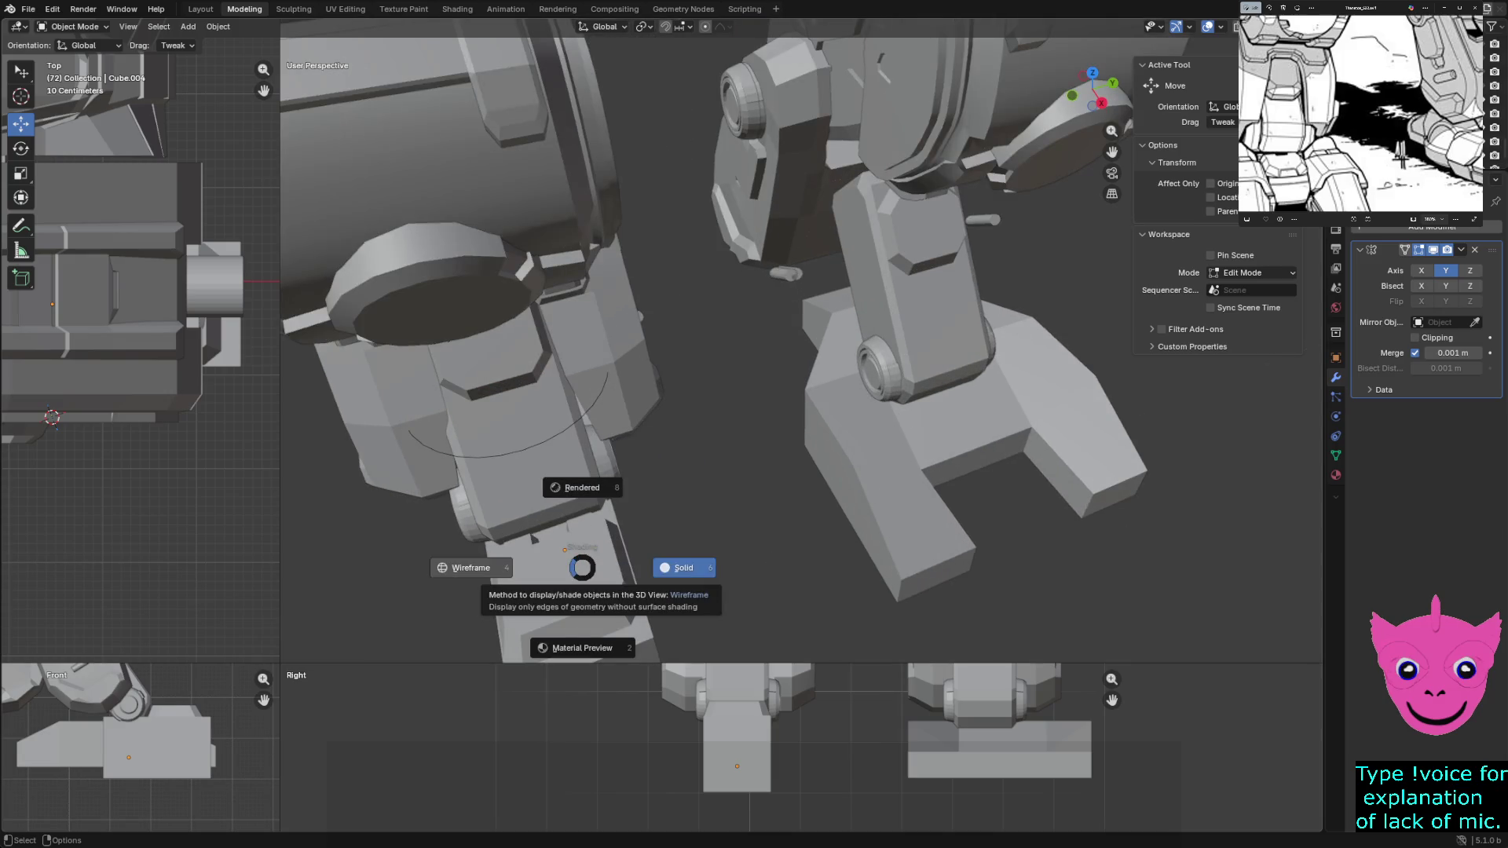
pyautogui.click(487, 566)
pyautogui.click(560, 554)
pyautogui.press('KP_Decimal')
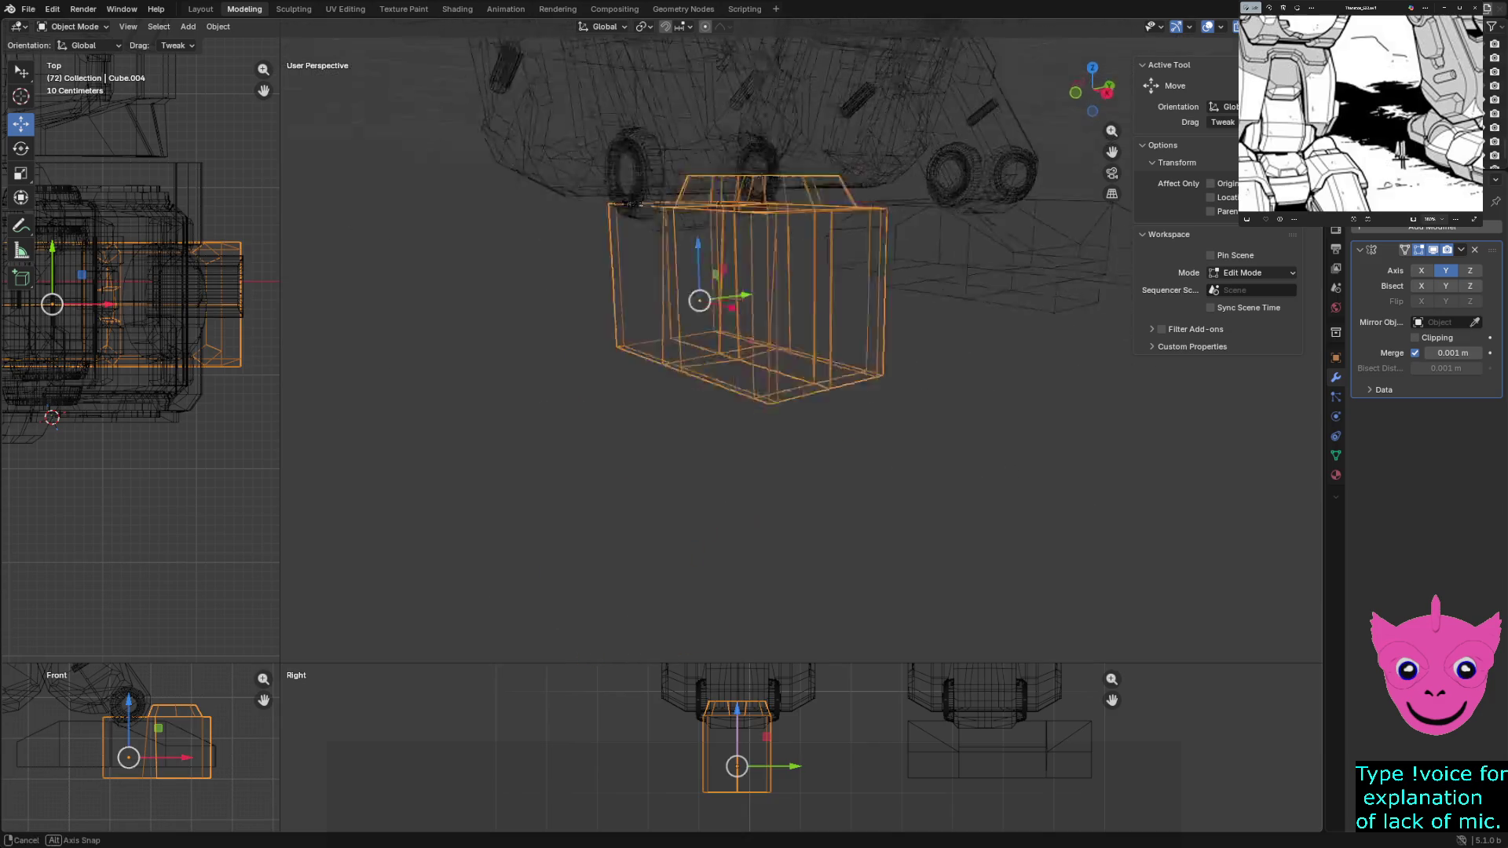
pyautogui.moveTo(754, 353); pyautogui.dragTo(777, 295, button='middle')
pyautogui.hotkey('shift', 'h')
pyautogui.press('z')
pyautogui.click(627, 530)
pyautogui.moveTo(707, 354); pyautogui.dragTo(725, 283, button='middle')
pyautogui.scroll(3, 666, 471)
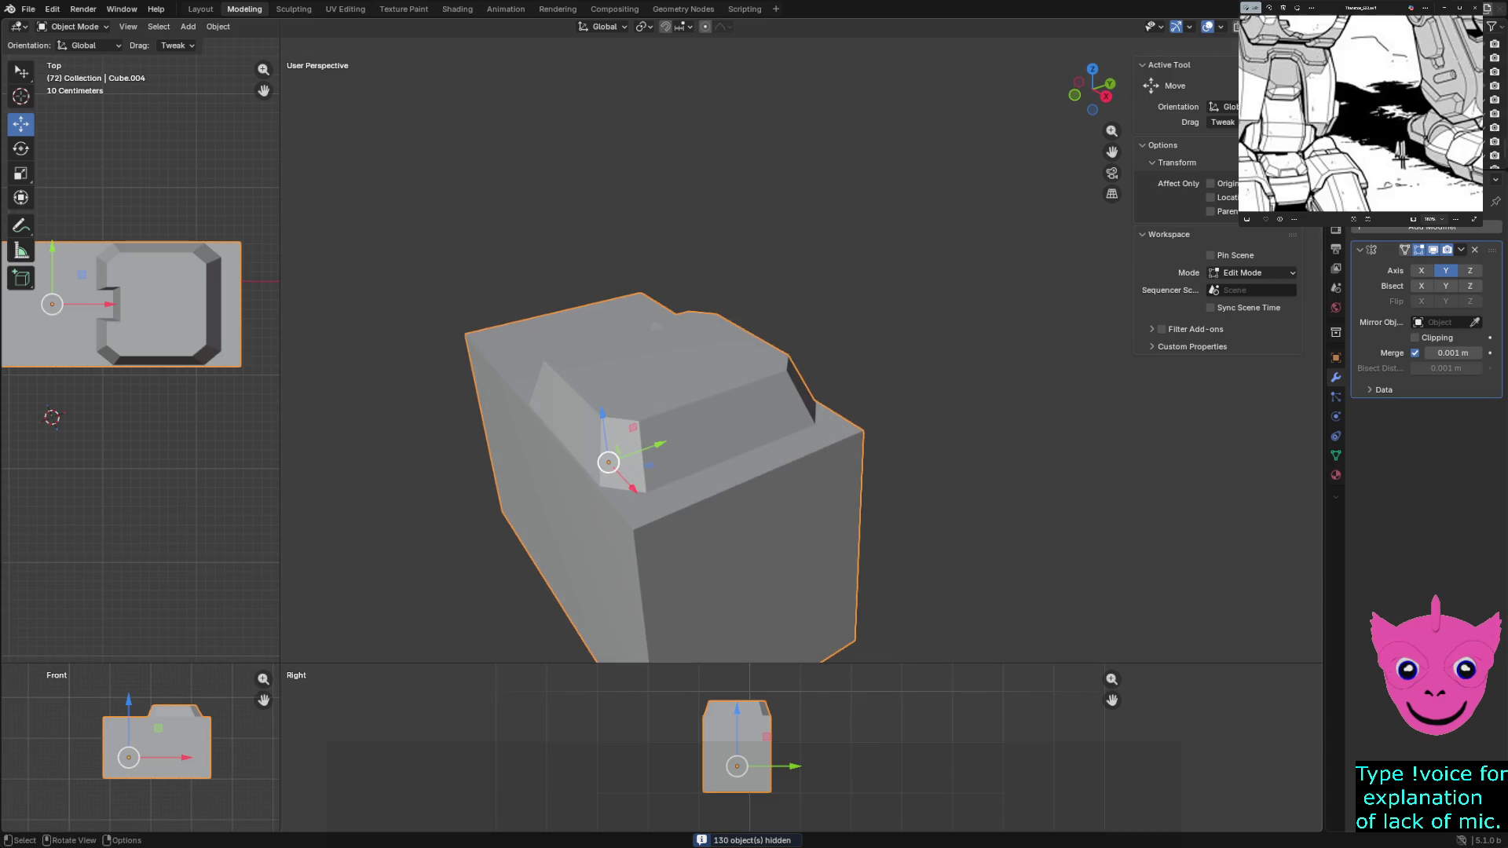
pyautogui.press('Tab')
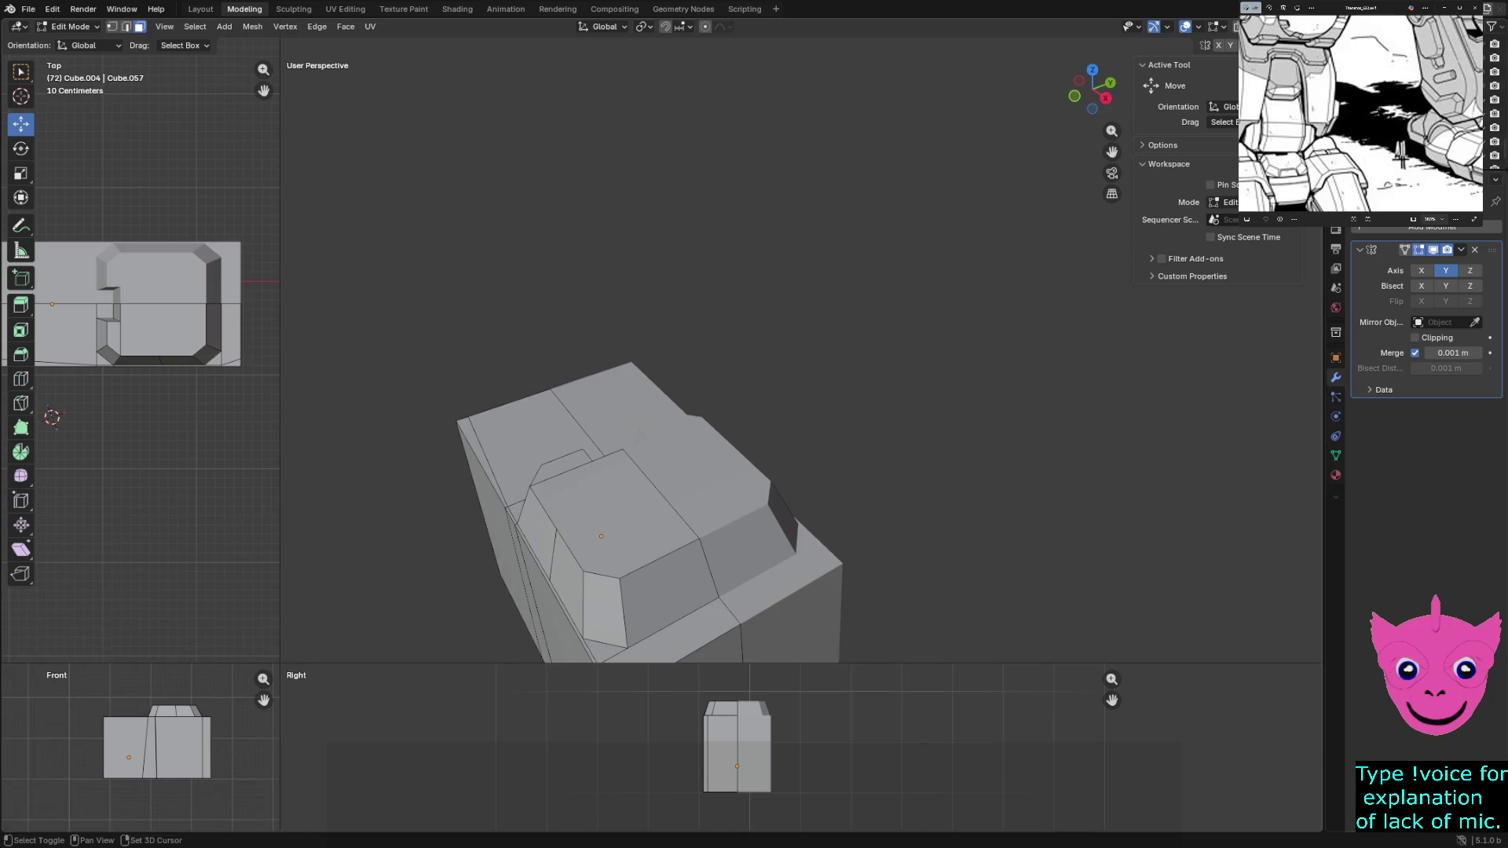
# Move the front chamfer's vertical edge along X and then along Y
pyautogui.moveTo(660, 472); pyautogui.dragTo(673, 461, button='middle')
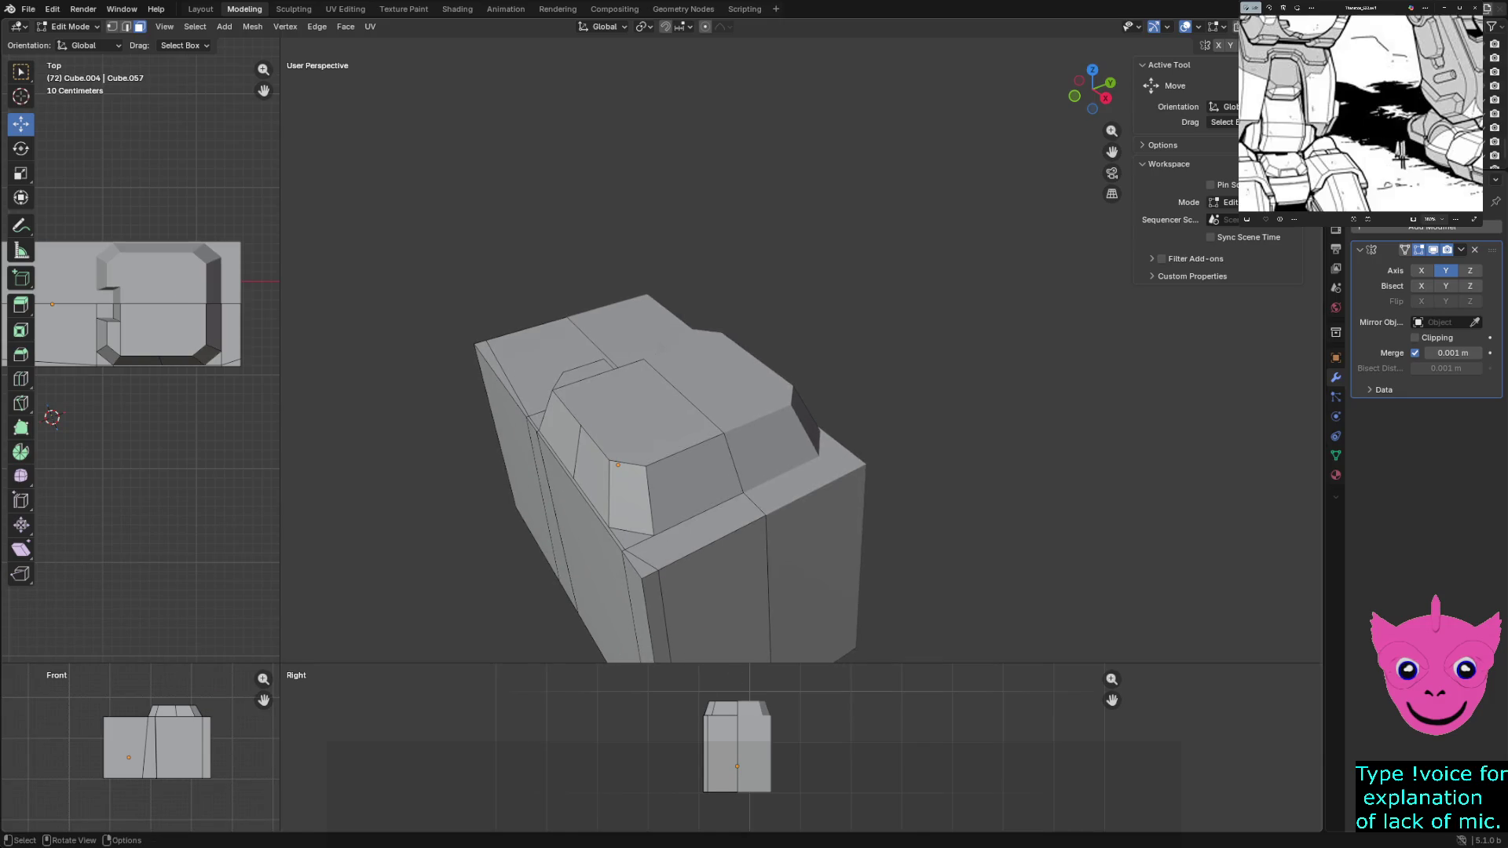
pyautogui.click(609, 495)
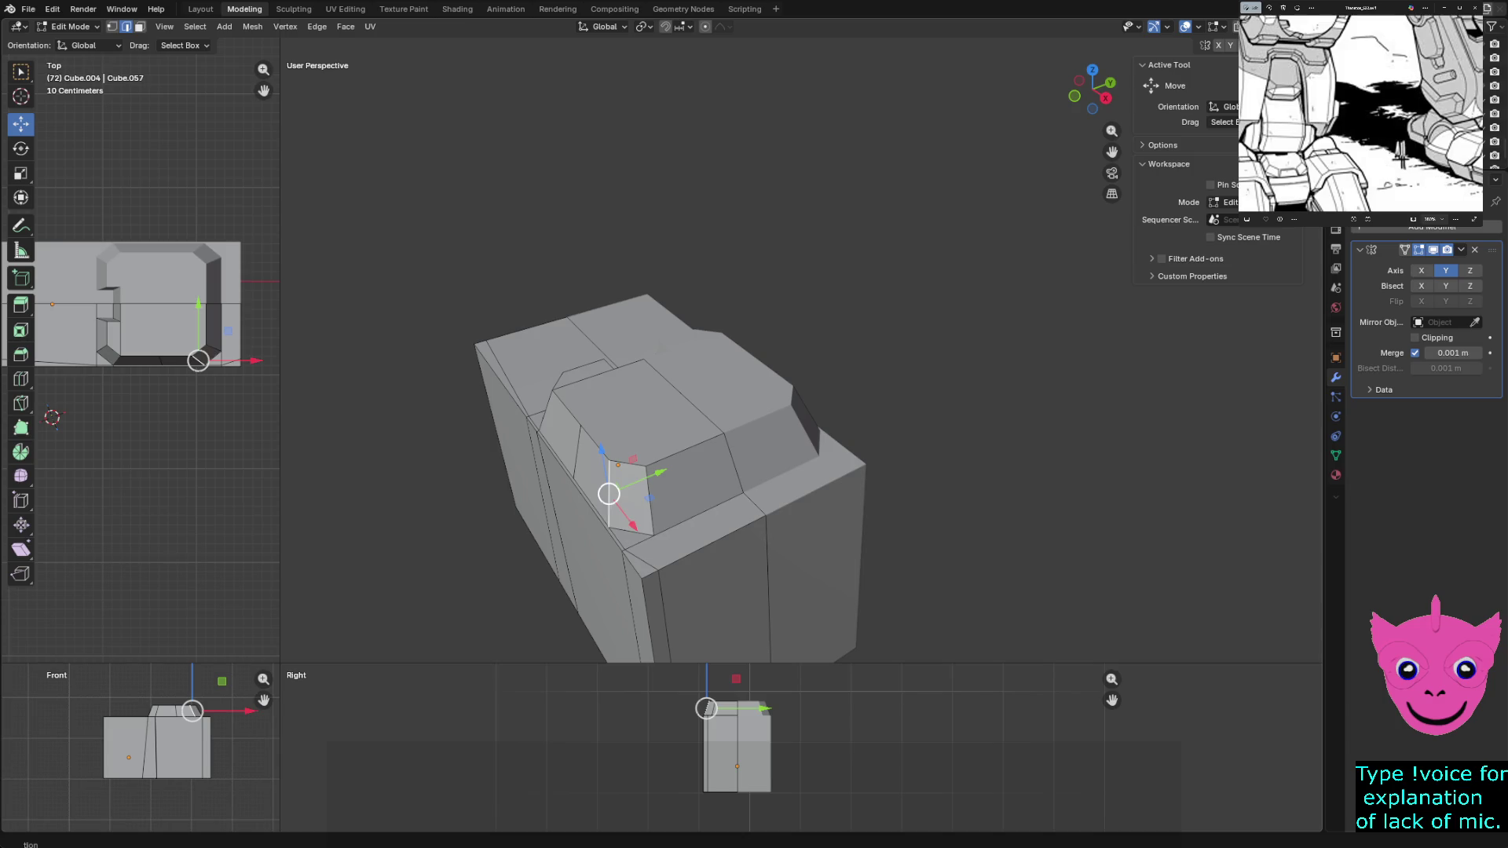
pyautogui.scroll(2, 141, 307)
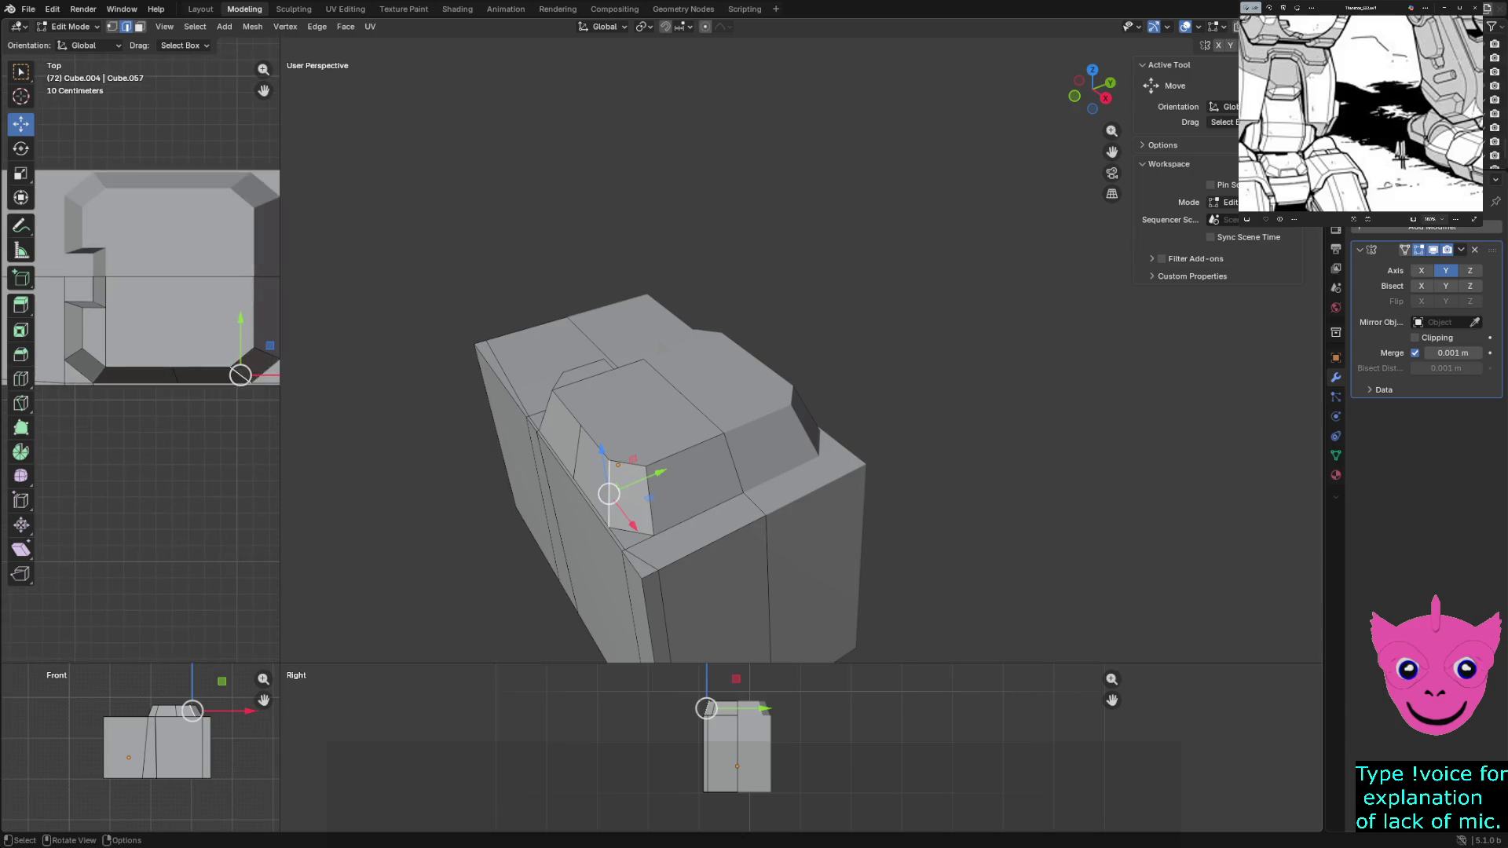
pyautogui.press('g')
pyautogui.press('x')
pyautogui.press('Return')
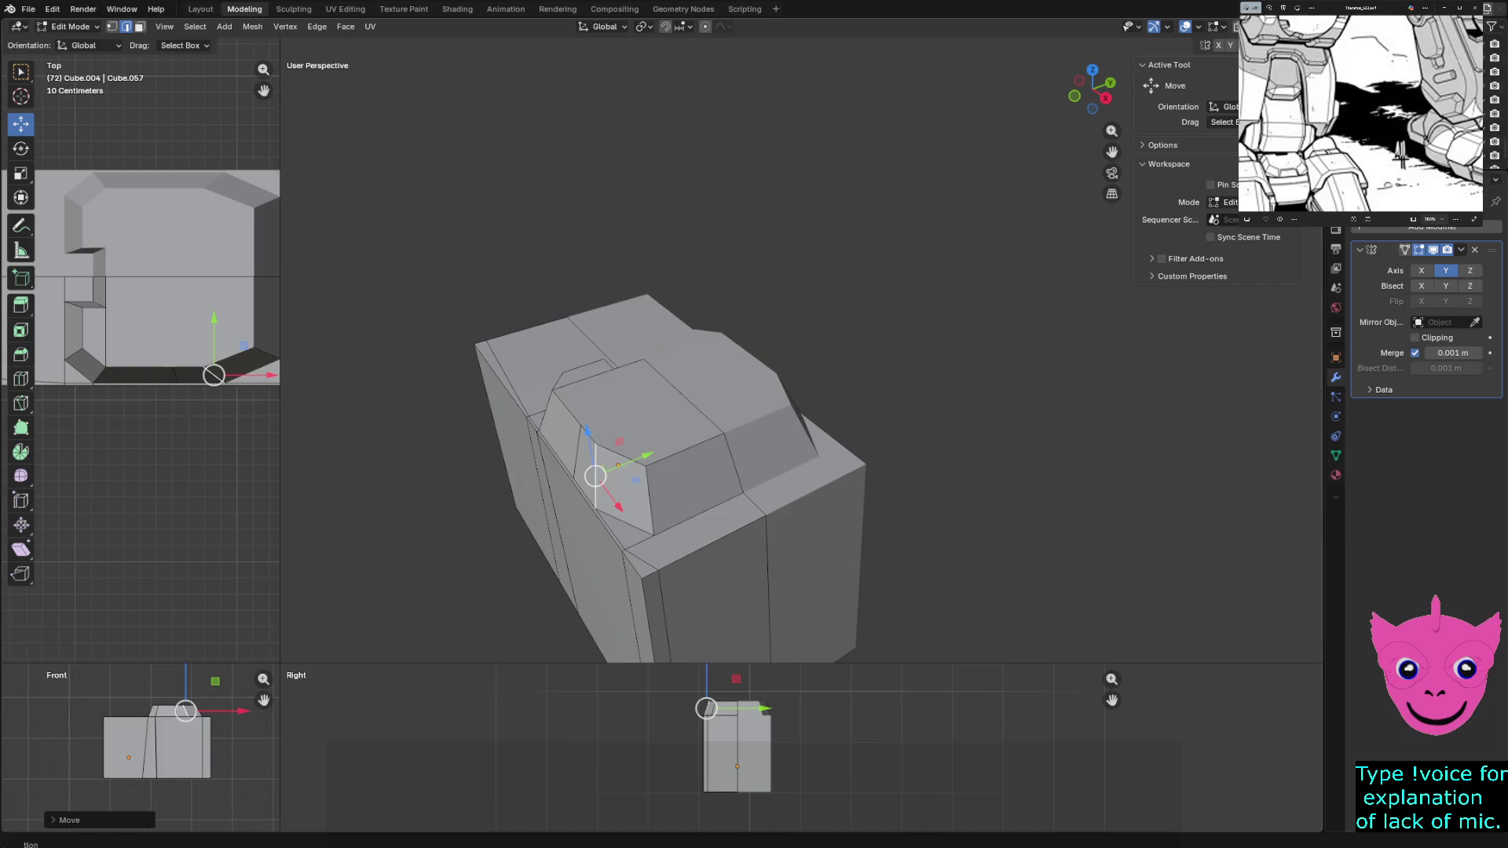
pyautogui.press('g')
pyautogui.press('y')
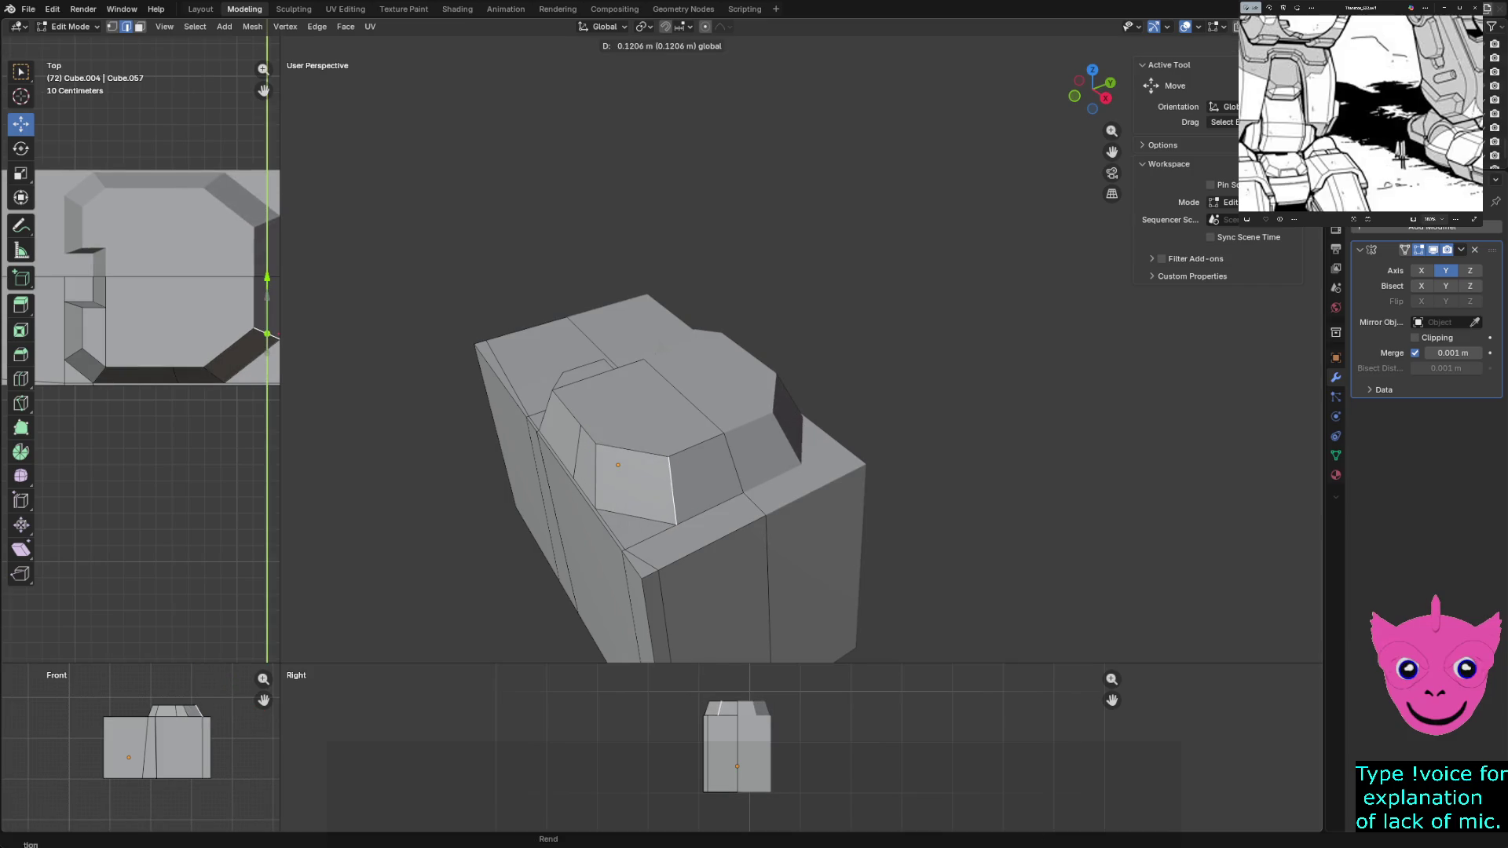
pyautogui.press('Return')
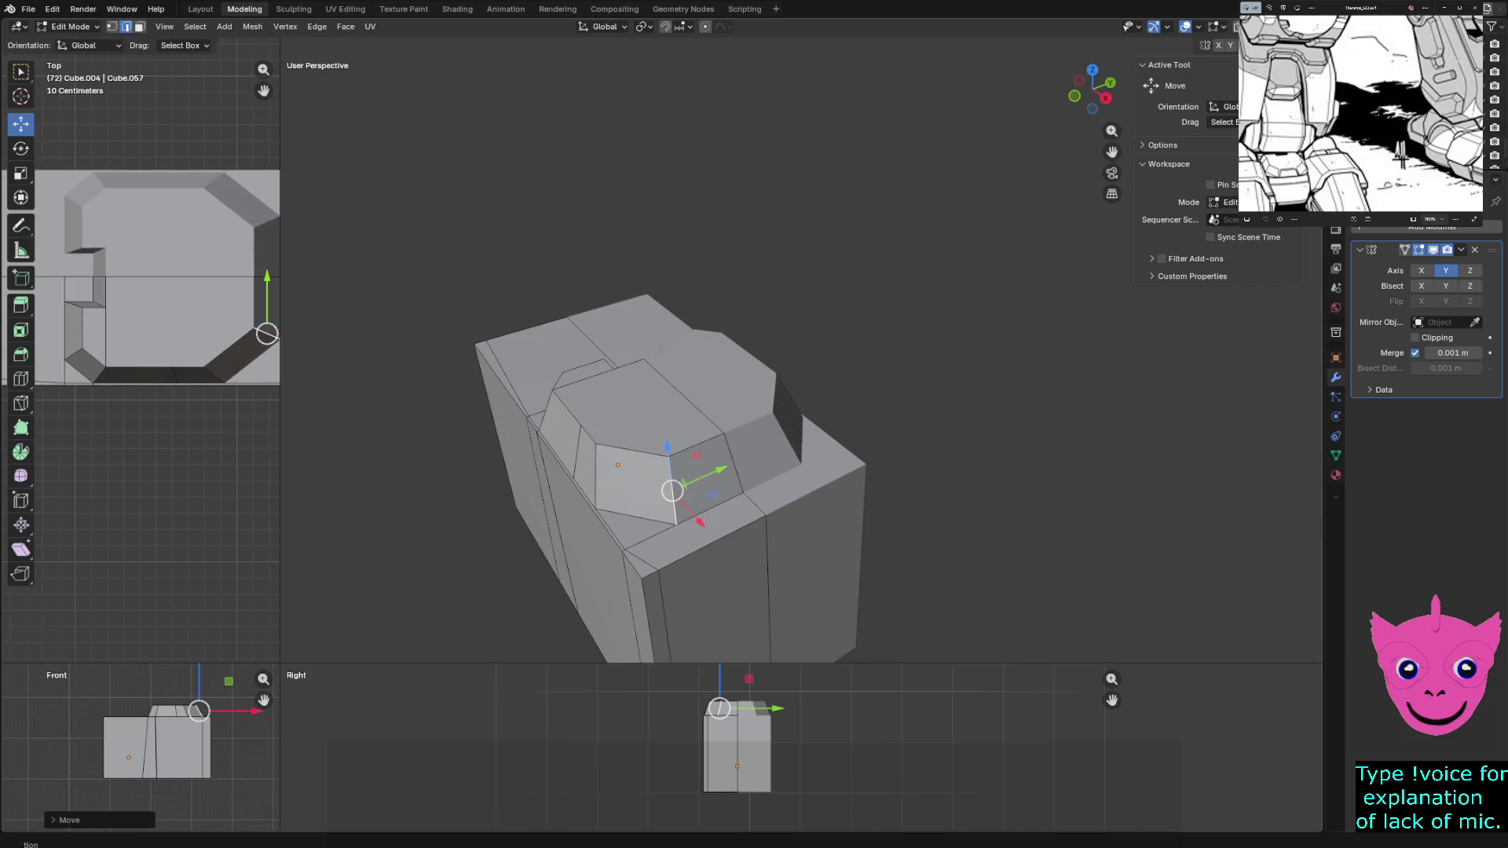
# Shift one top corner vertex along X and another along Y
pyautogui.click(101, 372)
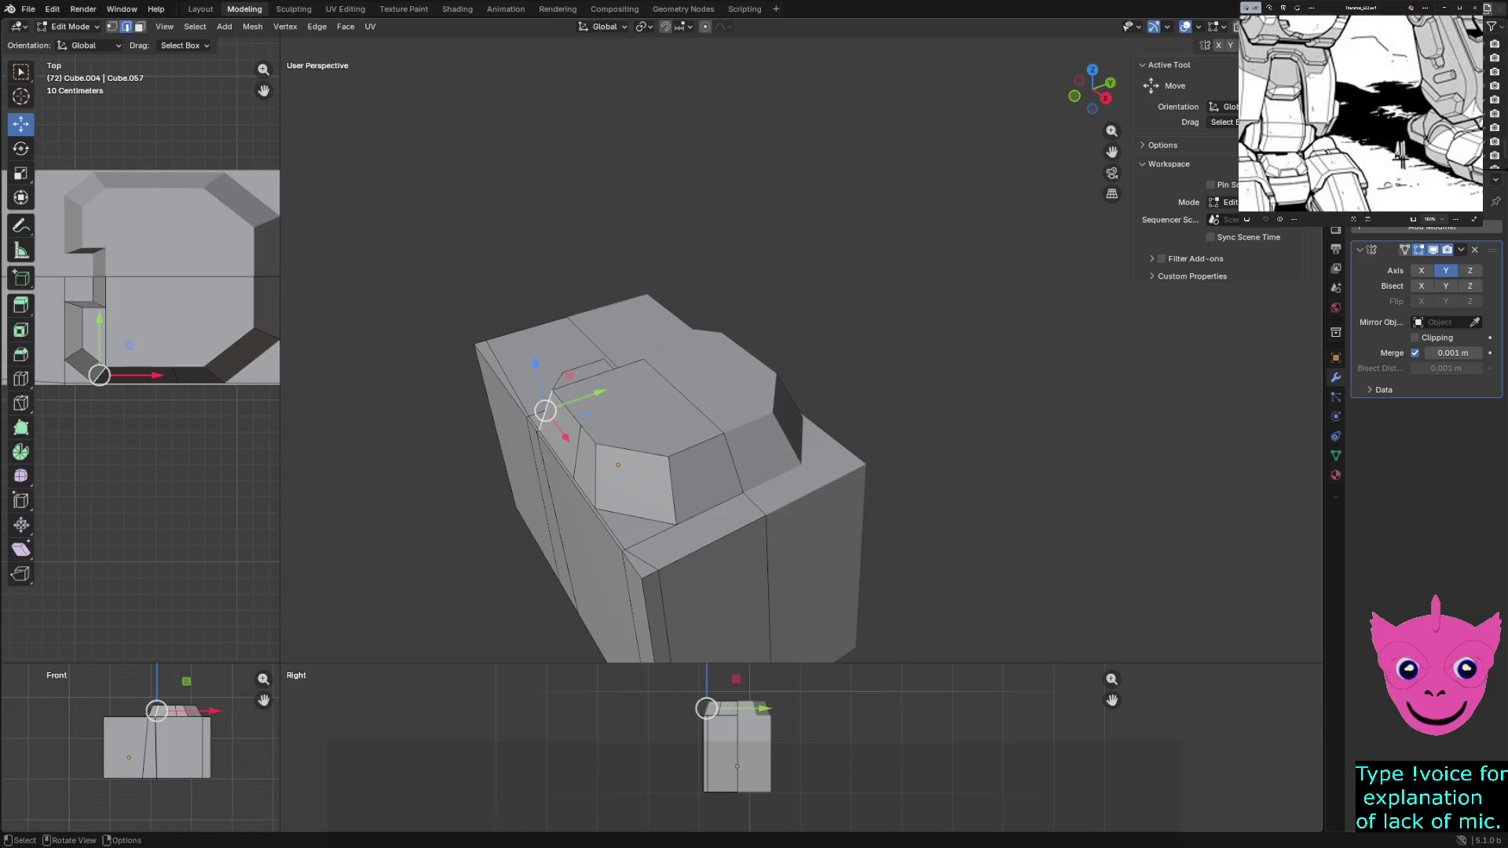
pyautogui.press('g')
pyautogui.press('x')
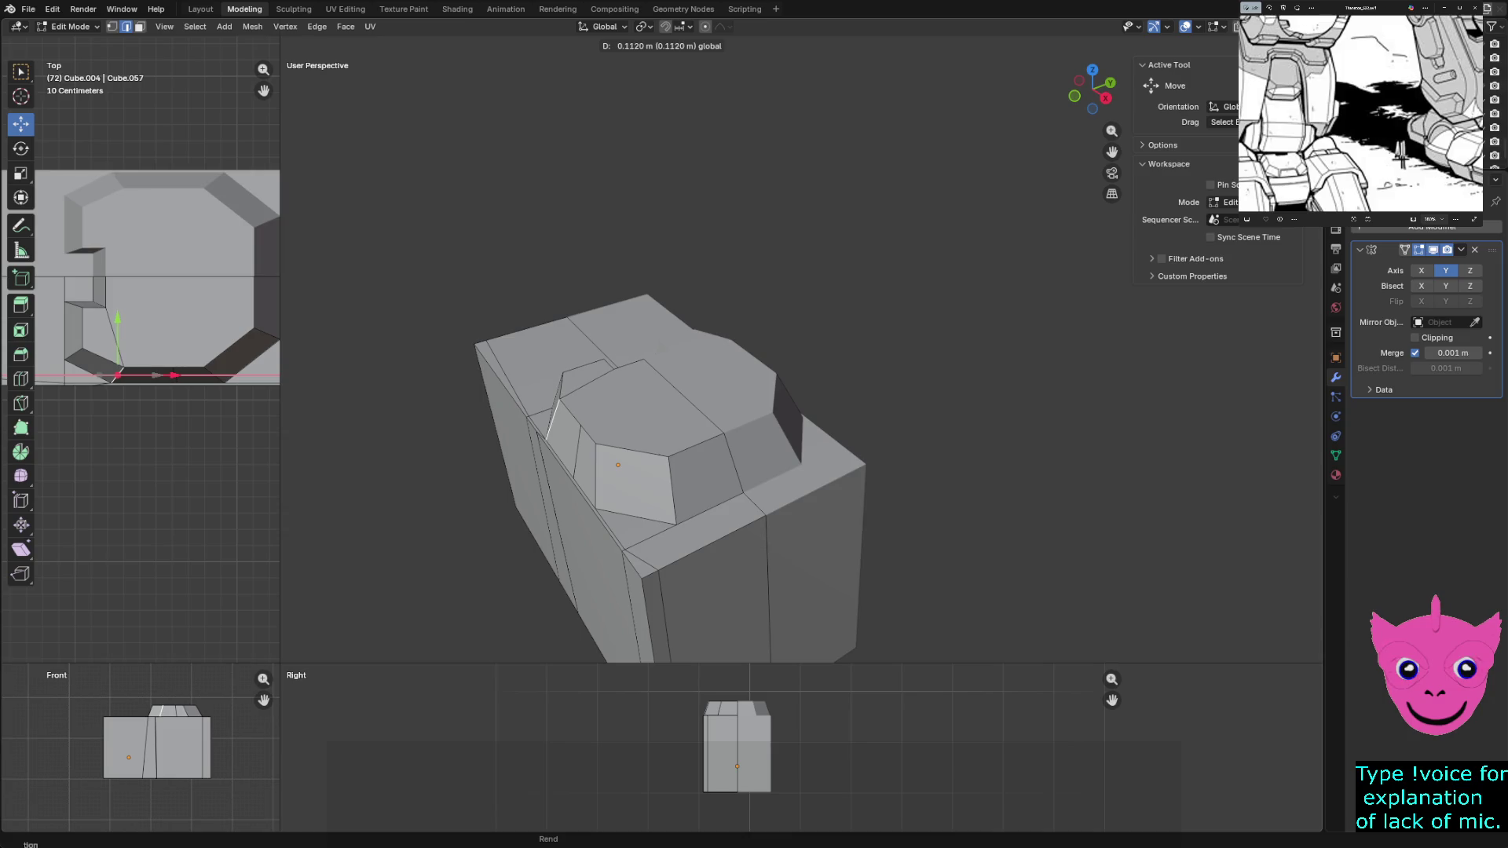
pyautogui.press('Return')
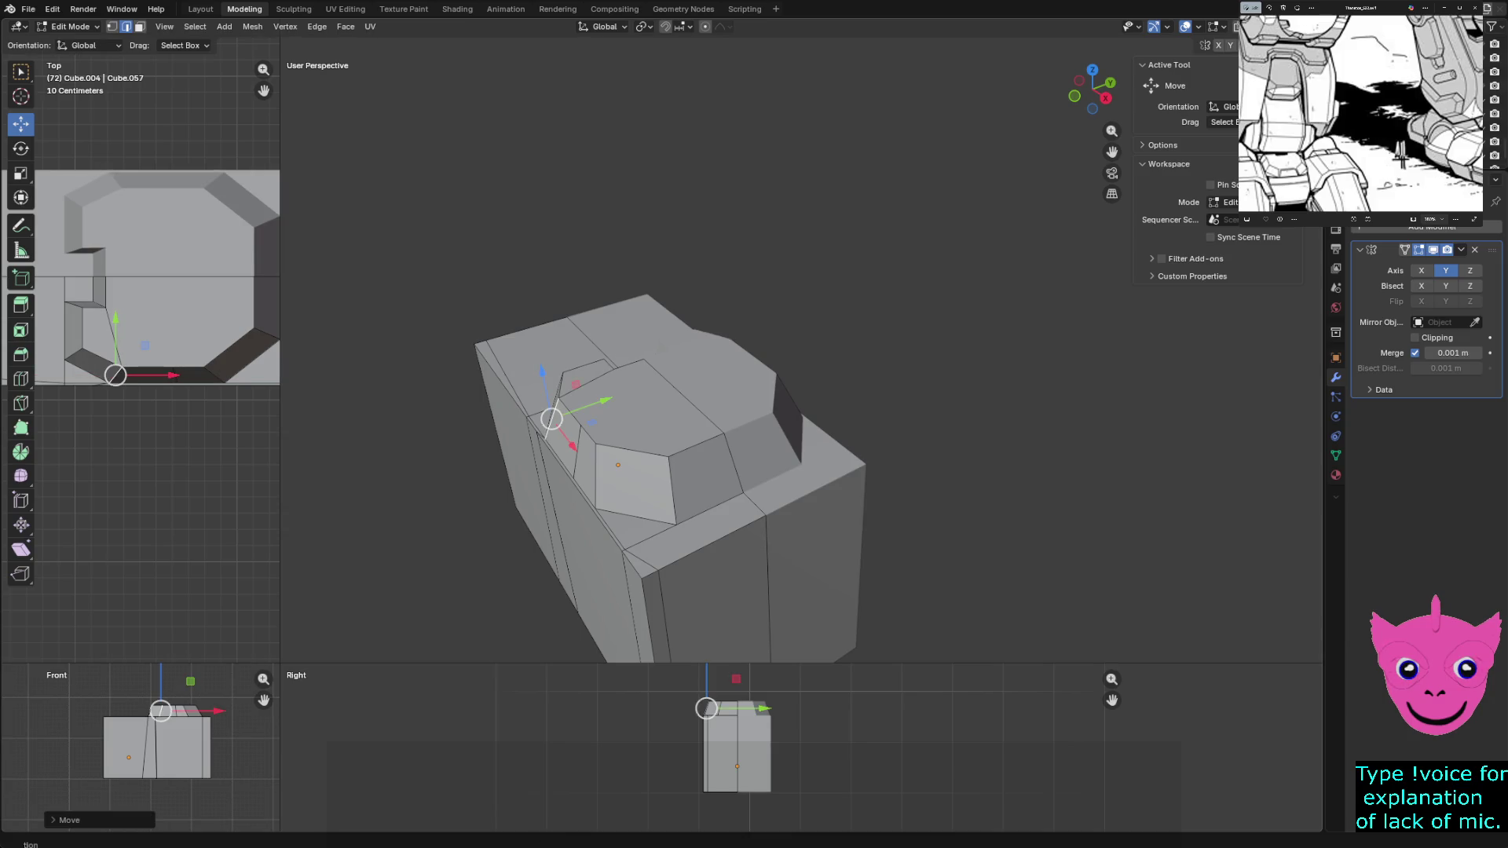
pyautogui.click(73, 344)
pyautogui.press('g')
pyautogui.press('y')
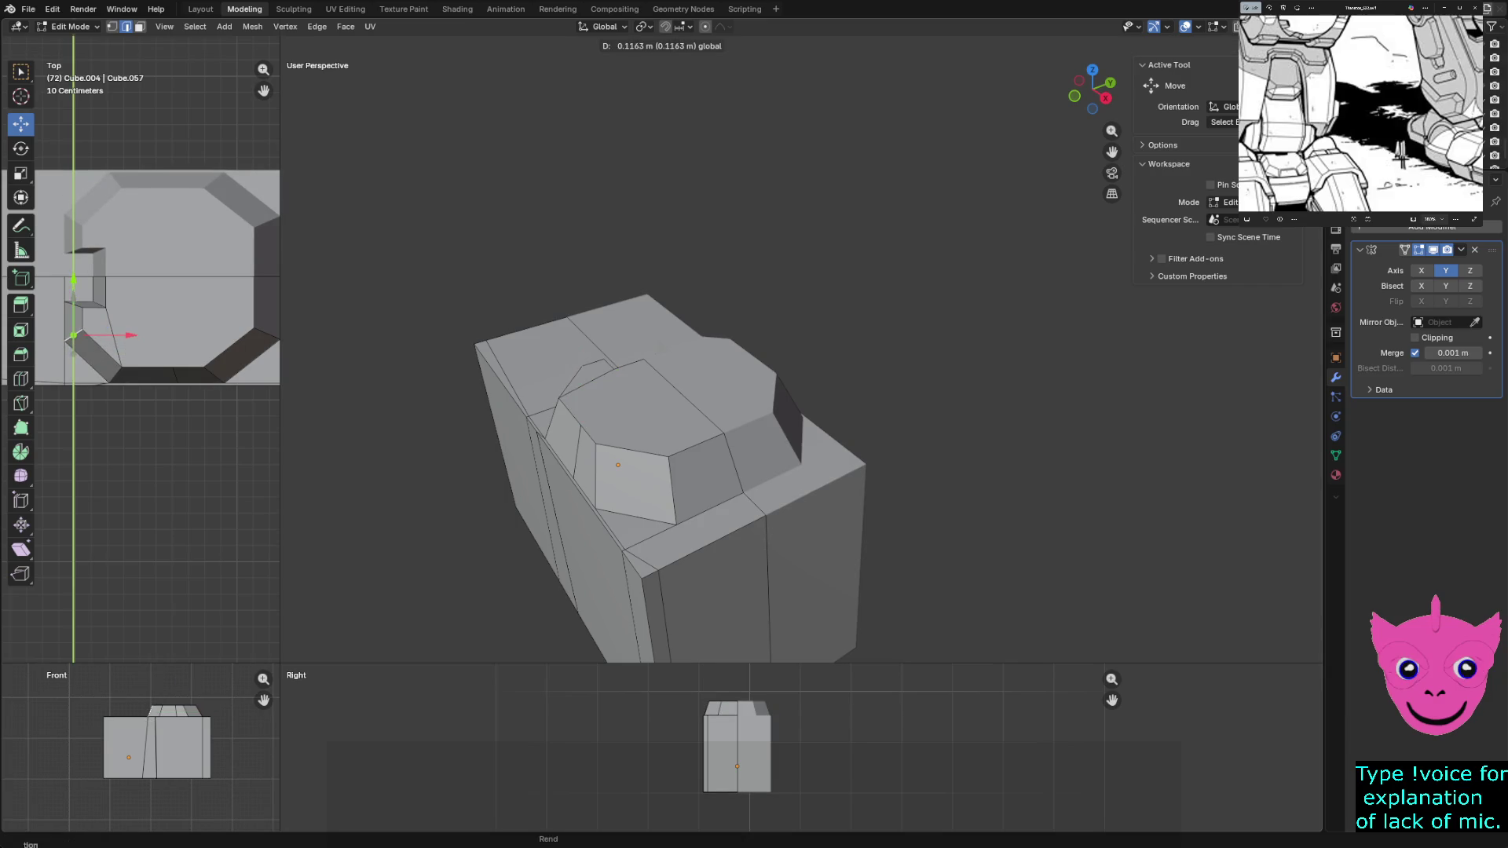
pyautogui.press('Return')
pyautogui.hotkey('alt', 'a')
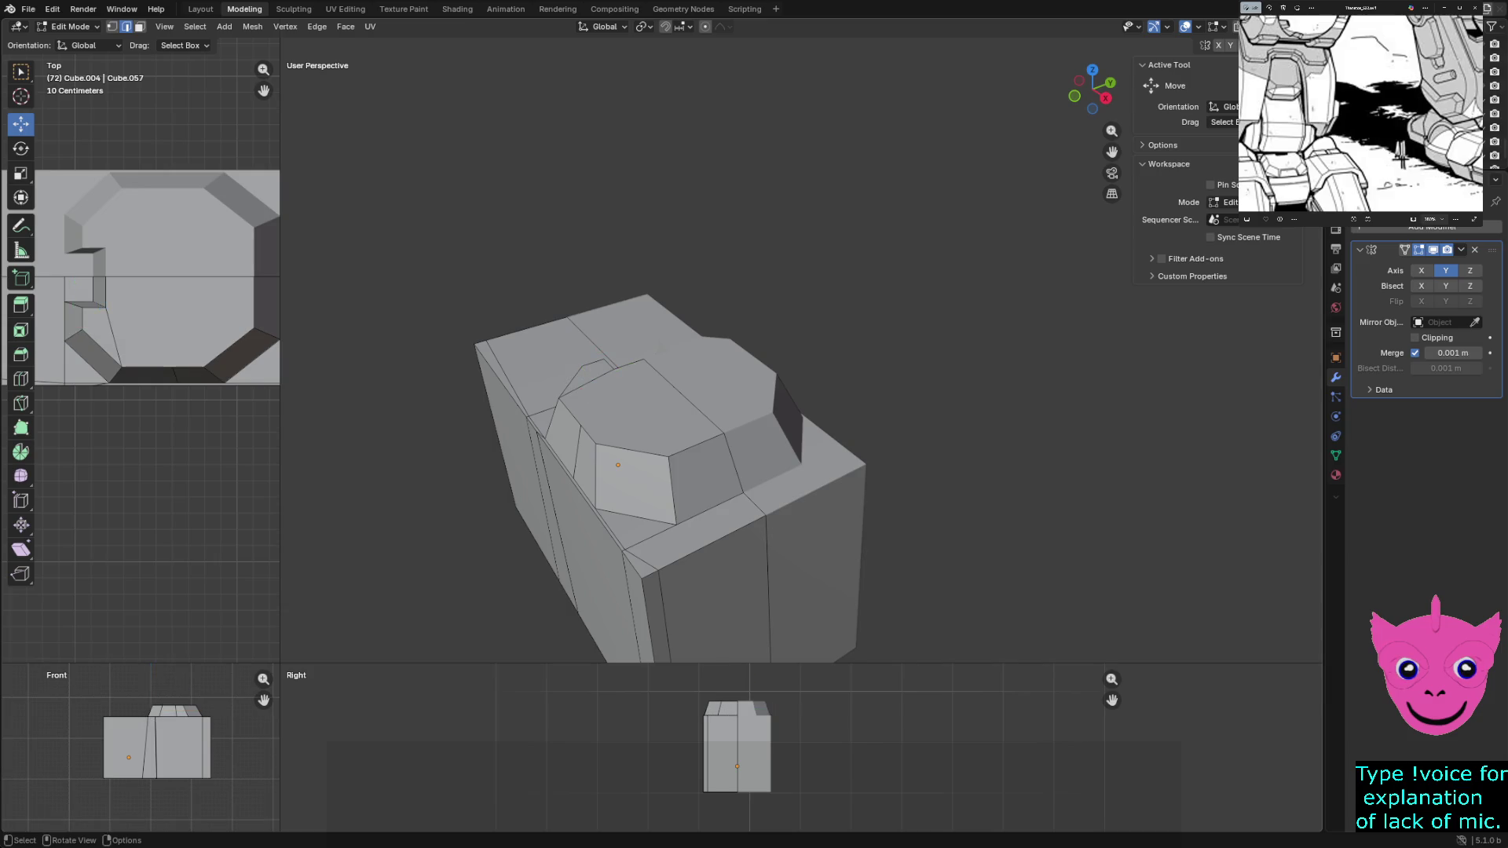
pyautogui.scroll(-1, 157, 283)
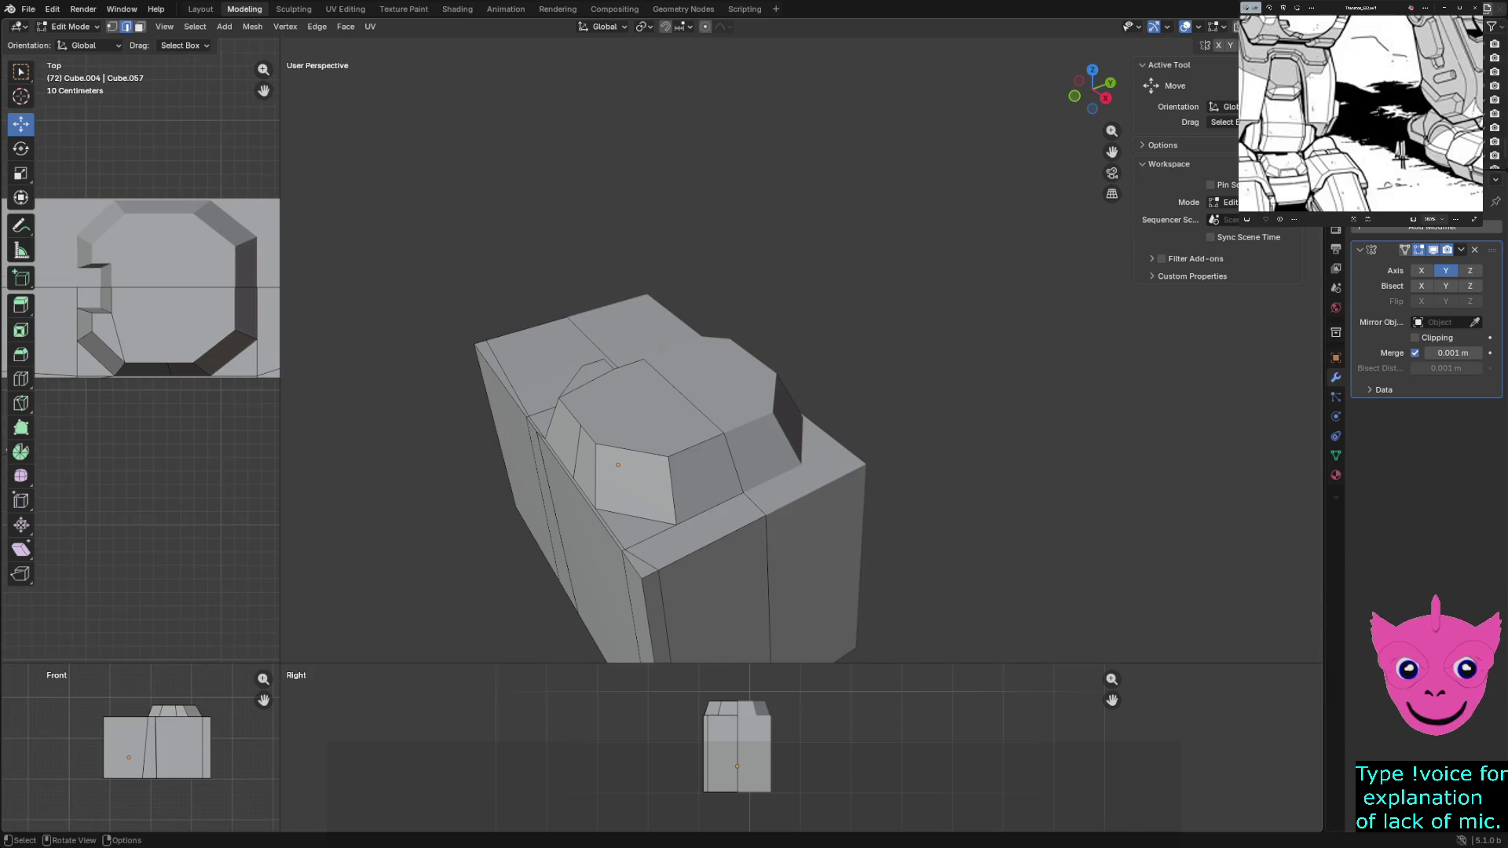
# Adjust two more side vertices of the raised top with X and Y nudges, then deselect
pyautogui.click(119, 365)
pyautogui.press('g')
pyautogui.press('x')
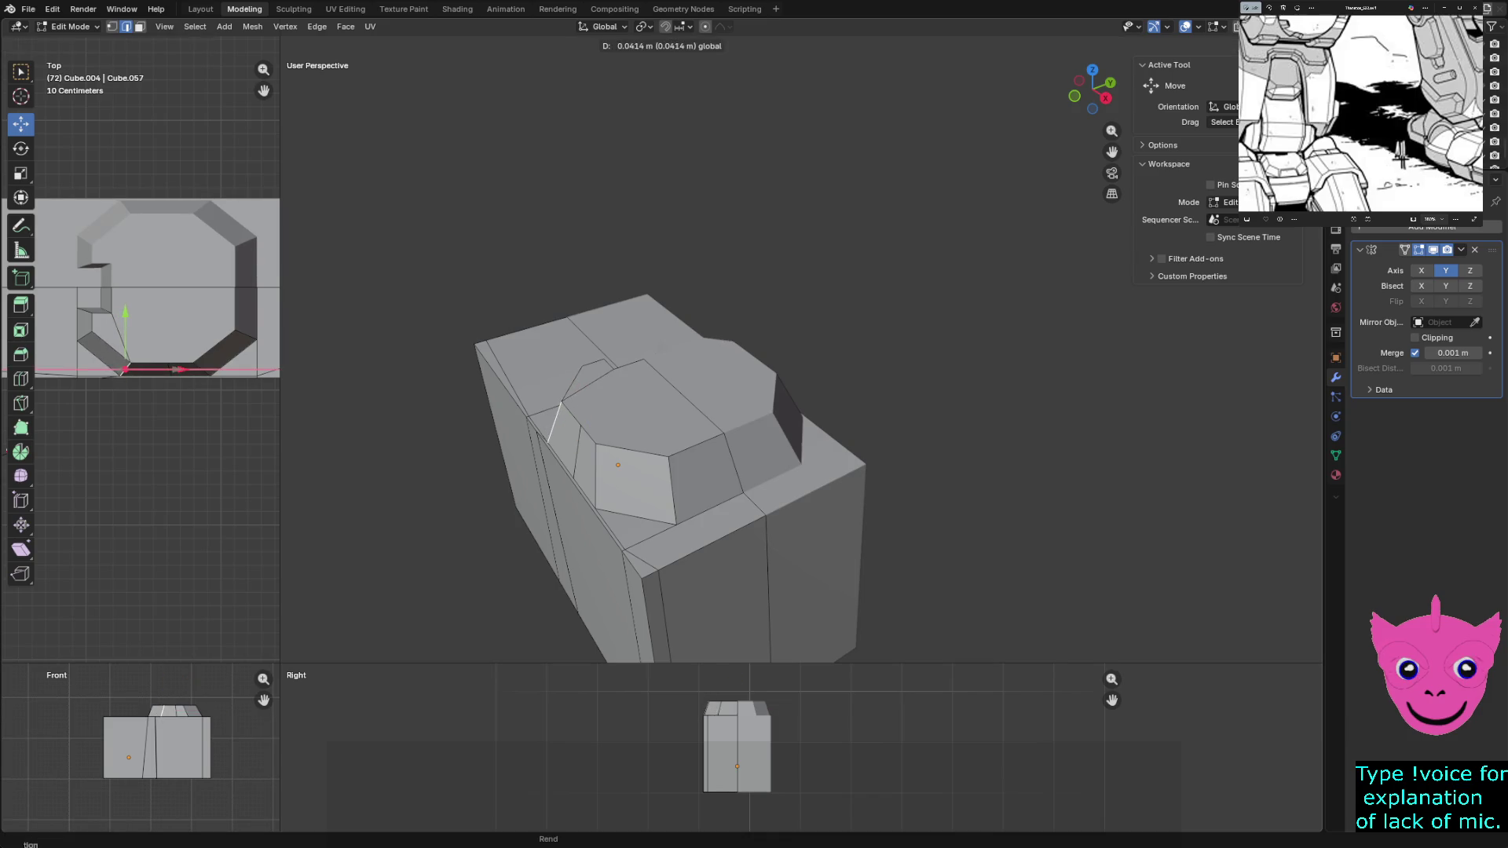
pyautogui.press('Return')
pyautogui.click(81, 332)
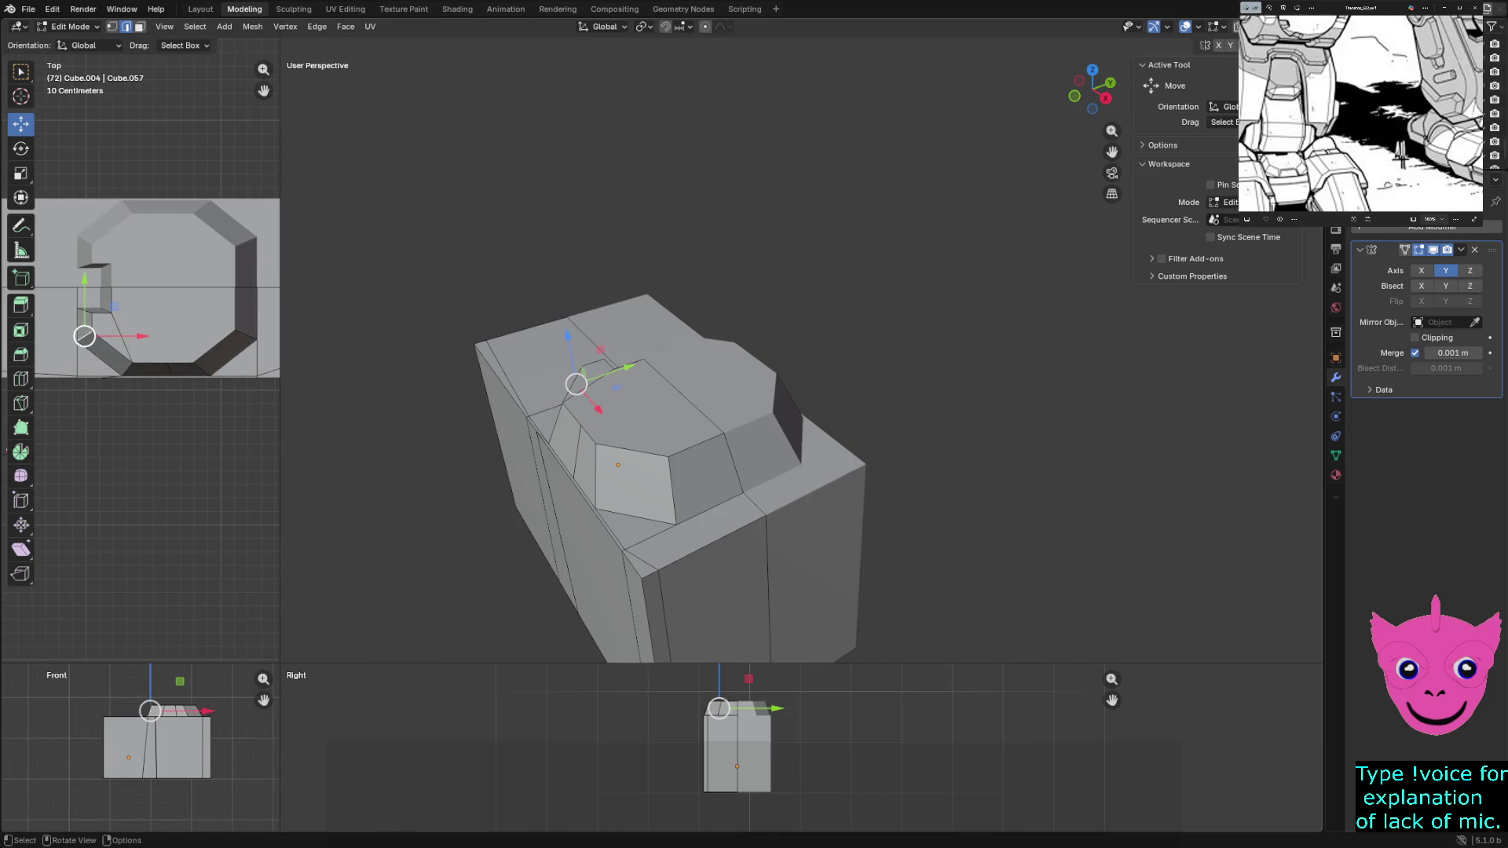
pyautogui.press('g')
pyautogui.press('y')
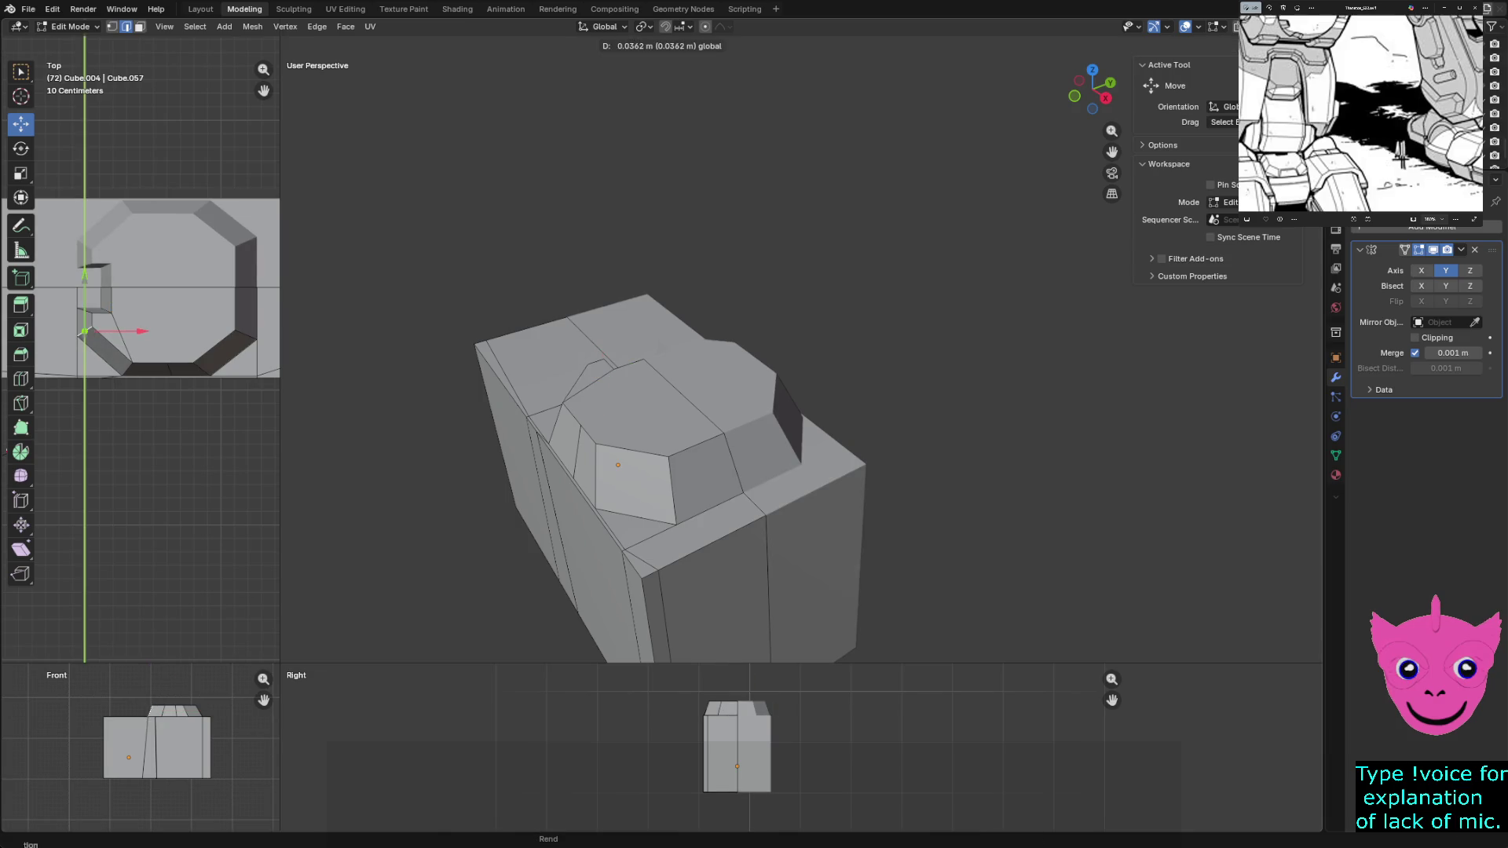
pyautogui.press('Return')
pyautogui.press('g')
pyautogui.press('x')
pyautogui.press('Return')
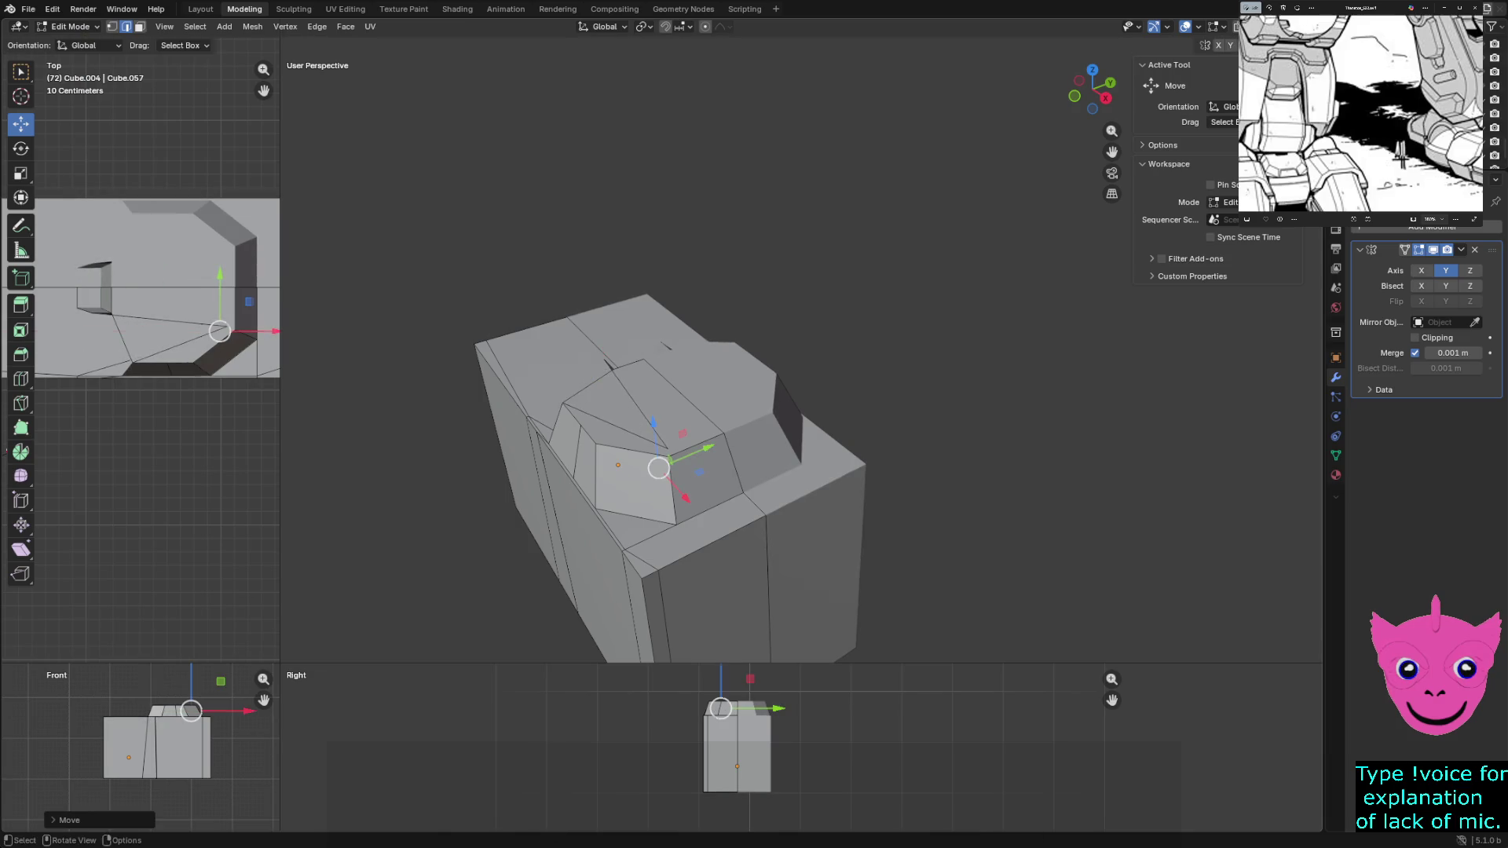
pyautogui.press('g')
pyautogui.press('y')
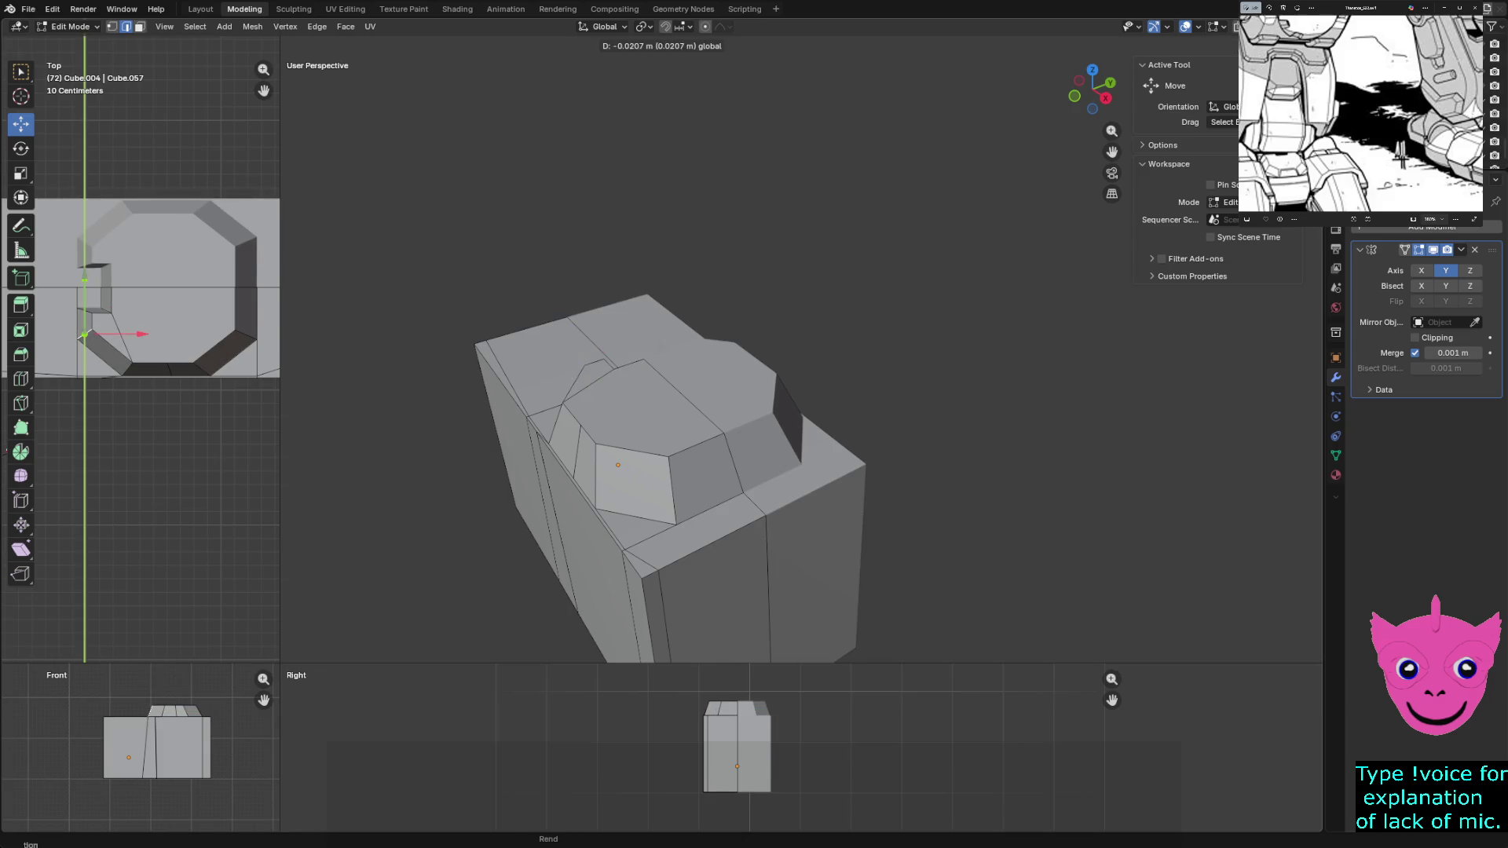
pyautogui.press('Return')
pyautogui.hotkey('alt', 'a')
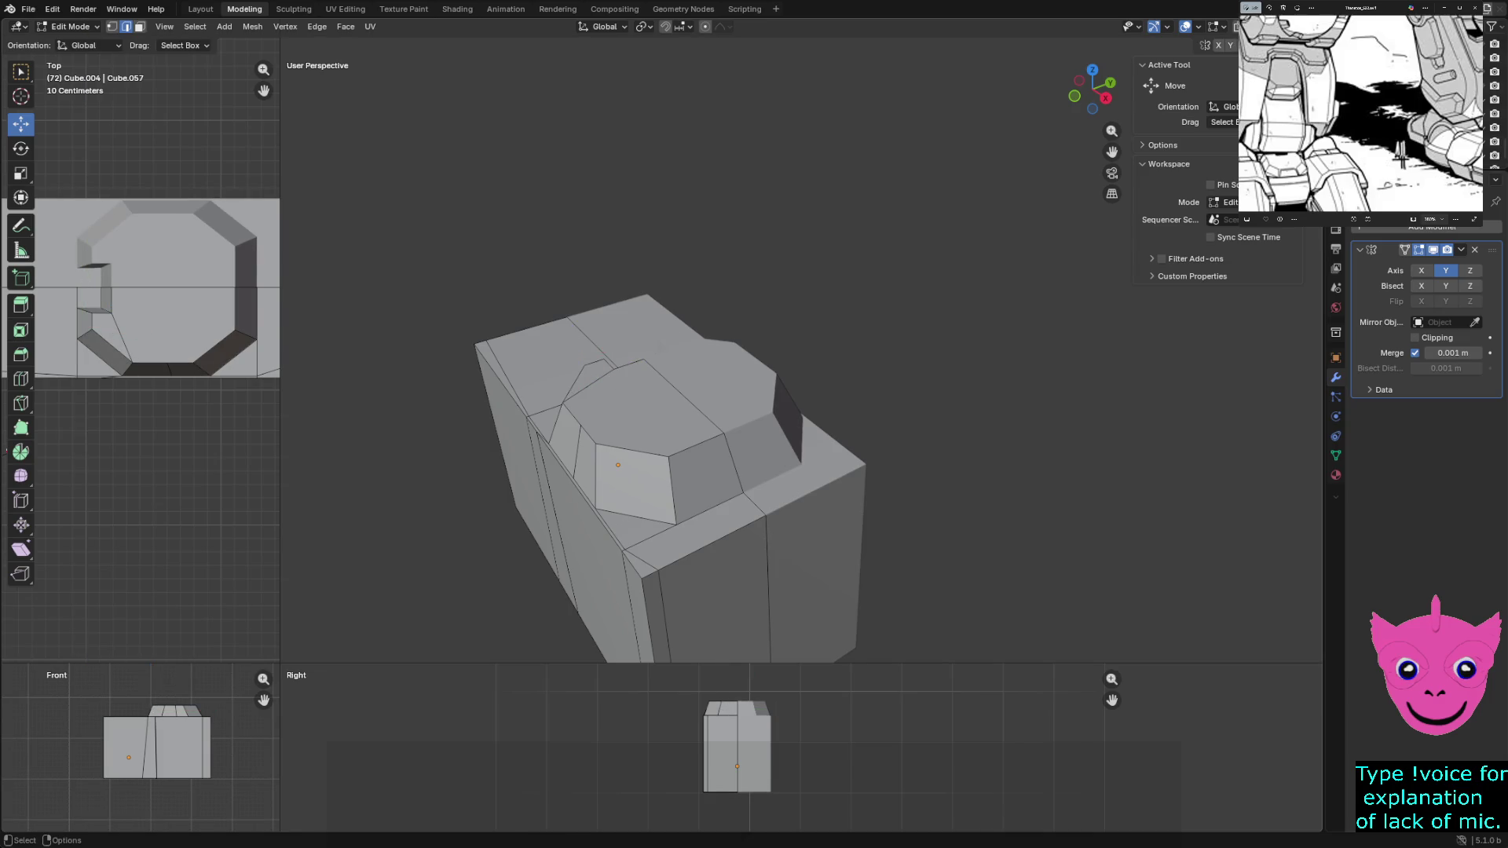
pyautogui.scroll(-2, 708, 459)
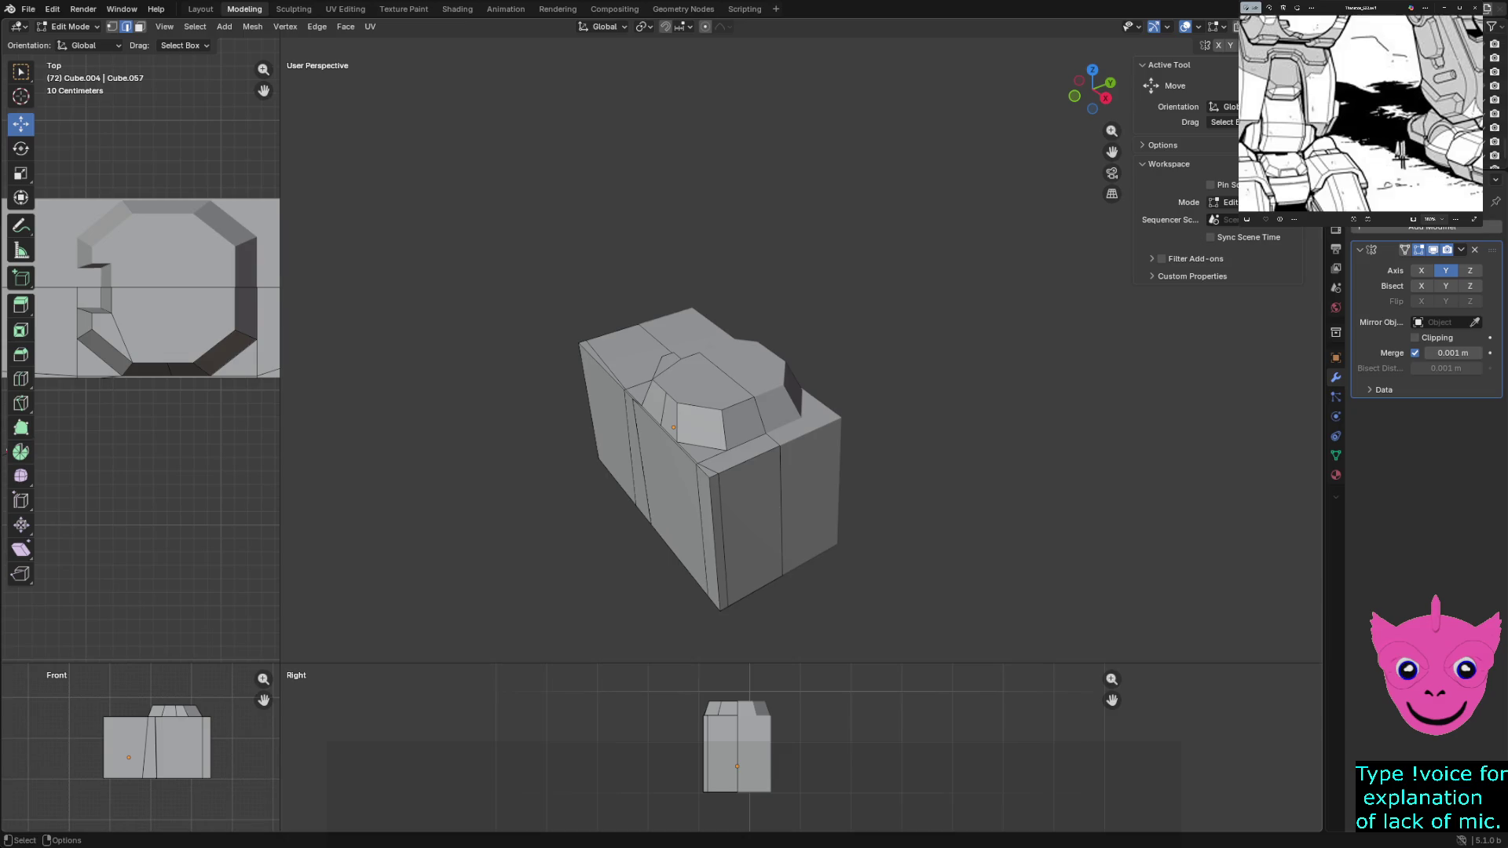
# Select the vertical edges on the sides of the raised chamfered top
pyautogui.moveTo(707, 460); pyautogui.dragTo(877, 471, button='middle')
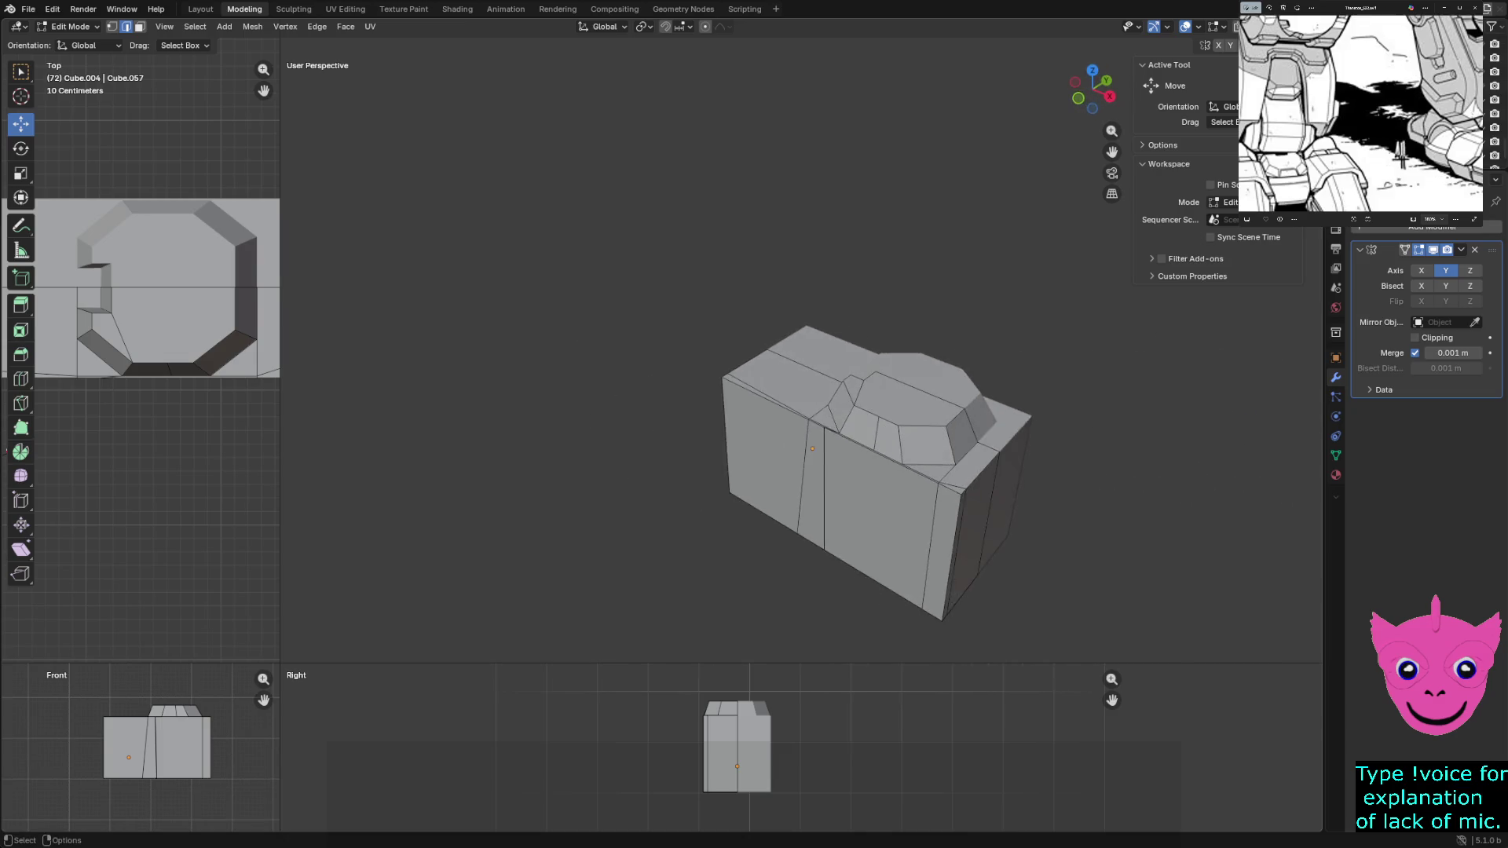
pyautogui.scroll(2, 877, 471)
pyautogui.moveTo(877, 471); pyautogui.dragTo(826, 472, button='middle')
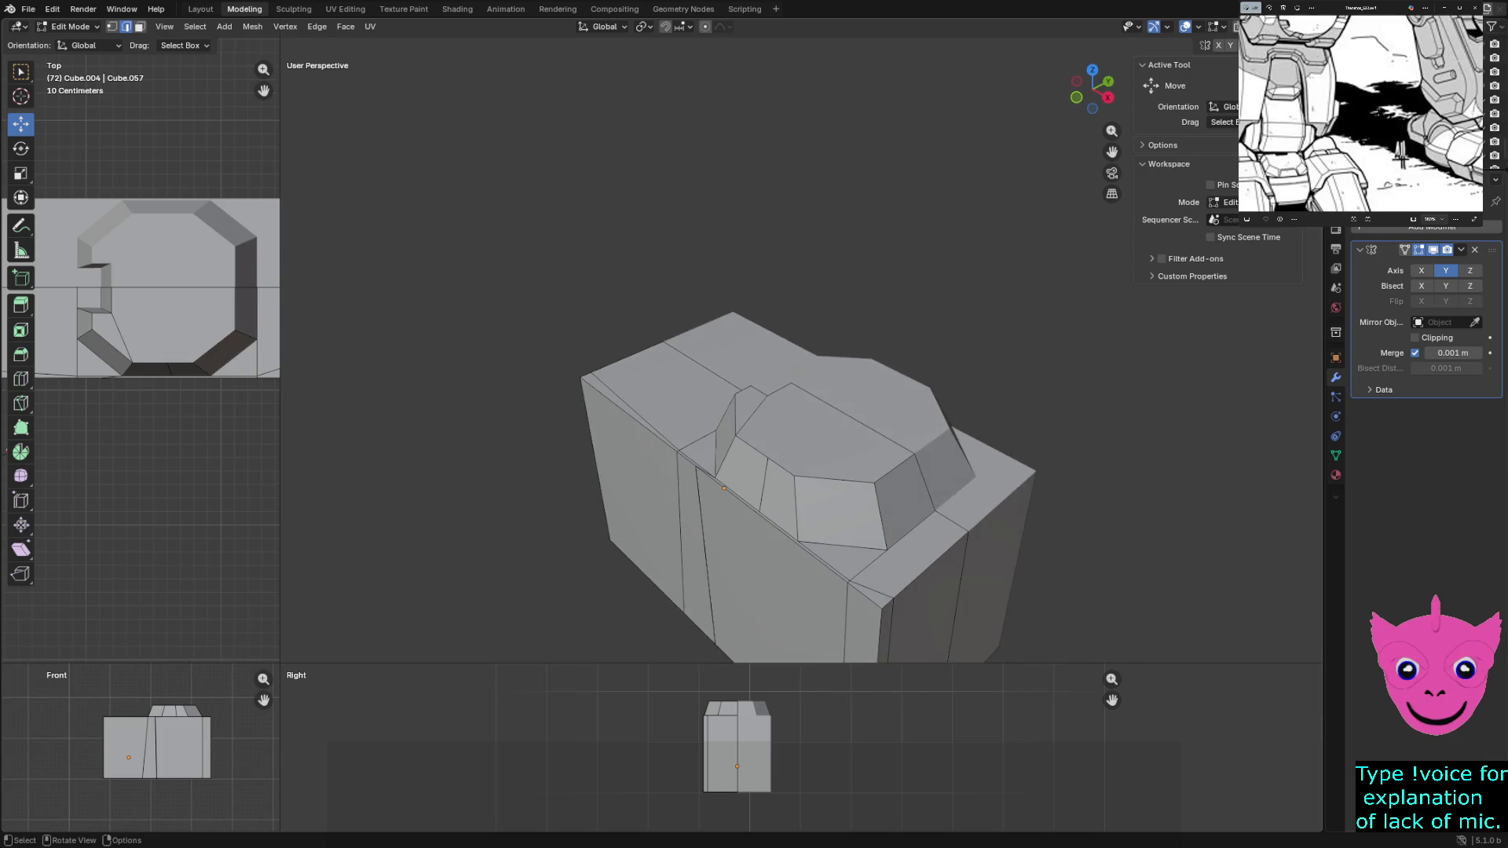
pyautogui.click(838, 510)
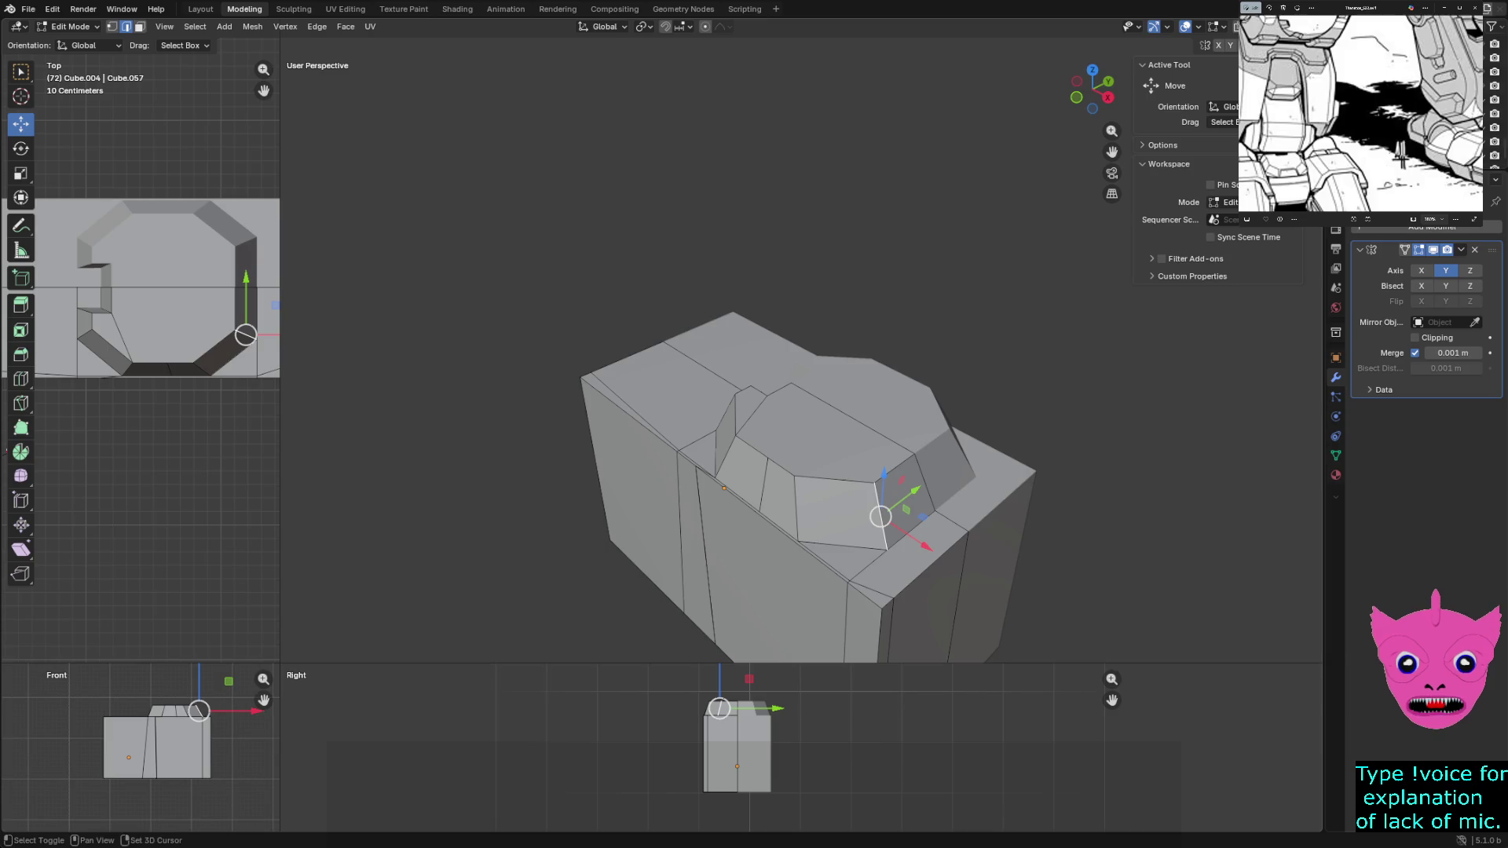
pyautogui.click(813, 505)
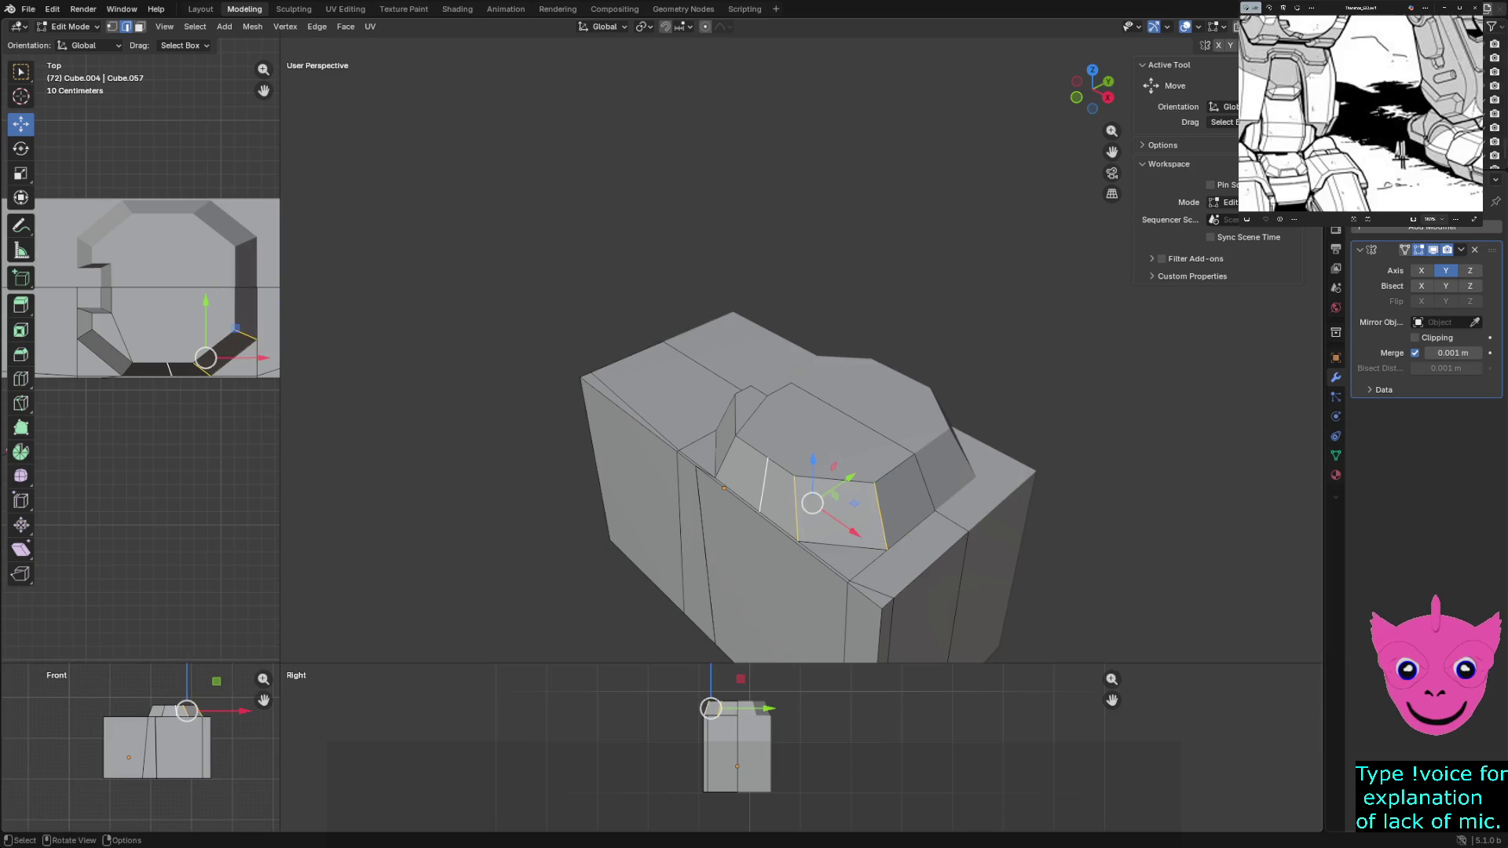
pyautogui.keyDown('shift'); pyautogui.moveTo(811, 504); pyautogui.dragTo(1073, 560, button='middle'); pyautogui.keyUp('shift')
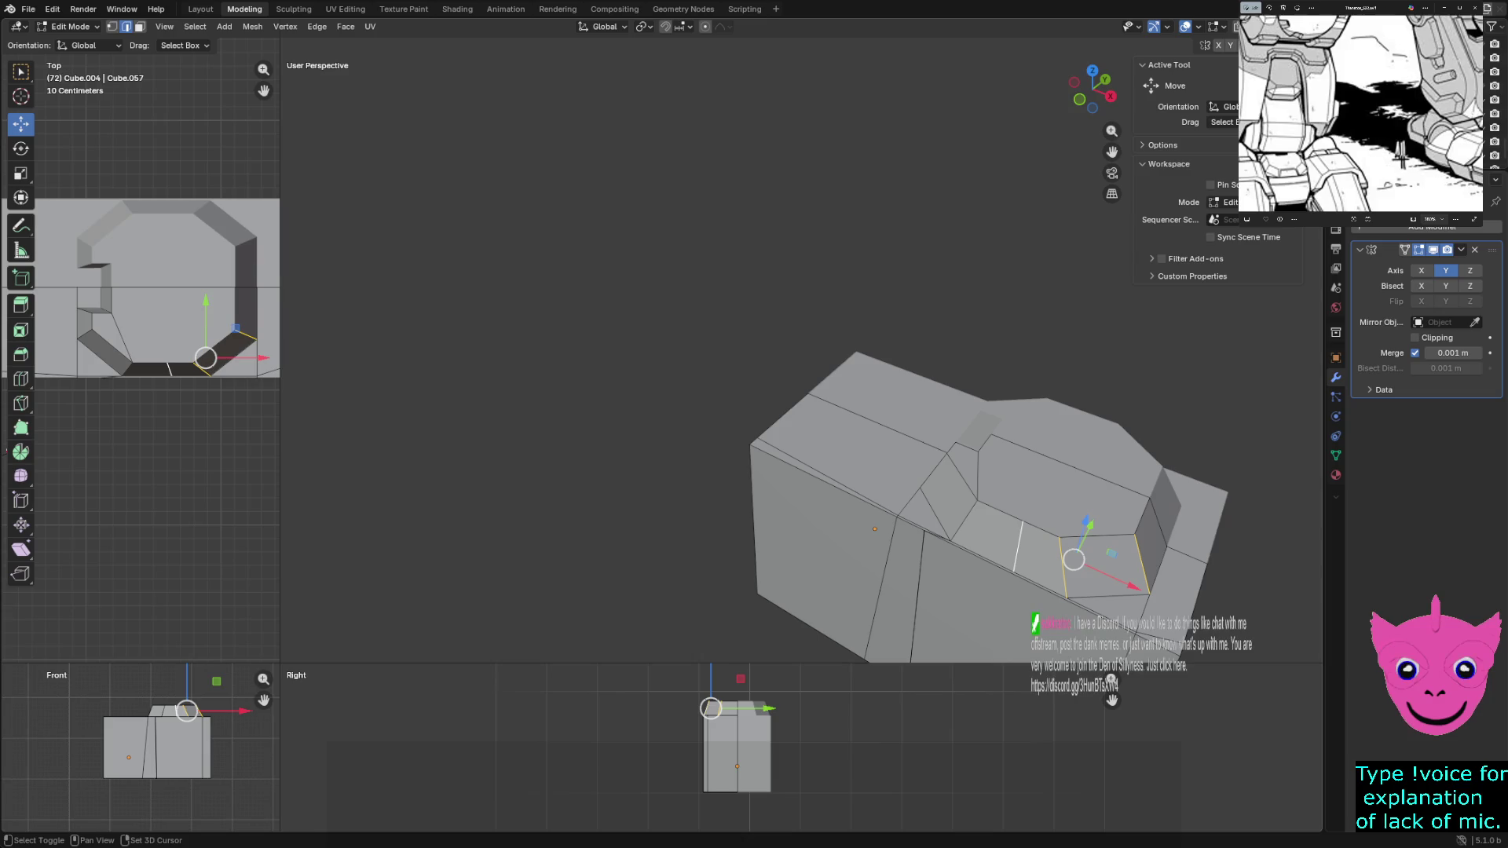
pyautogui.keyDown('shift'); pyautogui.click(965, 523); pyautogui.keyUp('shift')
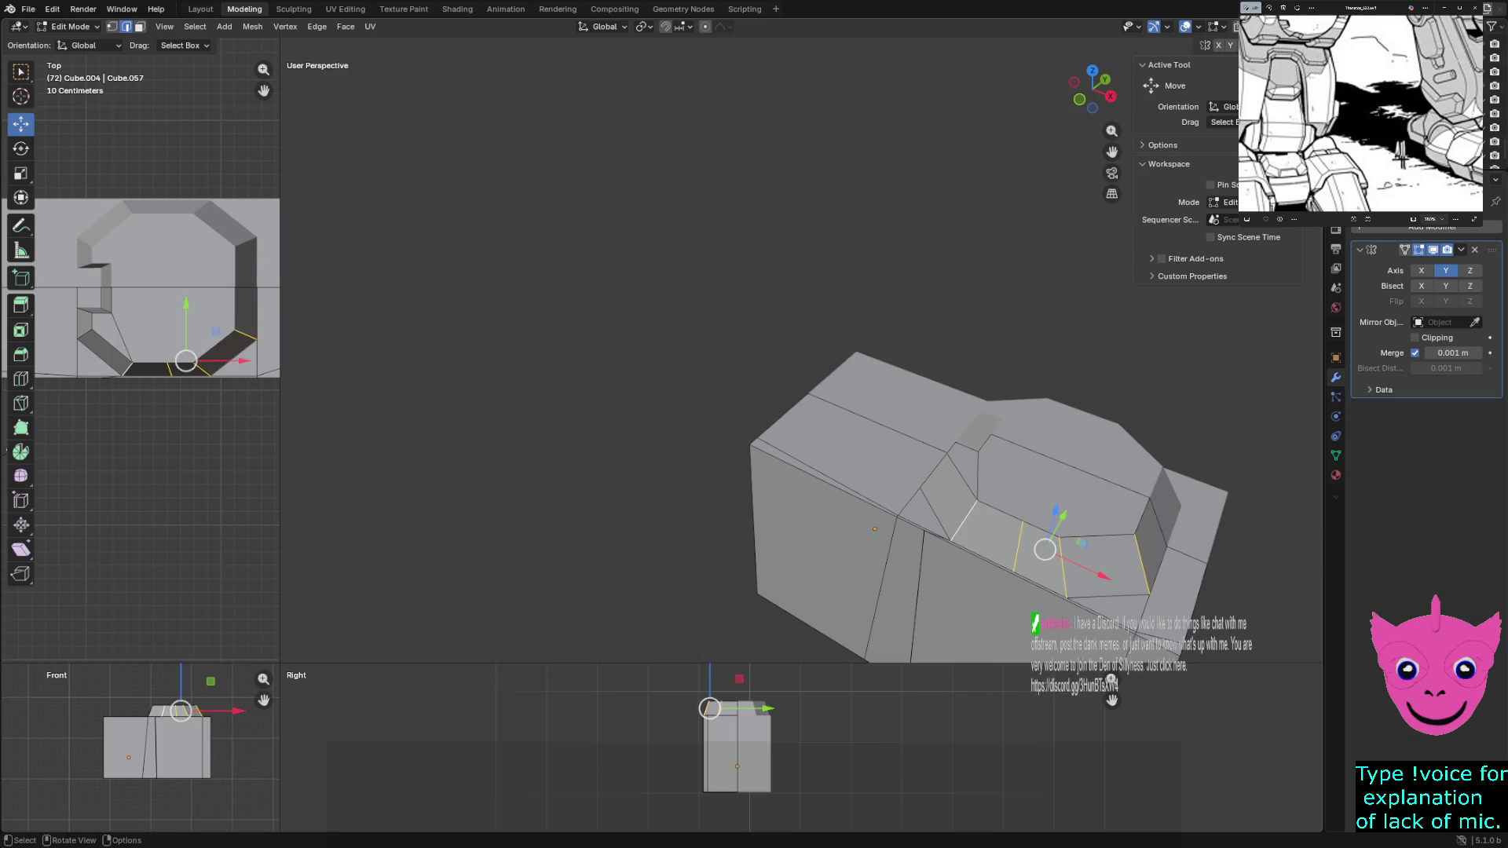
pyautogui.keyDown('shift'); pyautogui.moveTo(989, 508); pyautogui.dragTo(542, 484, button='middle'); pyautogui.keyUp('shift')
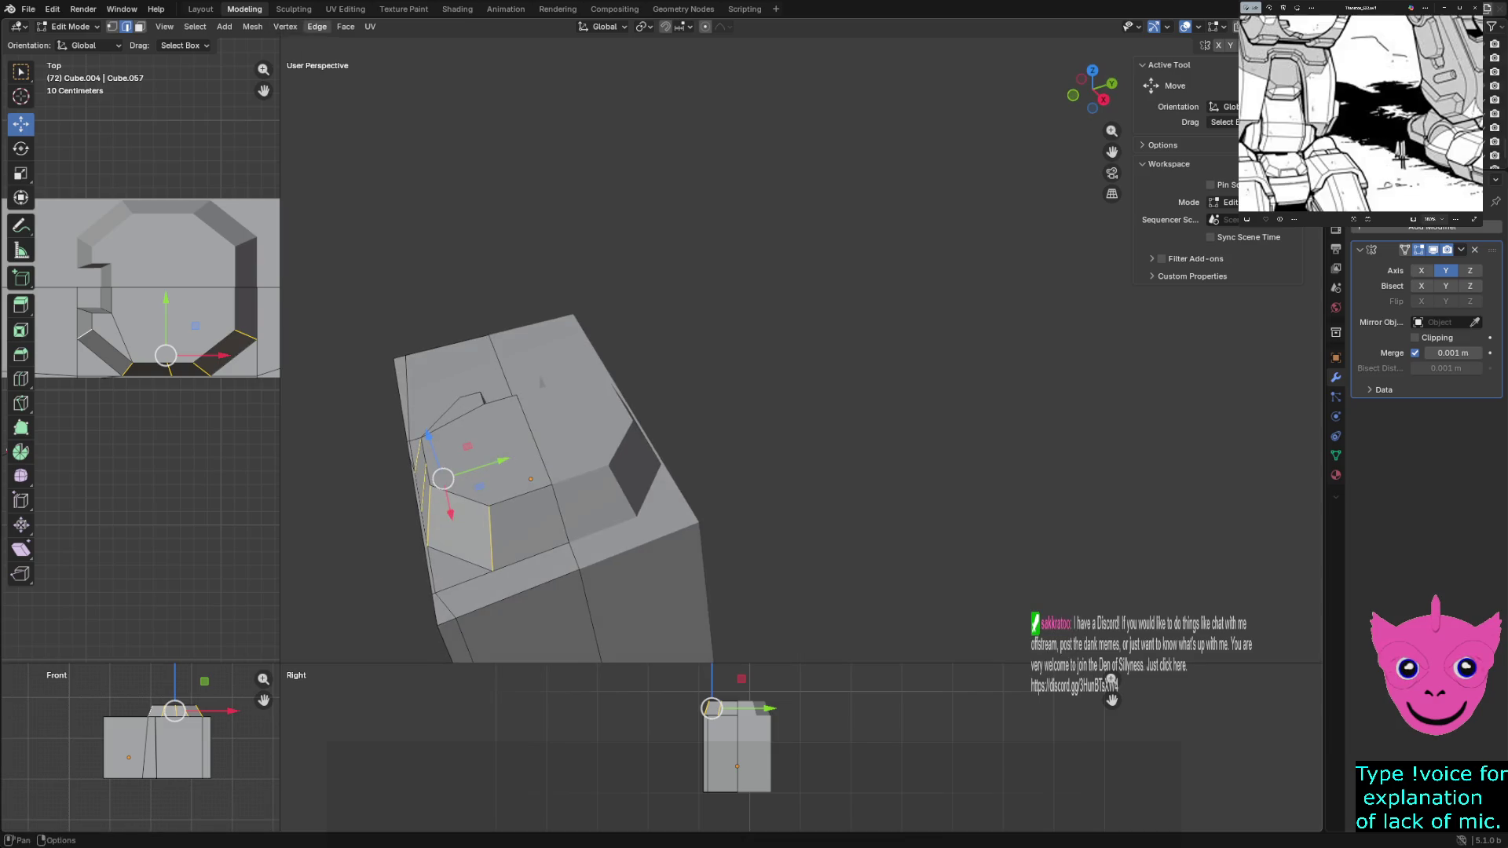
# Bevel the selected edges via Edge > Bevel Edges, settling on a 0.01 m width
pyautogui.click(317, 26)
pyautogui.click(353, 56)
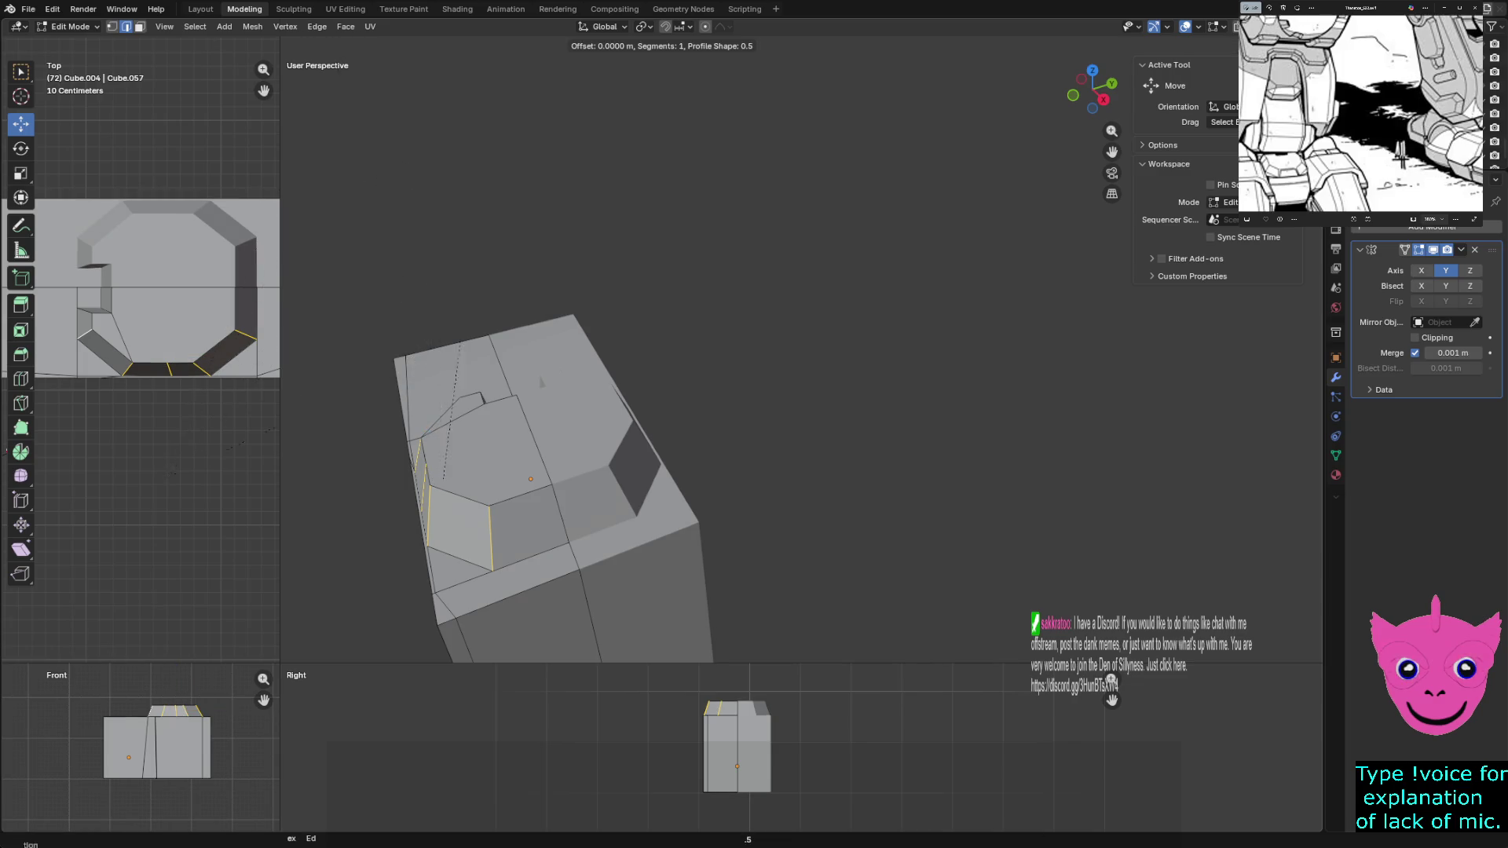
pyautogui.press('Return')
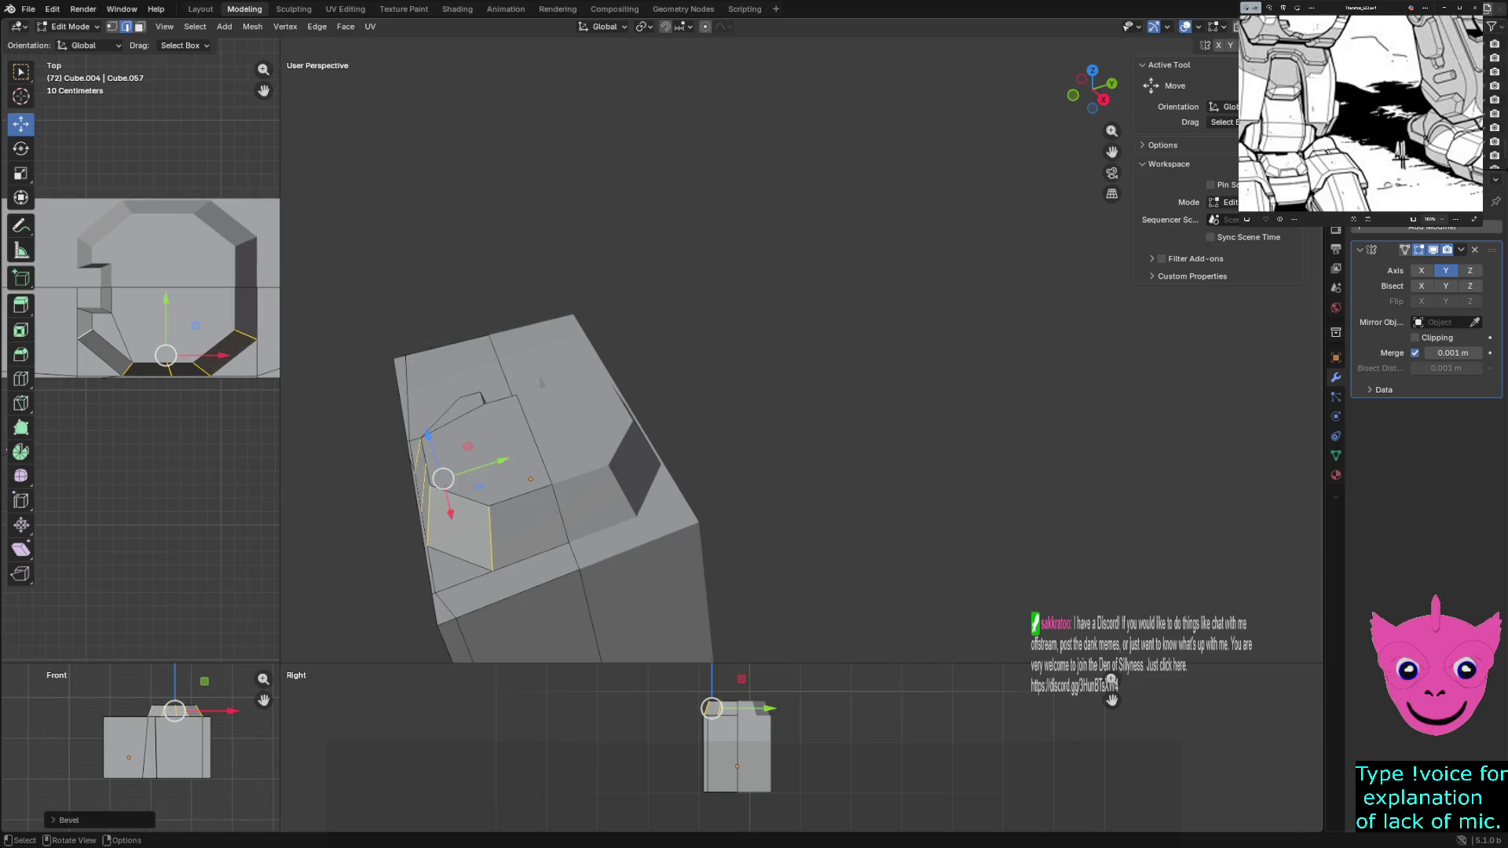
pyautogui.click(69, 821)
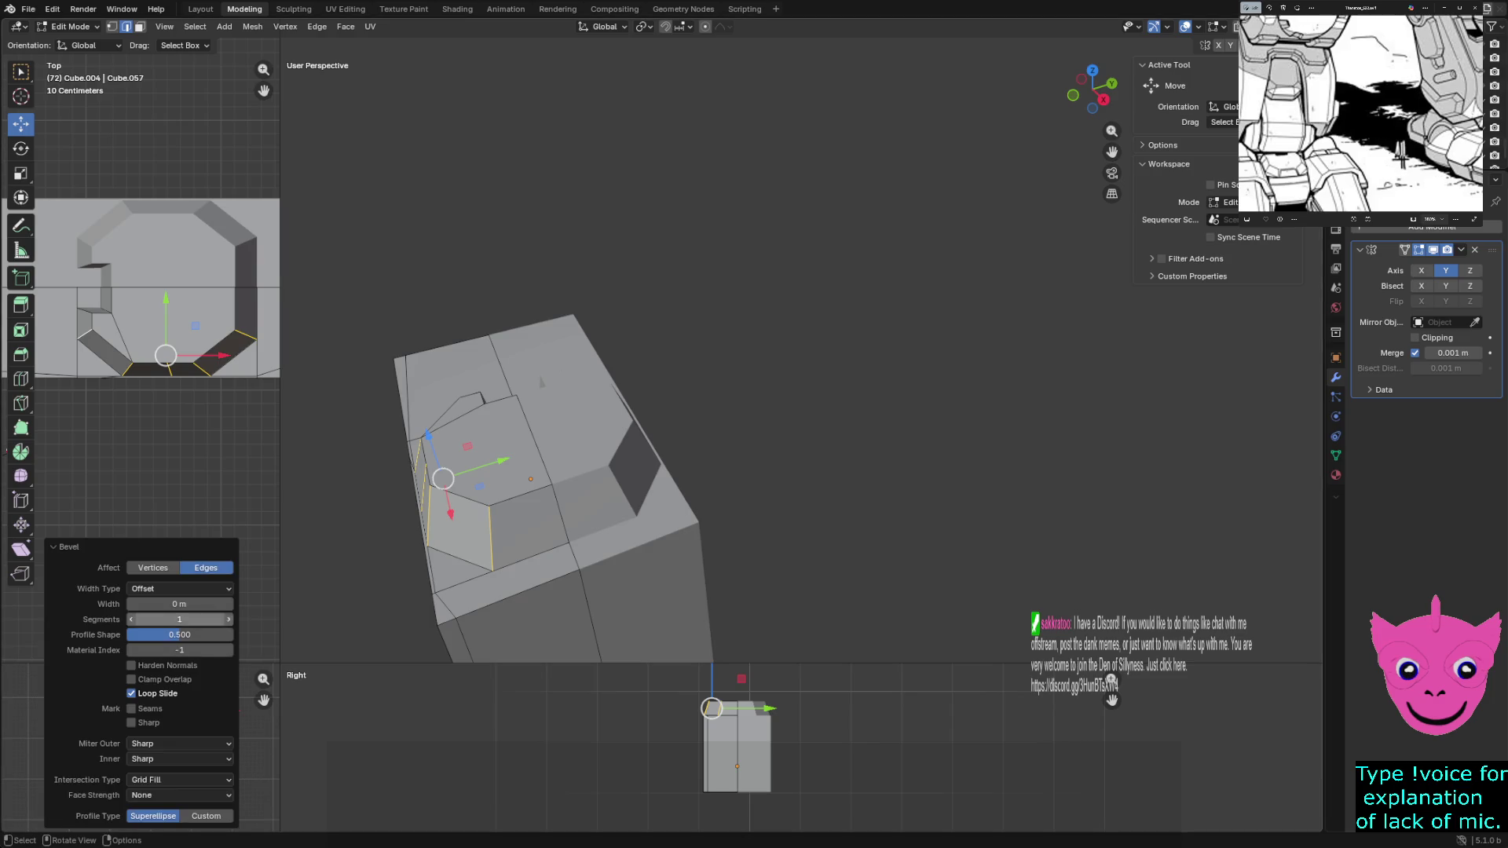
pyautogui.click(180, 603)
pyautogui.write('0.02')
pyautogui.press('Return')
pyautogui.moveTo(179, 603); pyautogui.dragTo(195, 604)
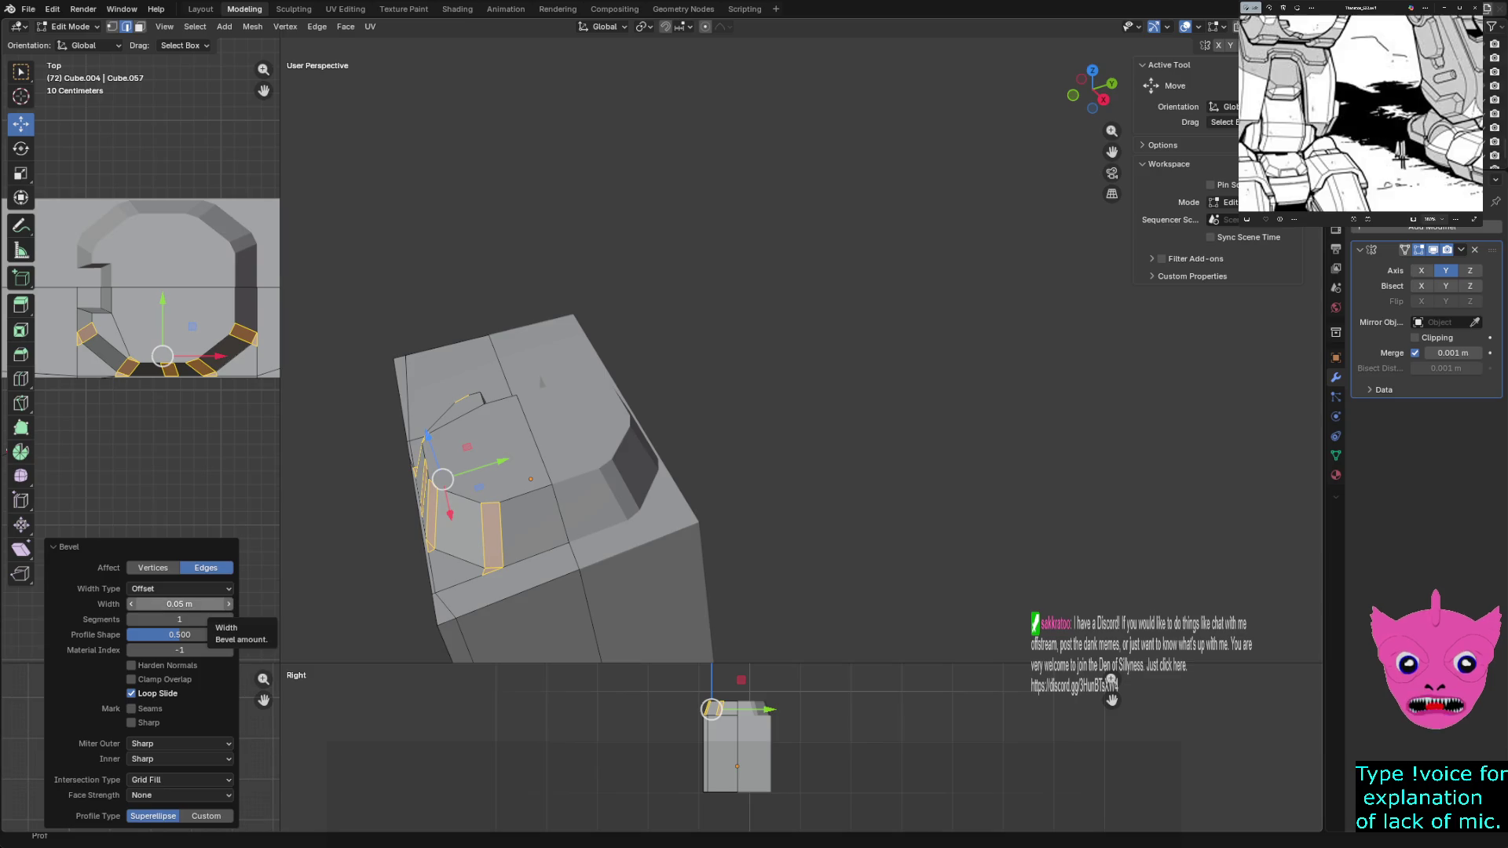
pyautogui.click(195, 603)
pyautogui.write('0.01')
pyautogui.press('Return')
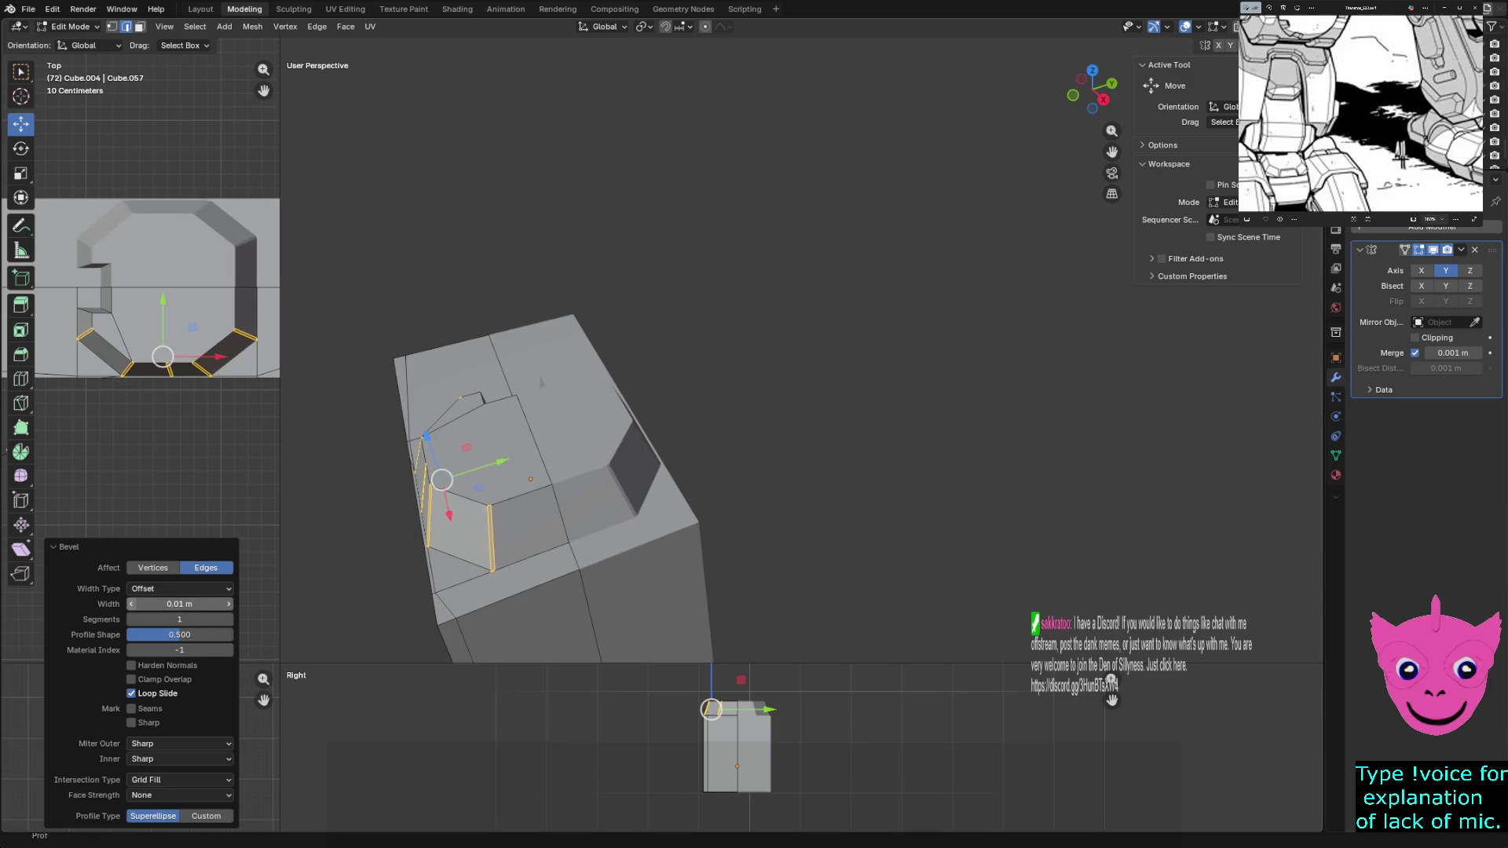
pyautogui.hotkey('alt', 'a')
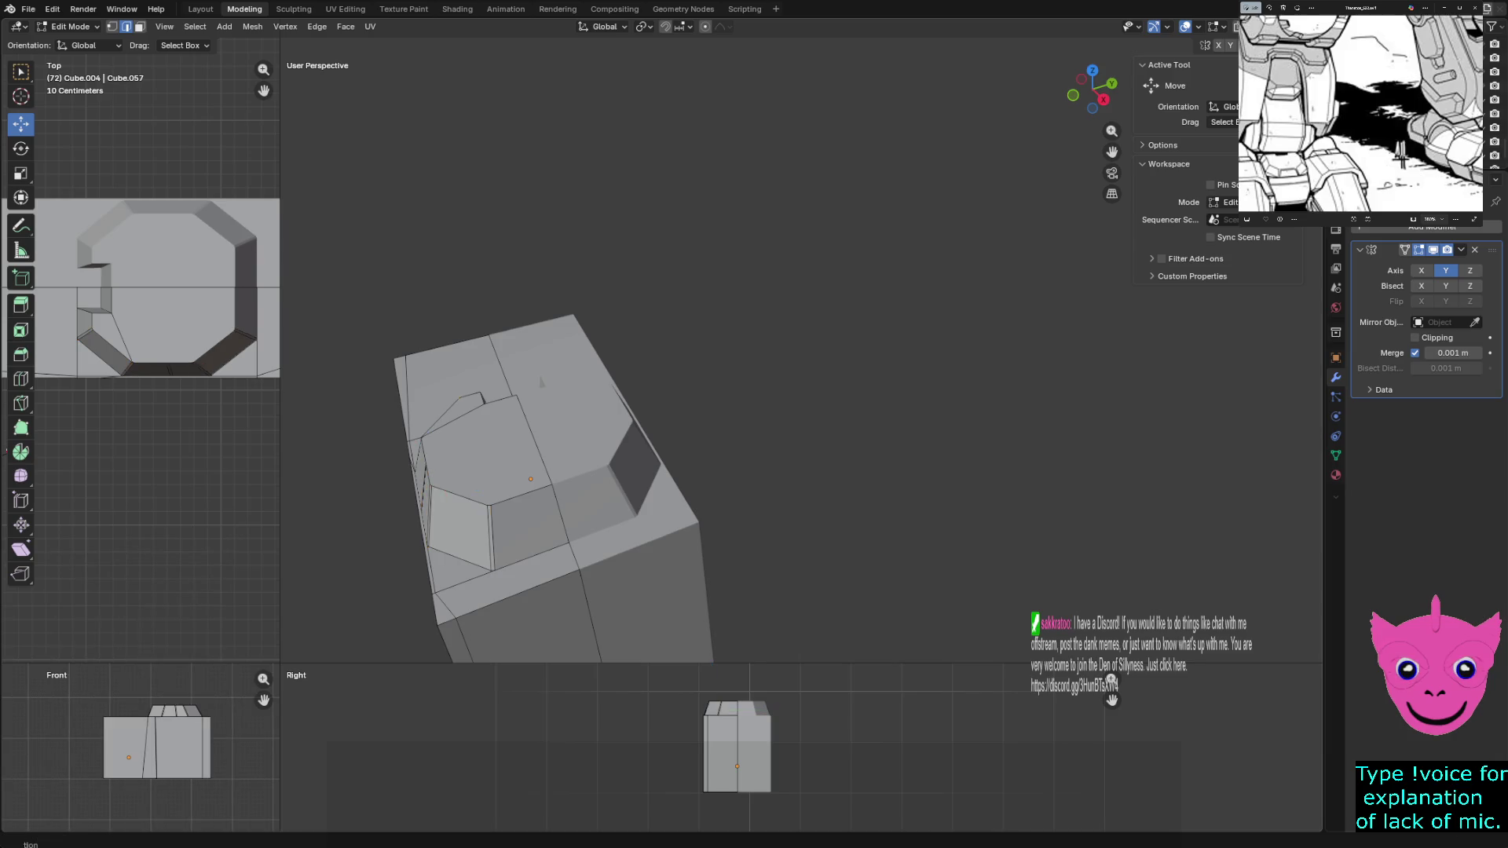
pyautogui.moveTo(541, 383); pyautogui.dragTo(540, 383, button='middle')
pyautogui.hotkey('shift', 'z')
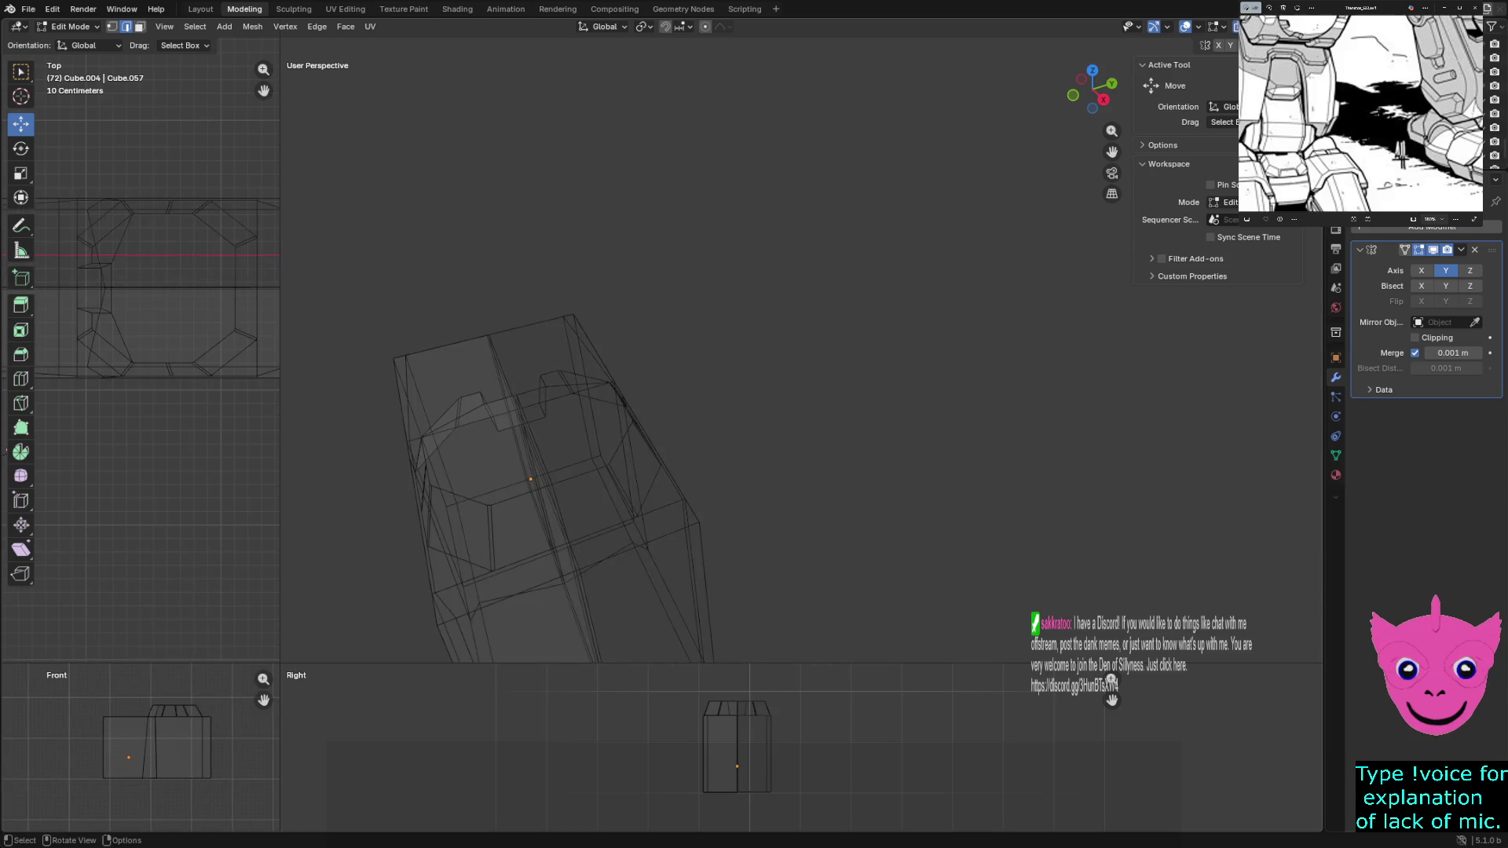
pyautogui.scroll(-5, 542, 382)
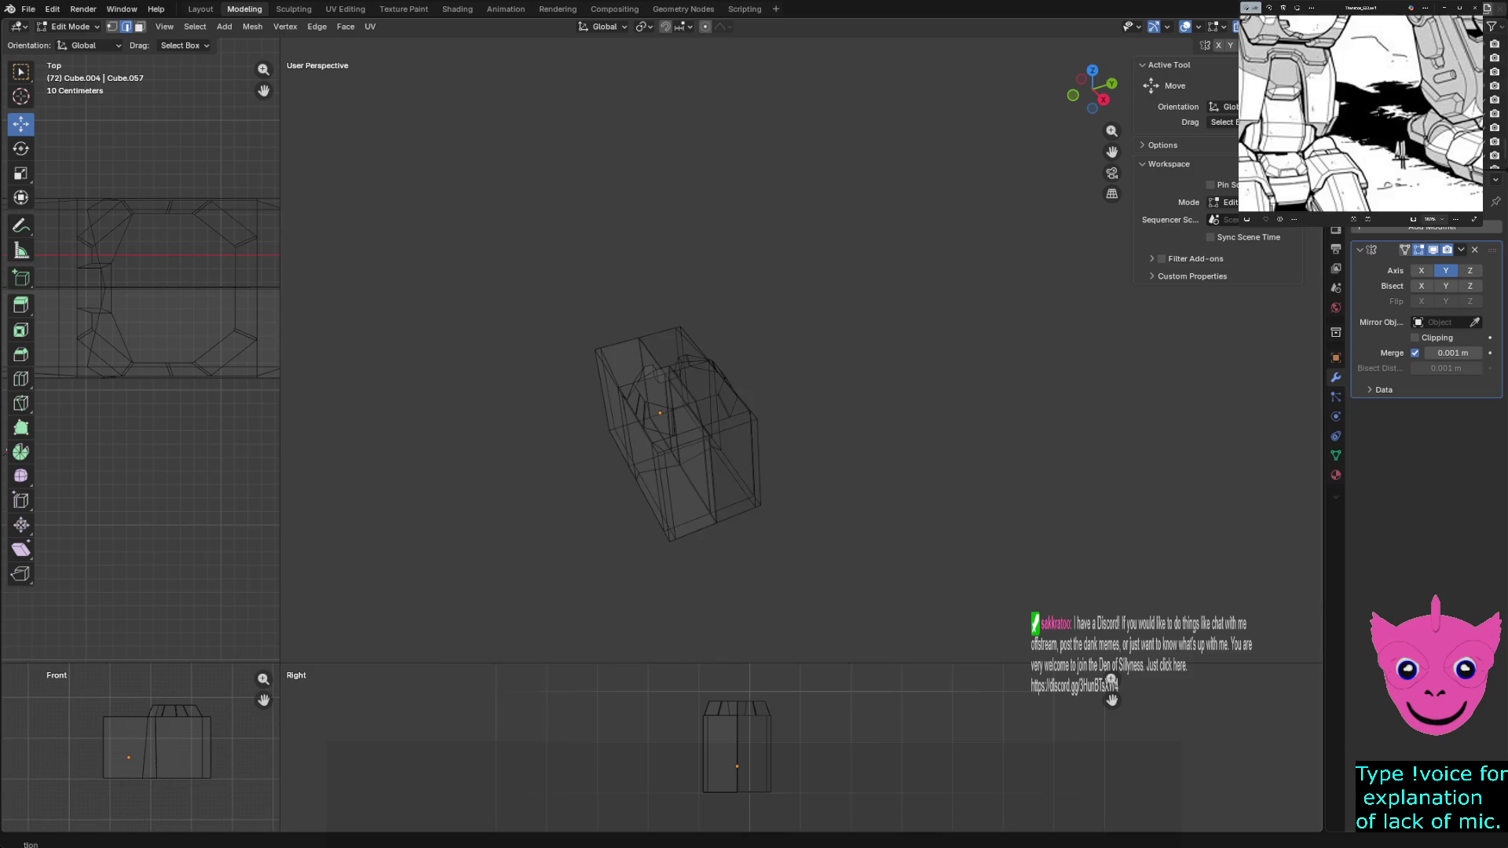
pyautogui.hotkey('shift', 'z')
pyautogui.press('Tab')
pyautogui.hotkey('alt', 'a')
pyautogui.moveTo(541, 382); pyautogui.dragTo(548, 353, button='middle')
pyautogui.moveTo(801, 355)
pyautogui.mouseDown(button='middle')
pyautogui.moveTo(754, 330)
pyautogui.moveTo(706, 354)
pyautogui.moveTo(731, 365)
pyautogui.mouseUp(button='middle')
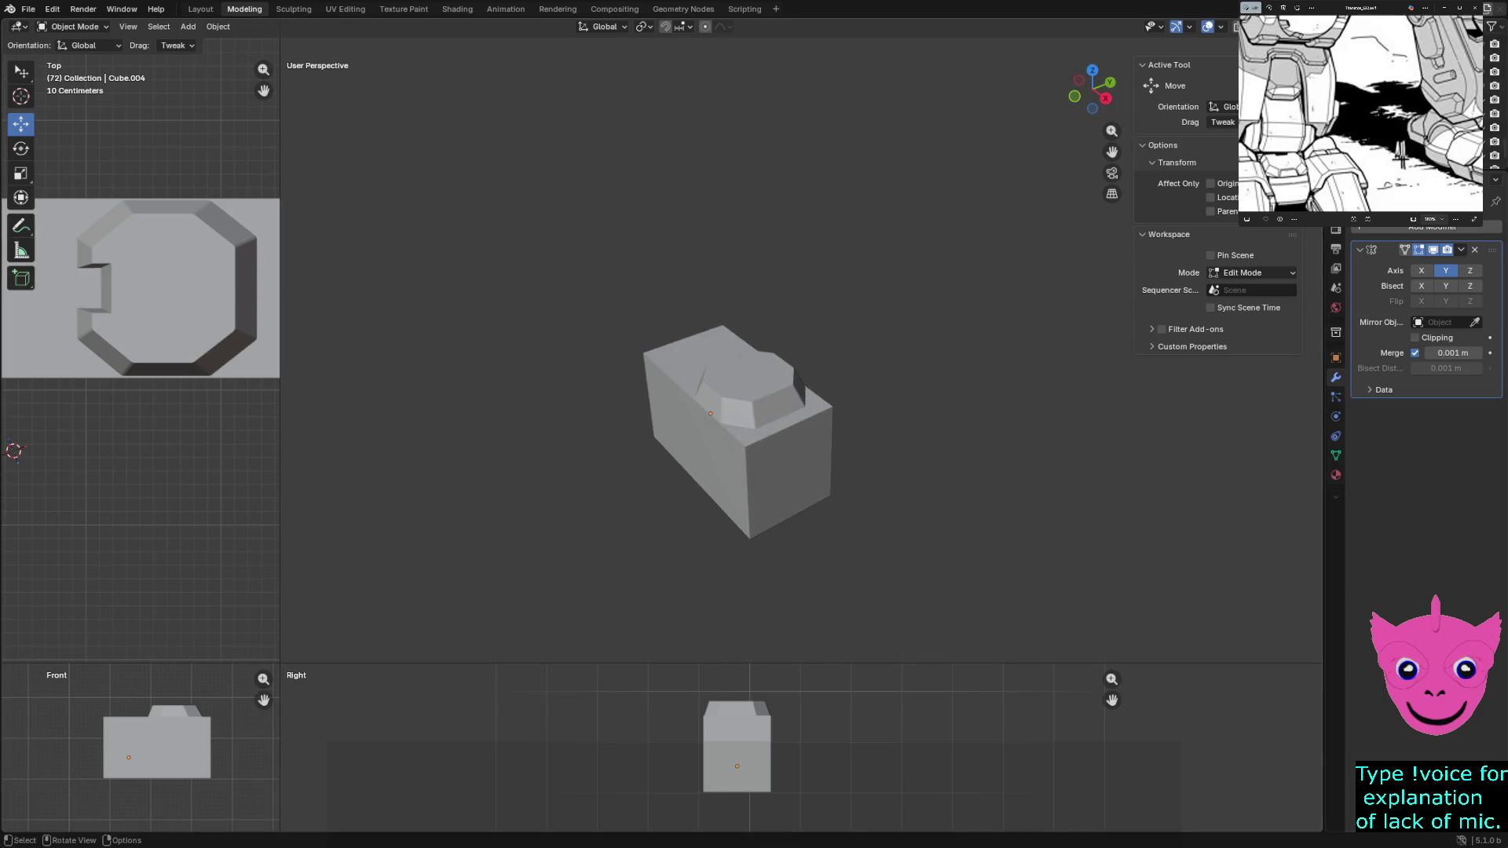
pyautogui.moveTo(731, 424)
pyautogui.mouseDown(button='middle')
pyautogui.moveTo(919, 436)
pyautogui.moveTo(1036, 392)
pyautogui.mouseUp(button='middle')
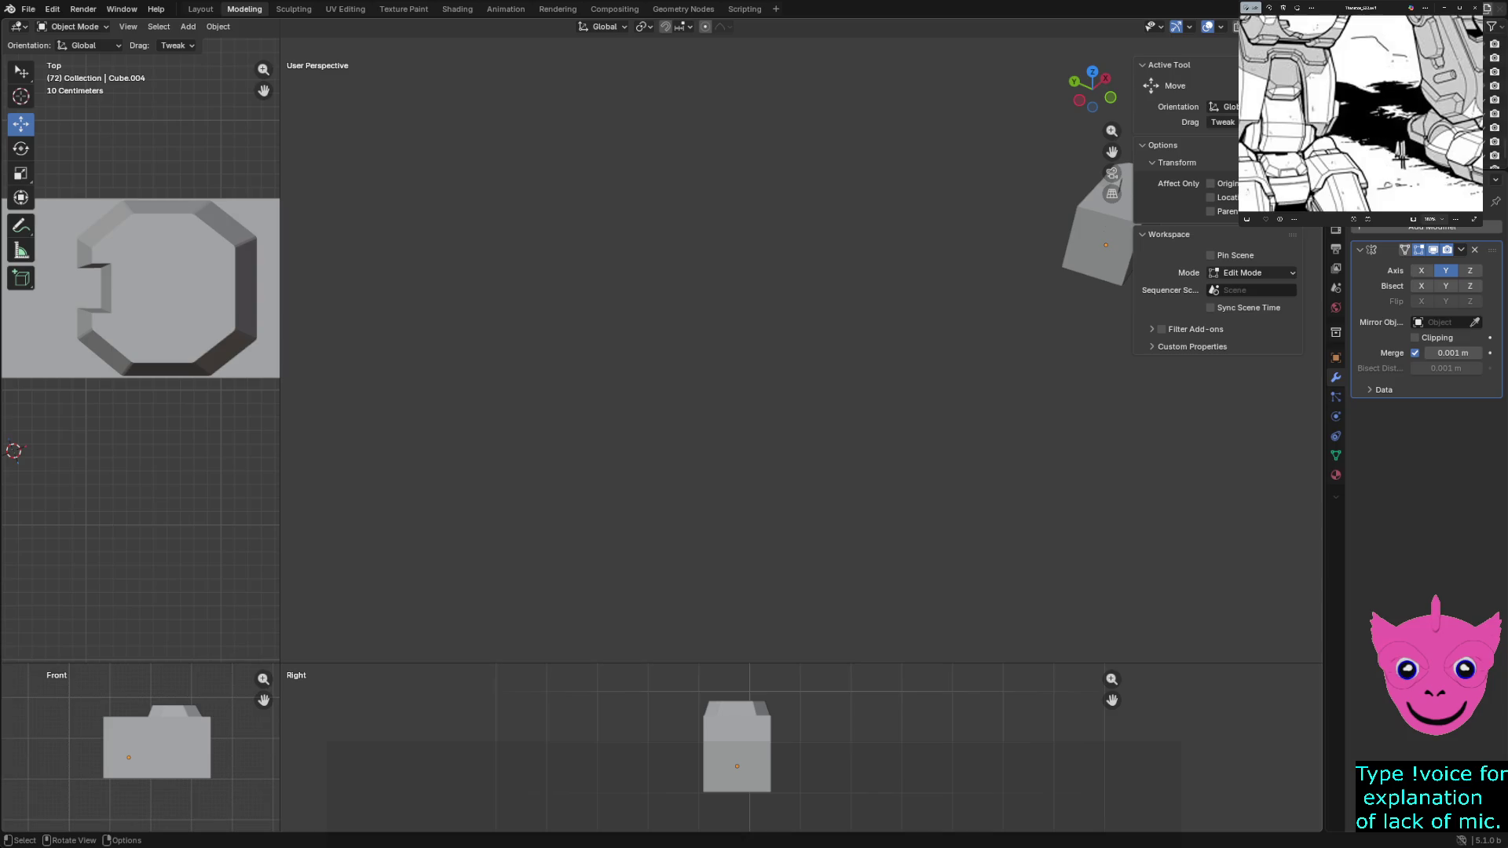
pyautogui.keyDown('shift'); pyautogui.moveTo(1038, 330); pyautogui.dragTo(834, 427, button='middle'); pyautogui.keyUp('shift')
pyautogui.scroll(2, 835, 428)
pyautogui.press('z')
pyautogui.click(902, 431)
pyautogui.hotkey('shift', 'z')
pyautogui.moveTo(834, 427); pyautogui.dragTo(789, 476, button='middle')
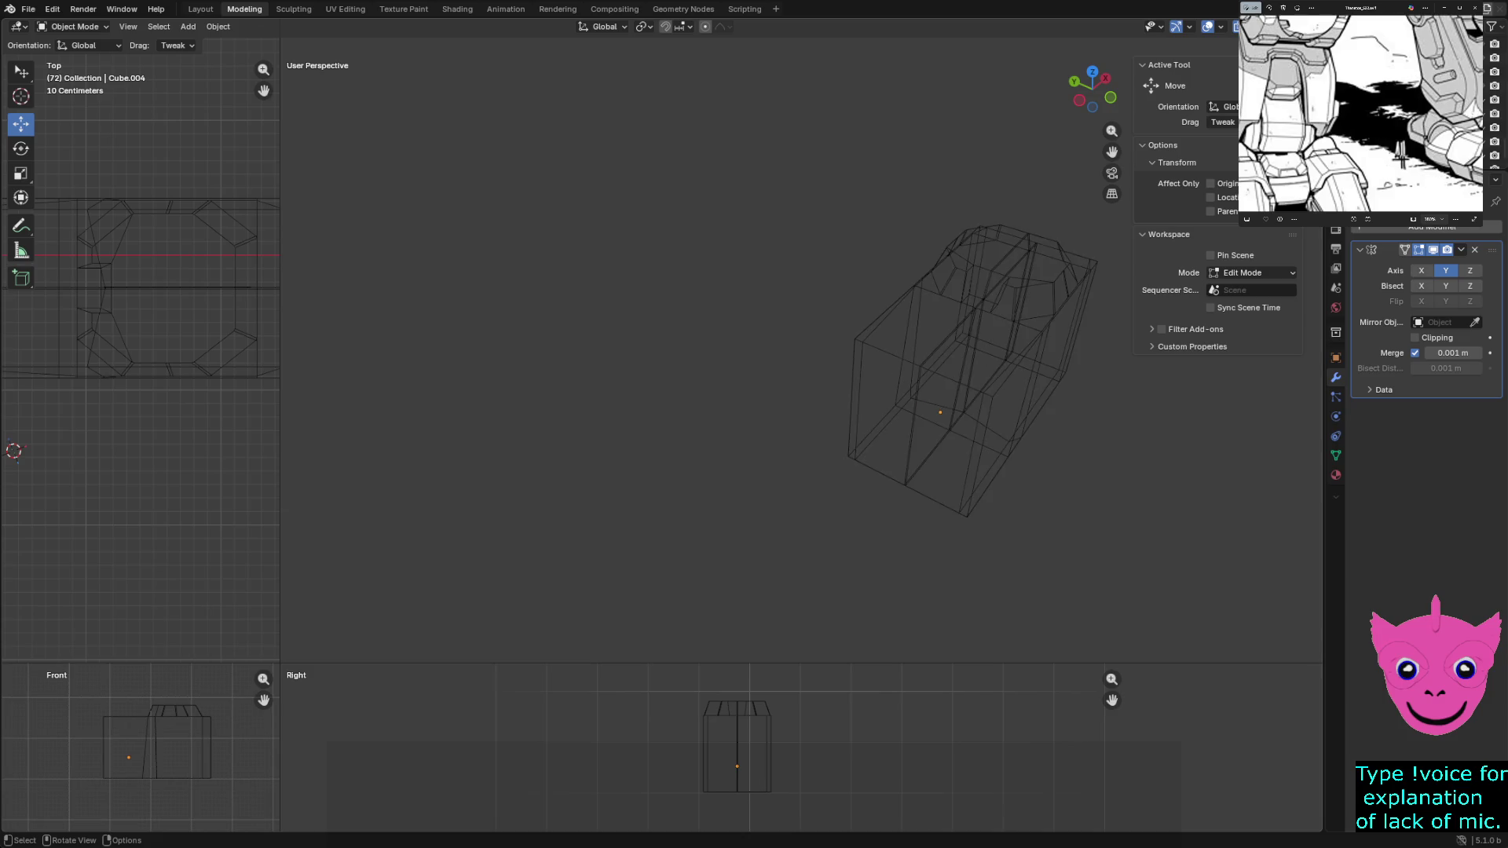
pyautogui.press('z')
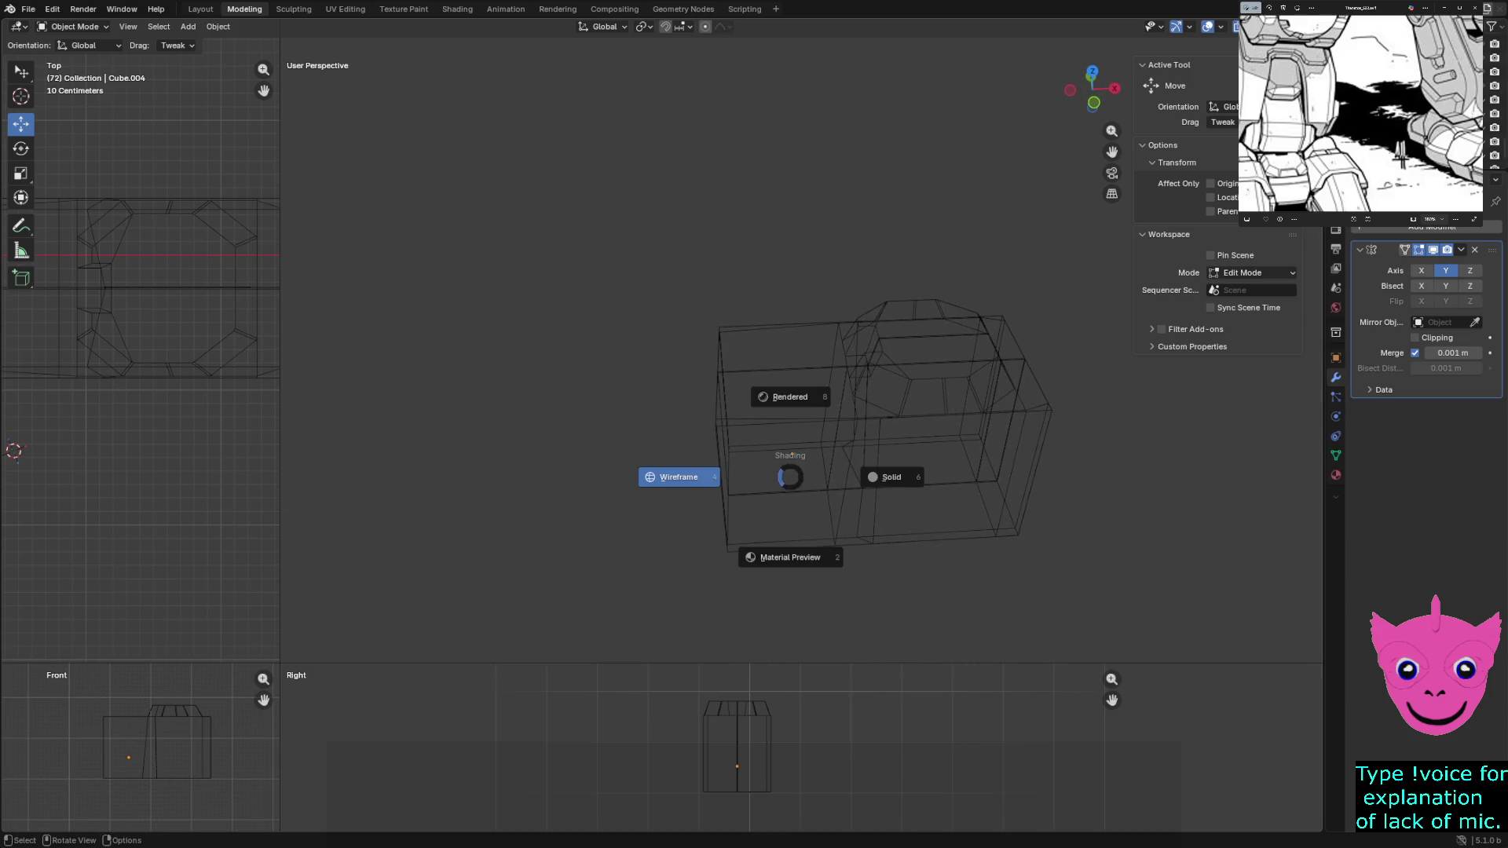
pyautogui.click(892, 476)
pyautogui.press('Tab')
pyautogui.moveTo(825, 471); pyautogui.dragTo(943, 530, button='middle')
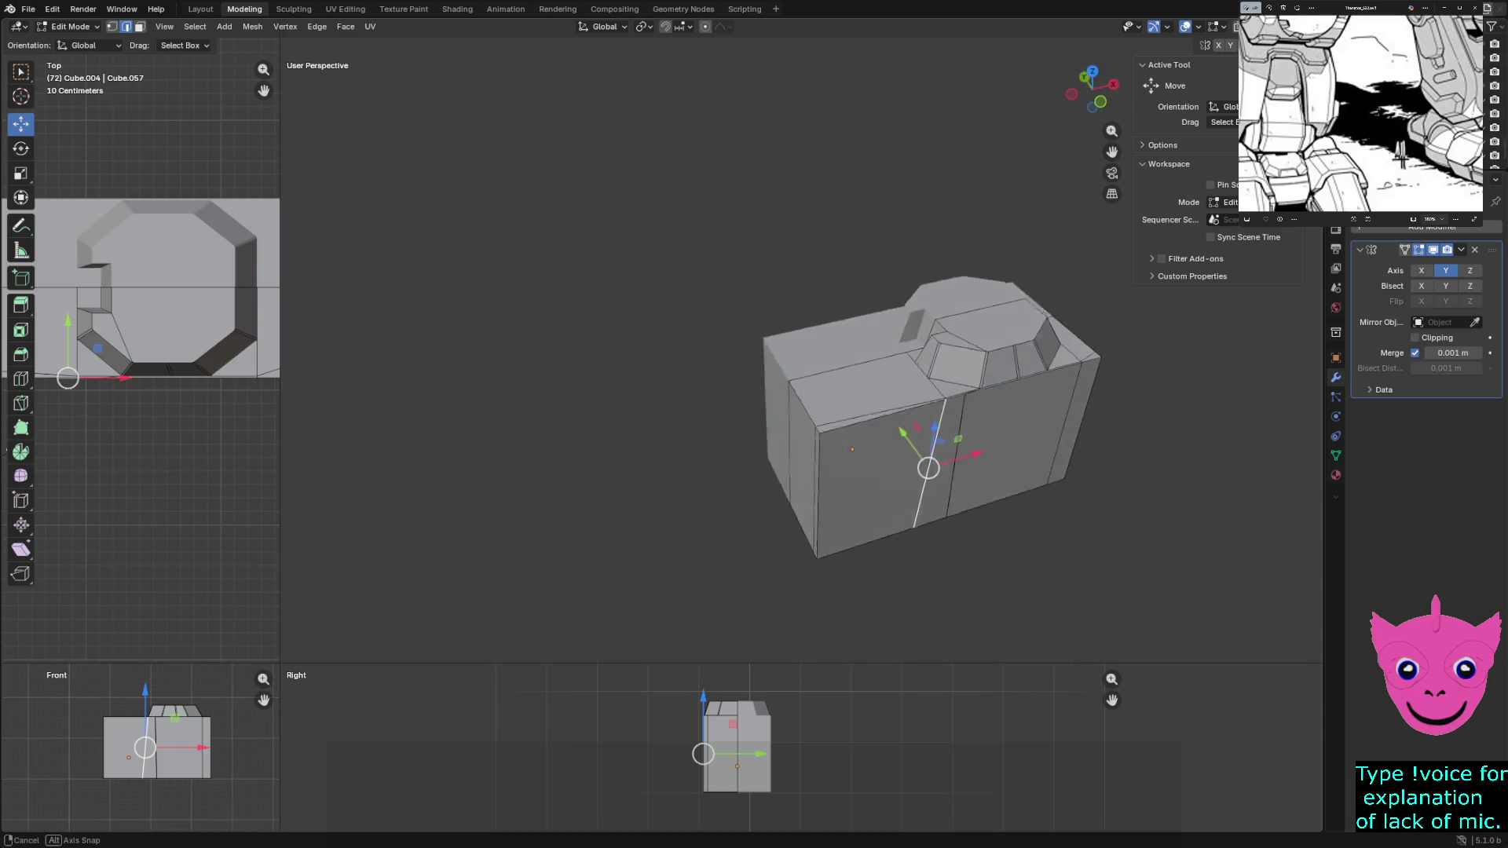
pyautogui.scroll(2, 802, 353)
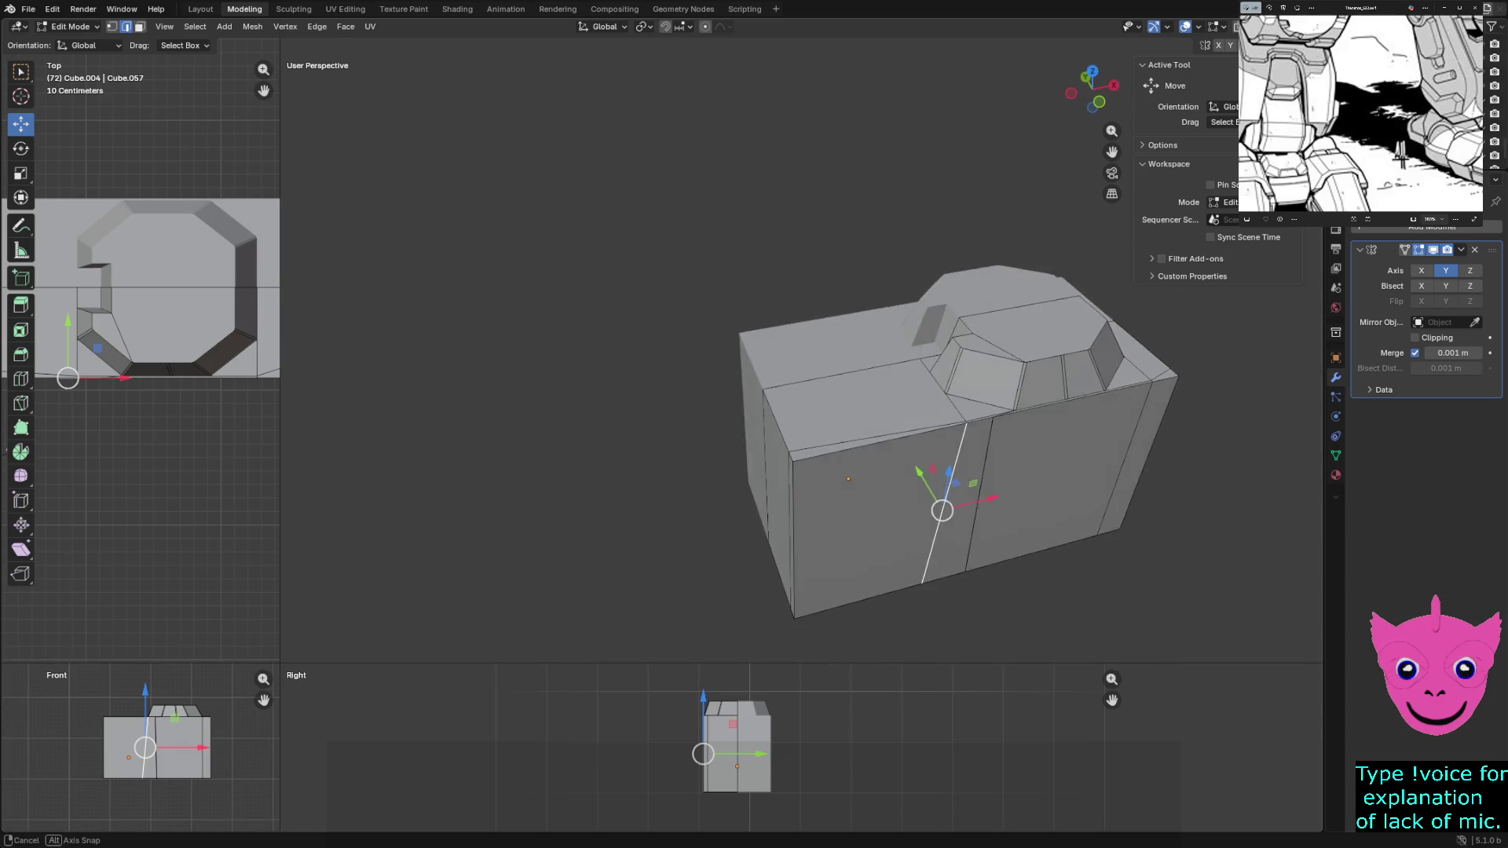
pyautogui.scroll(2, 801, 354)
pyautogui.scroll(-2, 801, 353)
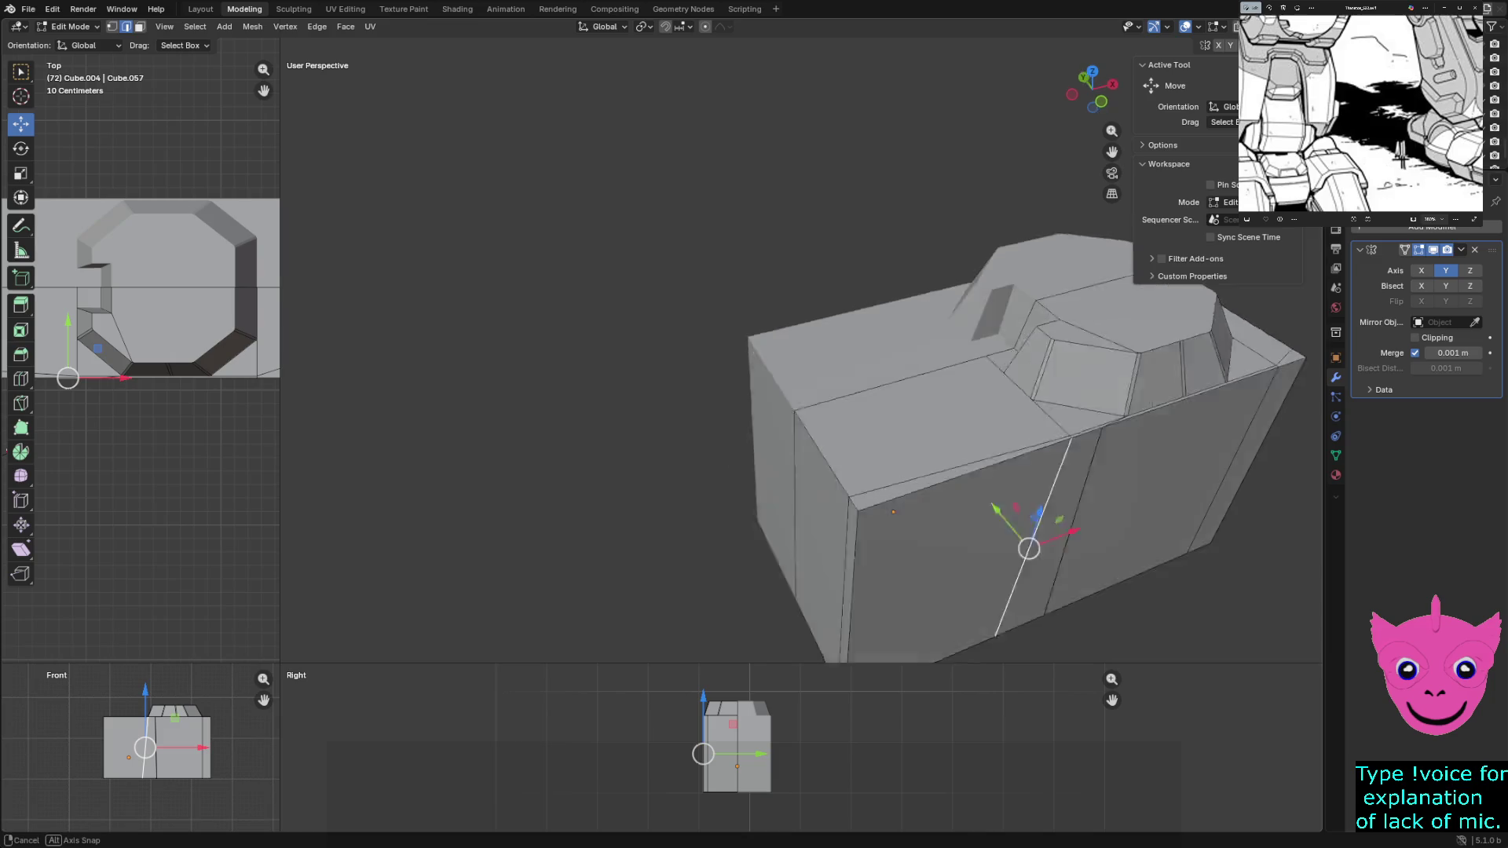
pyautogui.moveTo(801, 354); pyautogui.dragTo(896, 377, button='middle')
pyautogui.moveTo(802, 354)
pyautogui.mouseDown(button='middle')
pyautogui.moveTo(754, 424)
pyautogui.moveTo(594, 272)
pyautogui.moveTo(754, 424)
pyautogui.moveTo(896, 495)
pyautogui.mouseUp(button='middle')
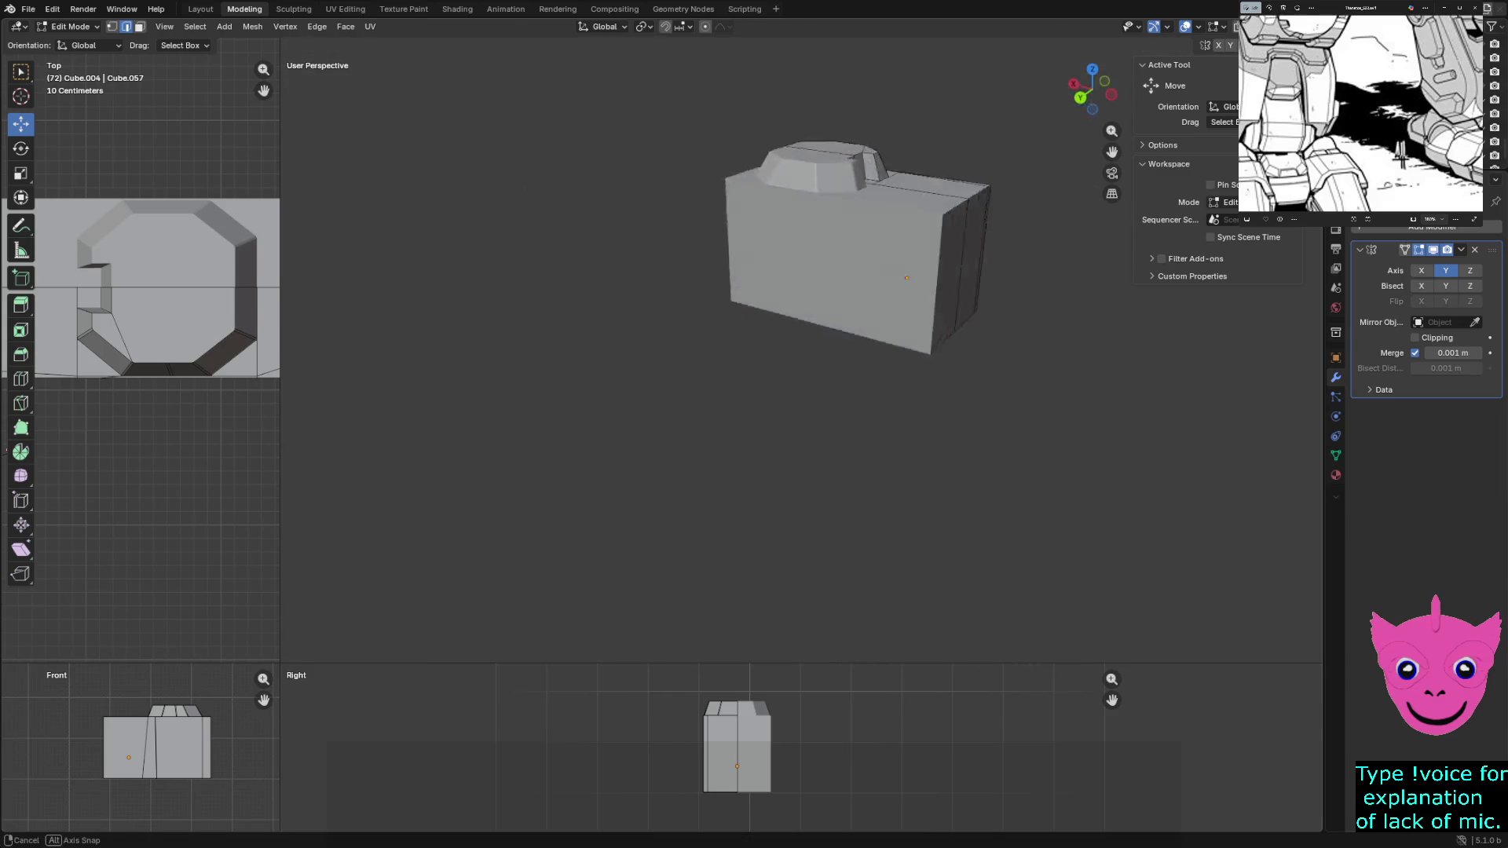
pyautogui.press('Tab')
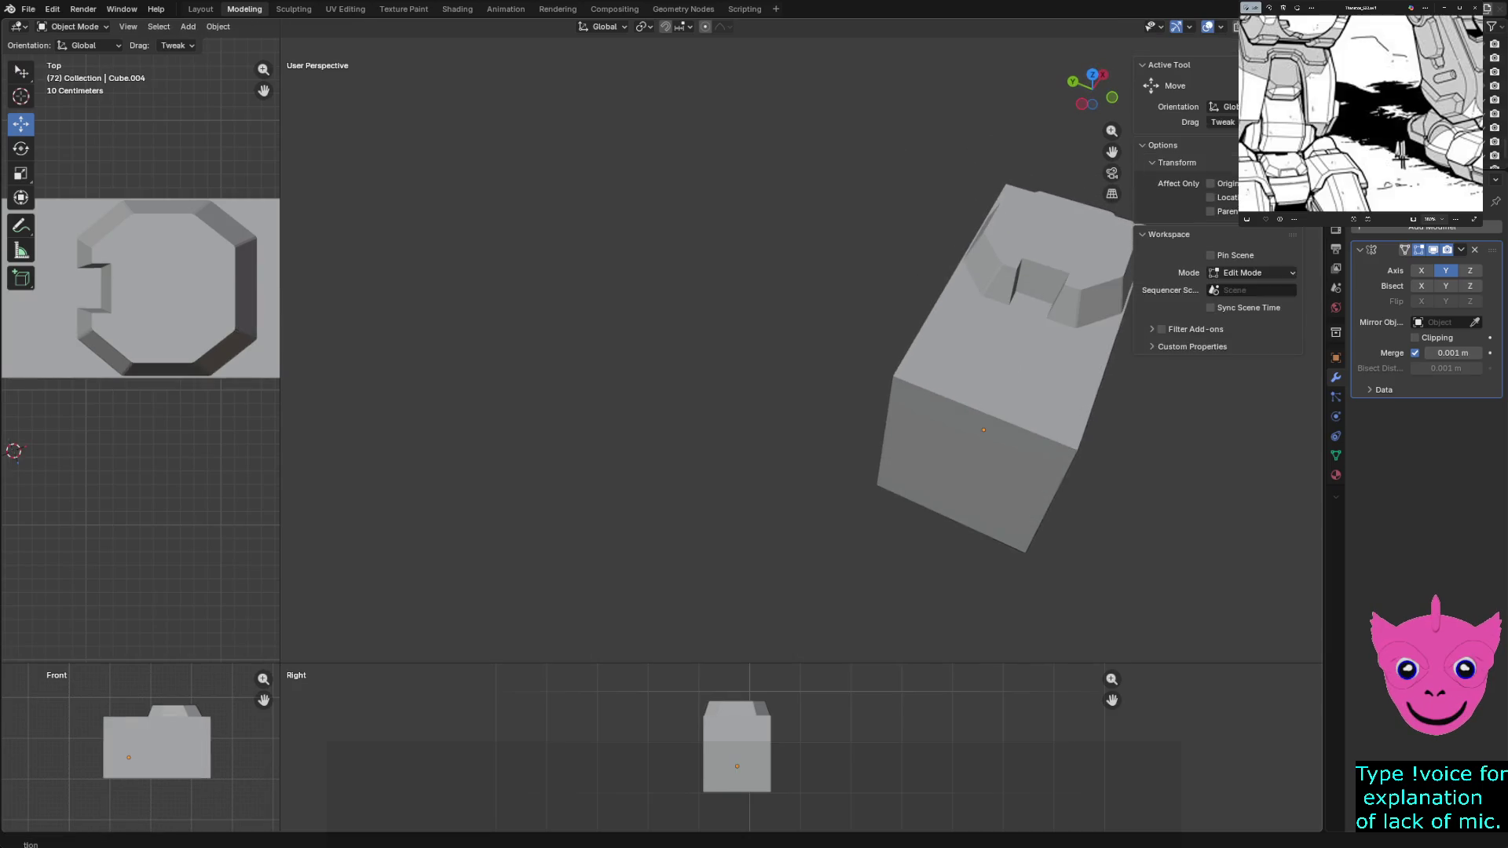
# Unhide all the hidden mech parts (Alt+H) and clear the object selection
pyautogui.press('Tab')
pyautogui.press('Tab')
pyautogui.press('Tab')
pyautogui.press('Tab')
pyautogui.press('Tab')
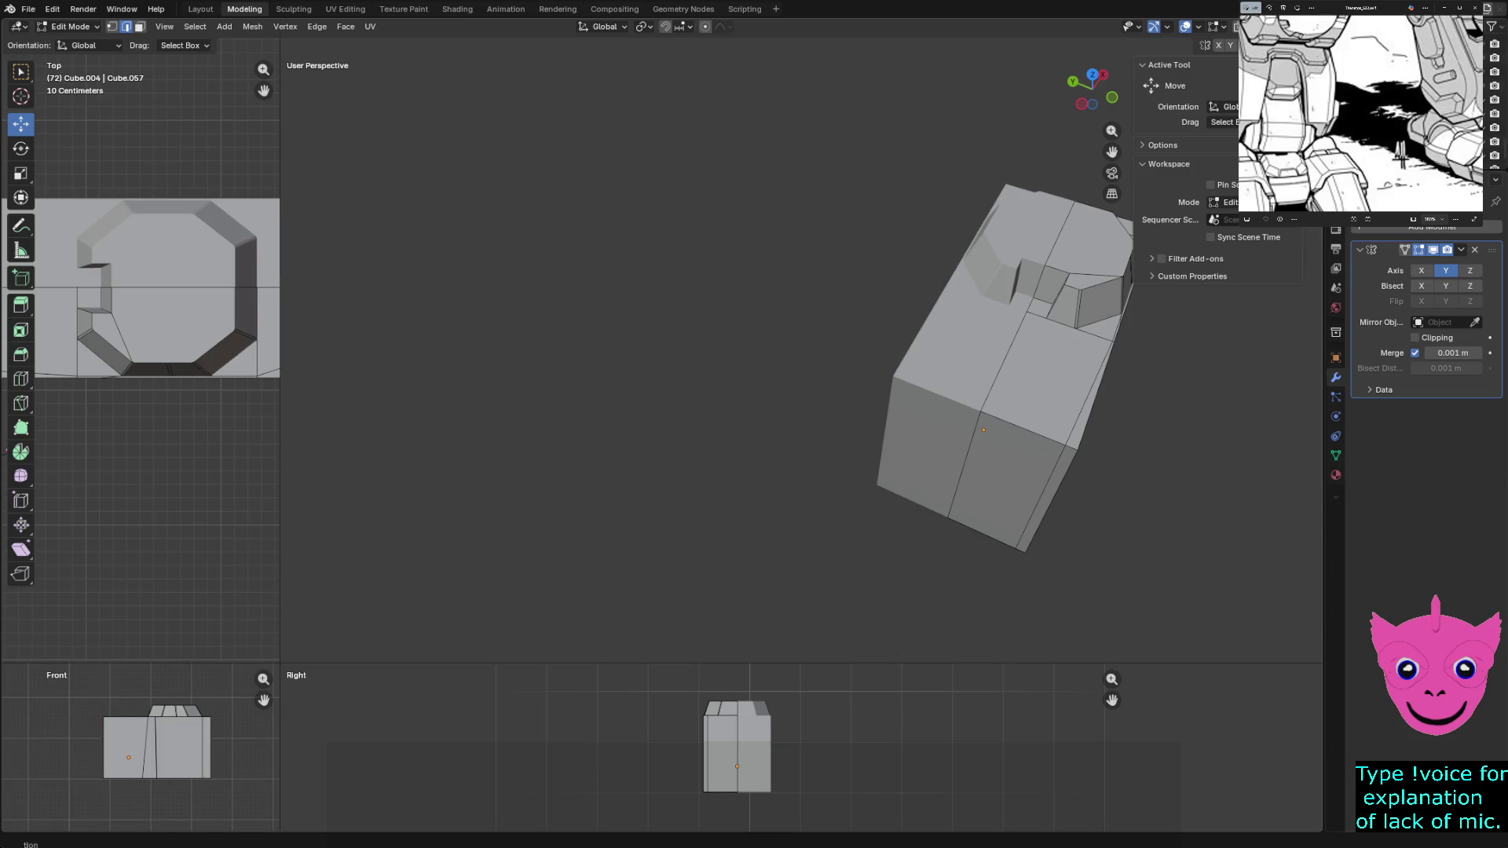
pyautogui.moveTo(801, 354)
pyautogui.mouseDown(button='middle')
pyautogui.moveTo(706, 448)
pyautogui.moveTo(755, 437)
pyautogui.mouseUp(button='middle')
pyautogui.press('Tab')
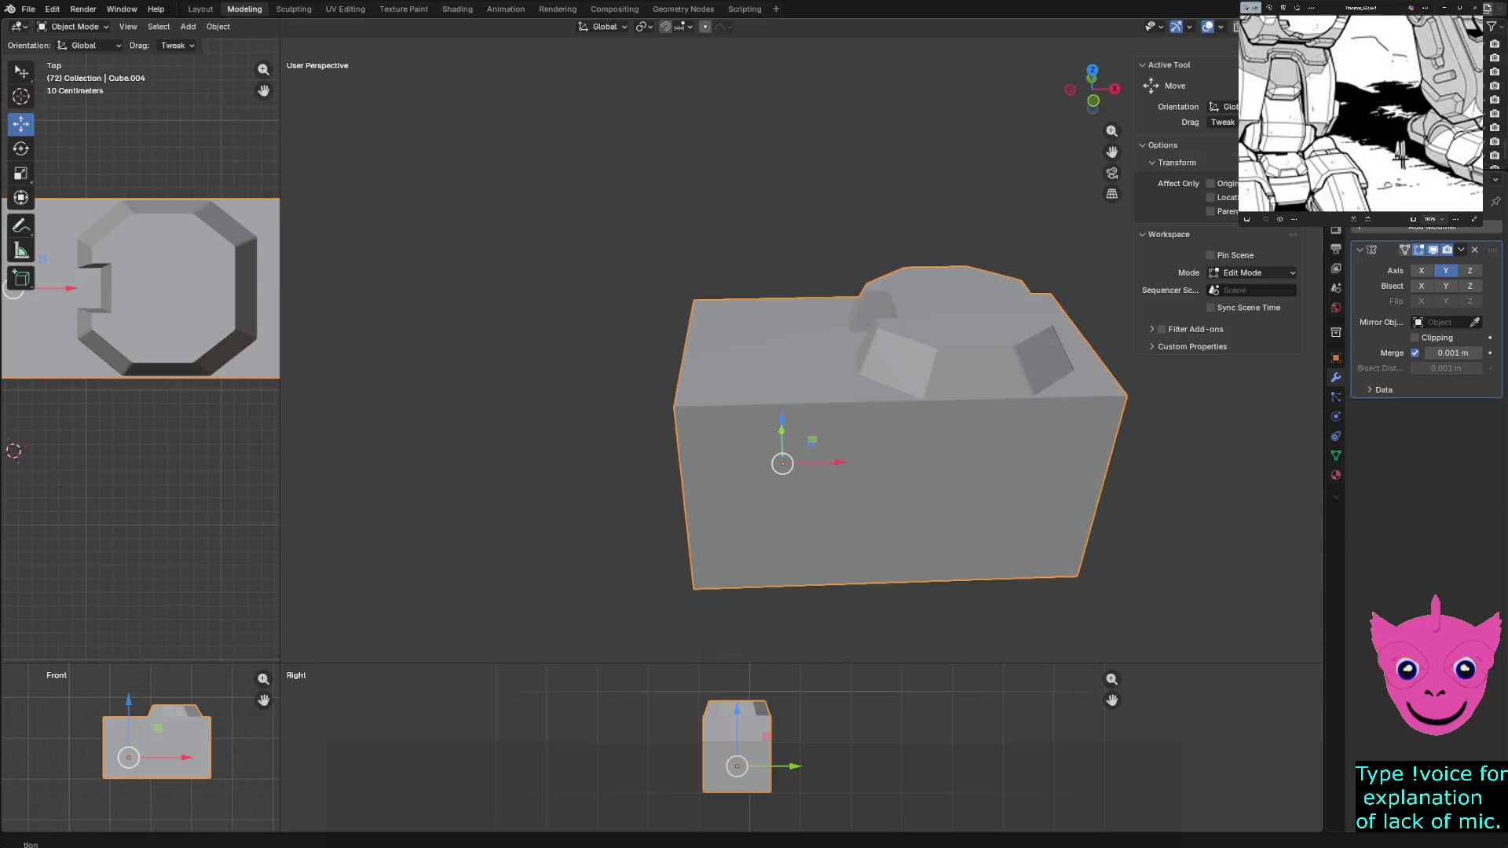
pyautogui.hotkey('alt', 'h')
pyautogui.moveTo(755, 472); pyautogui.dragTo(755, 307, button='middle')
pyautogui.hotkey('alt', 'a')
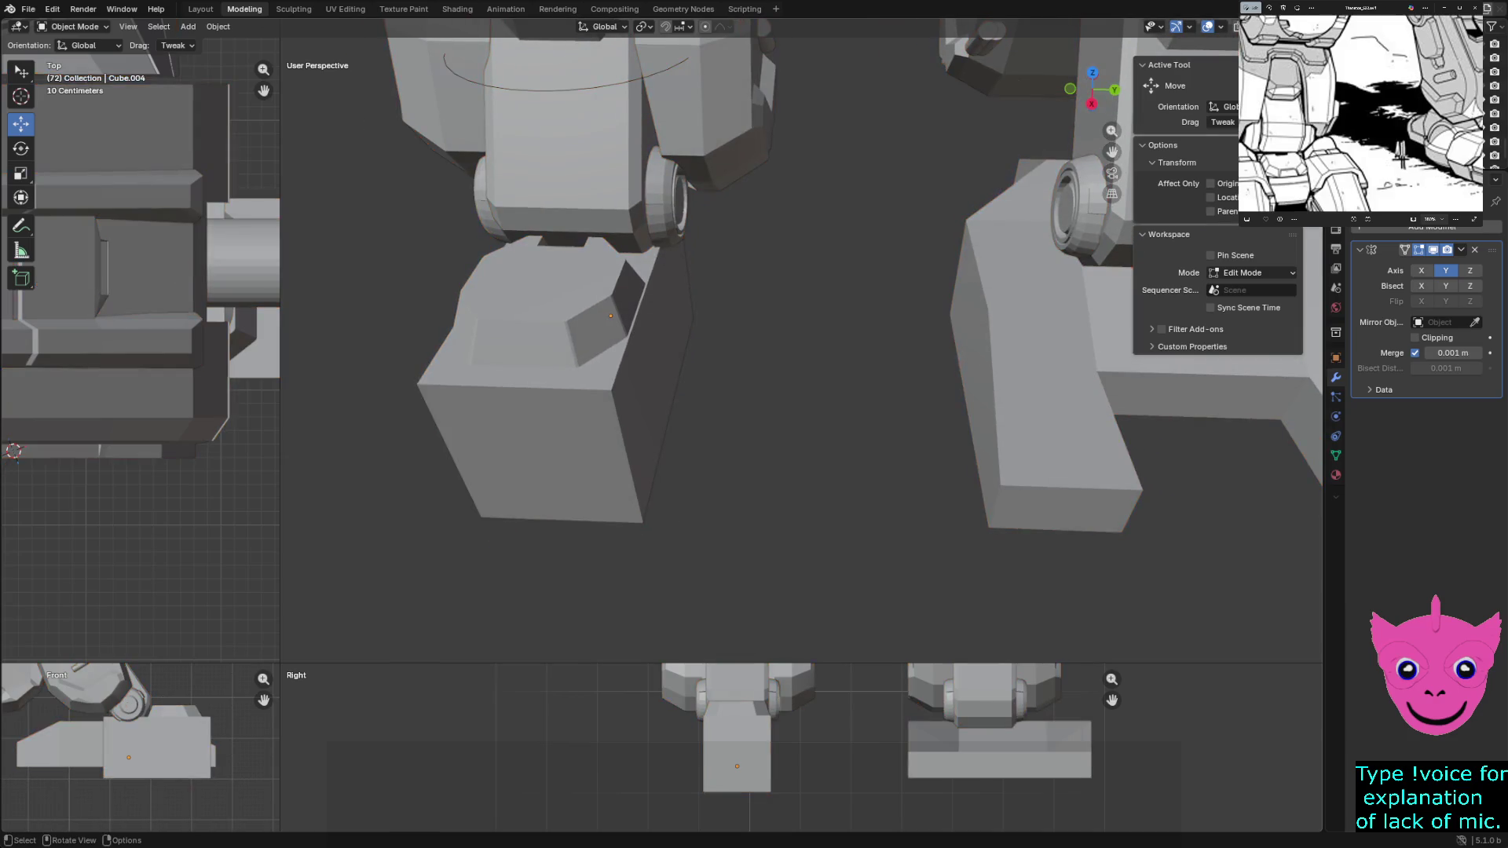
# Select the foot block, enter mesh editing and select a vertical edge loop on it
pyautogui.moveTo(754, 471)
pyautogui.mouseDown(button='middle')
pyautogui.moveTo(754, 354)
pyautogui.moveTo(660, 331)
pyautogui.mouseUp(button='middle')
pyautogui.click(596, 307)
pyautogui.moveTo(755, 354); pyautogui.dragTo(683, 295, button='middle')
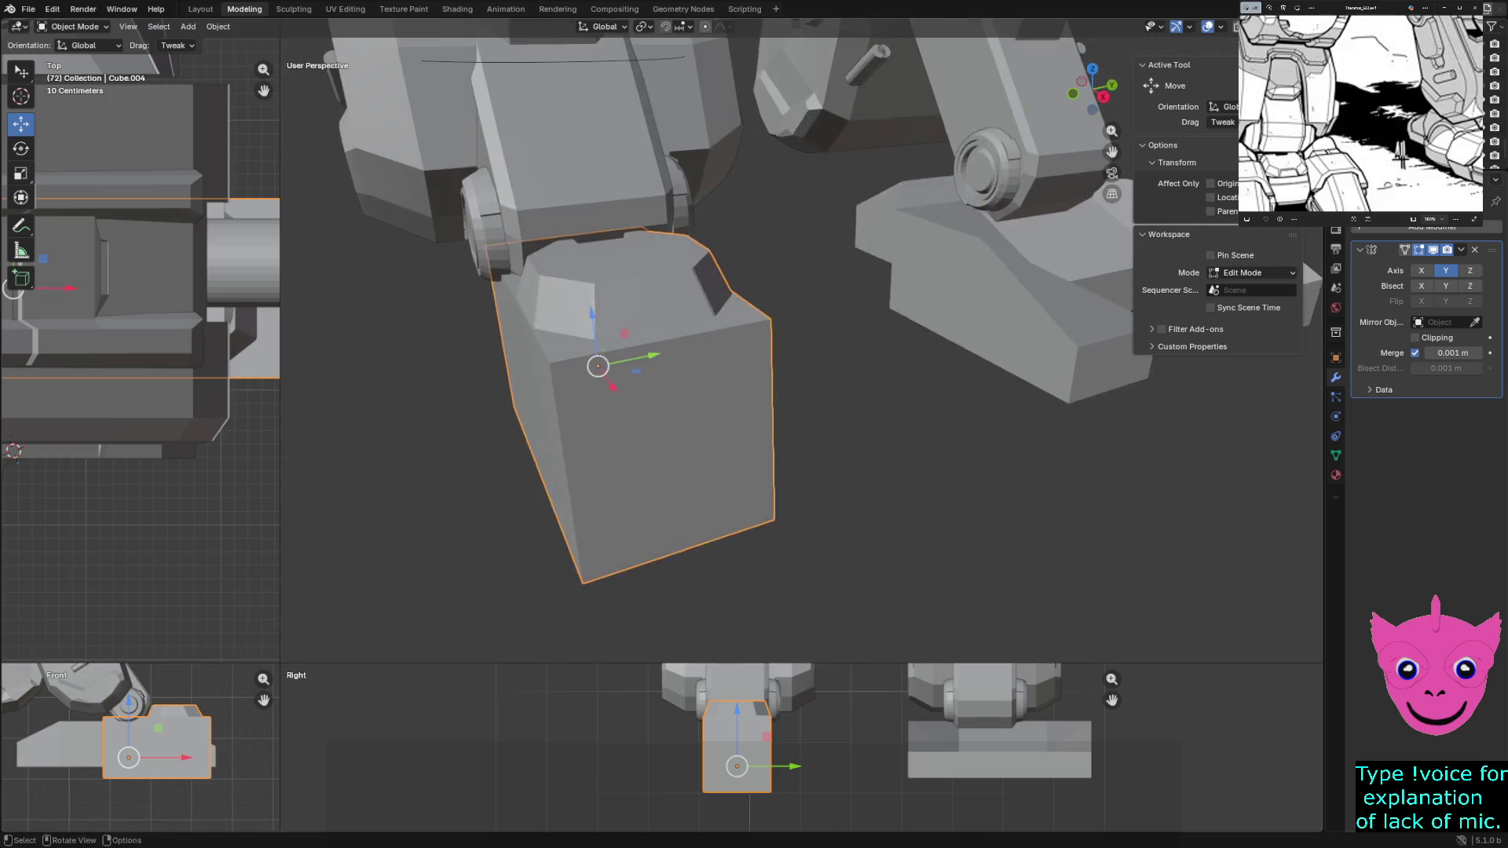
pyautogui.press('Tab')
pyautogui.keyDown('alt'); pyautogui.click(674, 471); pyautogui.keyUp('alt')
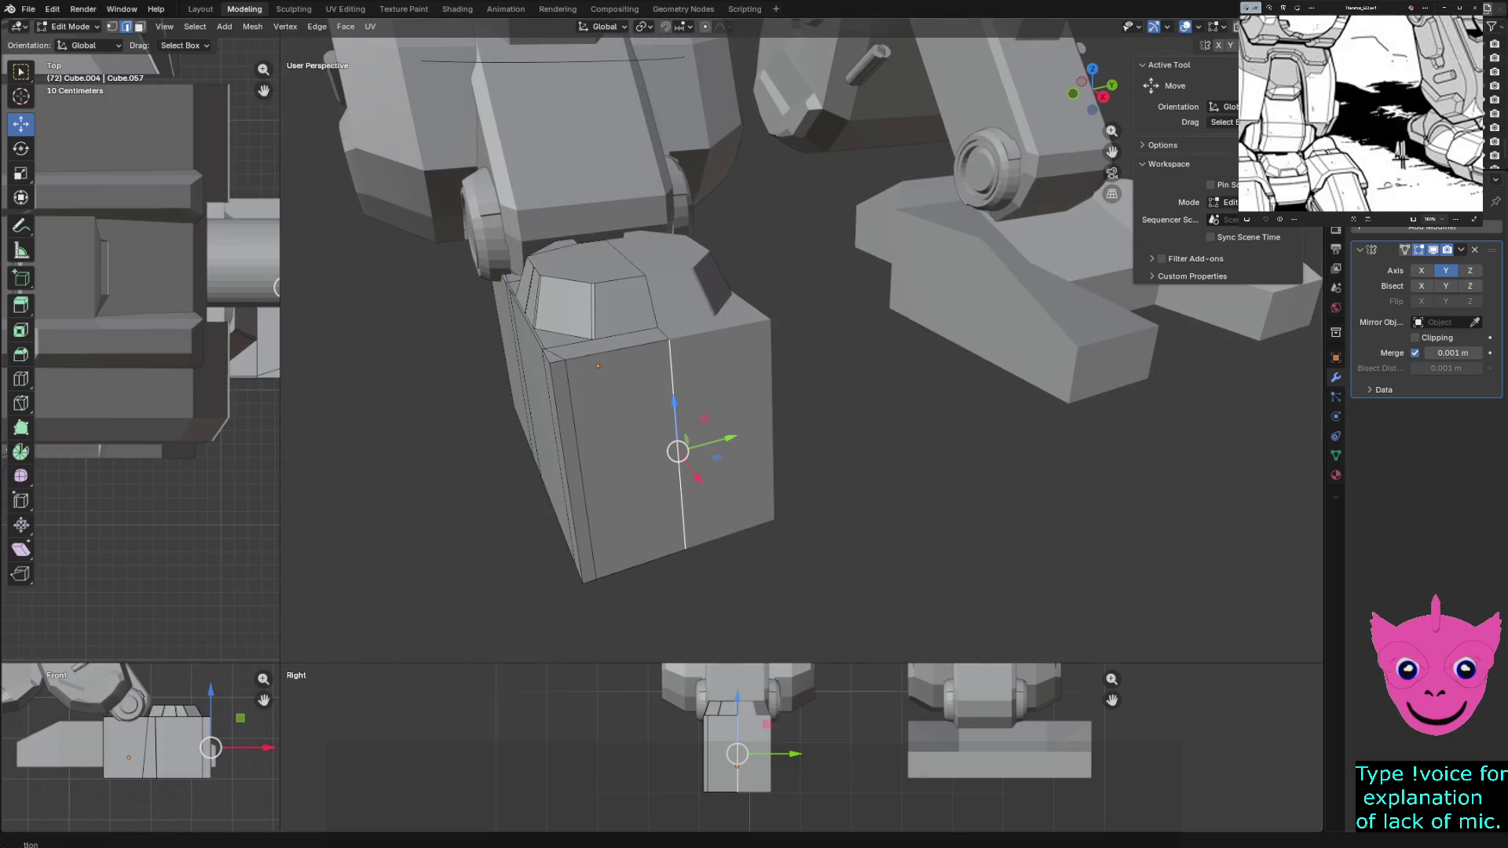
# Move the thin side face and front face along X, with a small follow-up X adjustment
pyautogui.press('3')
pyautogui.click(573, 471)
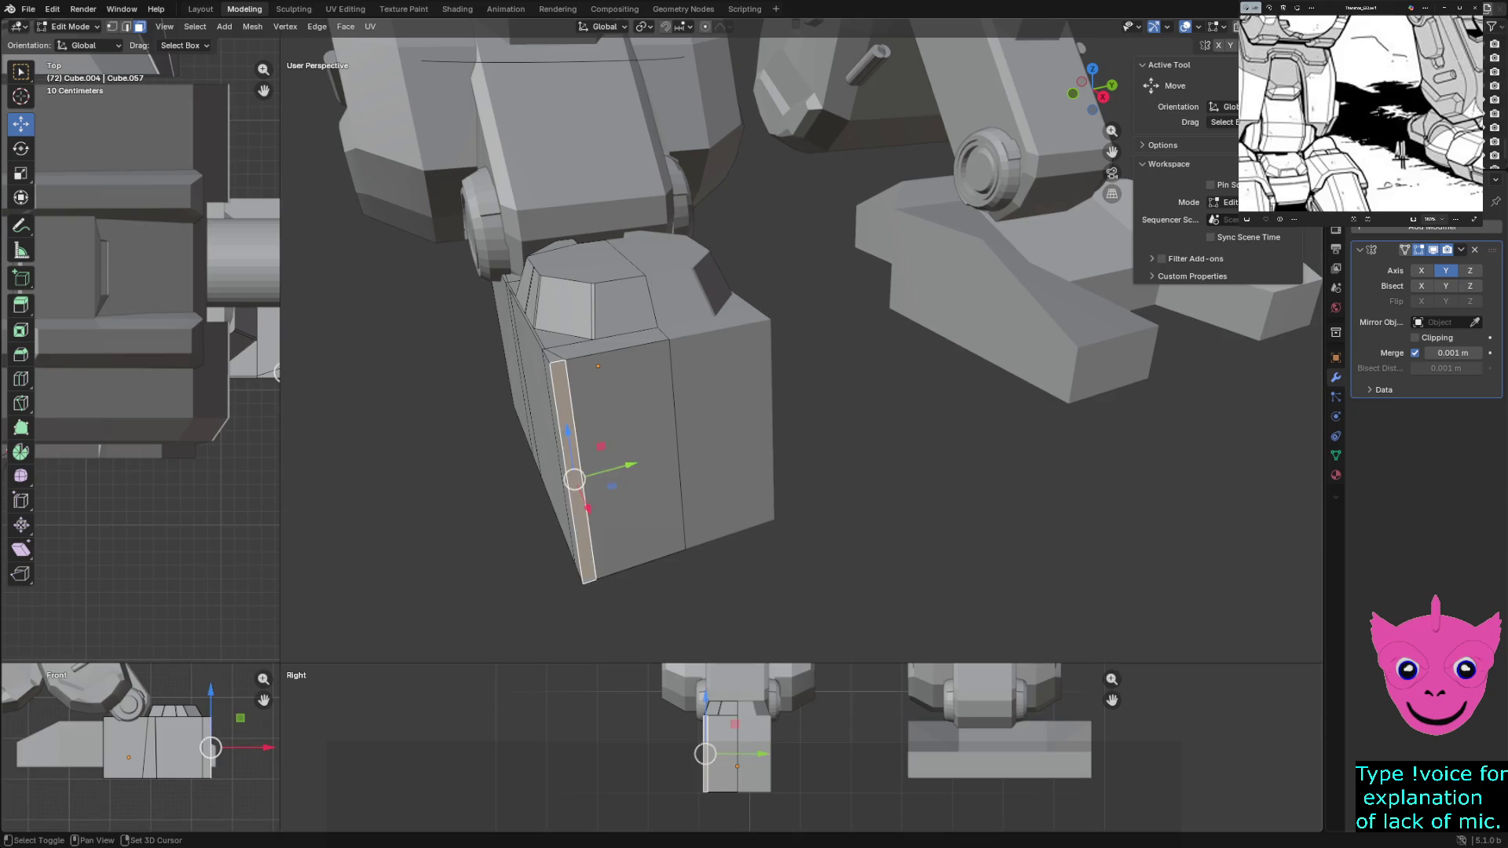
pyautogui.keyDown('shift'); pyautogui.click(630, 424); pyautogui.keyUp('shift')
pyautogui.press('g')
pyautogui.press('x')
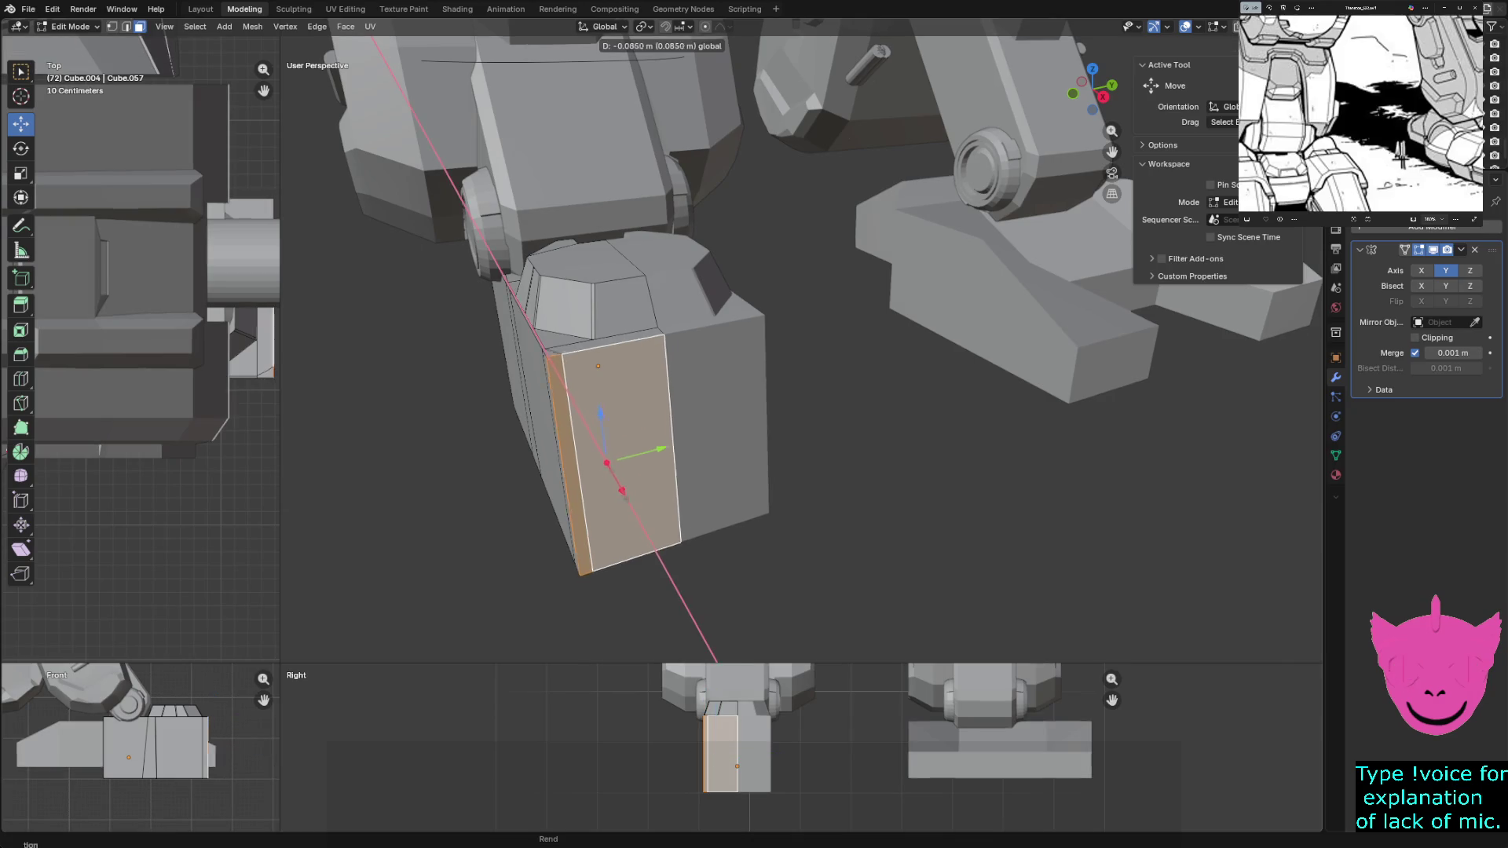
pyautogui.click(707, 640)
pyautogui.moveTo(708, 640)
pyautogui.mouseDown(button='middle')
pyautogui.moveTo(754, 589)
pyautogui.moveTo(707, 589)
pyautogui.mouseUp(button='middle')
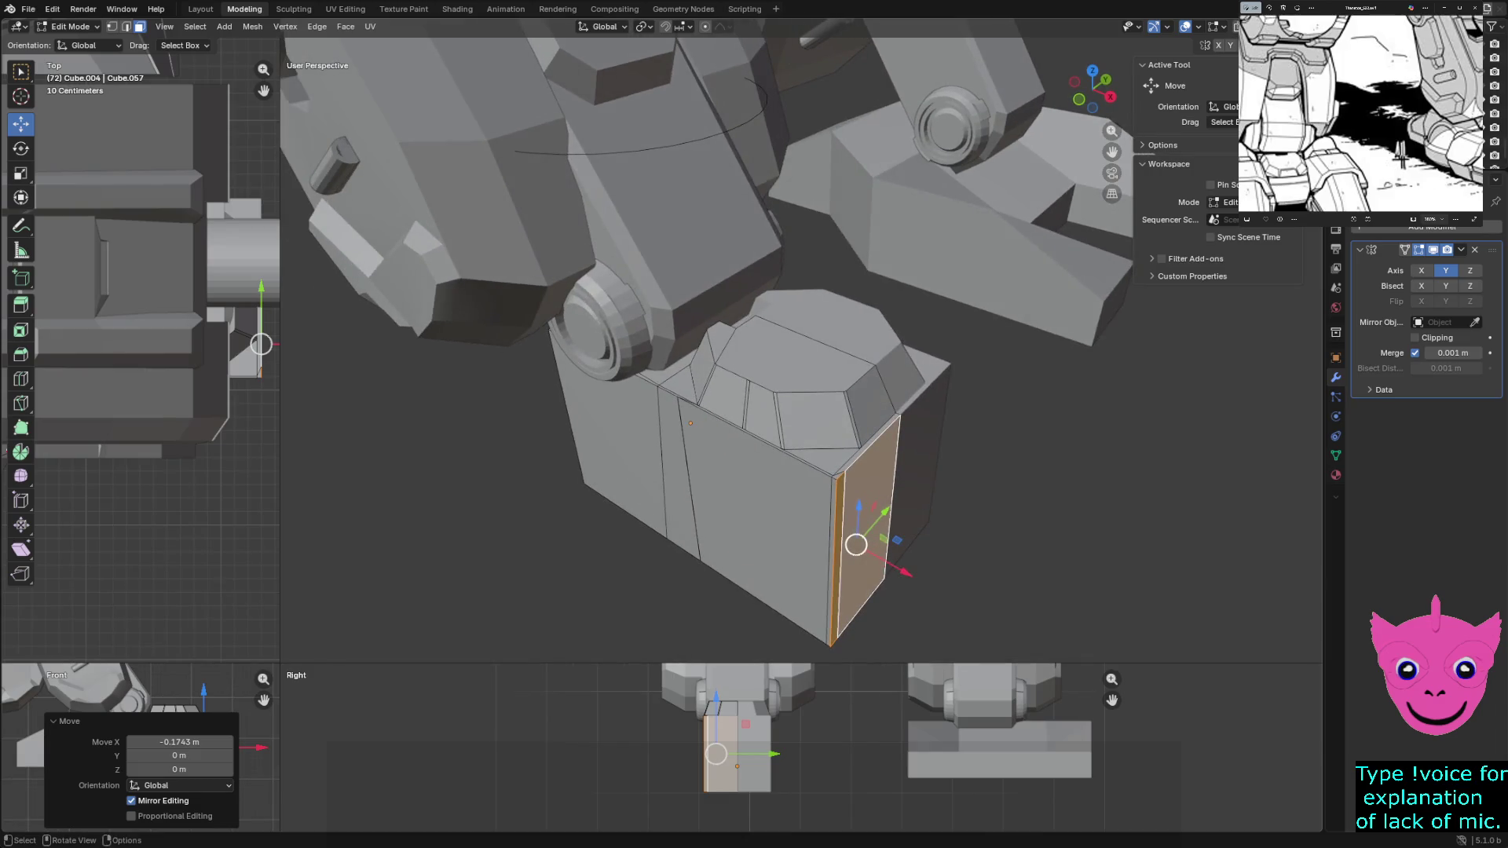
pyautogui.press('g')
pyautogui.press('x')
pyautogui.press('Return')
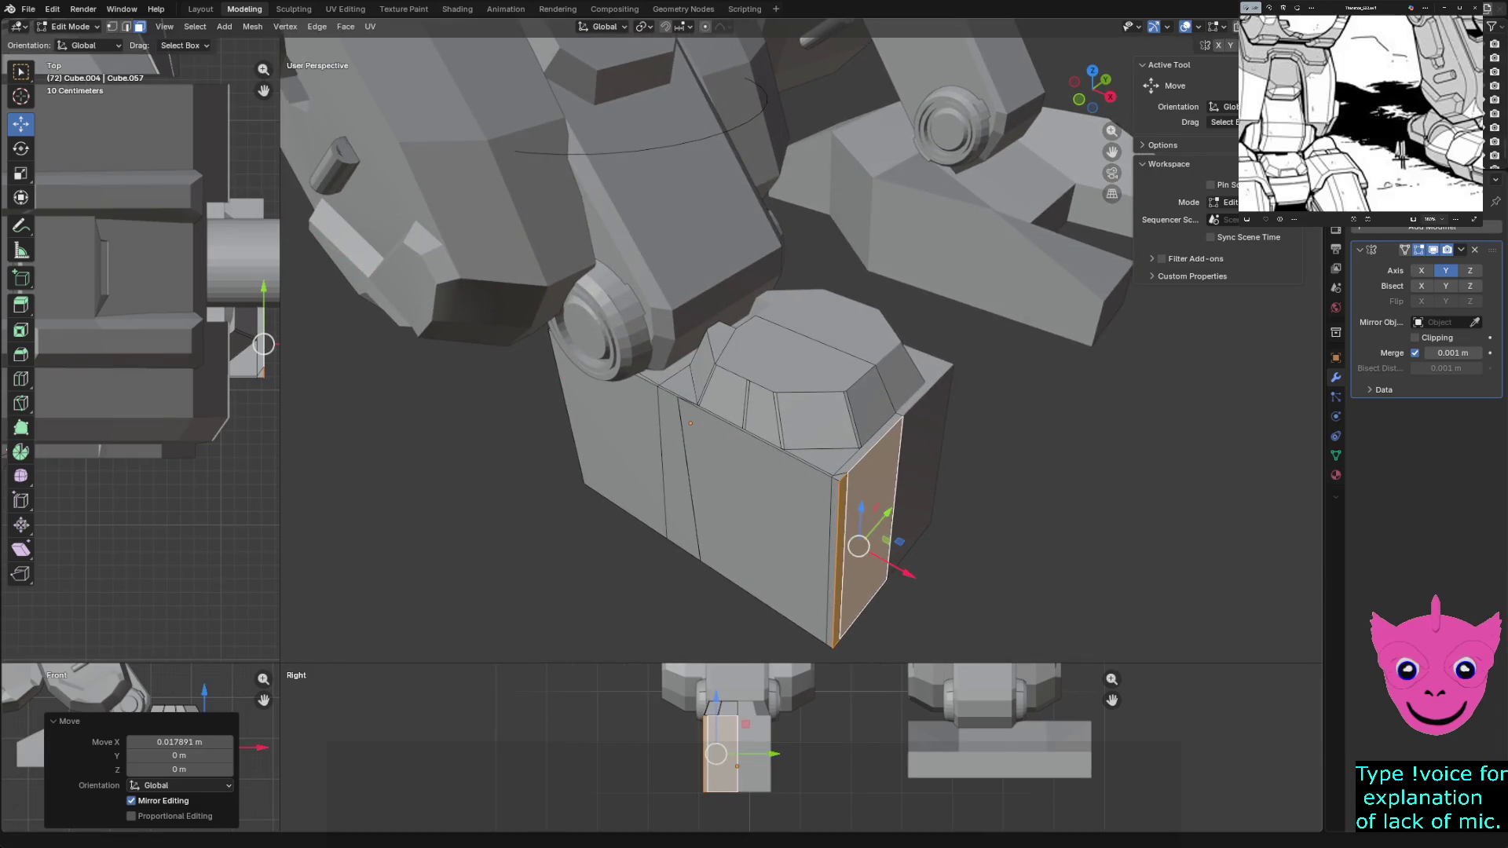
# Push the side panel outward along its normal and reposition the new panel's top face vertically
pyautogui.press('g')
pyautogui.press('z')
pyautogui.press('z')
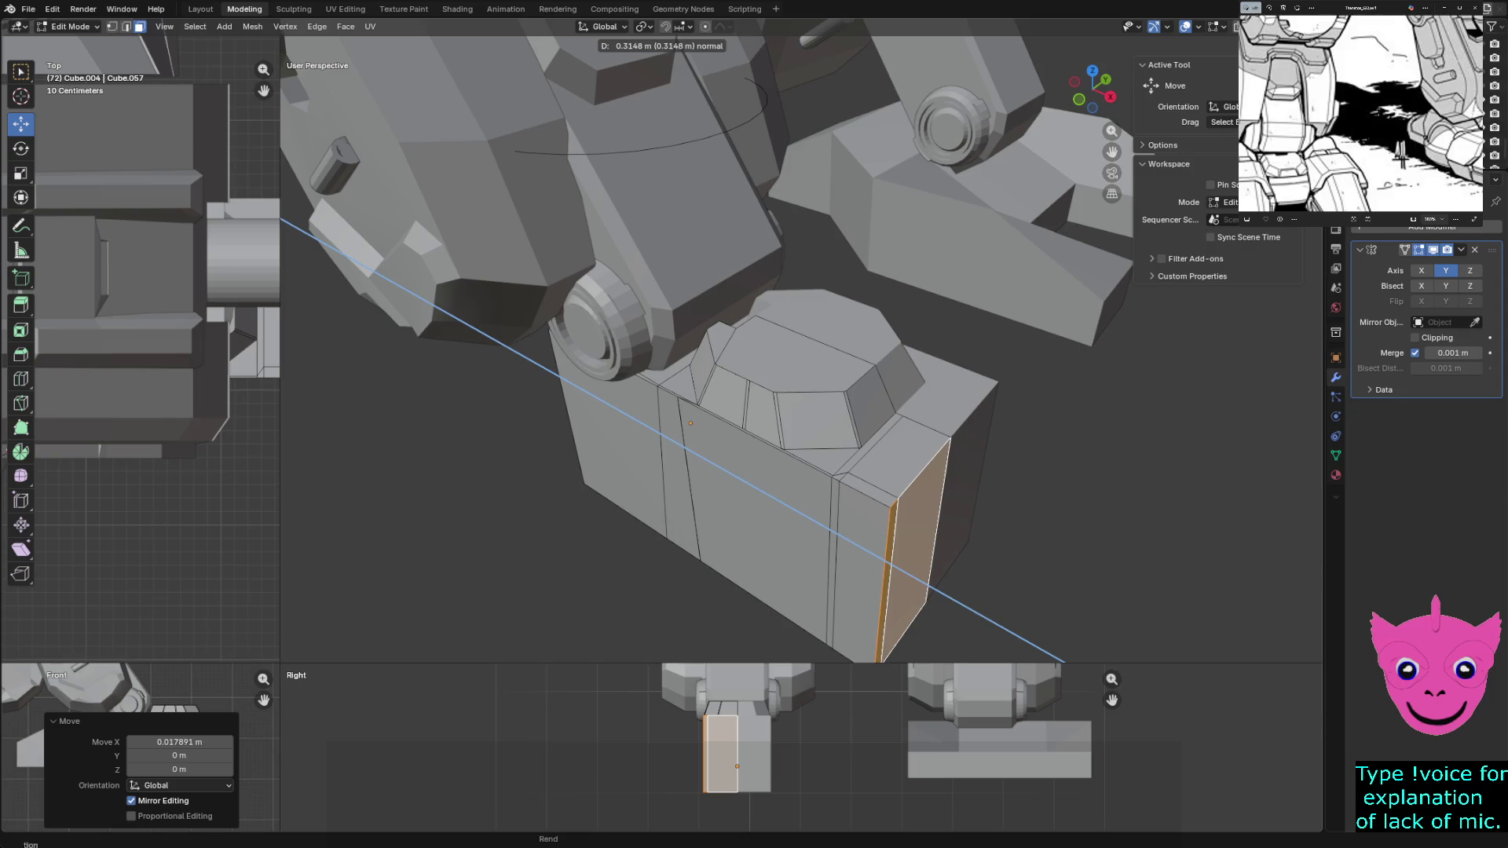
pyautogui.click(1010, 648)
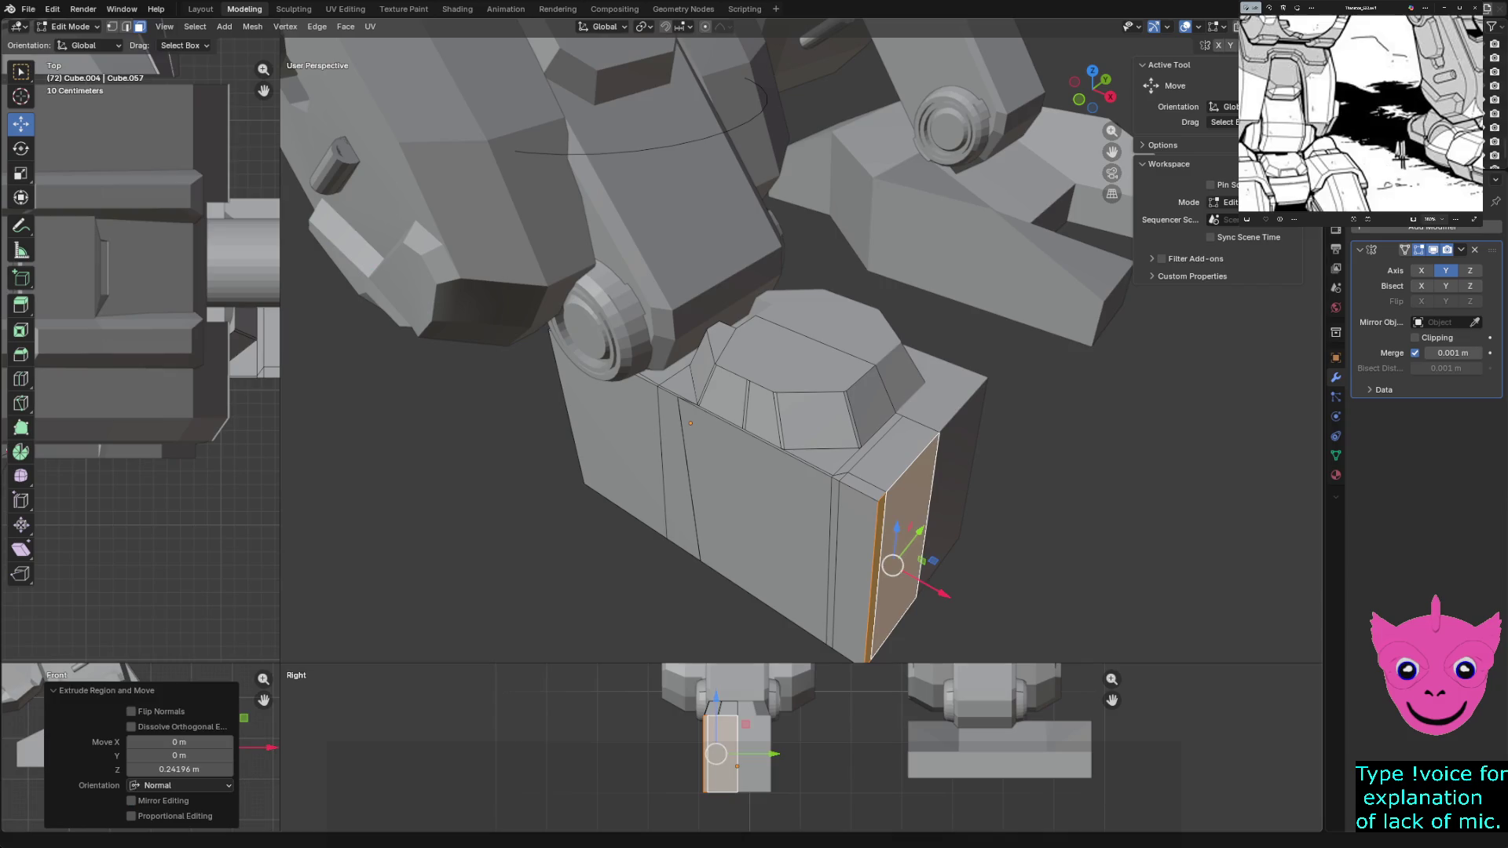
pyautogui.click(893, 454)
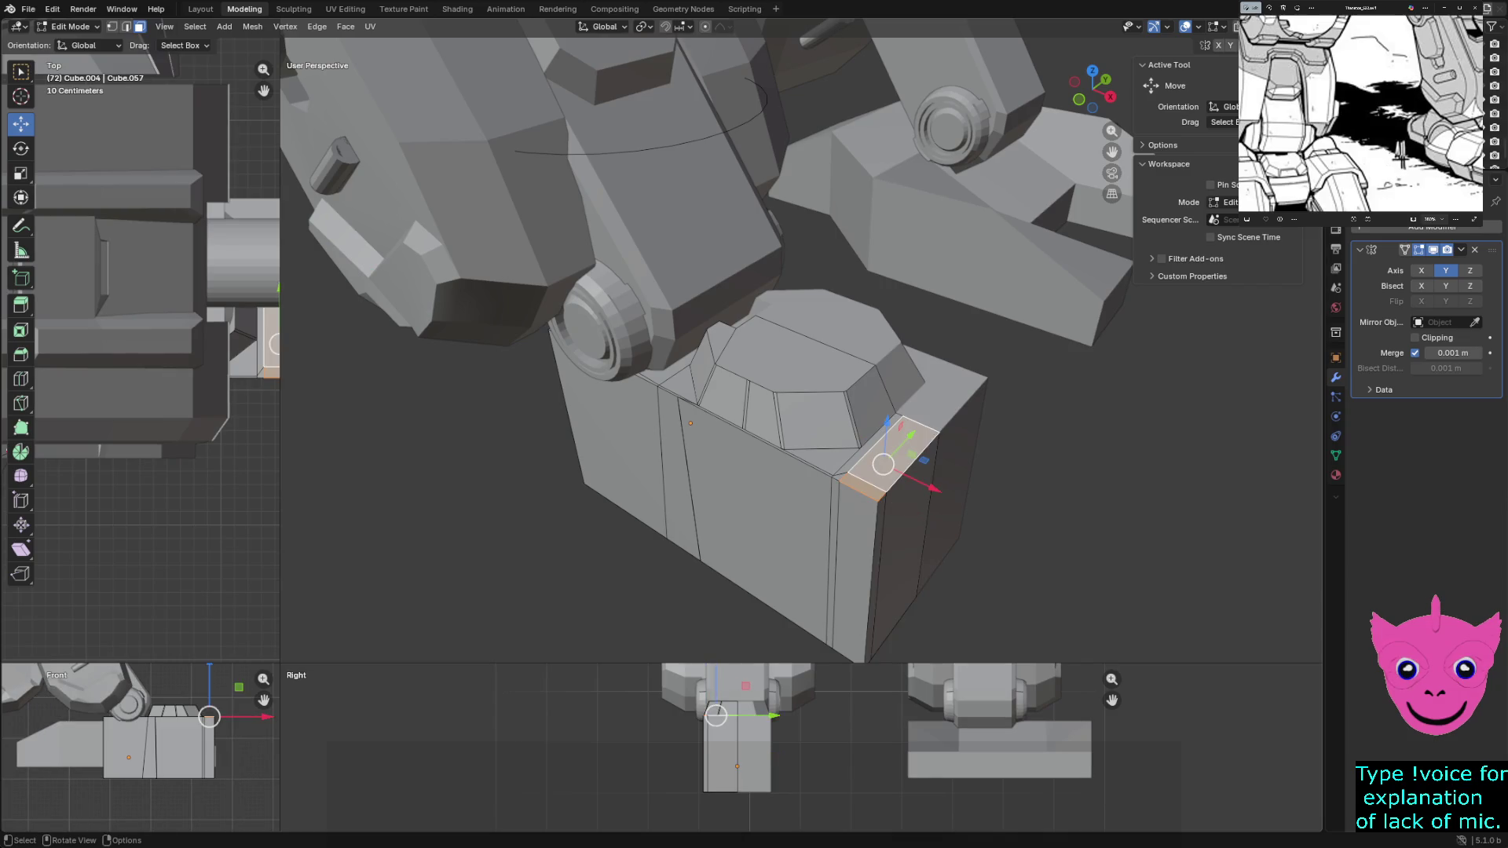
pyautogui.press('g')
pyautogui.press('z')
pyautogui.press('Return')
pyautogui.hotkey('alt', 'a')
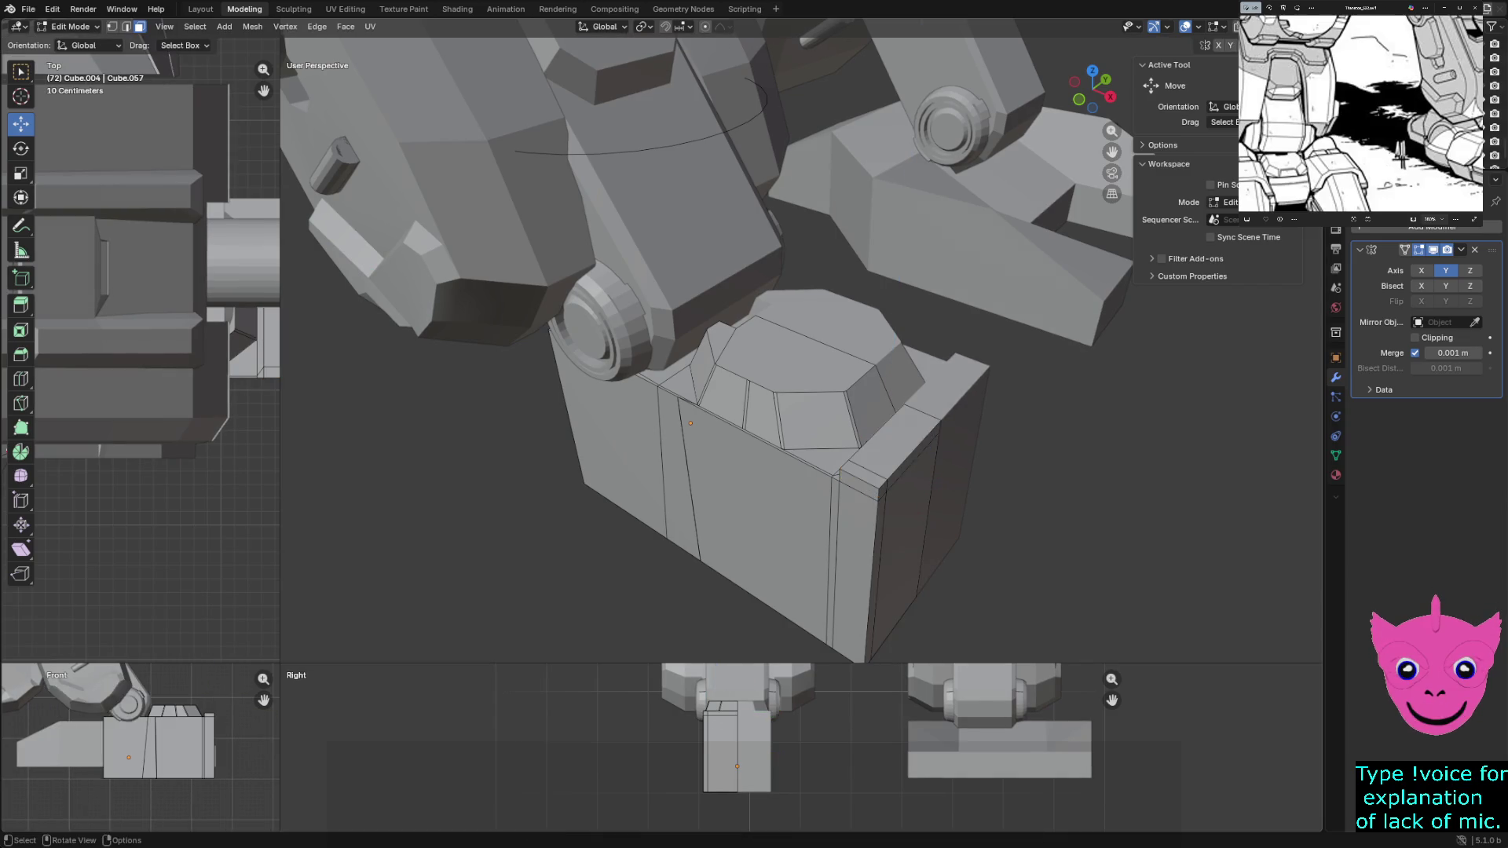
# Check the block in wireframe shading, return to solid and leave mesh editing for Object Mode
pyautogui.moveTo(825, 553); pyautogui.dragTo(926, 562, button='middle')
pyautogui.press('z')
pyautogui.click(931, 561)
pyautogui.press('z')
pyautogui.click(1184, 525)
pyautogui.press('Tab')
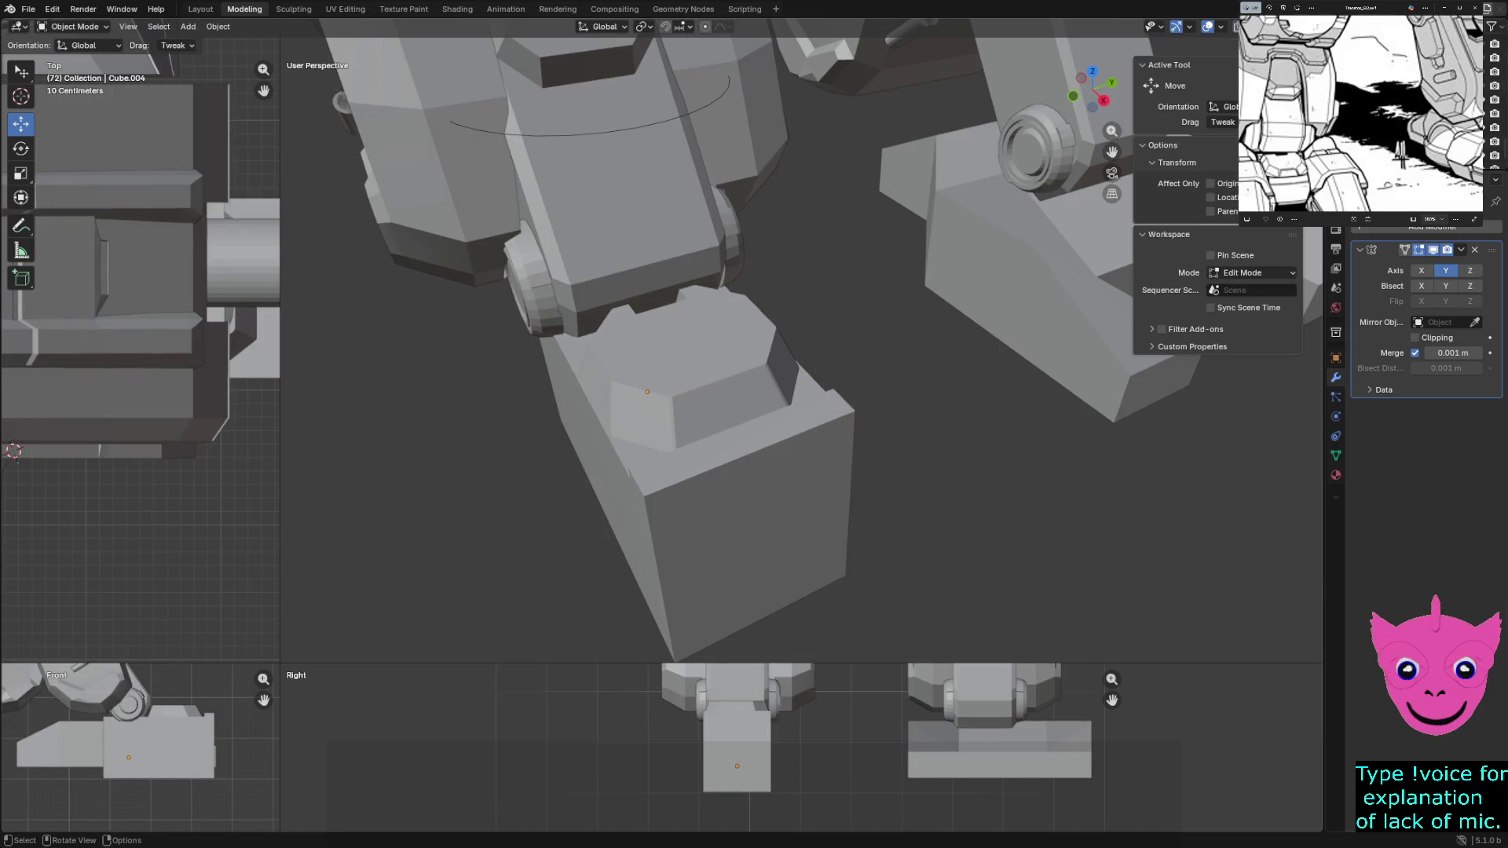
# Orbit to a frontal view, re-enter mesh editing on the block and clear the selection
pyautogui.moveTo(802, 354); pyautogui.dragTo(848, 353, button='middle')
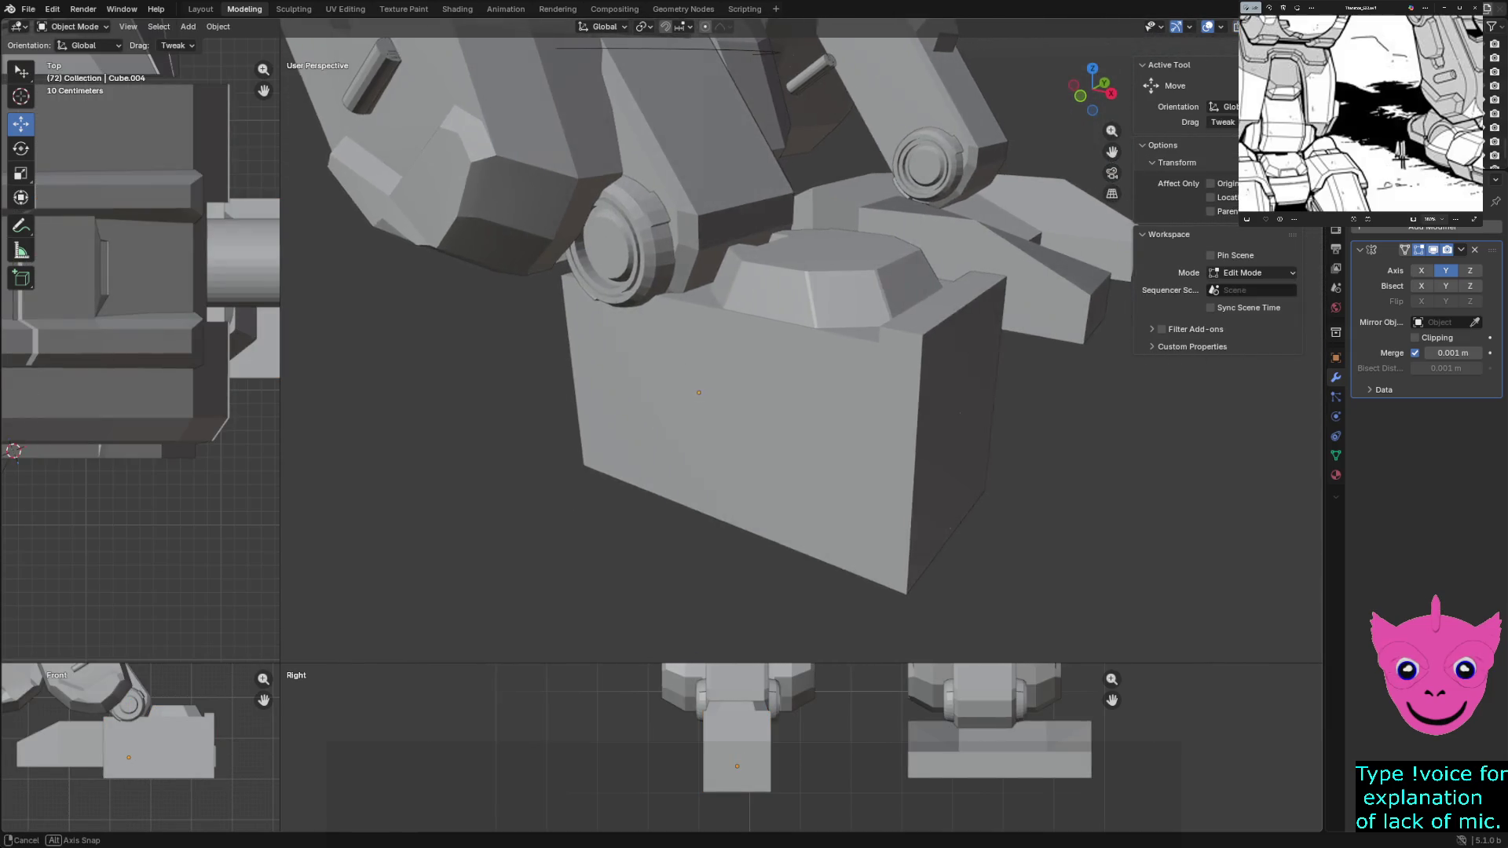
pyautogui.moveTo(754, 354); pyautogui.dragTo(767, 353, button='middle')
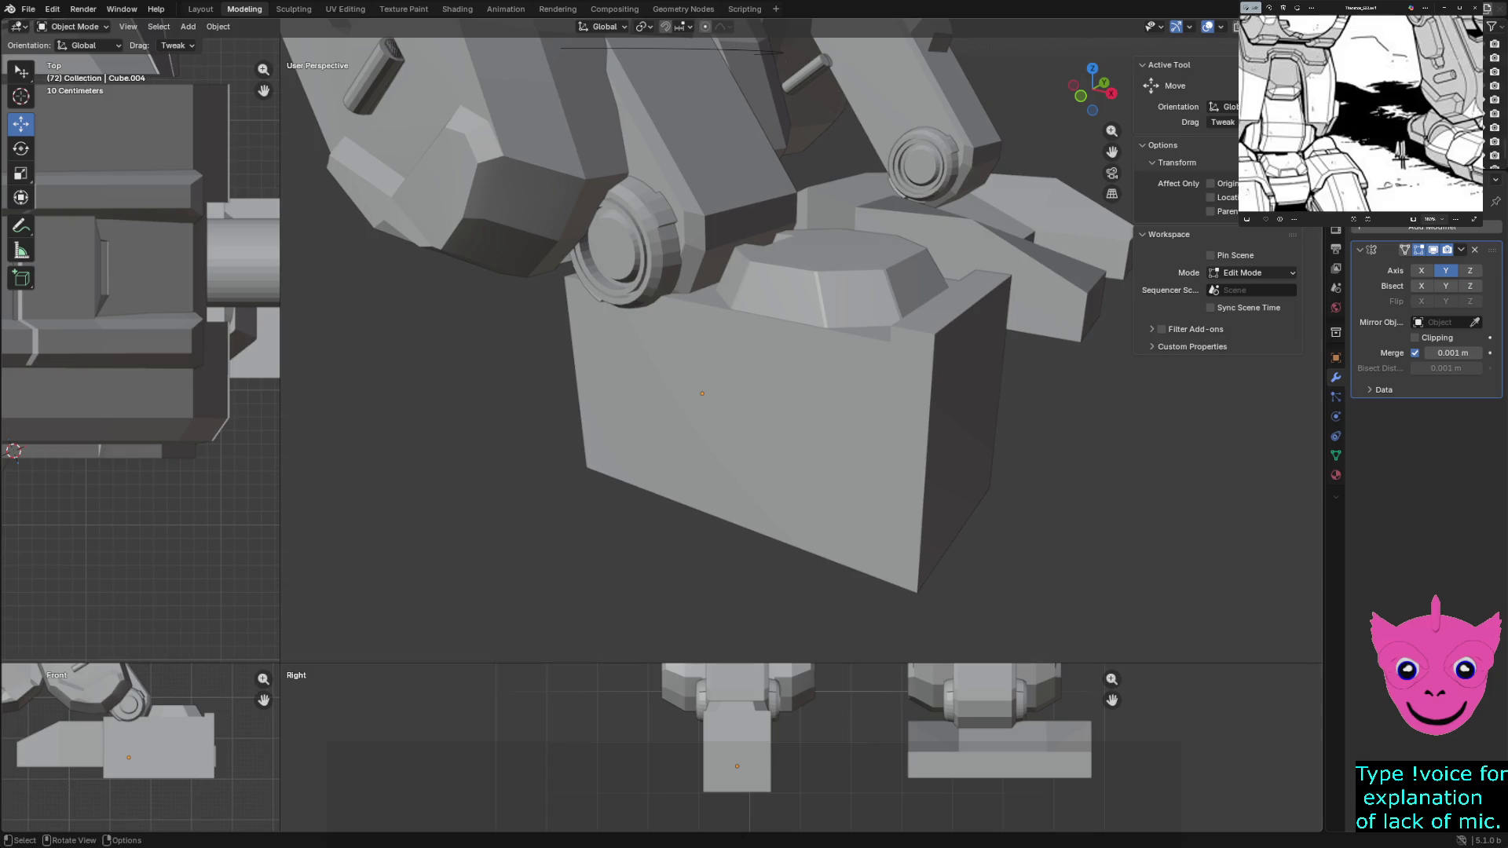
pyautogui.moveTo(707, 354); pyautogui.dragTo(754, 330, button='middle')
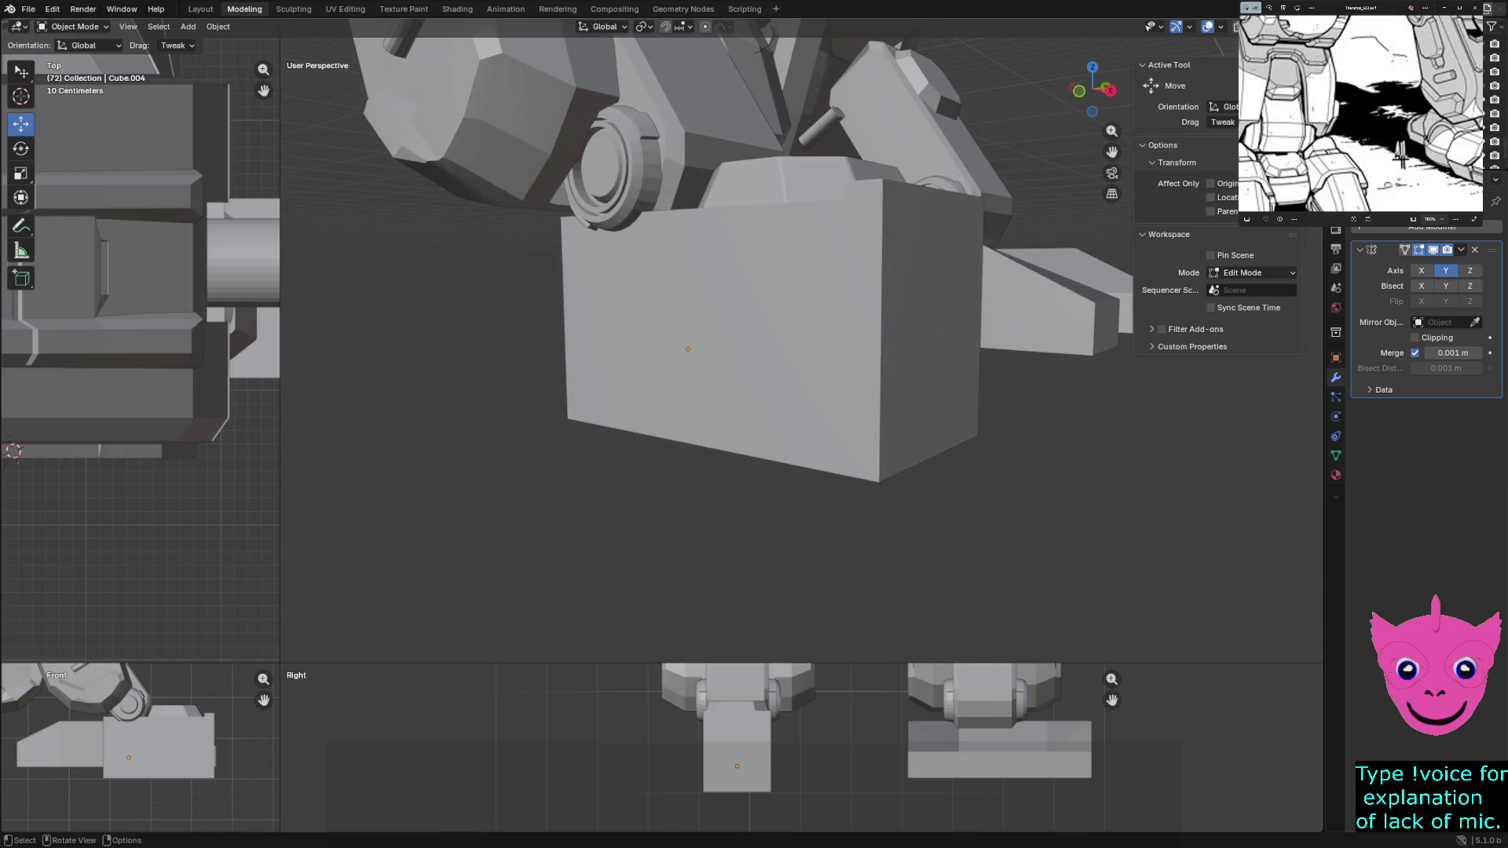
pyautogui.press('Tab')
pyautogui.click(759, 336)
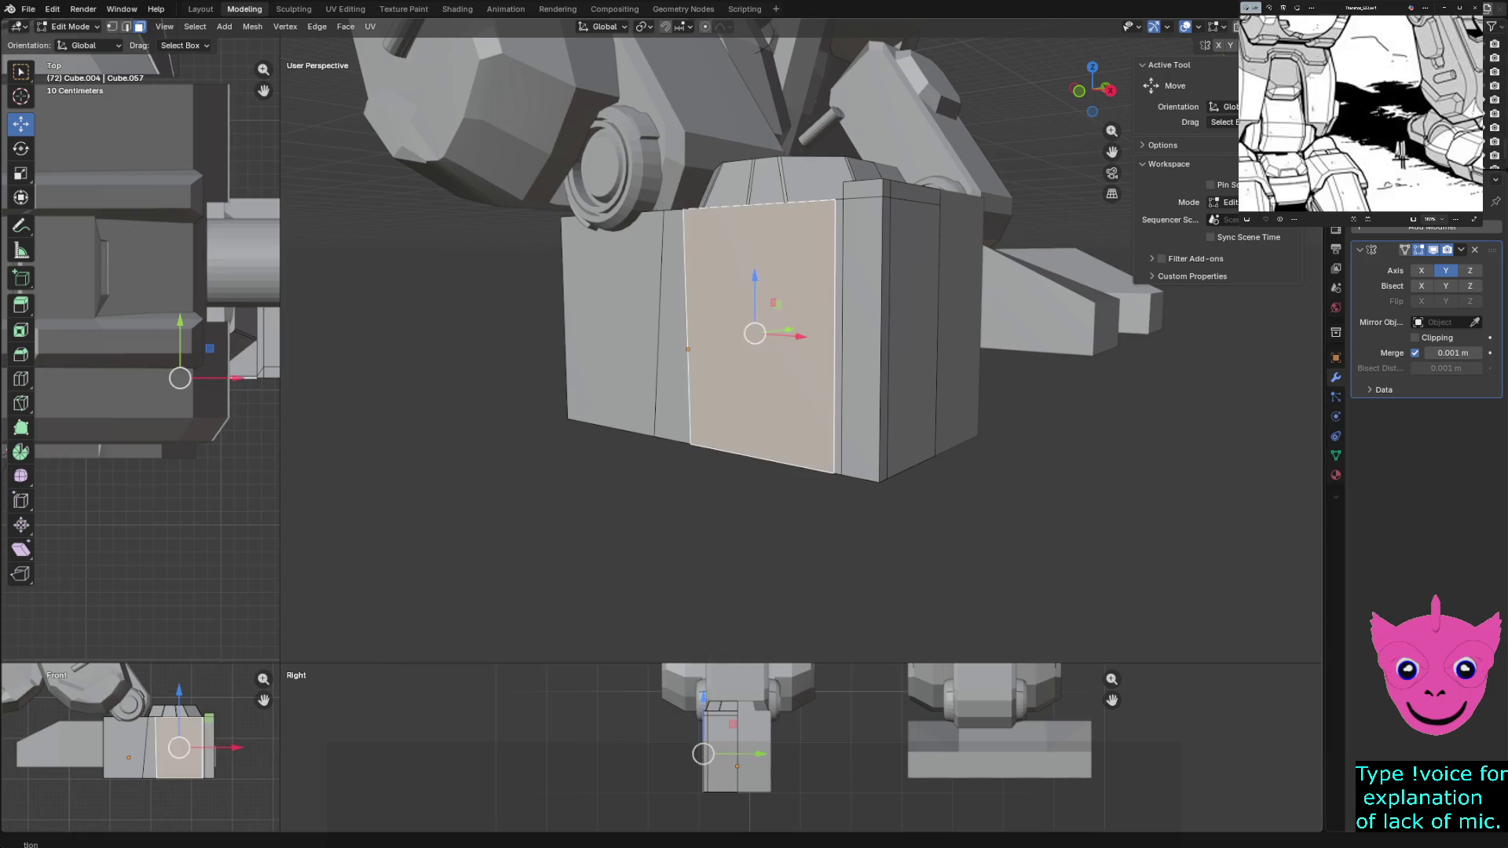
pyautogui.press('Tab')
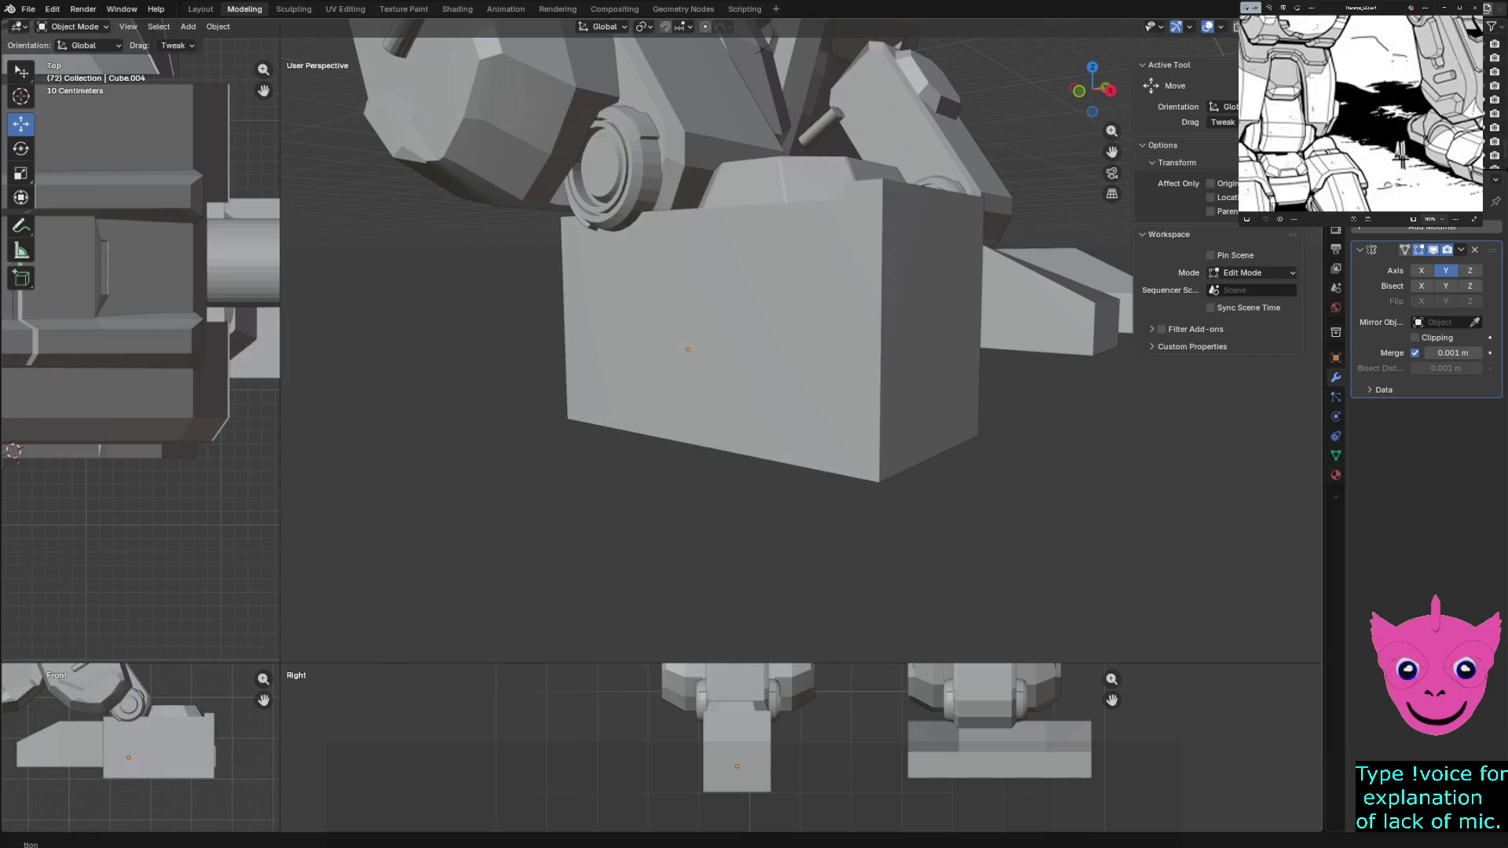
pyautogui.press('Tab')
pyautogui.hotkey('alt', 'a')
# Box-select the block's right-side geometry in the side view and switch to vertex selection
pyautogui.moveTo(639, 773); pyautogui.dragTo(771, 814)
pyautogui.moveTo(638, 774); pyautogui.dragTo(771, 813)
pyautogui.press('1')
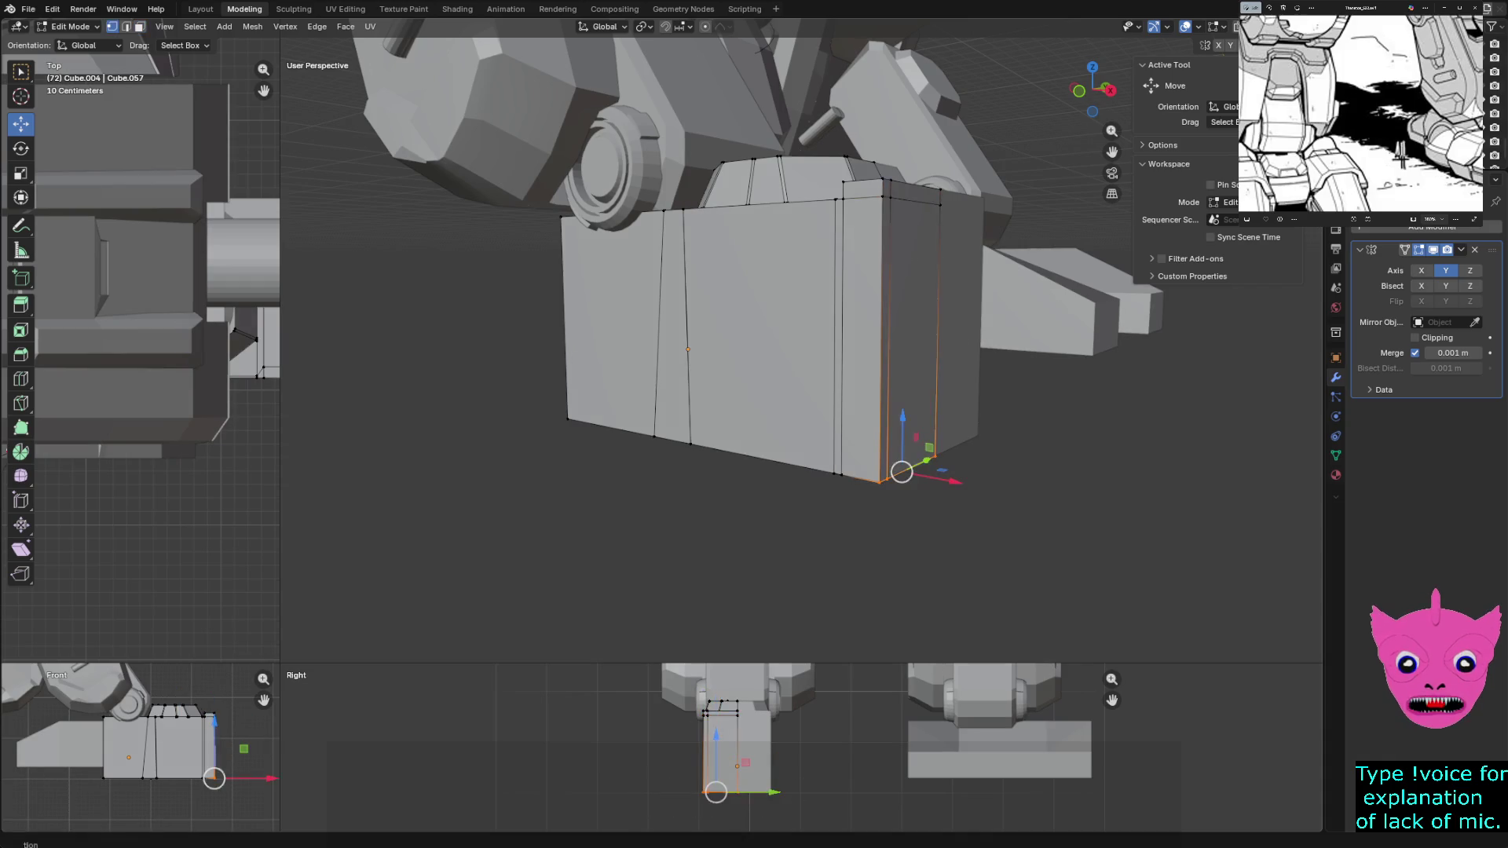
# In X-ray, box-select the block's bottom vertices and raise them 0.35758 m along Z
pyautogui.hotkey('alt', 'z')
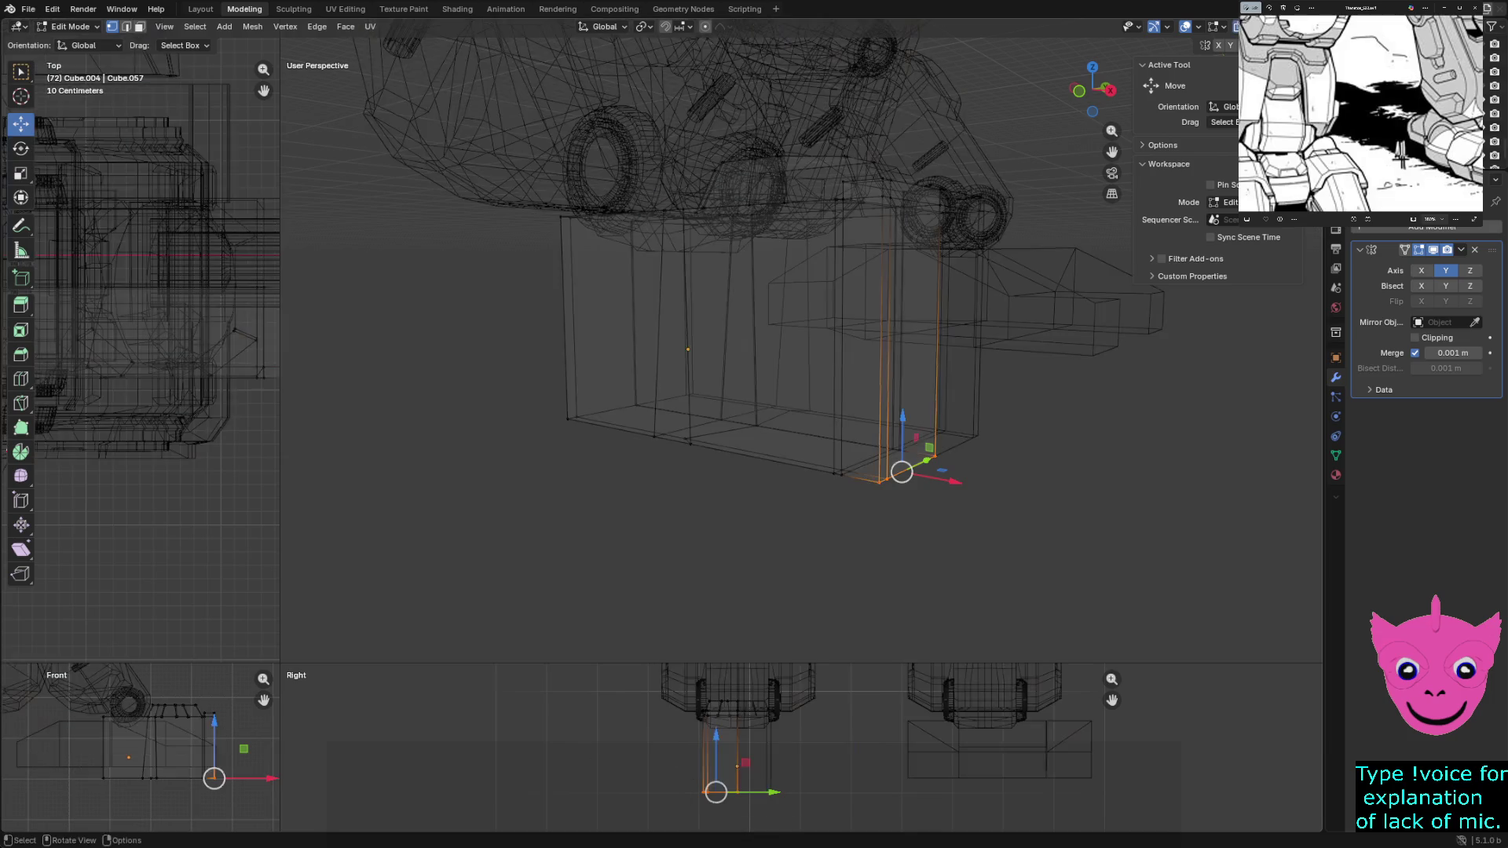
pyautogui.moveTo(668, 772); pyautogui.dragTo(778, 814)
pyautogui.press('g')
pyautogui.press('z')
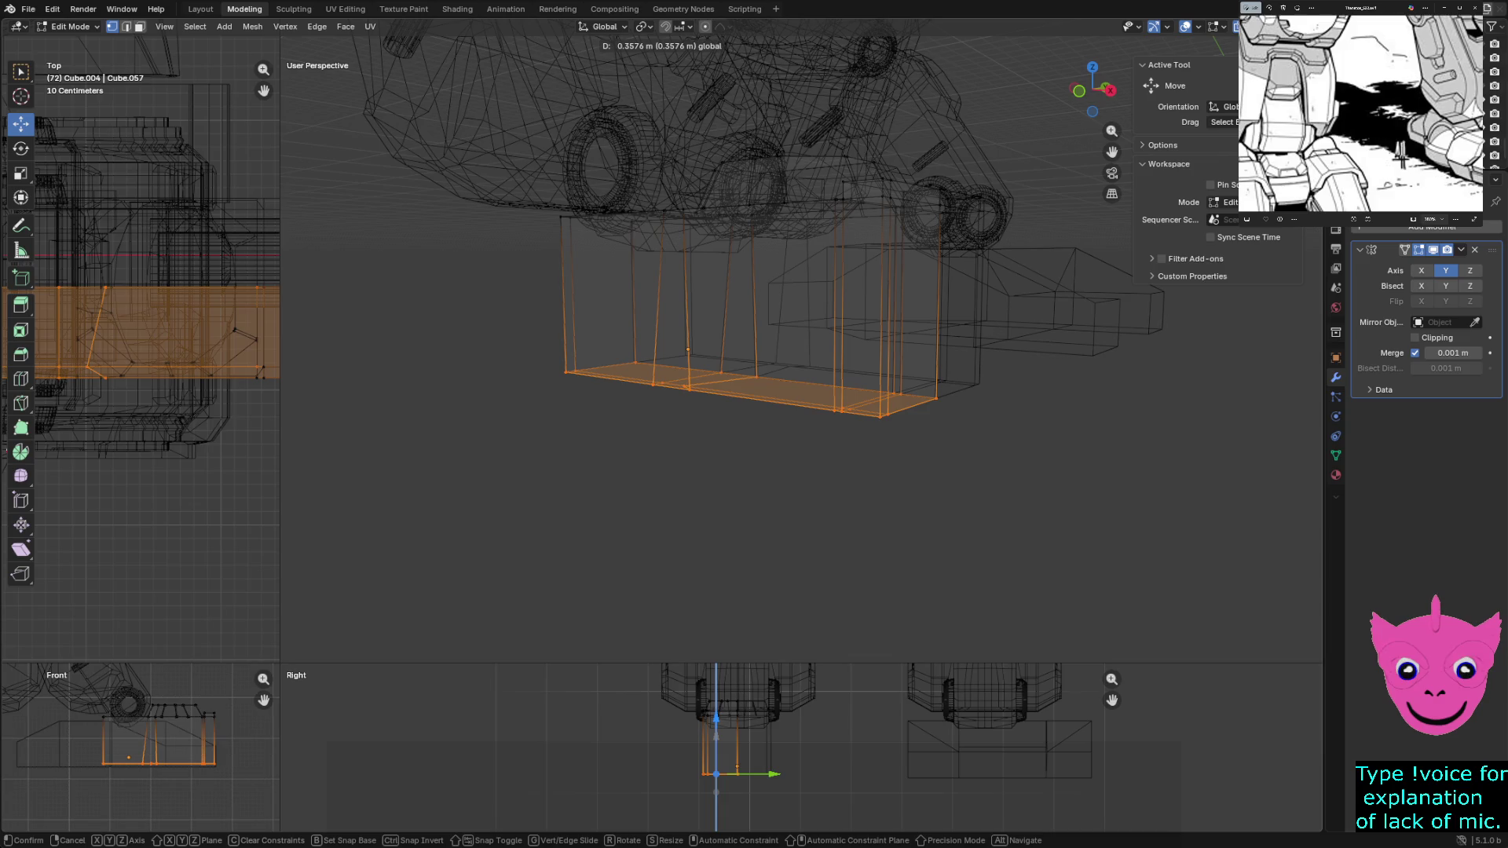
pyautogui.press('Return')
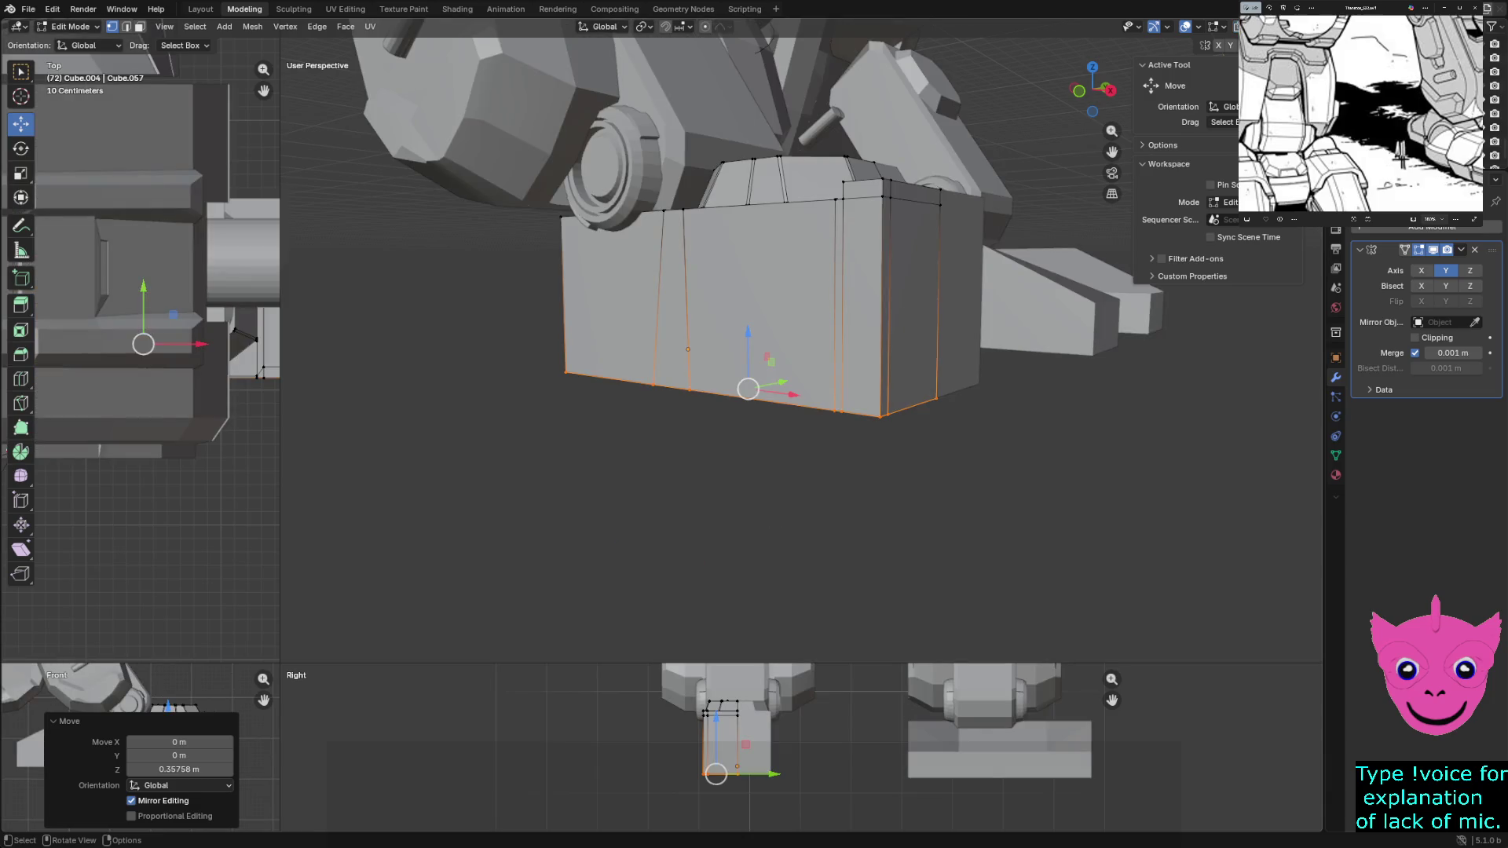
pyautogui.hotkey('alt', 'a')
pyautogui.moveTo(754, 471); pyautogui.dragTo(719, 460, button='middle')
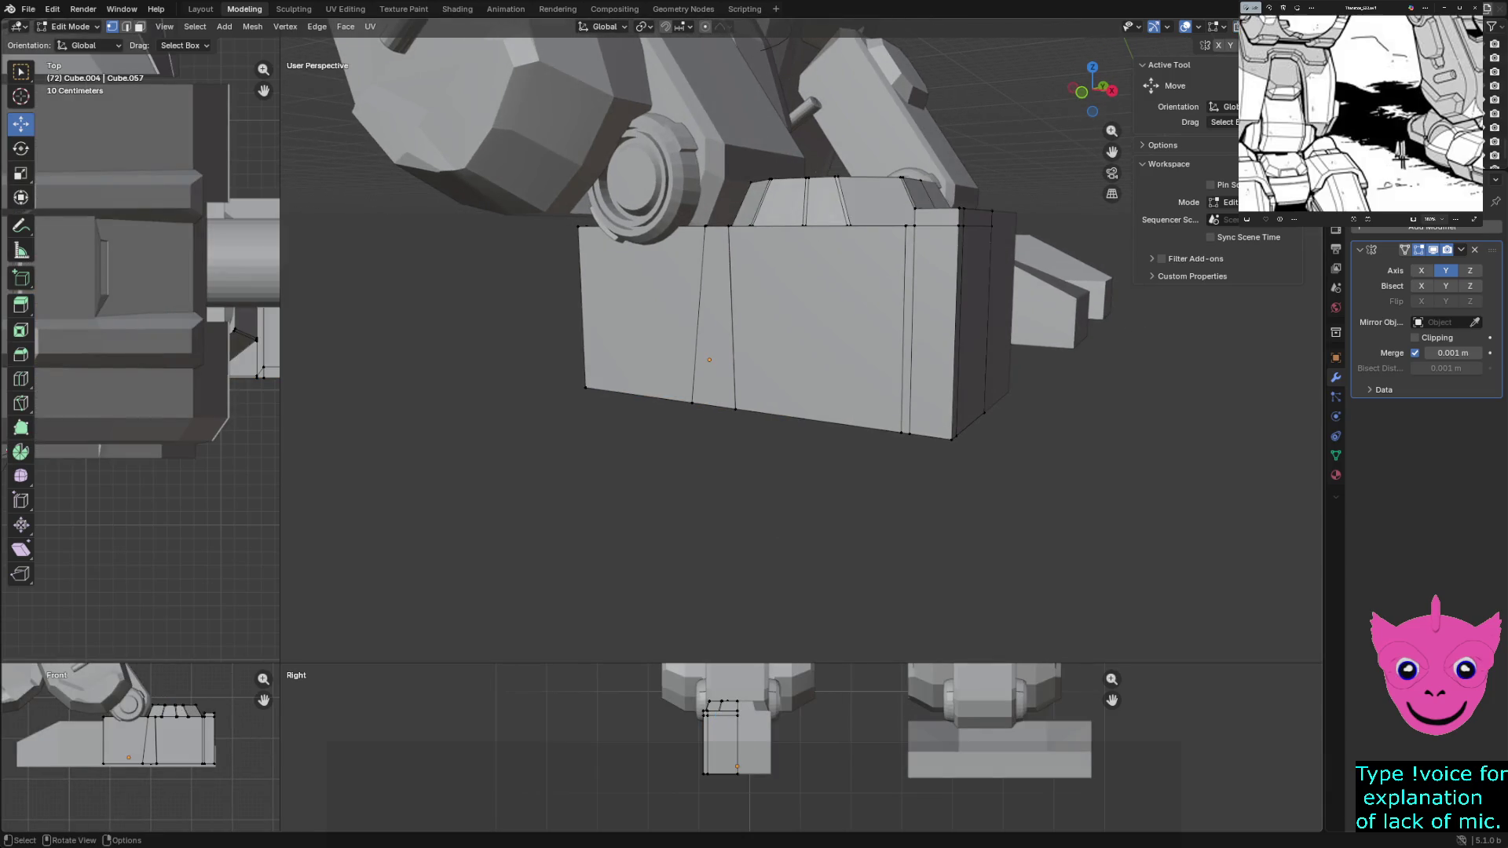
# Add two horizontal loop cuts around the block, one slid near the top and one near the bottom
pyautogui.hotkey('ctrl', 'r')
pyautogui.click(930, 312)
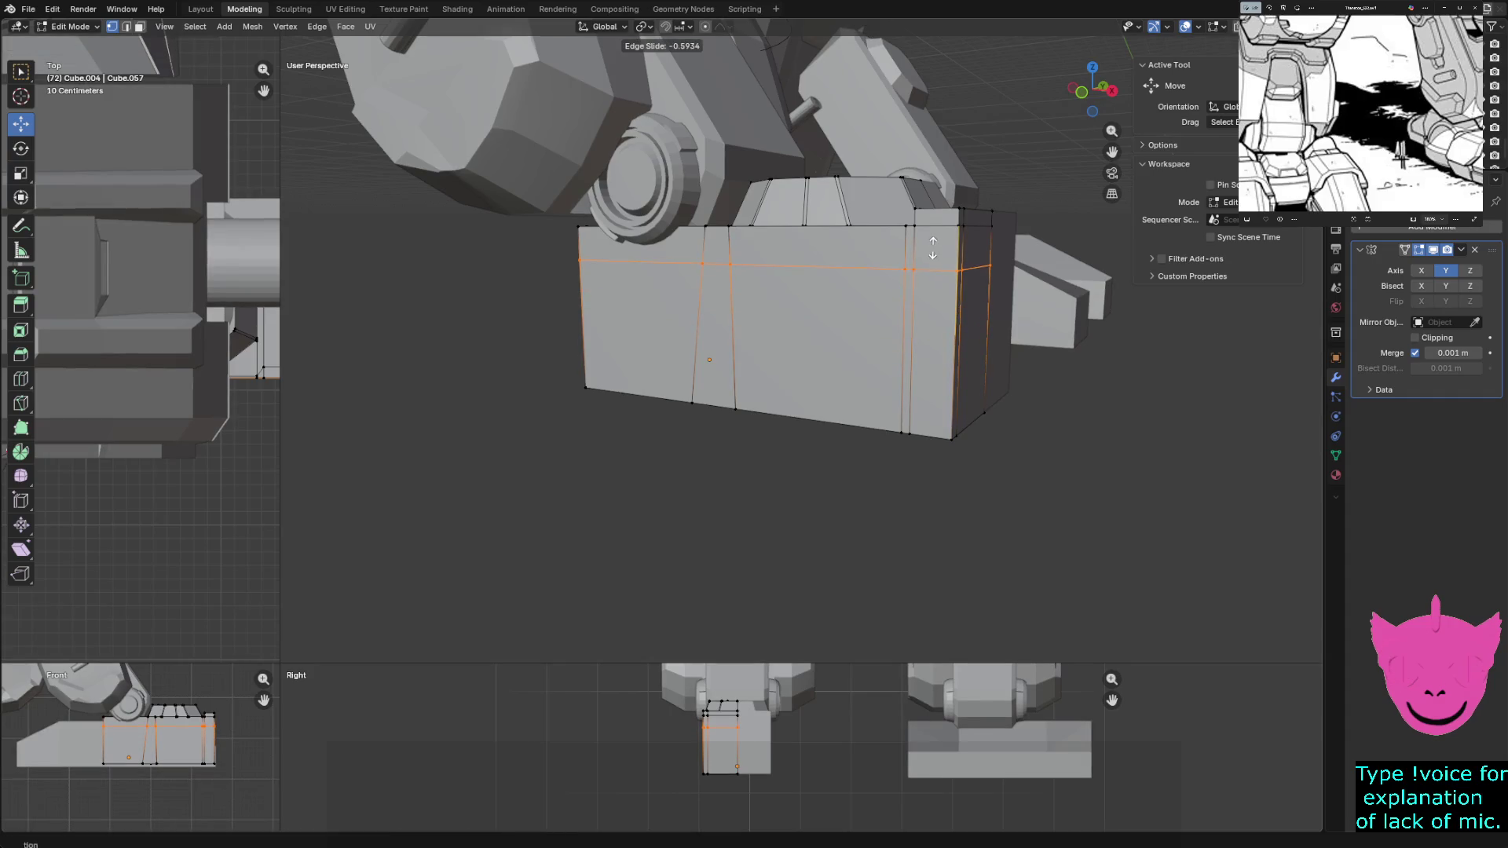
pyautogui.click(932, 248)
pyautogui.hotkey('ctrl', 'r')
pyautogui.click(949, 395)
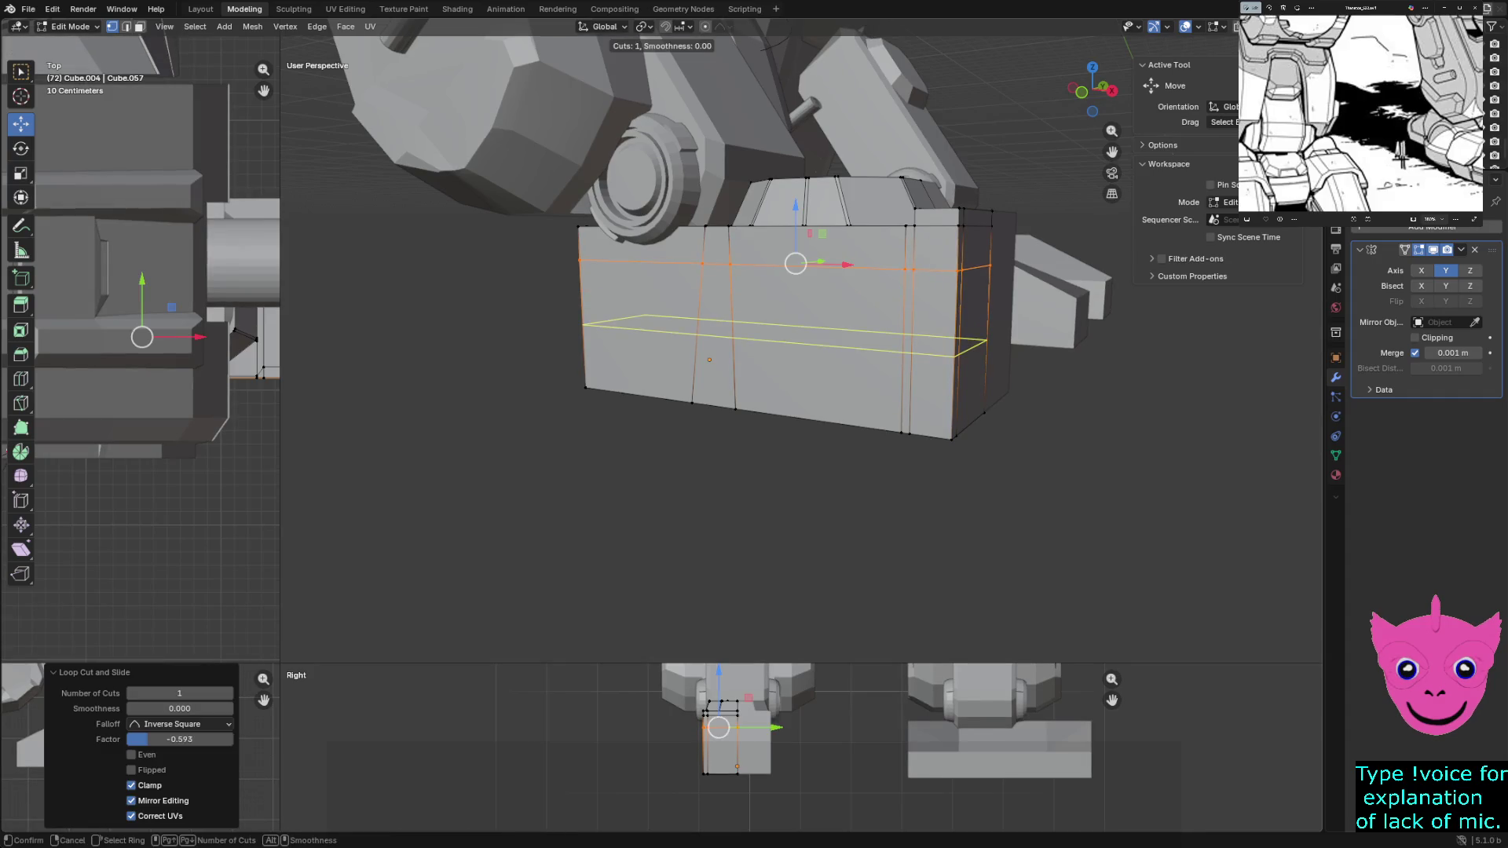
pyautogui.click(947, 445)
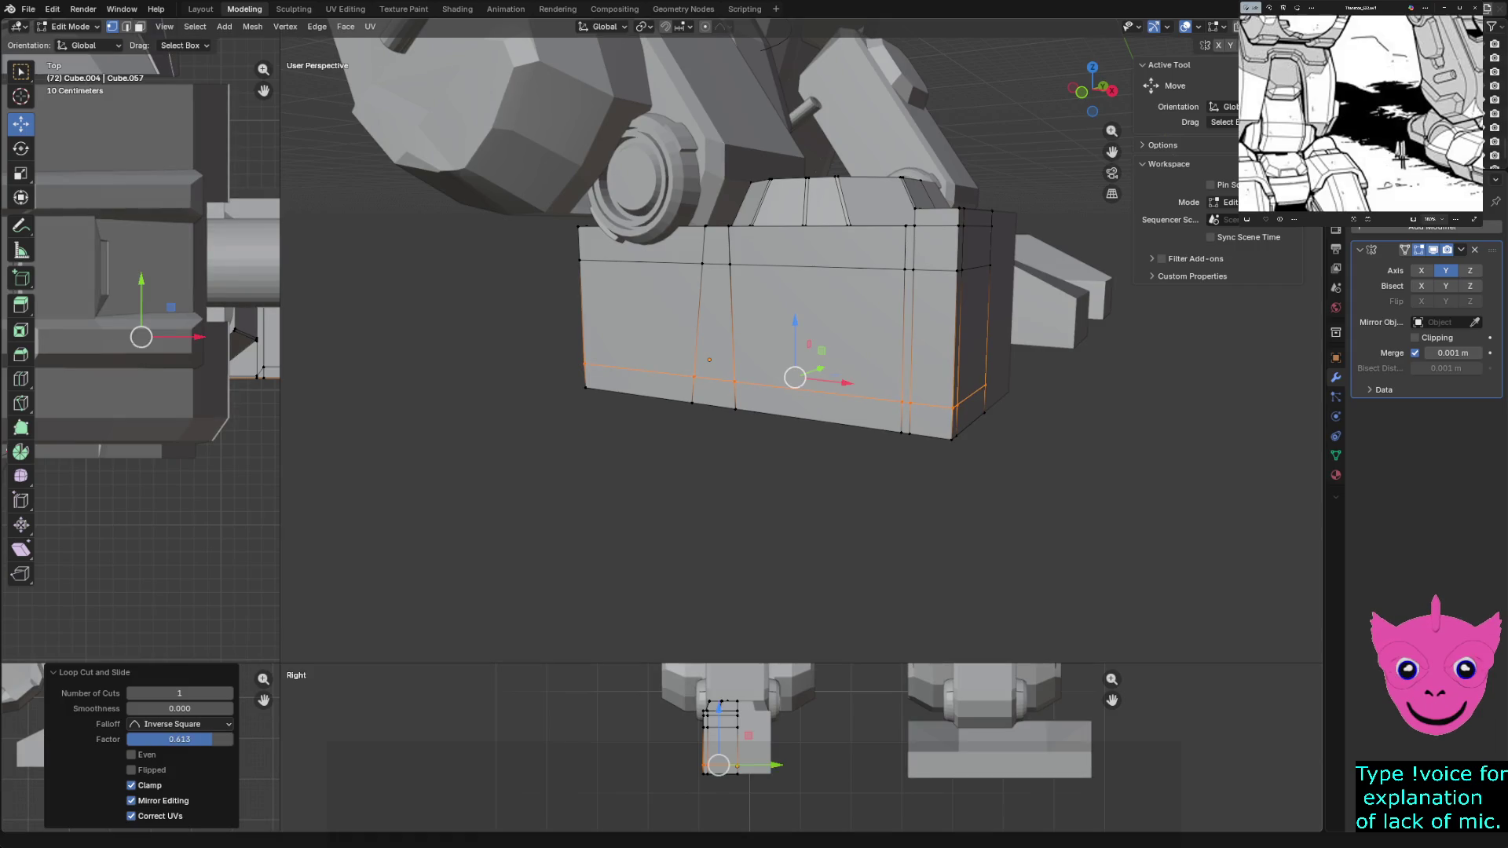
# In wireframe, select the upper edge loop and raise it 0.097093 m along Z
pyautogui.press('z')
pyautogui.click(734, 370)
pyautogui.hotkey('alt', 'a')
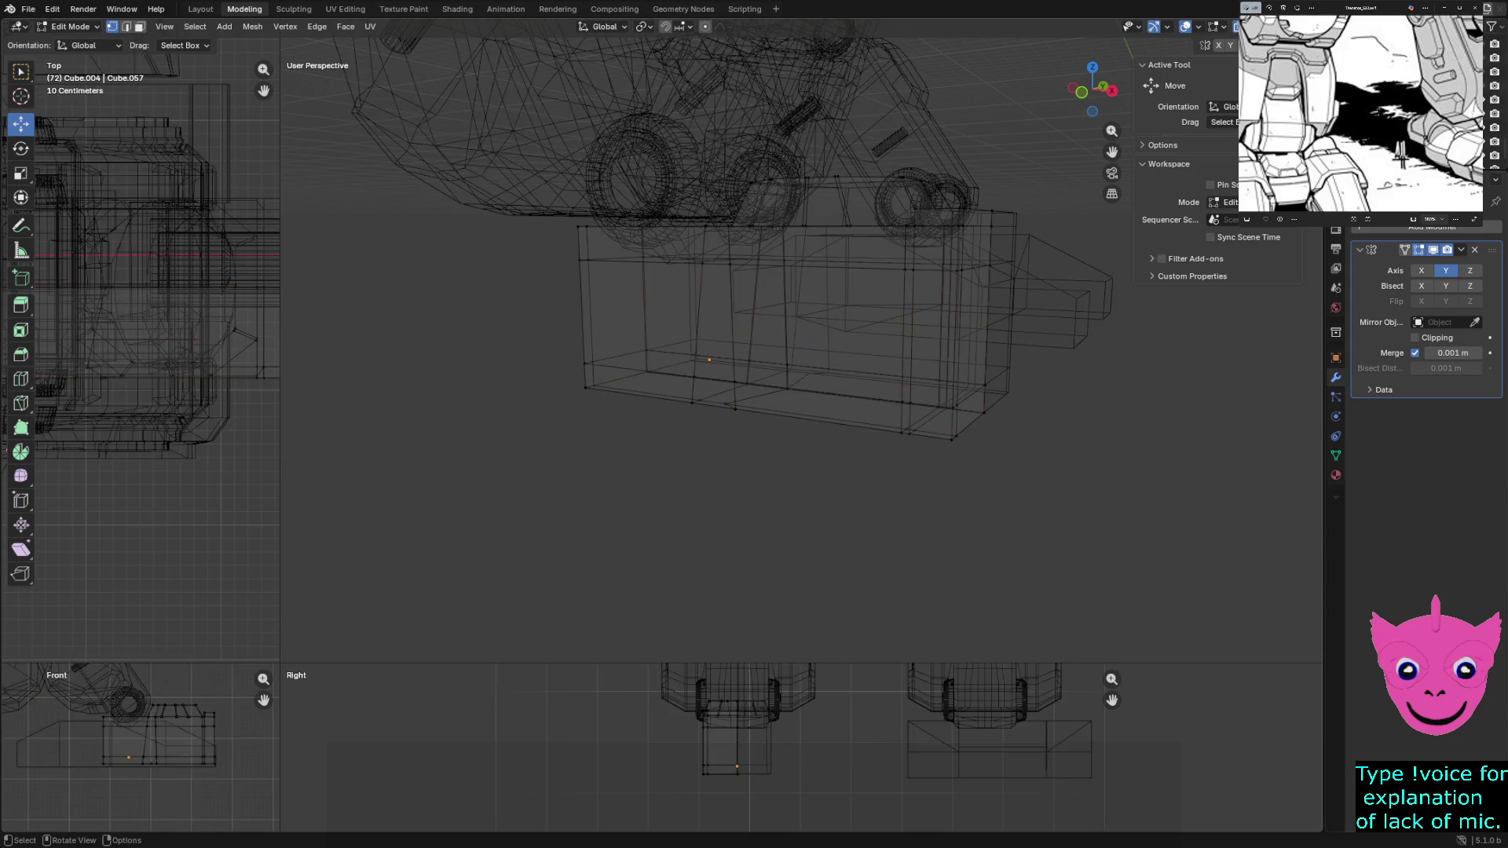
pyautogui.scroll(2, 802, 748)
pyautogui.scroll(3, 801, 748)
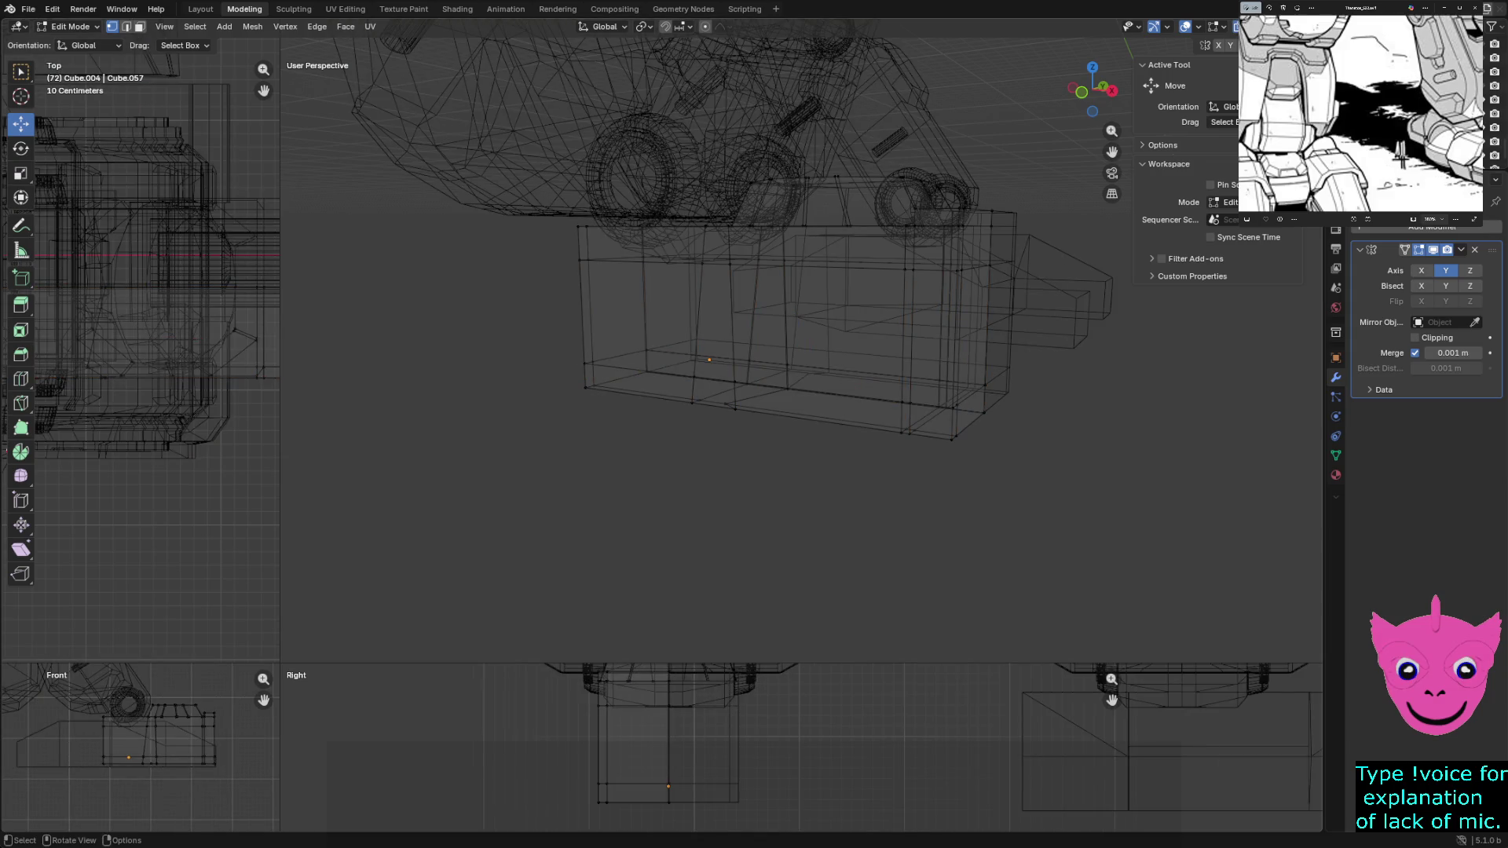
pyautogui.press('z')
pyautogui.moveTo(573, 696); pyautogui.dragTo(713, 719)
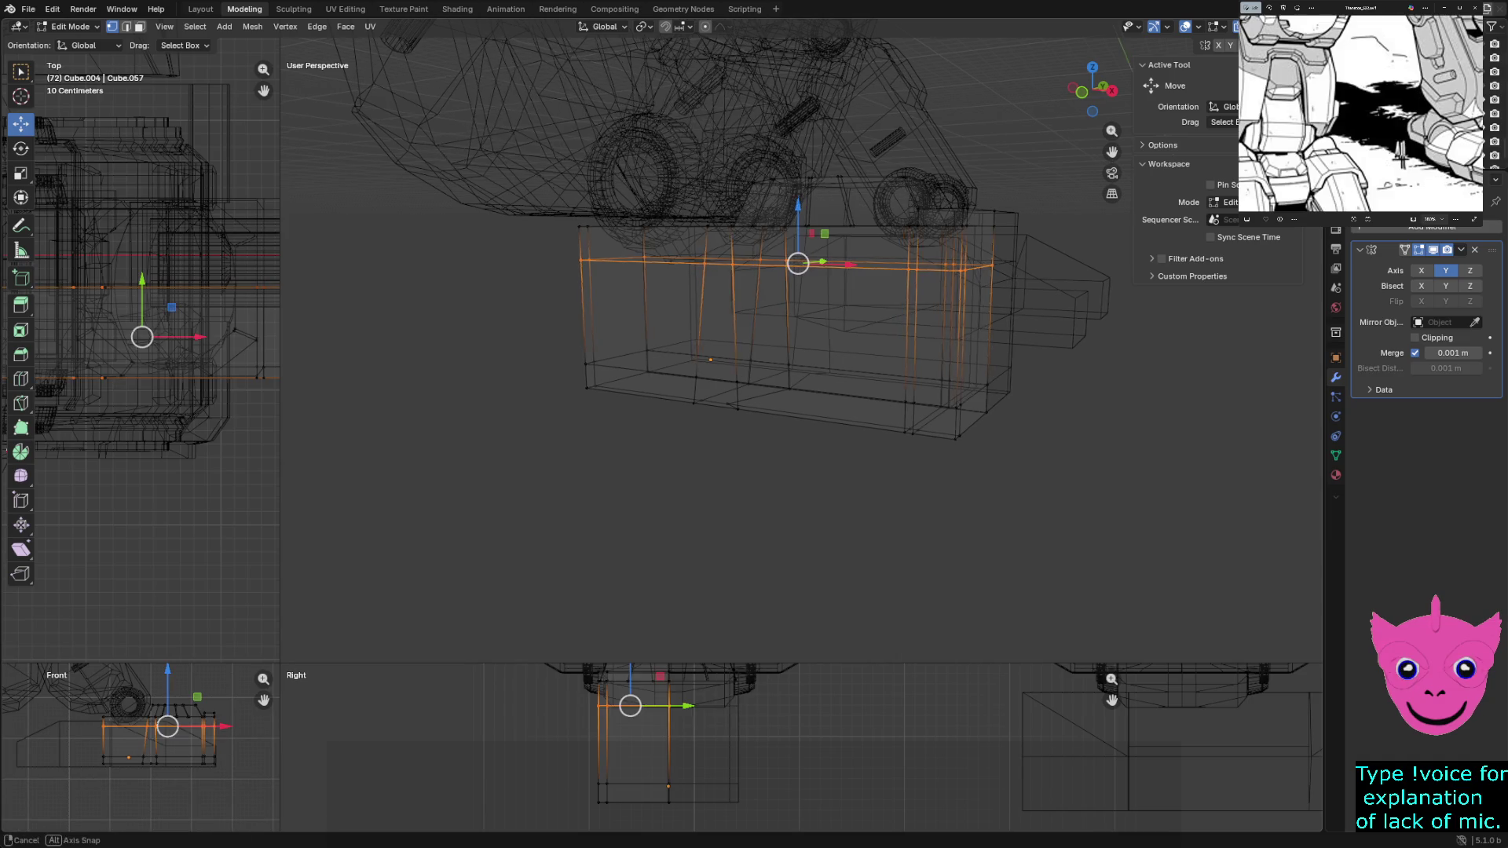
pyautogui.moveTo(801, 495); pyautogui.dragTo(825, 484, button='middle')
pyautogui.moveTo(812, 210); pyautogui.dragTo(812, 195)
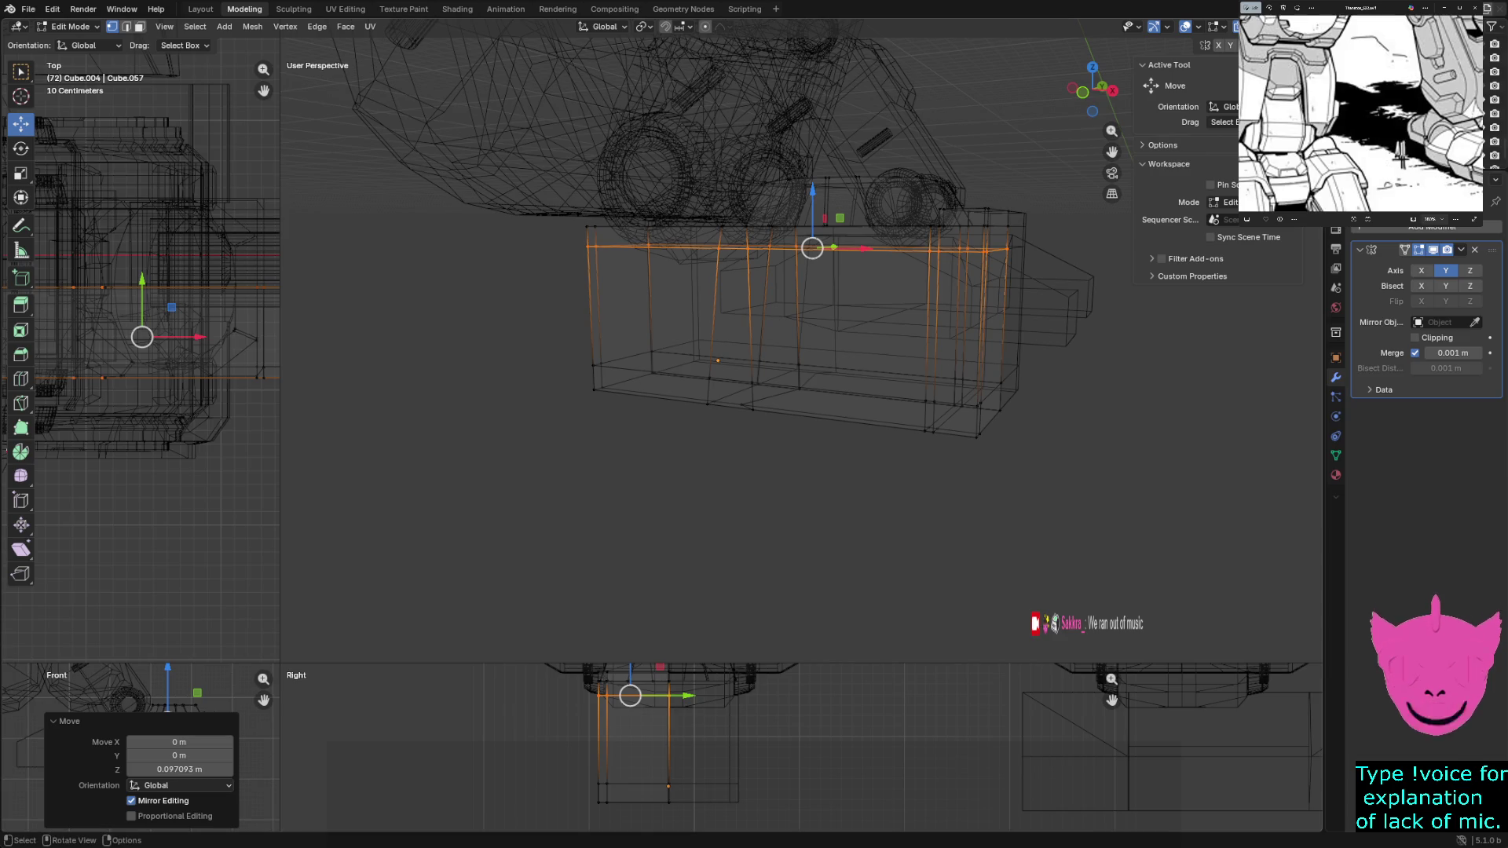
# Clear the selection, orbit around the block and return to Object Mode
pyautogui.moveTo(802, 354); pyautogui.dragTo(754, 366, button='middle')
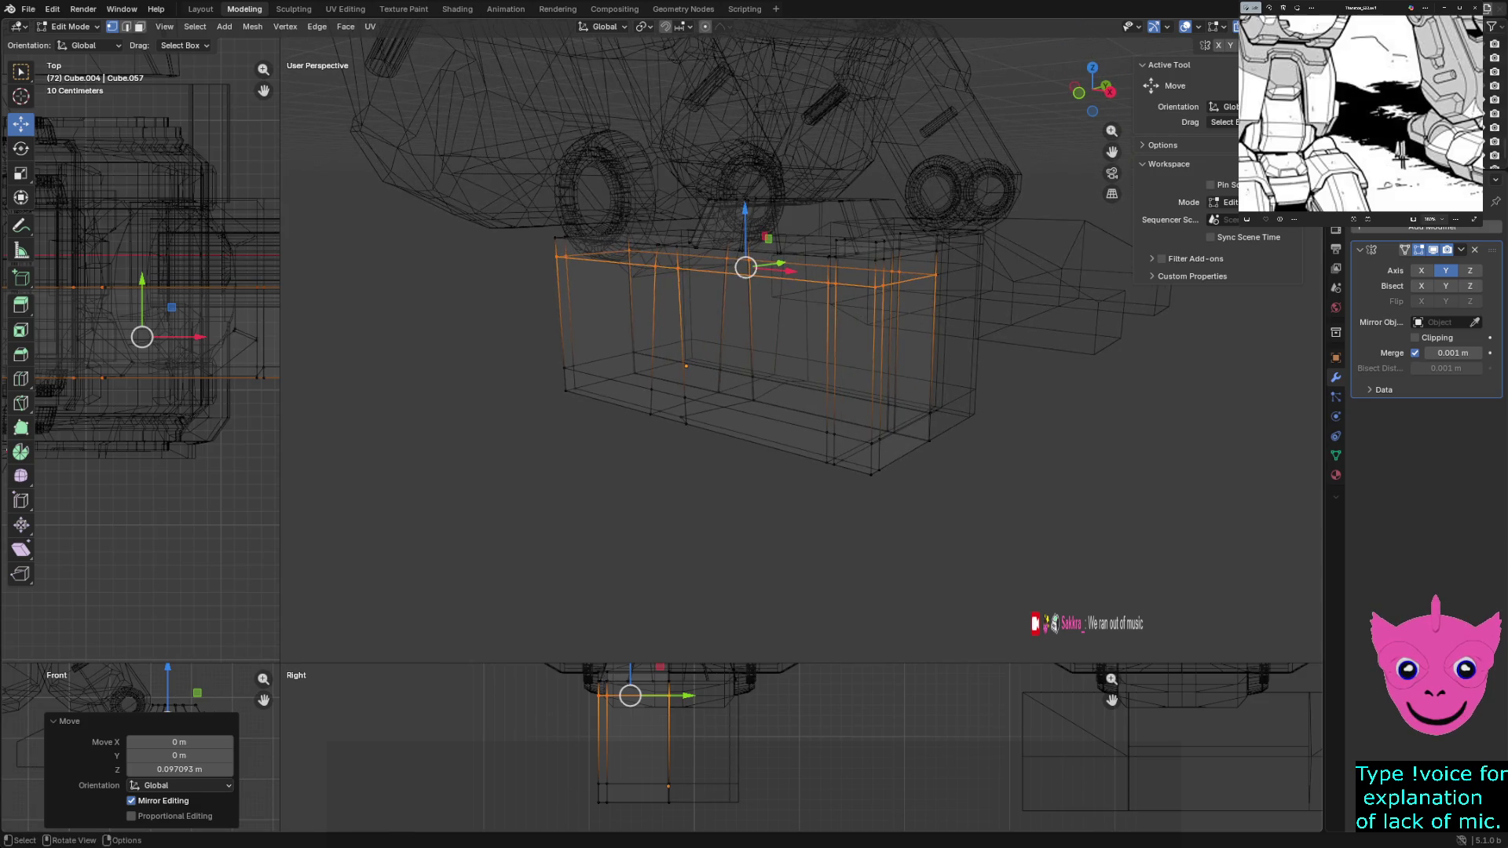
pyautogui.hotkey('alt', 'a')
pyautogui.moveTo(802, 354)
pyautogui.mouseDown(button='middle')
pyautogui.moveTo(730, 371)
pyautogui.moveTo(778, 366)
pyautogui.moveTo(754, 377)
pyautogui.mouseUp(button='middle')
pyautogui.press('Tab')
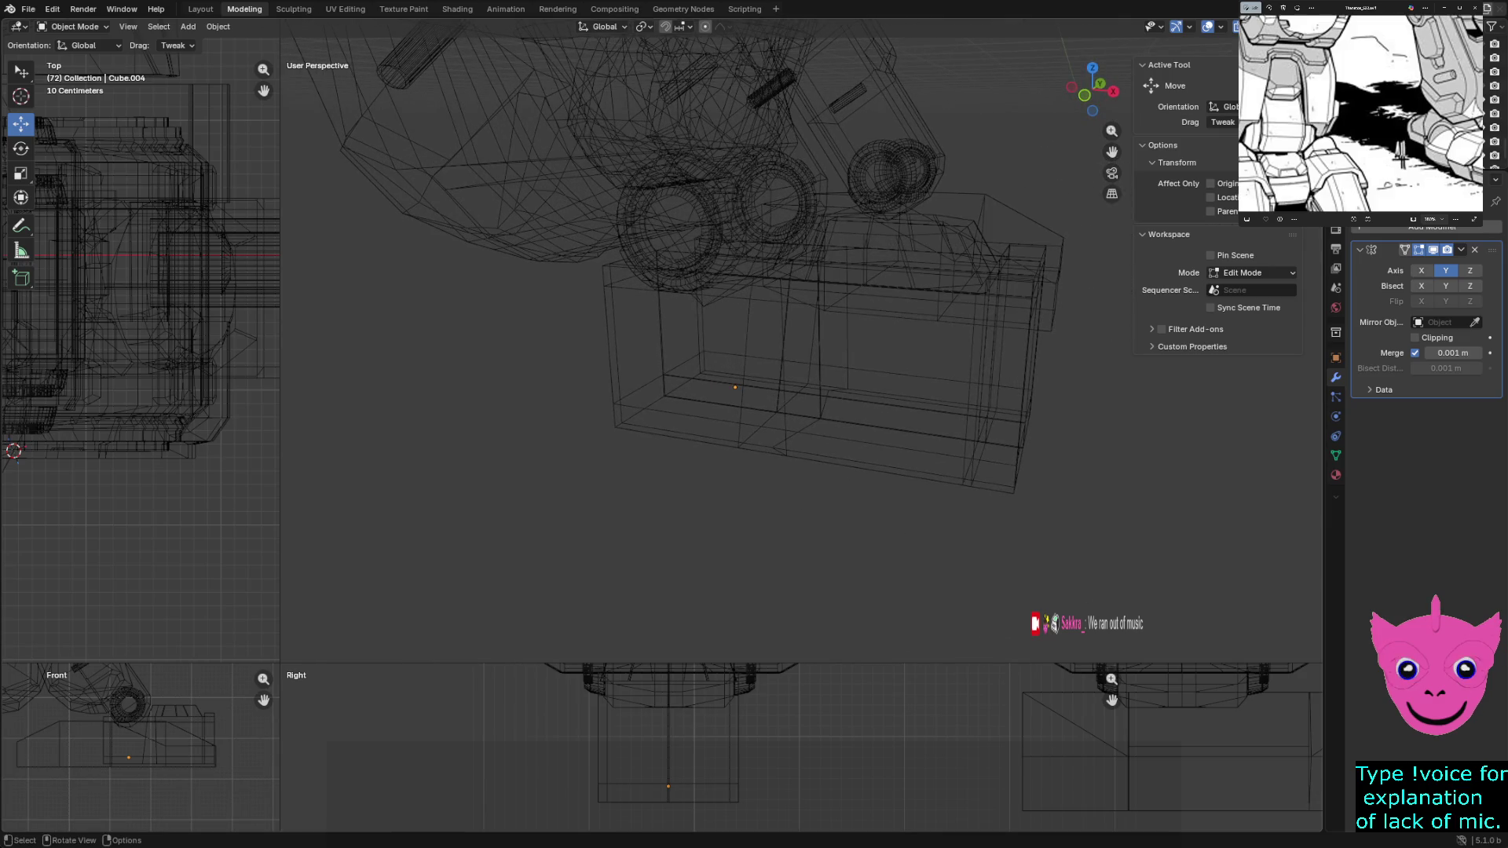
# Switch viewport shading to Solid, select the foot block and re-enter mesh editing
pyautogui.moveTo(826, 448); pyautogui.dragTo(857, 447, button='middle')
pyautogui.press('z')
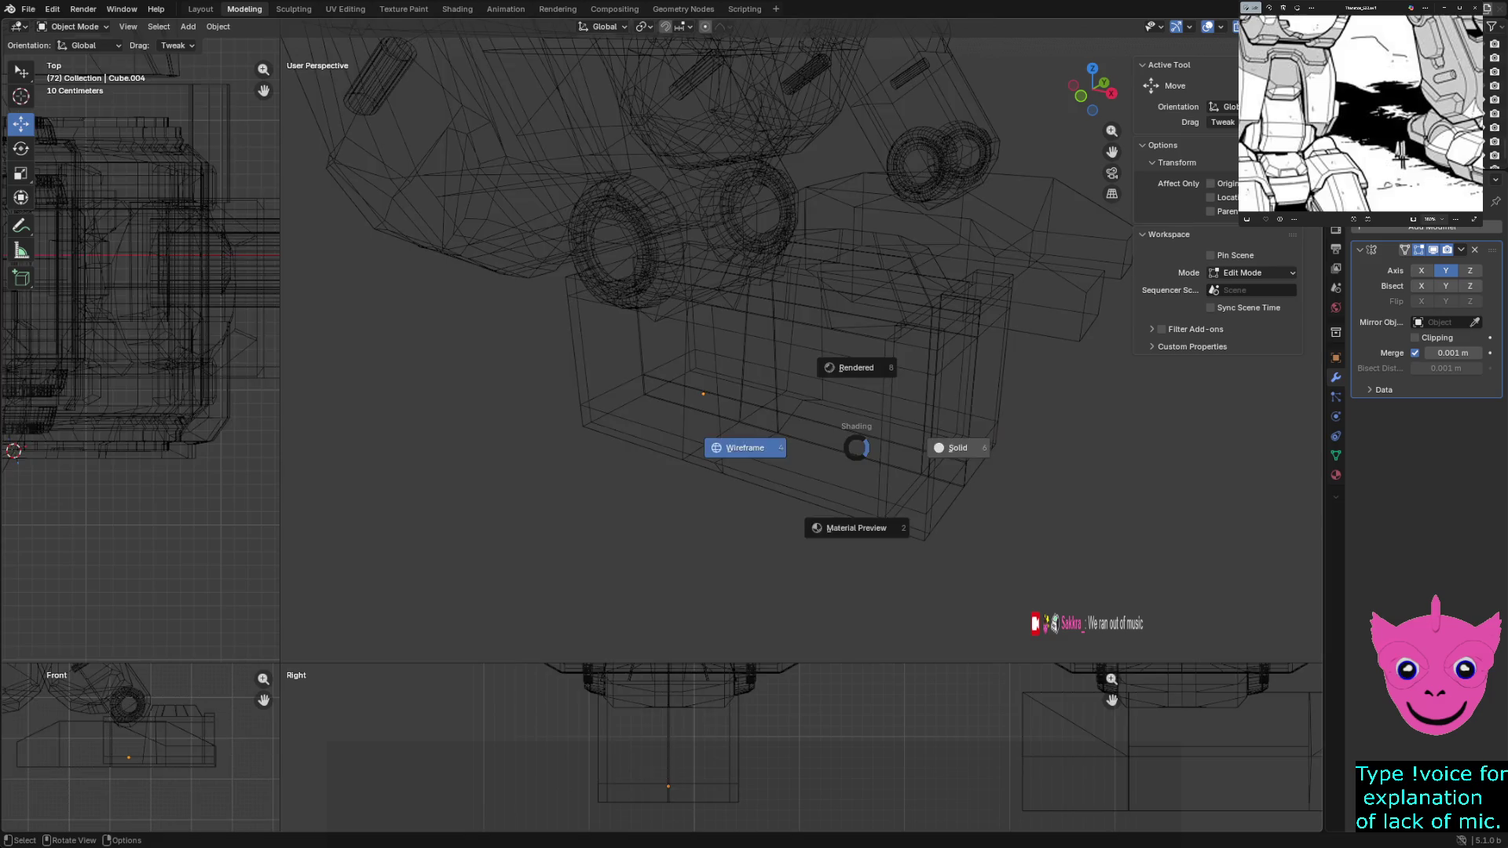
pyautogui.click(745, 448)
pyautogui.click(708, 401)
pyautogui.moveTo(707, 400); pyautogui.dragTo(766, 375, button='middle')
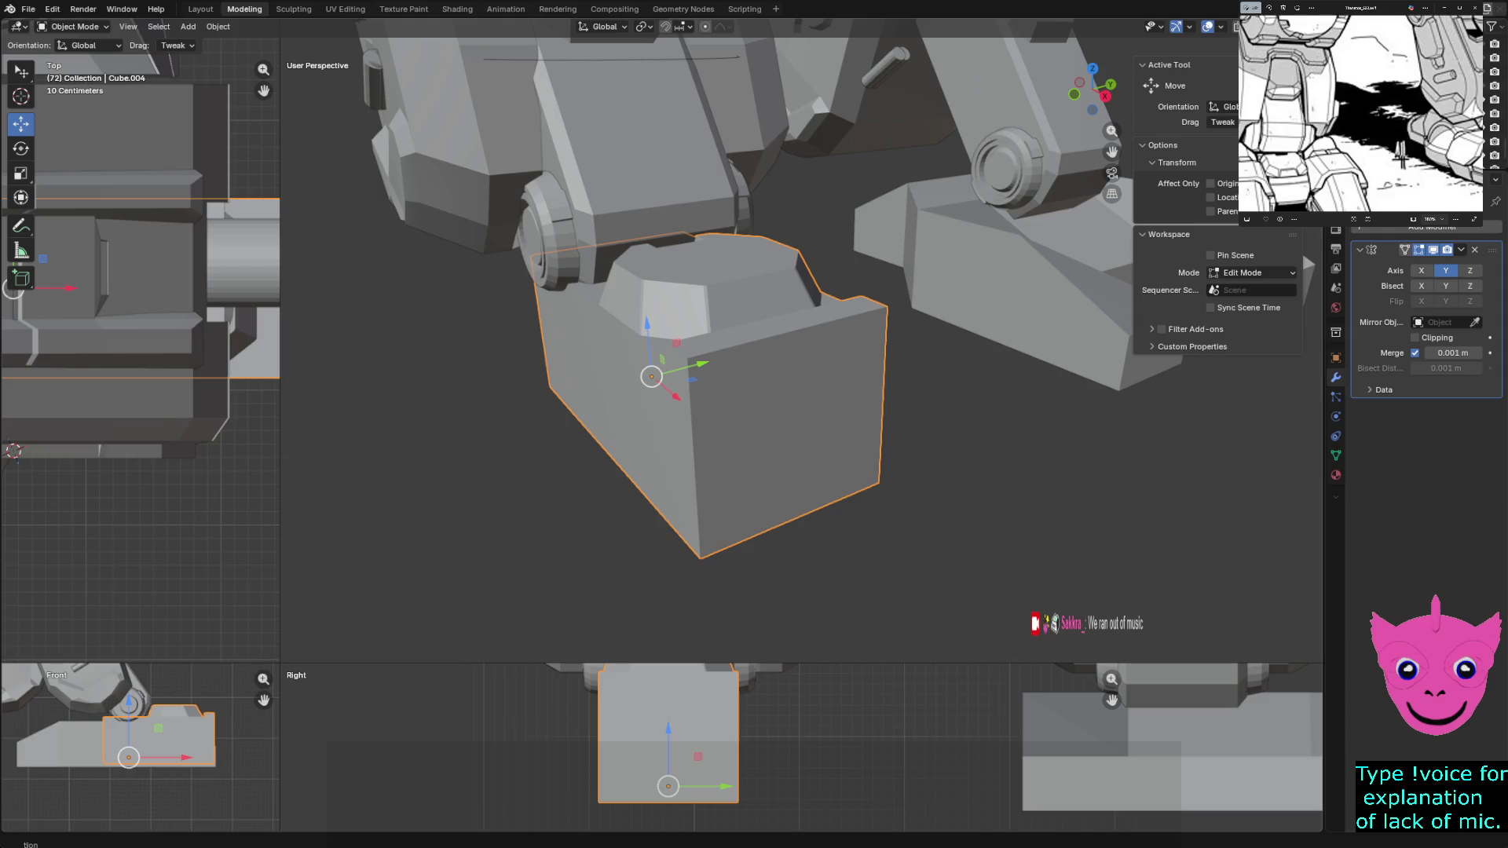
pyautogui.press('Tab')
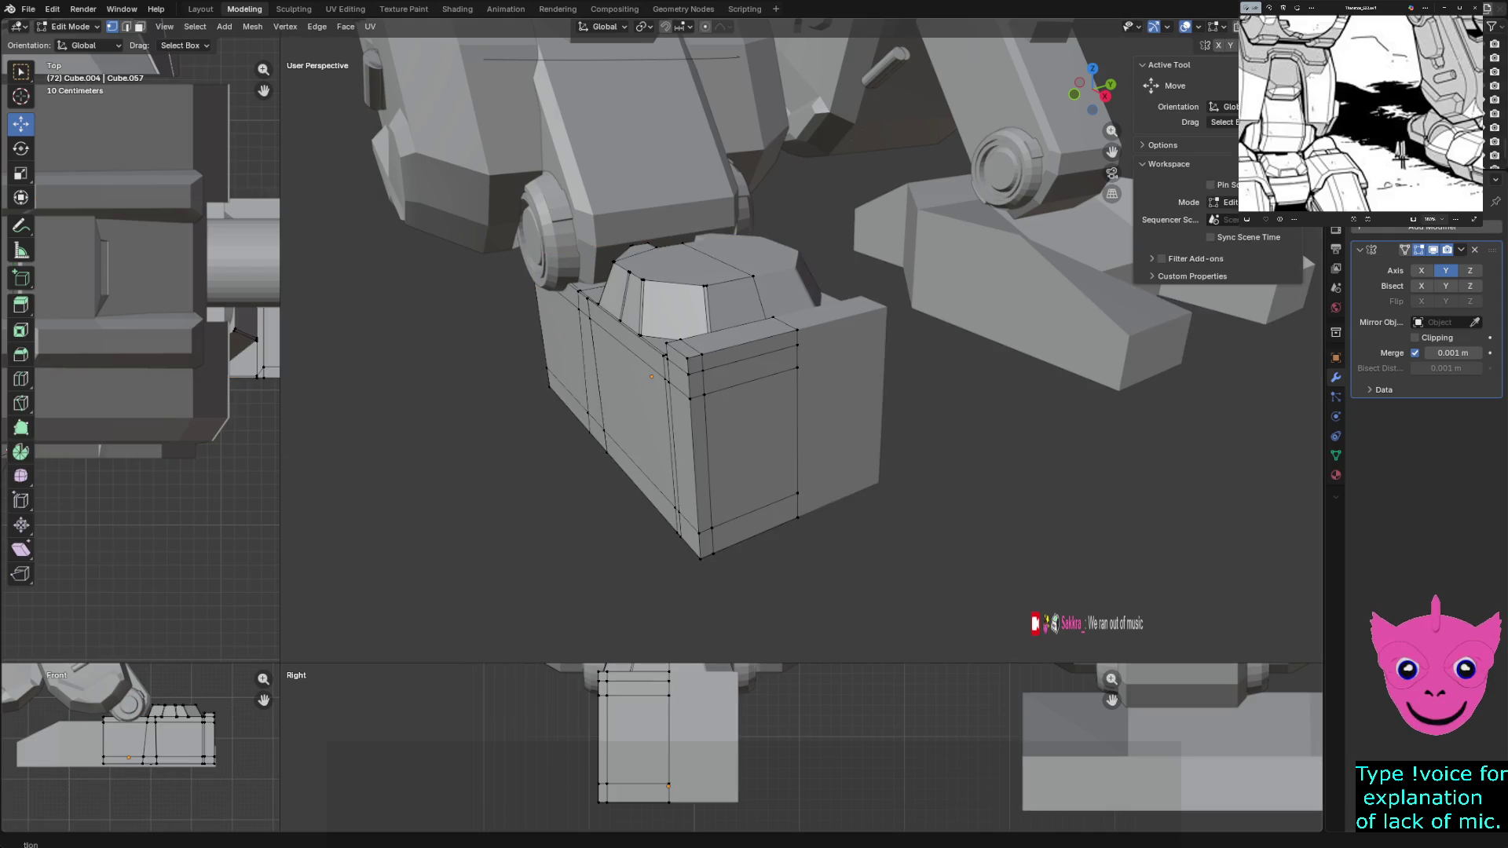
# Extrude the vertical strip of front-corner faces outward, then undo that extrusion
pyautogui.press('3')
pyautogui.click(668, 356)
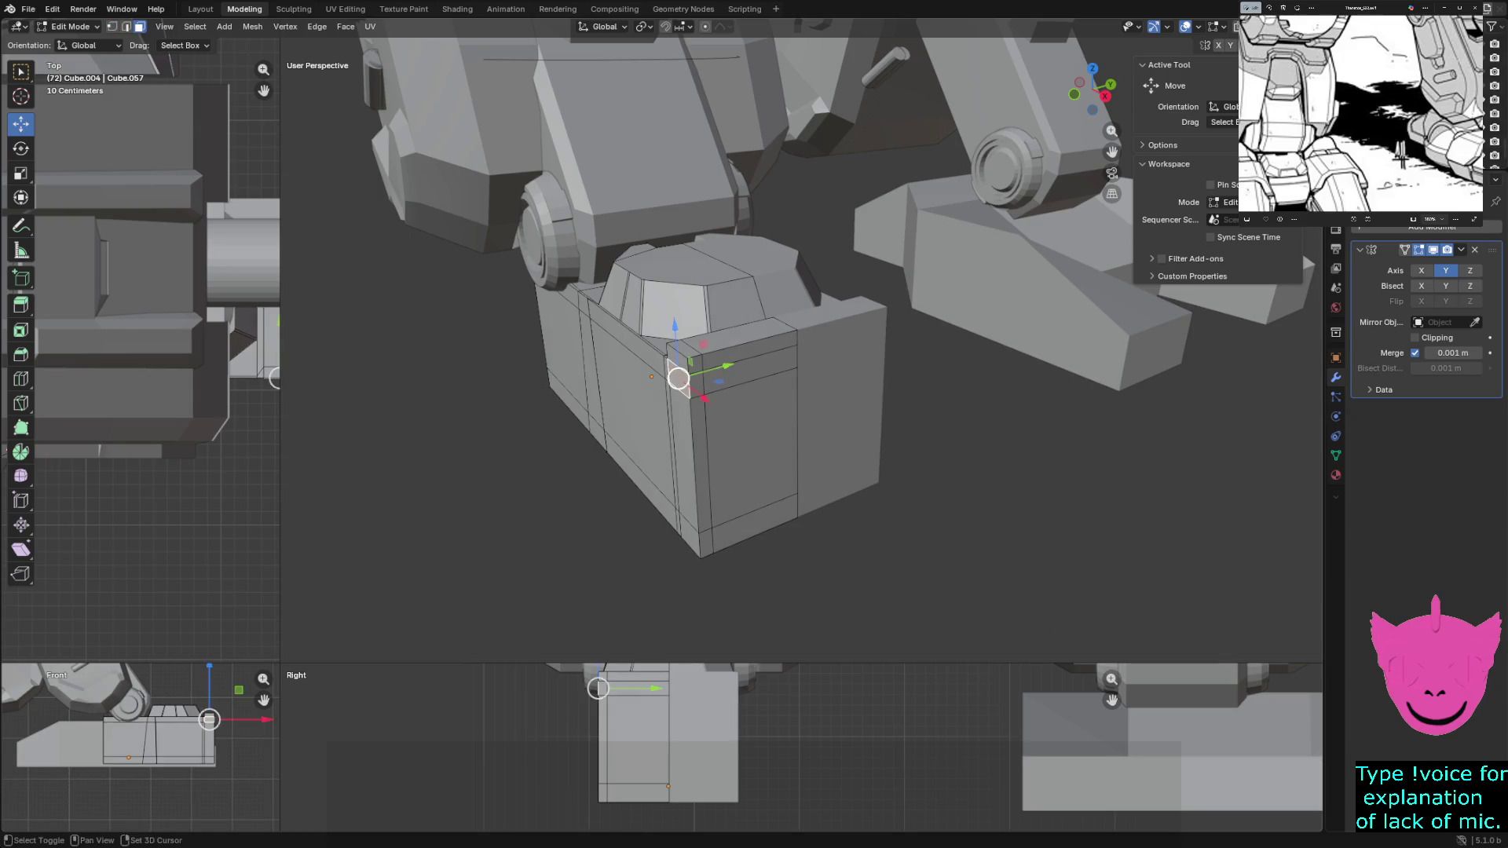
pyautogui.keyDown('shift'); pyautogui.click(680, 400); pyautogui.keyUp('shift')
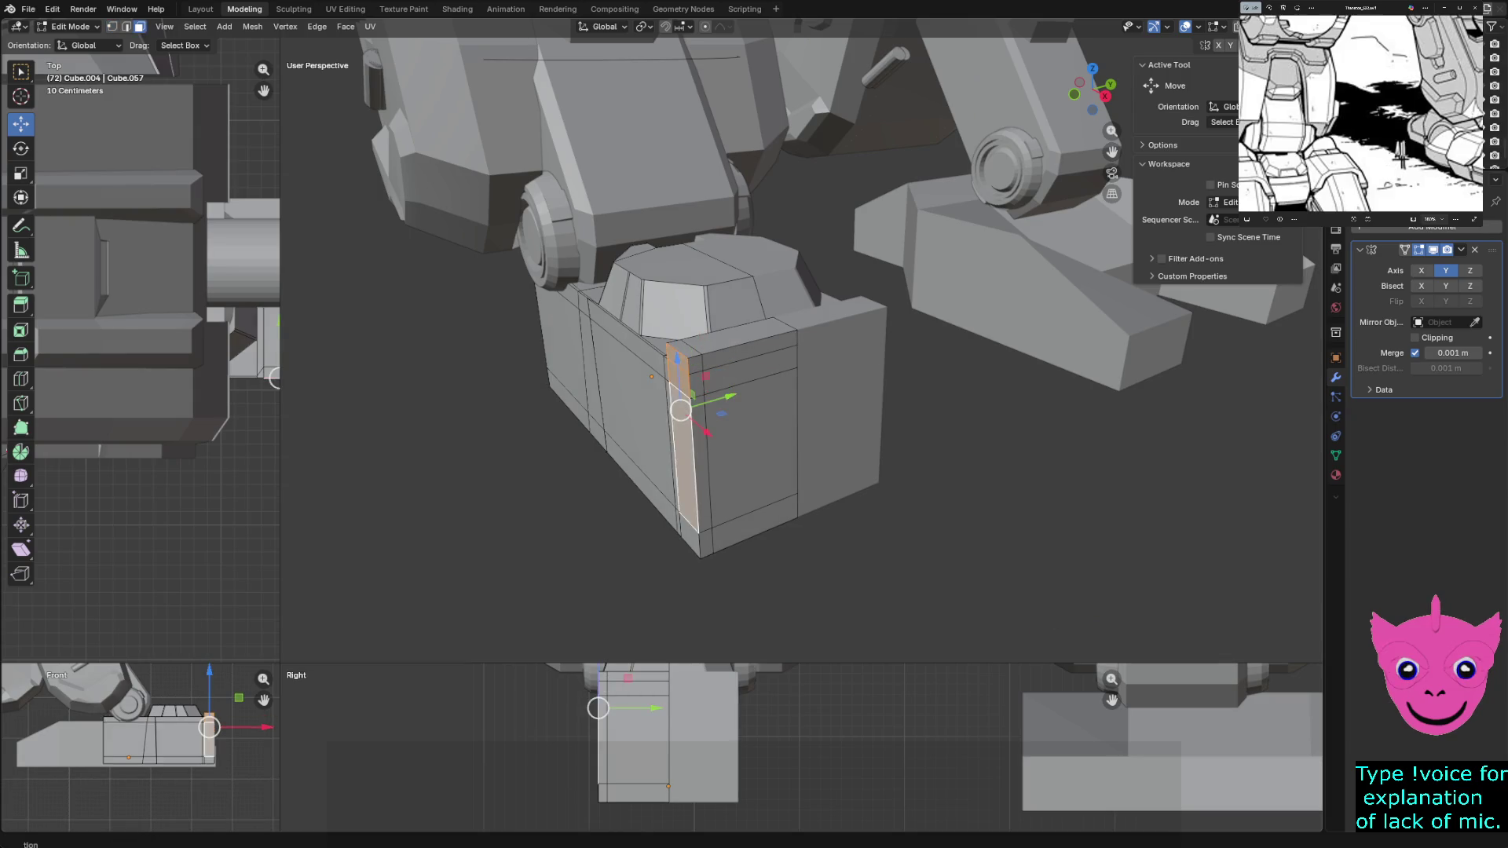
pyautogui.press('e')
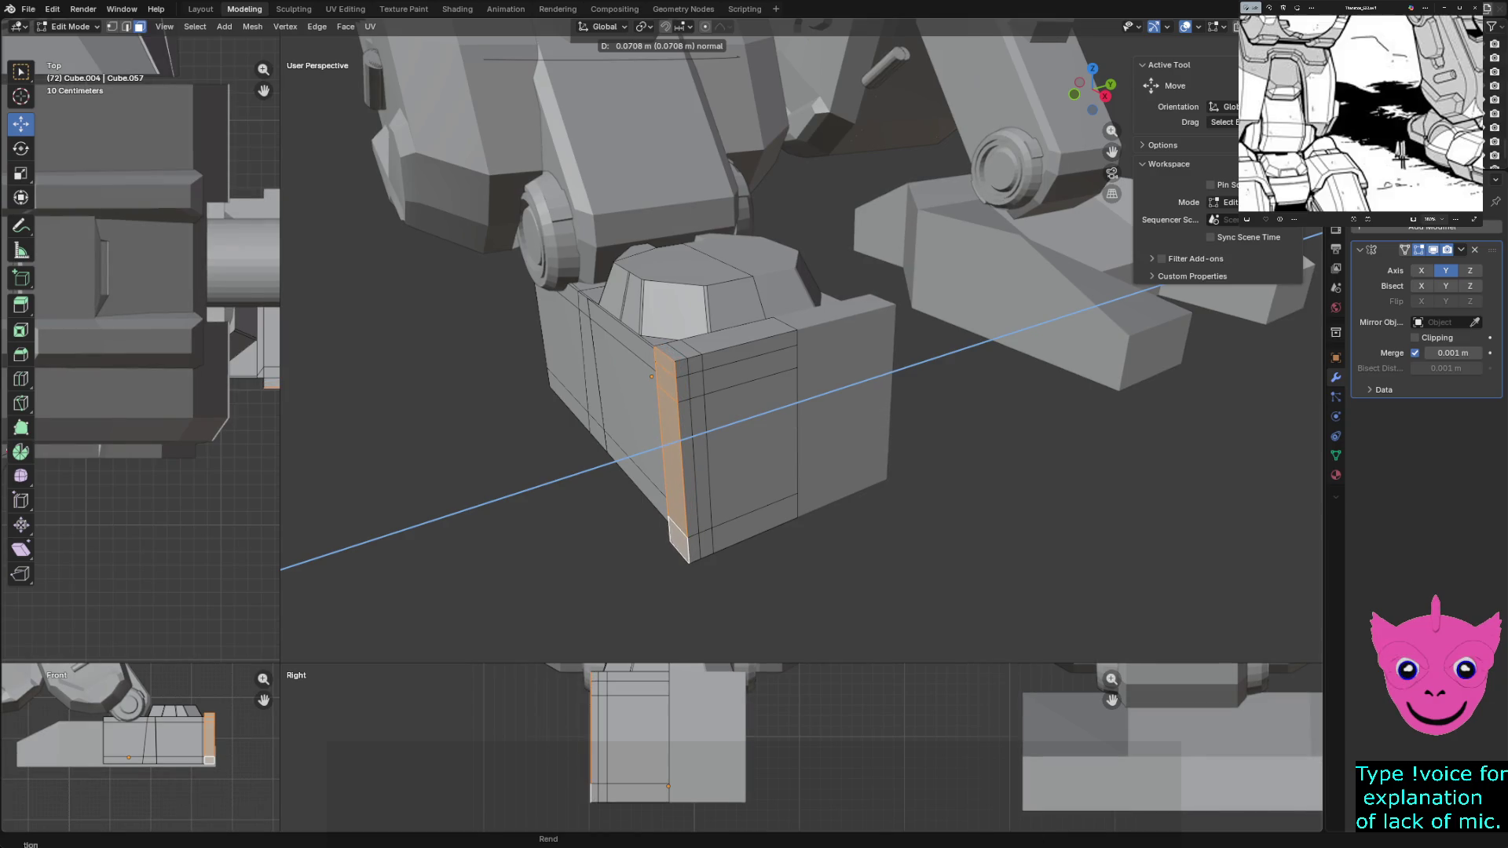
pyautogui.click(673, 432)
pyautogui.hotkey('ctrl', 'z')
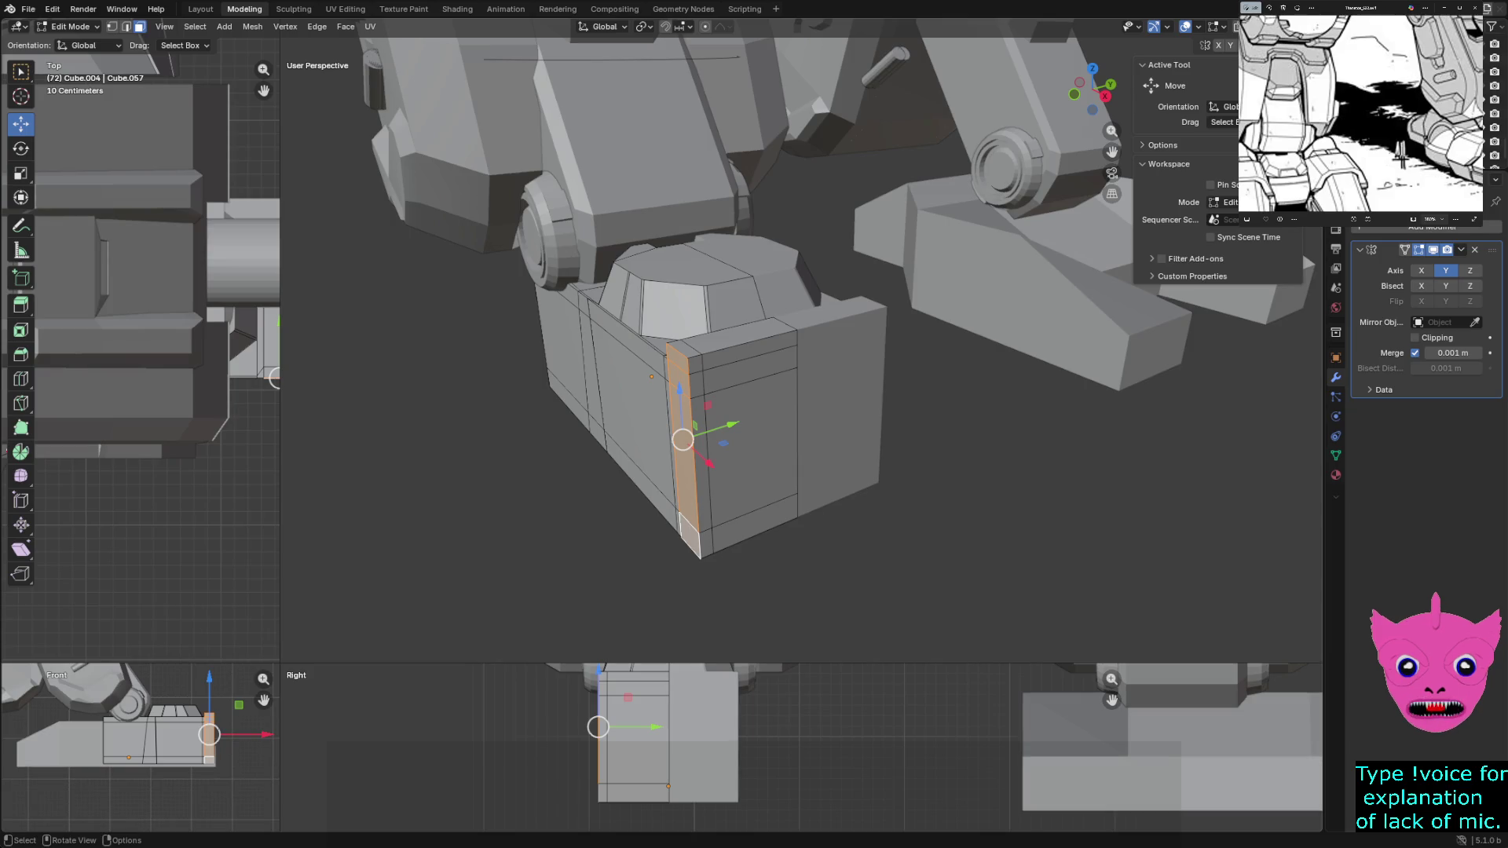
# Extrude the top strip, corner strip and large front face outward about 0.037 m along the normal
pyautogui.keyDown('alt'); pyautogui.click(743, 368); pyautogui.keyUp('alt')
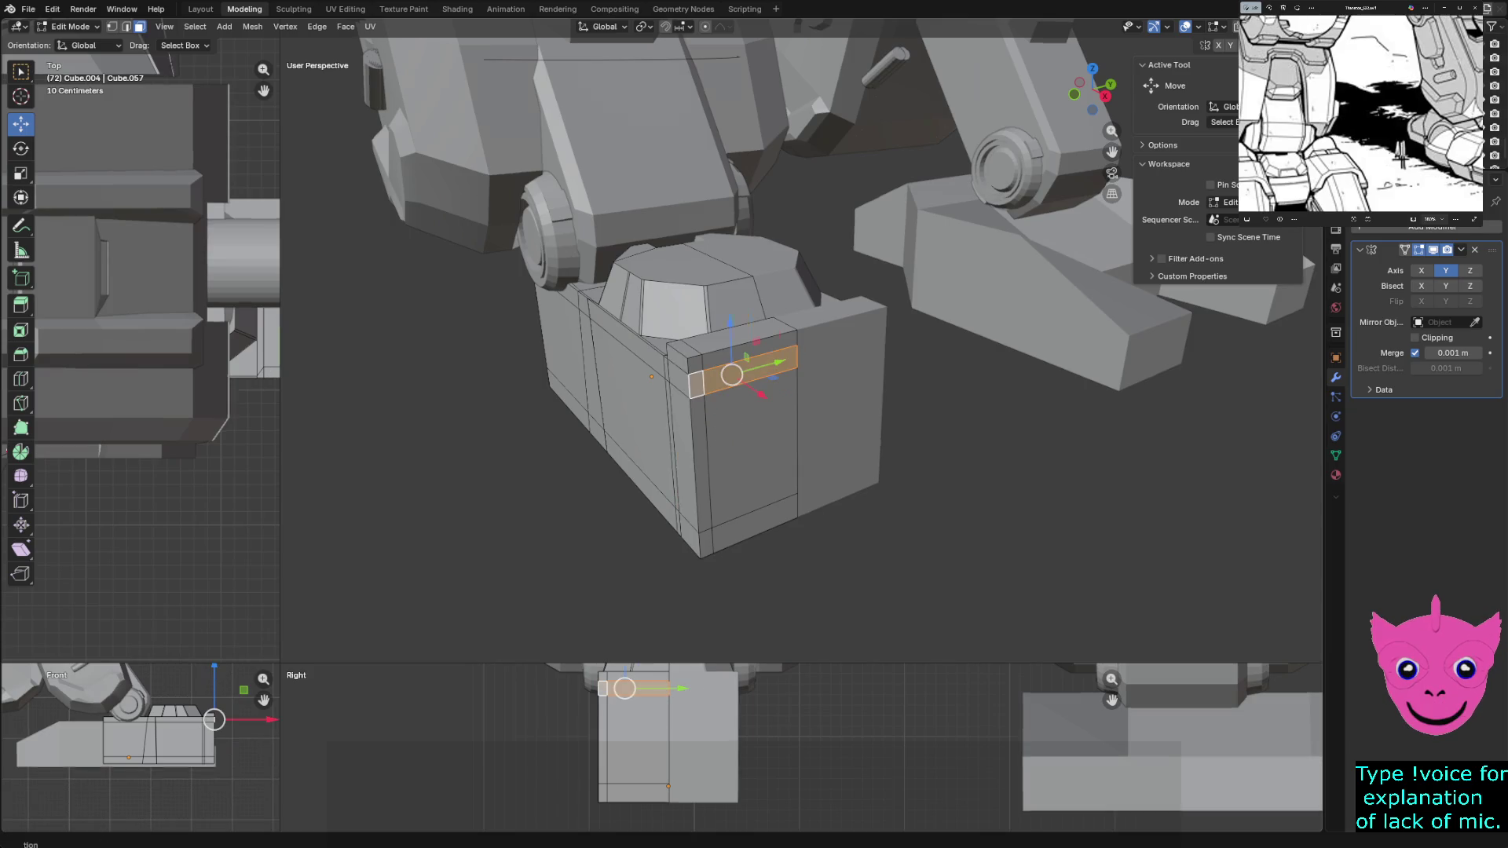
pyautogui.keyDown('shift'); pyautogui.click(701, 453); pyautogui.keyUp('shift')
pyautogui.keyDown('shift'); pyautogui.click(748, 442); pyautogui.keyUp('shift')
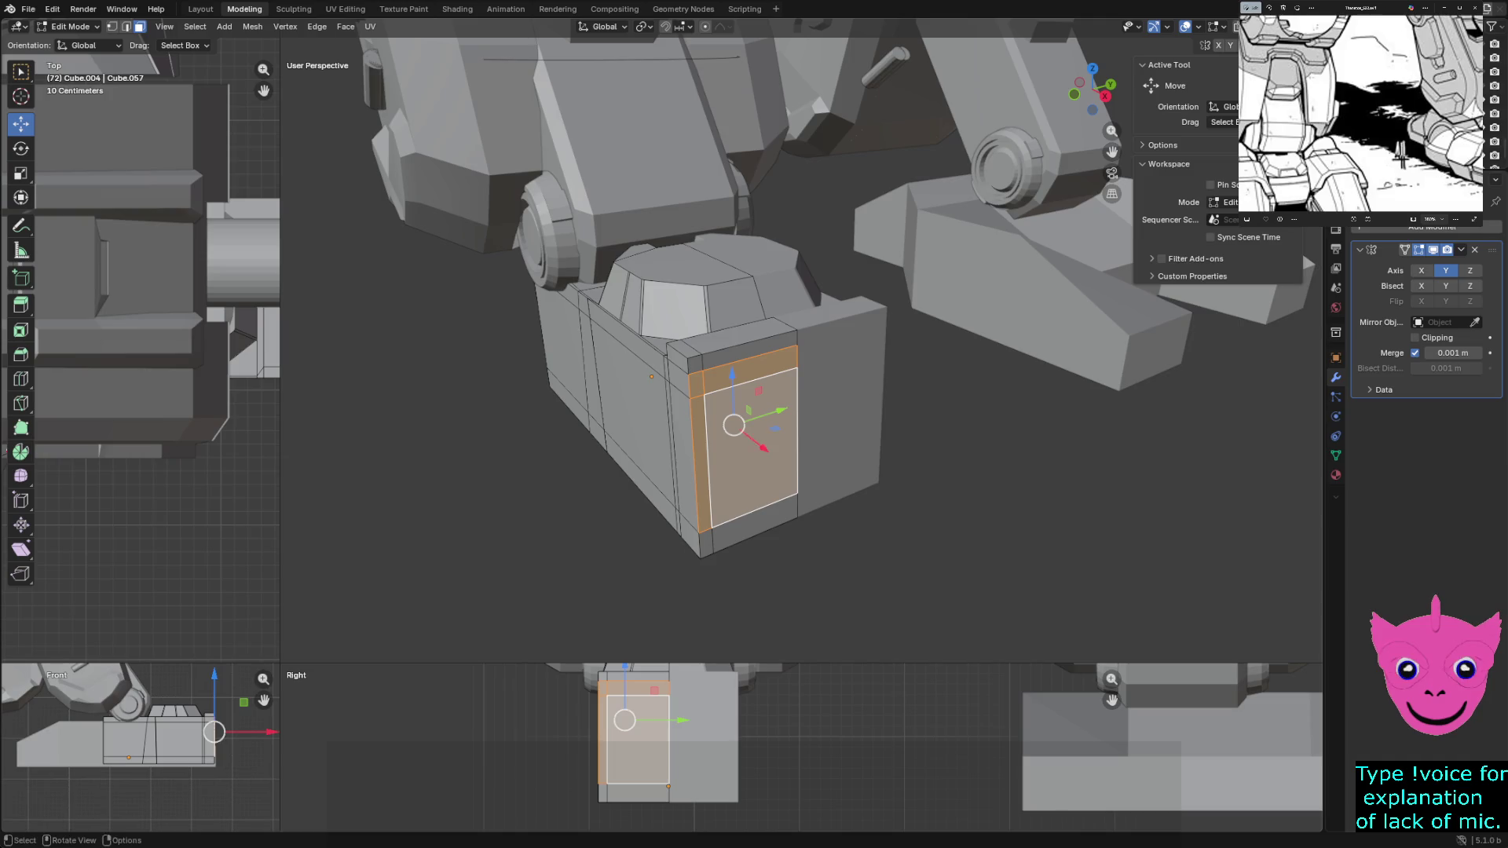
pyautogui.press('e')
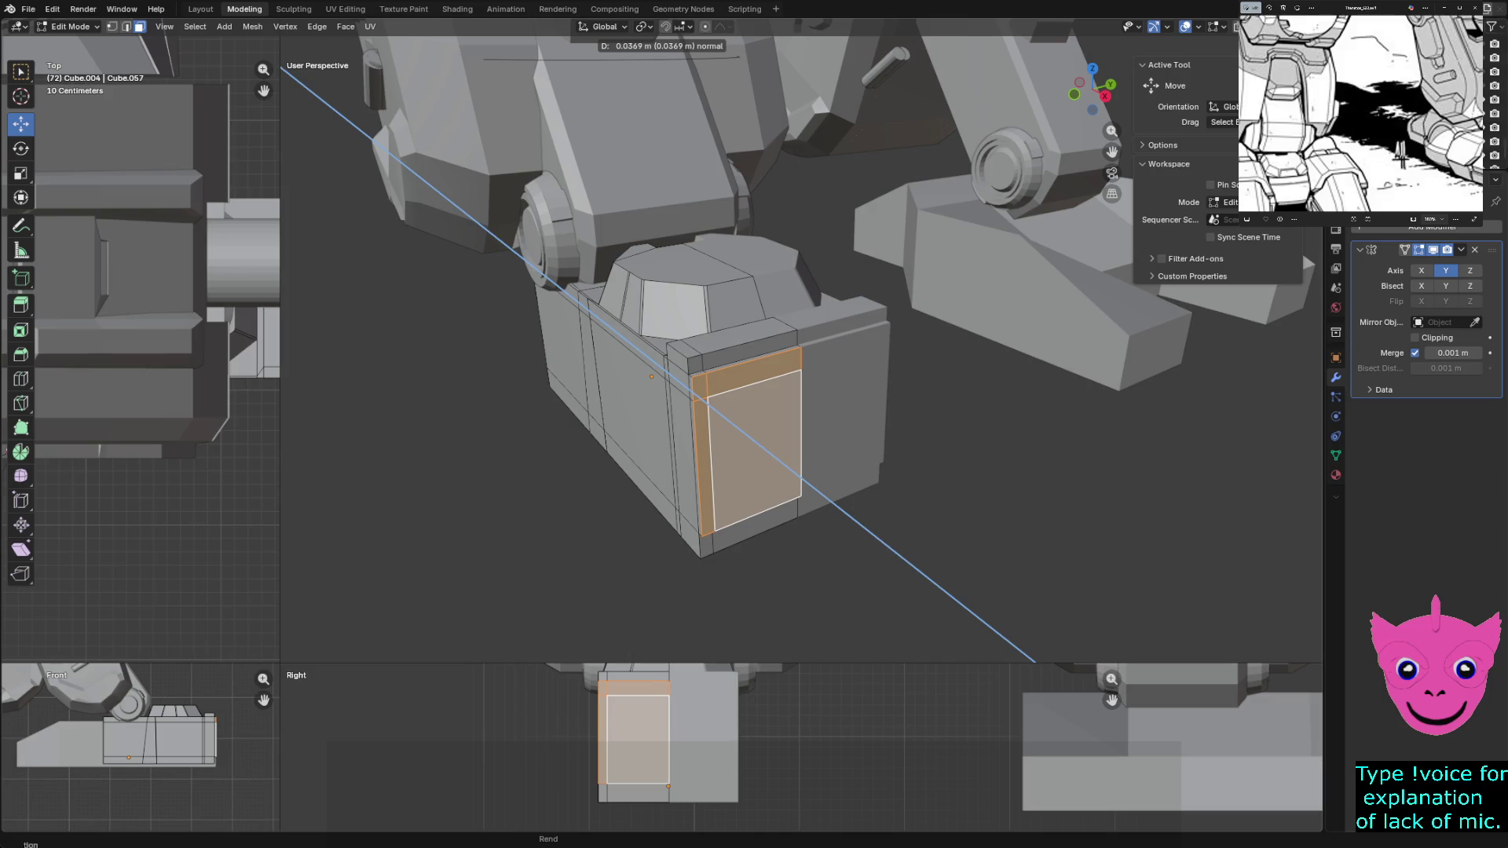
pyautogui.click(1034, 662)
pyautogui.moveTo(1034, 662)
pyautogui.mouseDown(button='middle')
pyautogui.moveTo(848, 661)
pyautogui.moveTo(826, 566)
pyautogui.mouseUp(button='middle')
pyautogui.moveTo(712, 313)
pyautogui.mouseDown(button='middle')
pyautogui.moveTo(692, 324)
pyautogui.moveTo(703, 356)
pyautogui.mouseUp(button='middle')
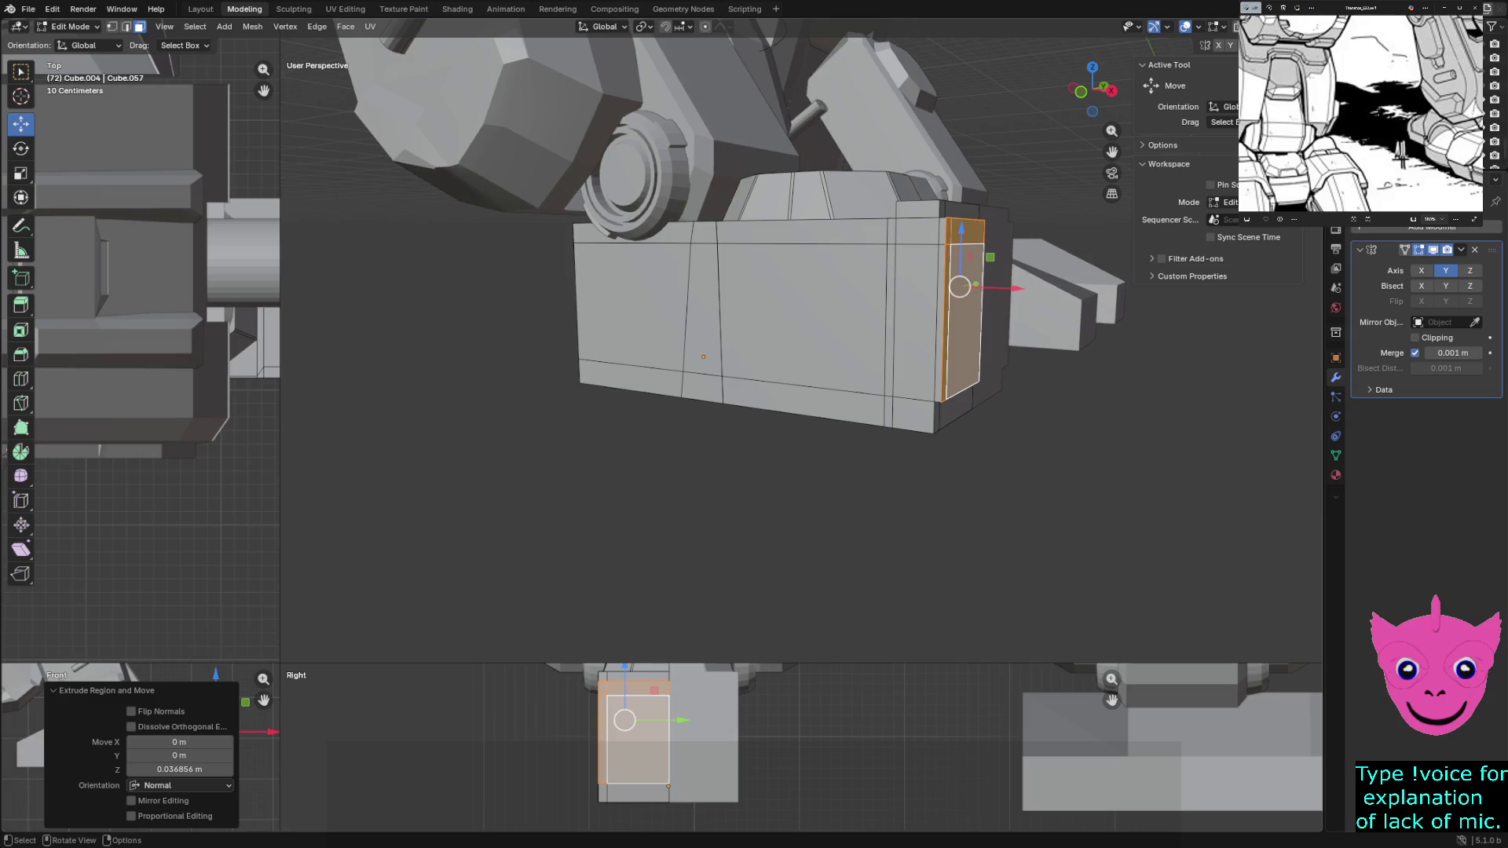
# In X-ray vertex select, box-select the bottom vertices and raise them about 0.38 m
pyautogui.hotkey('alt', 'a')
pyautogui.scroll(-3, 802, 353)
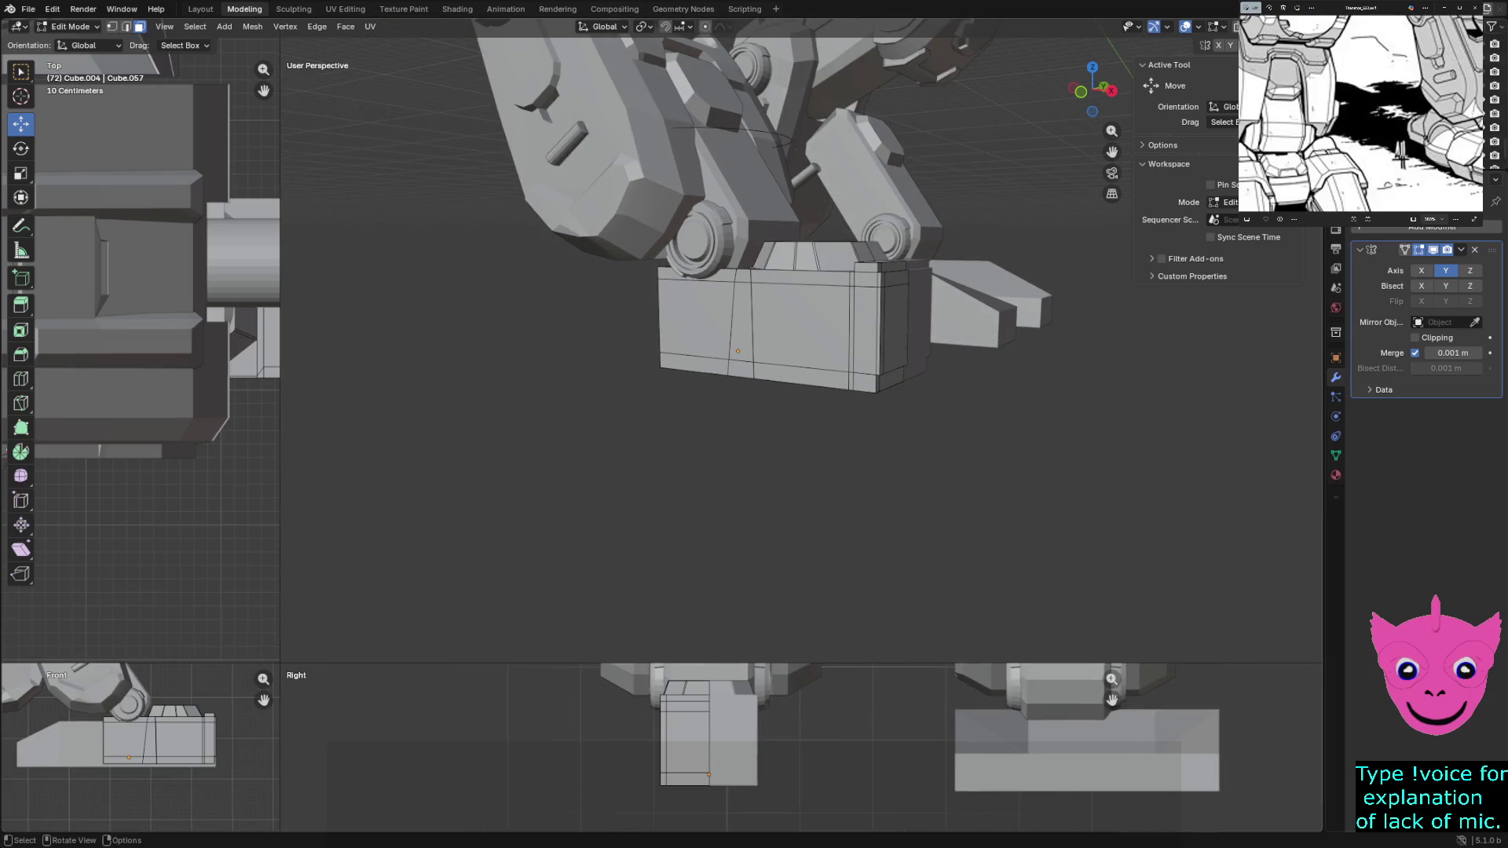
pyautogui.press('1')
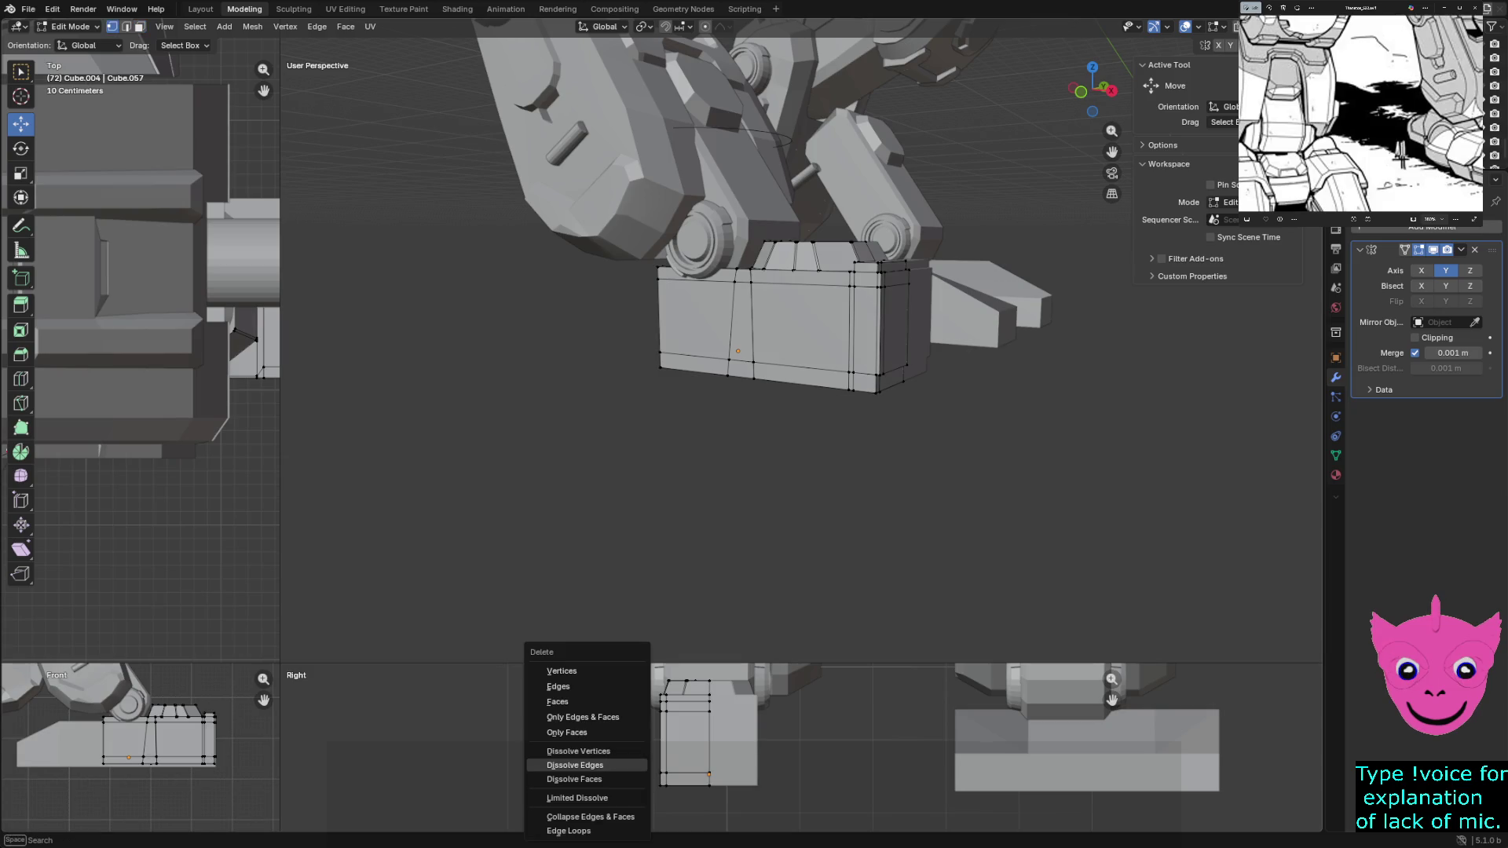
pyautogui.hotkey('alt', 'z')
pyautogui.moveTo(540, 761); pyautogui.dragTo(648, 784)
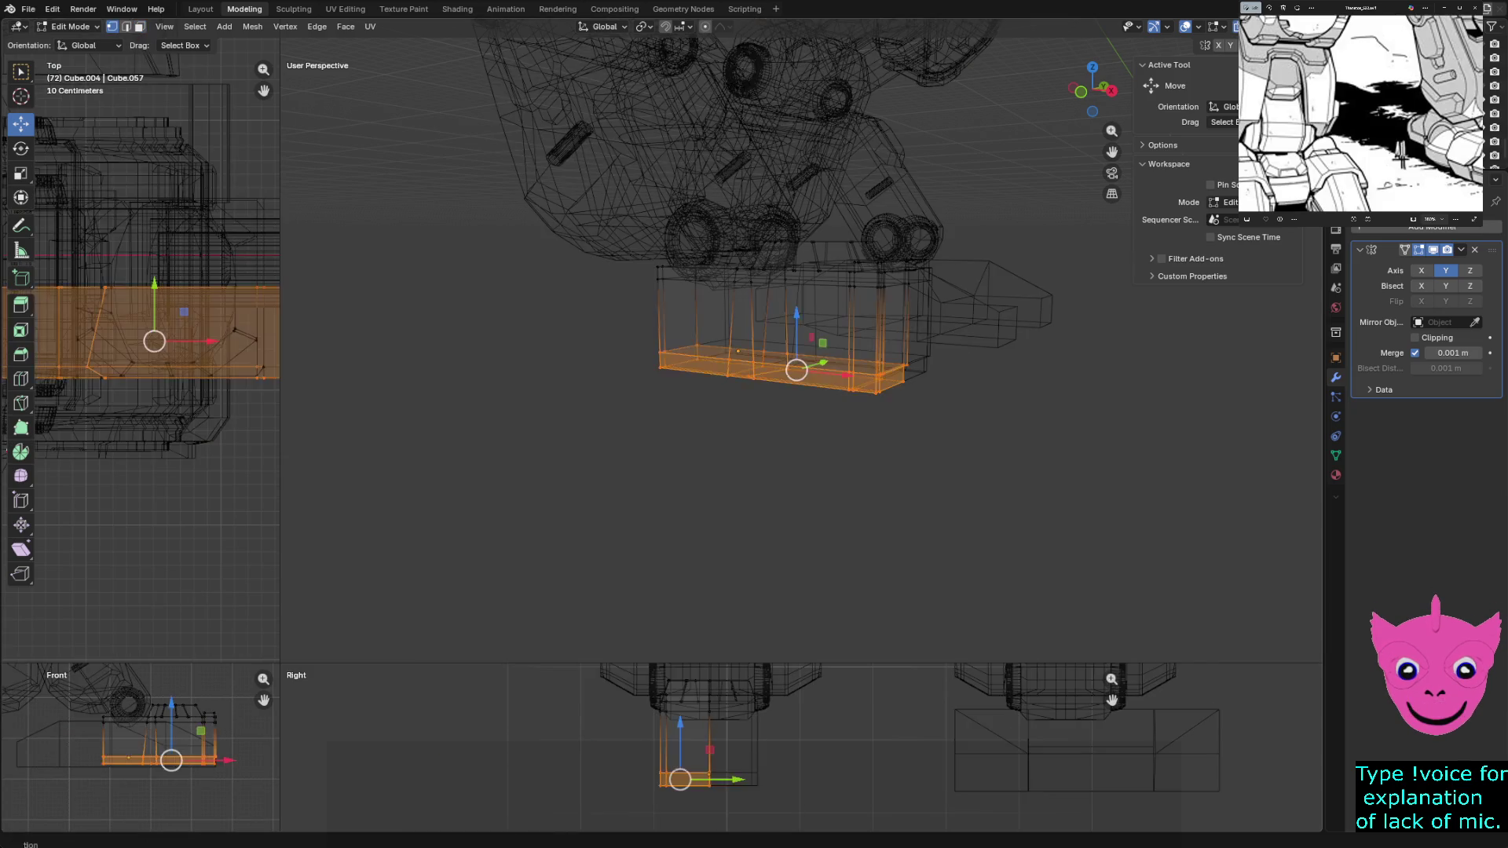
pyautogui.press('g')
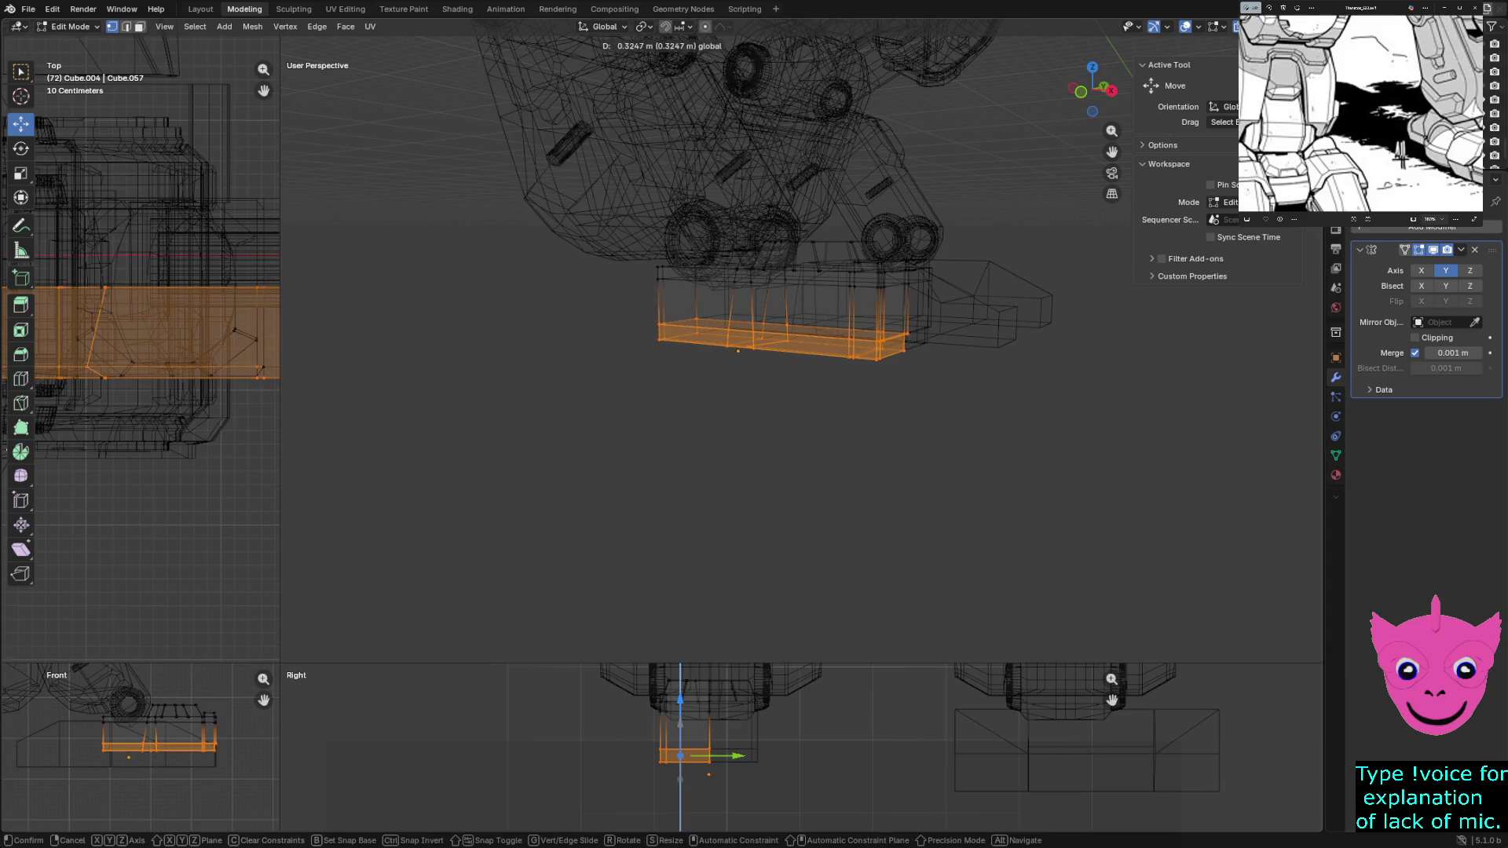
pyautogui.press('Return')
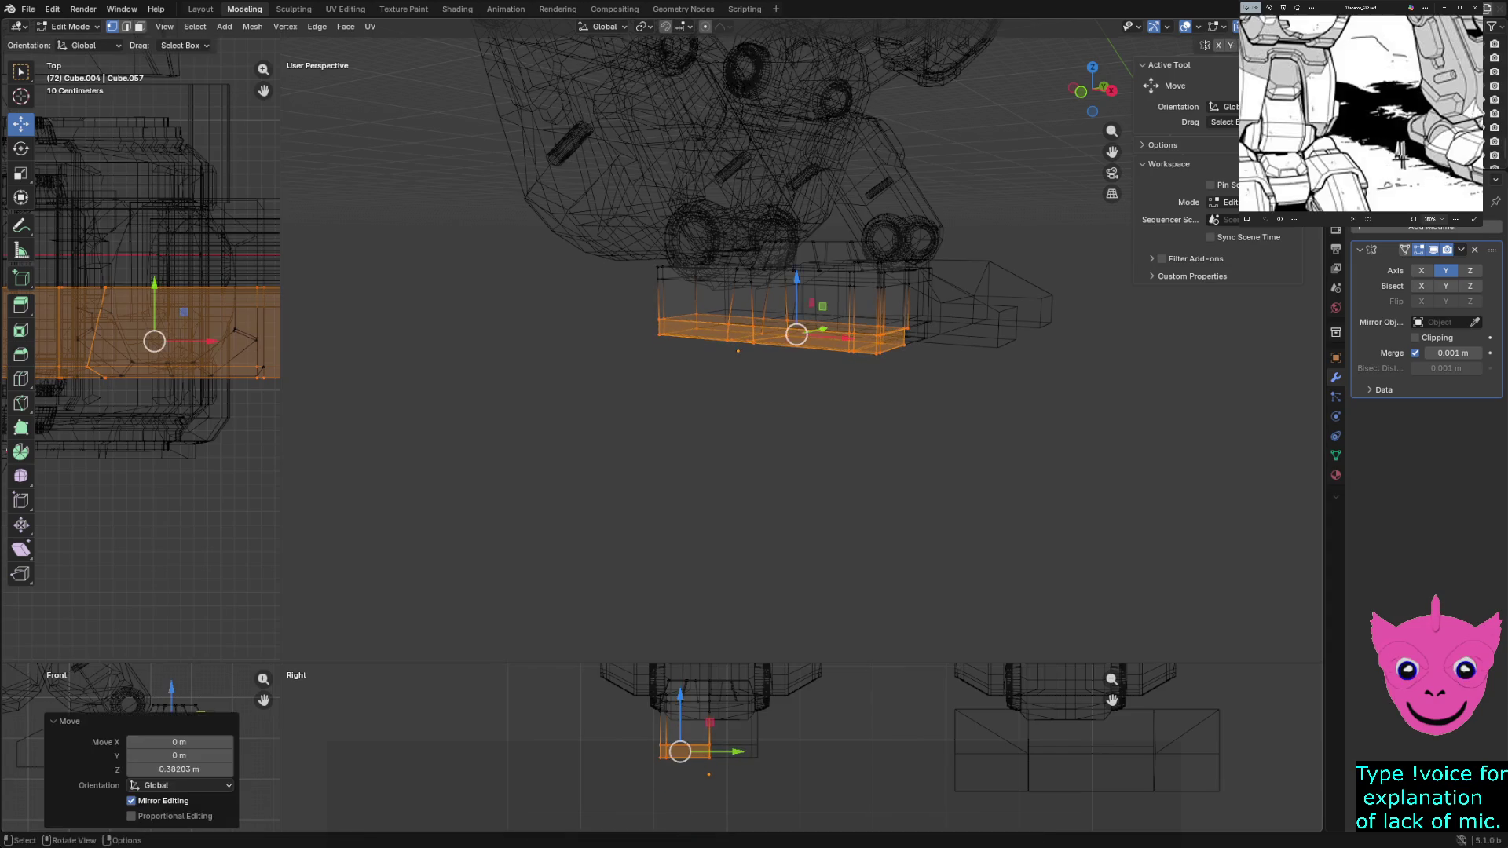
# Deselect, turn X-ray off and orbit to view the block's underside
pyautogui.hotkey('alt', 'a')
pyautogui.hotkey('alt', 'z')
pyautogui.moveTo(802, 354)
pyautogui.mouseDown(button='middle')
pyautogui.moveTo(896, 389)
pyautogui.moveTo(708, 271)
pyautogui.moveTo(742, 242)
pyautogui.mouseUp(button='middle')
pyautogui.click(754, 254)
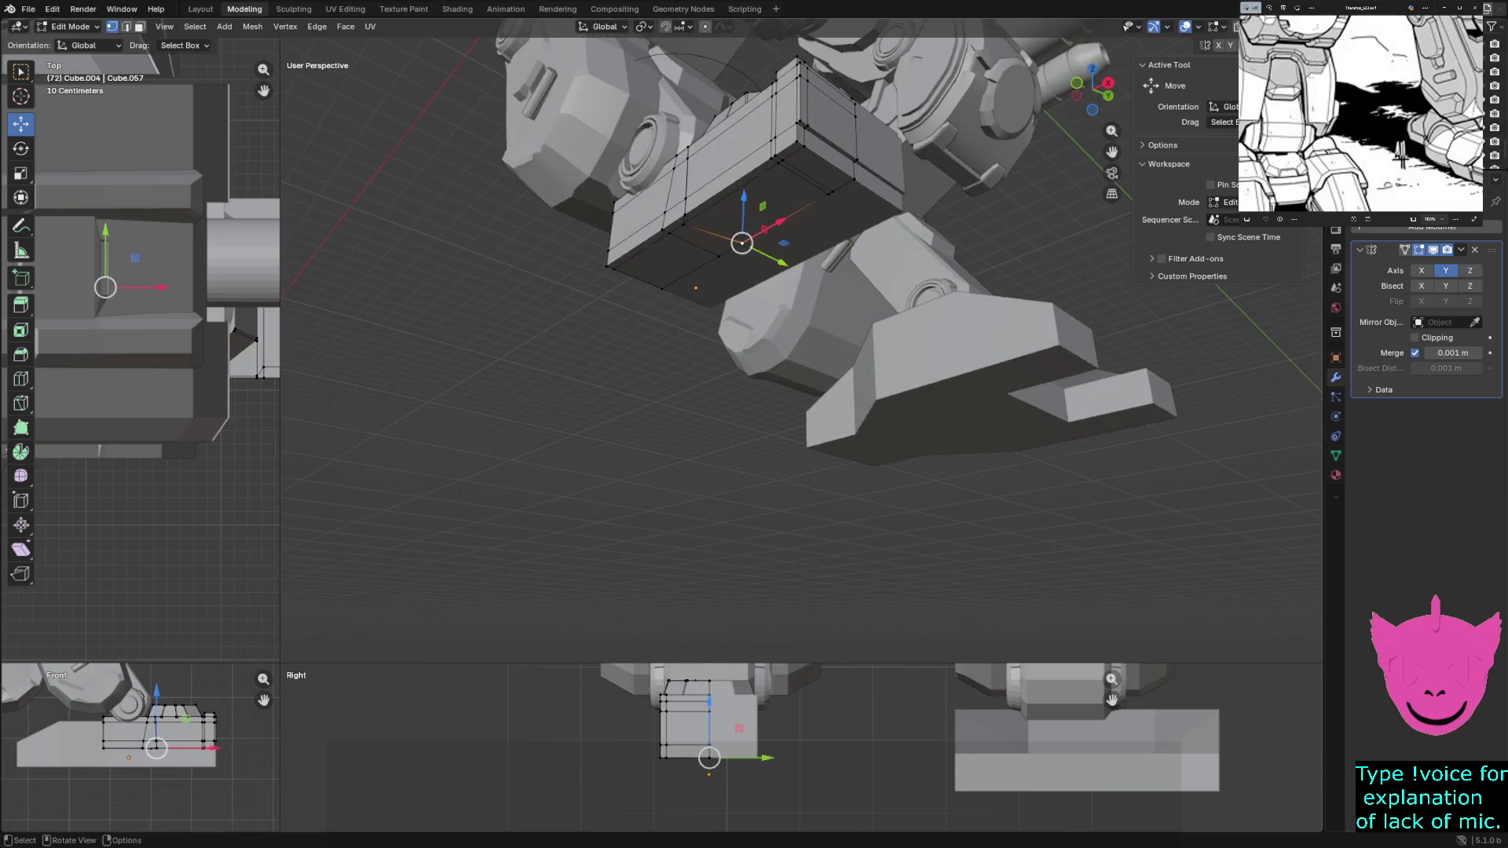
# Select the two bottom faces and the thin side face of the block
pyautogui.press('Tab')
pyautogui.press('Tab')
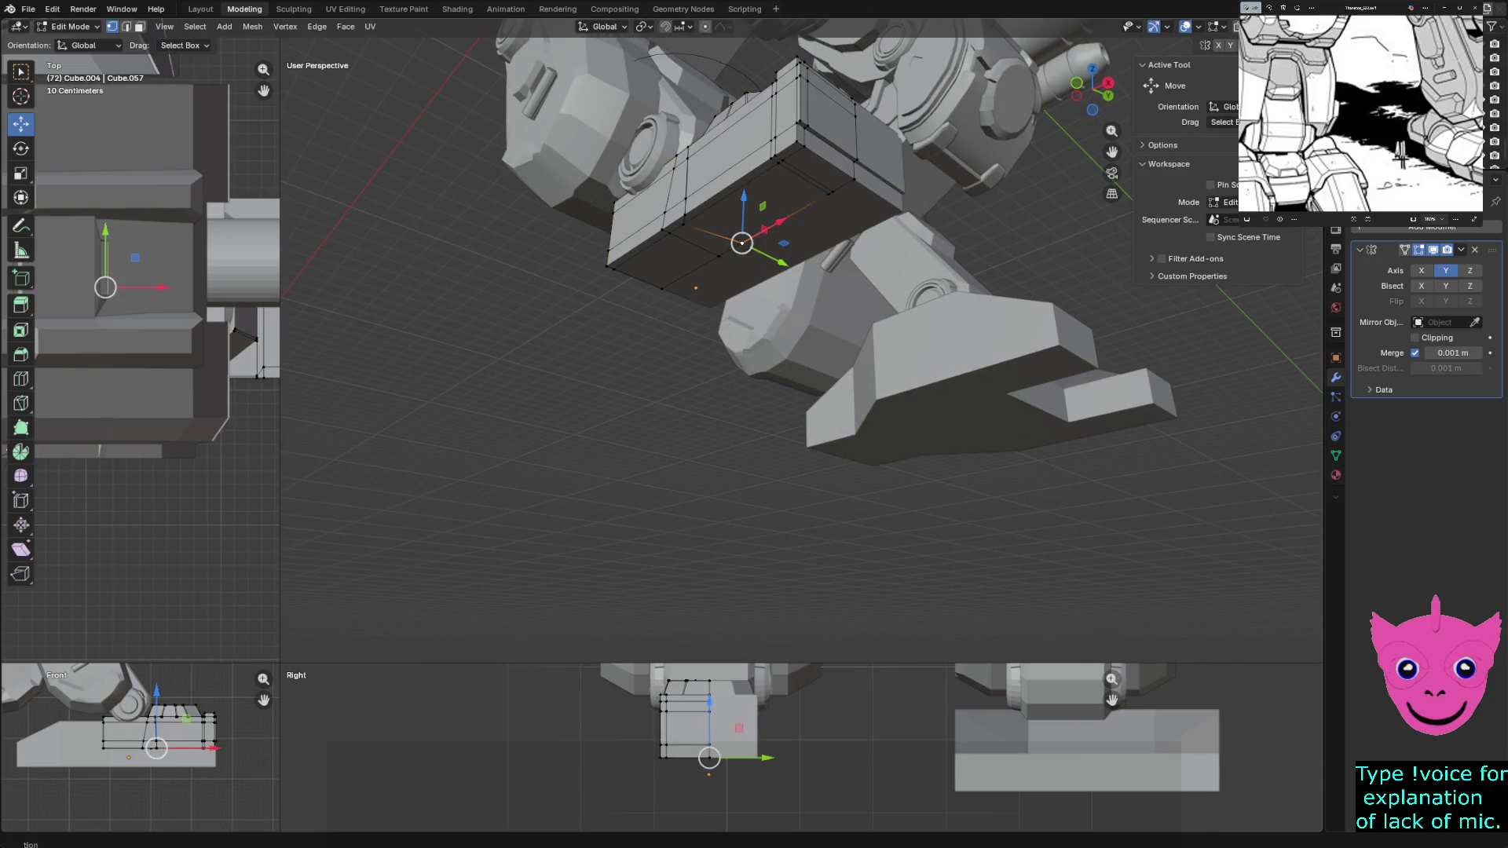
pyautogui.press('3')
pyautogui.click(765, 212)
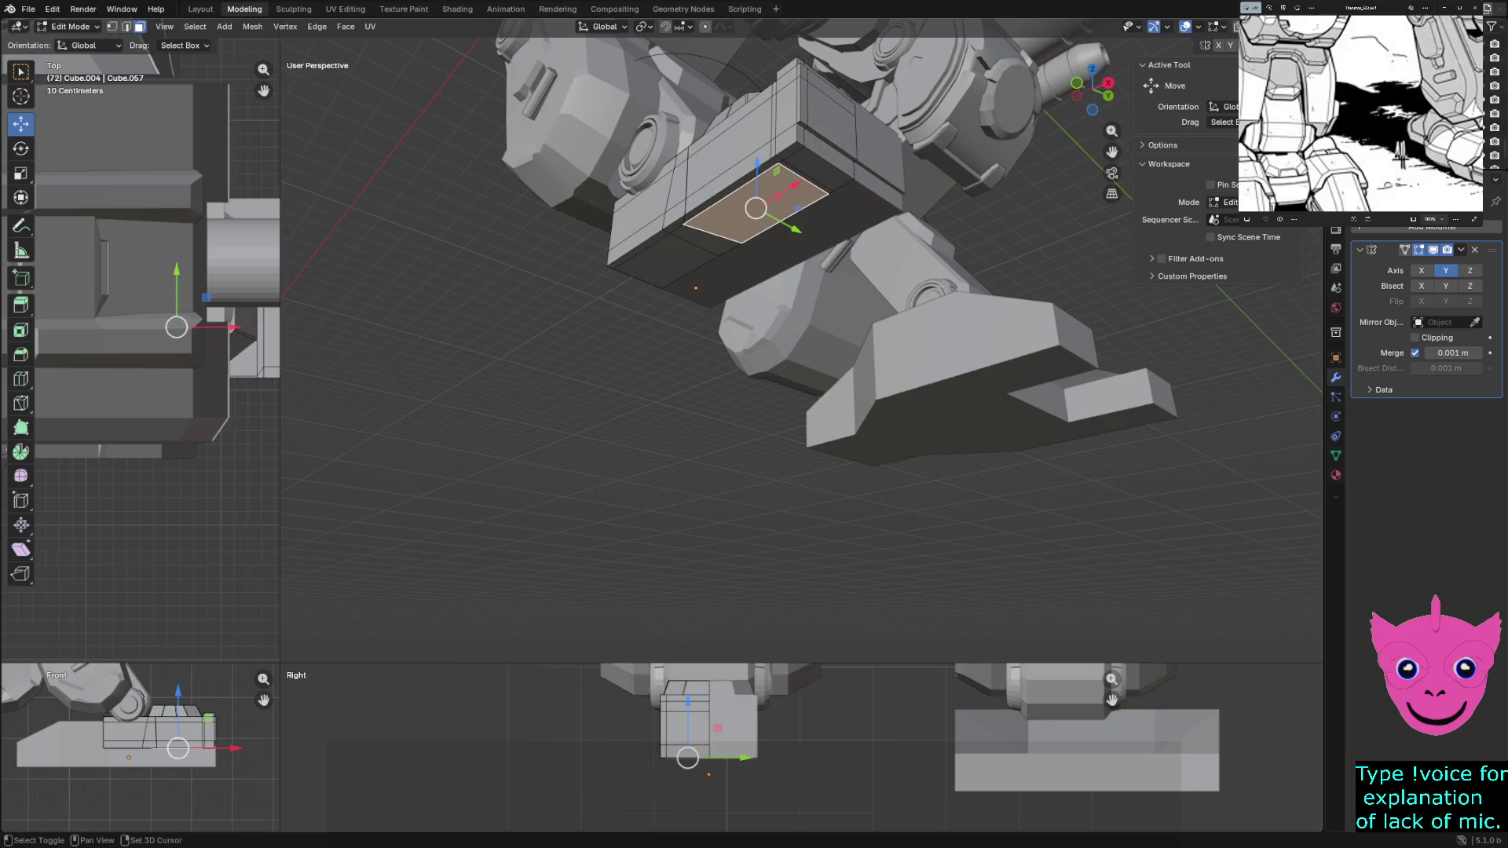
pyautogui.keyDown('shift'); pyautogui.click(690, 260); pyautogui.keyUp('shift')
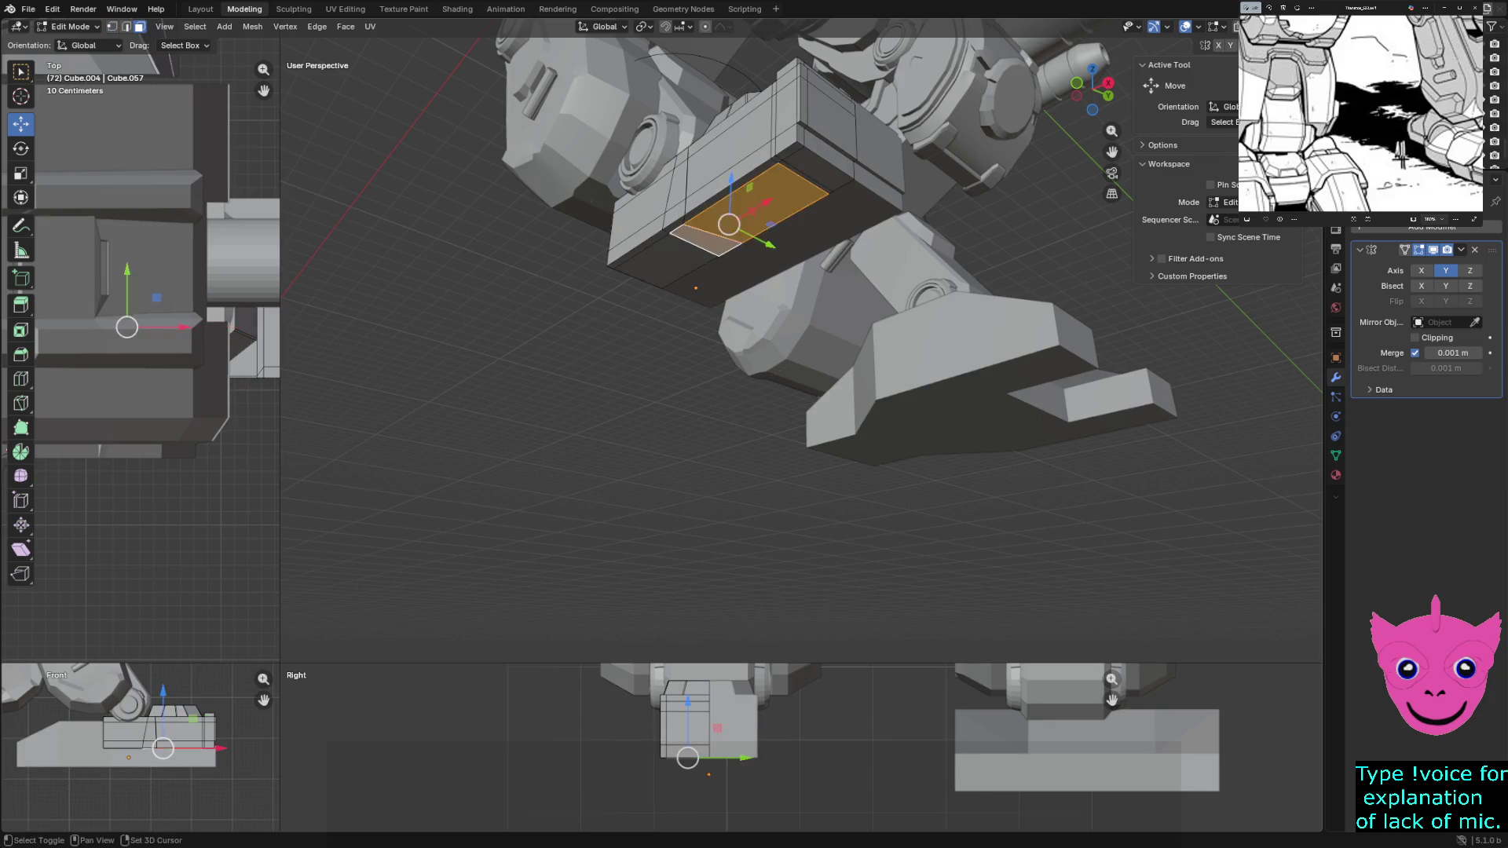
pyautogui.scroll(2, 689, 259)
pyautogui.scroll(2, 690, 259)
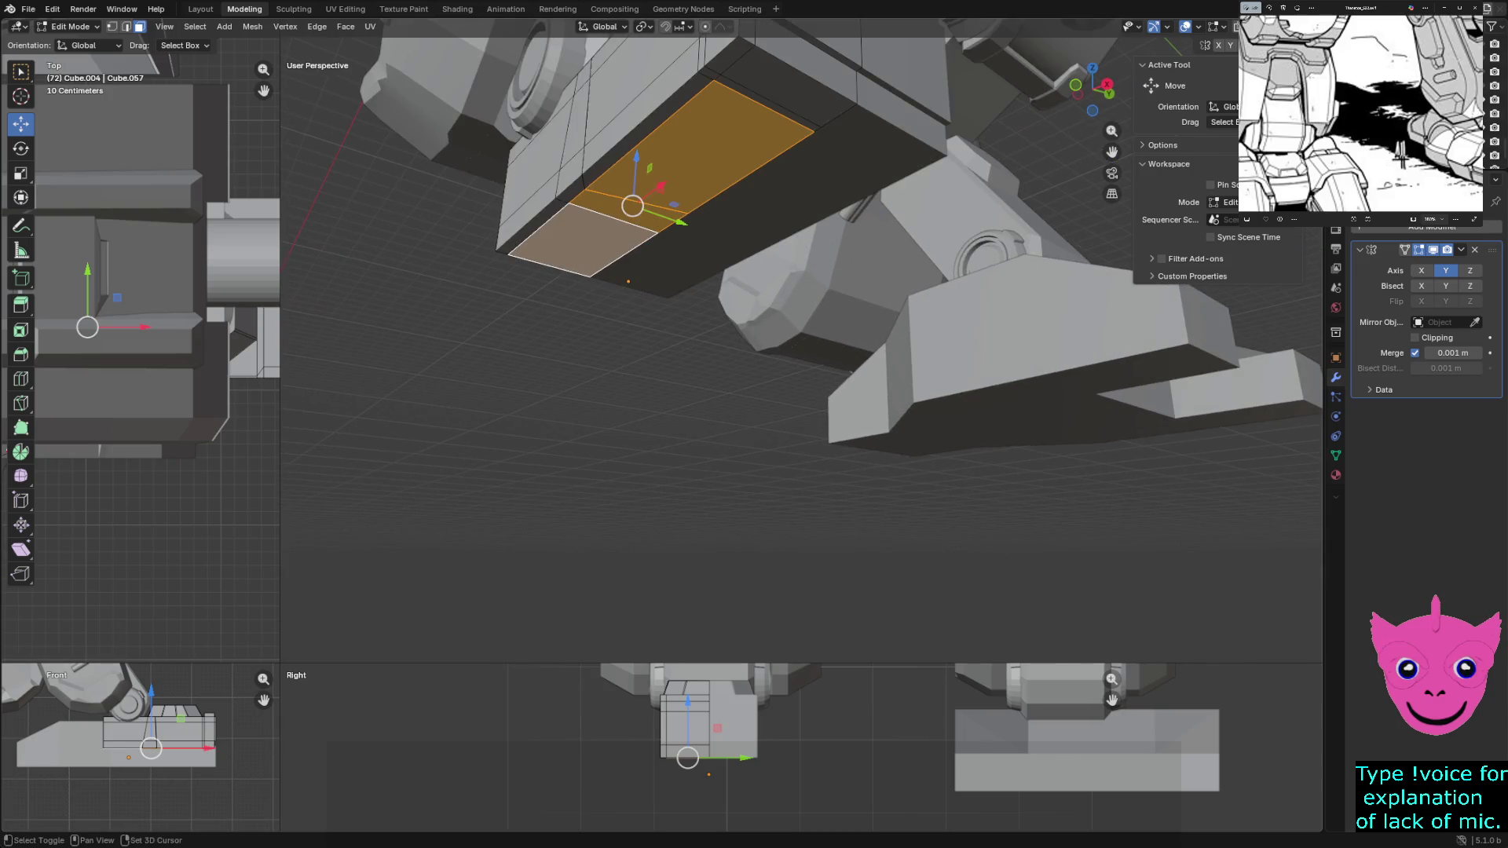
pyautogui.keyDown('shift'); pyautogui.click(648, 117); pyautogui.keyUp('shift')
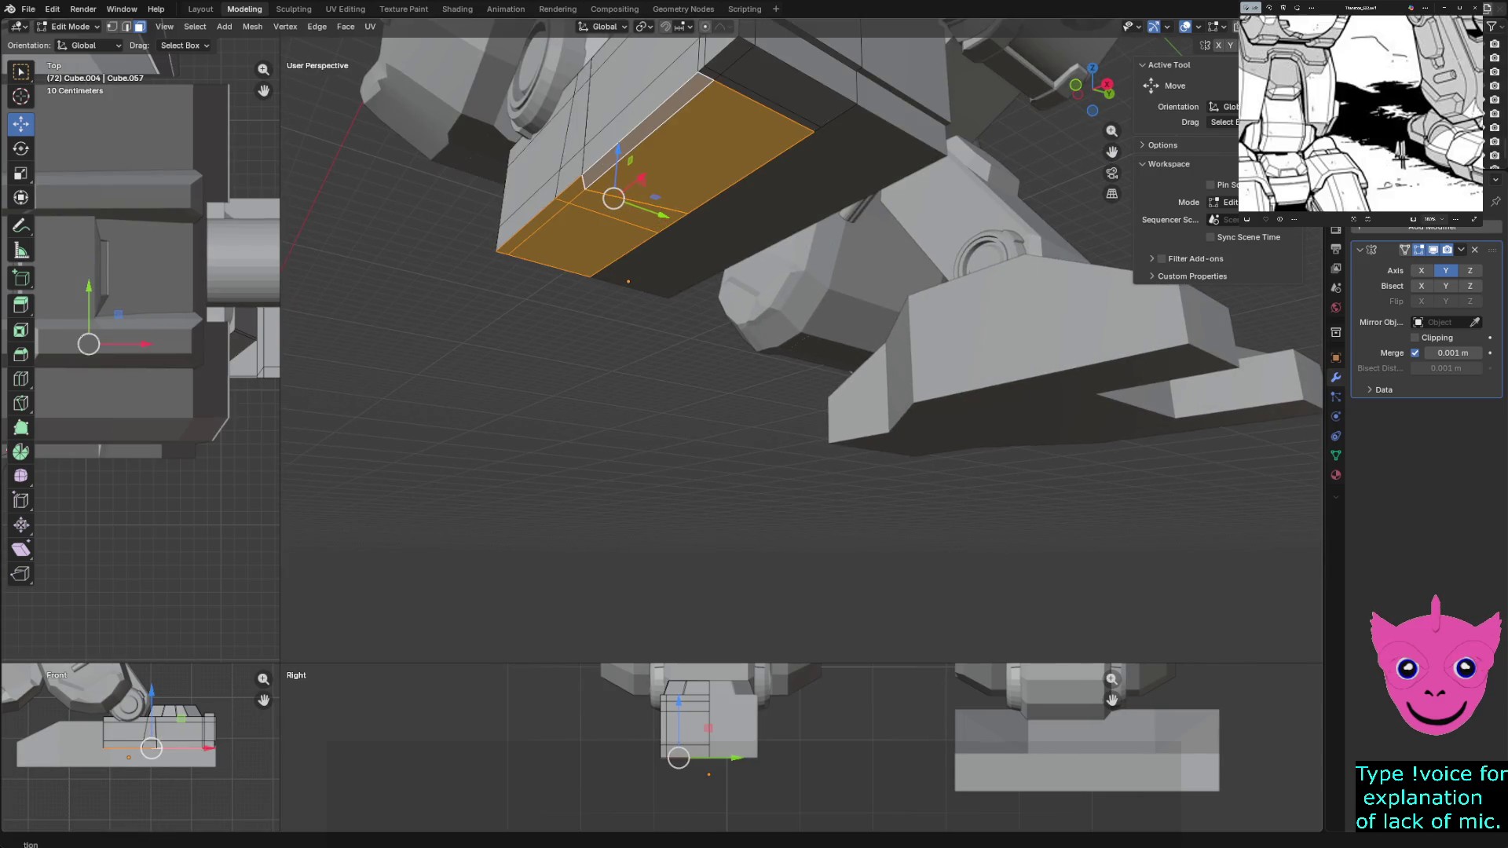
pyautogui.moveTo(802, 294); pyautogui.dragTo(802, 413, button='middle')
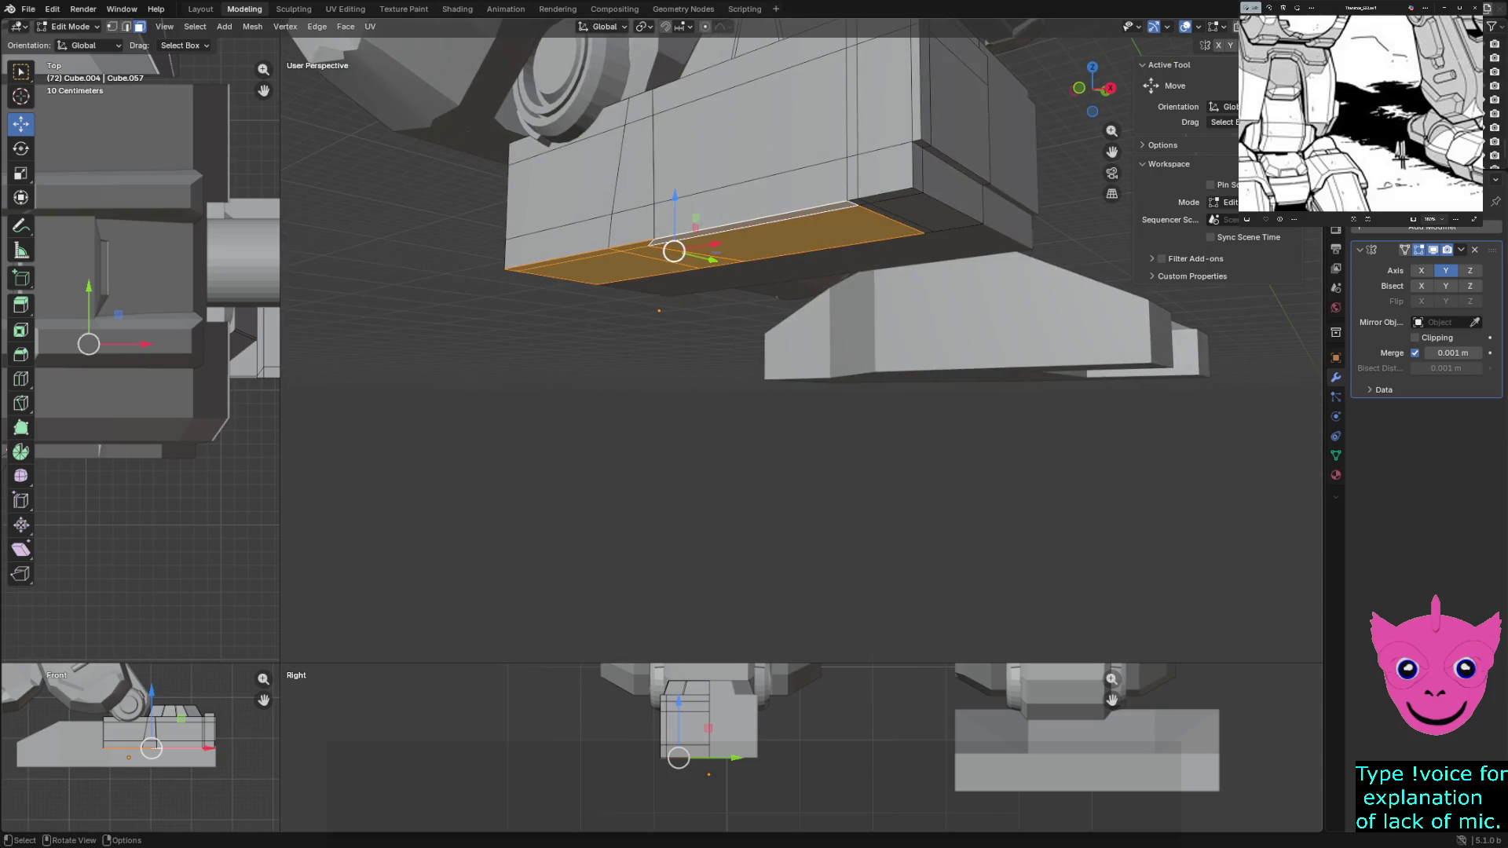
# Move the selected bottom faces down about 0.436 m along Z, making the block taller
pyautogui.press('g')
pyautogui.press('z')
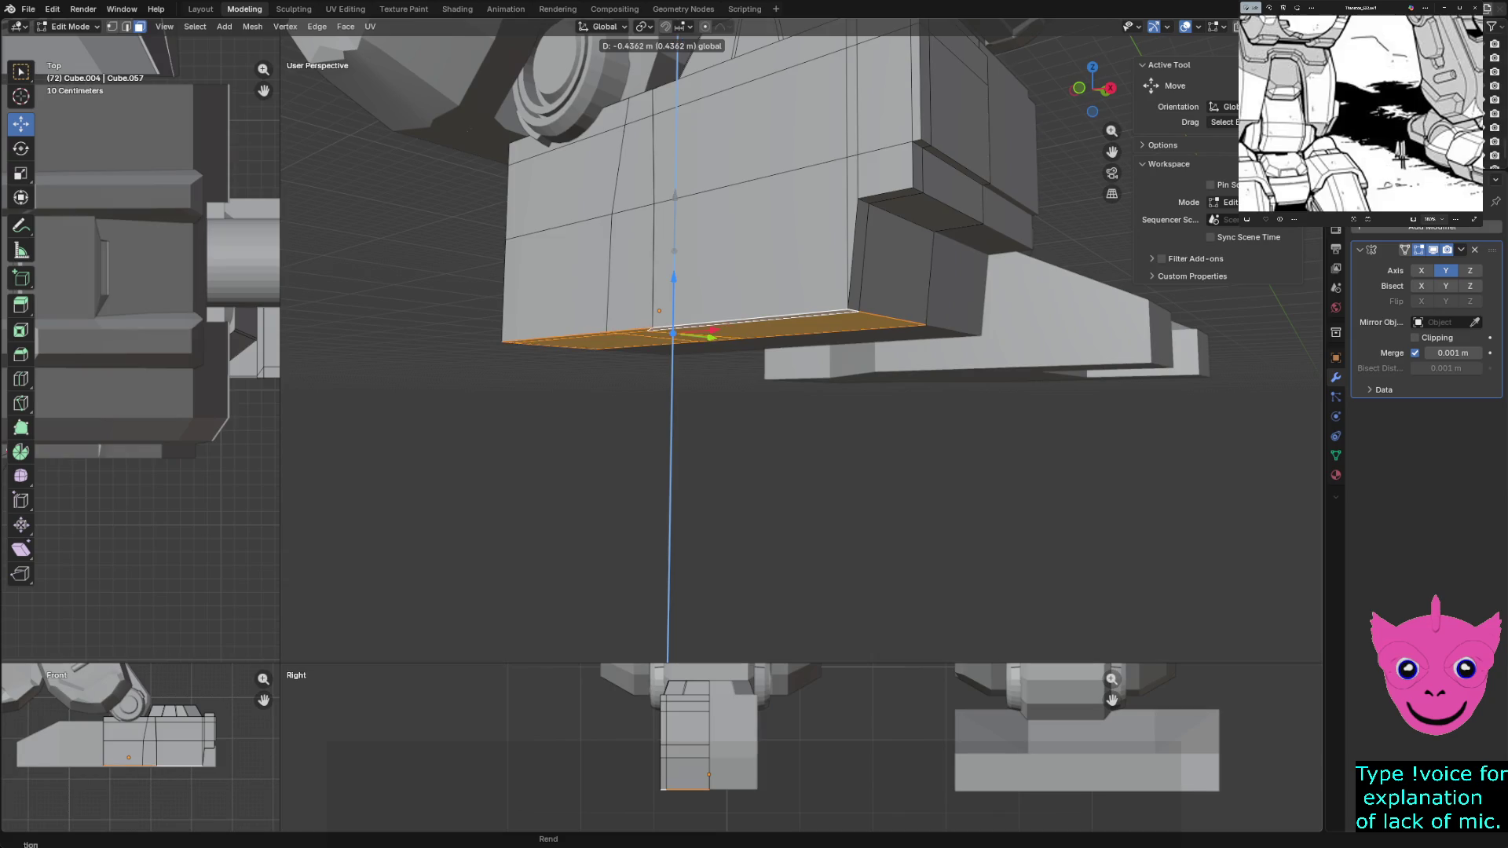
pyautogui.press('Return')
pyautogui.hotkey('alt', 'a')
pyautogui.scroll(-4, 801, 235)
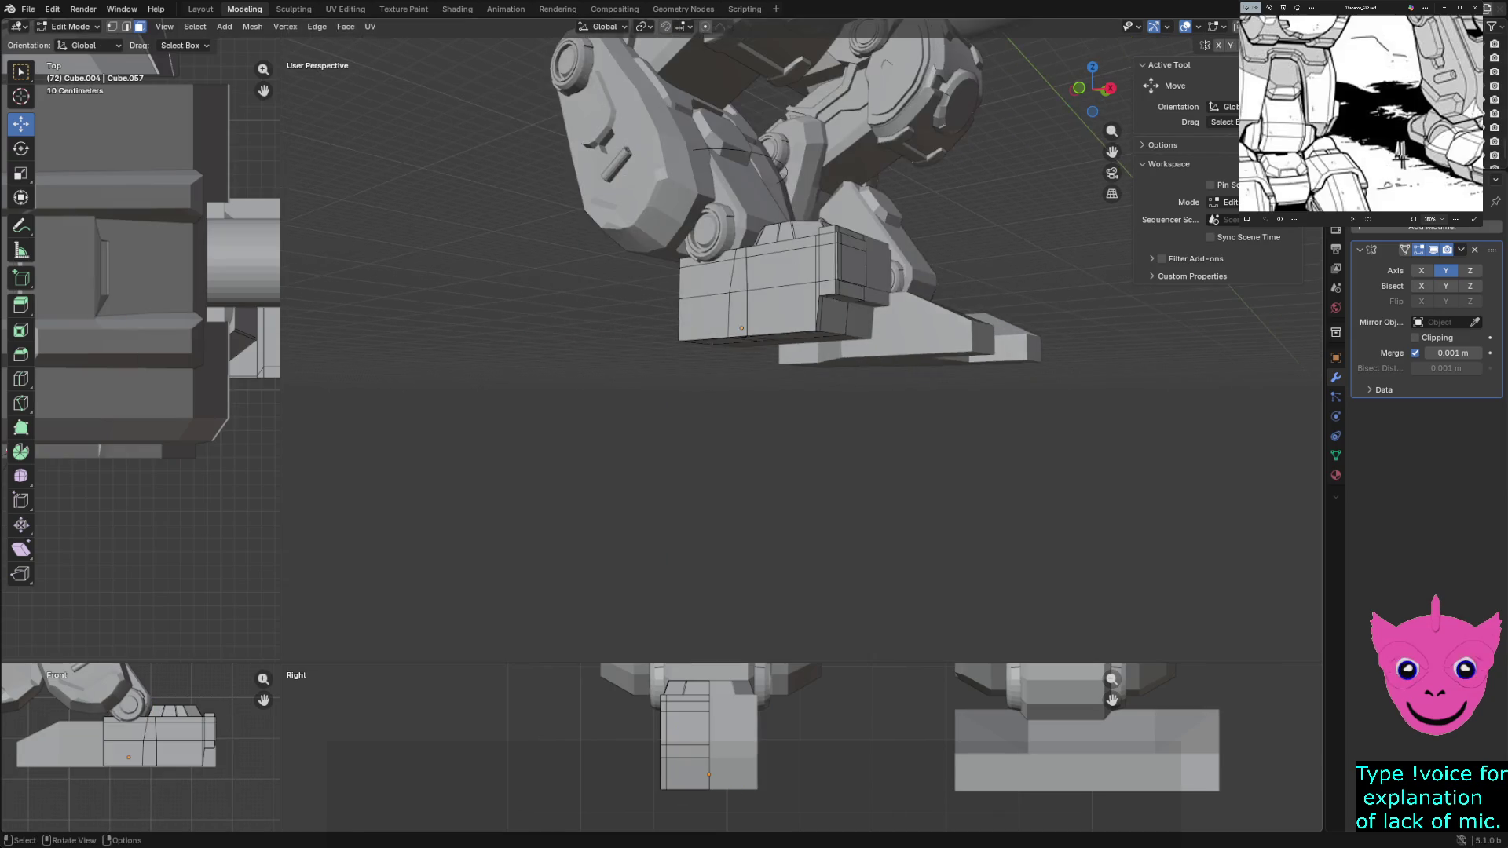
pyautogui.moveTo(801, 472); pyautogui.dragTo(754, 459, button='middle')
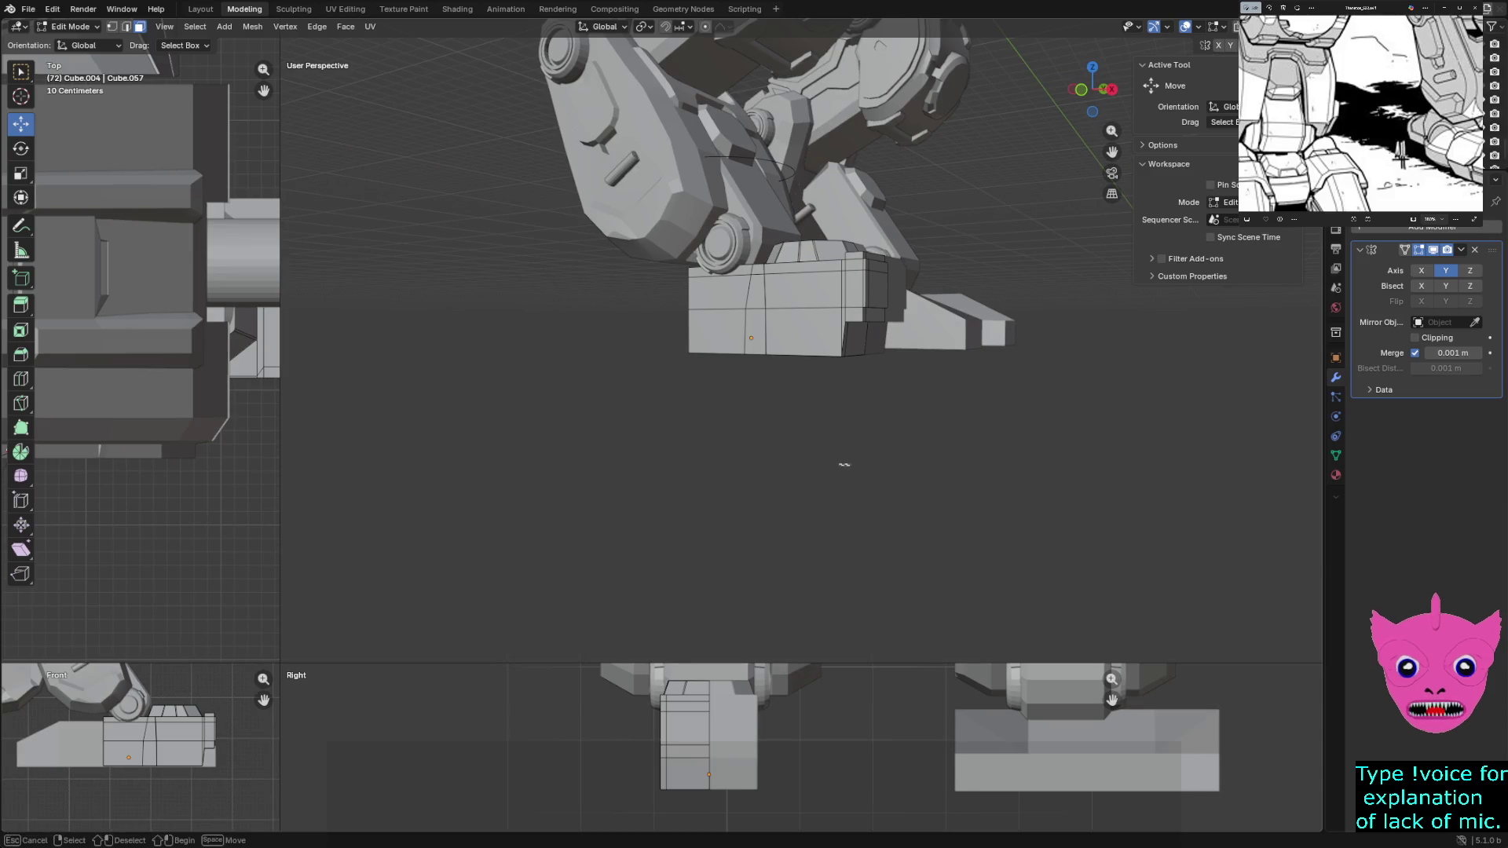
pyautogui.moveTo(842, 465); pyautogui.dragTo(778, 459, button='middle')
pyautogui.moveTo(801, 355); pyautogui.dragTo(754, 401, button='middle')
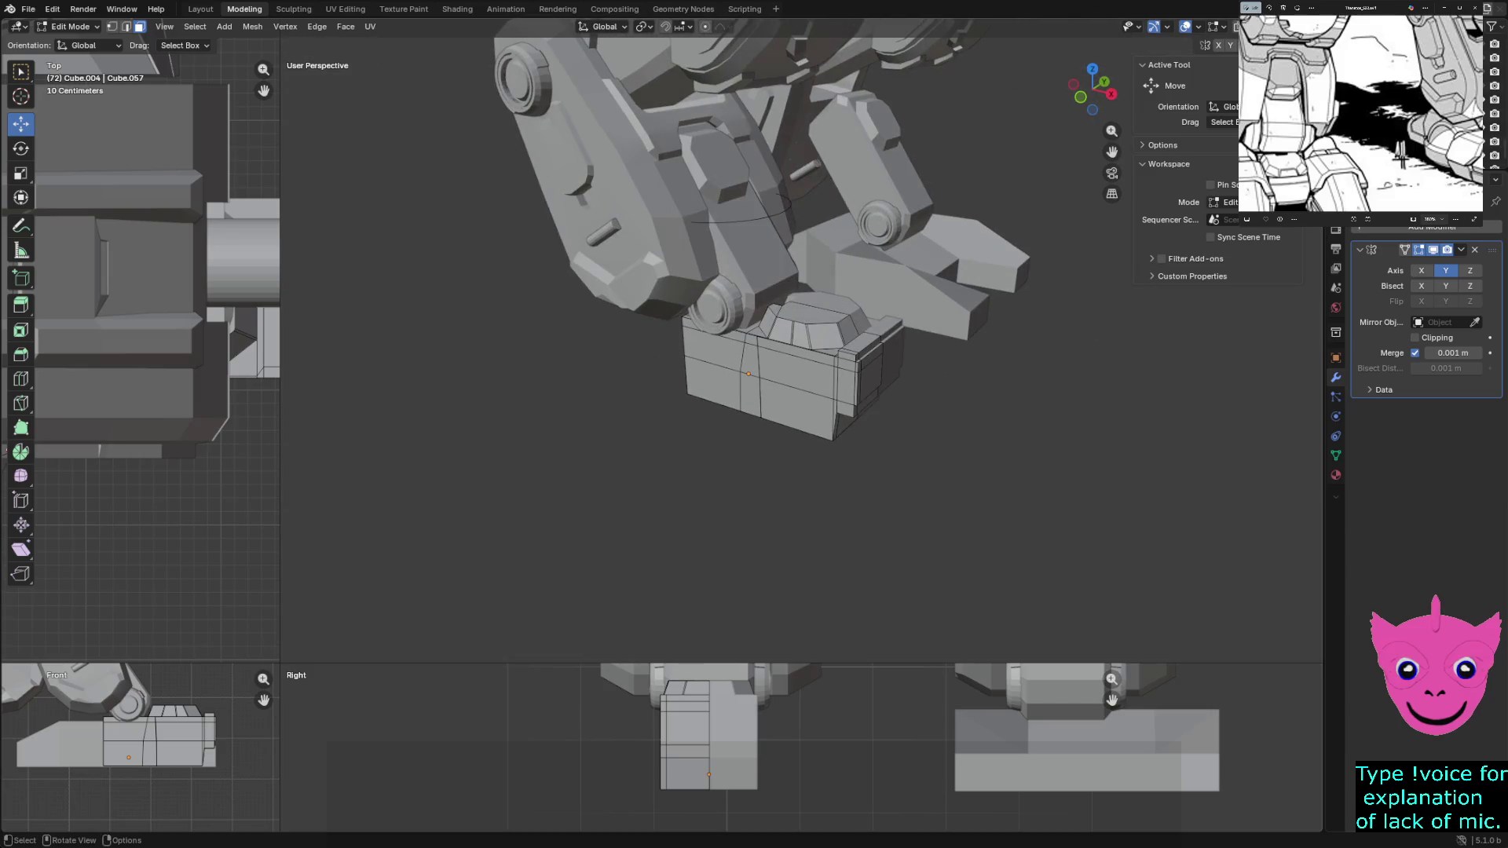
pyautogui.scroll(1, 786, 347)
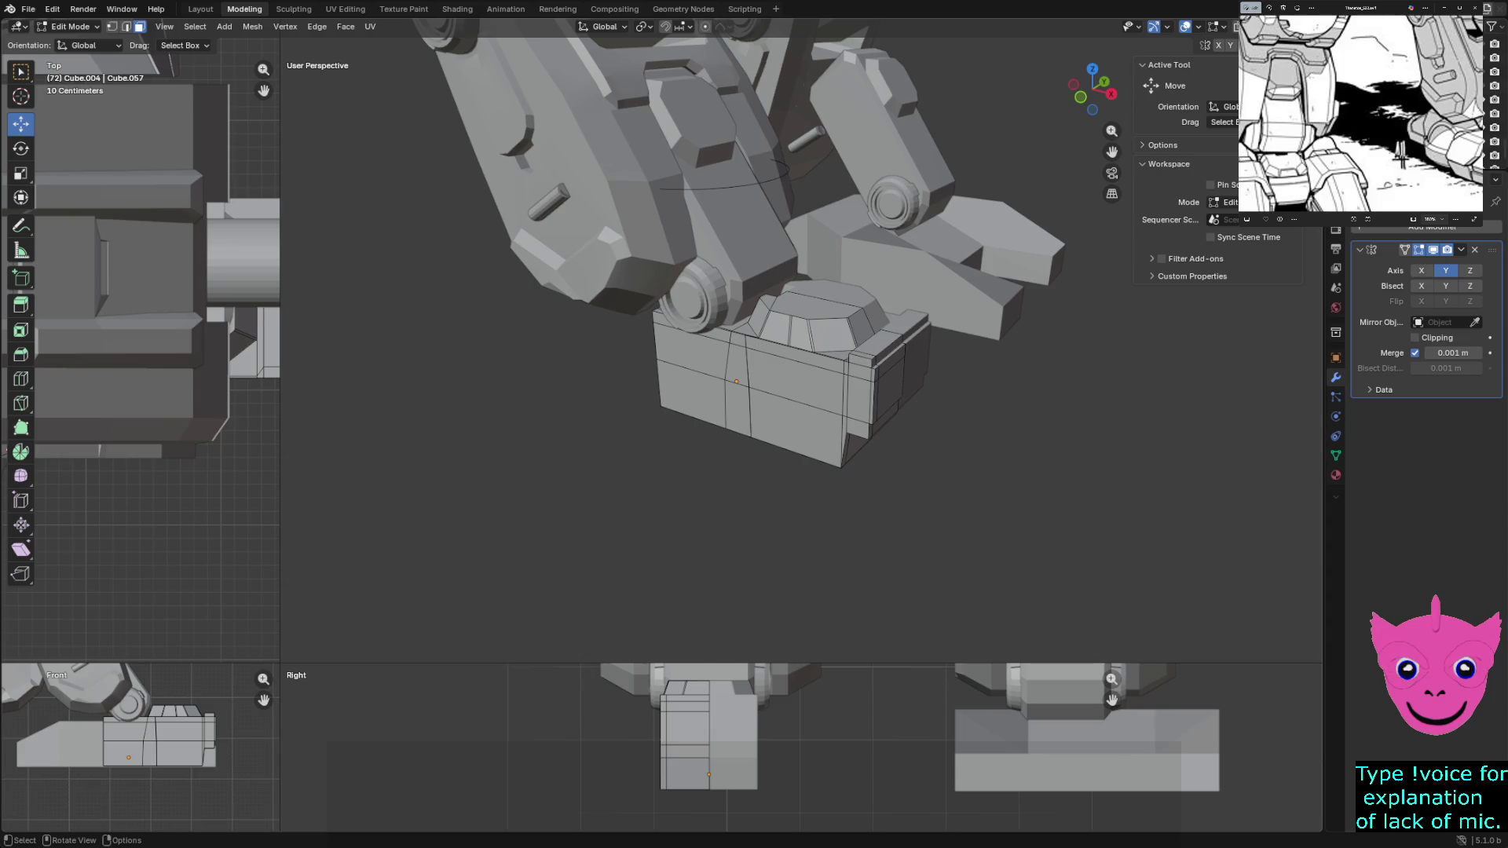
pyautogui.scroll(-1, 786, 348)
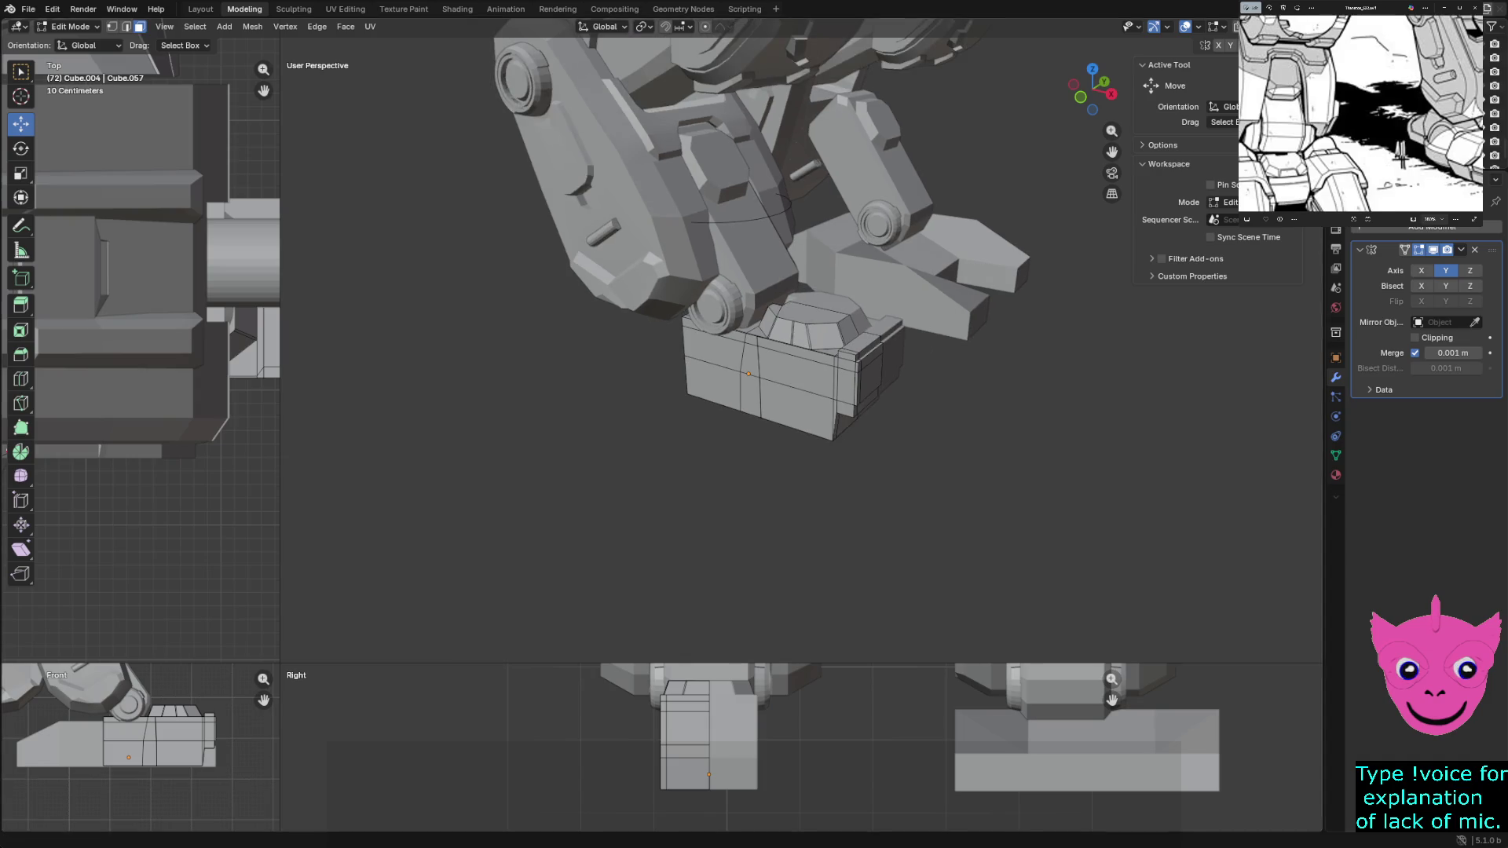
pyautogui.scroll(1, 1361, 112)
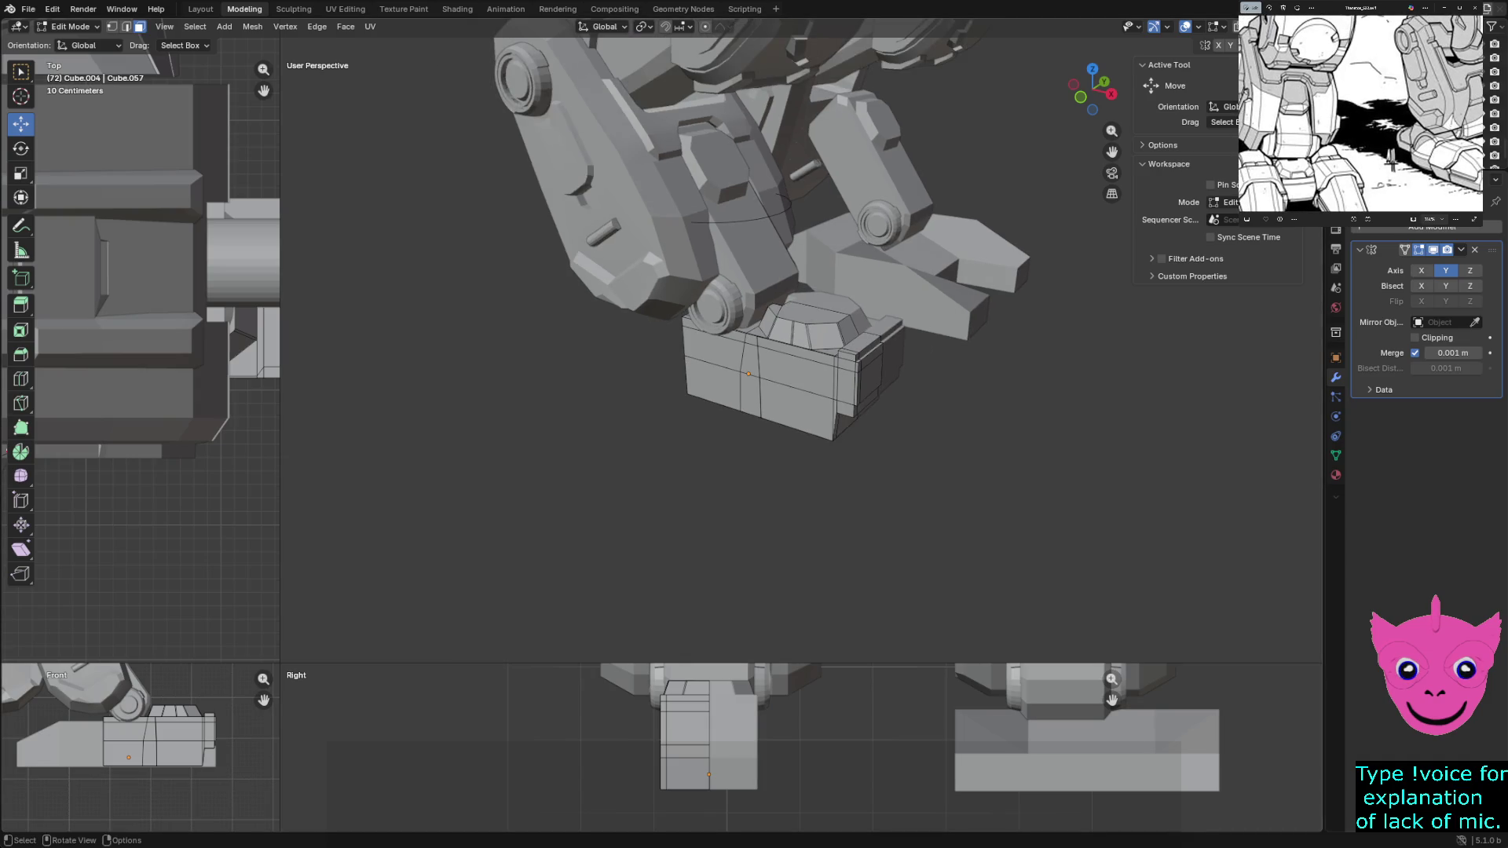
pyautogui.scroll(-3, 1392, 162)
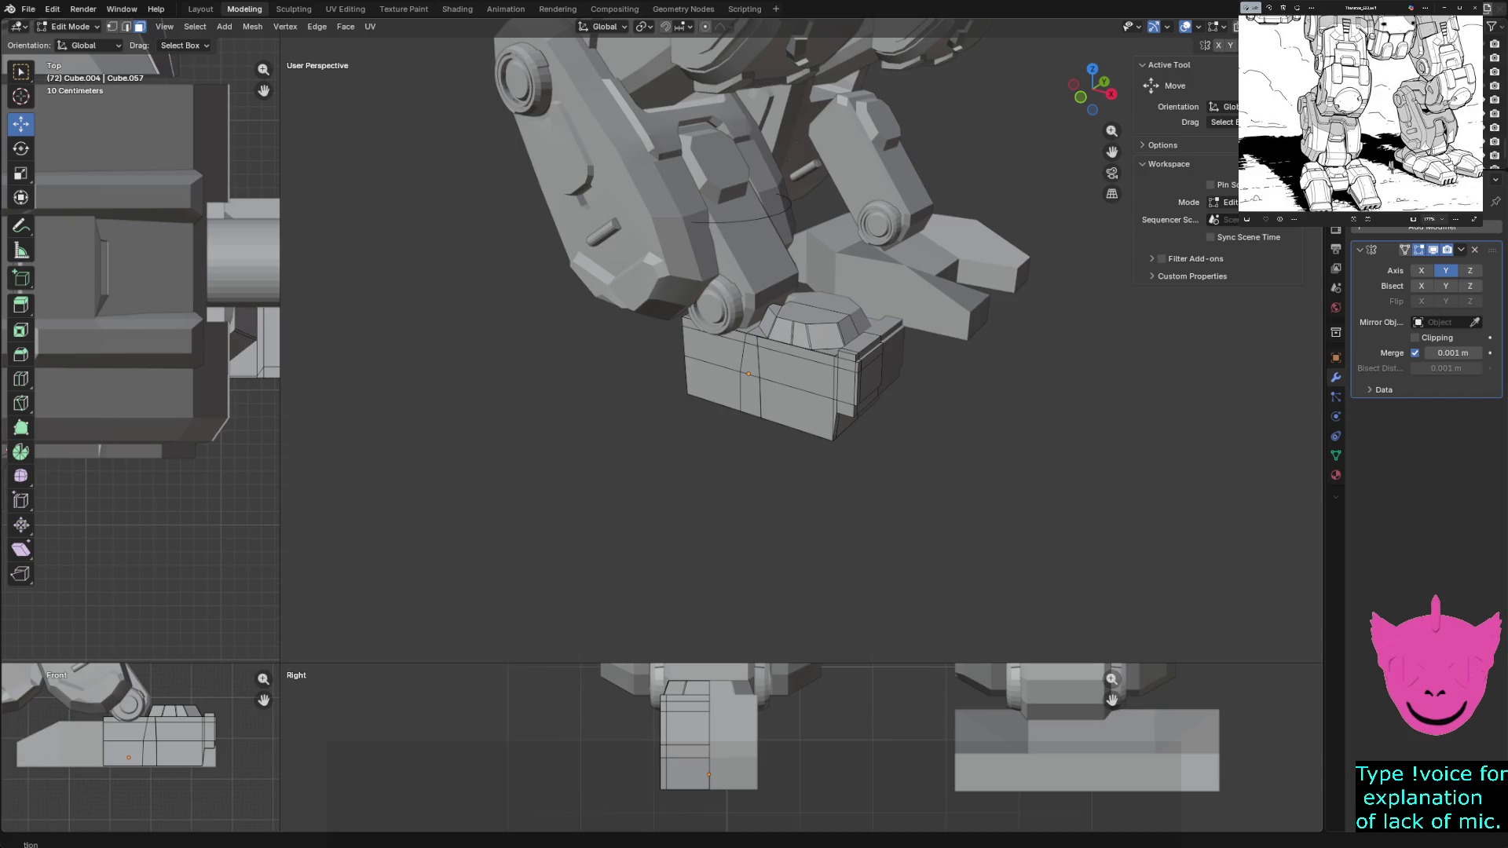
# Leave Edit Mode, orbit to compare the finished block with the other foot, then deselect
pyautogui.press('Tab')
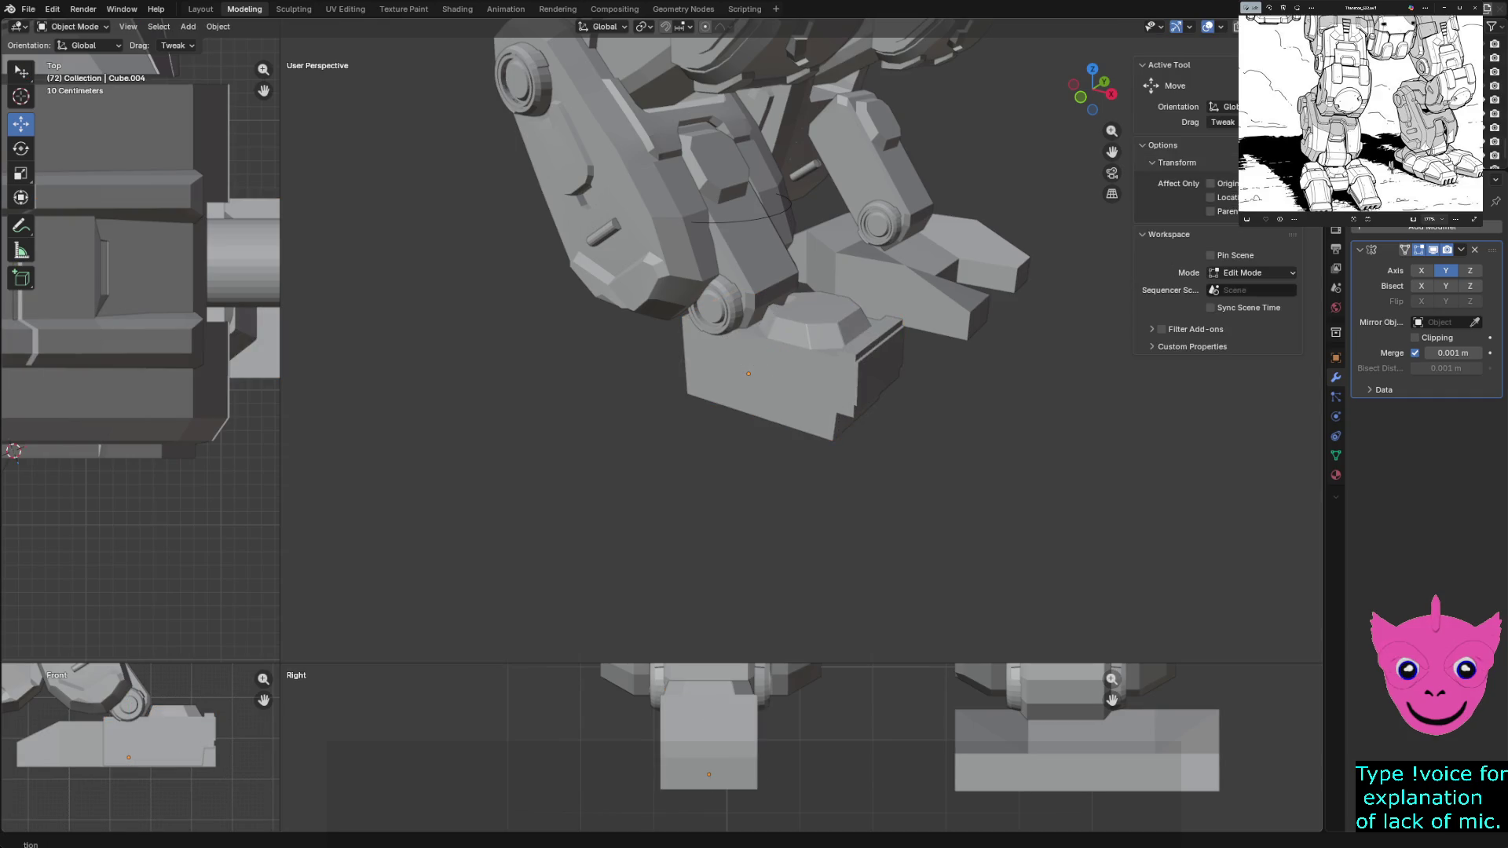
pyautogui.moveTo(754, 353); pyautogui.dragTo(824, 330, button='middle')
pyautogui.click(943, 306)
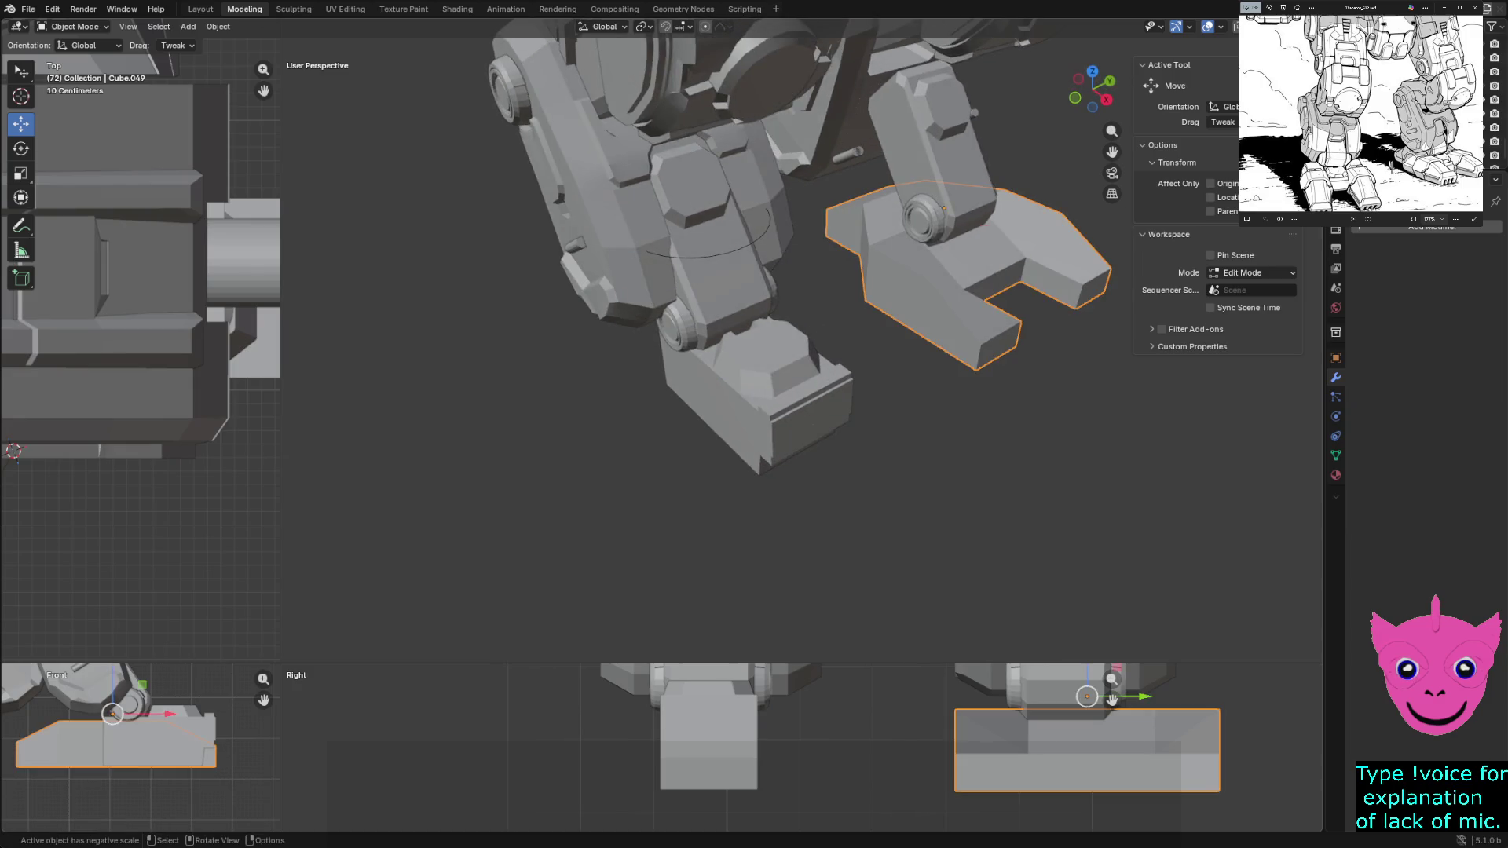
pyautogui.moveTo(942, 306); pyautogui.dragTo(1010, 242, button='middle')
pyautogui.moveTo(754, 355); pyautogui.dragTo(813, 324, button='middle')
pyautogui.hotkey('alt', 'a')
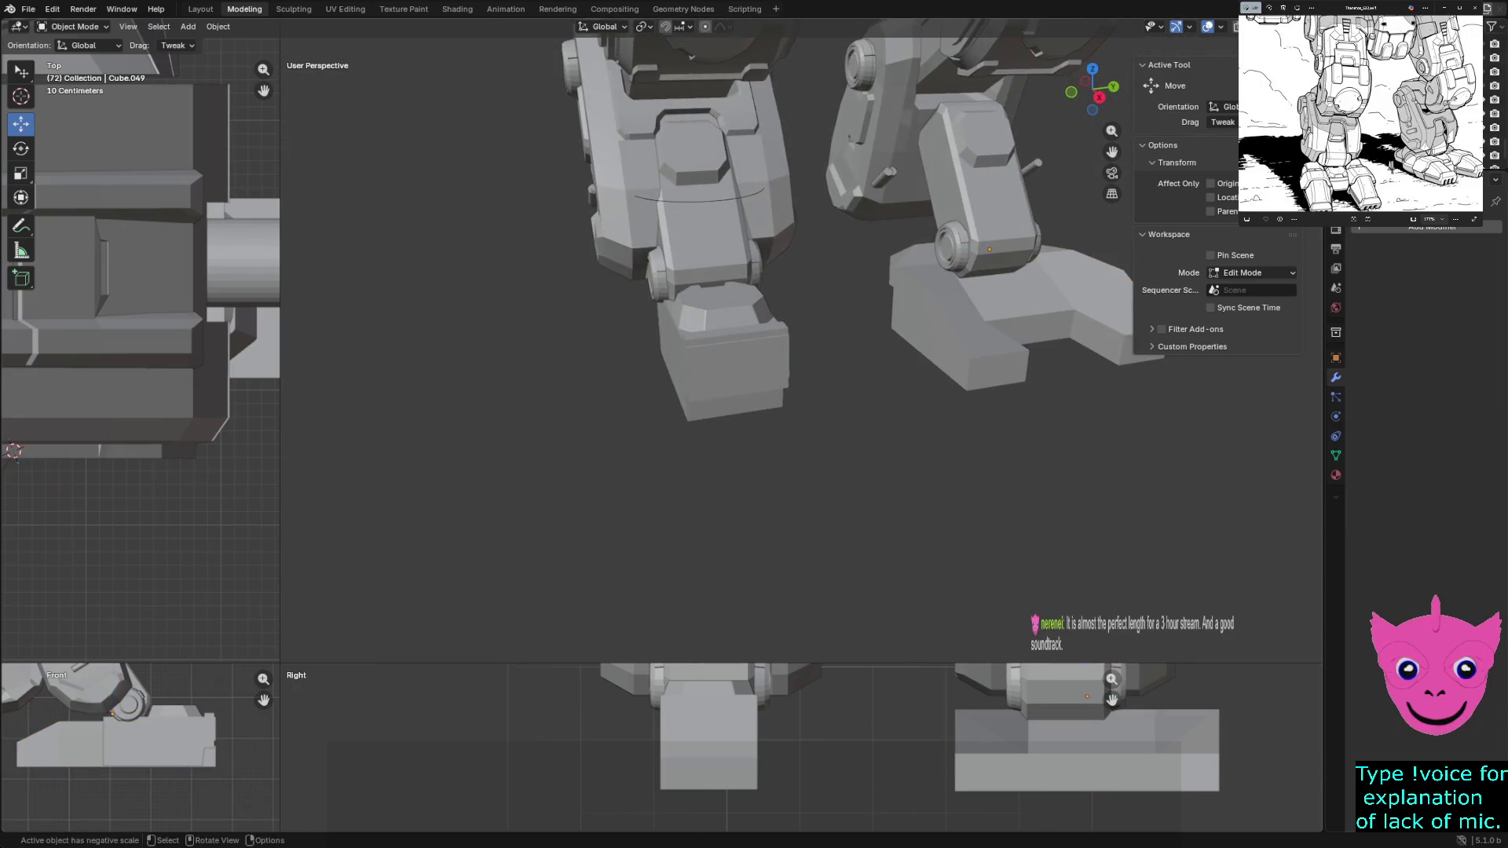
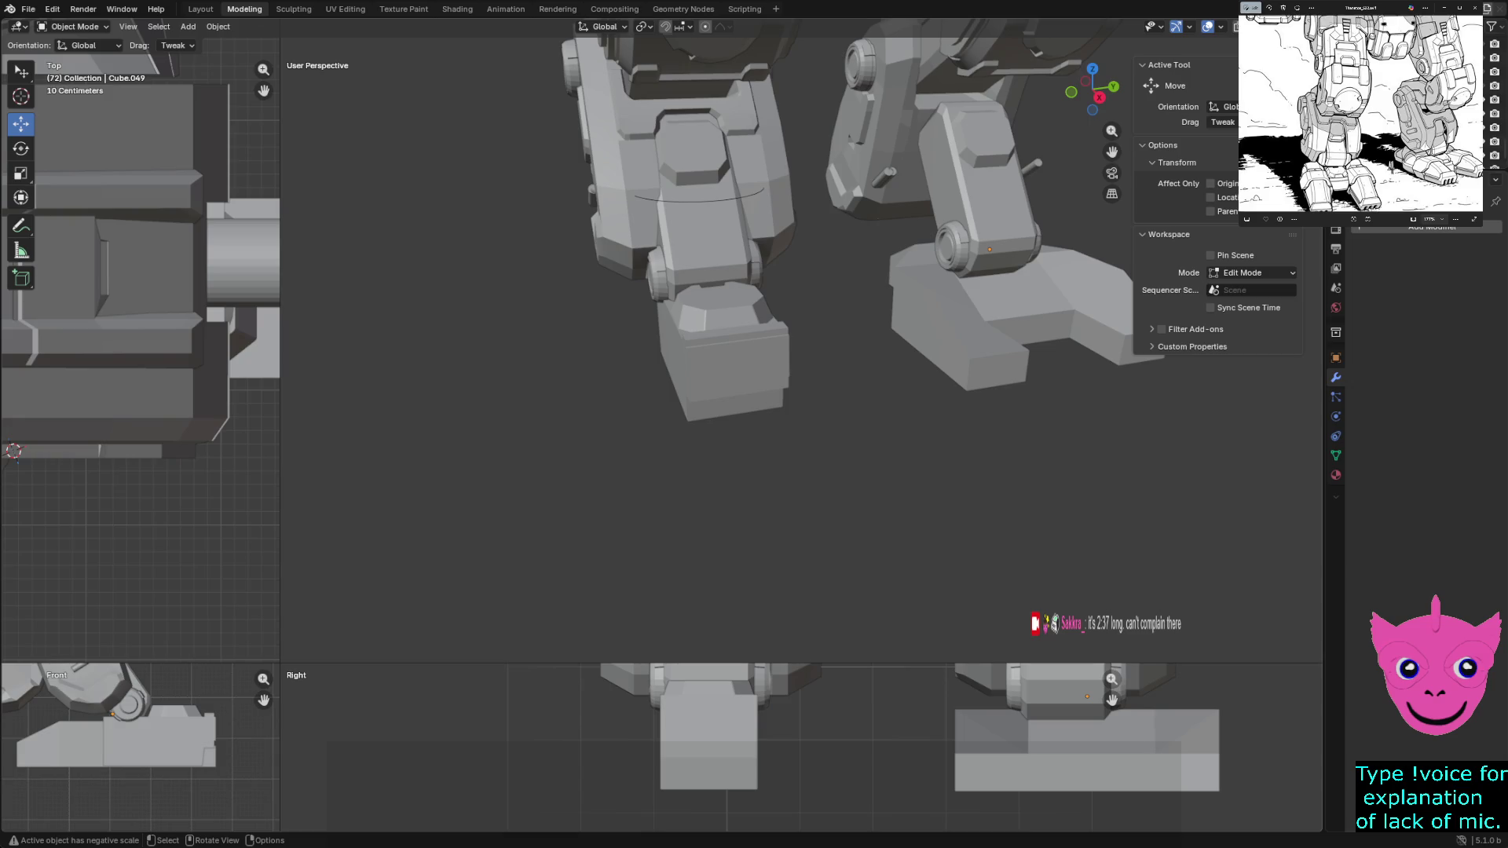
# Frame the mech's legs and bring the right-hand leg's toe cubes into Edit Mode
pyautogui.moveTo(754, 294); pyautogui.dragTo(872, 265, button='middle')
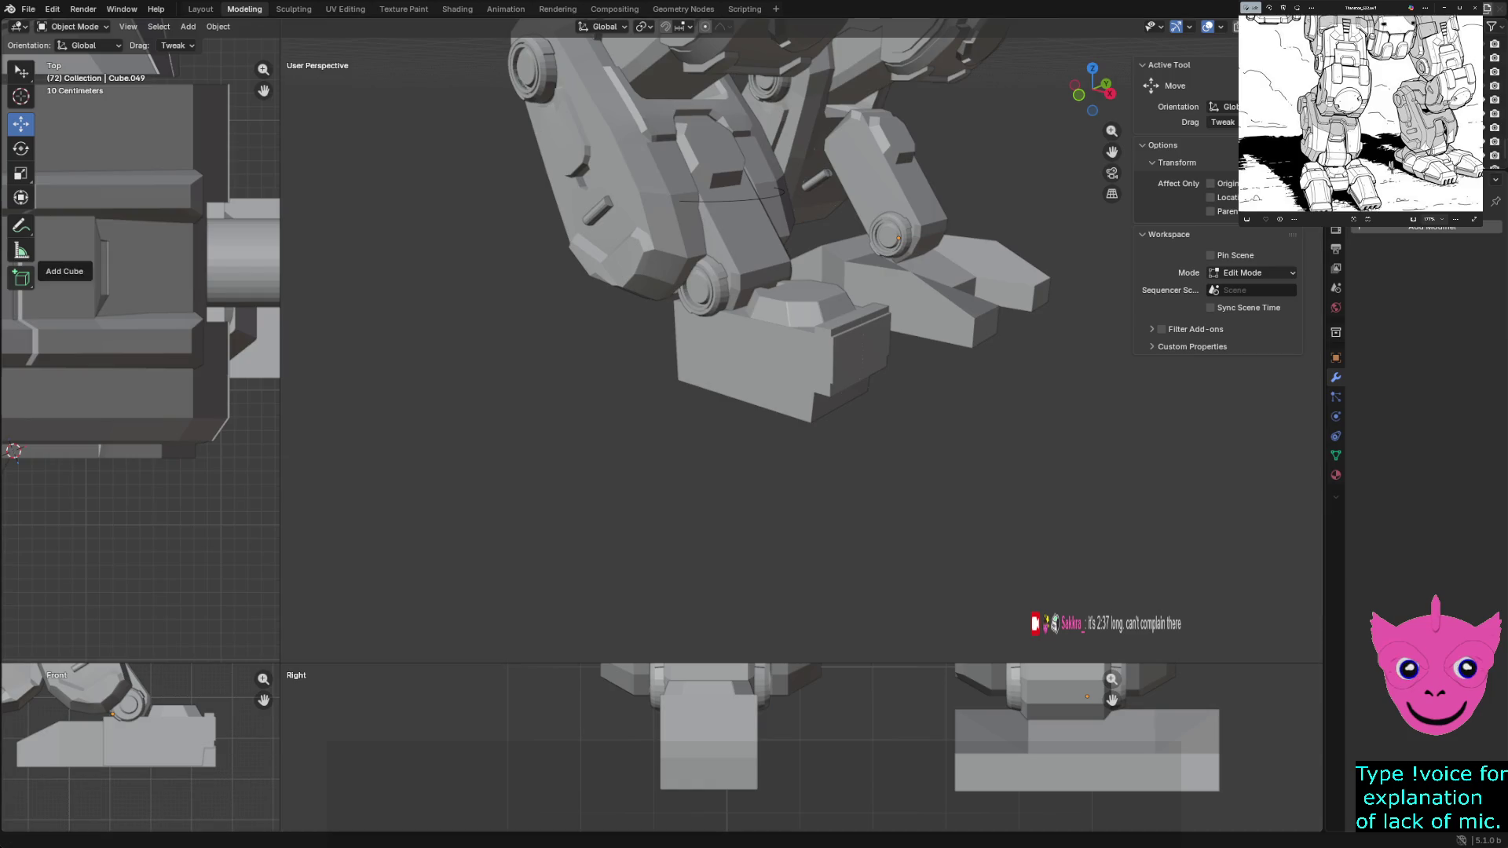
pyautogui.keyDown('shift'); pyautogui.moveTo(872, 265); pyautogui.dragTo(843, 285, button='middle'); pyautogui.keyUp('shift')
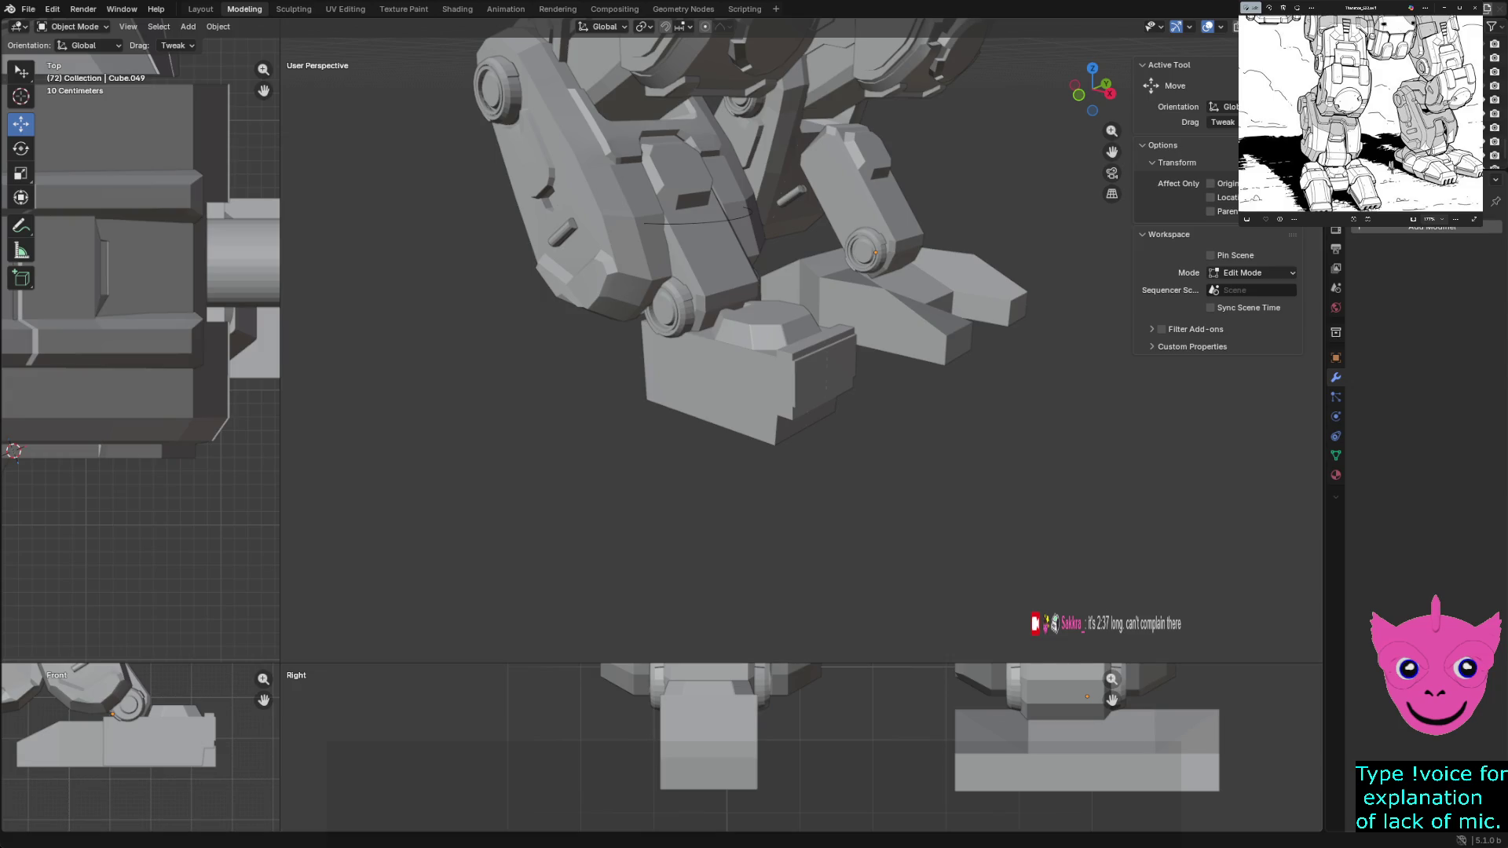
pyautogui.moveTo(754, 354); pyautogui.dragTo(826, 342, button='middle')
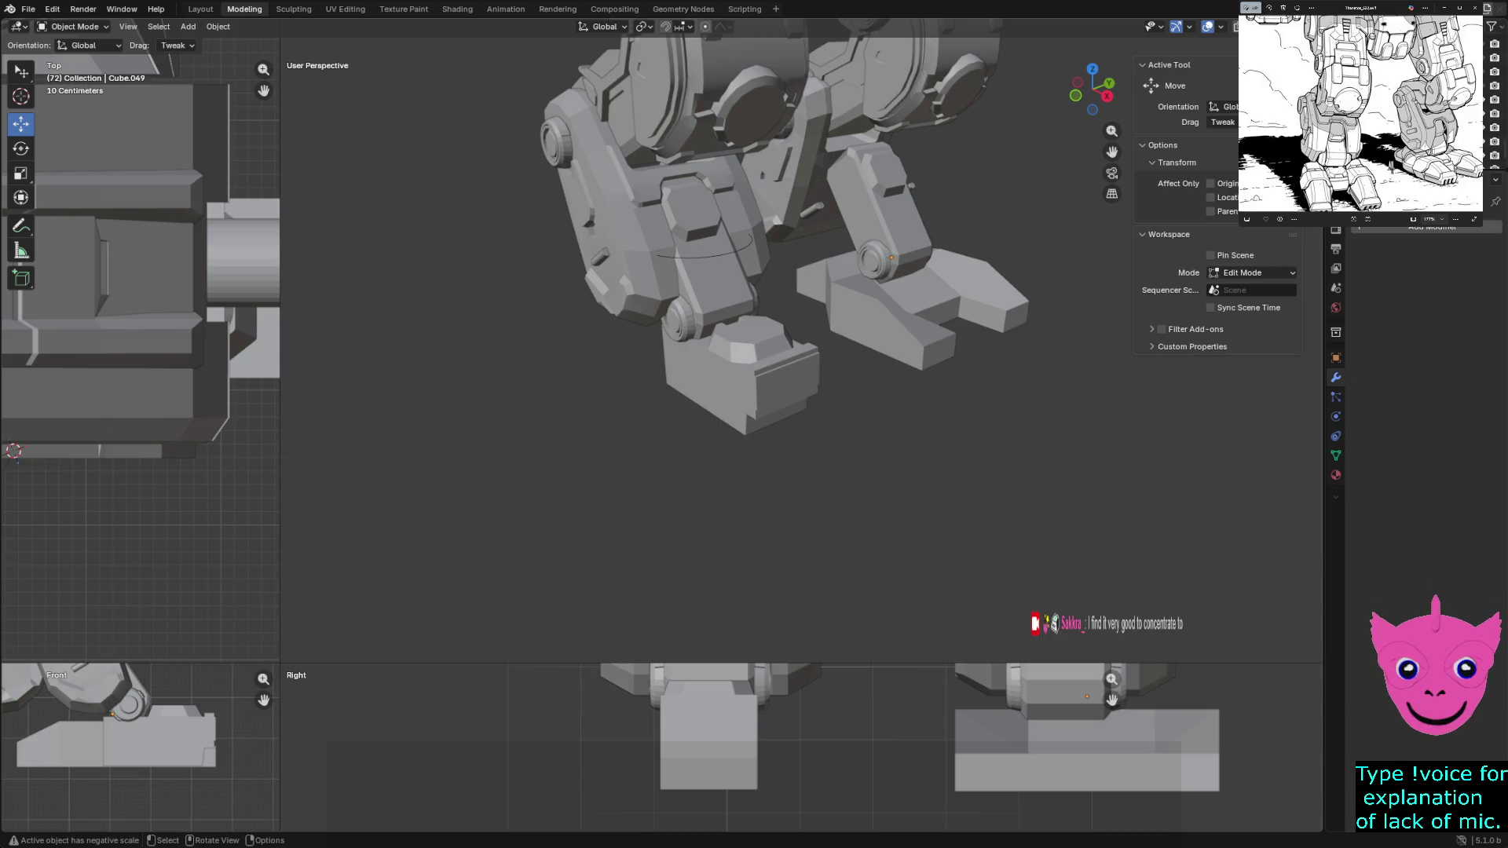
pyautogui.press('Tab')
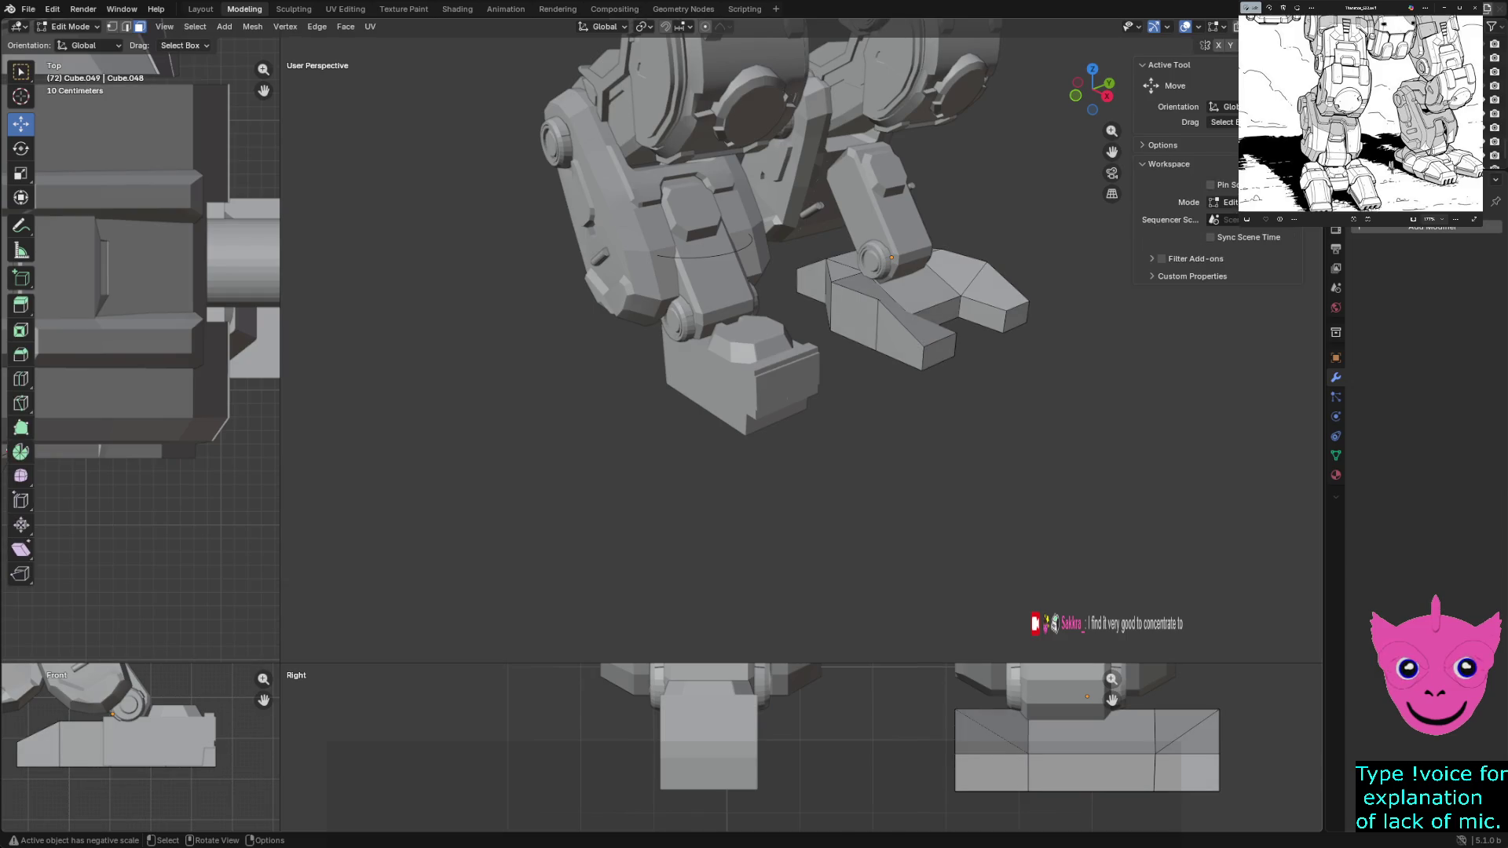
# View the legs from lower front, dismiss the Render menu, and return to Object Mode
pyautogui.moveTo(801, 389)
pyautogui.mouseDown(button='middle')
pyautogui.moveTo(755, 283)
pyautogui.moveTo(789, 377)
pyautogui.mouseUp(button='middle')
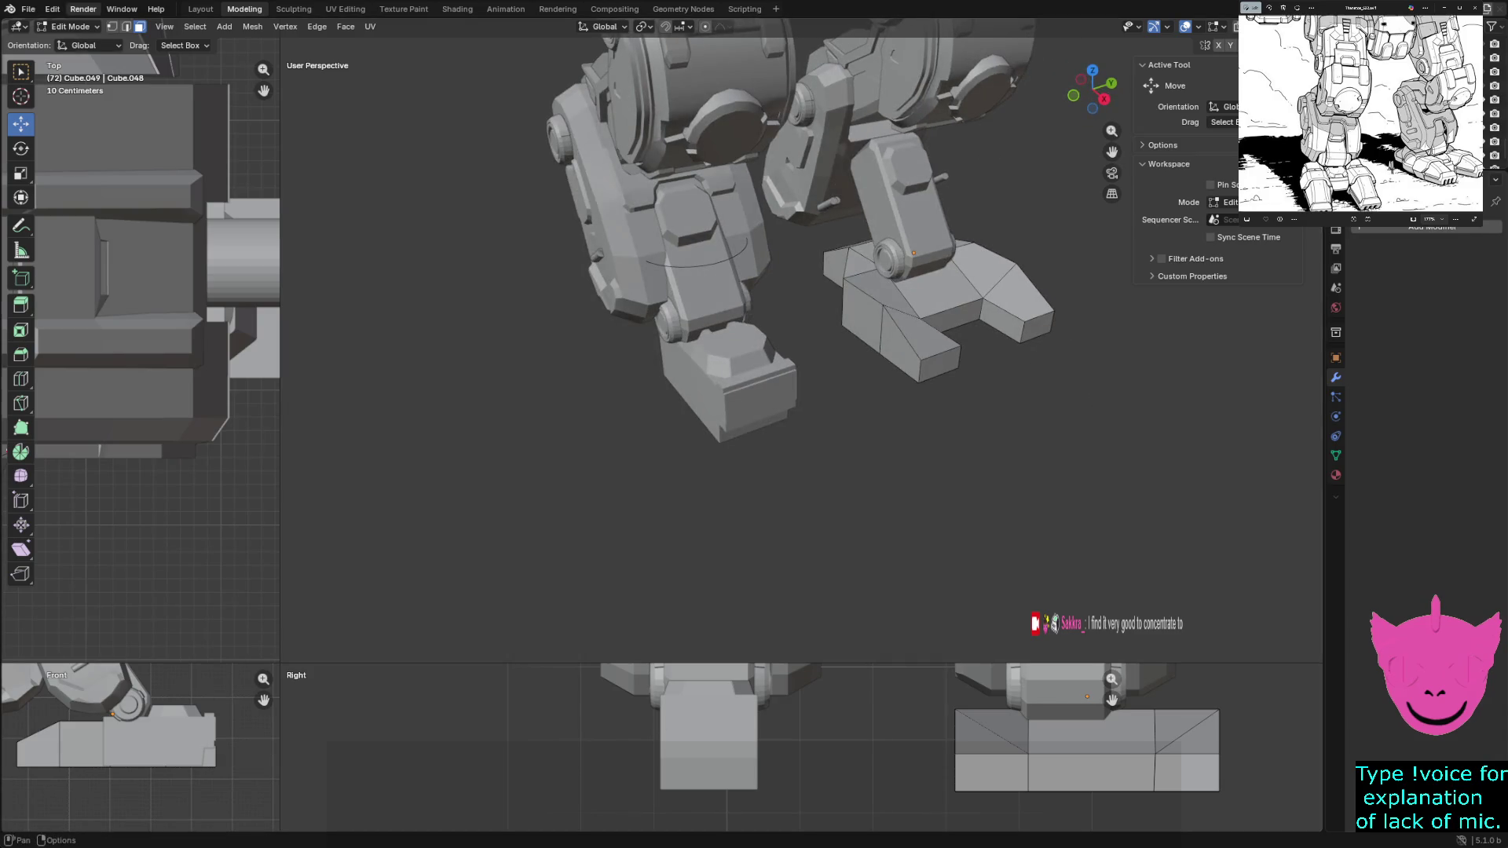
pyautogui.click(83, 8)
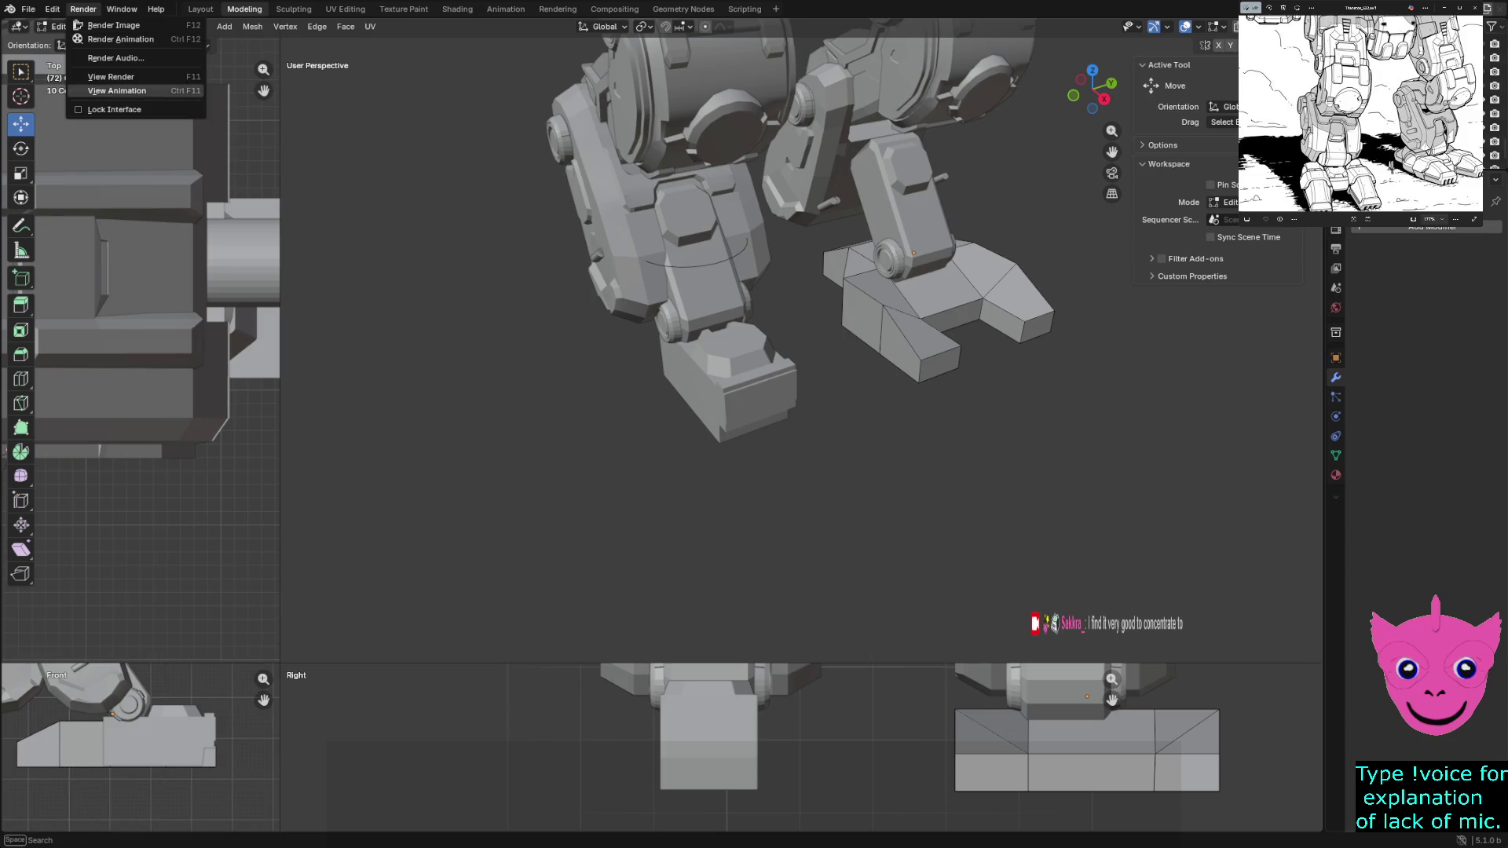
pyautogui.press('Escape')
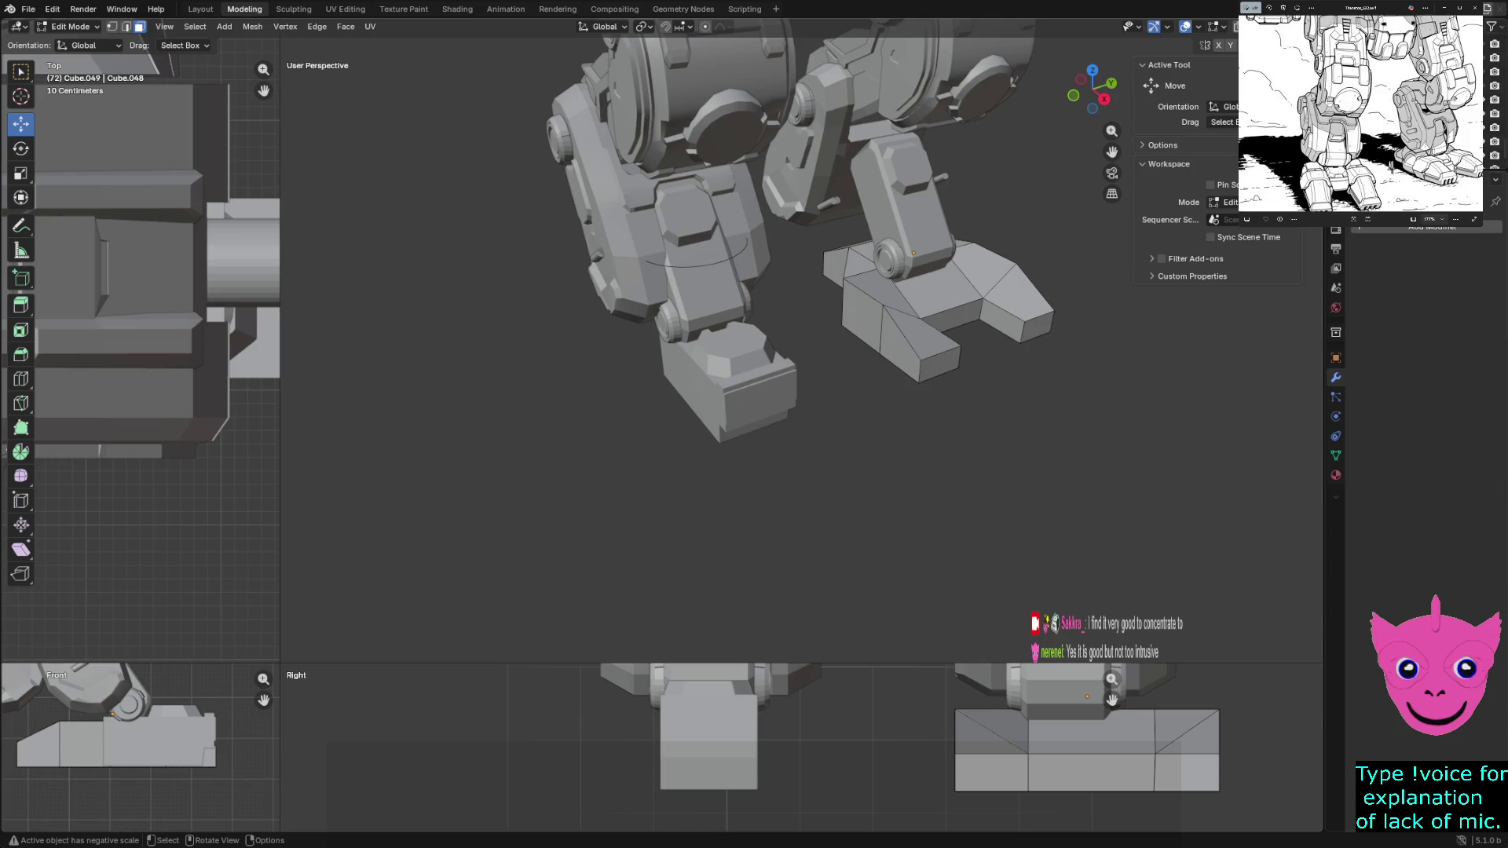
pyautogui.press('Tab')
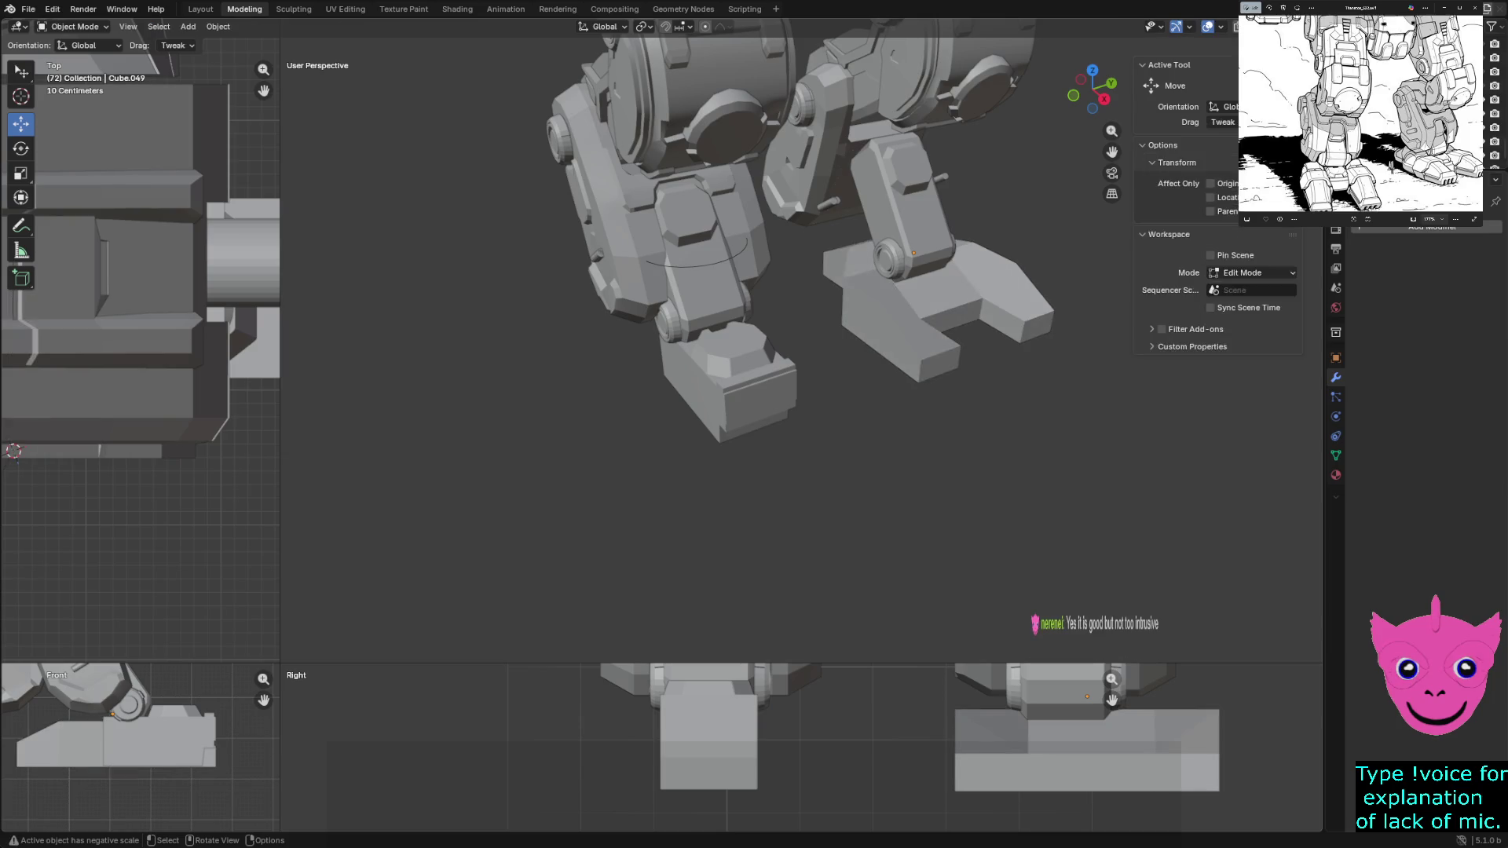
# Add a default cube via Add > Mesh > Cube, then clear the selection including Cube.050
pyautogui.click(187, 27)
pyautogui.moveTo(207, 42)
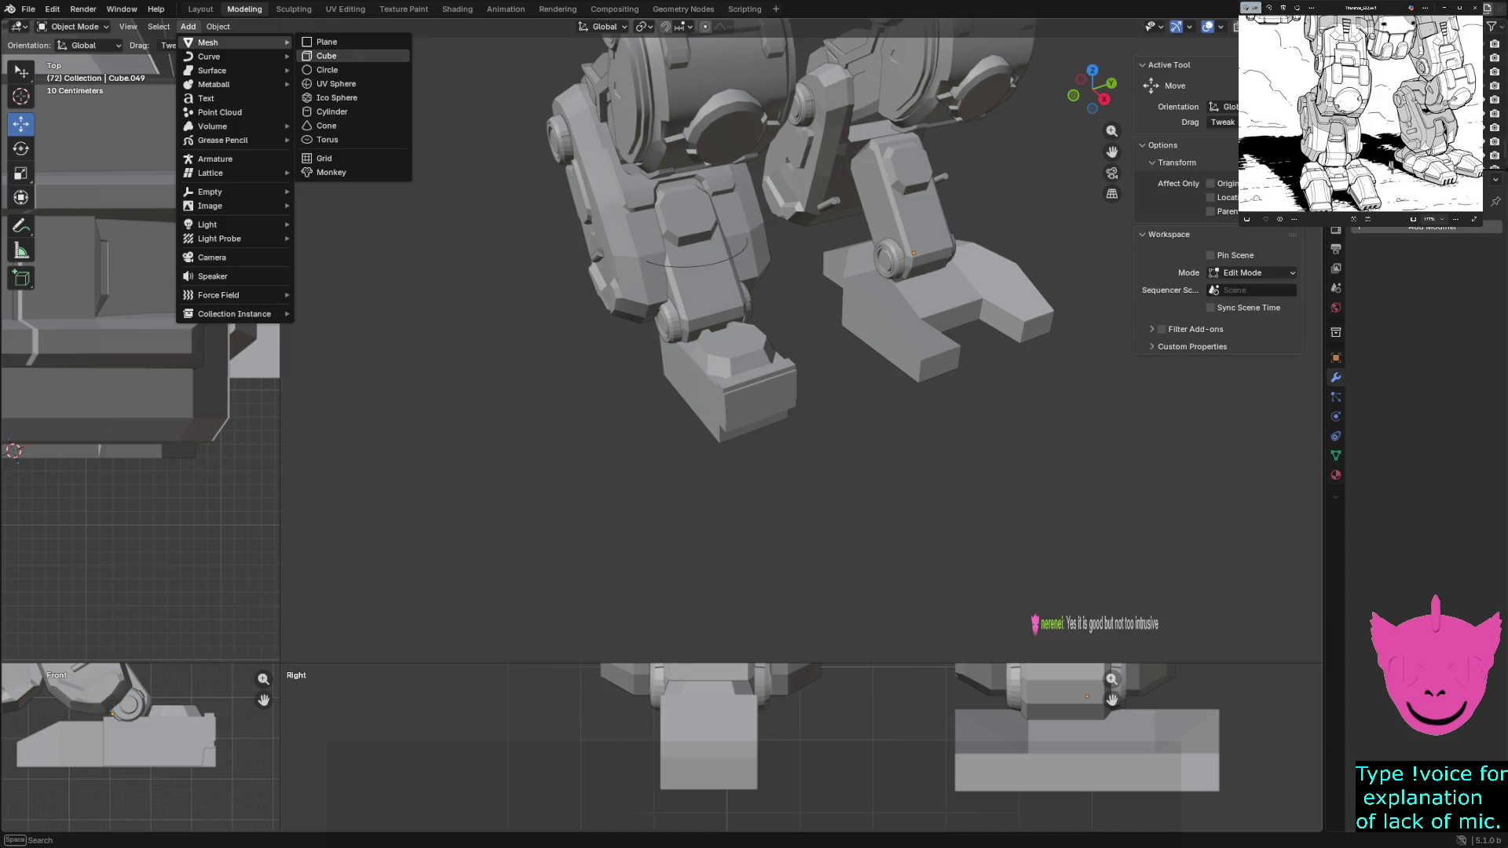
pyautogui.click(327, 55)
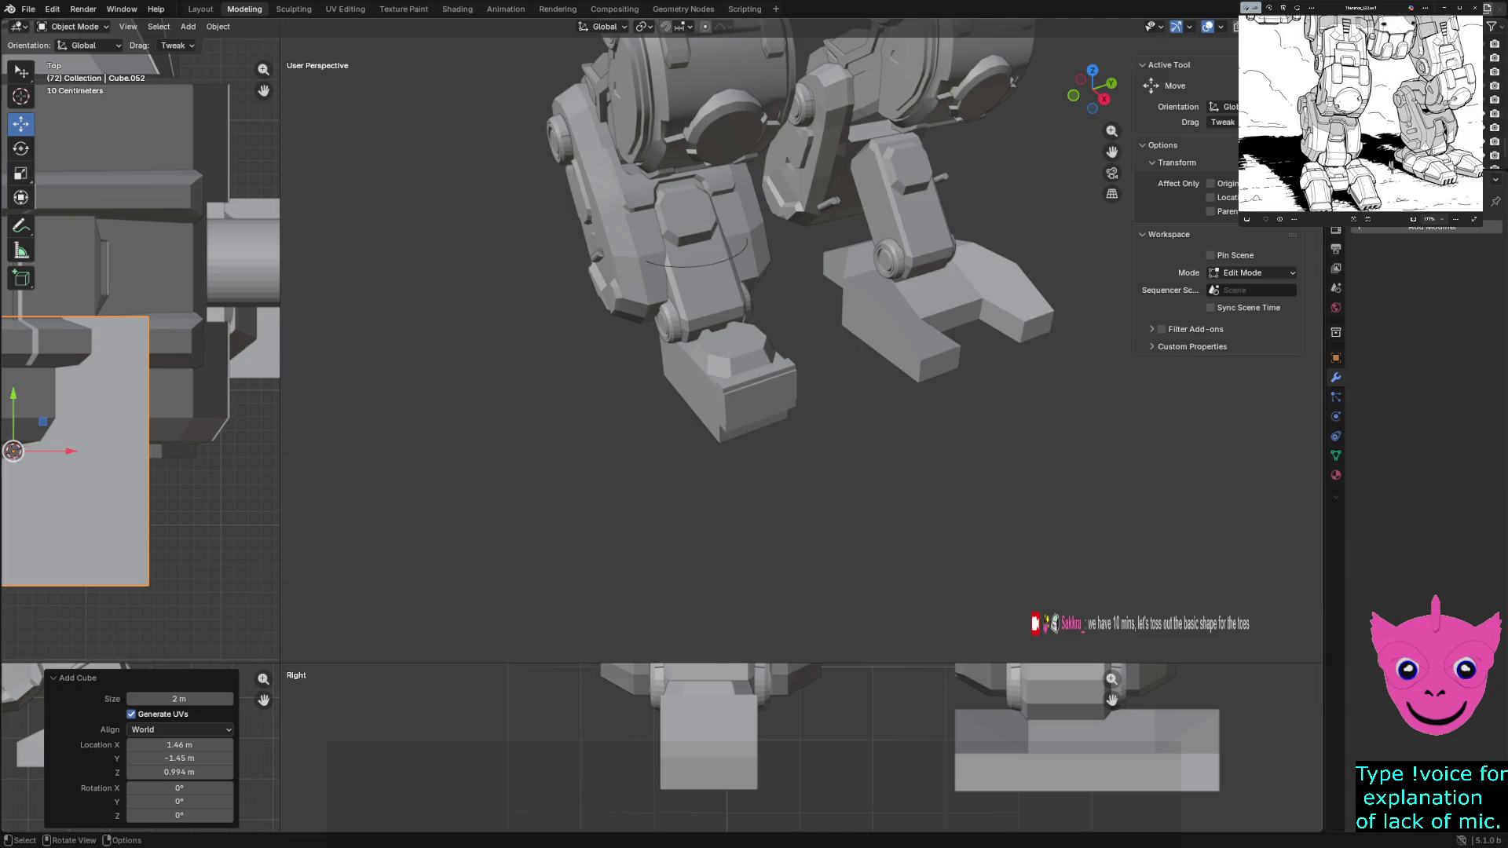
pyautogui.hotkey('alt', 'a')
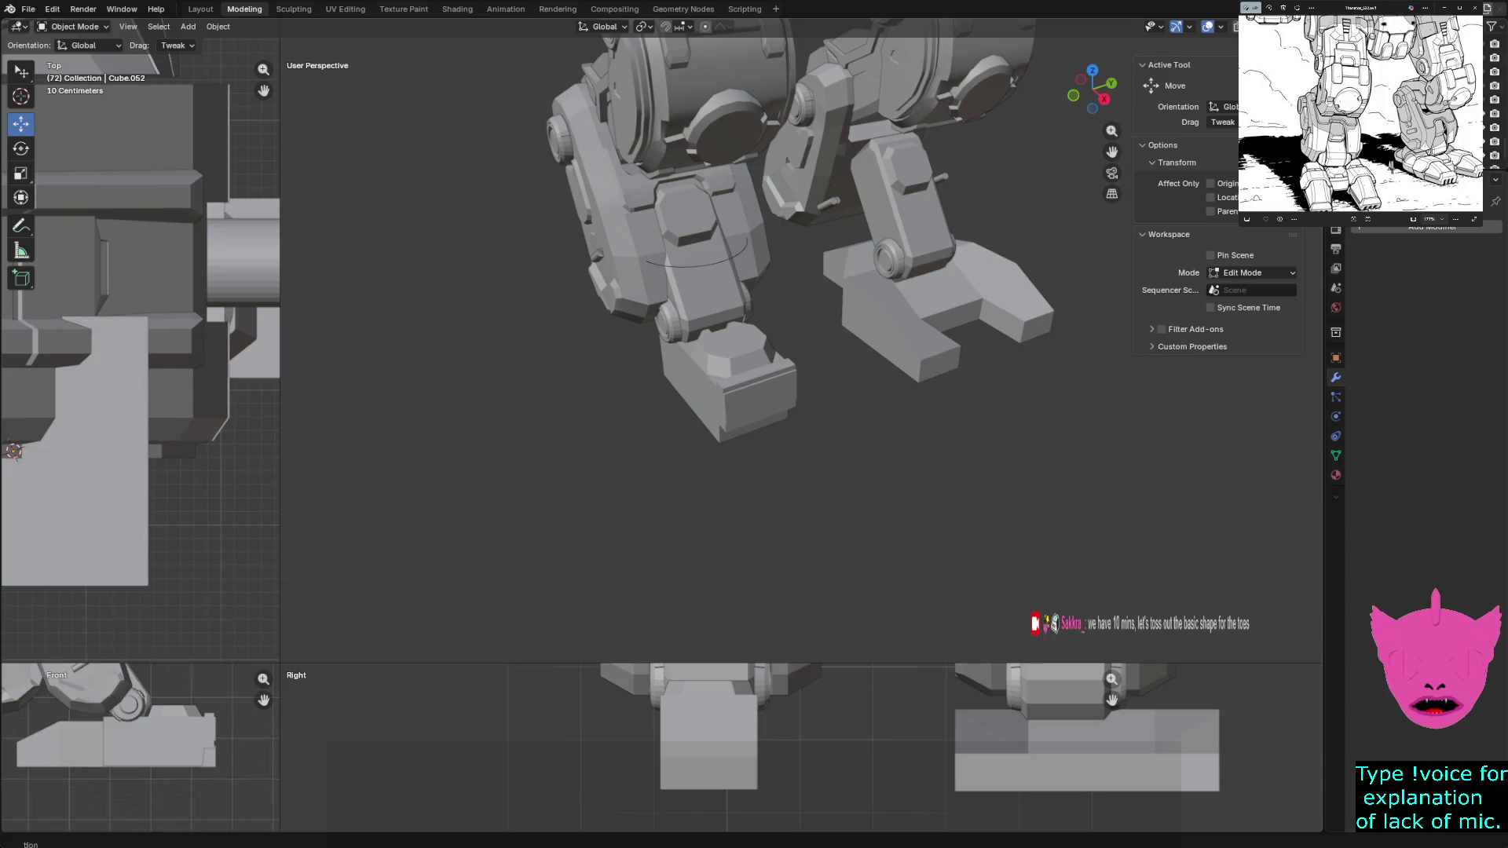
pyautogui.moveTo(707, 355); pyautogui.dragTo(730, 341, button='middle')
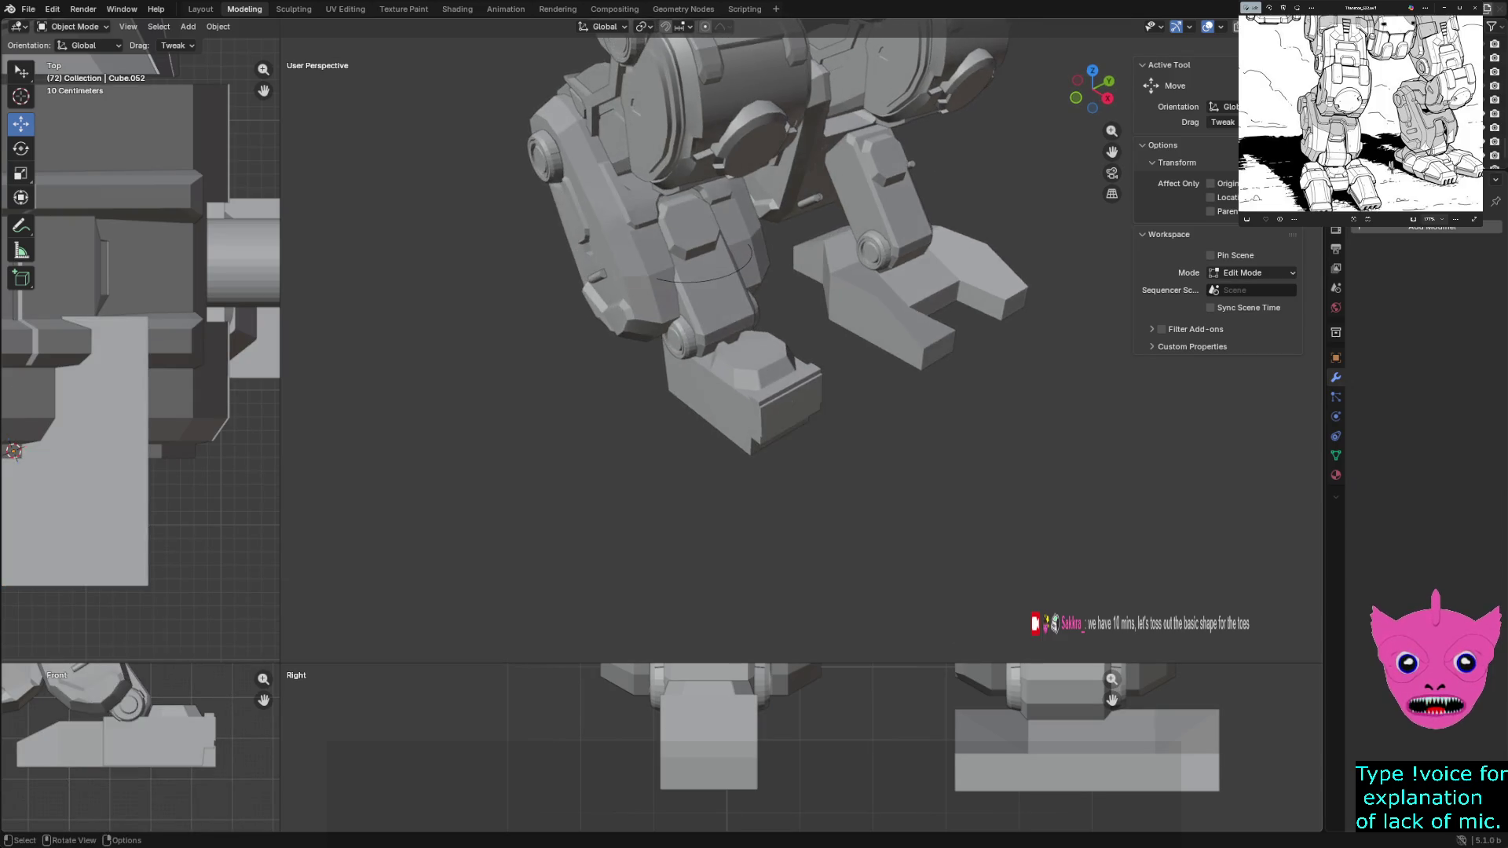
pyautogui.click(706, 271)
pyautogui.hotkey('alt', 'a')
# Add a second default cube beside the mech and begin moving it
pyautogui.click(187, 26)
pyautogui.moveTo(207, 43)
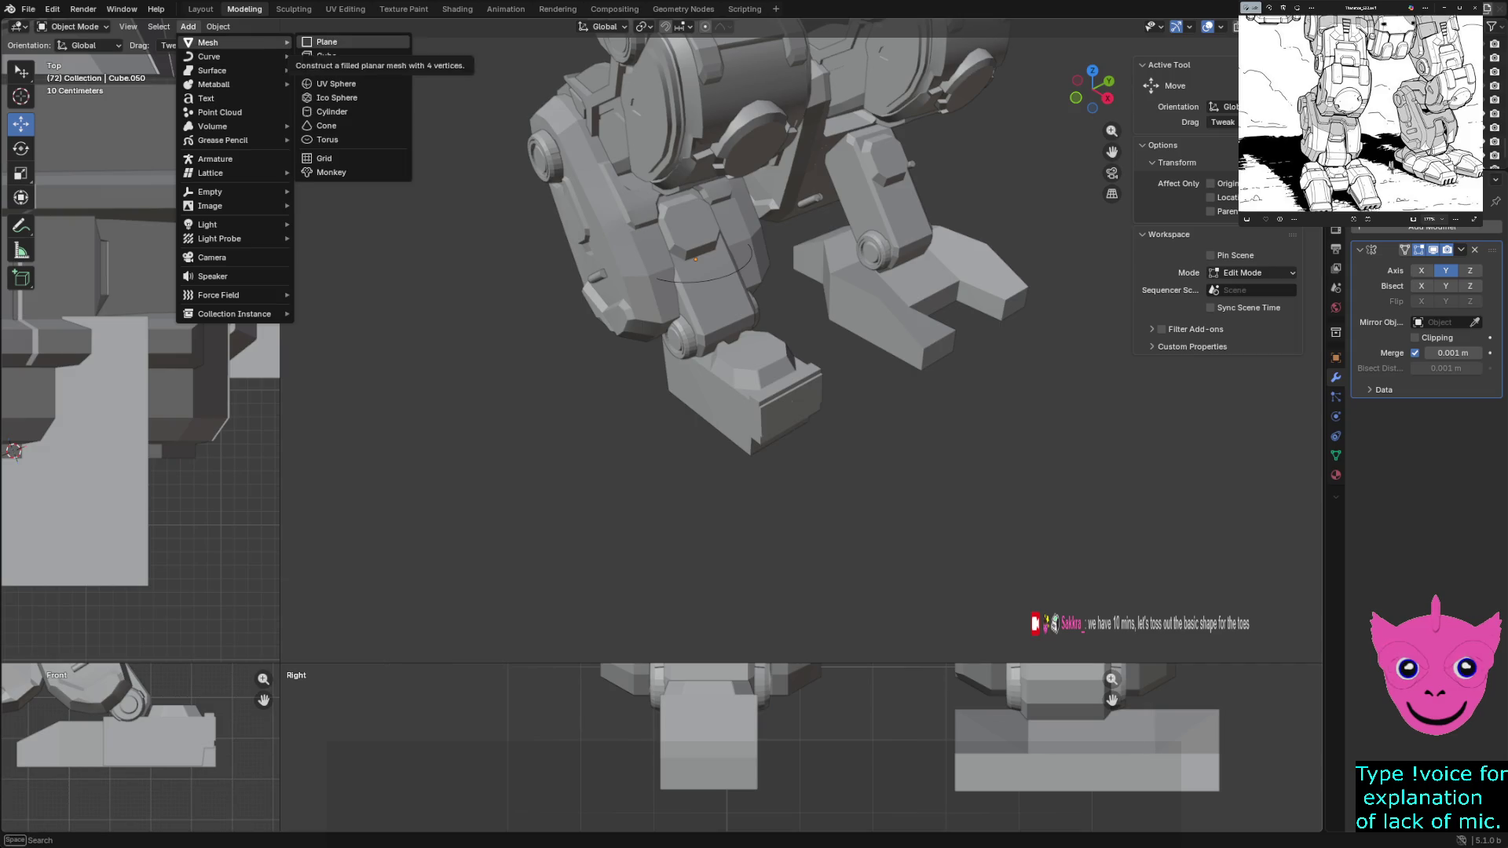
pyautogui.click(326, 55)
pyautogui.scroll(-6, 802, 354)
pyautogui.scroll(2, 802, 353)
pyautogui.moveTo(802, 354); pyautogui.dragTo(825, 342, button='middle')
pyautogui.press('g')
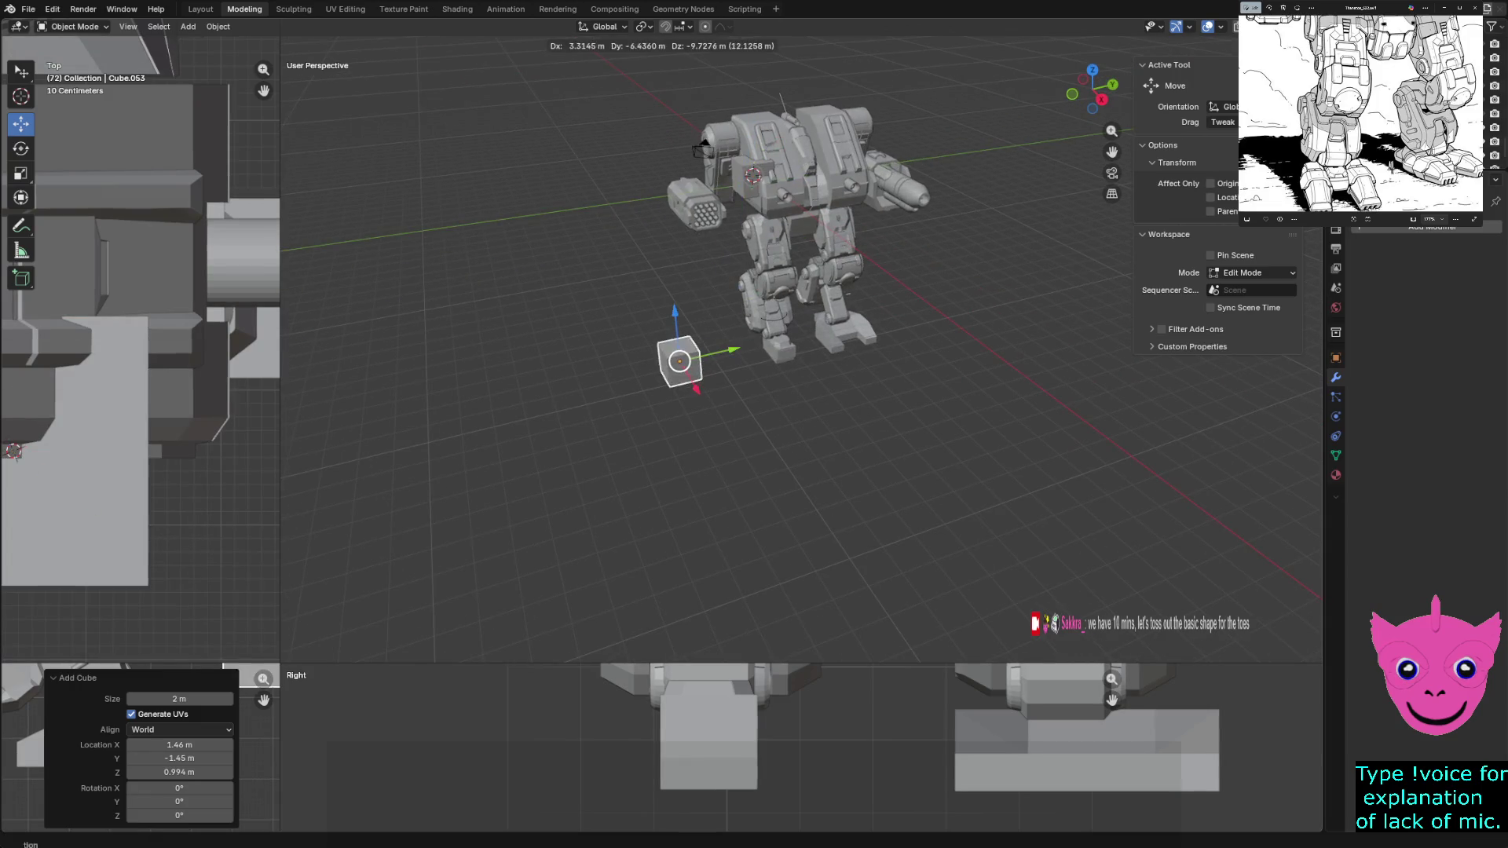
# Place the cube away from the mech, duplicate it, and delete the extra copy
pyautogui.click(679, 361)
pyautogui.hotkey('shift', 'd')
pyautogui.click(690, 432)
pyautogui.scroll(3, 690, 432)
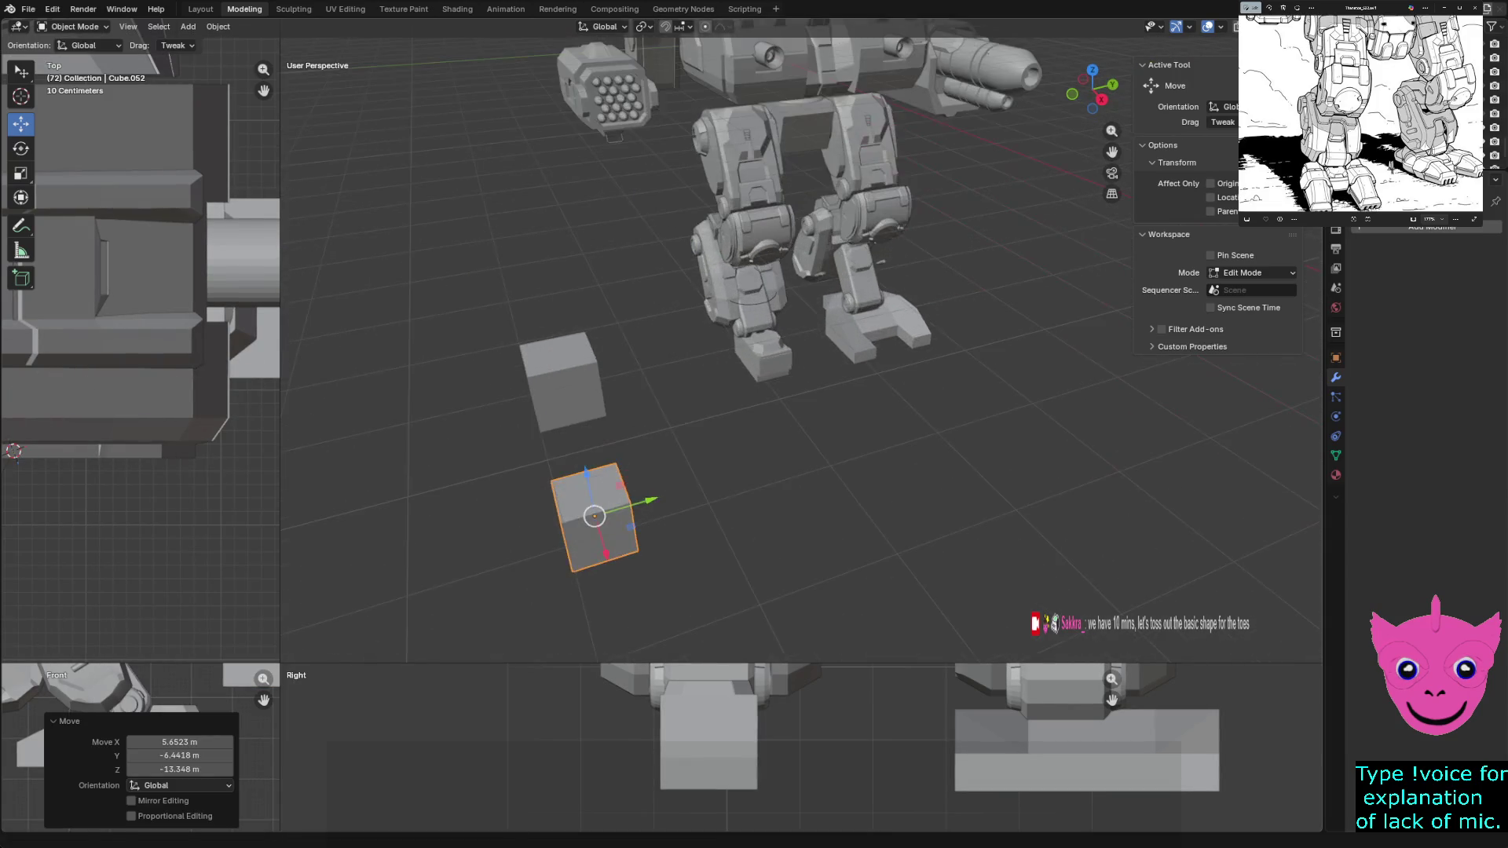
pyautogui.press('Delete')
pyautogui.click(564, 379)
pyautogui.scroll(3, 564, 380)
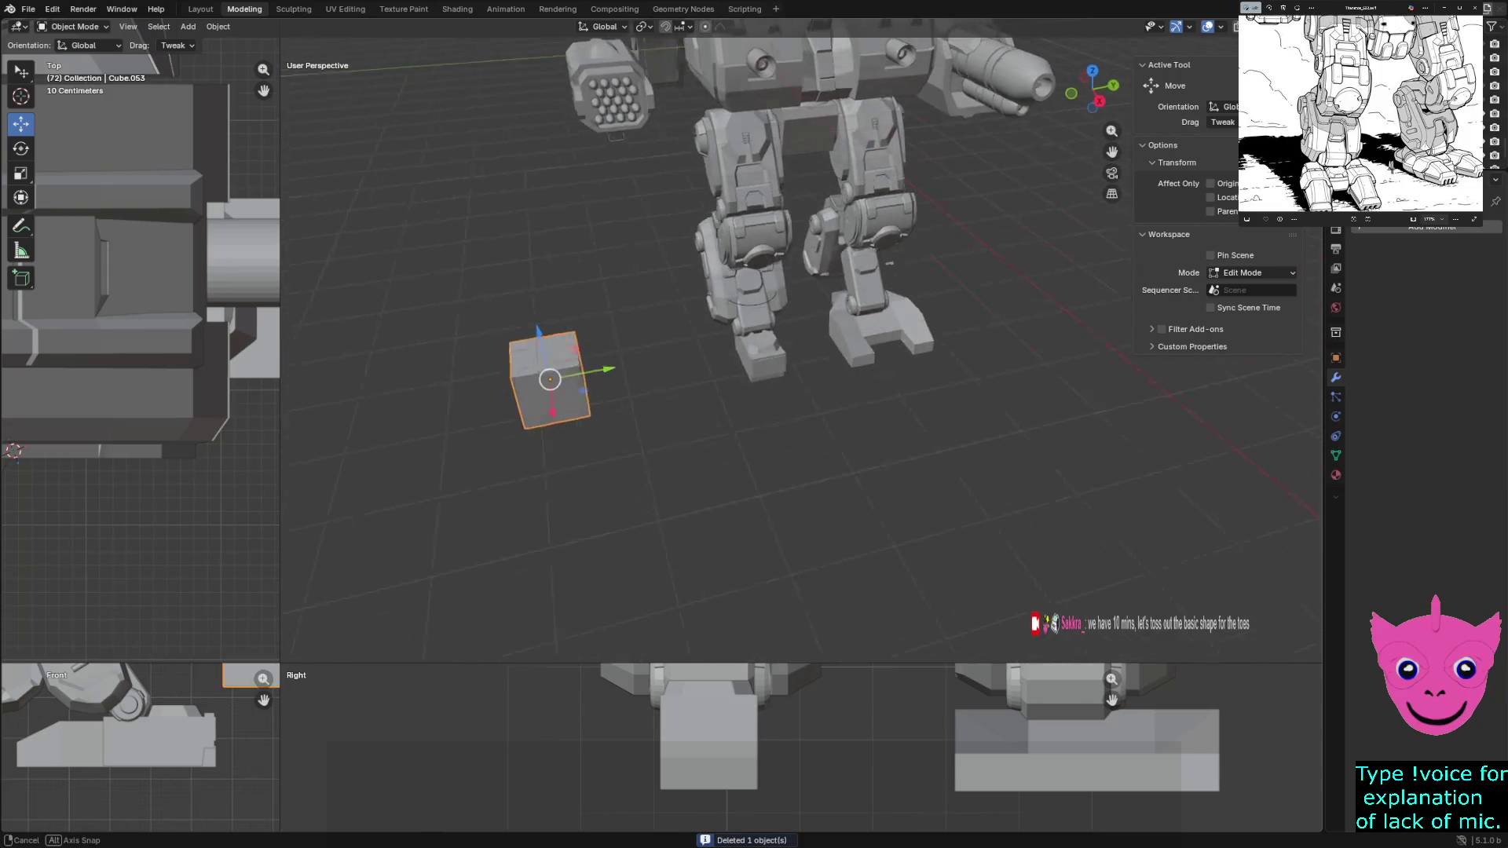
# Move the remaining cube in front of the left-hand foot and scale it to 0.521
pyautogui.moveTo(563, 379); pyautogui.dragTo(660, 375, button='middle')
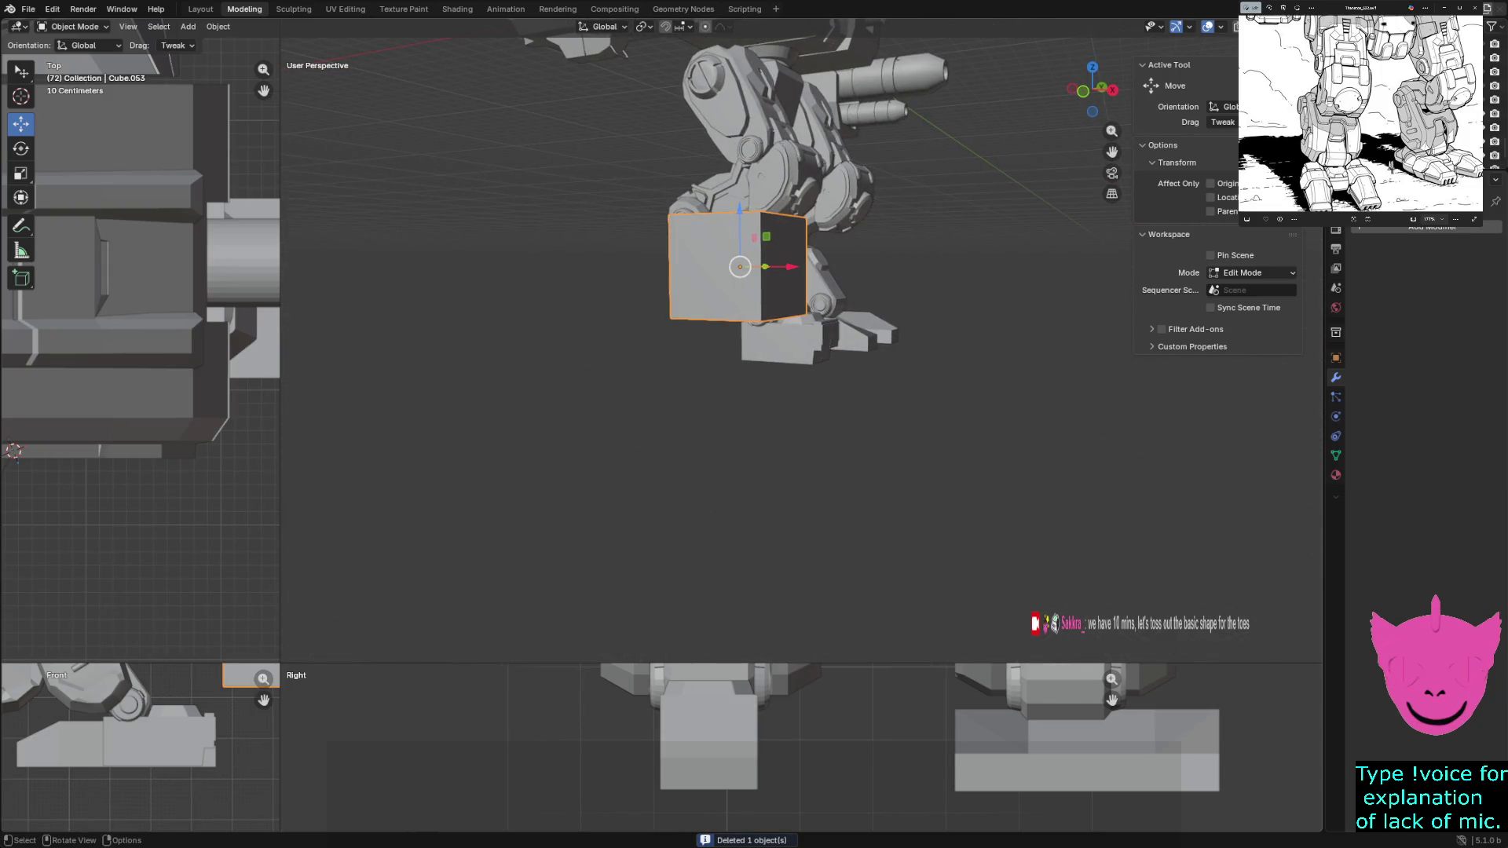
pyautogui.scroll(-4, 584, 708)
pyautogui.press('g')
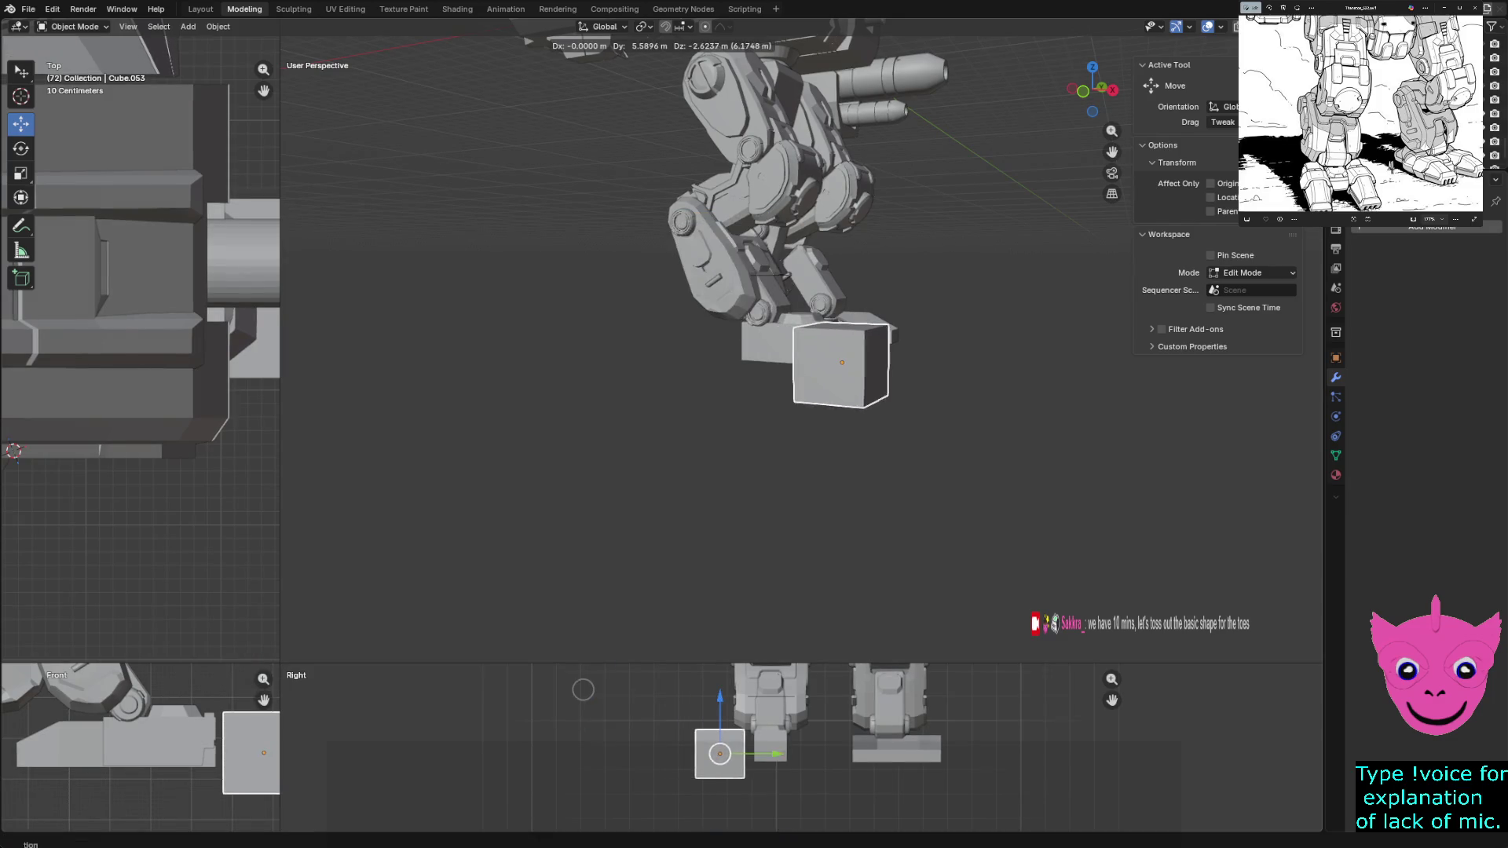
pyautogui.click(584, 690)
pyautogui.press('s')
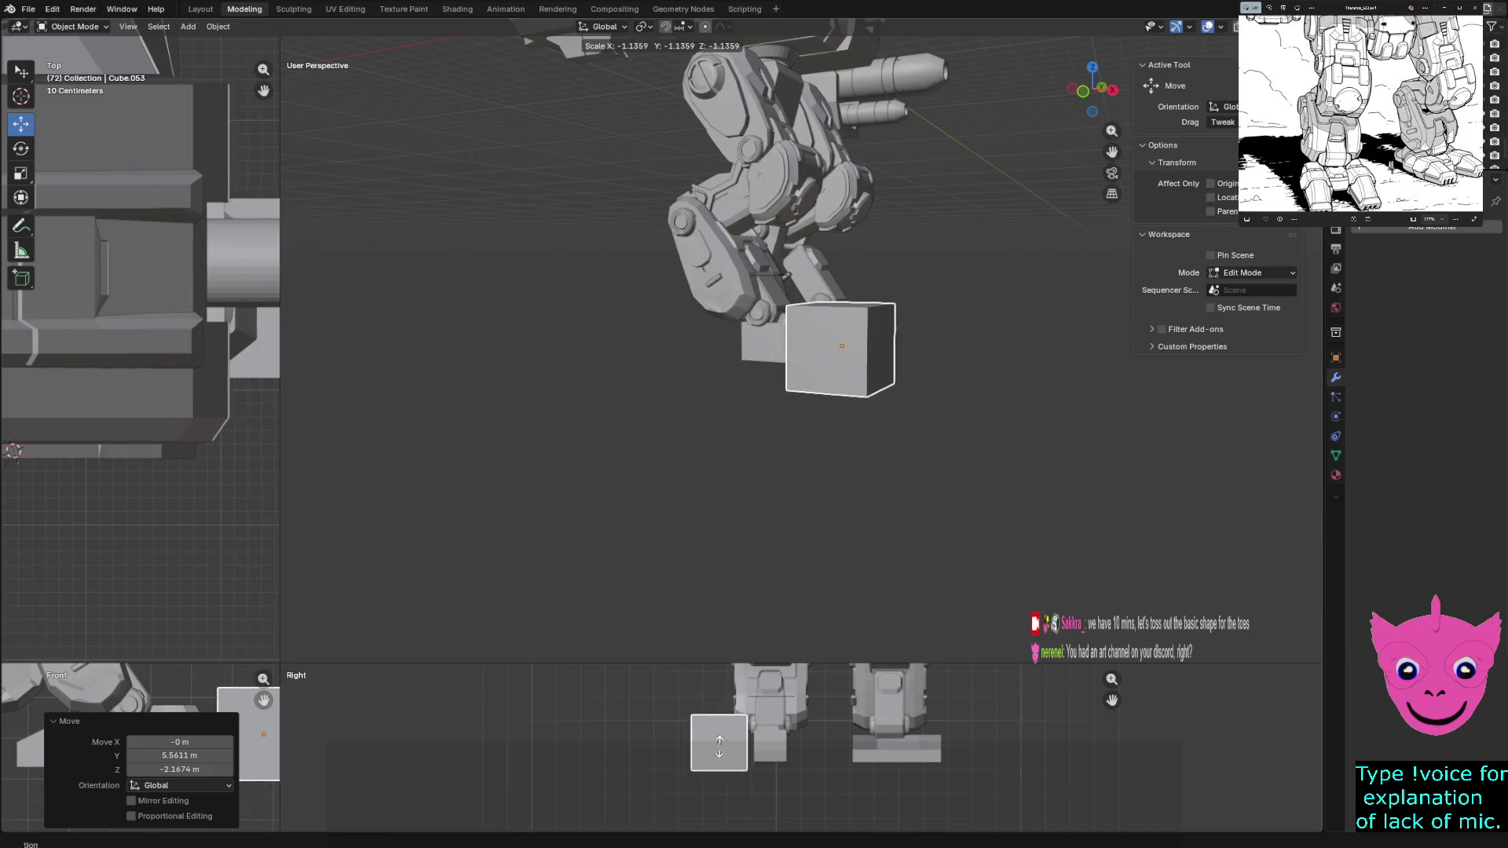
pyautogui.click(721, 742)
pyautogui.moveTo(826, 353); pyautogui.dragTo(660, 495, button='middle')
pyautogui.scroll(2, 661, 495)
pyautogui.moveTo(707, 378); pyautogui.dragTo(707, 342, button='middle')
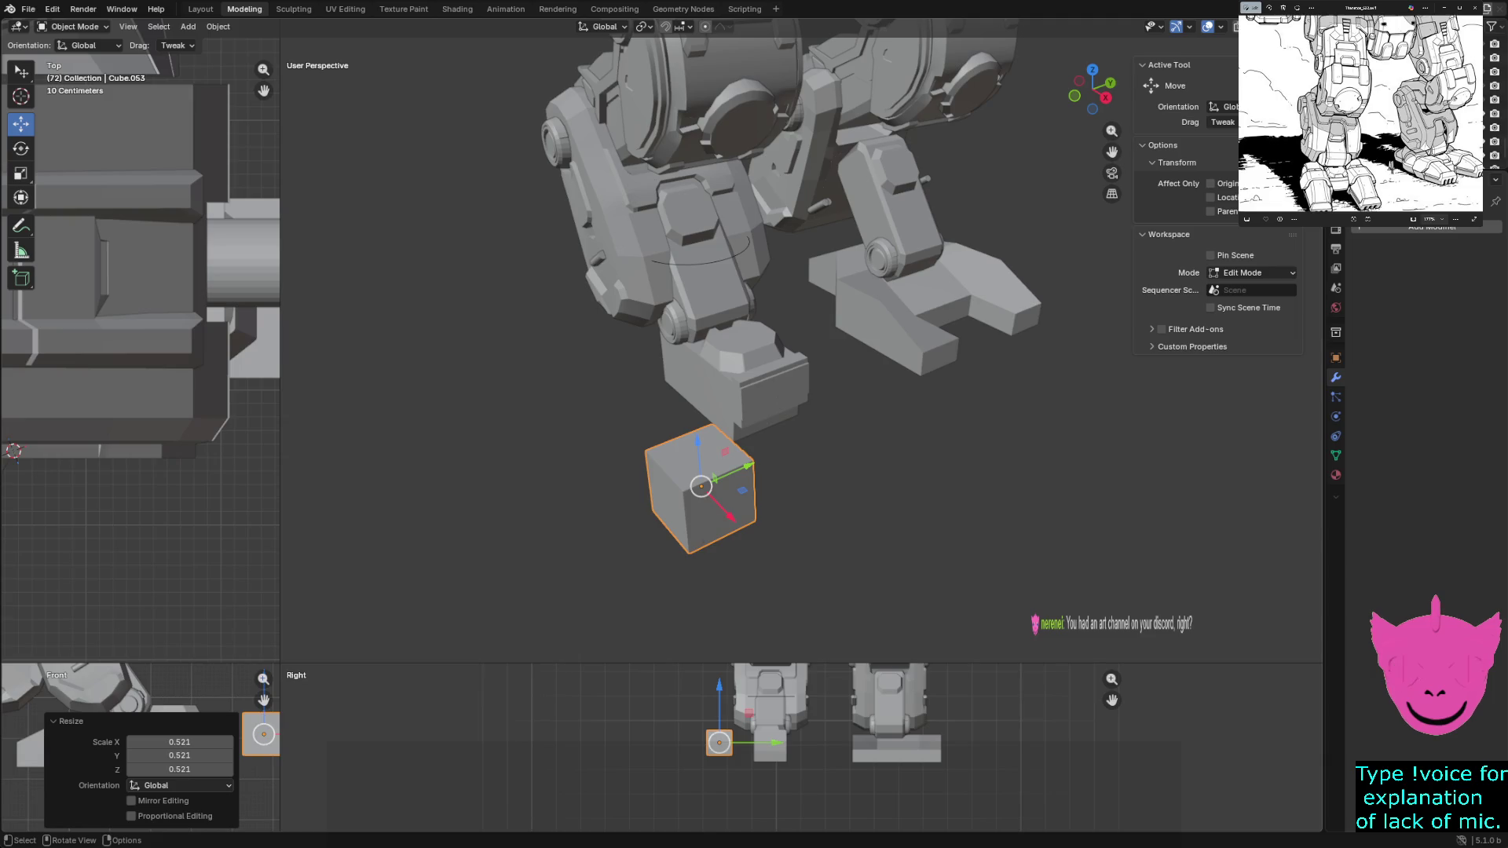
# In Edit Mode, extrude the cube's right face outward to lengthen it
pyautogui.press('Tab')
pyautogui.click(720, 505)
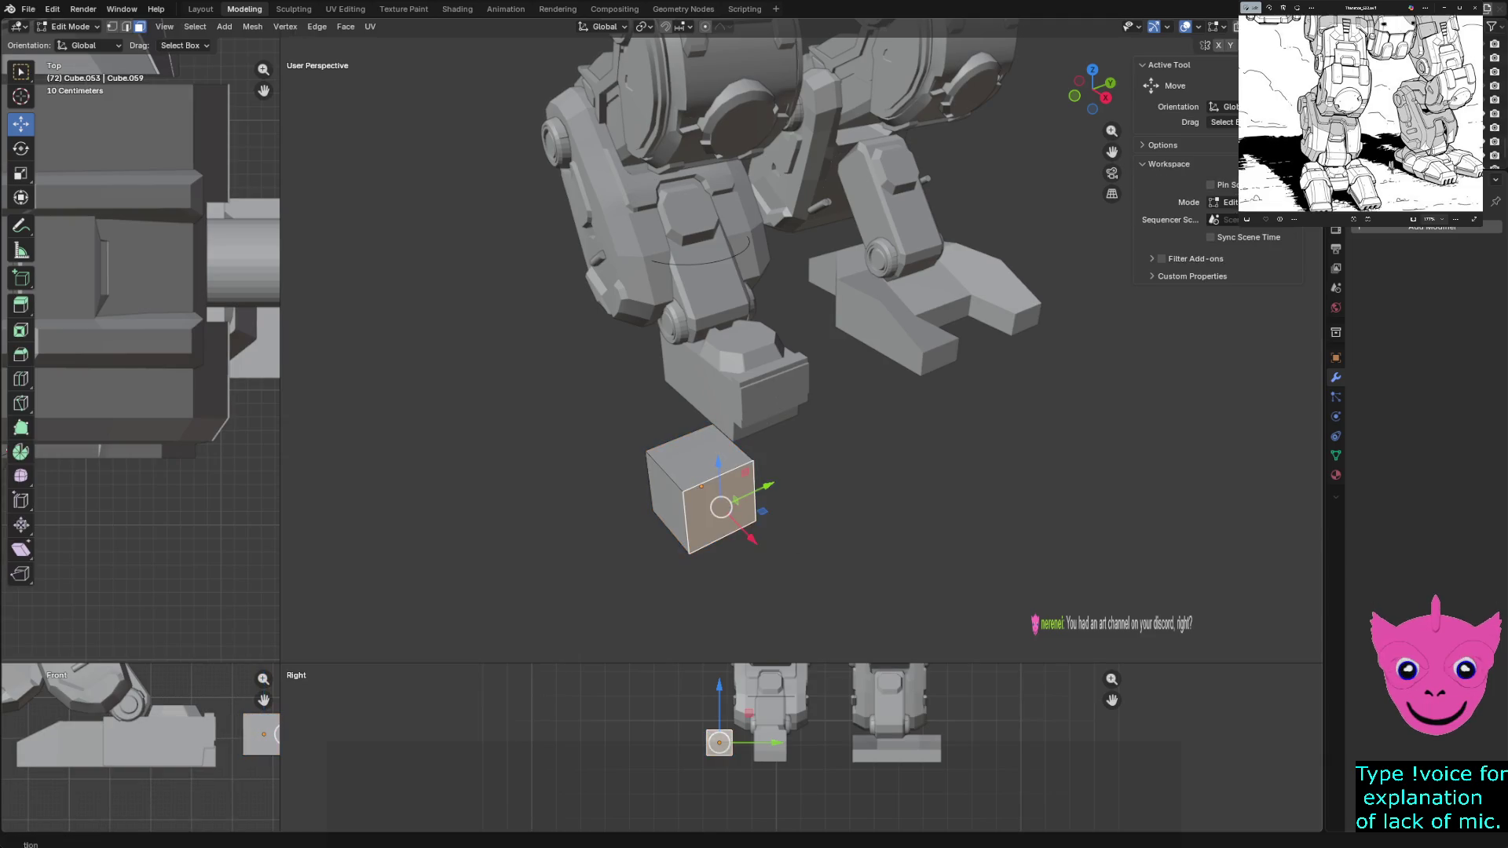
pyautogui.press('e')
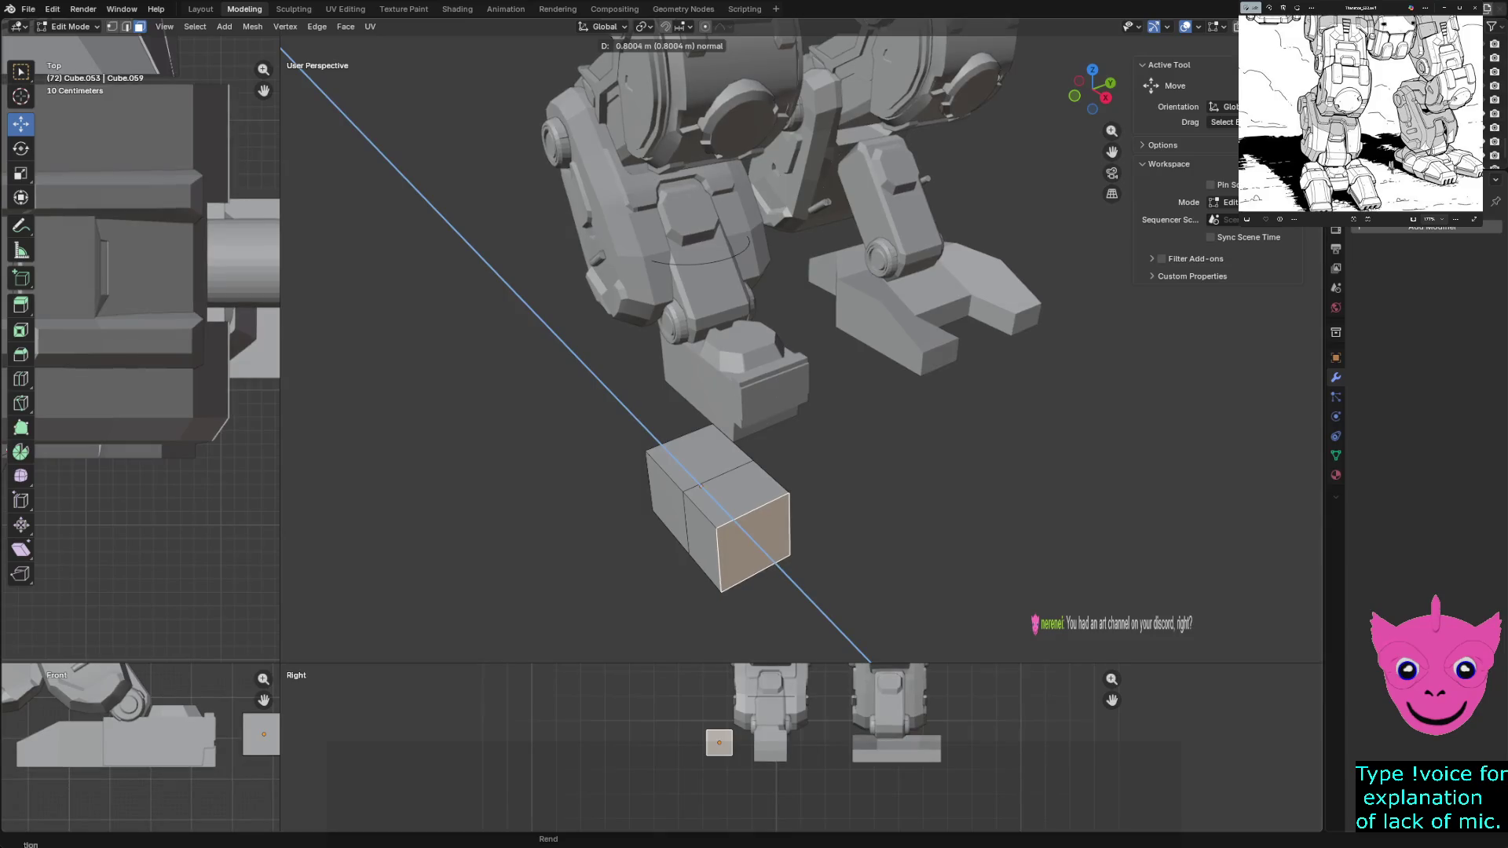
pyautogui.press('Return')
# Lower the extruded toe edge along Z and shift a lower edge along Y to start the slope
pyautogui.press('2')
pyautogui.click(753, 510)
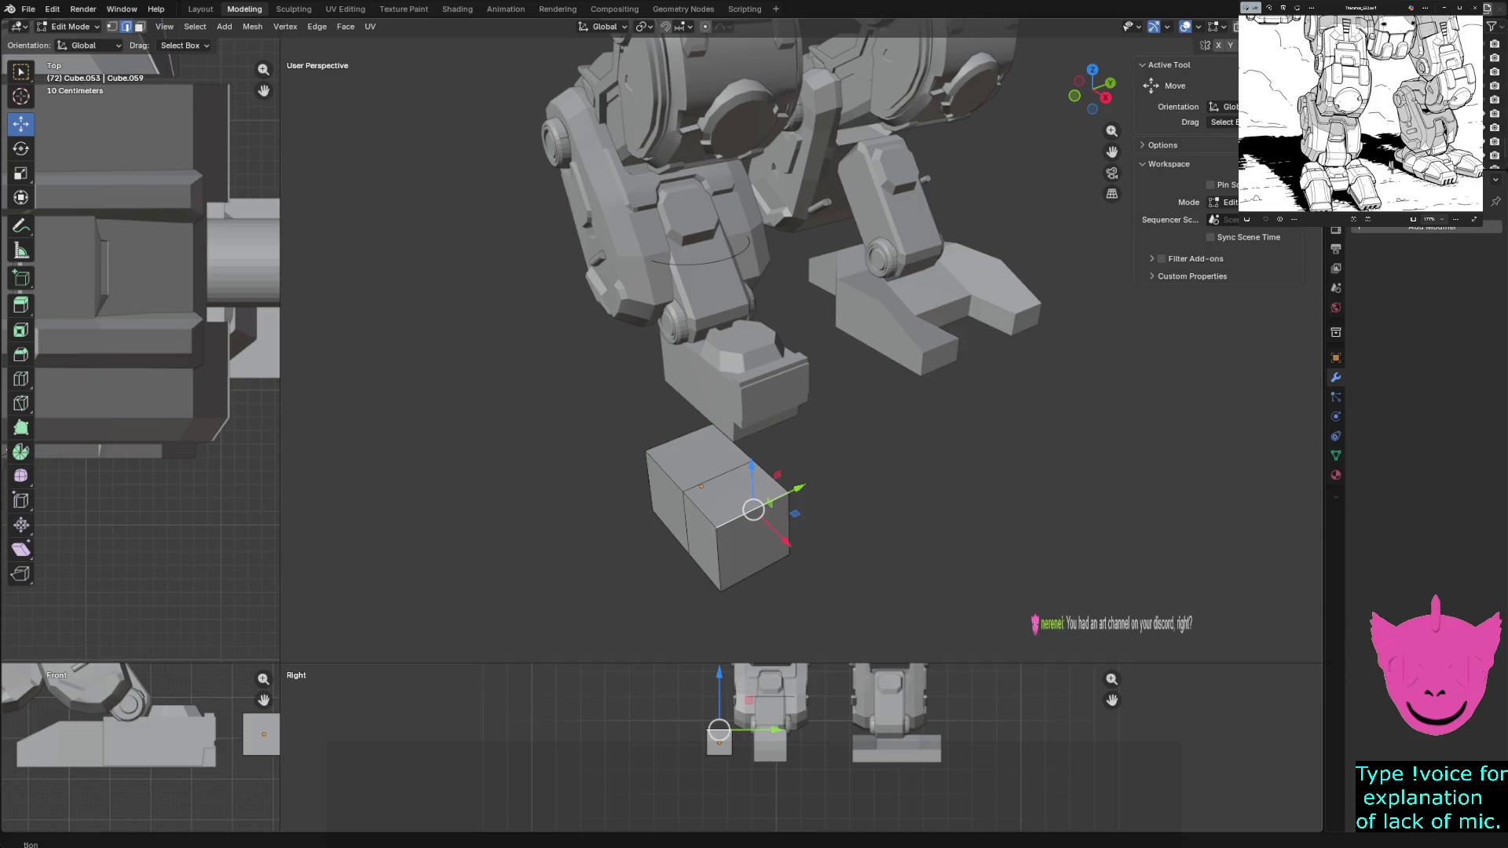
pyautogui.press('g')
pyautogui.press('z')
pyautogui.press('Return')
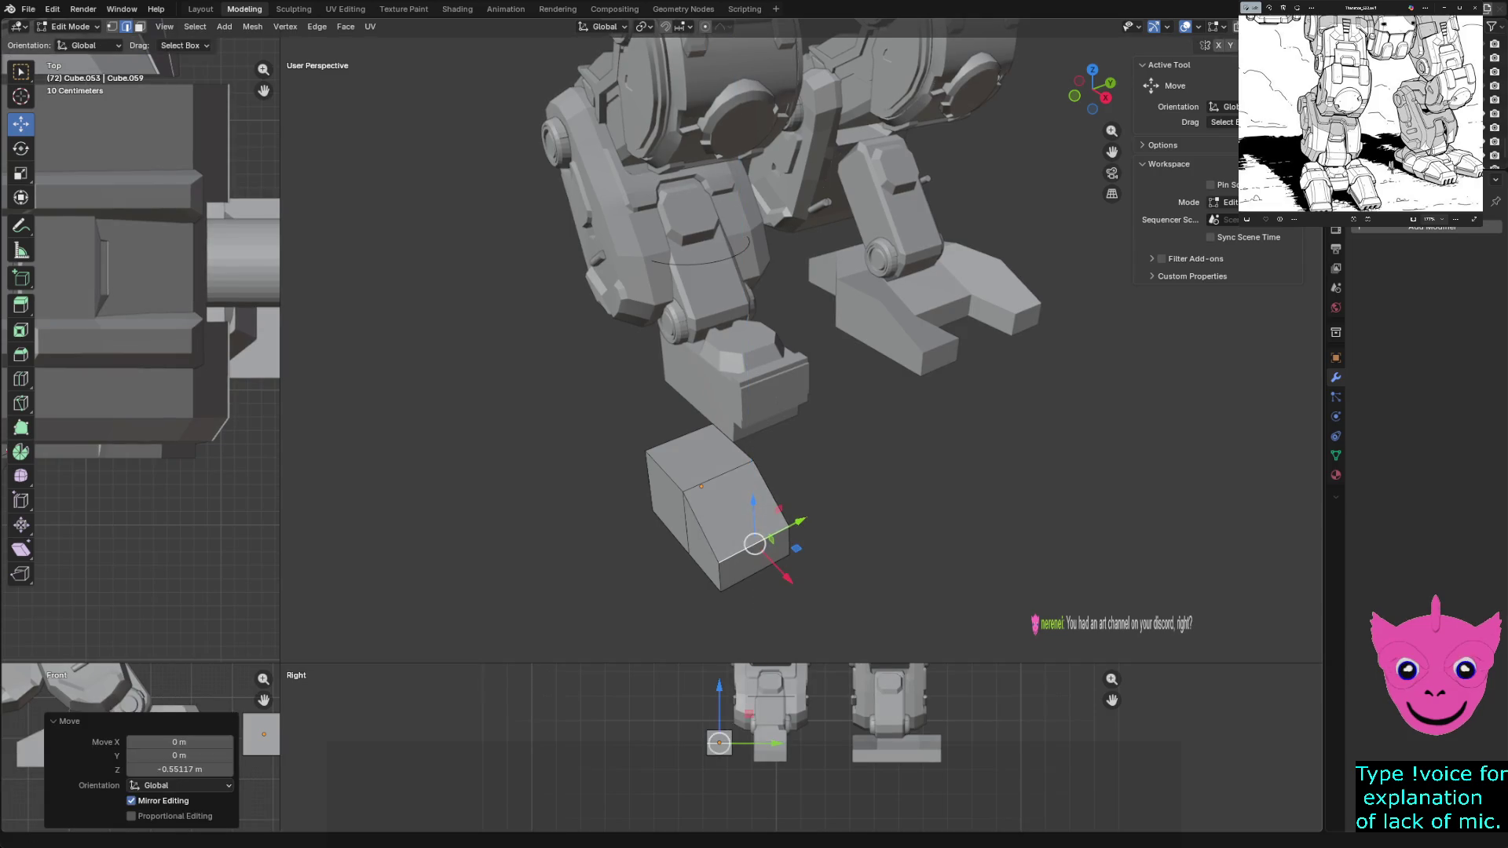
pyautogui.click(723, 575)
pyautogui.press('g')
pyautogui.press('y')
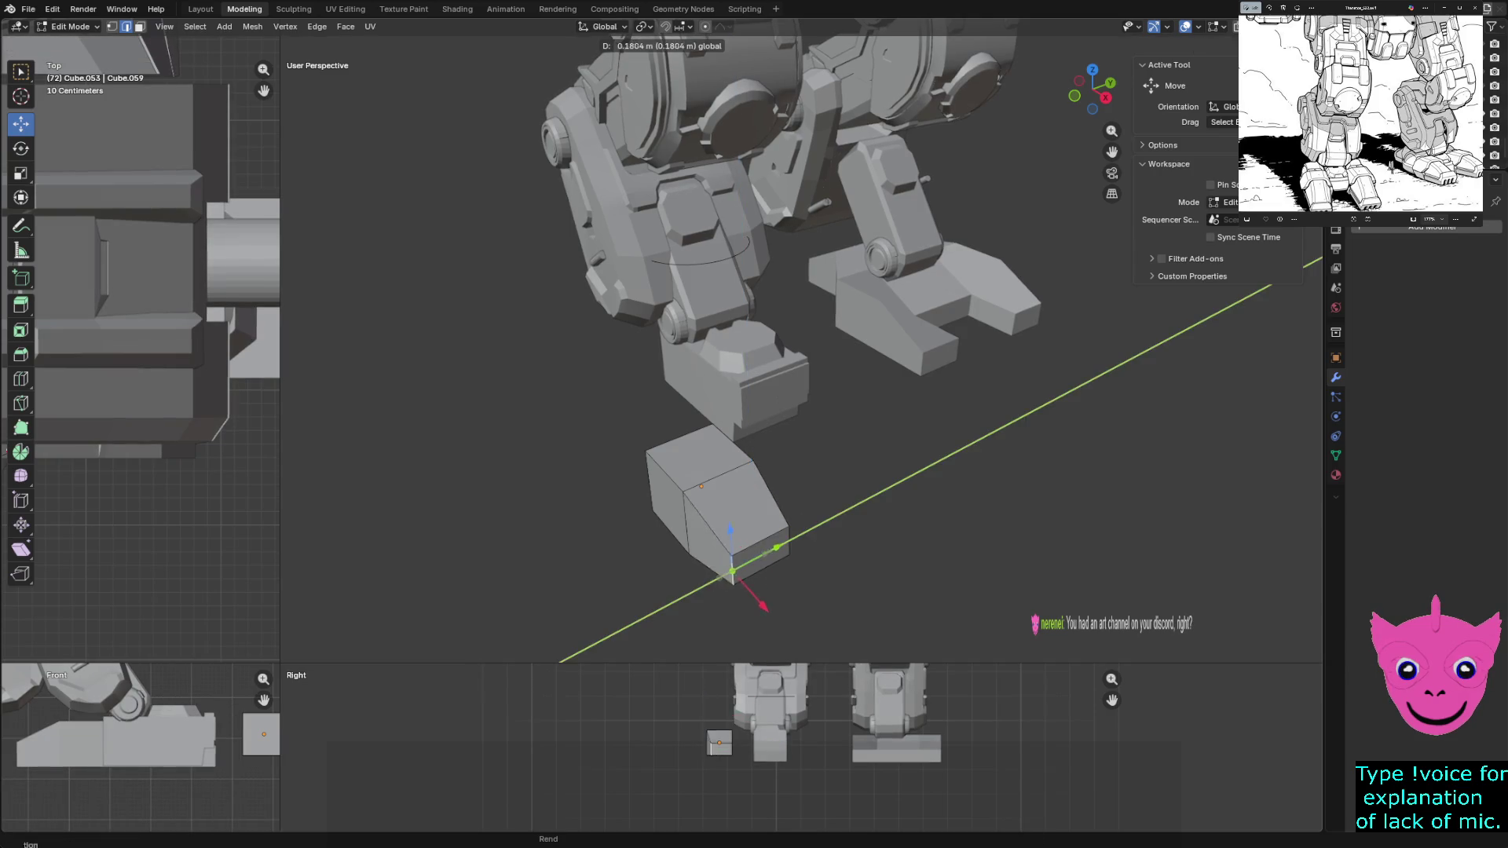
pyautogui.press('Return')
# Move two more toe edges with Shift+Y and Y locks to taper the front into a point
pyautogui.click(790, 540)
pyautogui.press('g')
pyautogui.hotkey('shift', 'y')
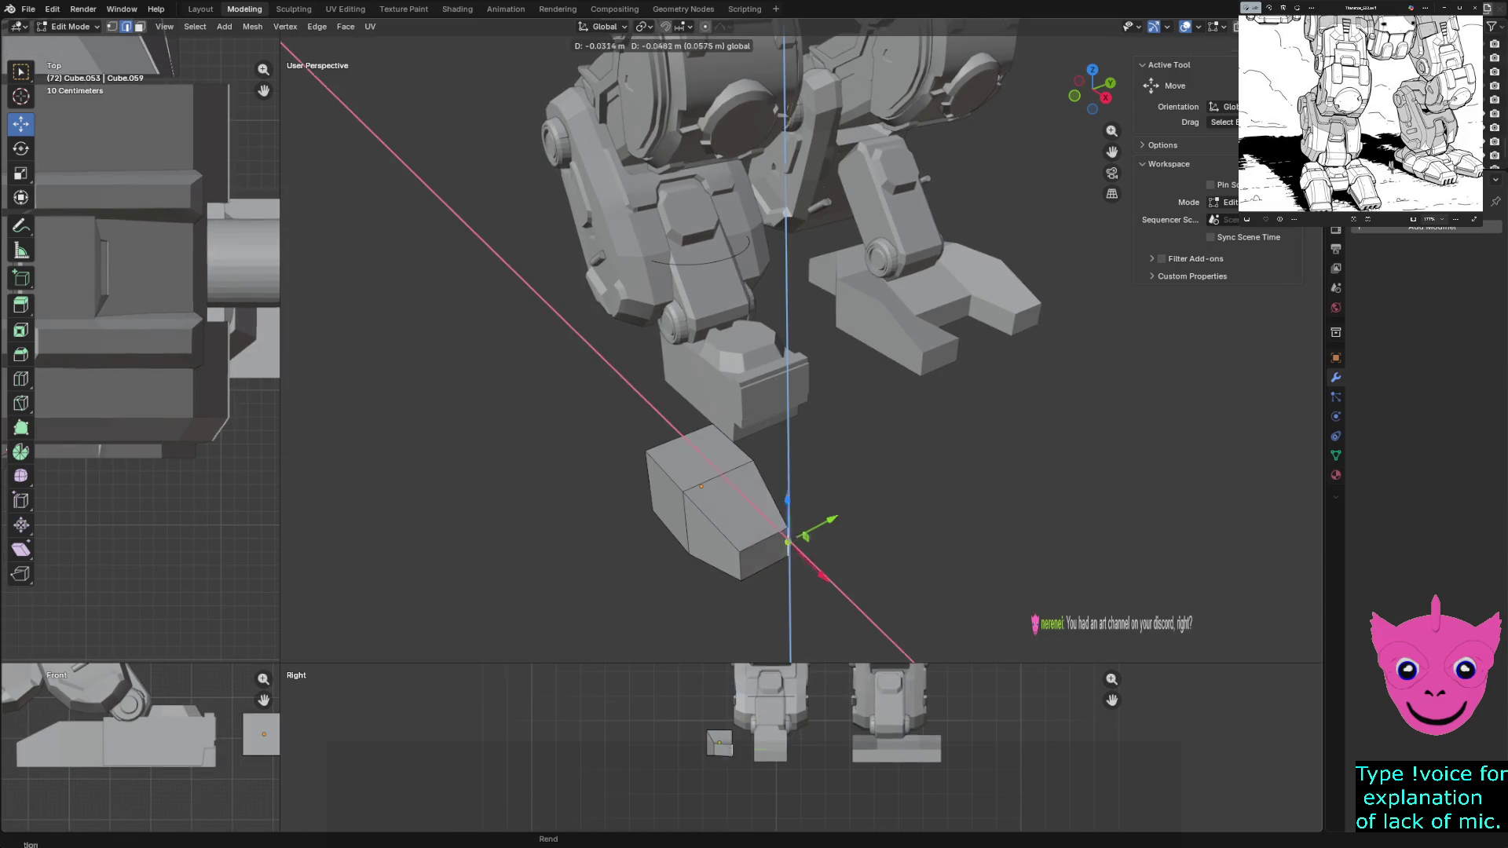
pyautogui.press('Return')
pyautogui.click(766, 554)
pyautogui.press('g')
pyautogui.press('y')
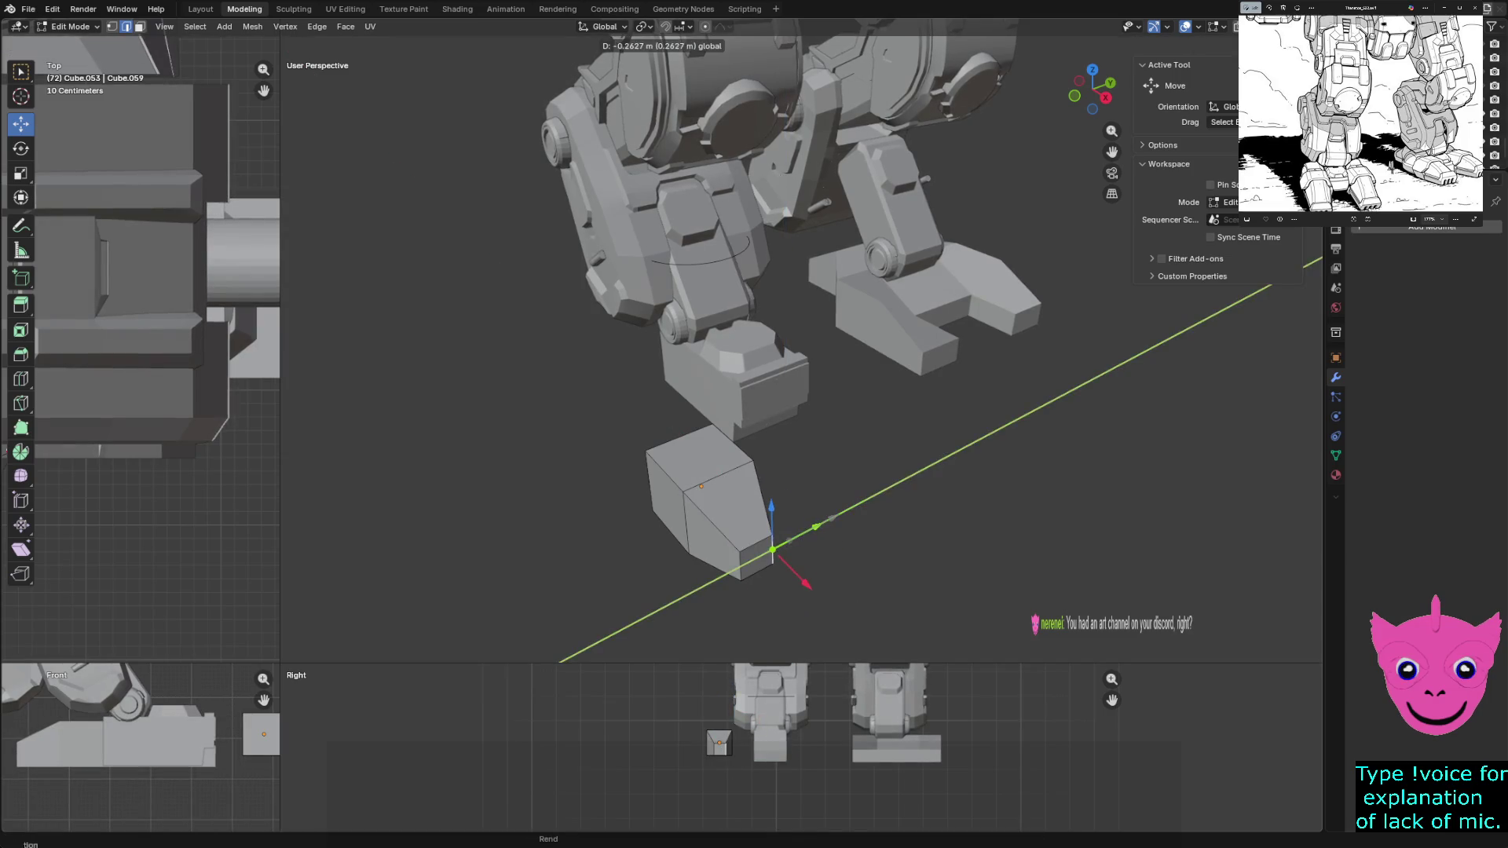
pyautogui.press('Return')
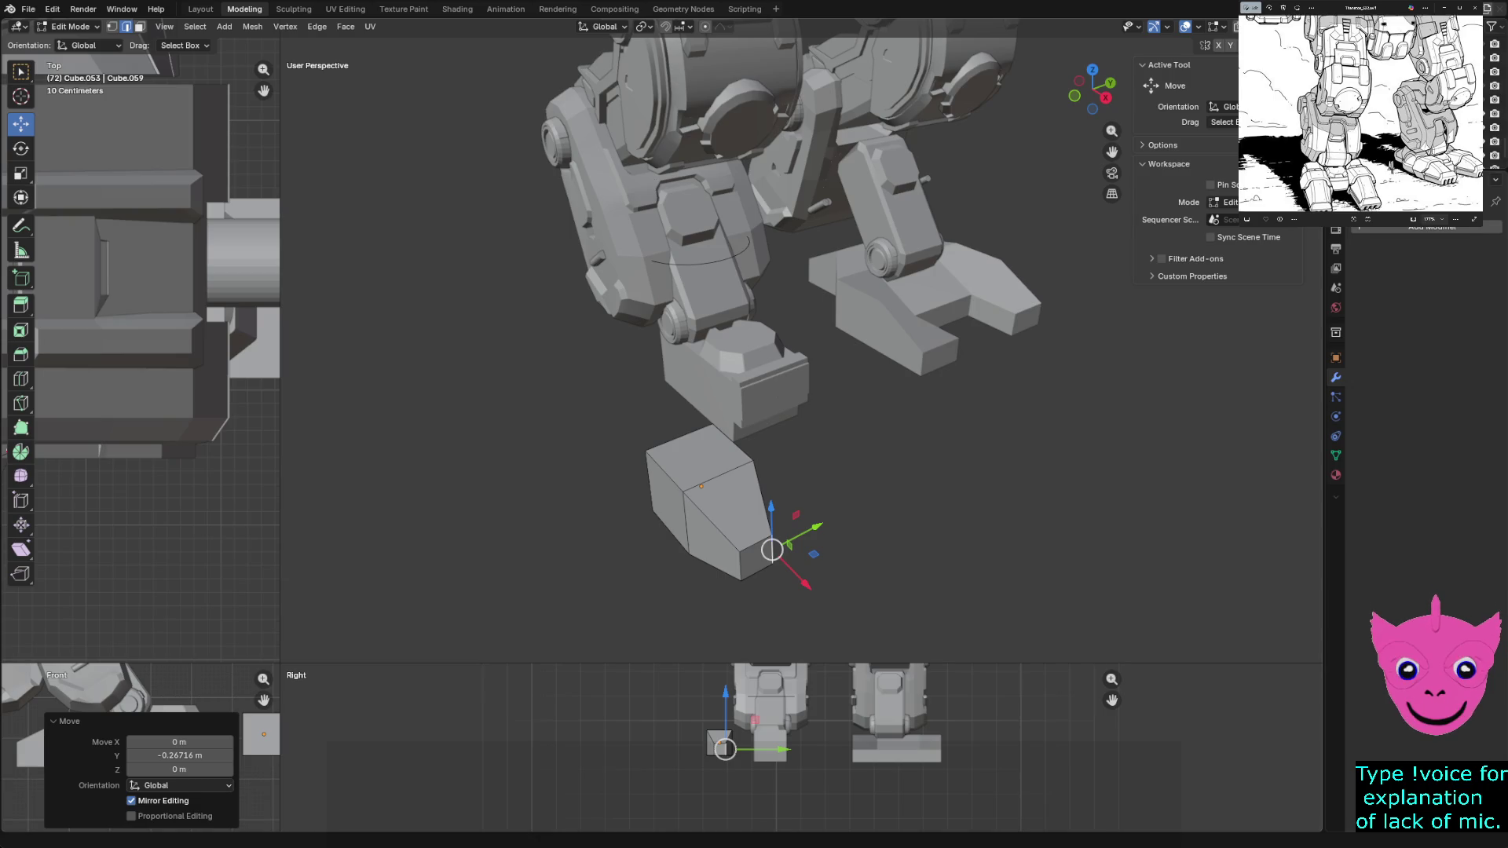
pyautogui.moveTo(802, 354); pyautogui.dragTo(731, 343, button='middle')
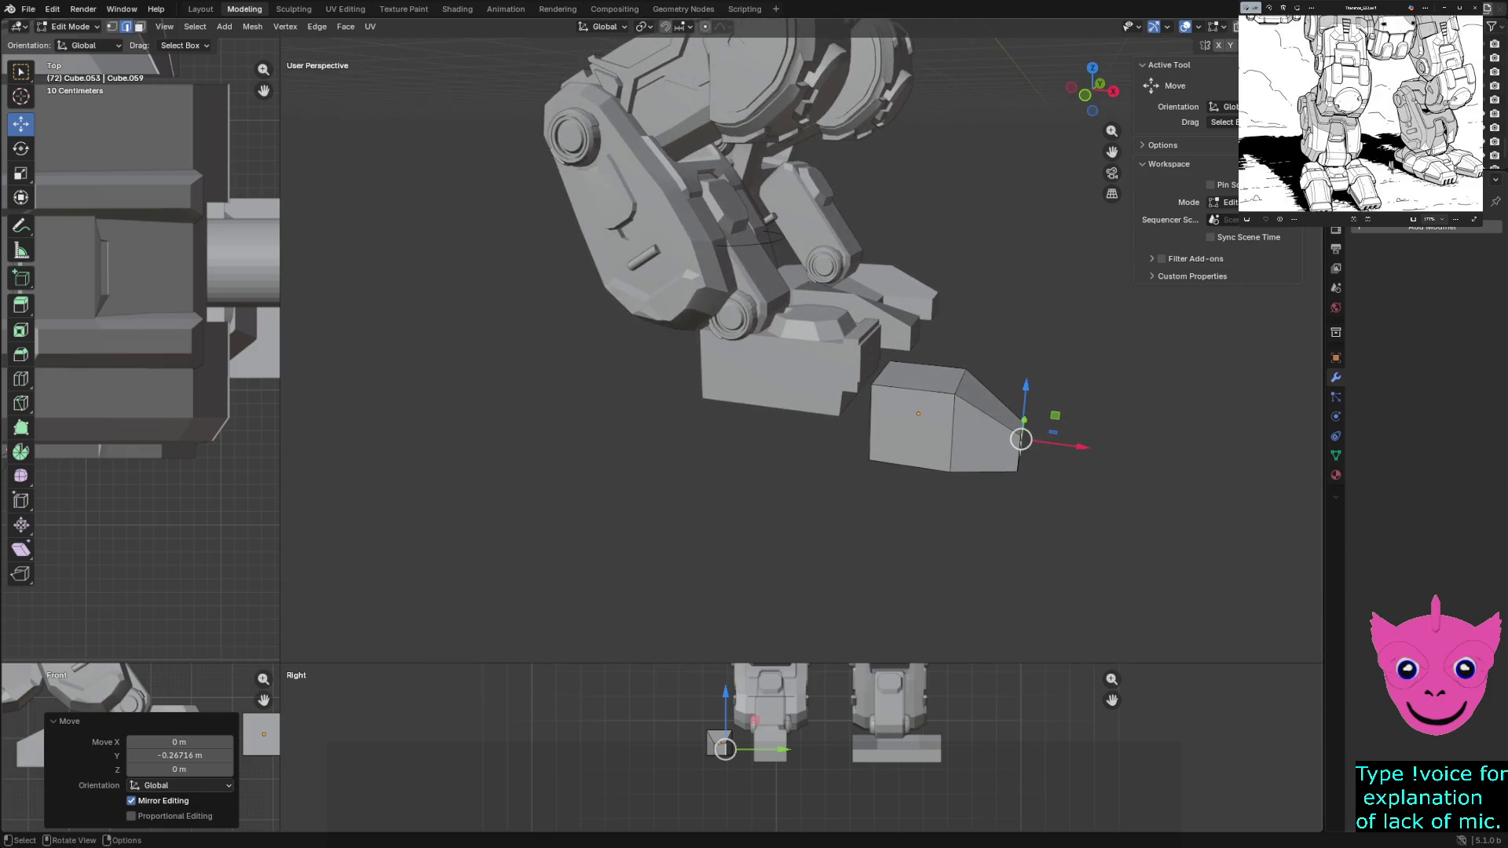
# In wireframe, select the whole toe mesh and shift it along X
pyautogui.hotkey('shift', 'z')
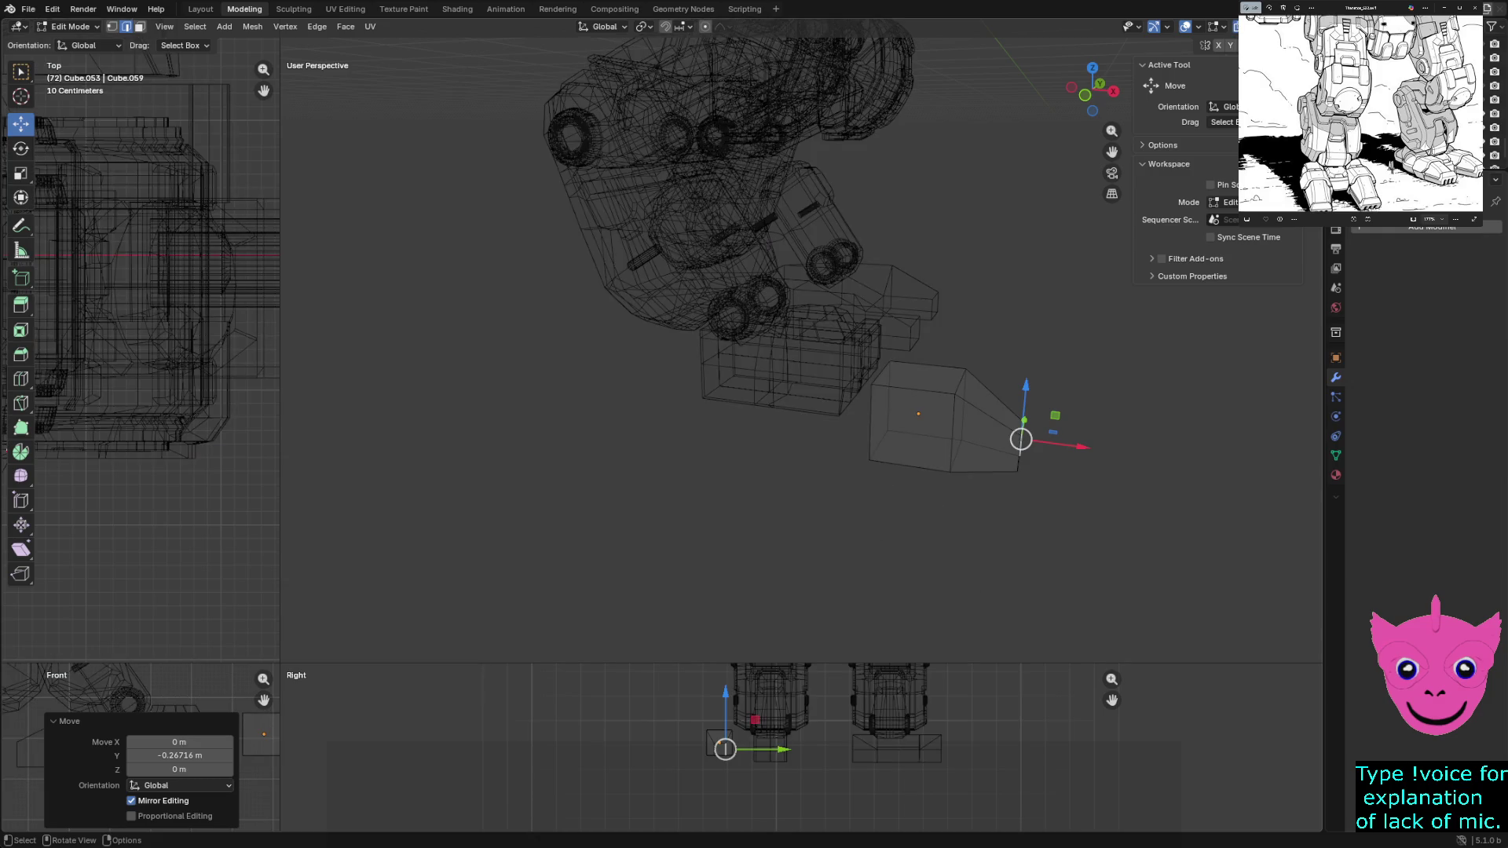
pyautogui.press('l')
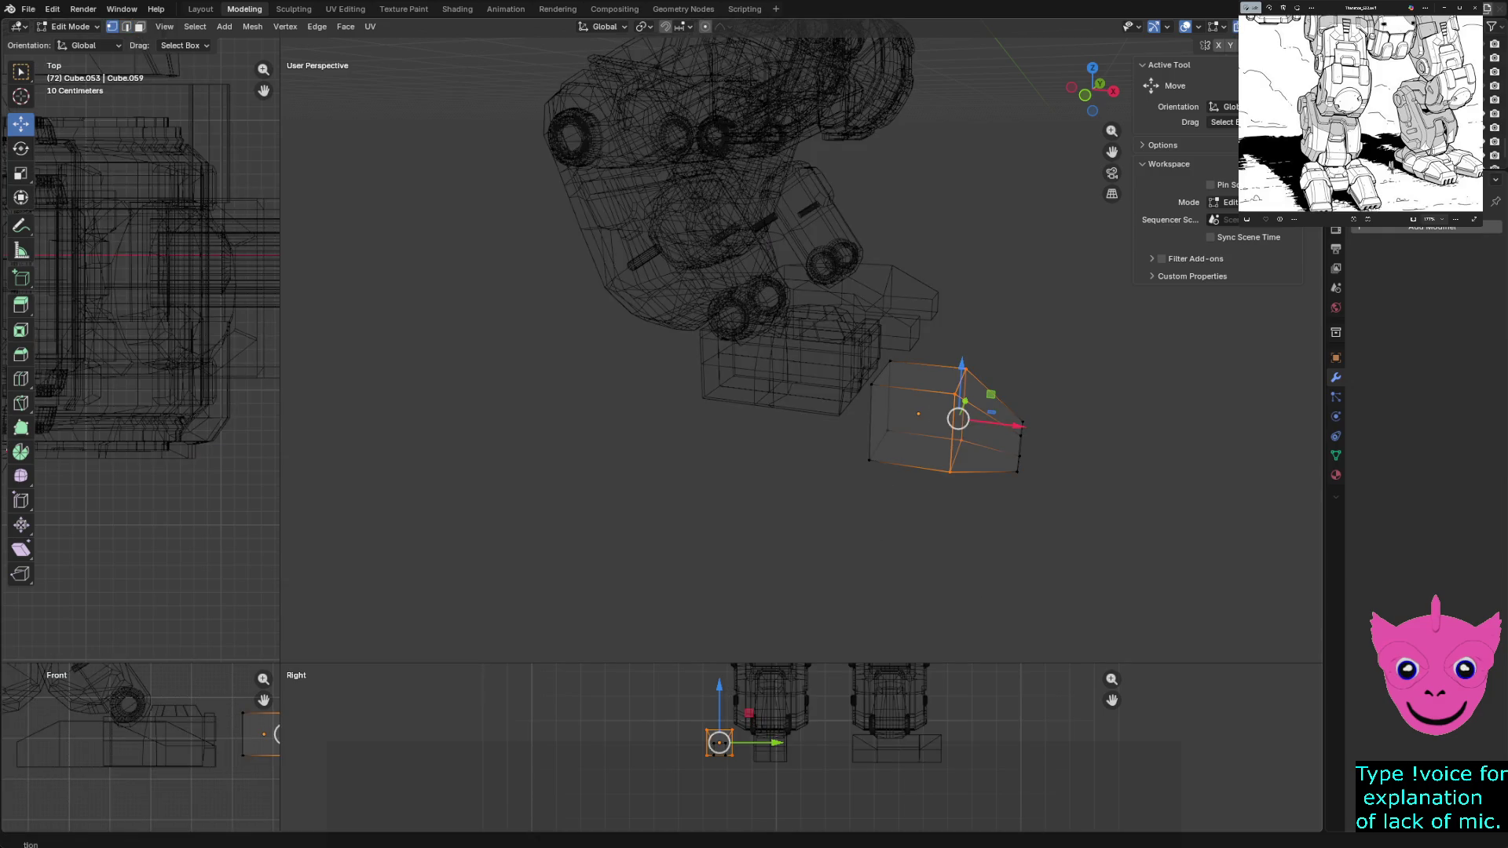
pyautogui.moveTo(1017, 423); pyautogui.dragTo(977, 421)
pyautogui.moveTo(802, 354)
pyautogui.mouseDown(button='middle')
pyautogui.moveTo(848, 389)
pyautogui.moveTo(825, 389)
pyautogui.mouseUp(button='middle')
# Move the toe's top edge and nearby vertices along Y to slim and elongate the block
pyautogui.click(625, 413)
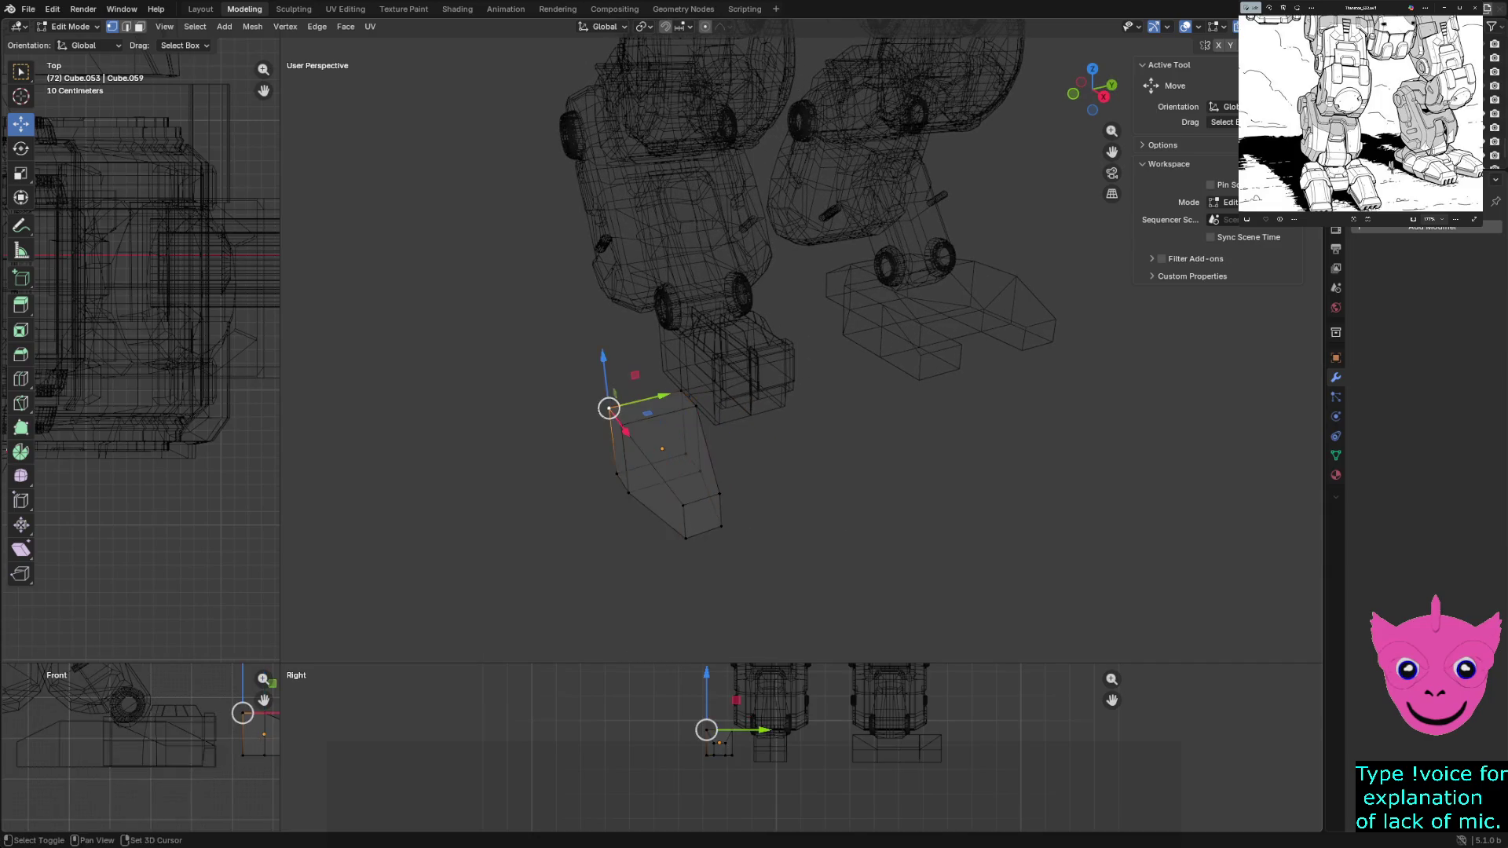
pyautogui.press('g')
pyautogui.press('y')
pyautogui.press('Return')
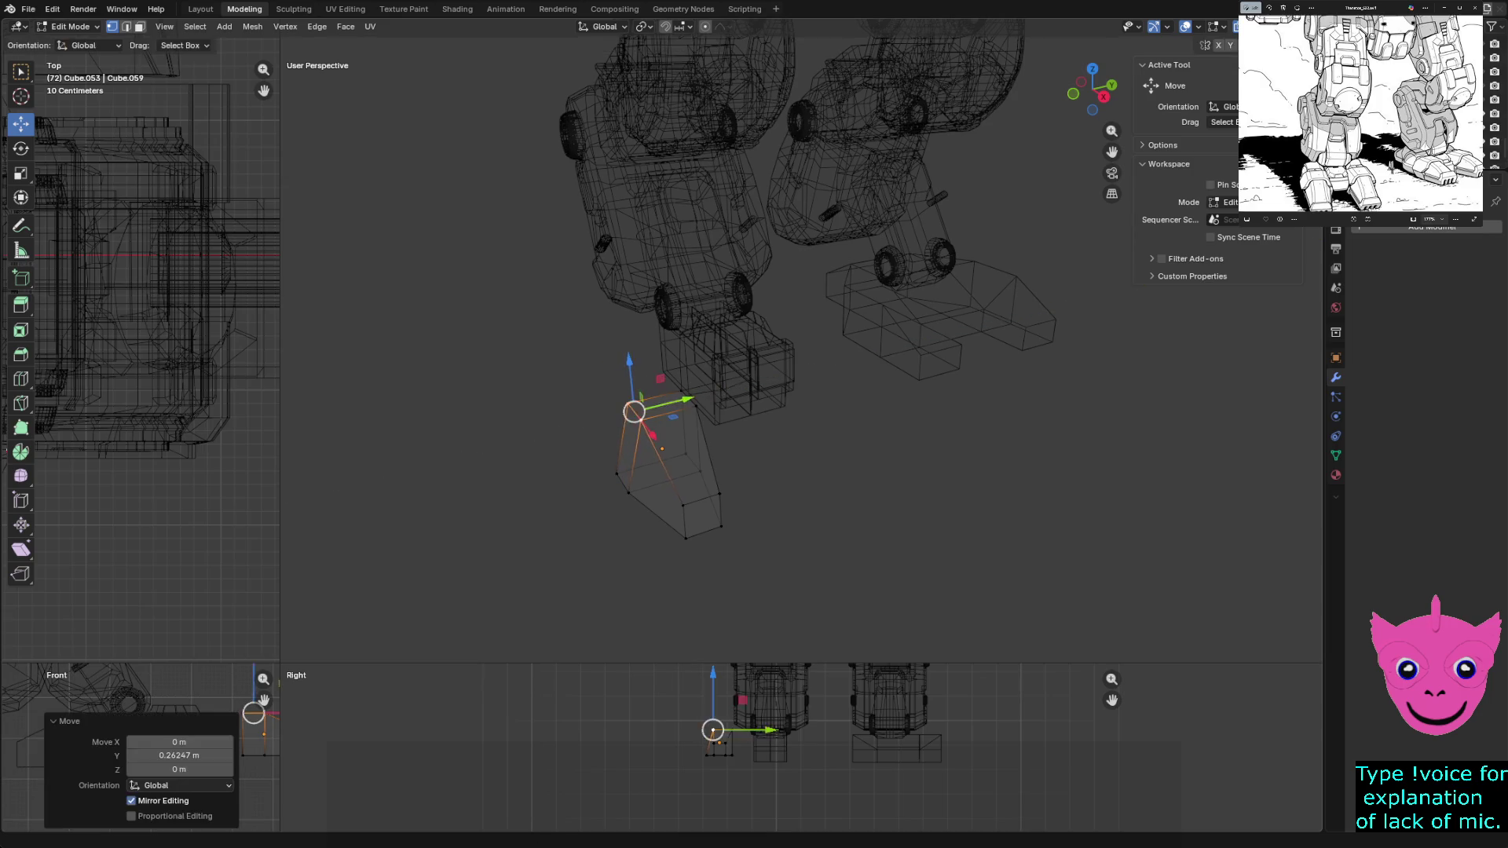
pyautogui.click(668, 395)
pyautogui.press('g')
pyautogui.press('y')
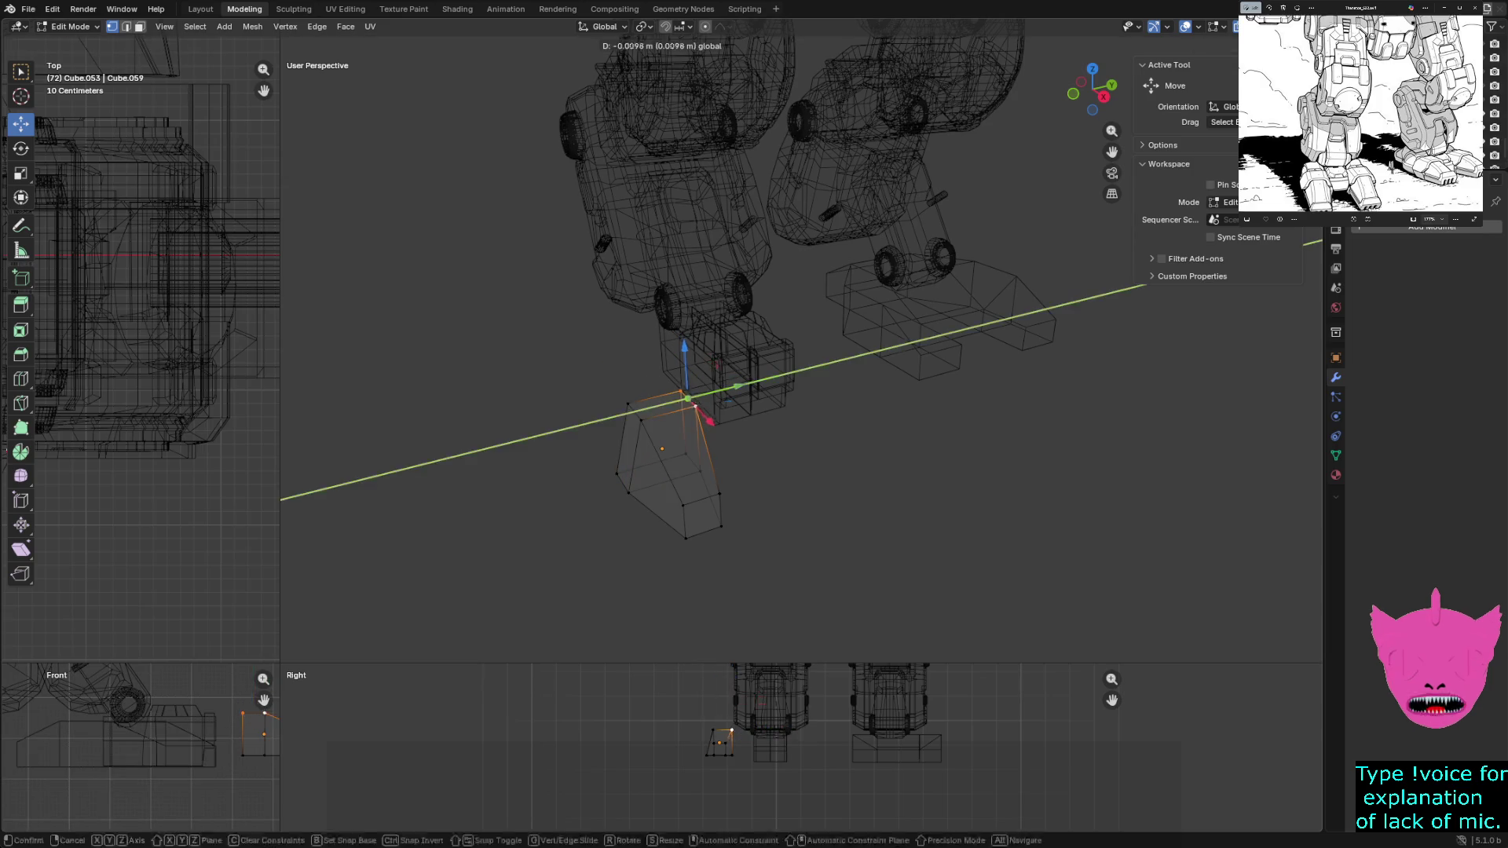
pyautogui.press('Return')
pyautogui.hotkey('alt', 'a')
# Lower the toe's tip vertices along Z to angle the end, then return to solid shading
pyautogui.moveTo(802, 354)
pyautogui.mouseDown(button='middle')
pyautogui.moveTo(824, 377)
pyautogui.moveTo(839, 321)
pyautogui.mouseUp(button='middle')
pyautogui.moveTo(839, 321); pyautogui.dragTo(1028, 401)
pyautogui.press('g')
pyautogui.press('z')
pyautogui.press('Return')
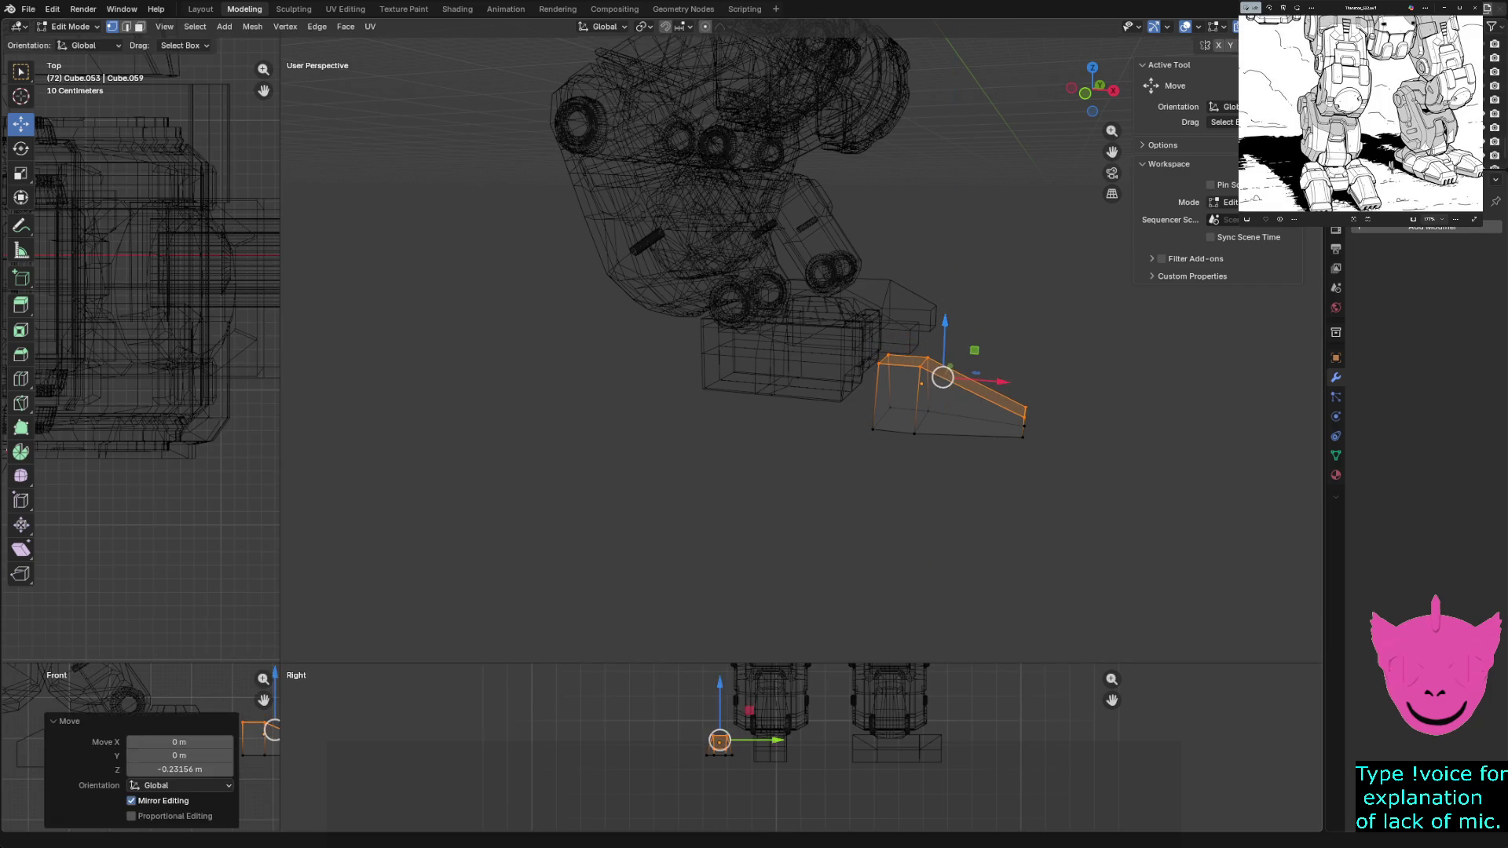
pyautogui.hotkey('alt', 'a')
pyautogui.moveTo(801, 354)
pyautogui.mouseDown(button='middle')
pyautogui.moveTo(826, 331)
pyautogui.moveTo(848, 354)
pyautogui.moveTo(861, 341)
pyautogui.mouseUp(button='middle')
pyautogui.hotkey('shift', 'z')
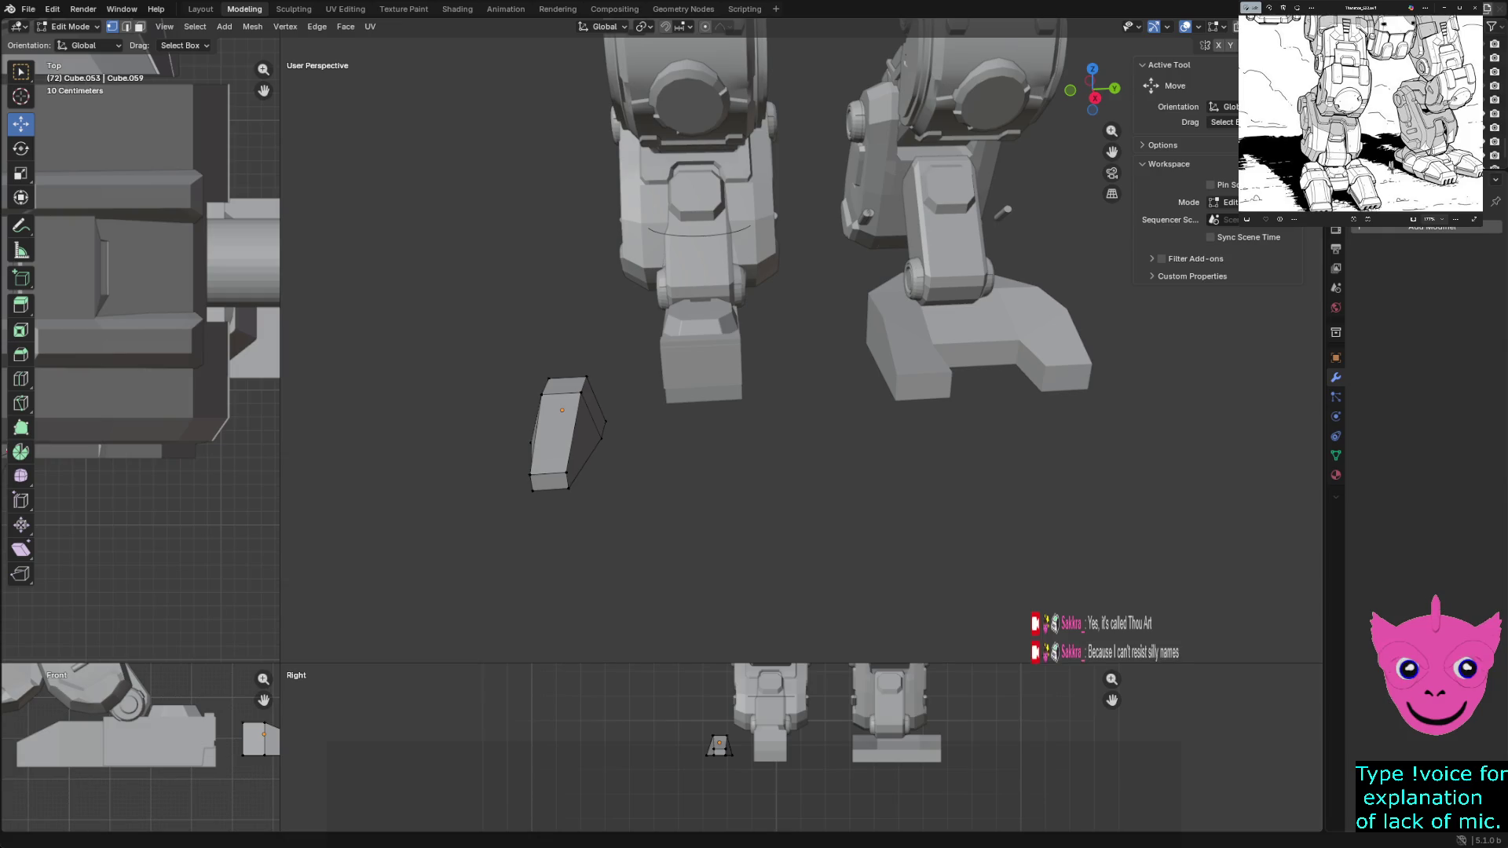
pyautogui.scroll(1, 801, 354)
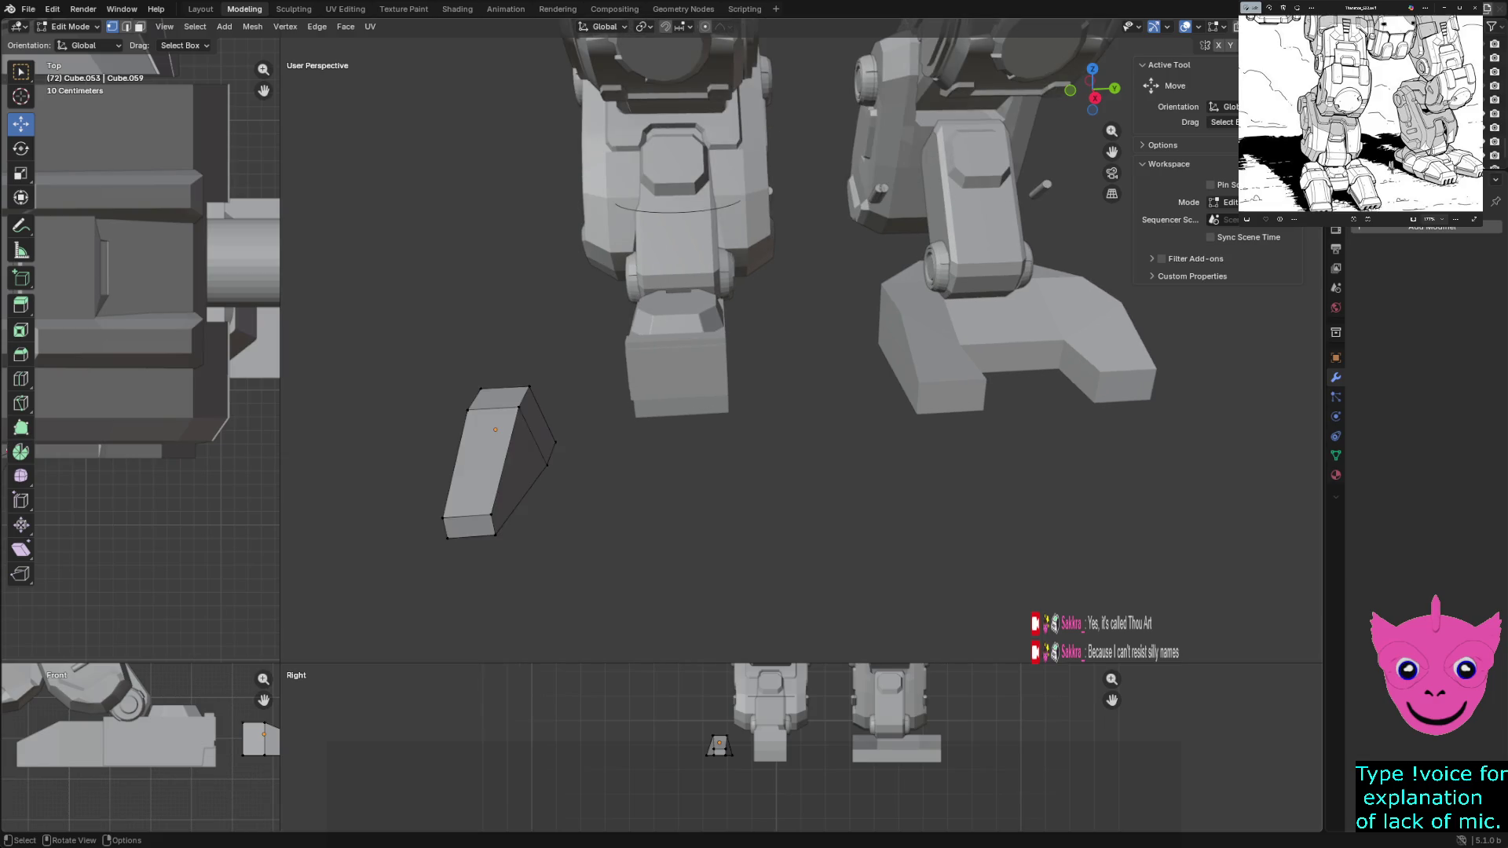
# Push the toe's side face outward along Y to widen the piece
pyautogui.moveTo(754, 354); pyautogui.dragTo(778, 348, button='middle')
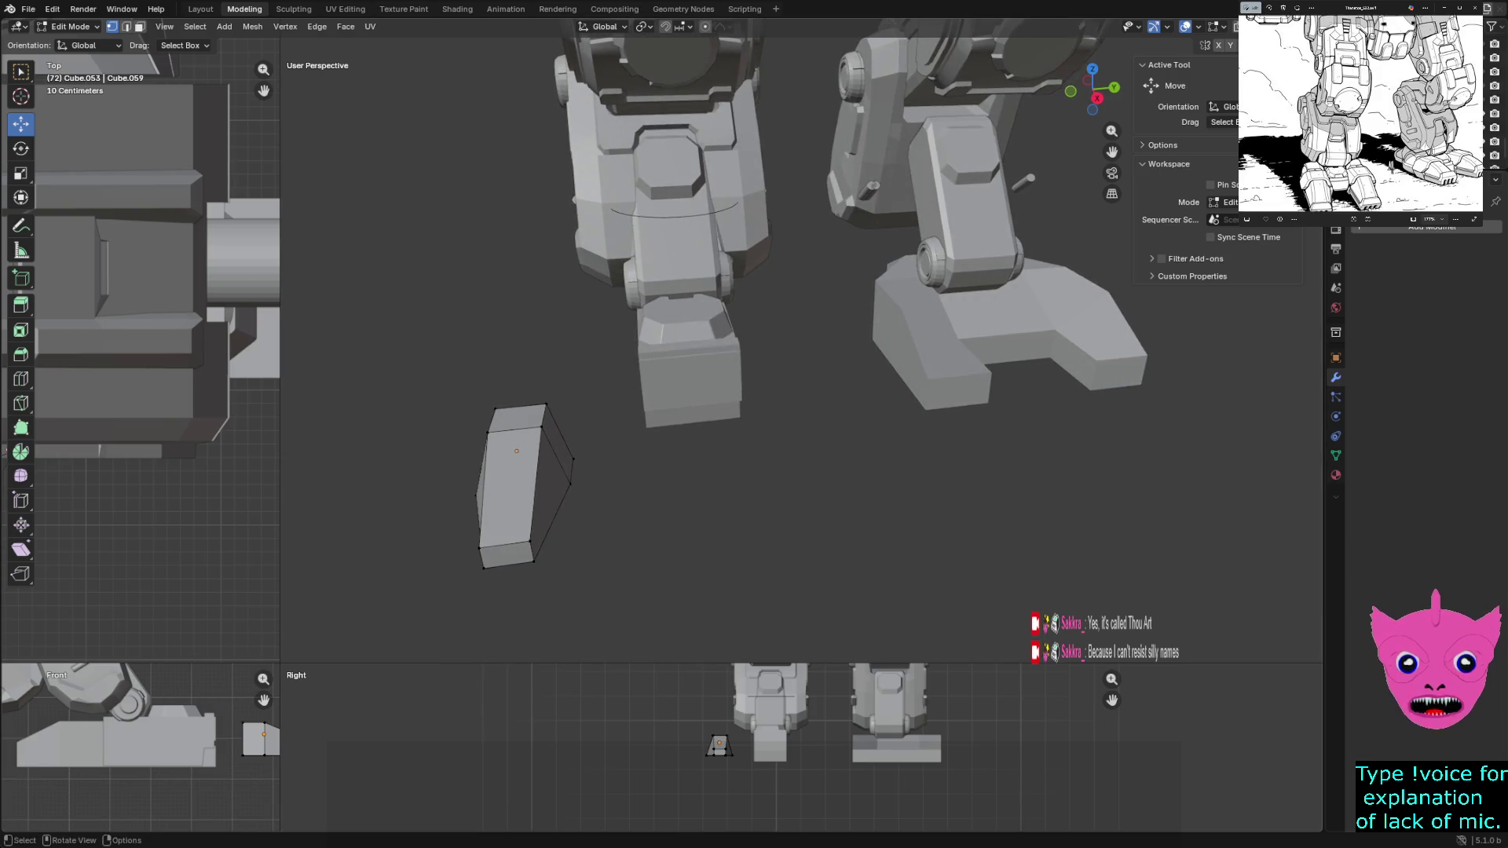
pyautogui.moveTo(513, 390); pyautogui.dragTo(599, 581)
pyautogui.moveTo(595, 471); pyautogui.dragTo(642, 470)
pyautogui.moveTo(707, 471); pyautogui.dragTo(755, 459, button='middle')
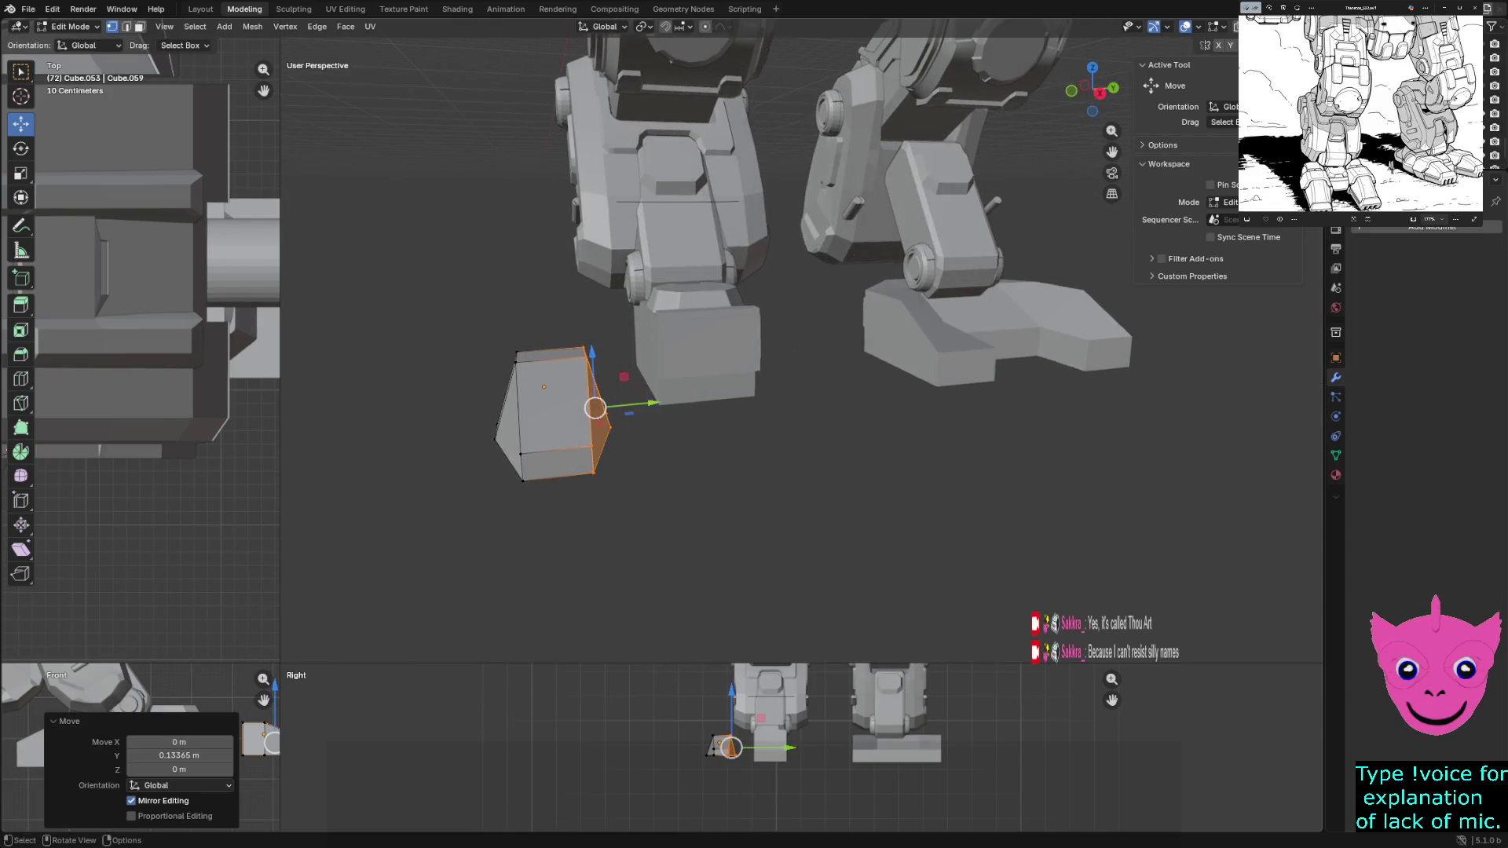
# In Object Mode, slide the toe piece along Y toward the foot and lower it along Z
pyautogui.press('Tab')
pyautogui.moveTo(598, 384); pyautogui.dragTo(675, 377)
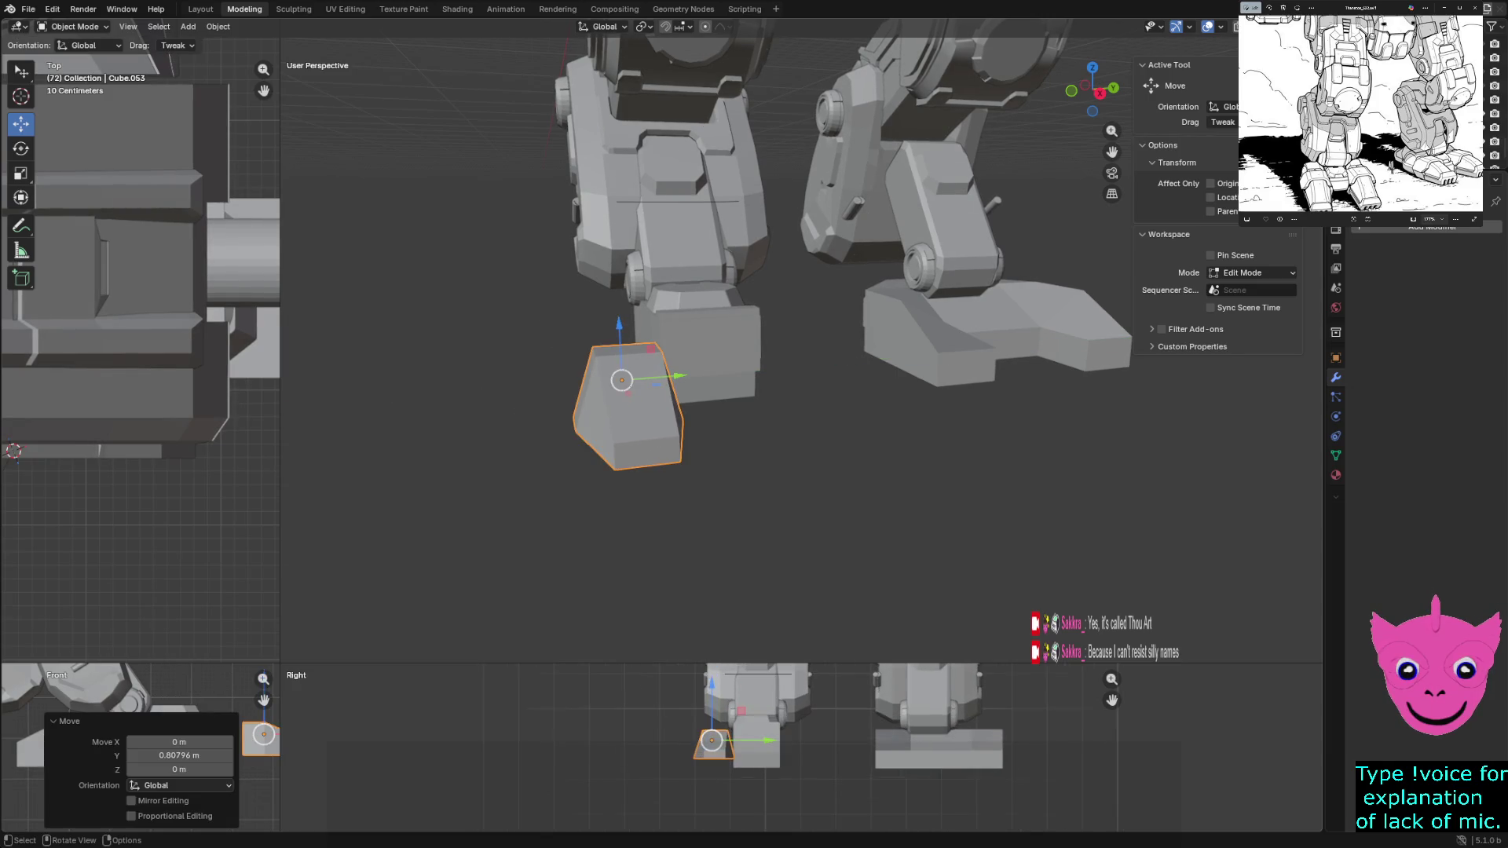
pyautogui.moveTo(619, 326); pyautogui.dragTo(620, 351)
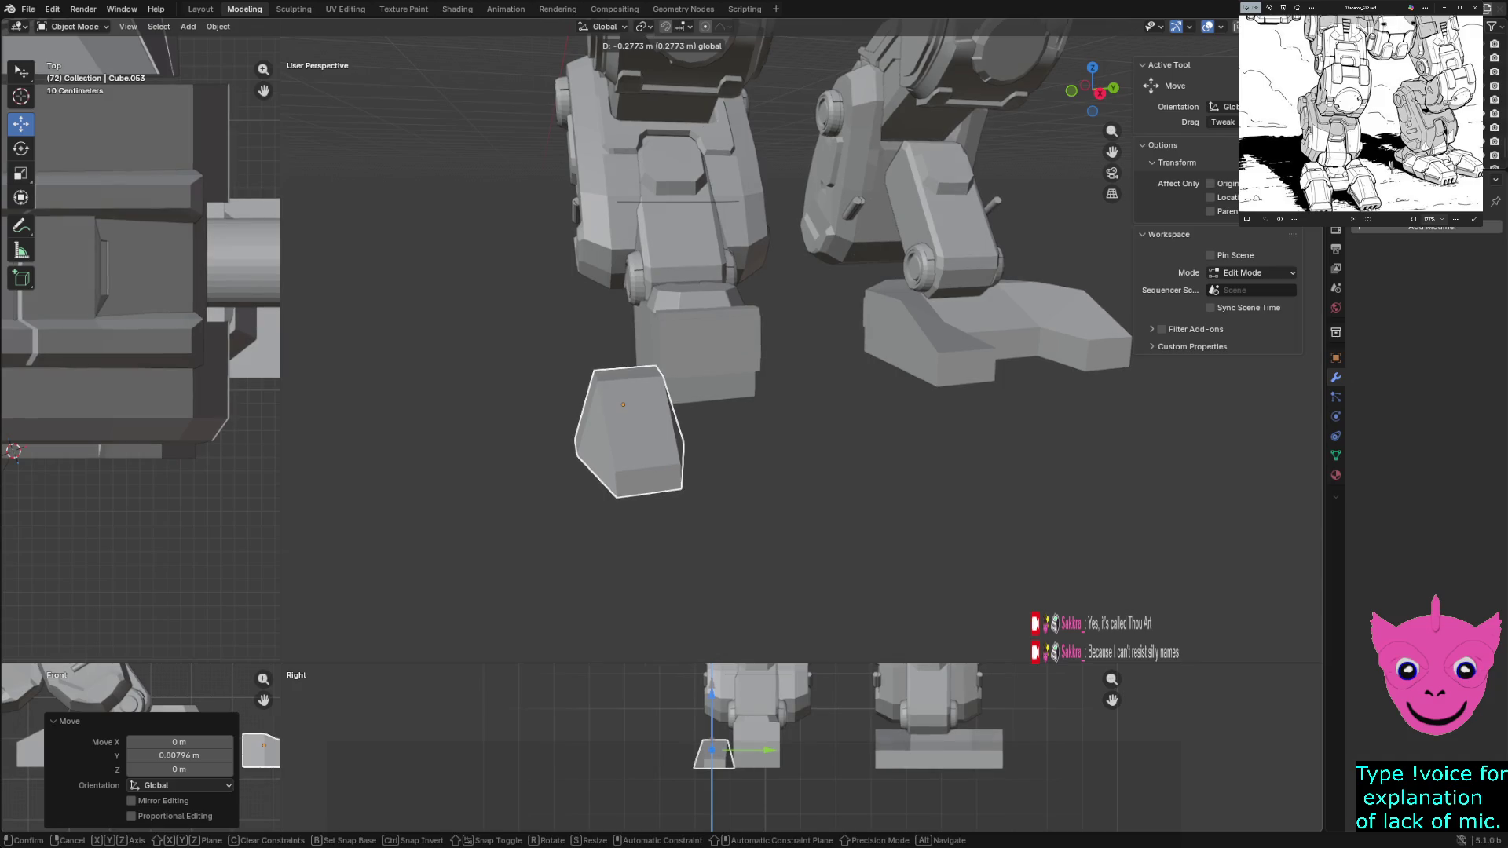
pyautogui.moveTo(754, 472); pyautogui.dragTo(801, 460, button='middle')
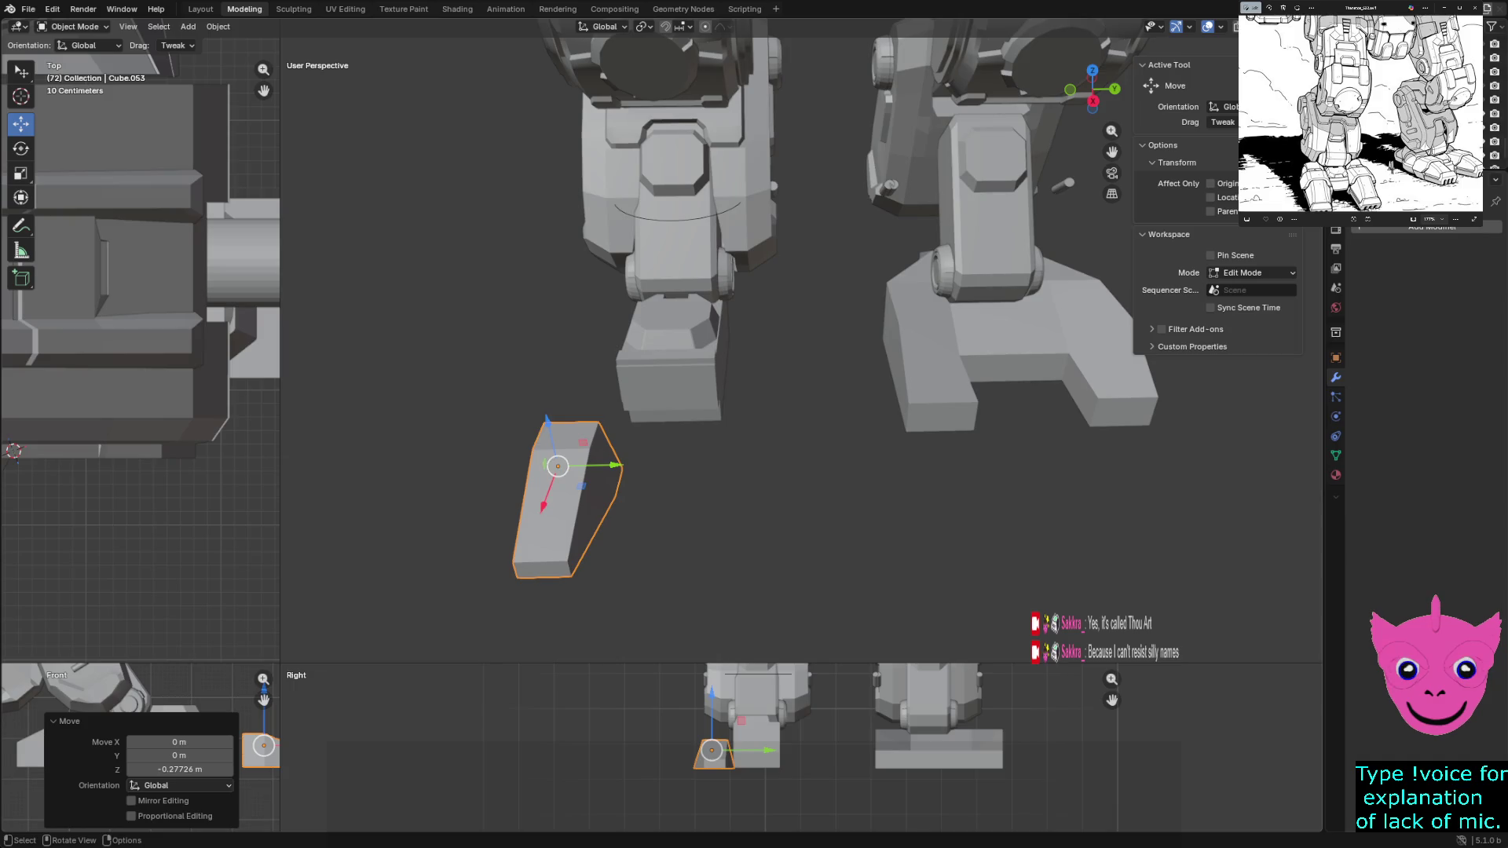
# Nudge the toe piece along X and Y, undoing a misplaced Shift+Y move
pyautogui.press('g')
pyautogui.press('x')
pyautogui.press('Return')
pyautogui.press('g')
pyautogui.press('y')
pyautogui.press('Return')
pyautogui.press('g')
pyautogui.hotkey('shift', 'y')
pyautogui.press('Return')
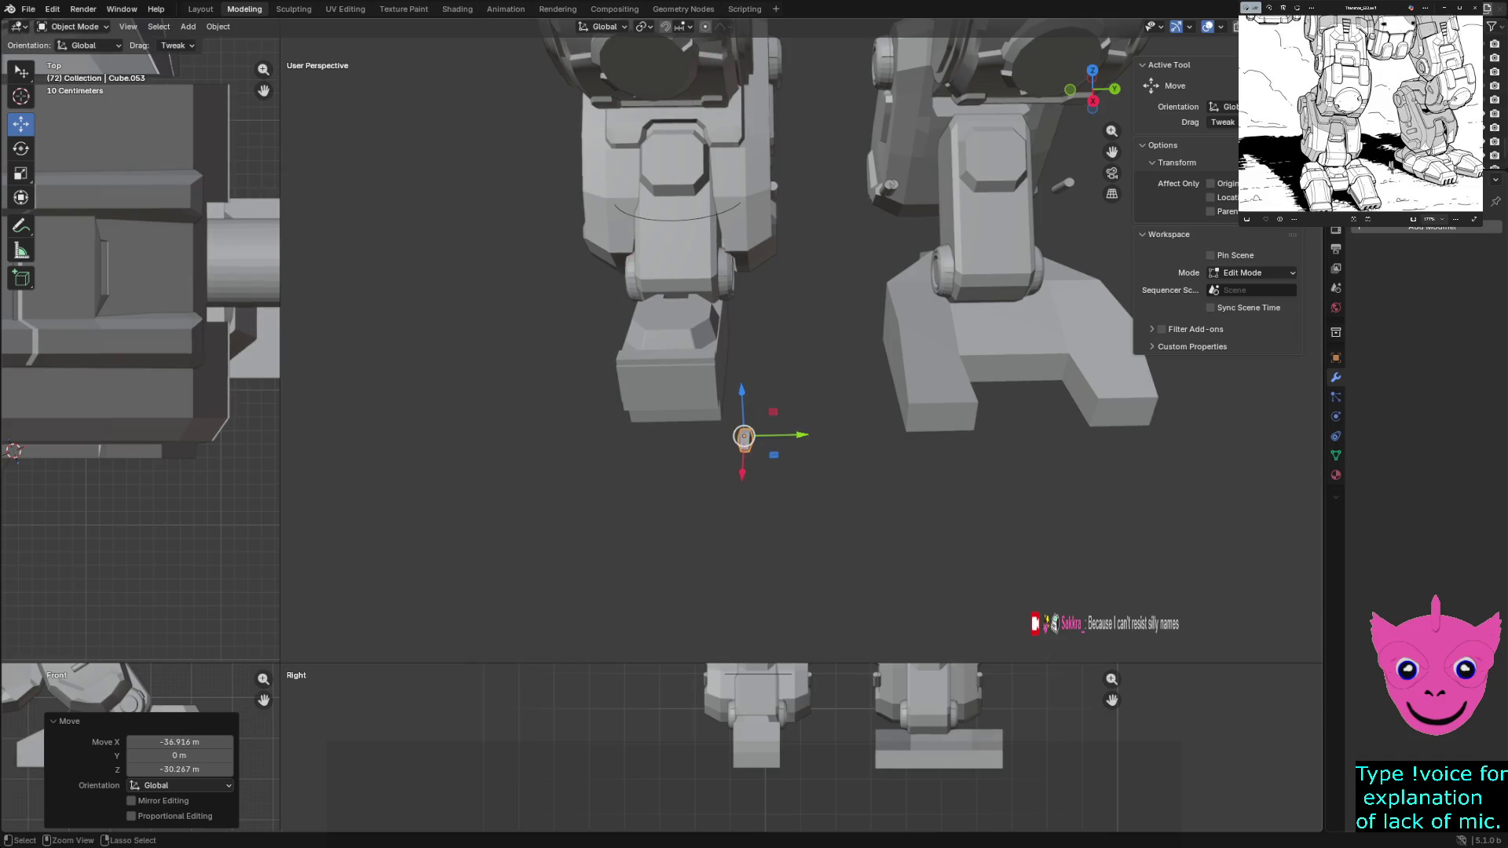
pyautogui.hotkey('ctrl', 'z')
# Copy and paste the toe piece, then move the pasted block forward along Y under the leg
pyautogui.hotkey('ctrl', 'c')
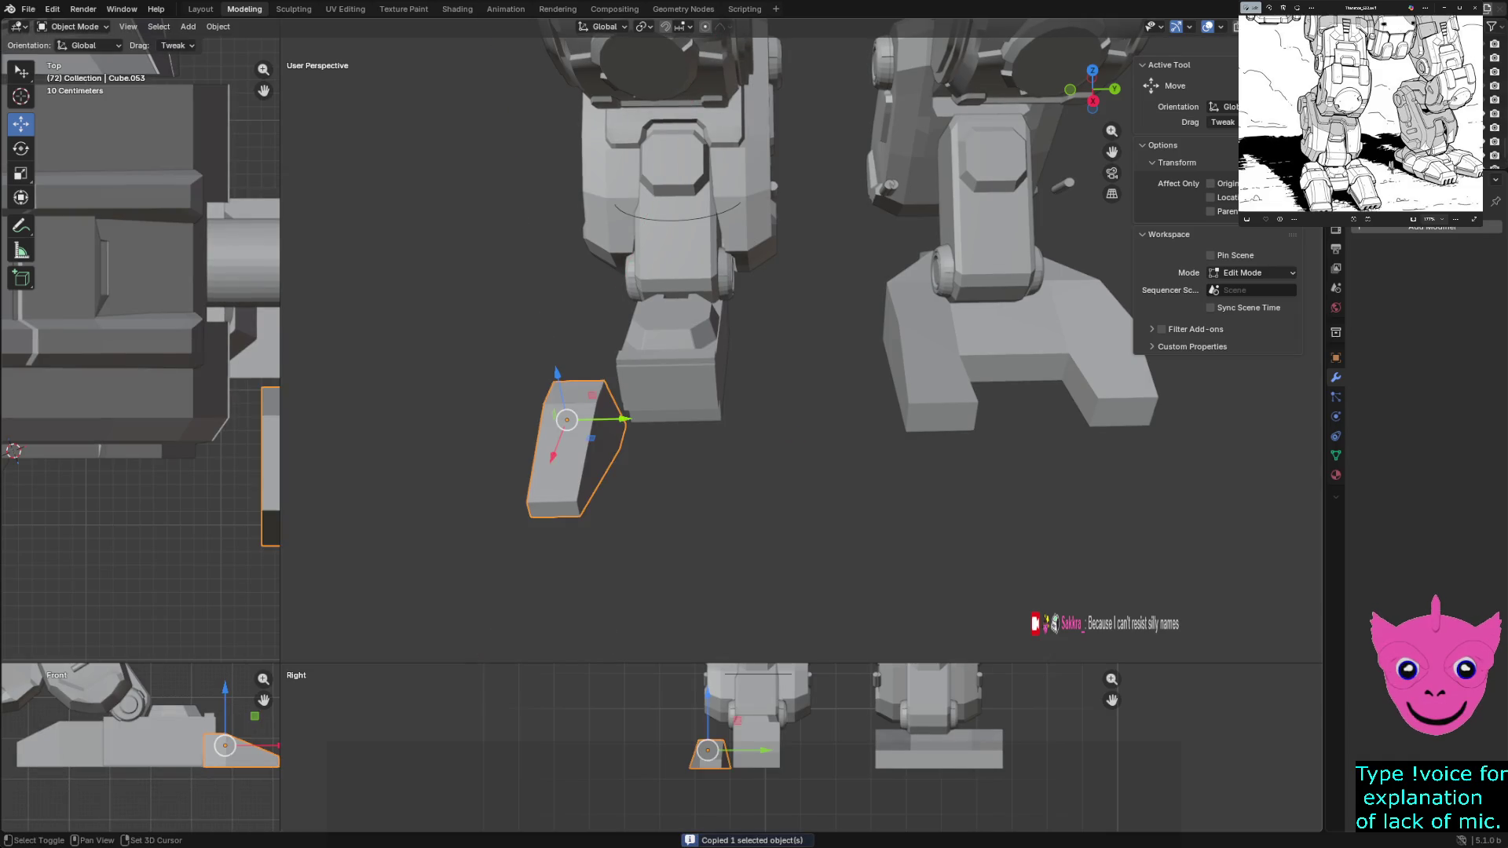
pyautogui.press('g')
pyautogui.hotkey('shift', 'y')
pyautogui.press('Return')
pyautogui.hotkey('ctrl', 'z')
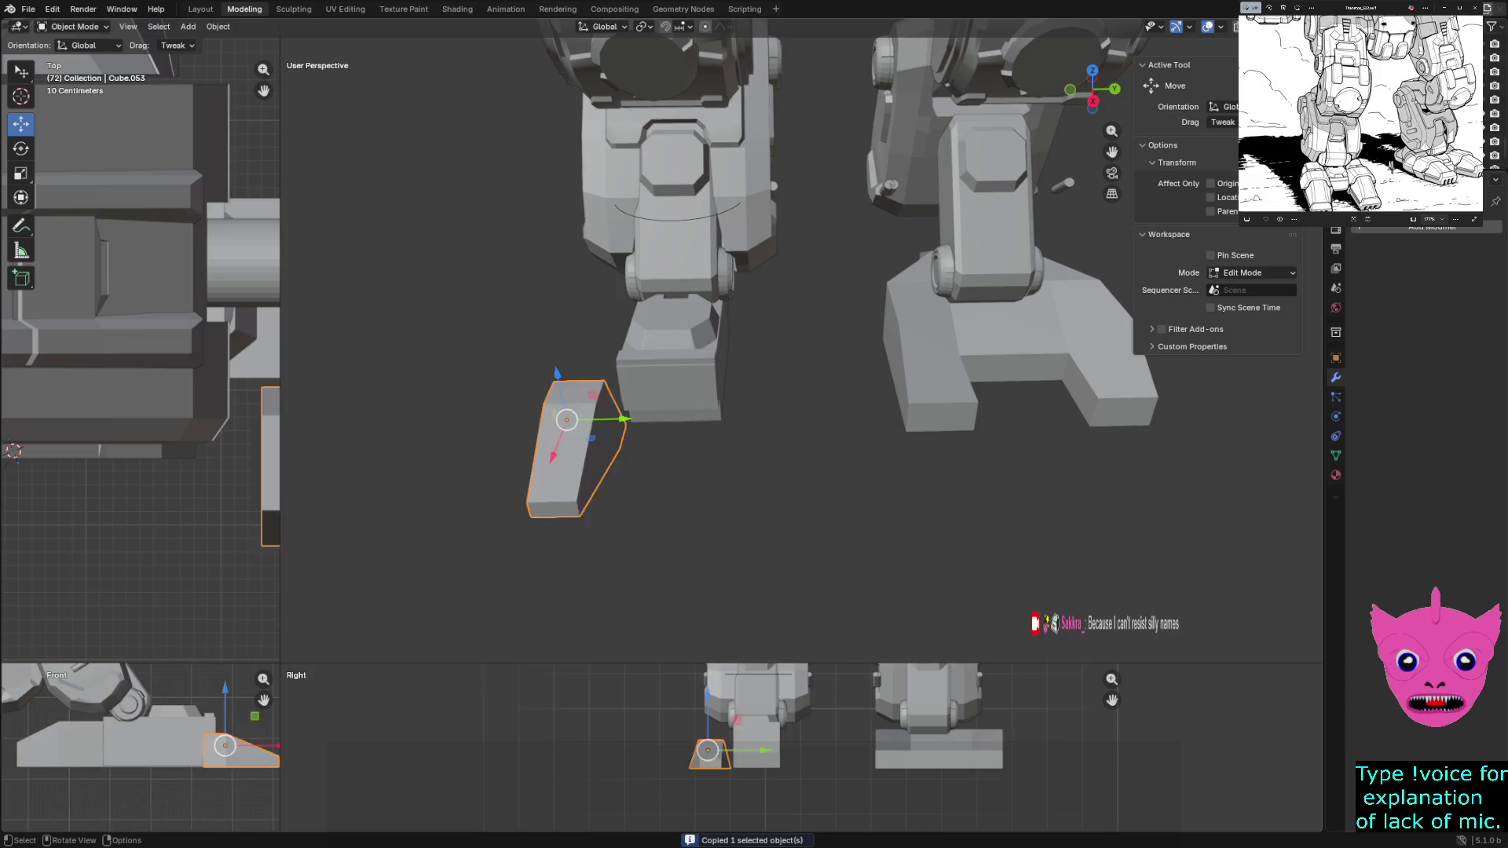
pyautogui.hotkey('ctrl', 'z')
pyautogui.hotkey('ctrl', 'v')
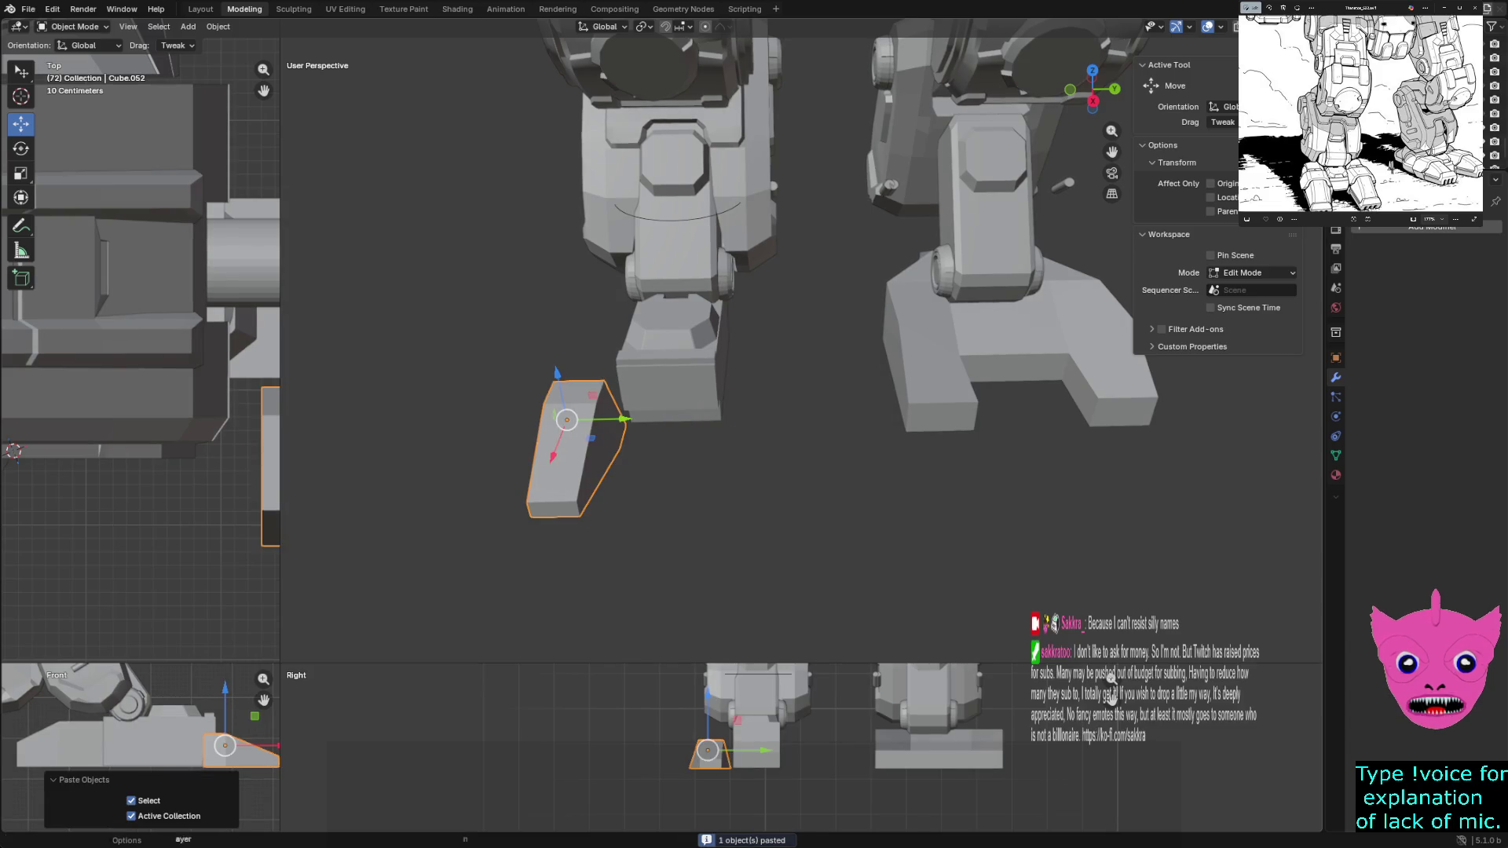
pyautogui.press('g')
pyautogui.press('y')
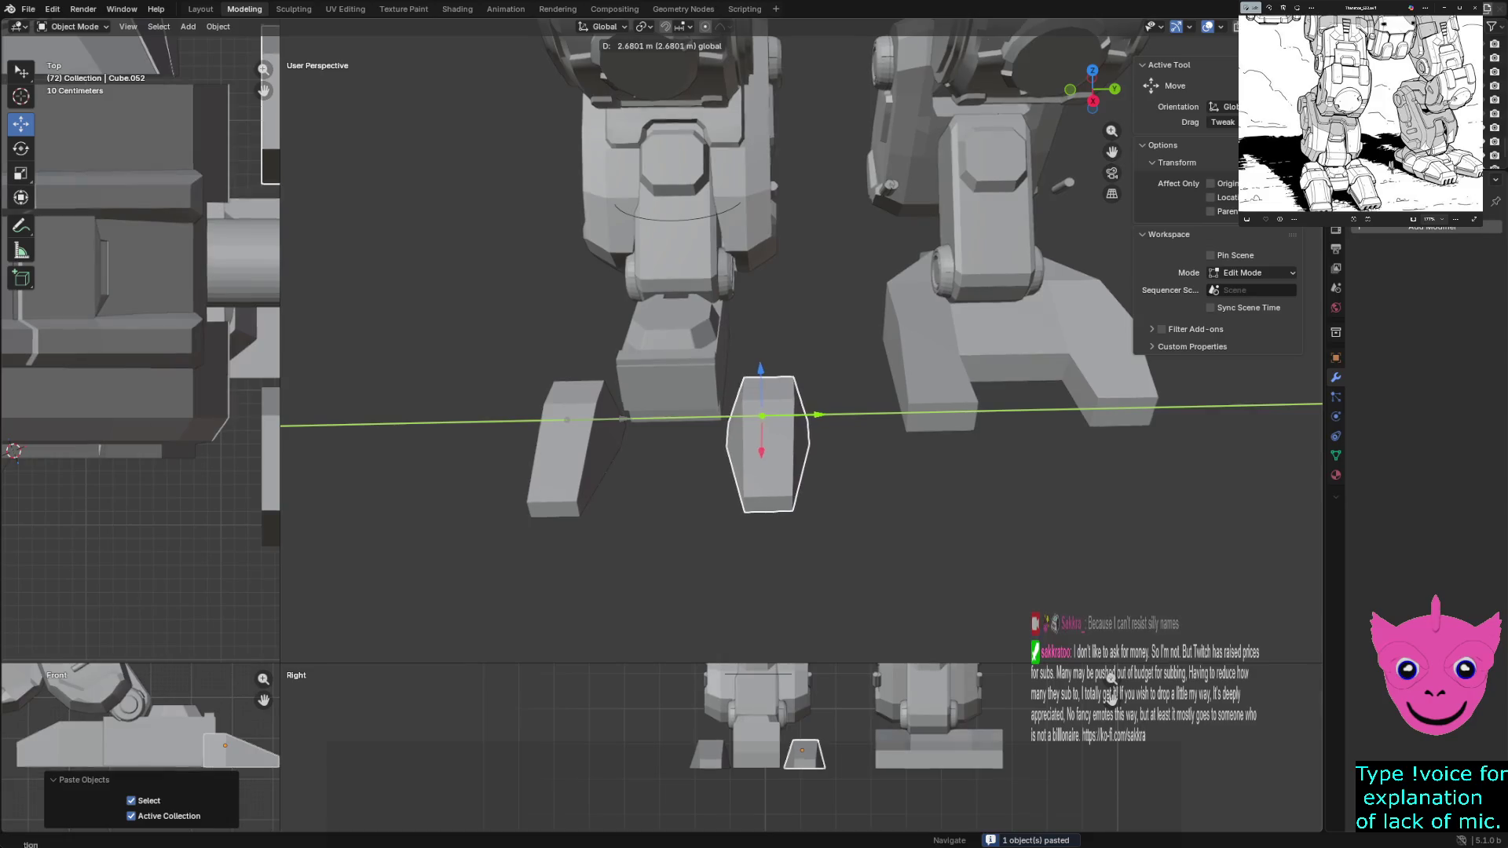
pyautogui.press('Return')
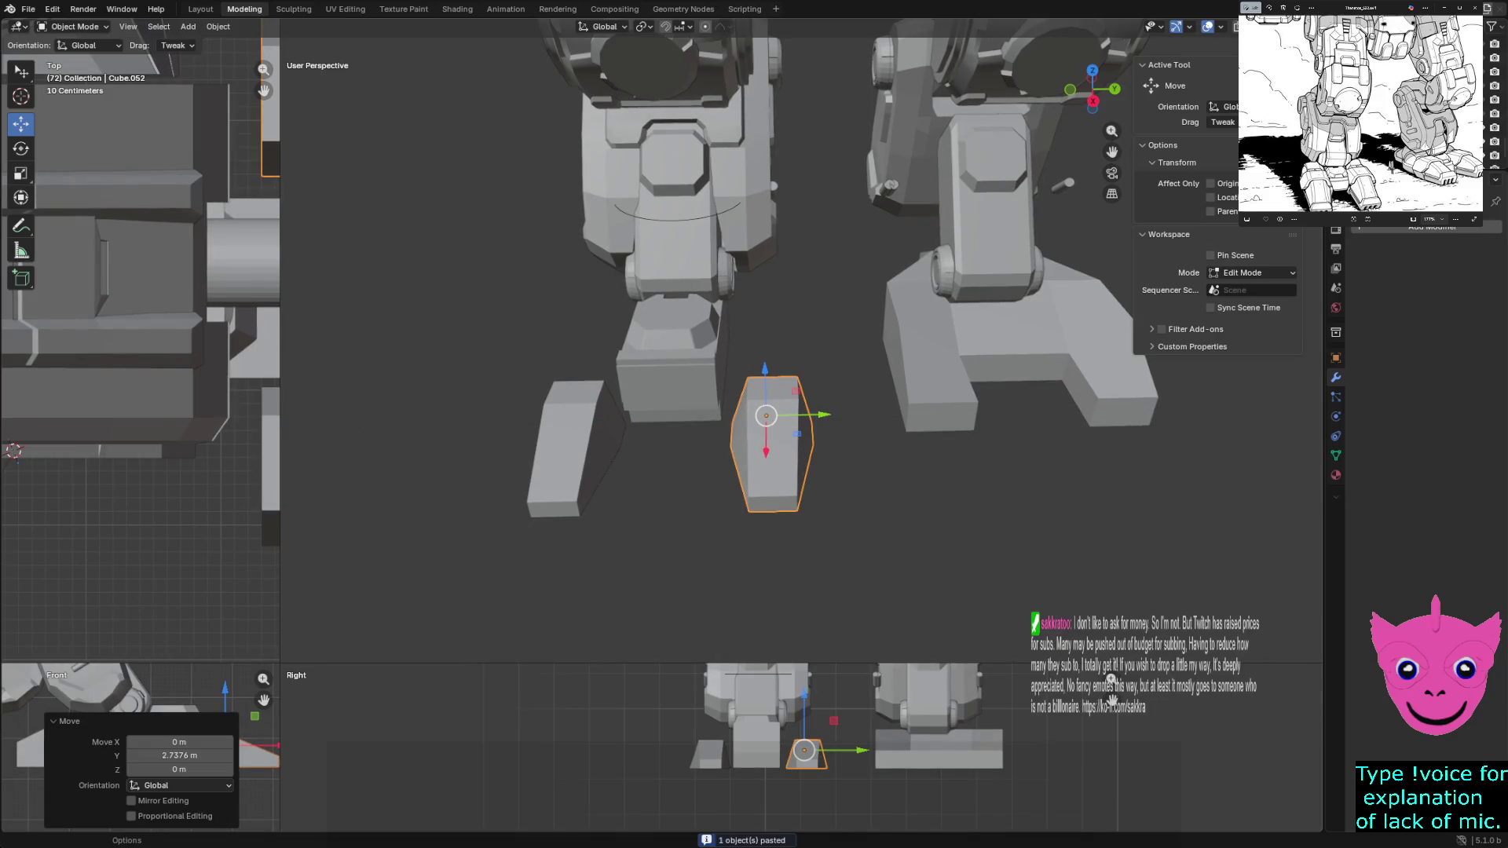
# Copy and paste toe block Cube.053 and slide the copy left along X beside the foot
pyautogui.moveTo(766, 354); pyautogui.dragTo(866, 271, button='middle')
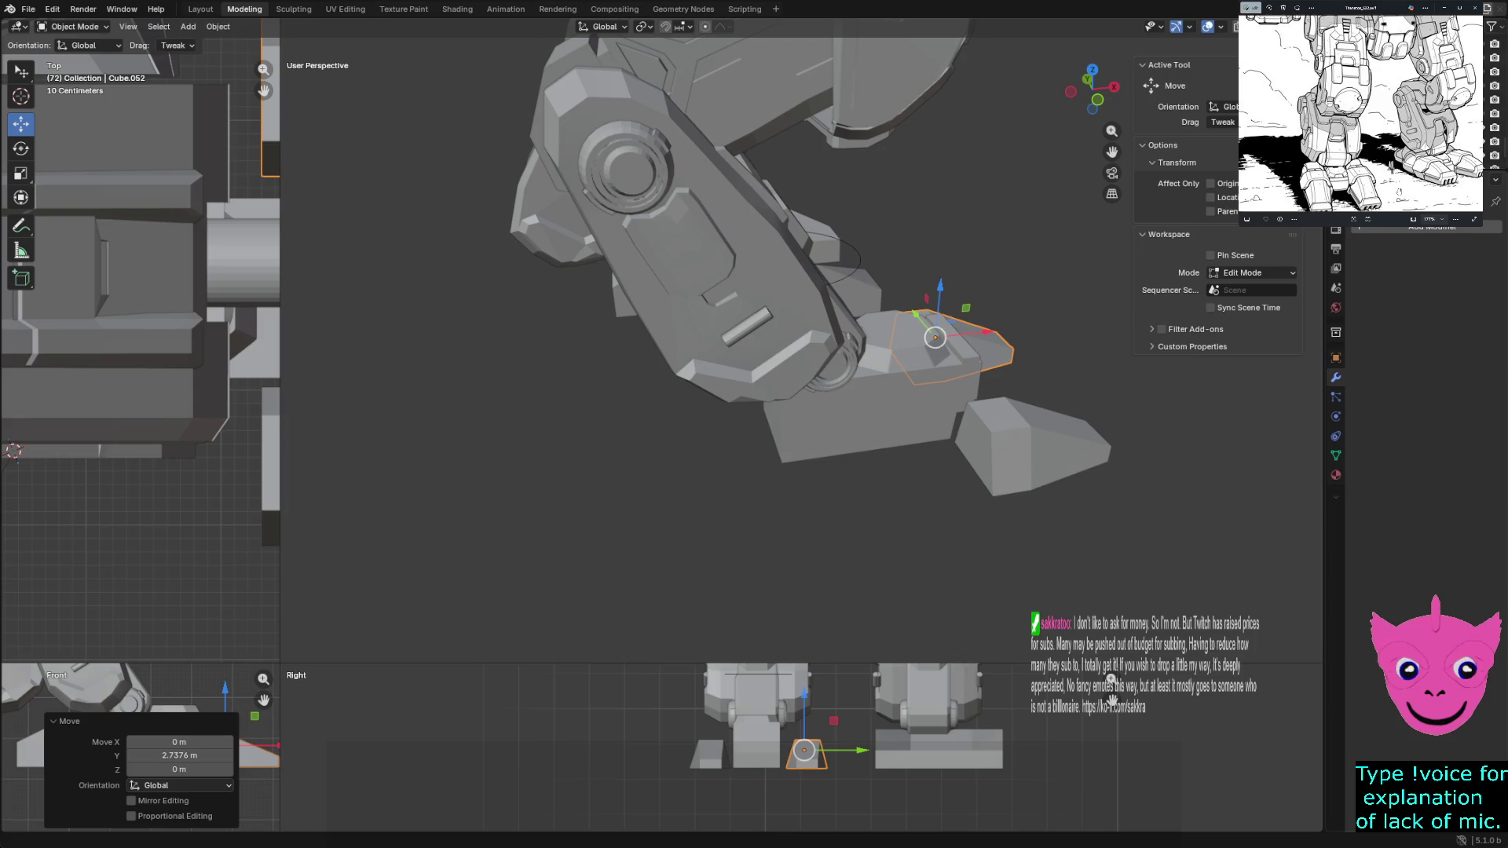
pyautogui.click(1032, 454)
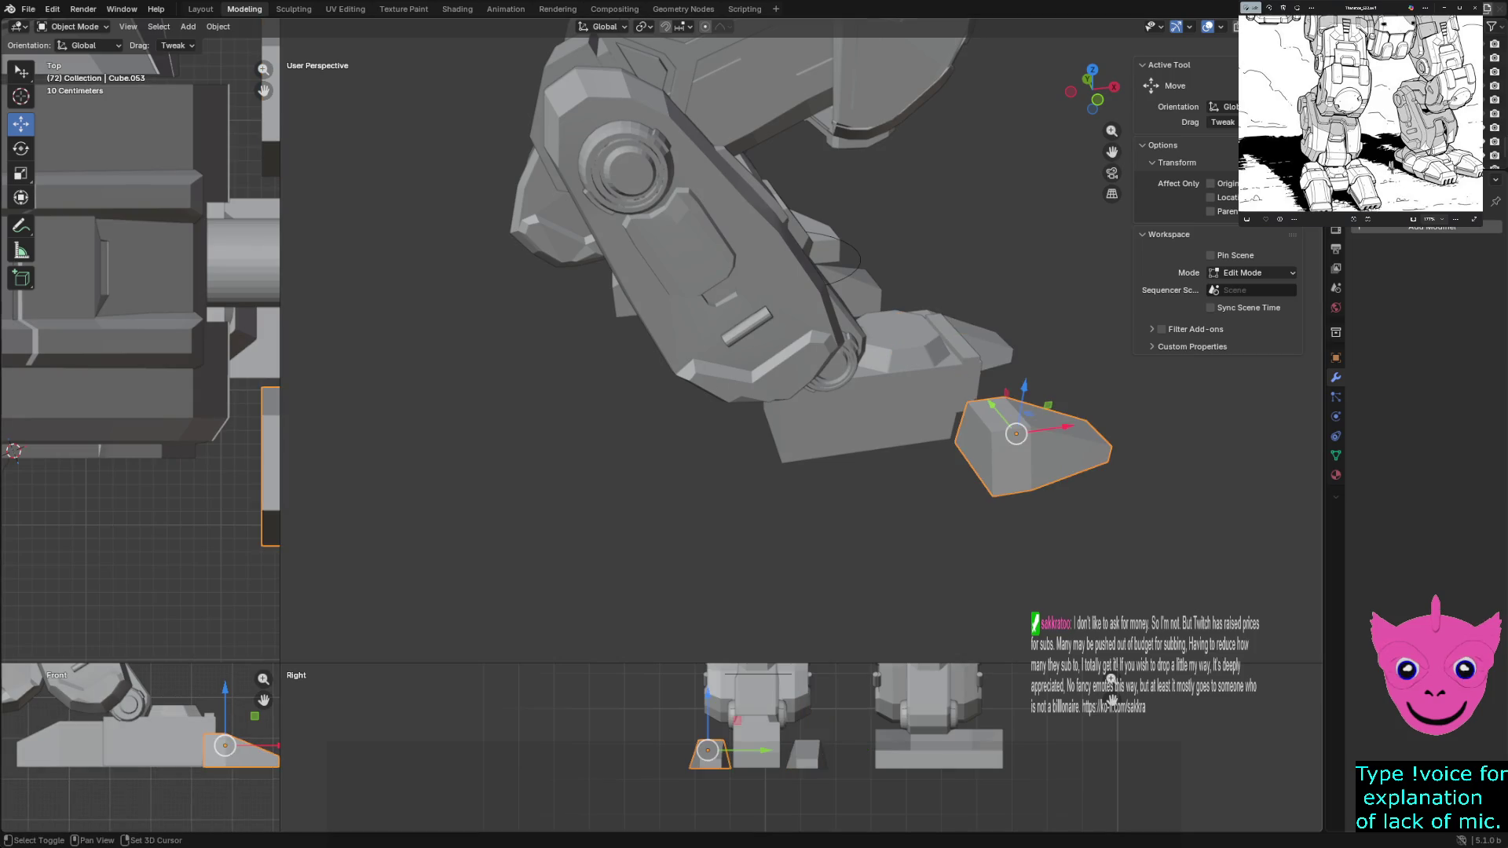
pyautogui.hotkey('ctrl', 'c')
pyautogui.hotkey('ctrl', 'v')
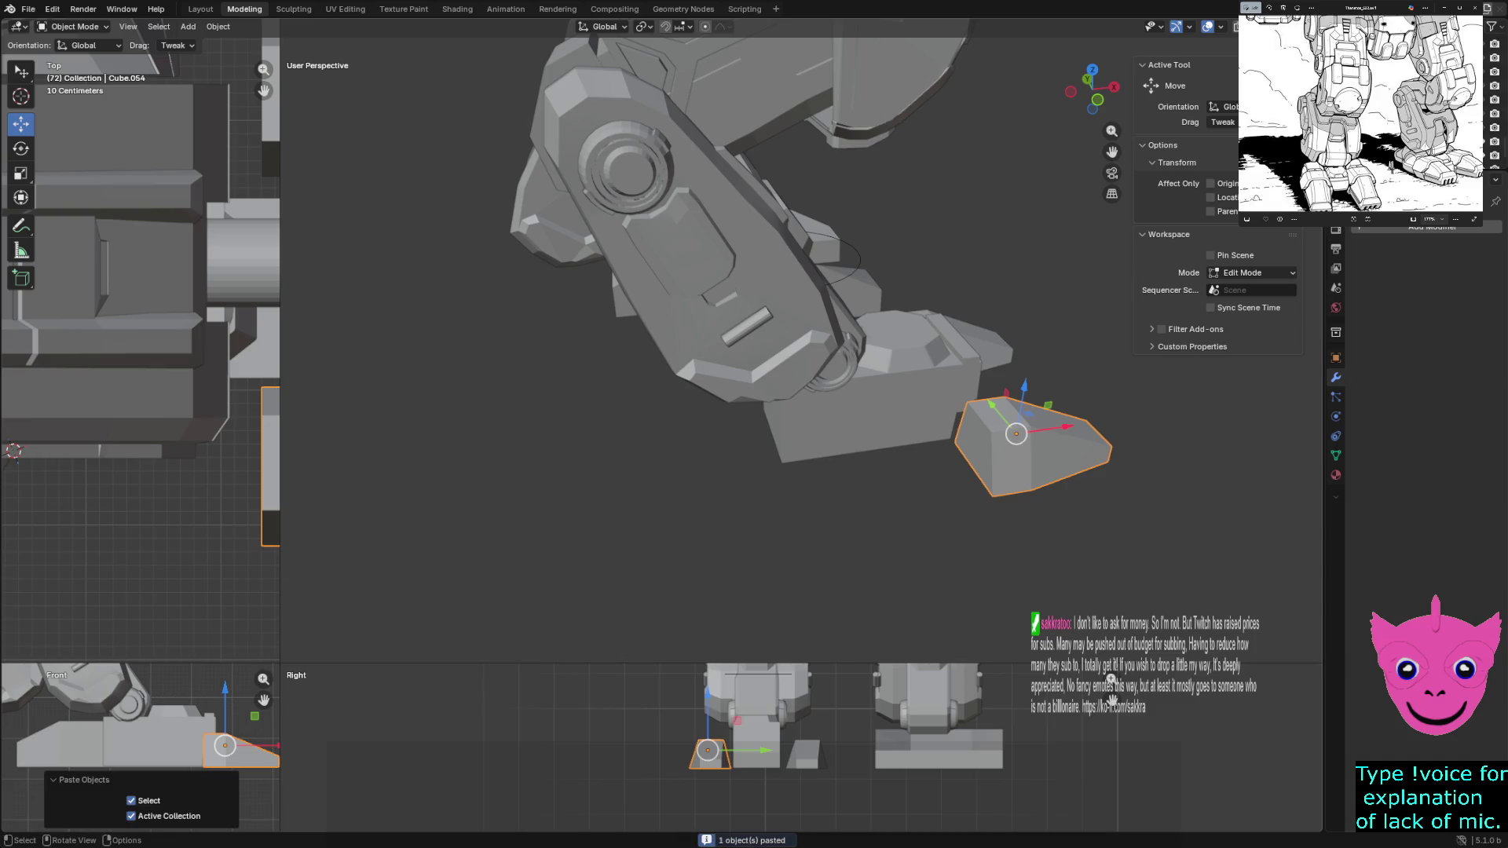
pyautogui.press('g')
pyautogui.press('x')
pyautogui.press('Return')
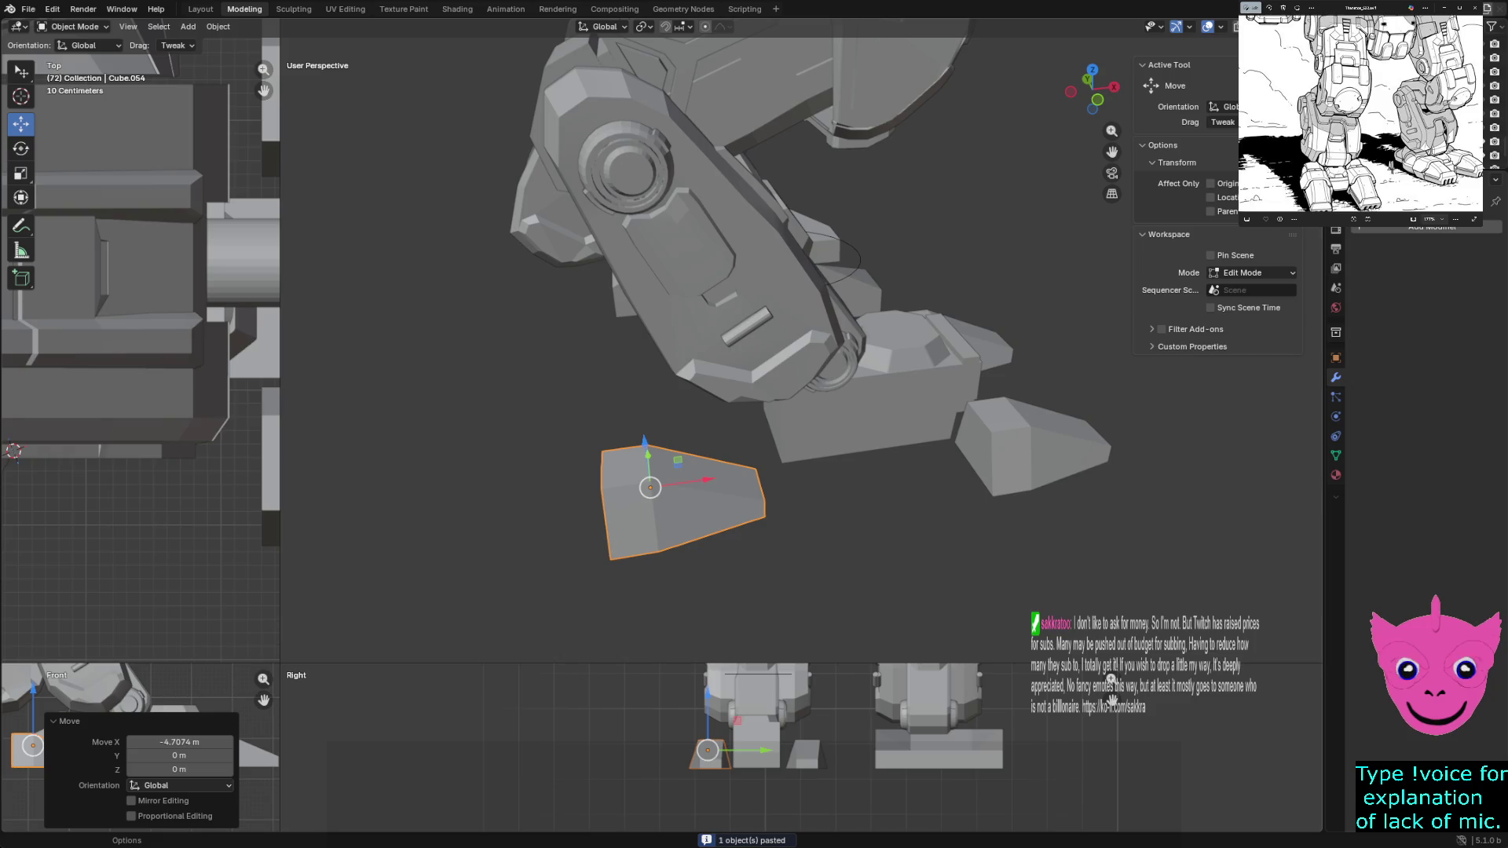
# Mirror the toe copy along X Global, then move it along Y and X to sit as the second toe beside the foot
pyautogui.click(218, 26)
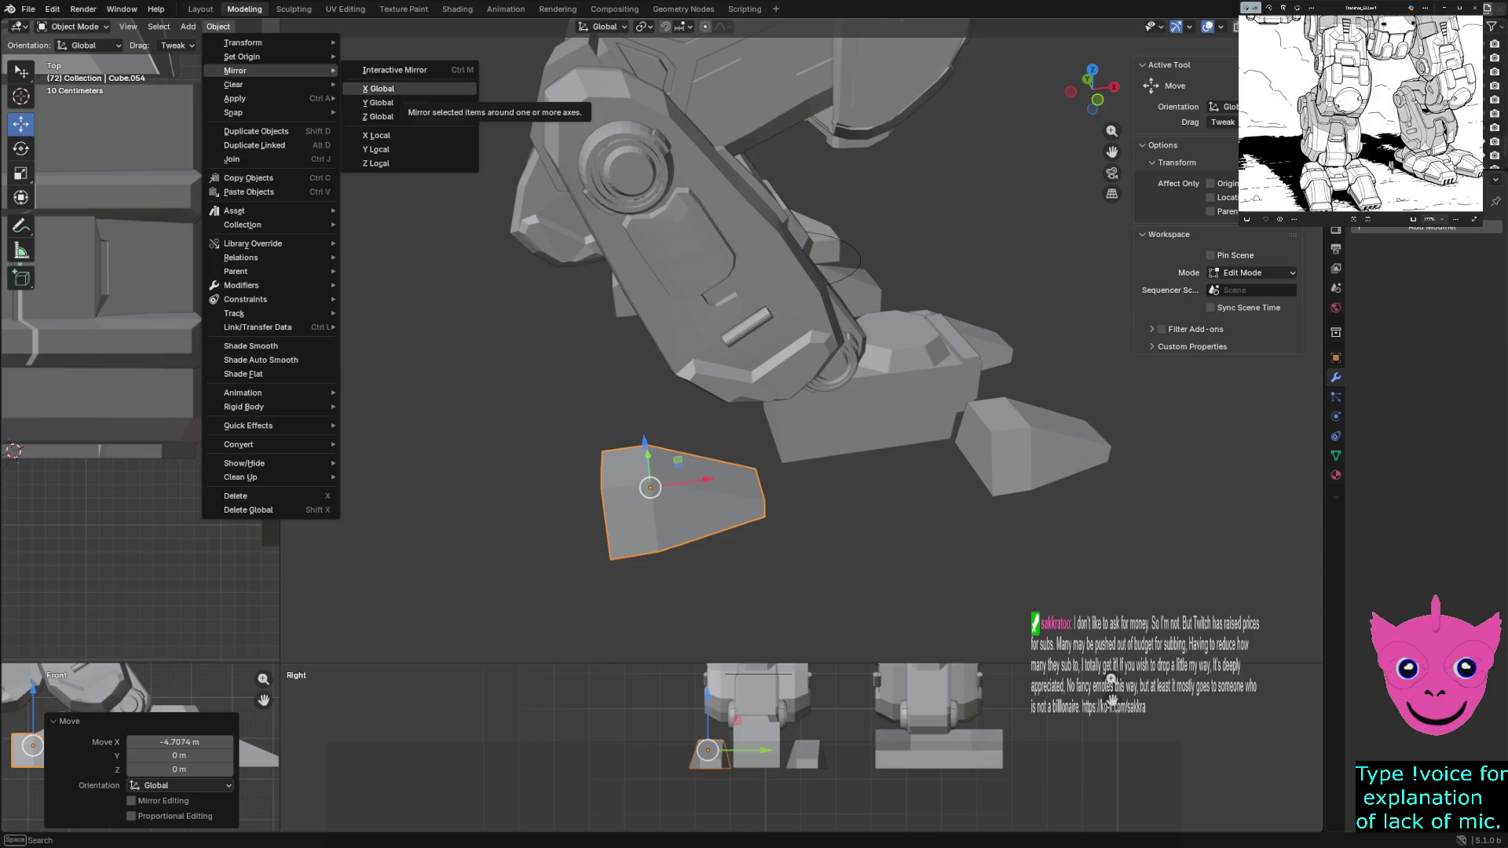
pyautogui.click(380, 89)
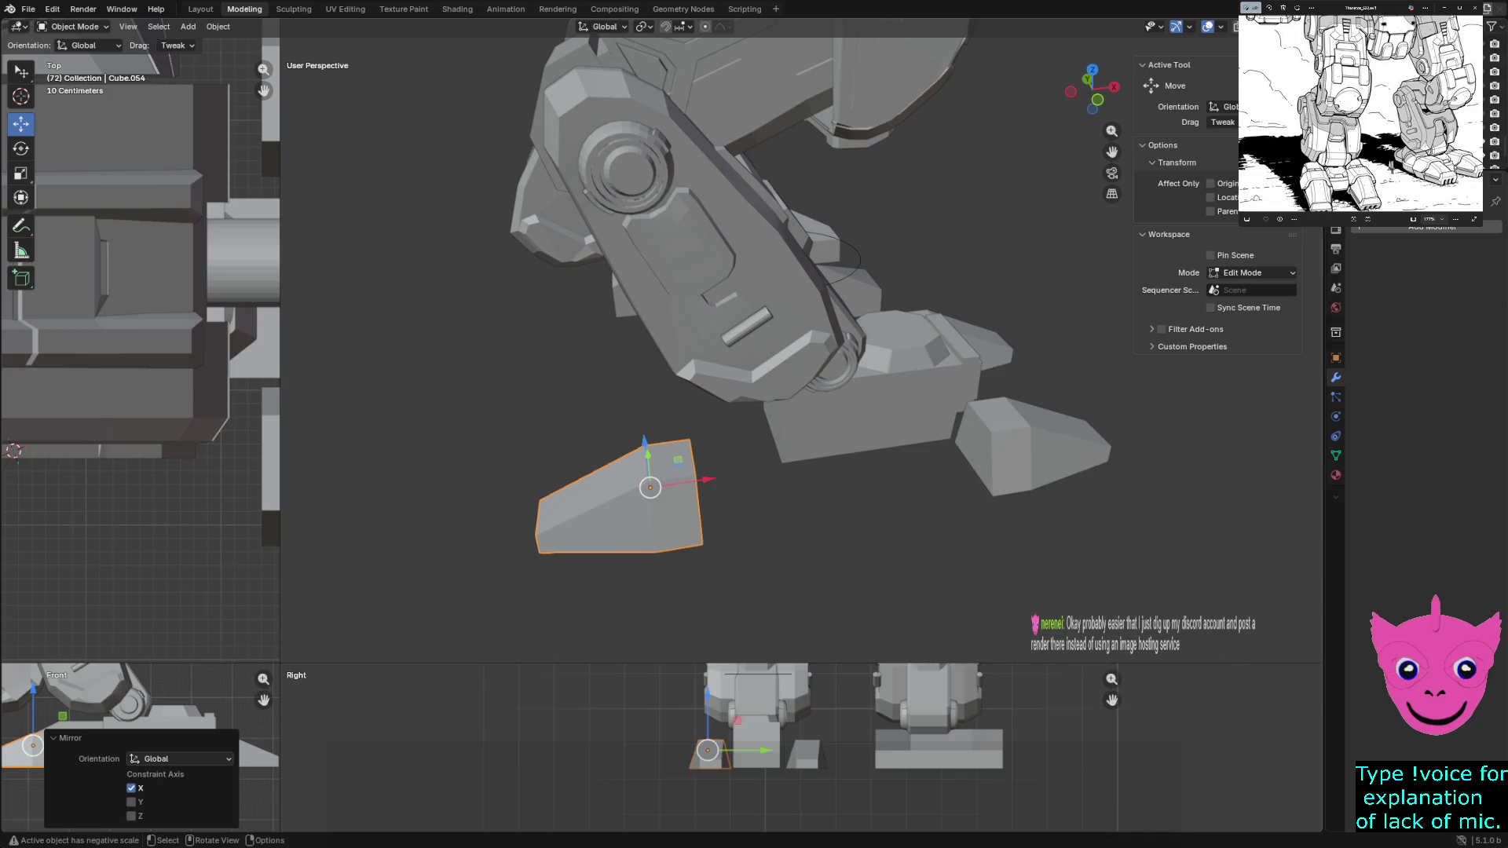
pyautogui.scroll(-2, 140, 343)
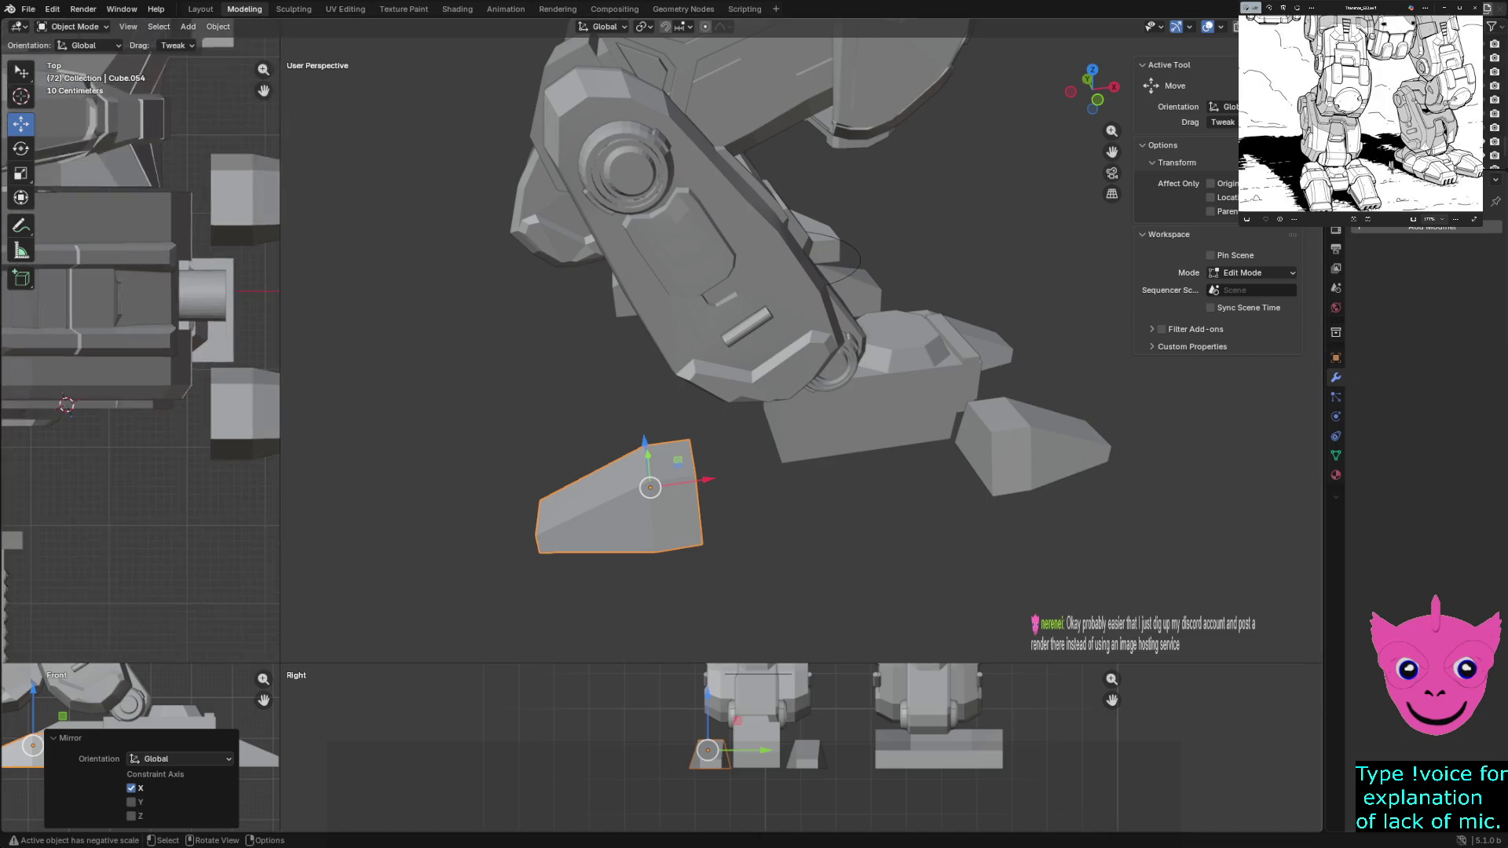
pyautogui.scroll(-3, 139, 342)
pyautogui.scroll(-3, 239, 464)
pyautogui.scroll(2, 141, 341)
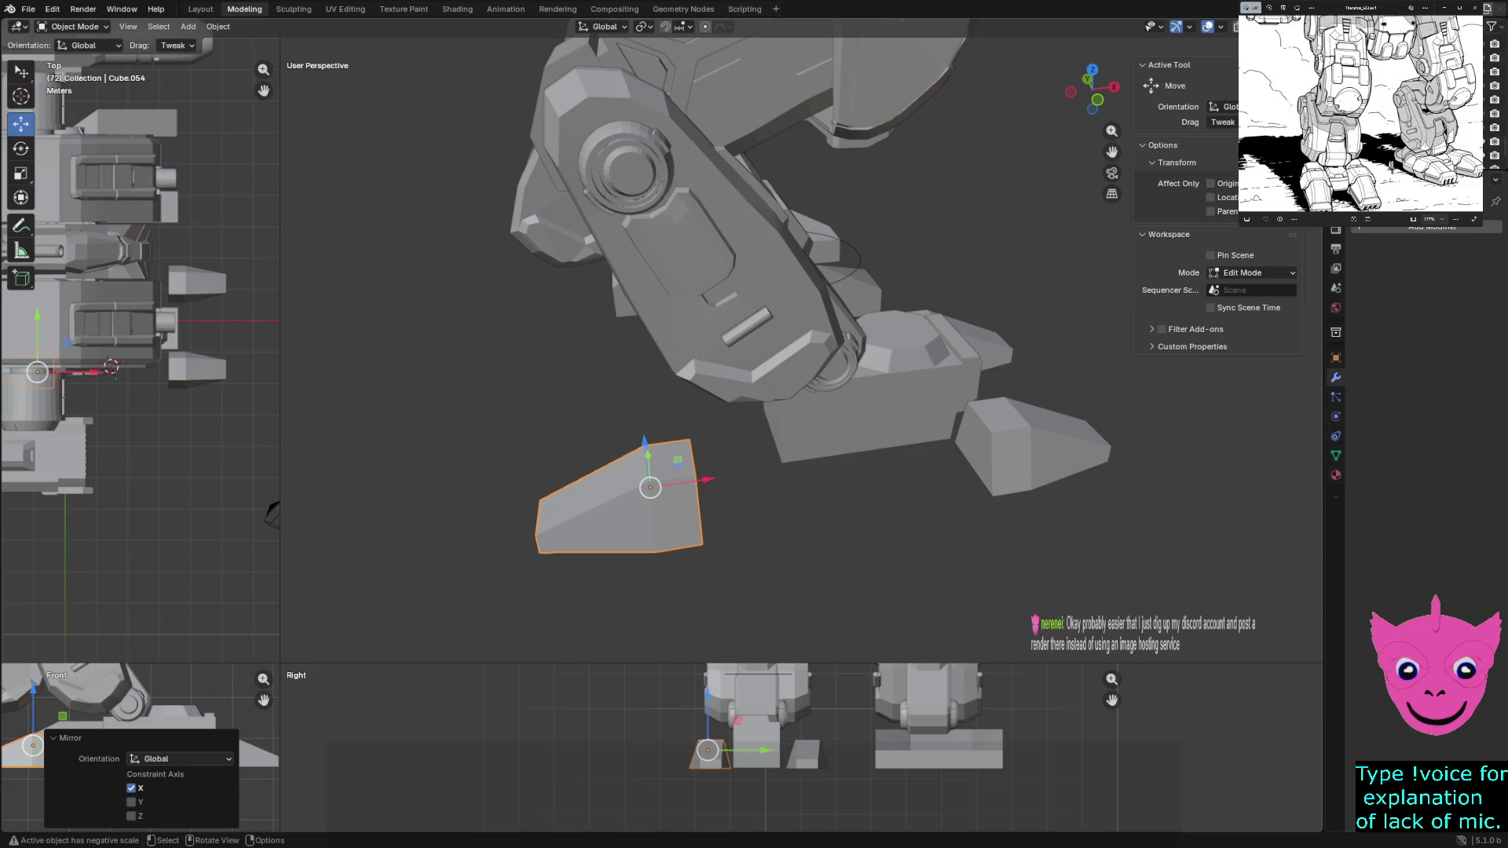
pyautogui.press('g')
pyautogui.press('y')
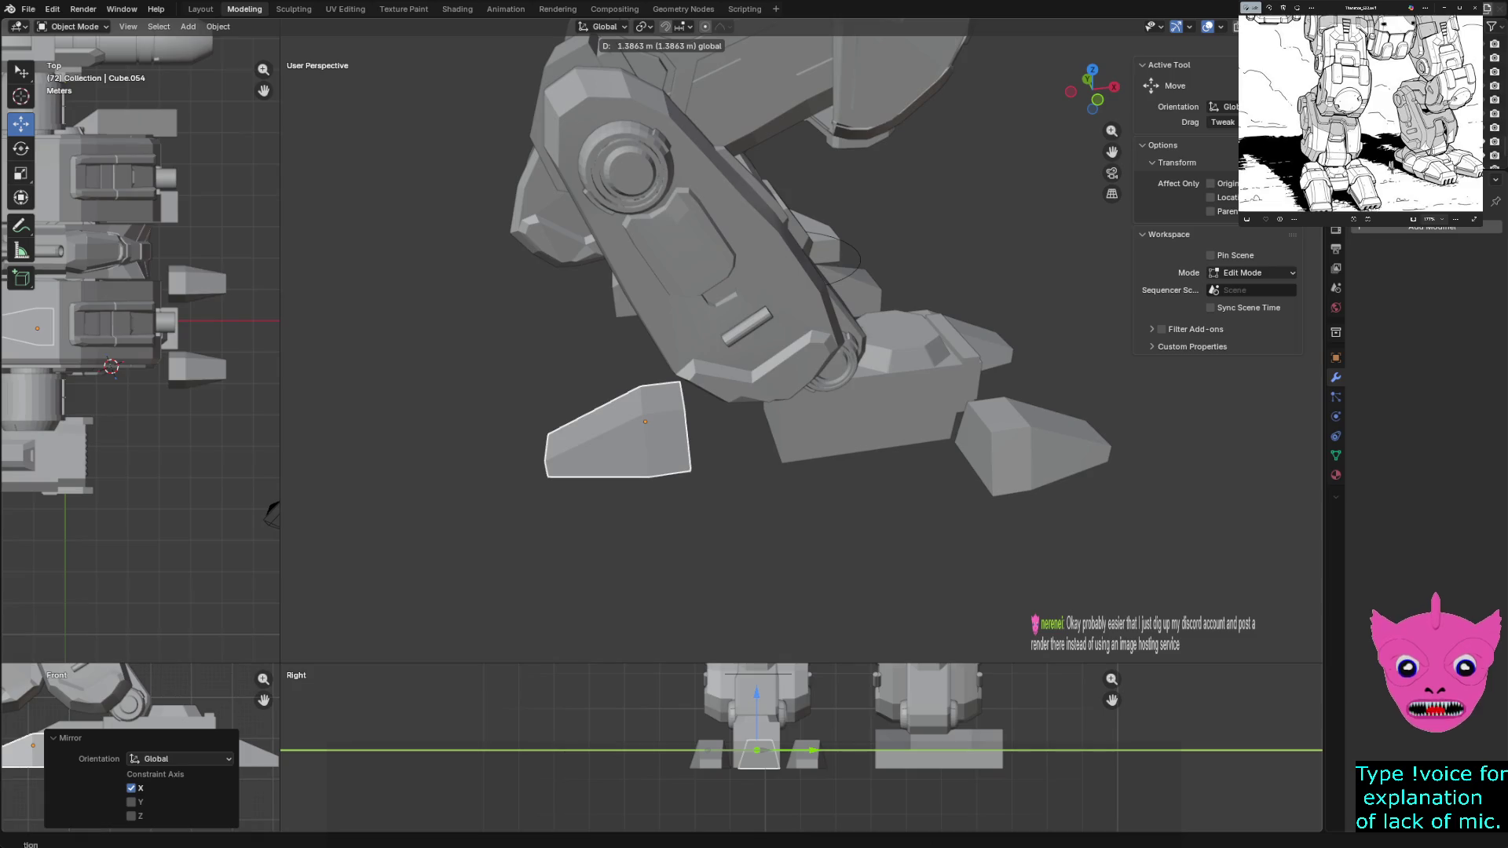
pyautogui.press('Return')
pyautogui.press('g')
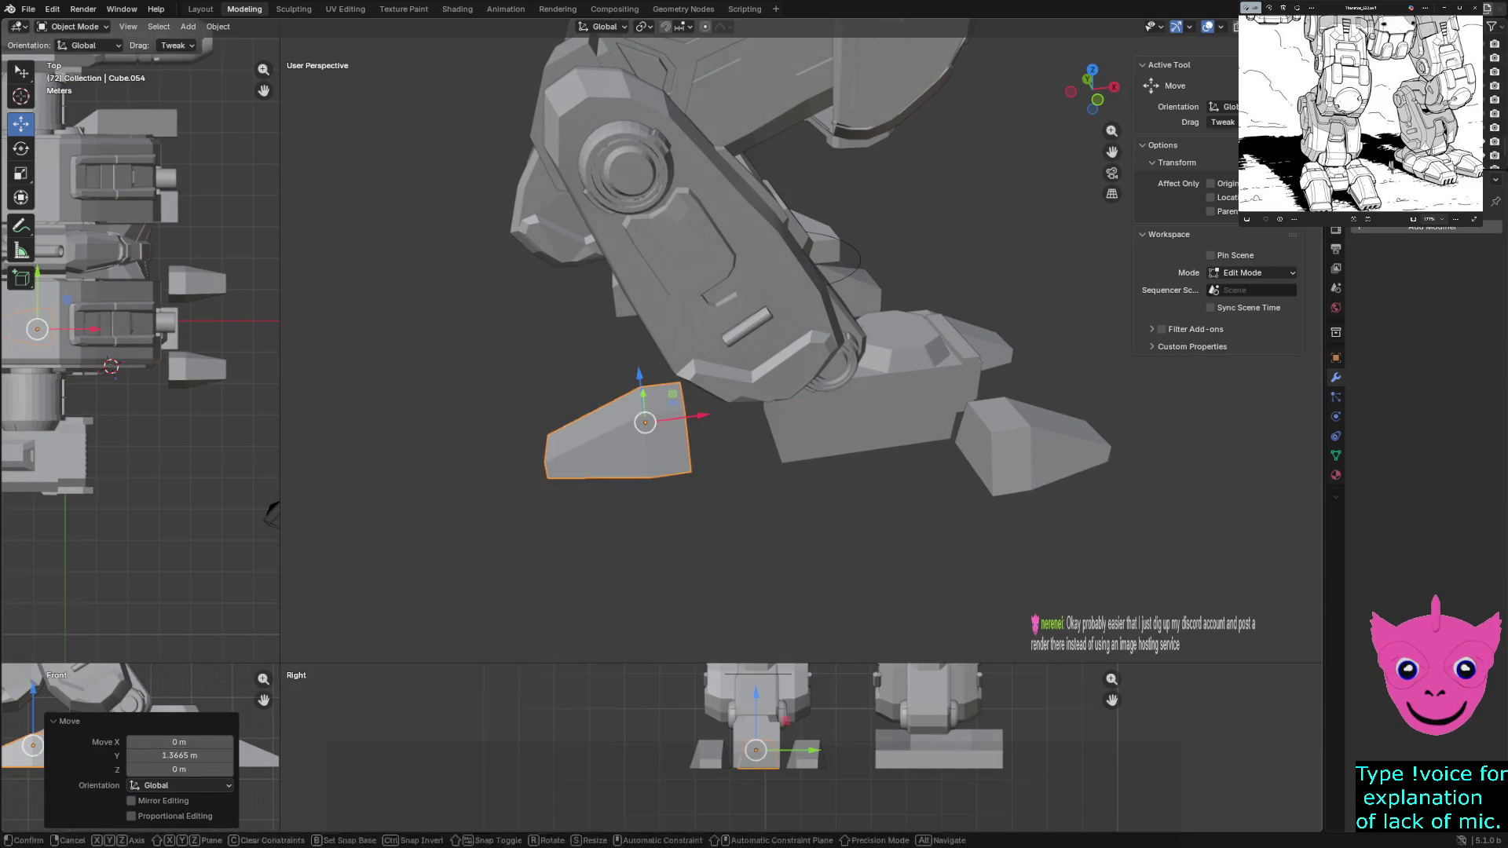
pyautogui.press('x')
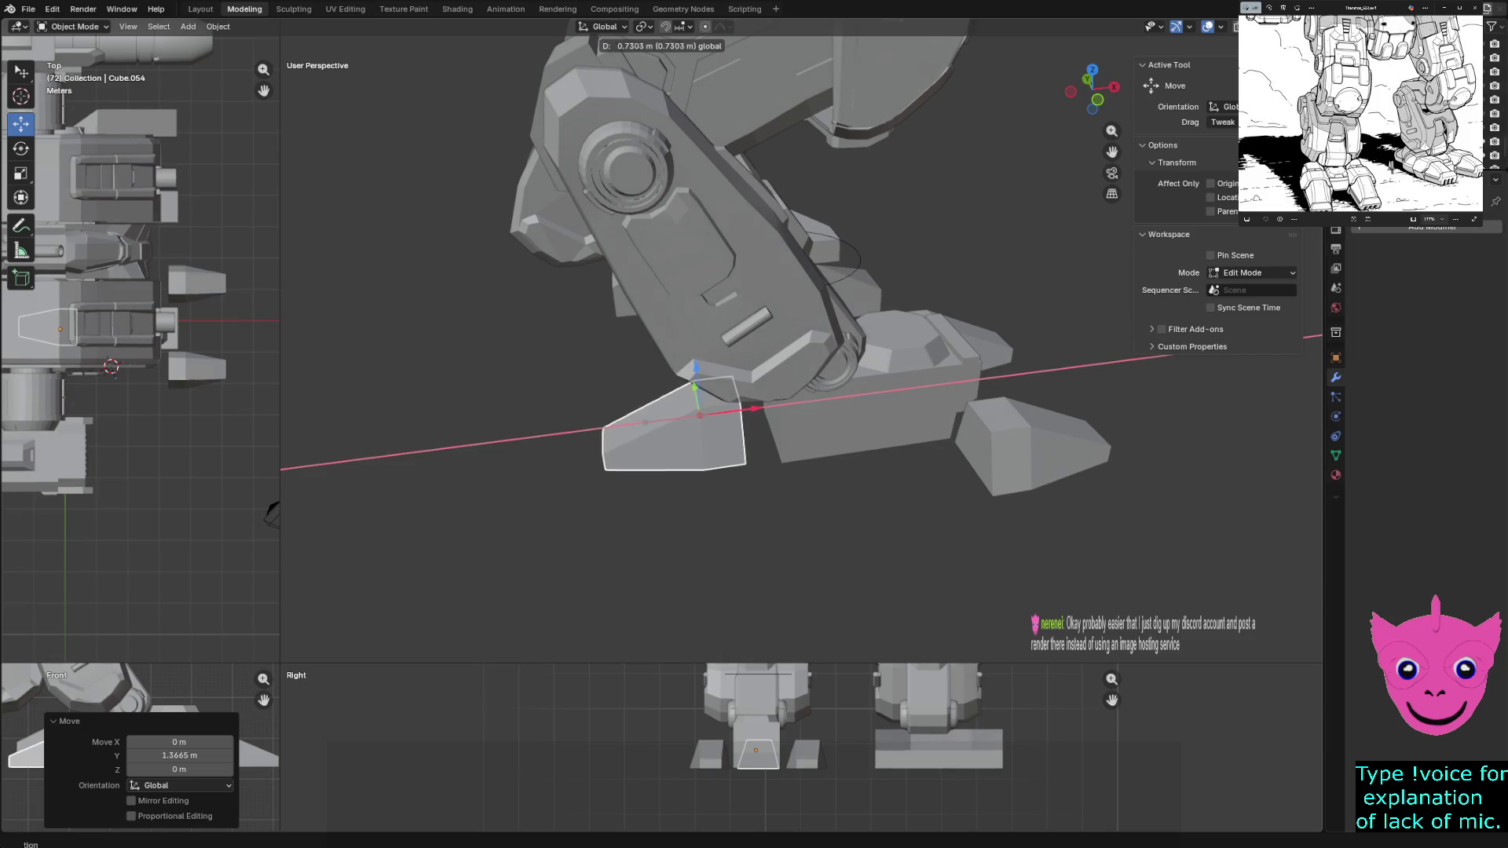
pyautogui.press('Return')
pyautogui.moveTo(708, 413)
pyautogui.mouseDown(button='middle')
pyautogui.moveTo(754, 388)
pyautogui.moveTo(754, 307)
pyautogui.mouseUp(button='middle')
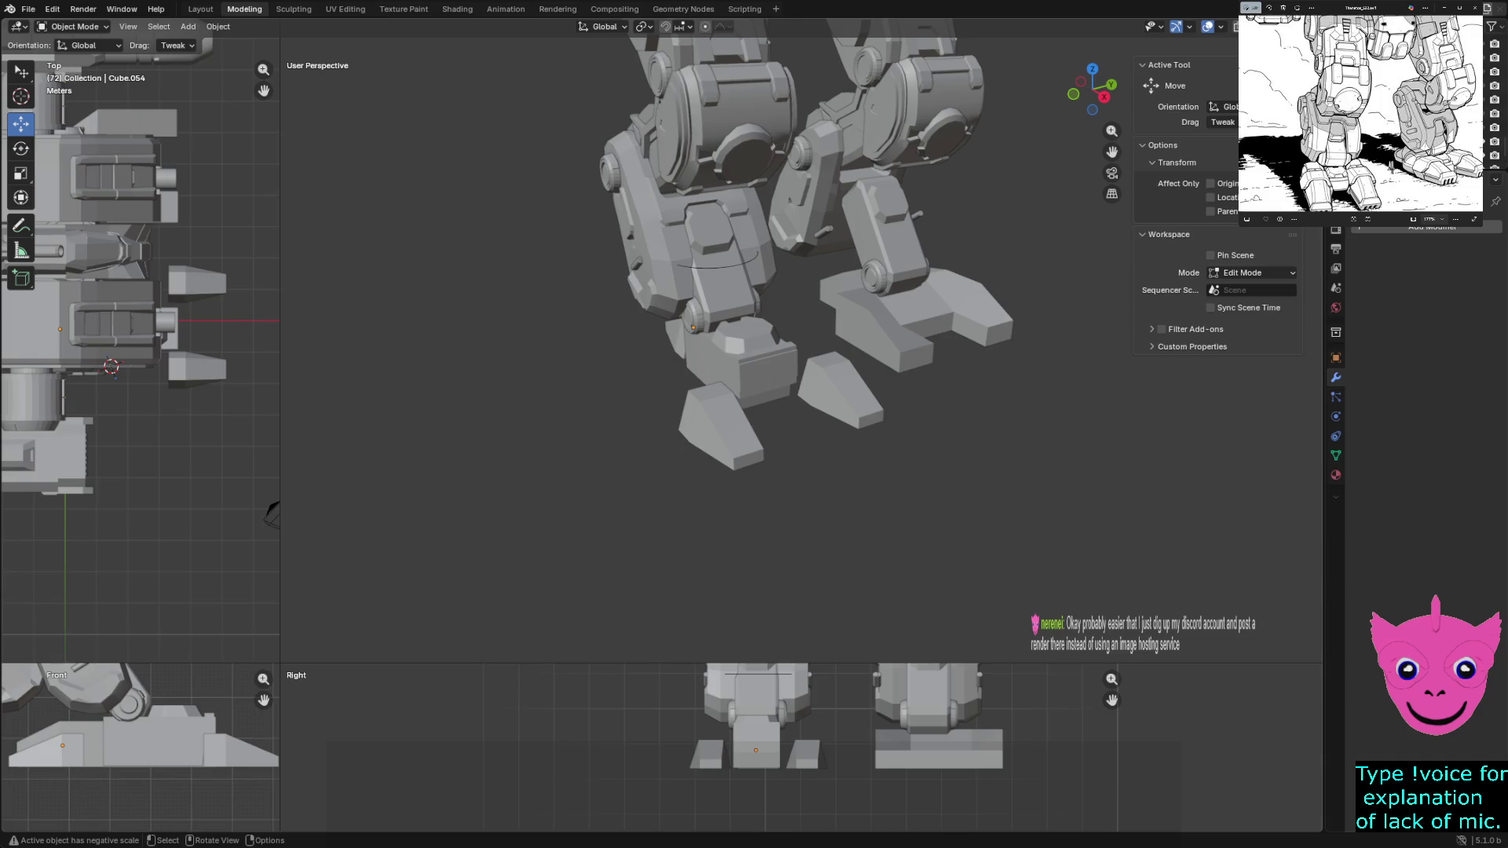
pyautogui.scroll(3, 801, 355)
# Select a toe block, then foot block Cube.004 to show its Y-axis Mirror modifier settings
pyautogui.click(671, 484)
pyautogui.moveTo(672, 484)
pyautogui.mouseDown(button='middle')
pyautogui.moveTo(772, 348)
pyautogui.moveTo(824, 330)
pyautogui.moveTo(802, 313)
pyautogui.mouseUp(button='middle')
pyautogui.scroll(-5, 754, 353)
pyautogui.scroll(2, 801, 354)
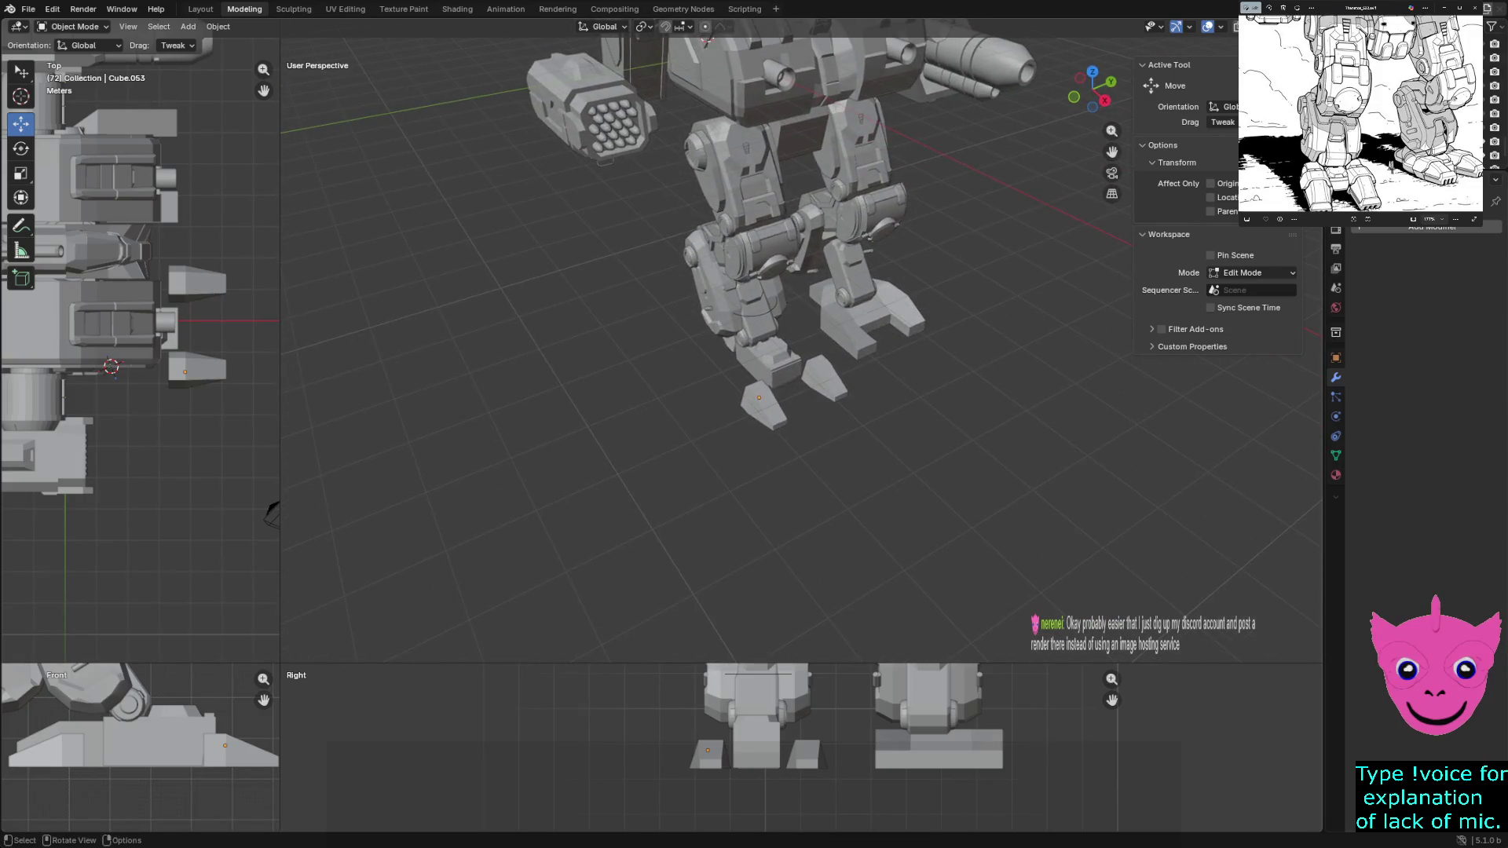
pyautogui.scroll(2, 802, 353)
pyautogui.click(754, 375)
pyautogui.scroll(2, 754, 375)
pyautogui.moveTo(755, 375)
pyautogui.mouseDown(button='middle')
pyautogui.moveTo(778, 354)
pyautogui.moveTo(731, 342)
pyautogui.moveTo(712, 379)
pyautogui.moveTo(705, 353)
pyautogui.mouseUp(button='middle')
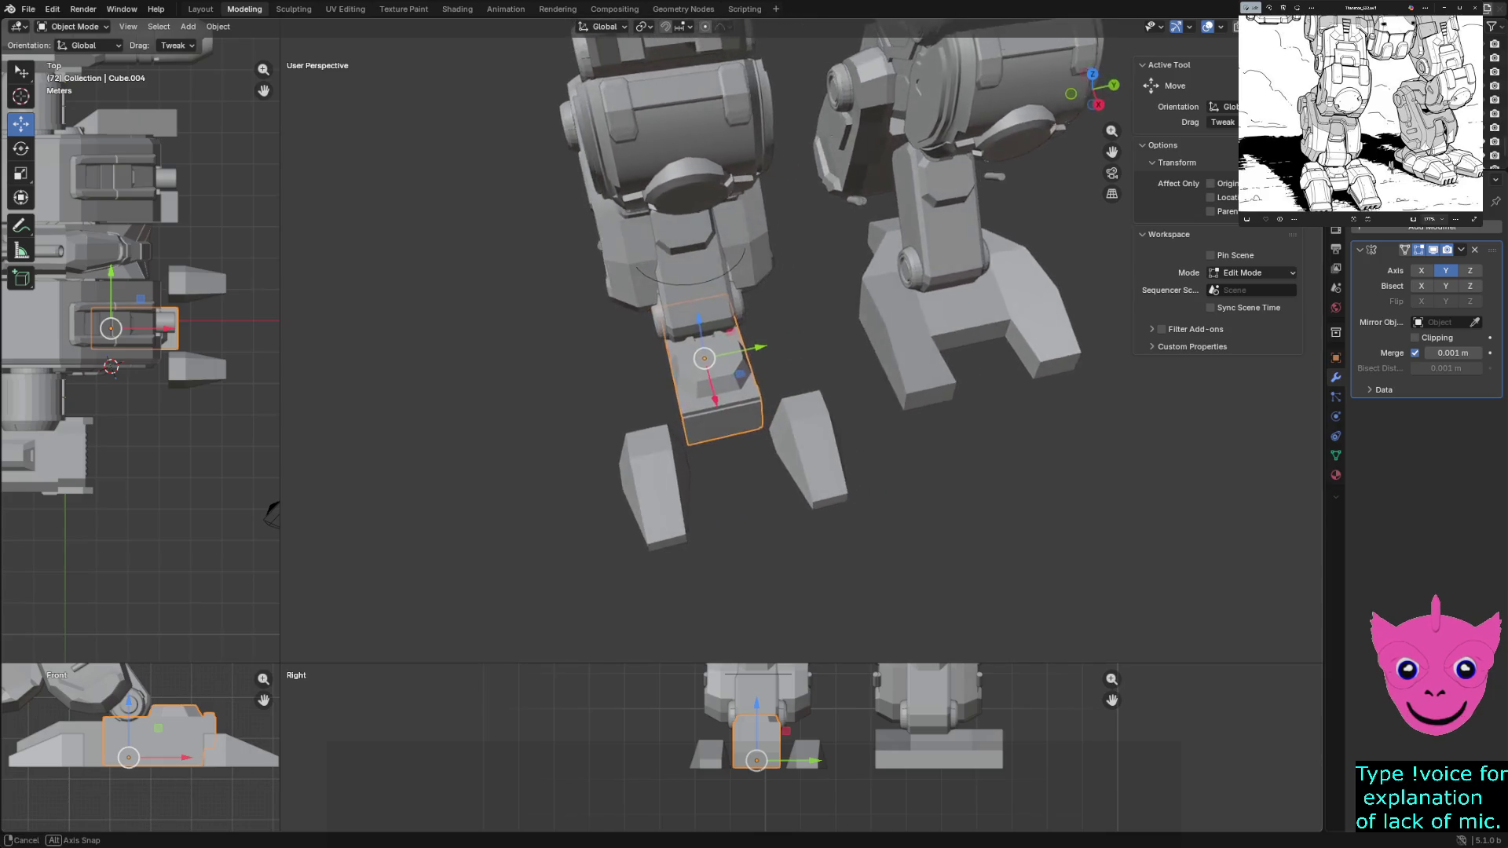
pyautogui.hotkey('alt', 'a')
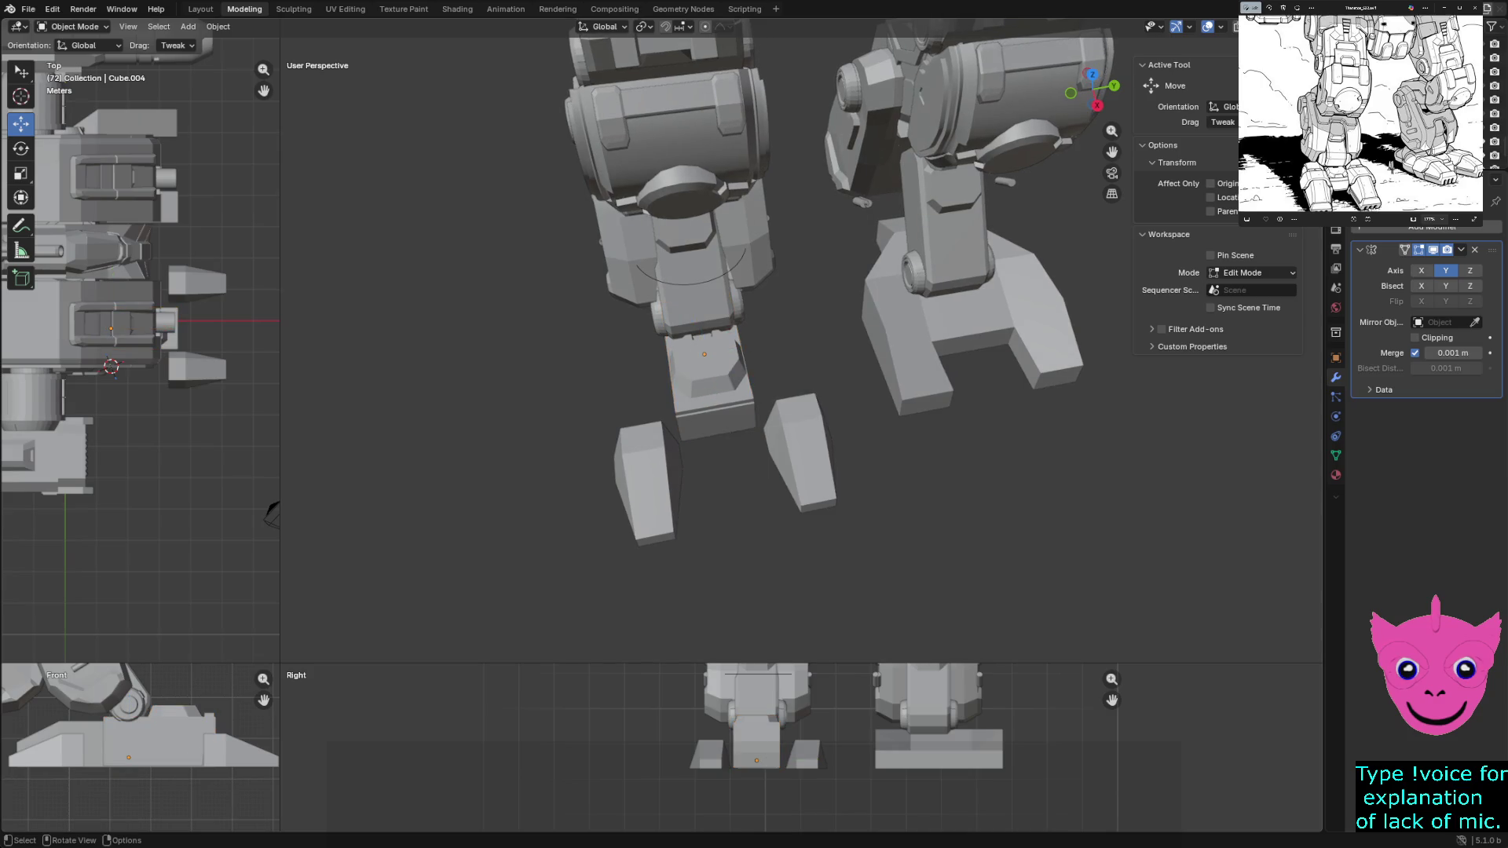
pyautogui.click(708, 377)
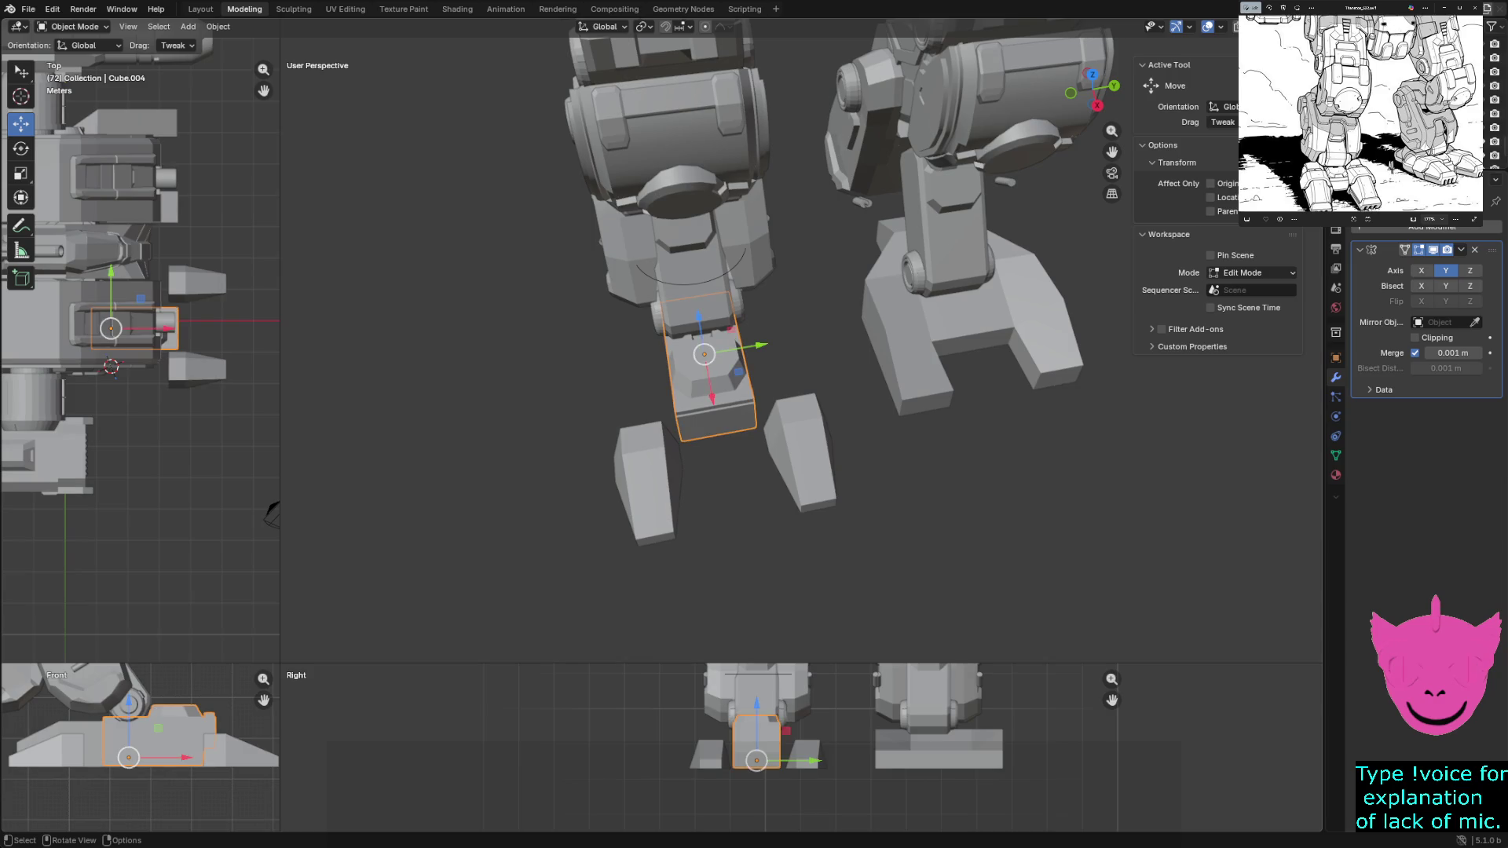
pyautogui.moveTo(707, 377); pyautogui.dragTo(801, 348, button='middle')
pyautogui.hotkey('alt', 'a')
pyautogui.click(587, 235)
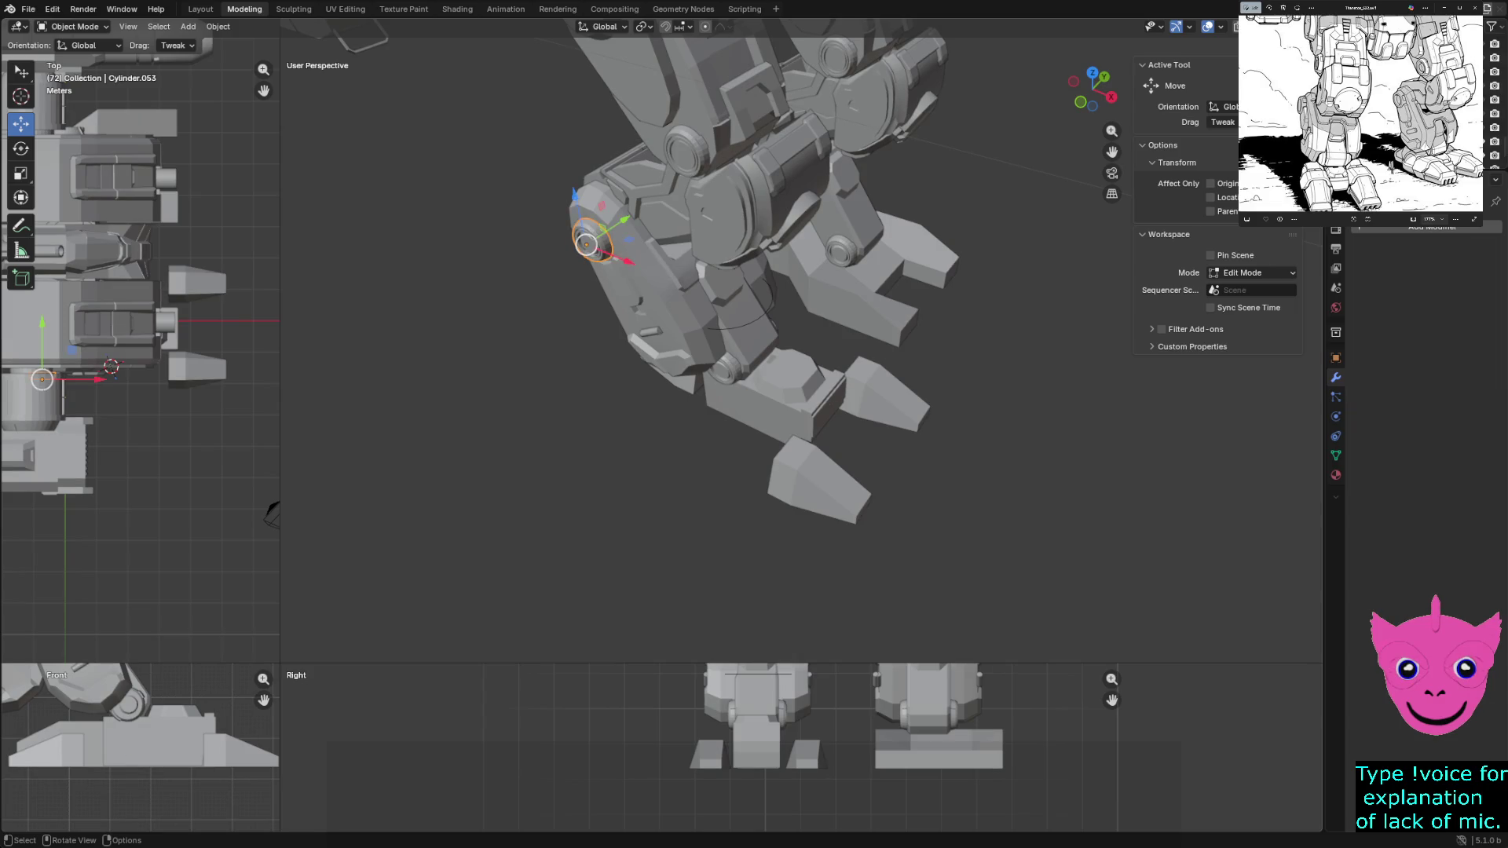
pyautogui.scroll(-5, 755, 295)
# Frame the whole mech and select shoulder cylinder Cylinder.015 to reveal its Boolean difference modifiers
pyautogui.hotkey('alt', 'a')
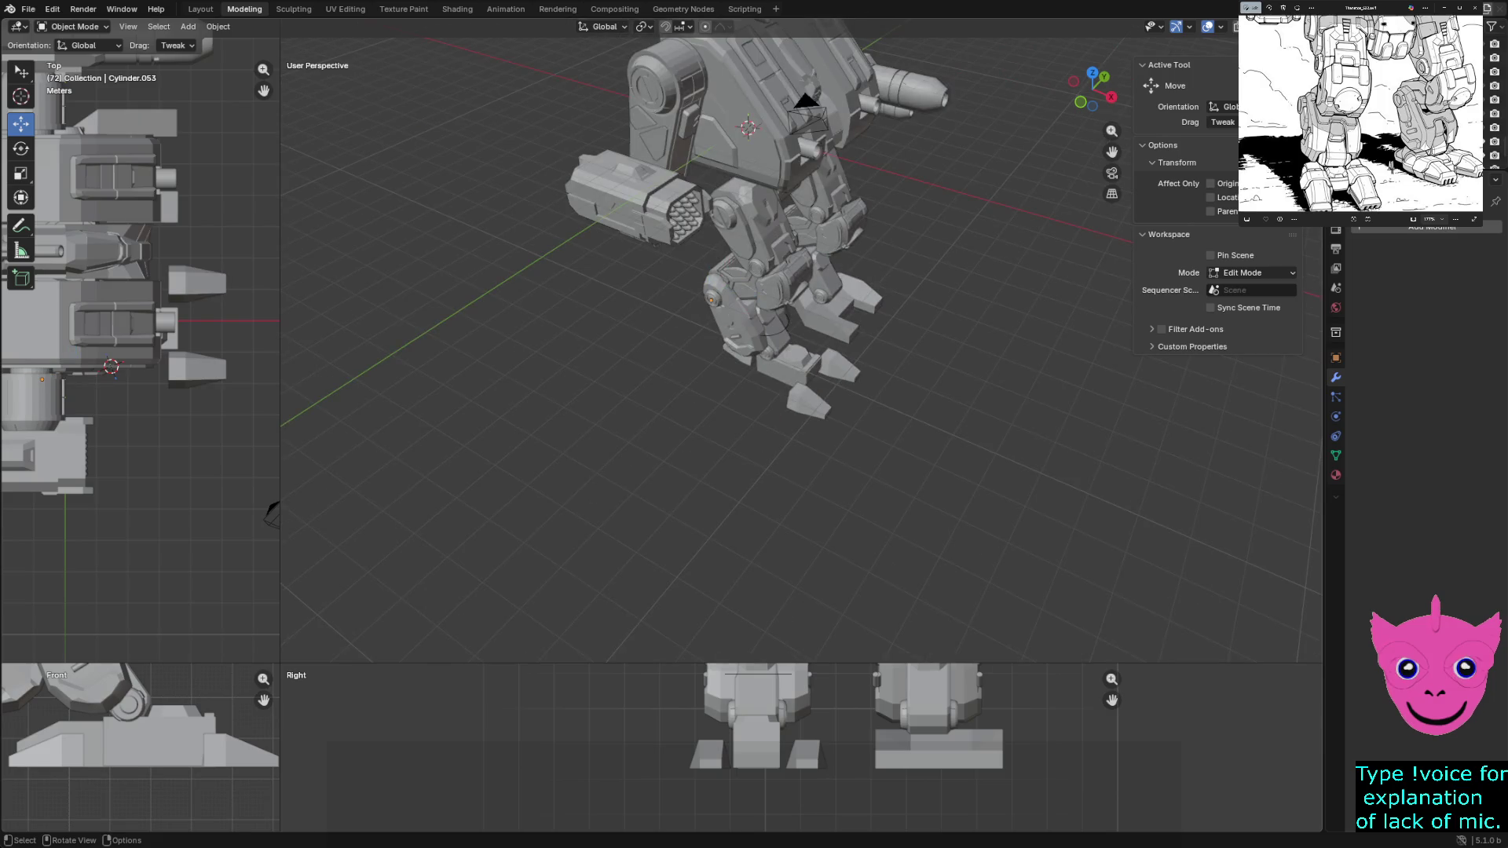
pyautogui.click(665, 119)
pyautogui.press('g')
pyautogui.press('Escape')
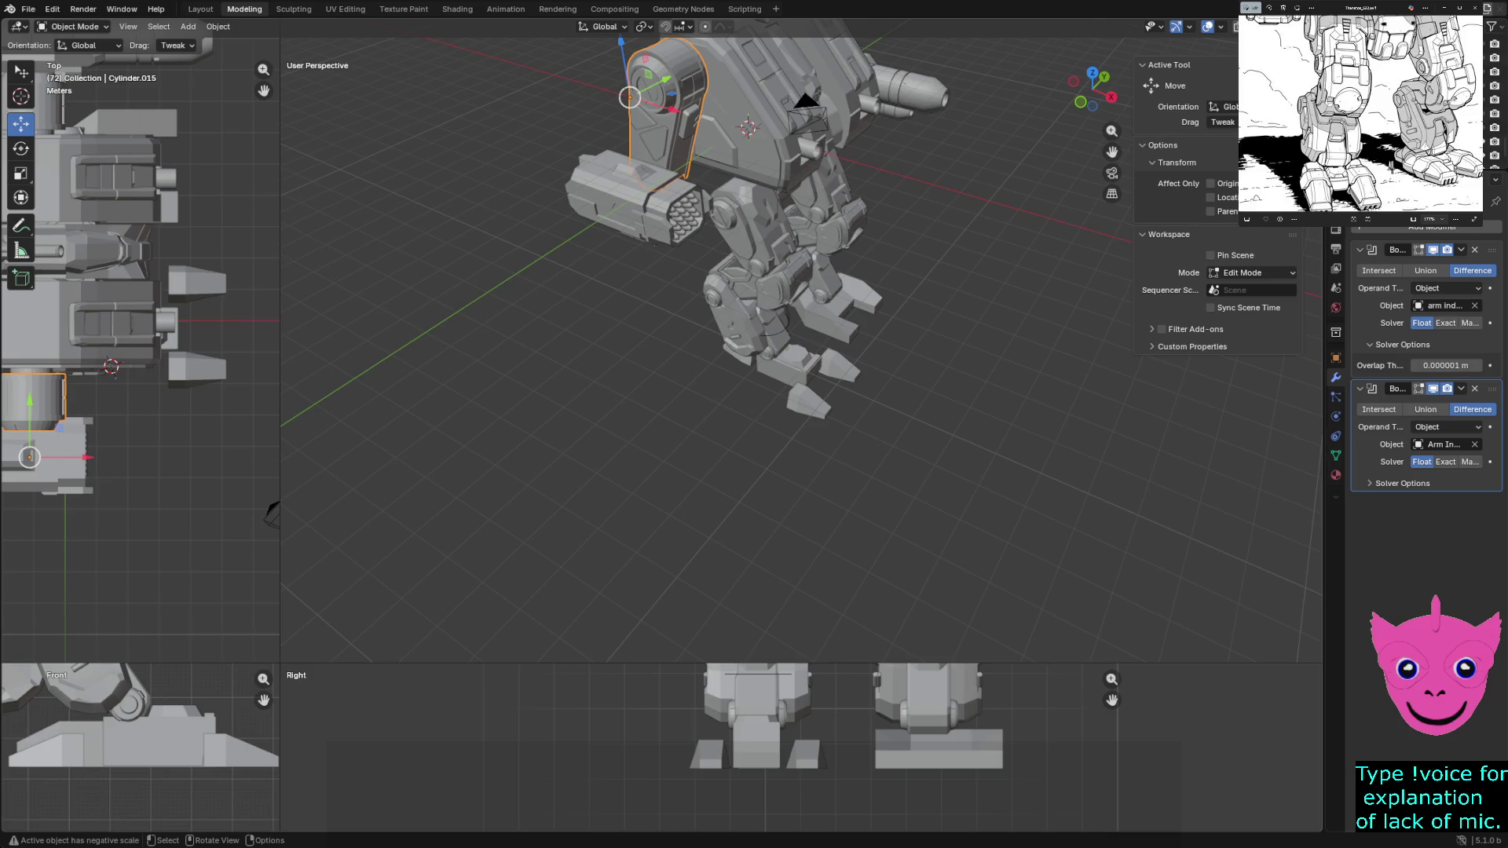